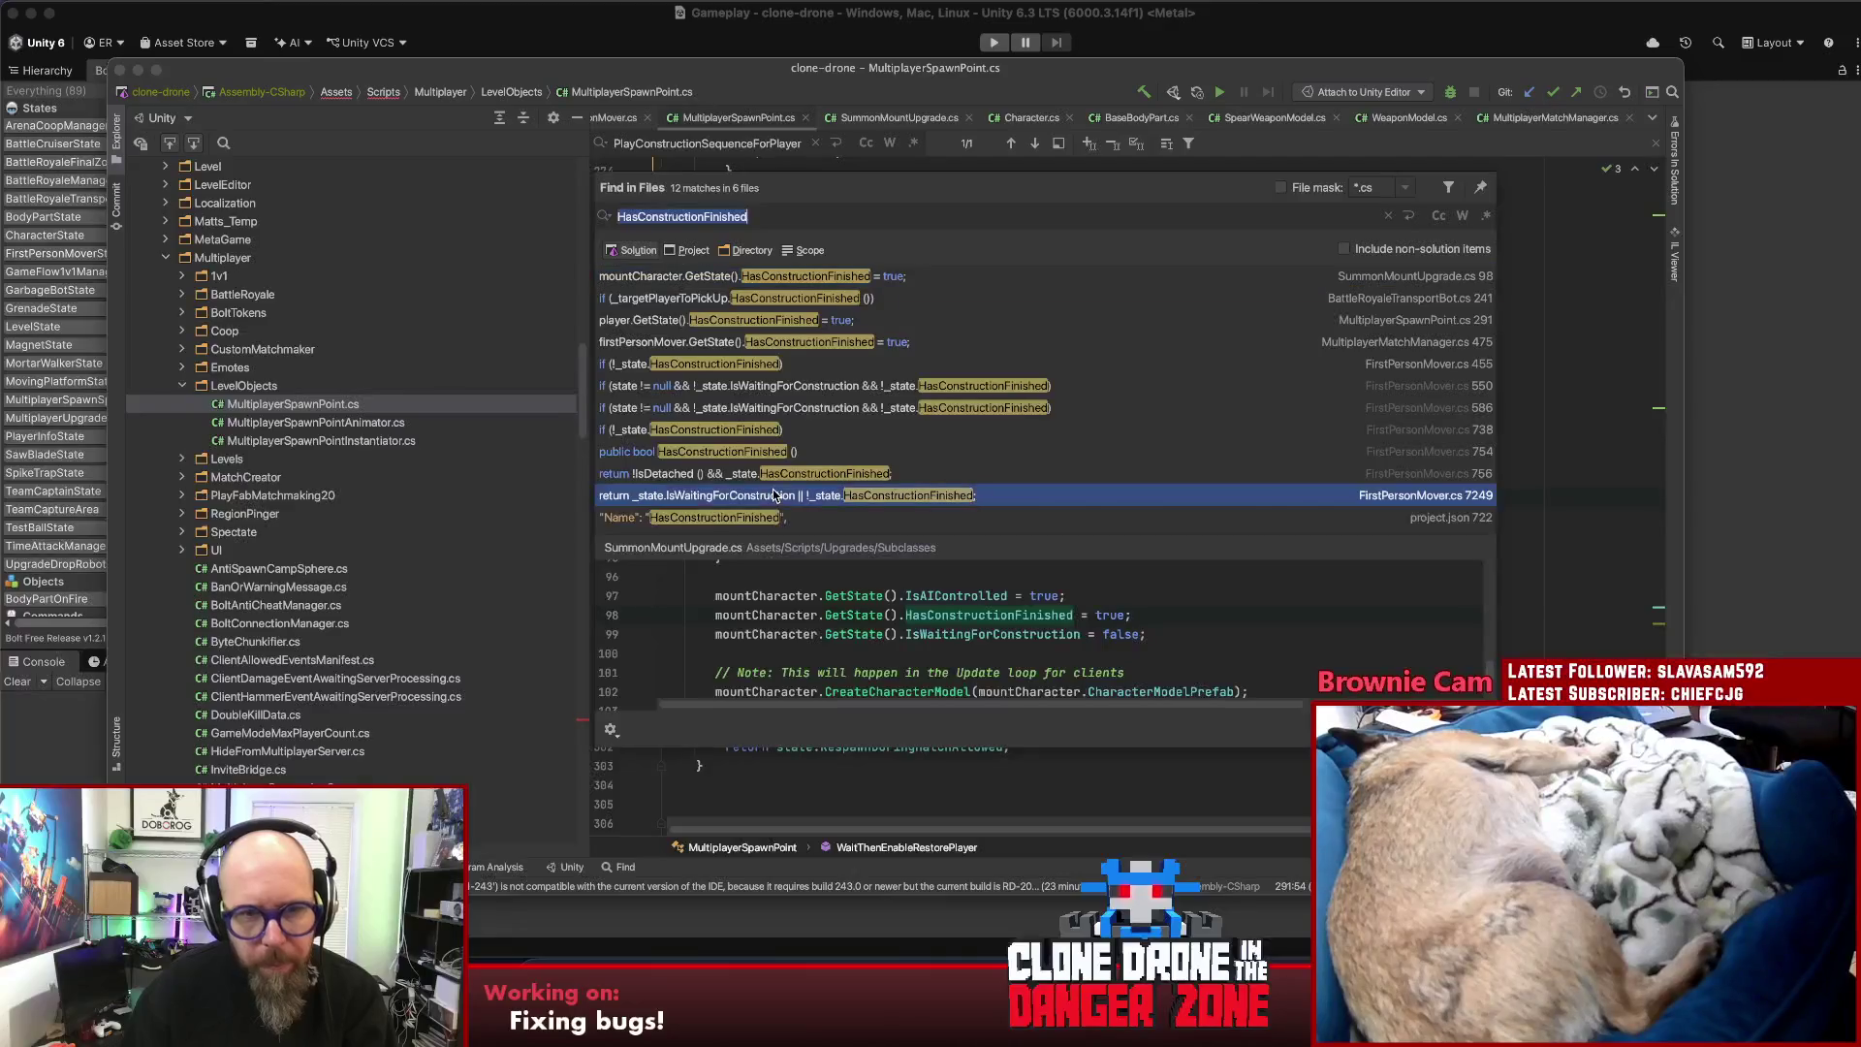
# - Look through the IsWaitingForConstruction usages in FirstPersonMover.cs and AntiSpawnCampSphere.cs
pyautogui.doubleClick(883, 385)
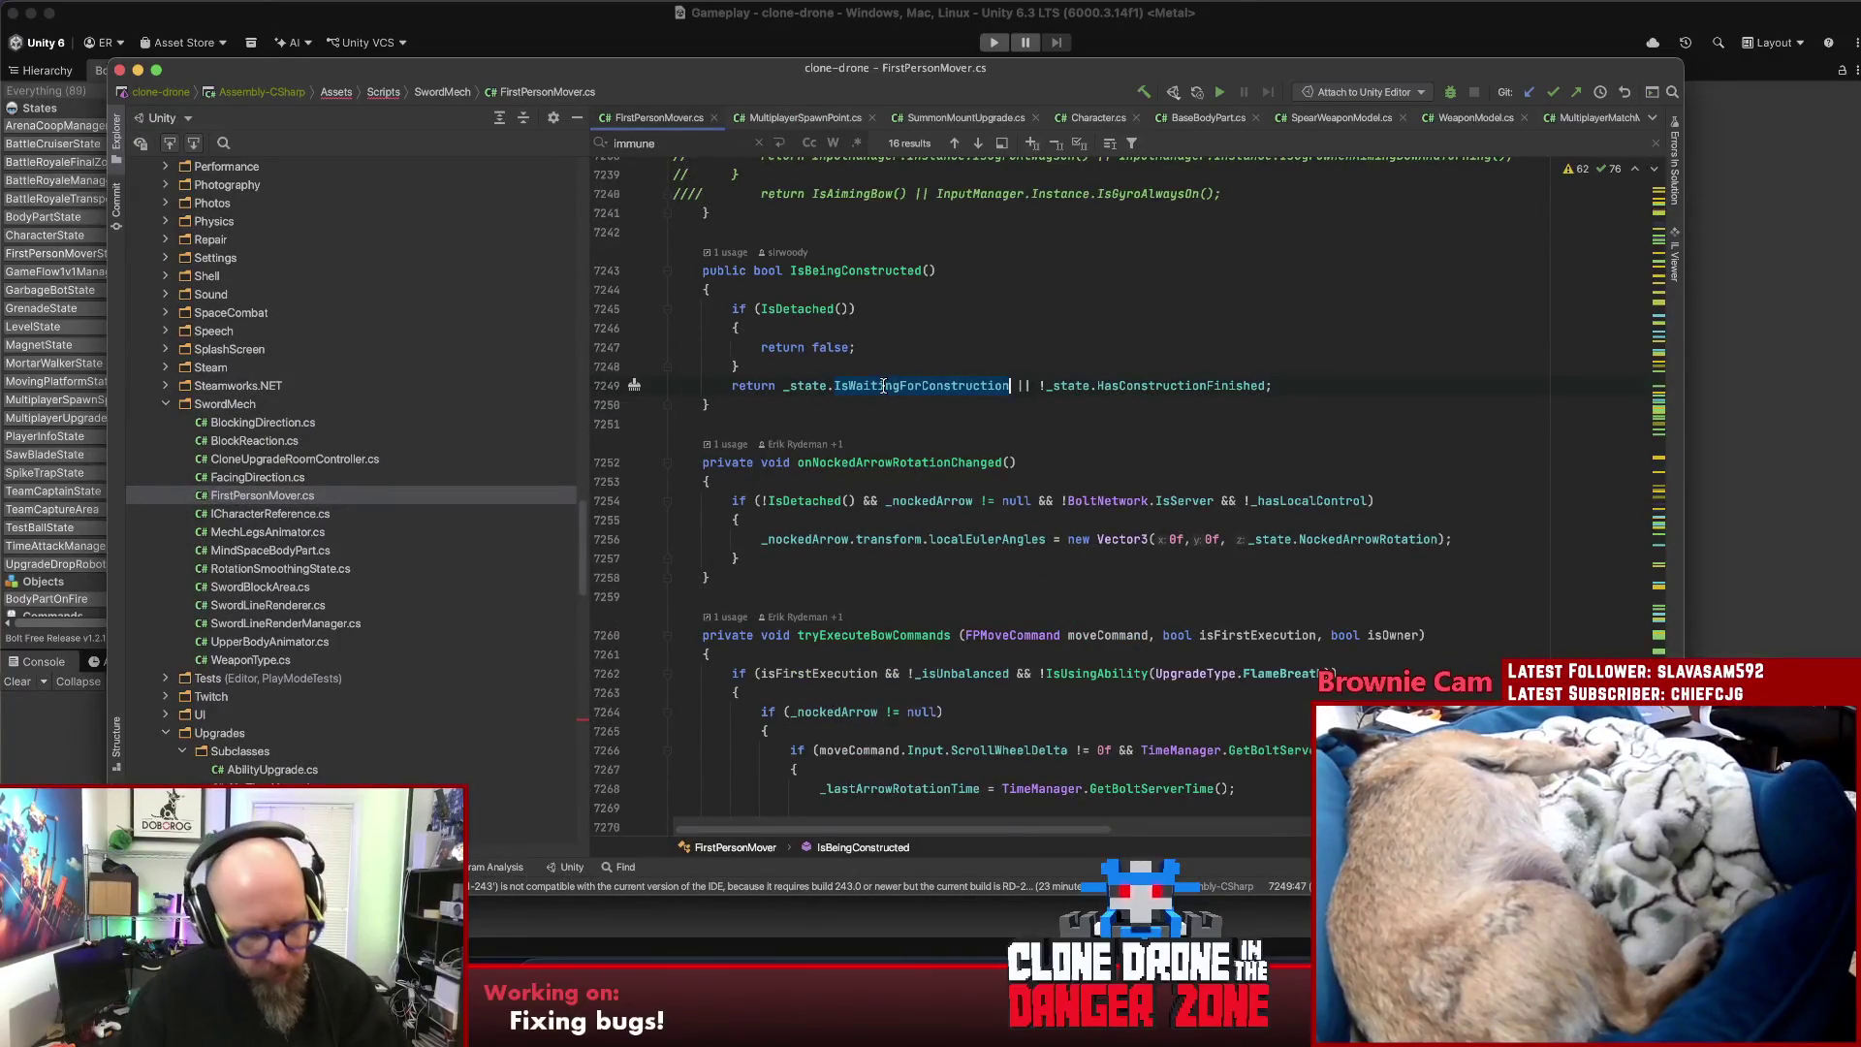
pyautogui.hotkey('ctrl', 'shift', 'f')
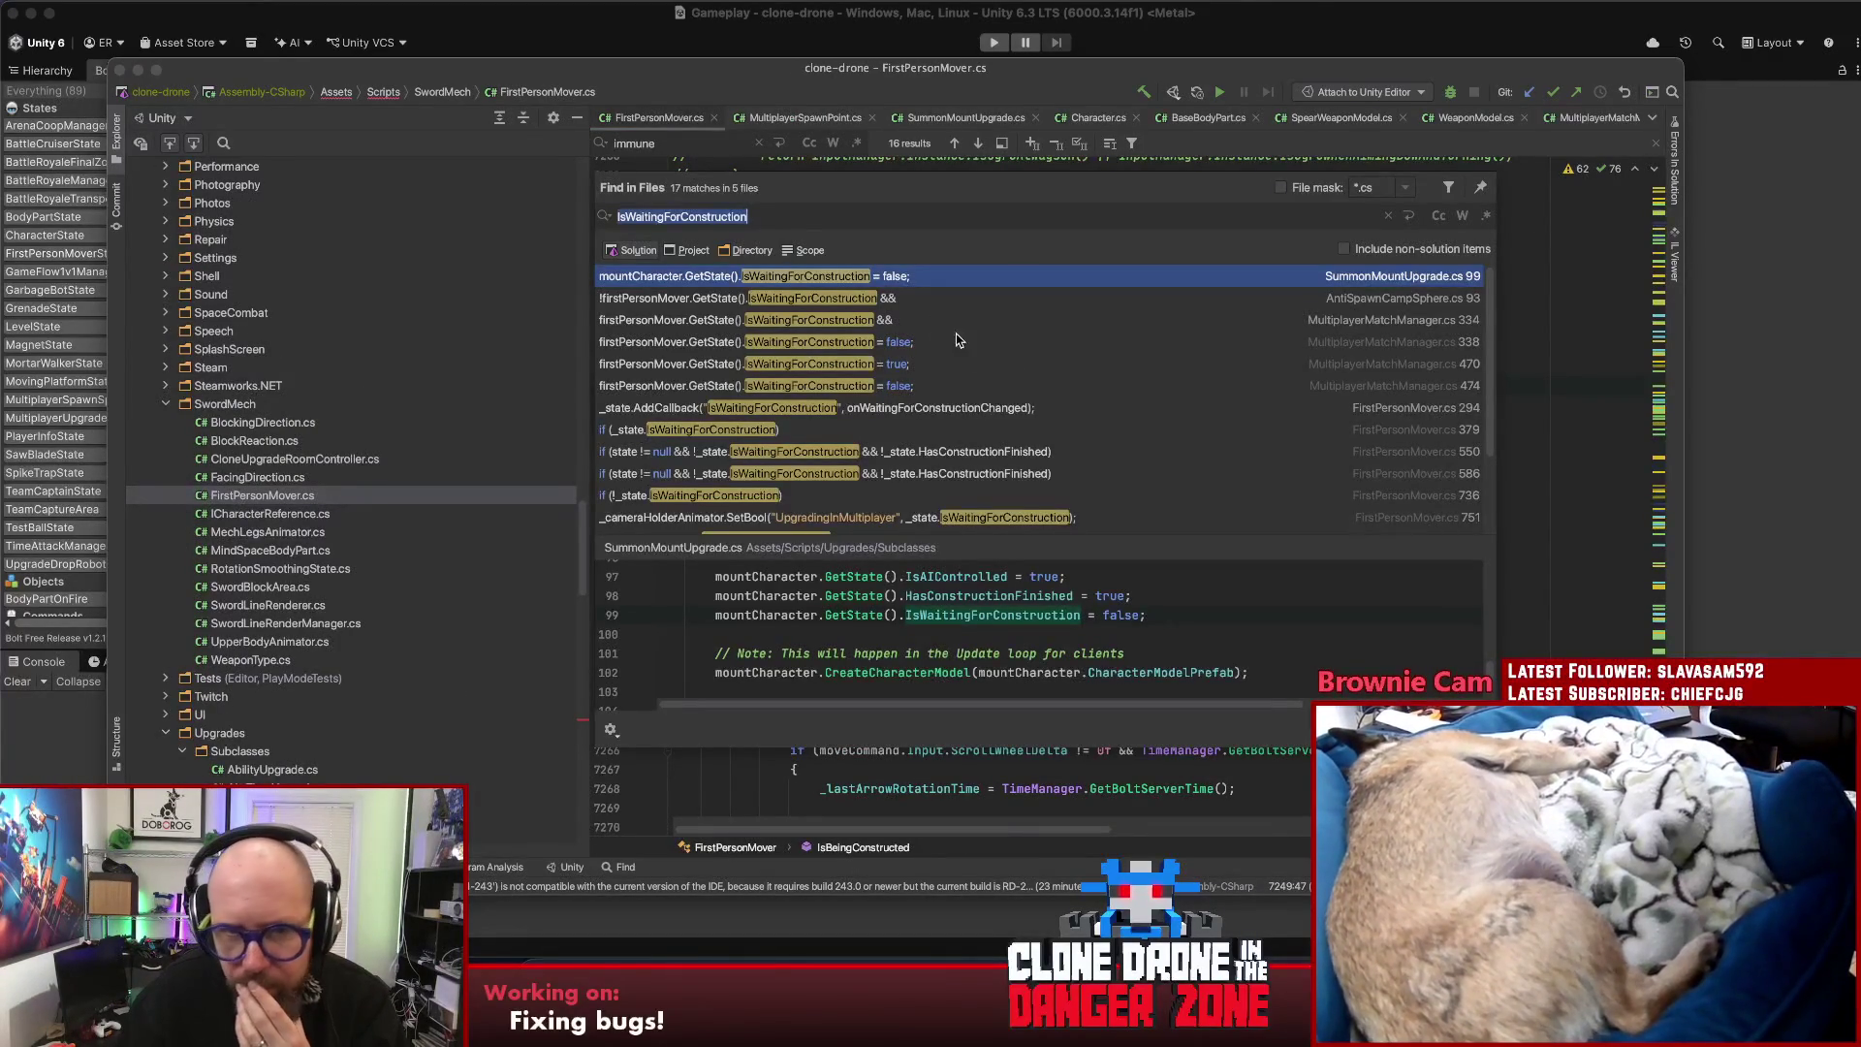
pyautogui.doubleClick(901, 300)
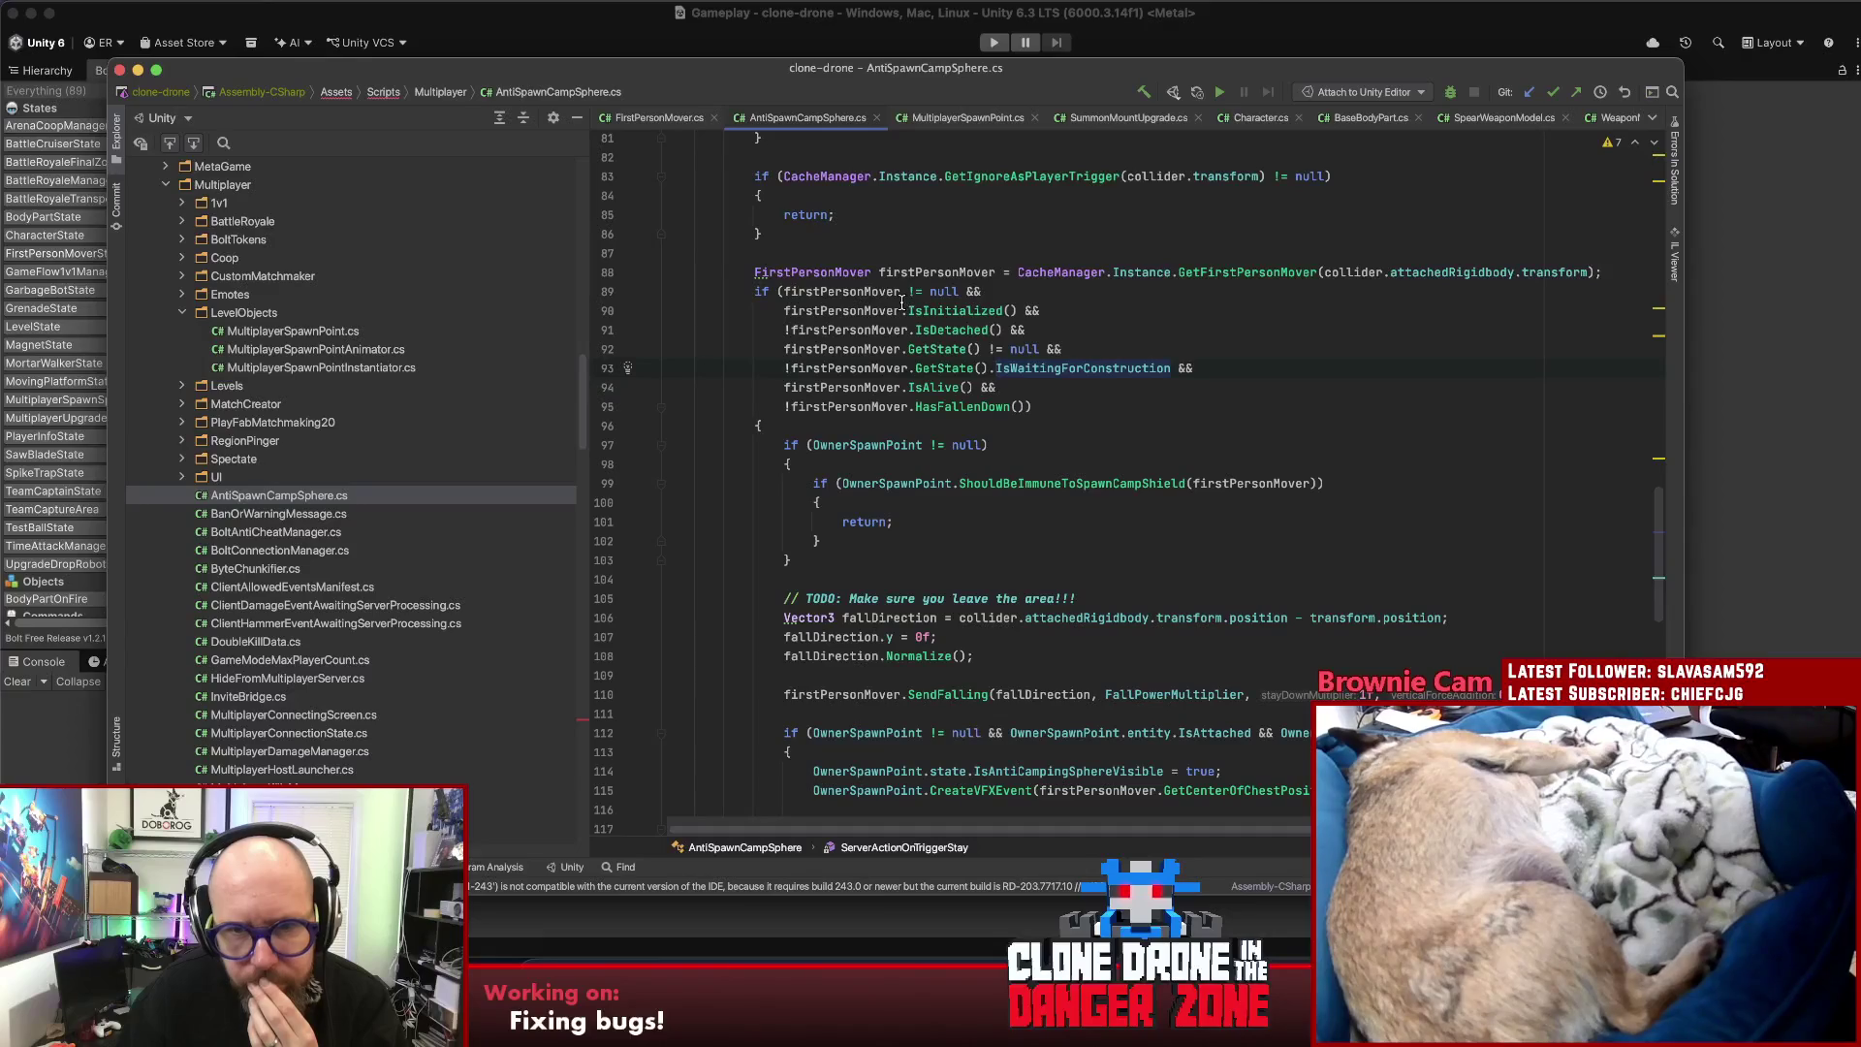
# - Search IsWaitingForConstruction again and open its usage at MultiplayerMatchManager.cs line 470
pyautogui.doubleClick(1062, 379)
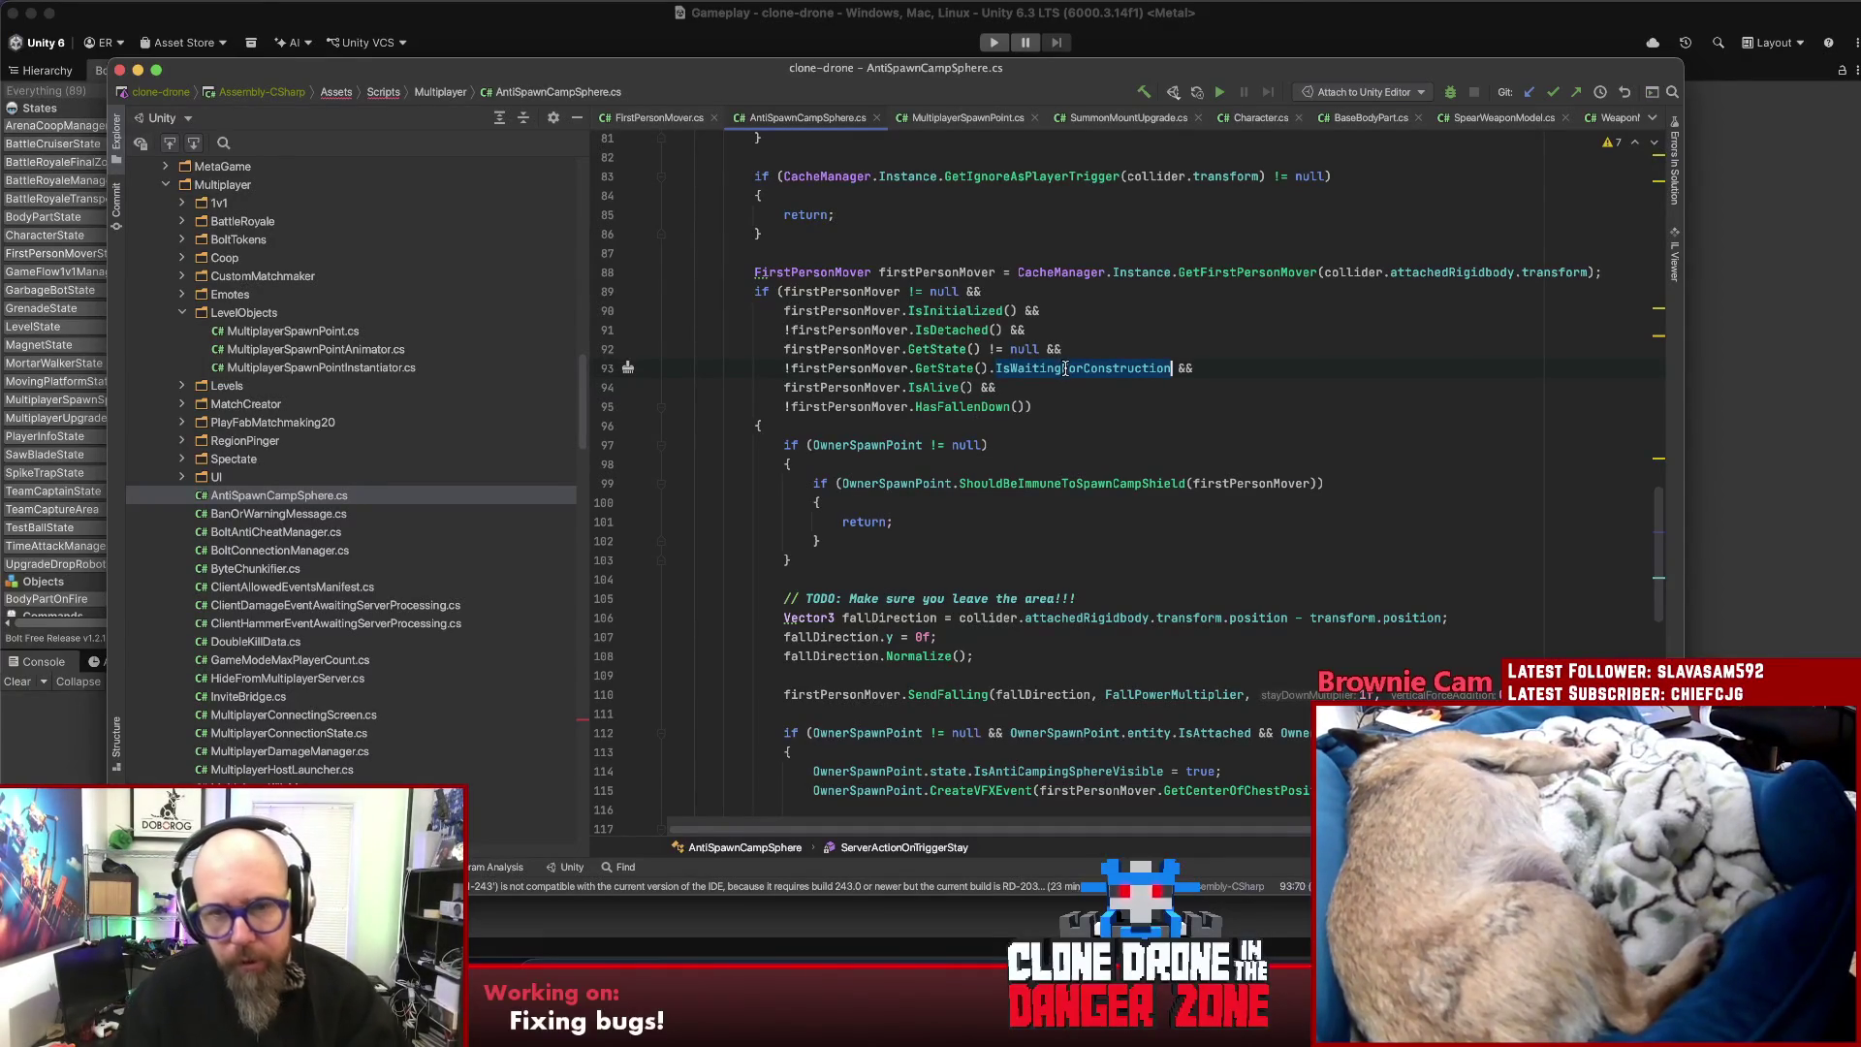
pyautogui.press('super+shift+f')
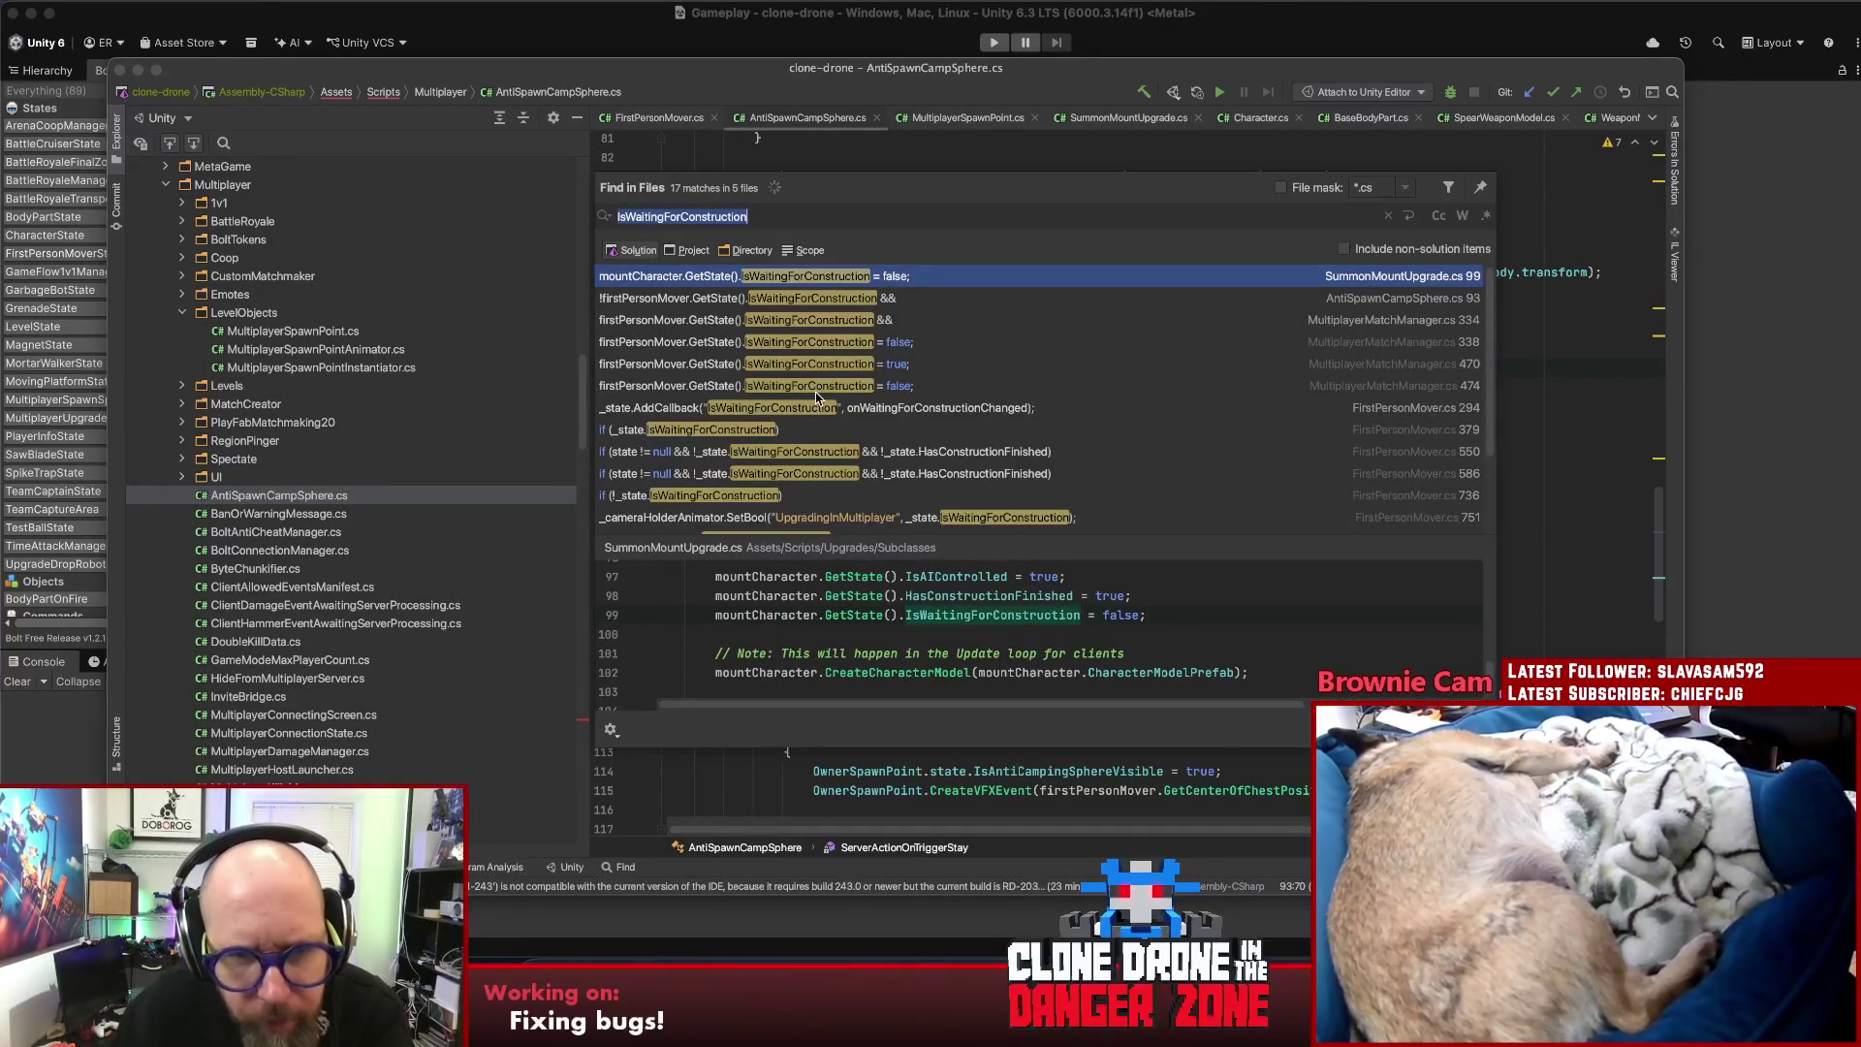
pyautogui.doubleClick(828, 366)
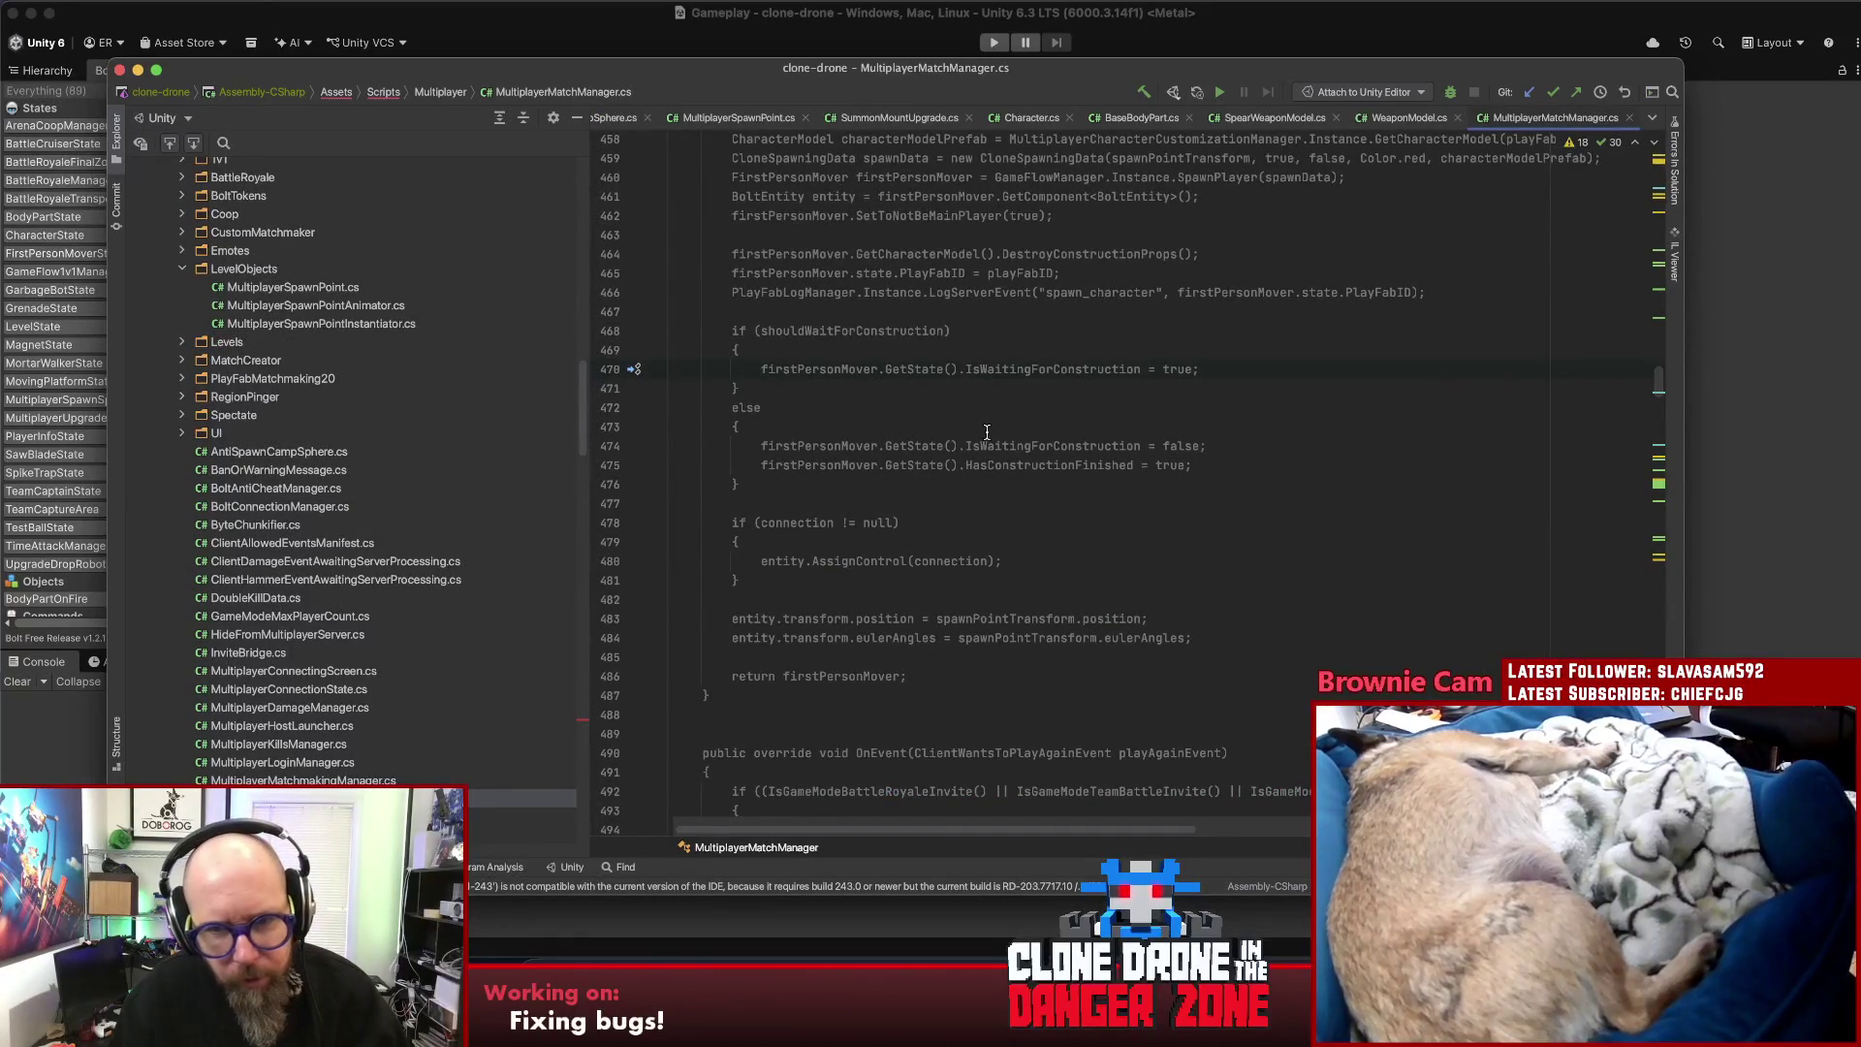
# - Inspect the IsWaitingForConstruction assignment around lines 470-475 in MultiplayerMatchManager.cs
pyautogui.moveTo(1206, 369); pyautogui.dragTo(777, 371)
pyautogui.scroll(4, 937, 405)
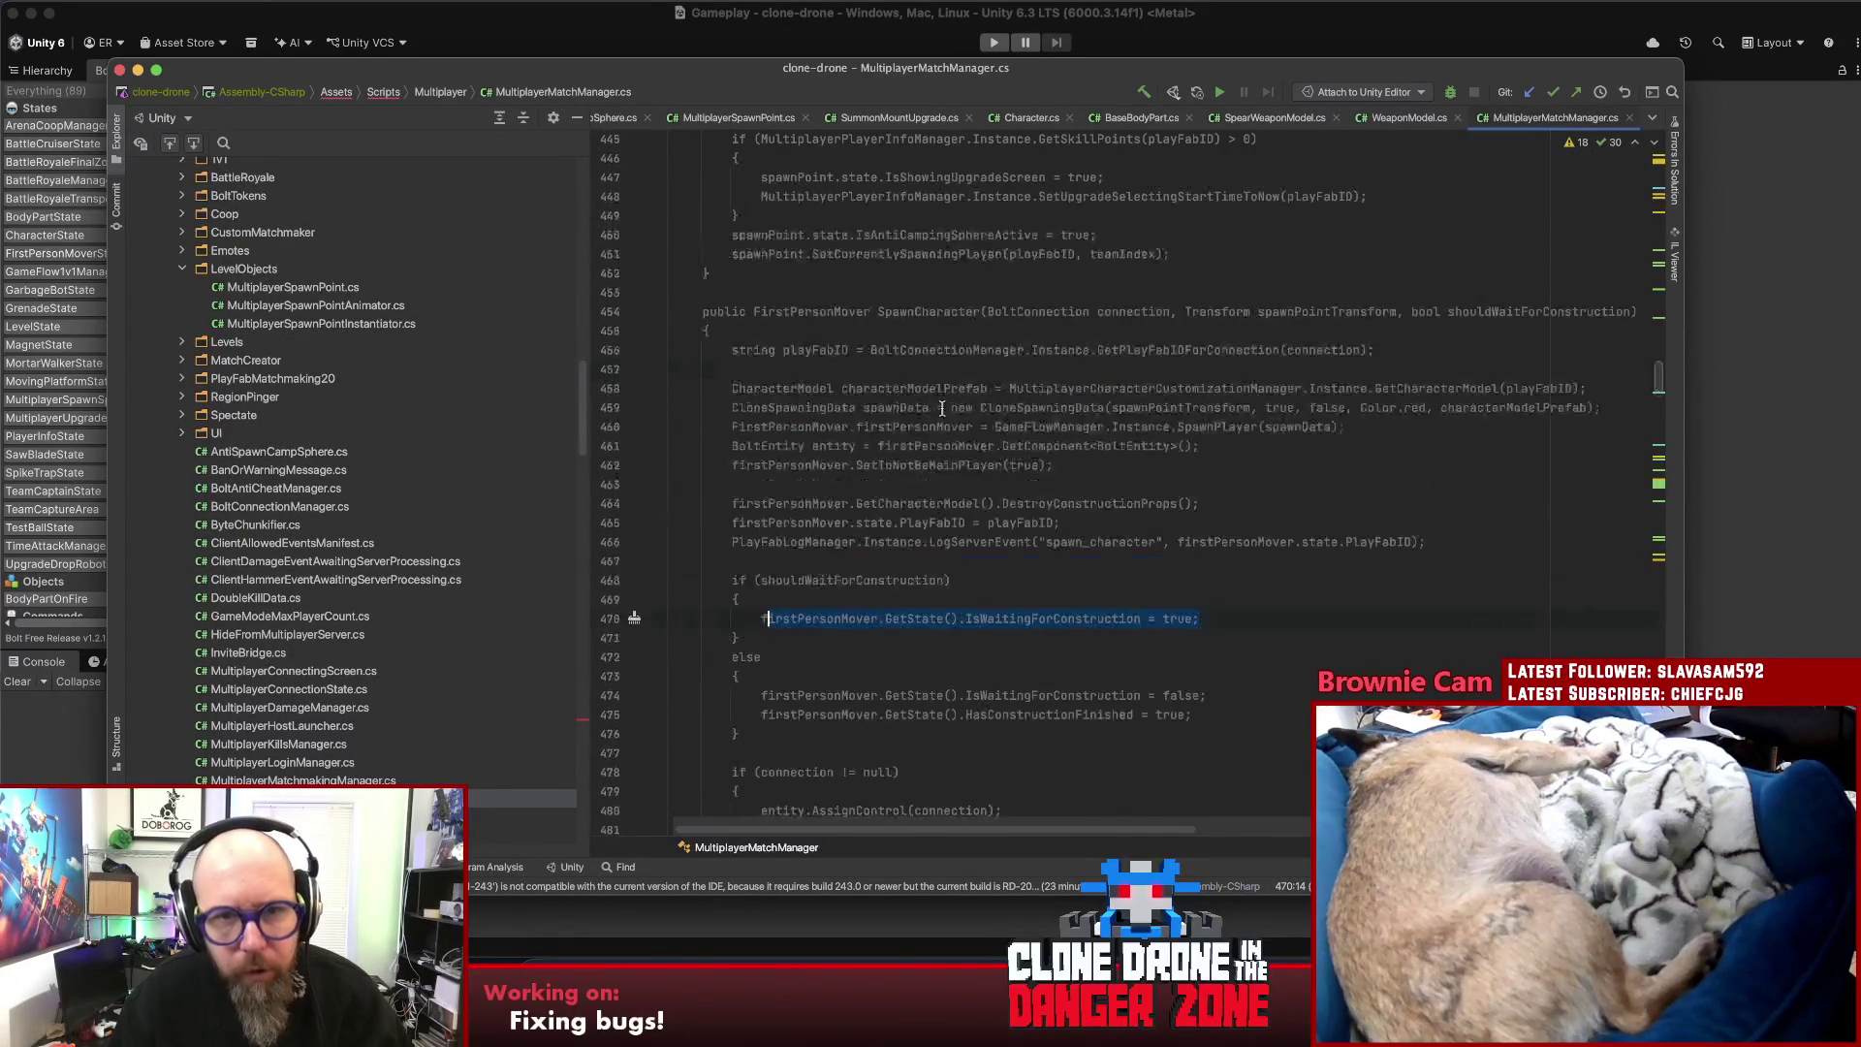
pyautogui.scroll(-4, 1008, 391)
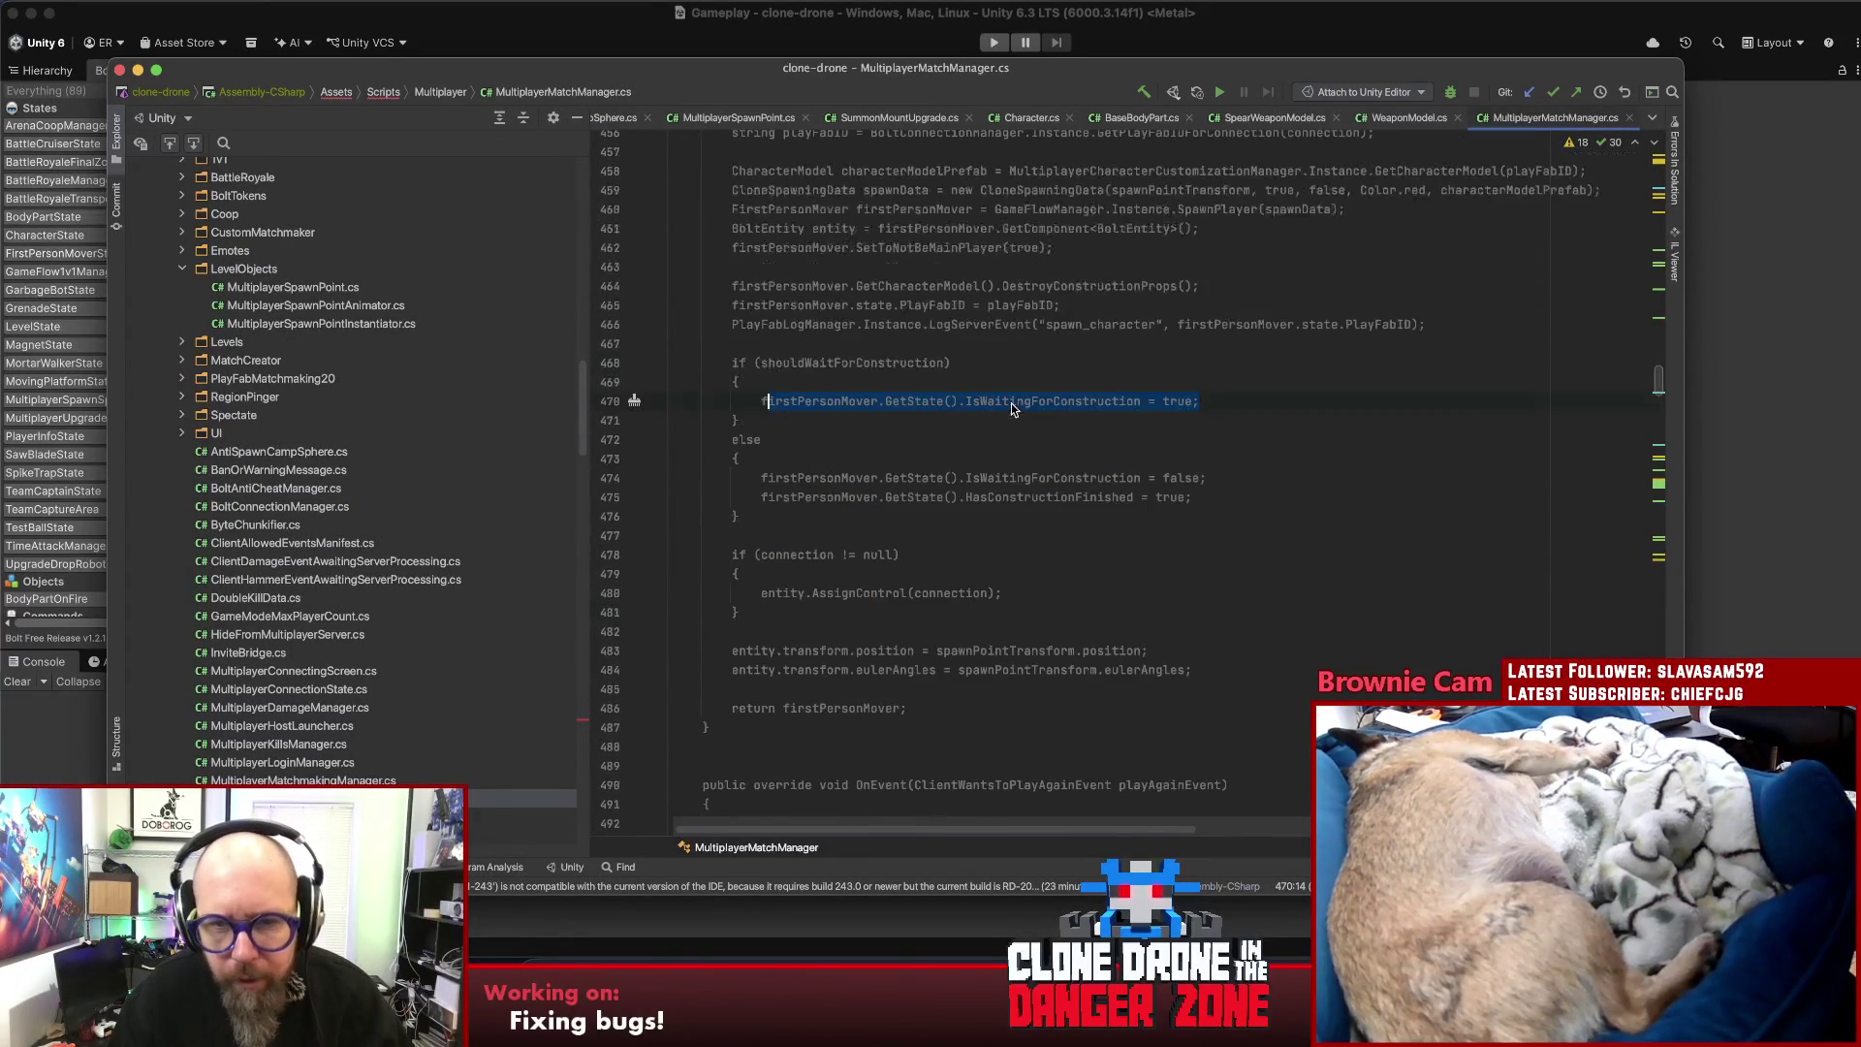
pyautogui.click(1251, 399)
pyautogui.click(1244, 496)
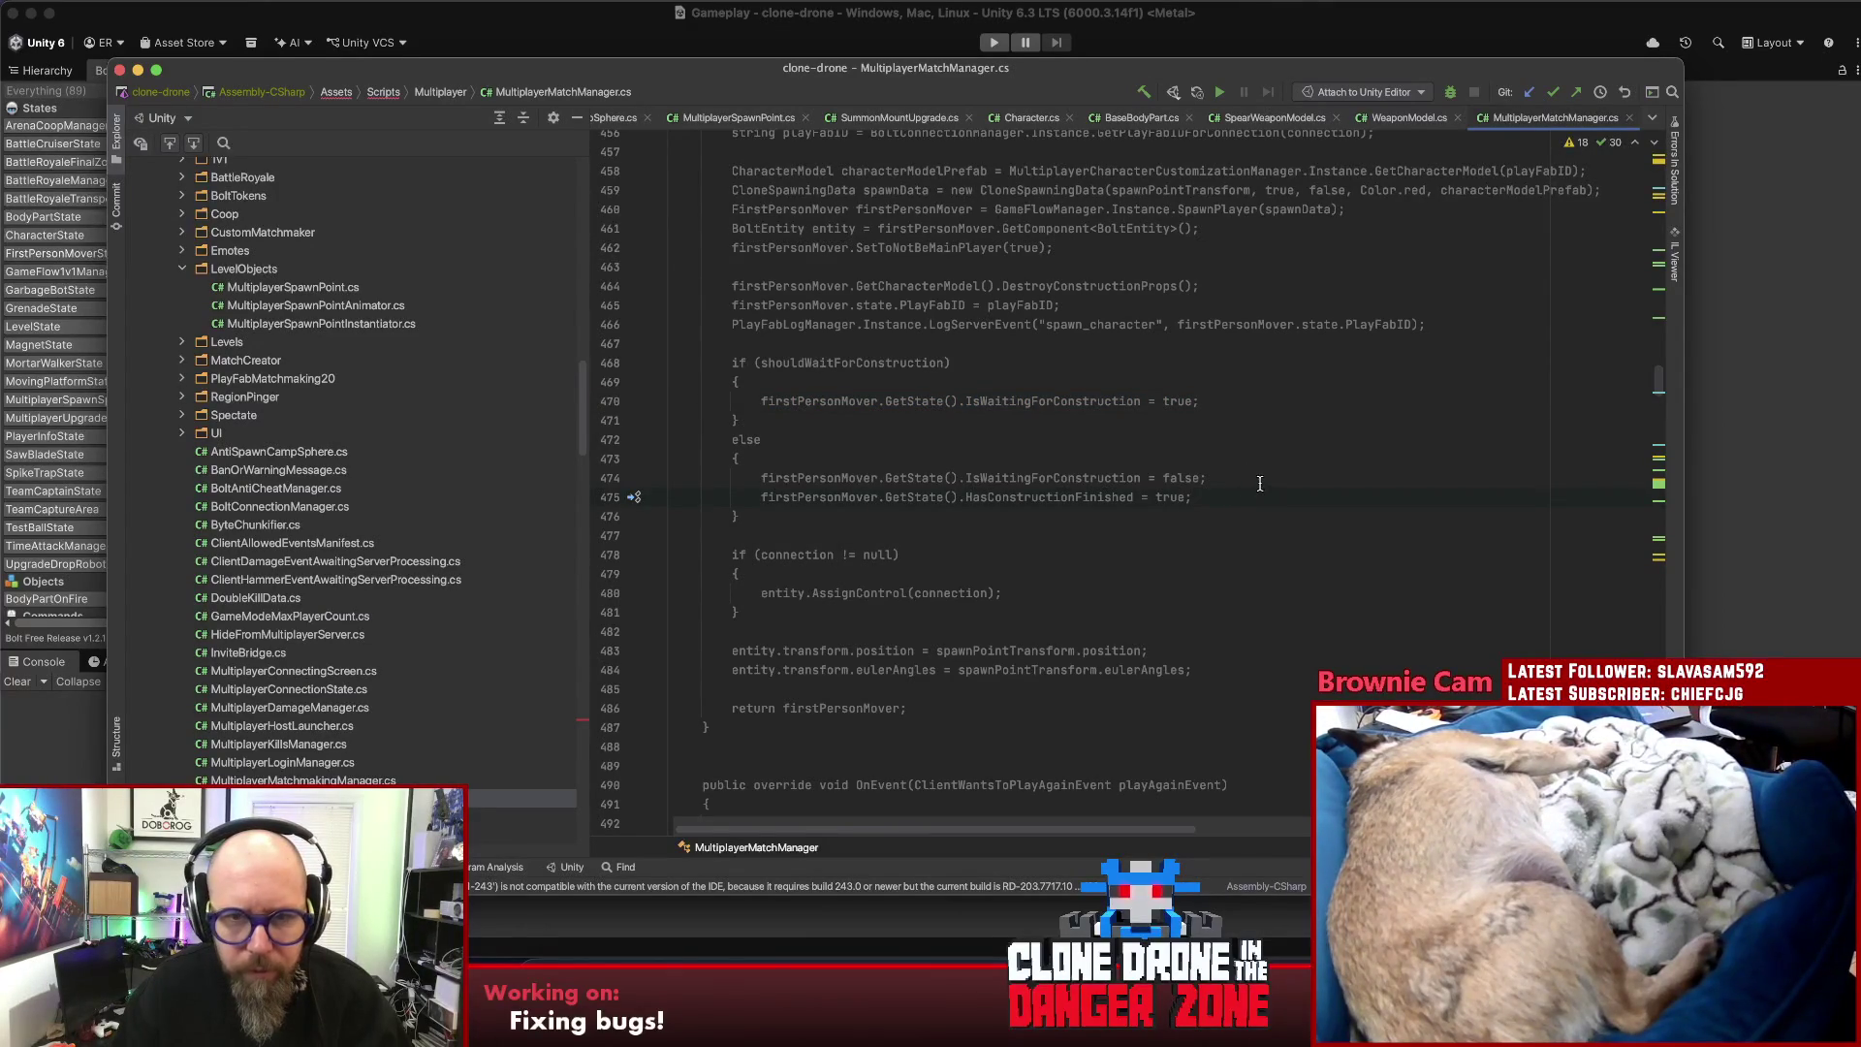
pyautogui.doubleClick(1114, 401)
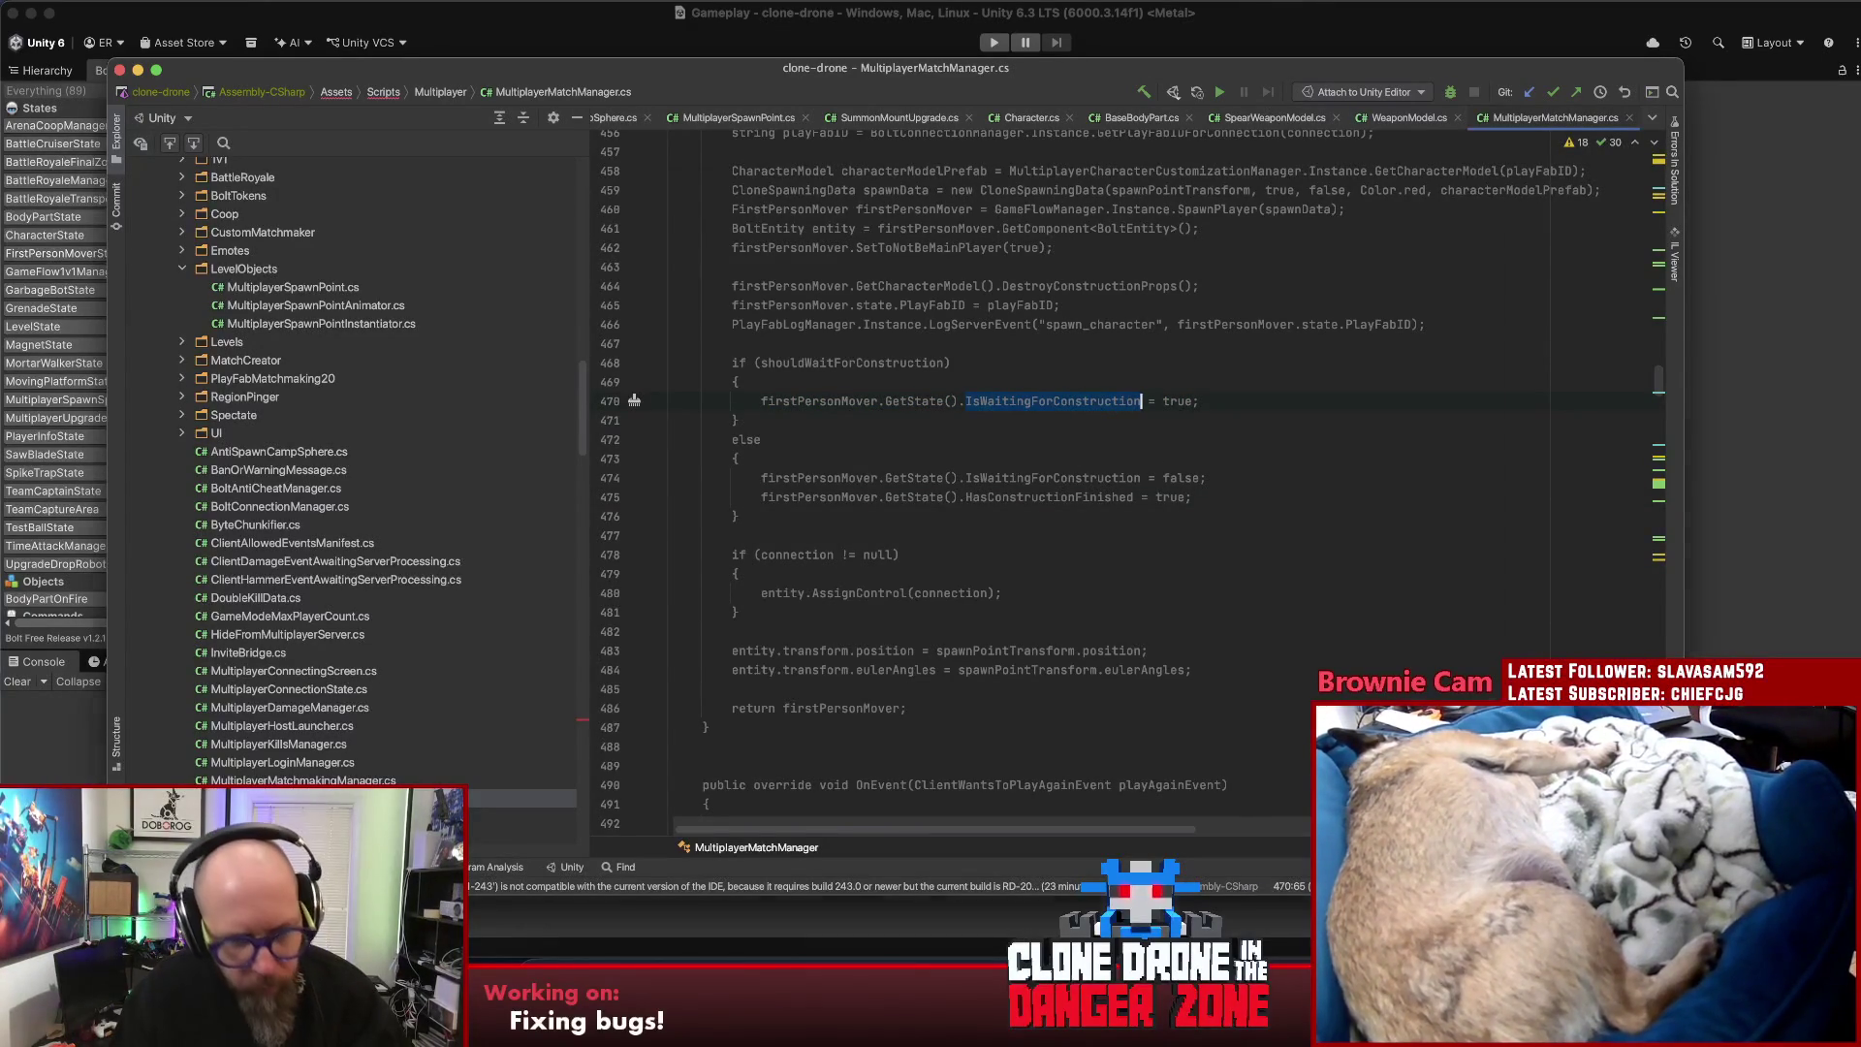
# - Go to line 338 in SpawnAllReadyPlayersWaitingAtSpawnPoints, where IsWaitingForConstruction resets to false
pyautogui.press('super+shift+f')
pyautogui.doubleClick(853, 343)
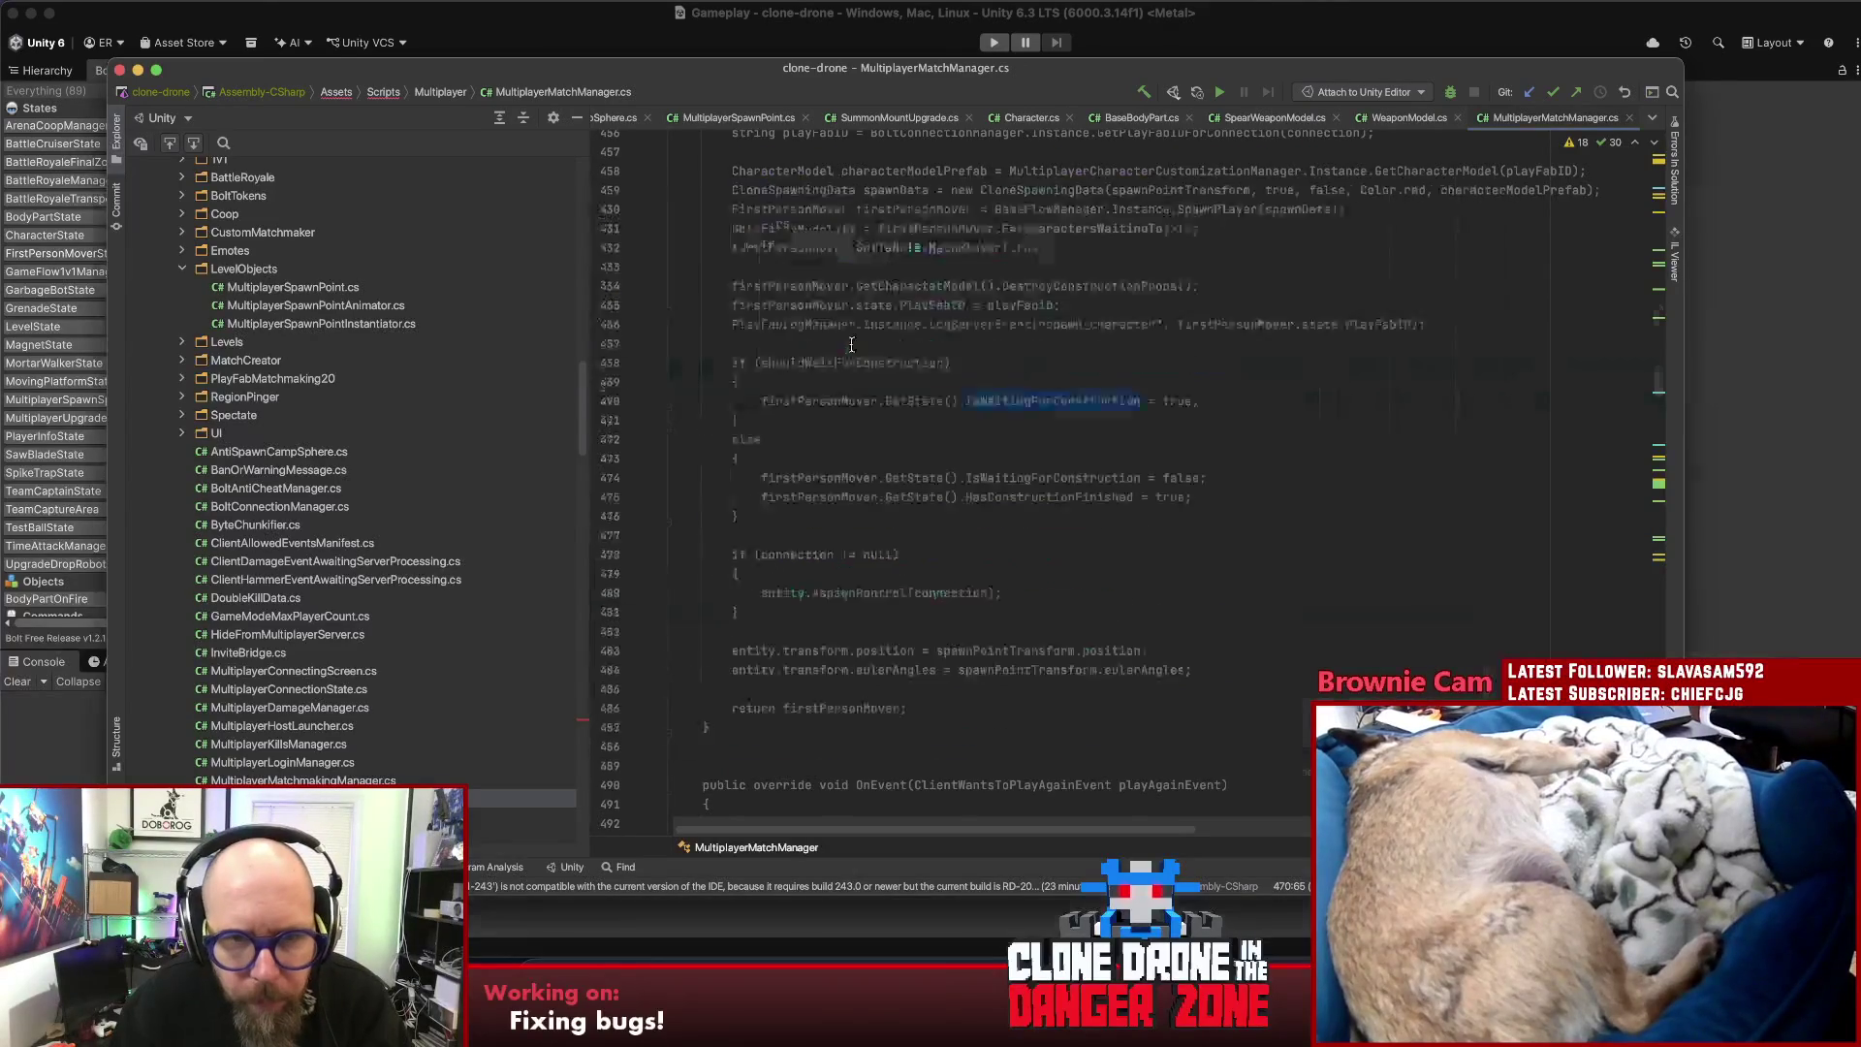
pyautogui.scroll(3, 850, 344)
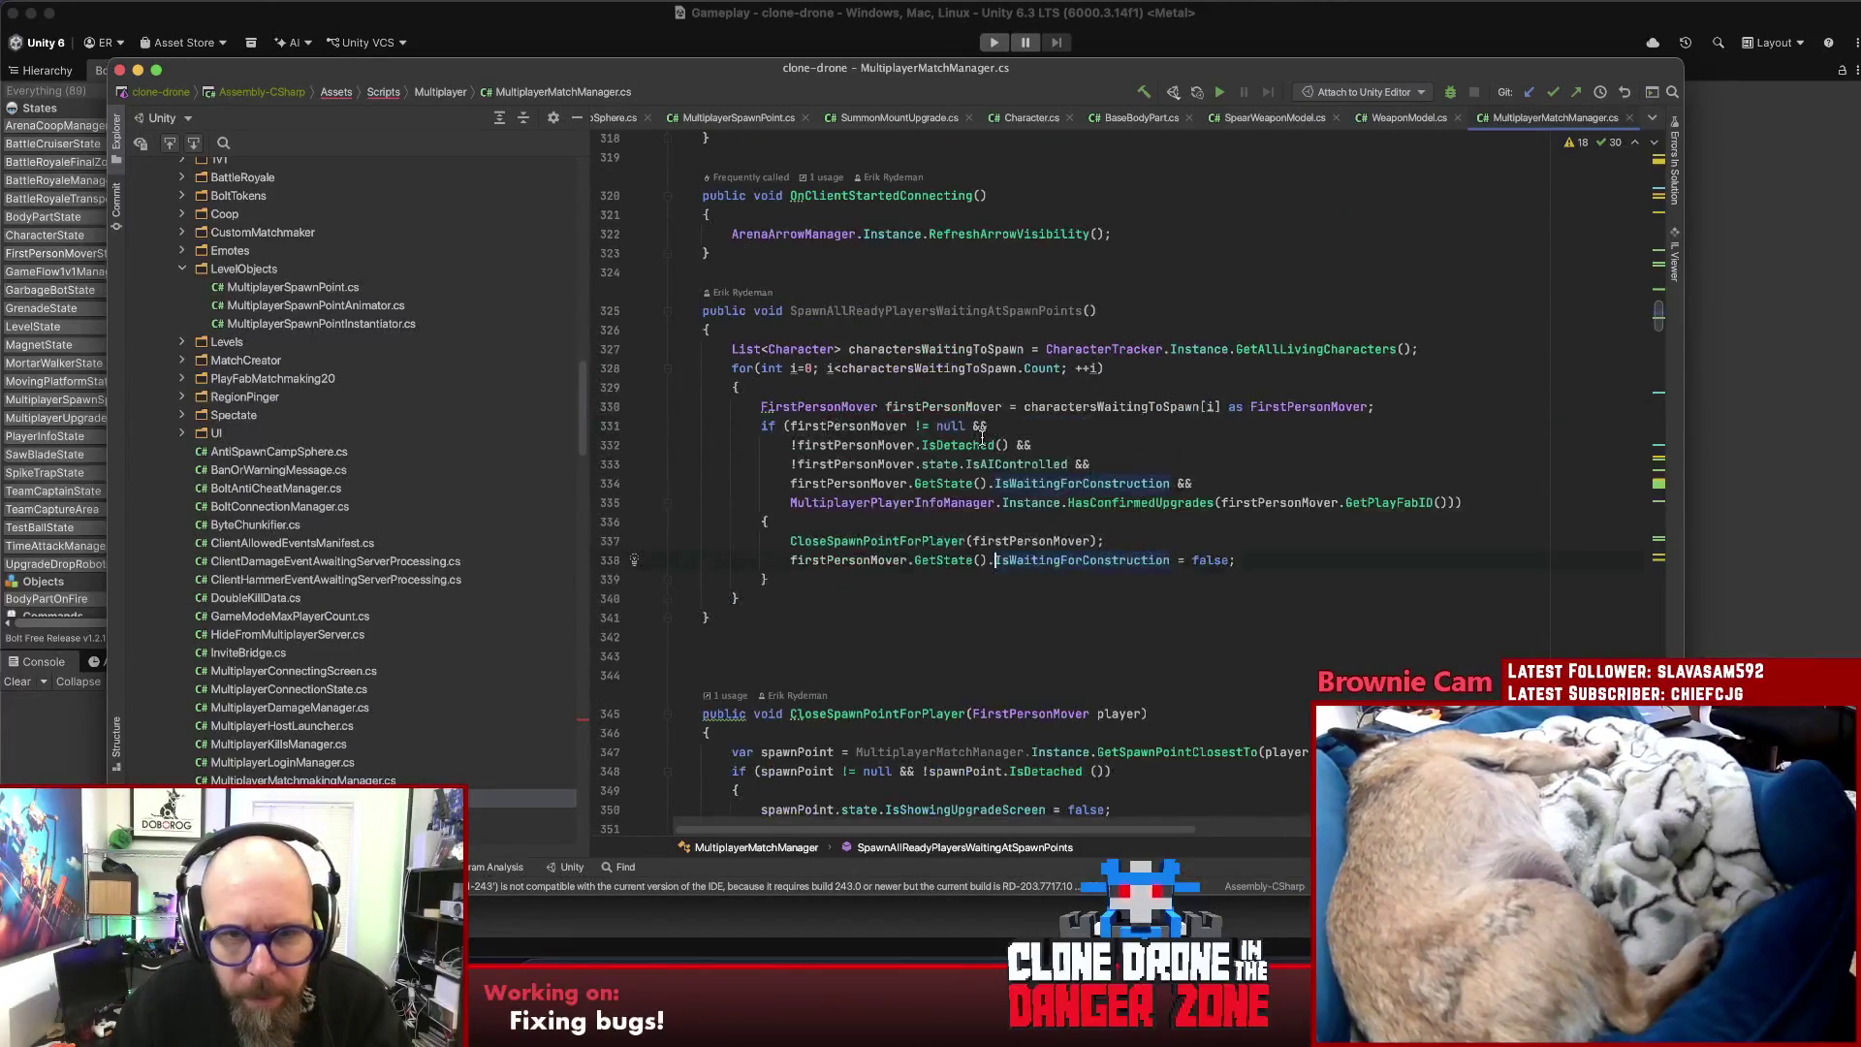
pyautogui.scroll(-2, 979, 438)
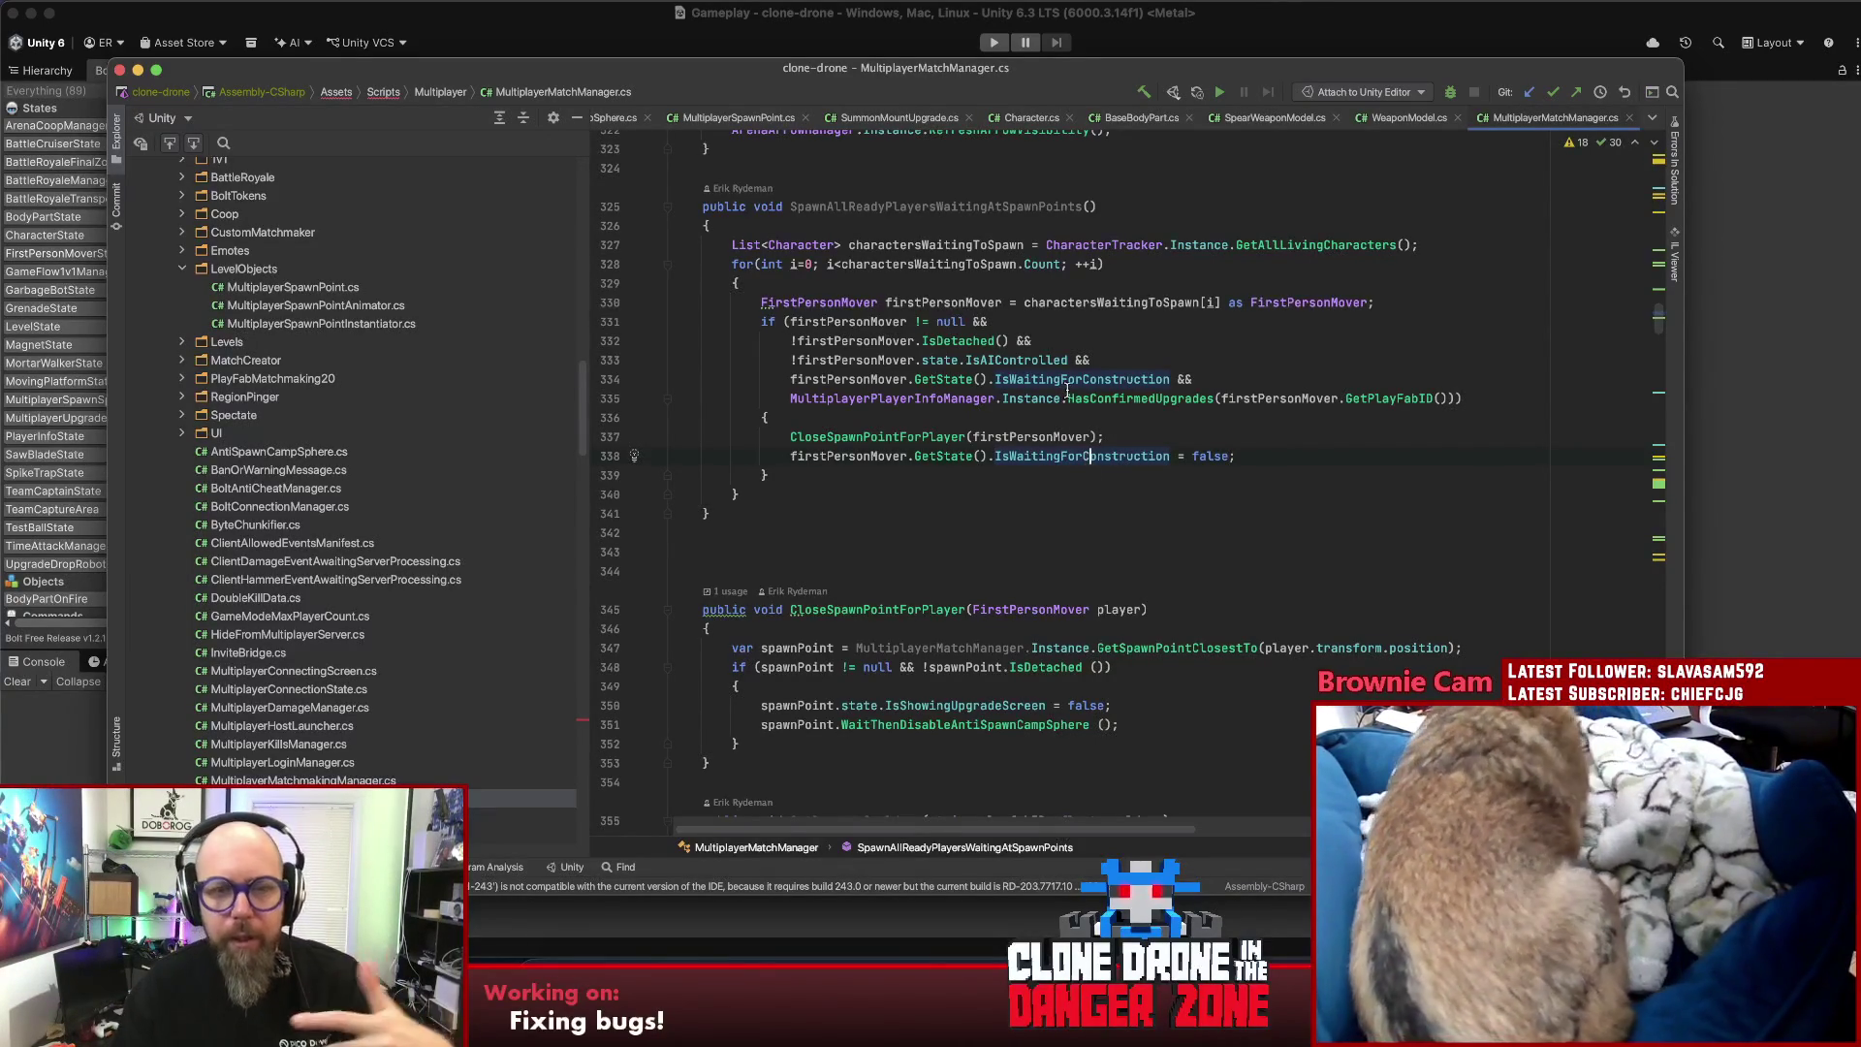
pyautogui.click(1060, 471)
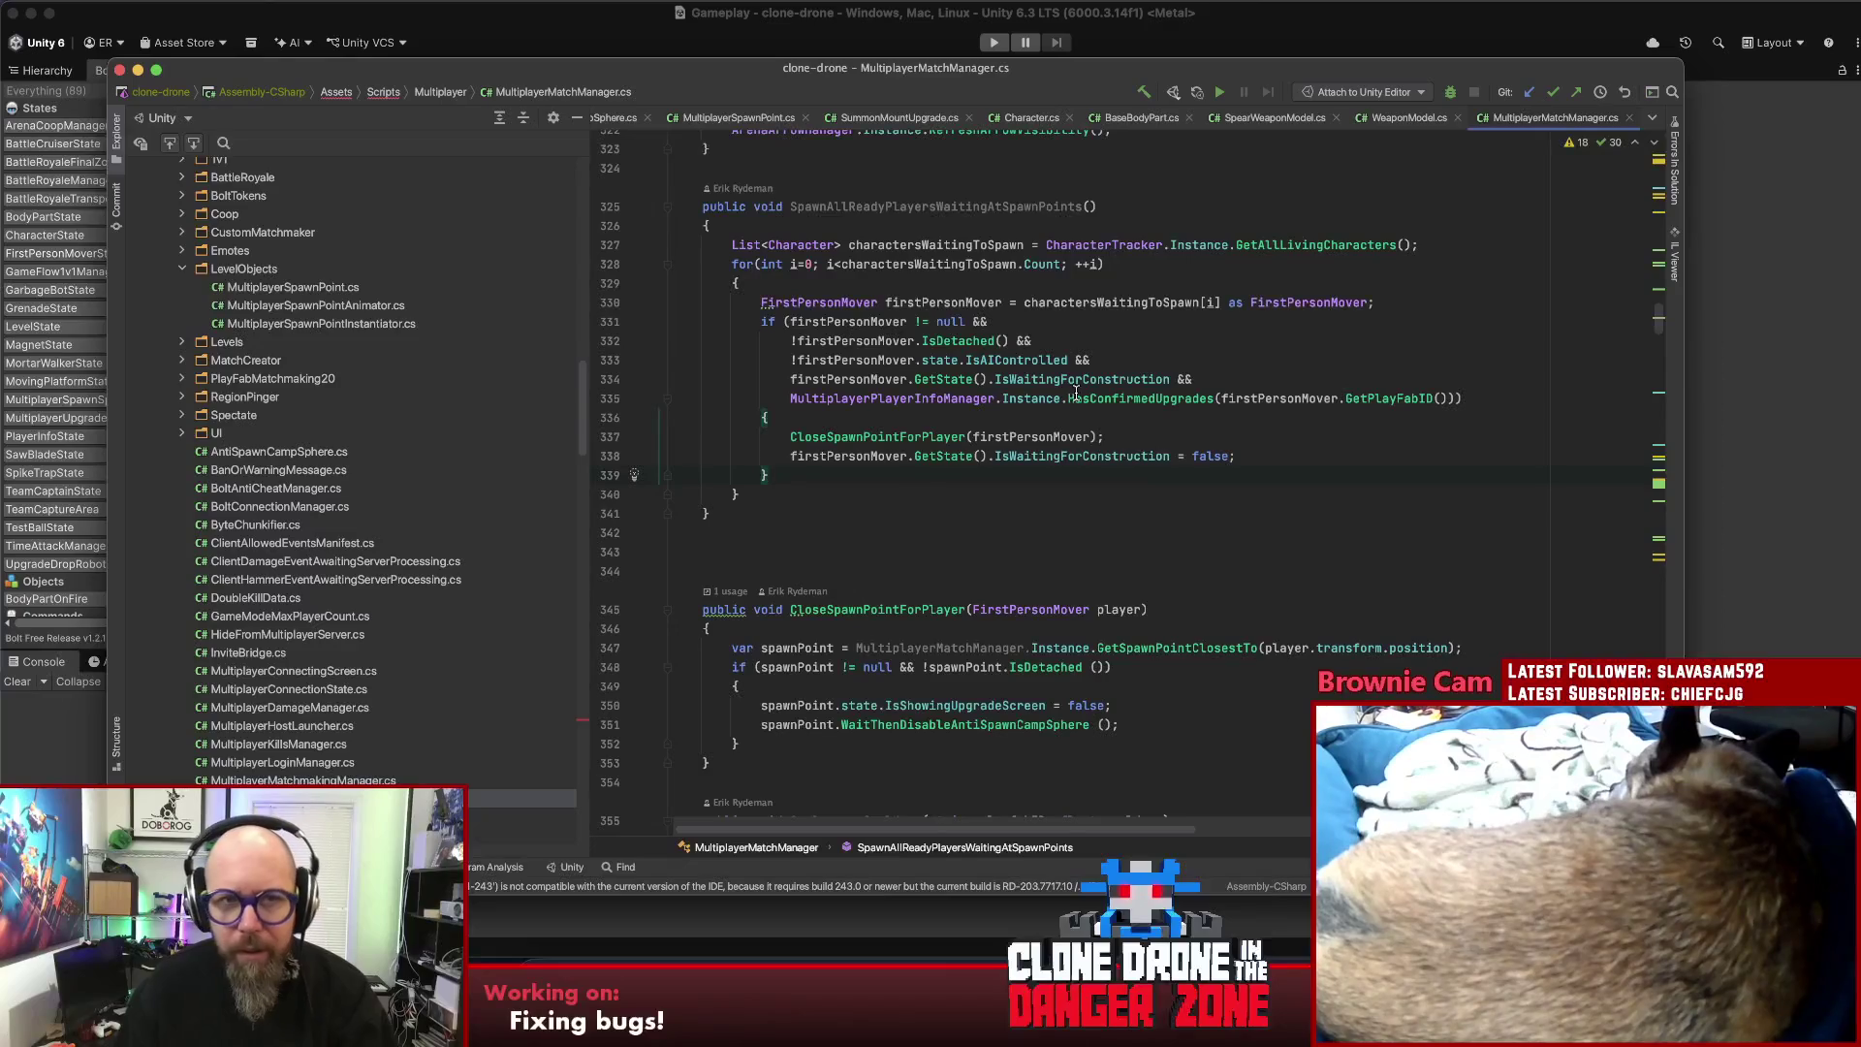
pyautogui.press('shift')
pyautogui.press('shift')
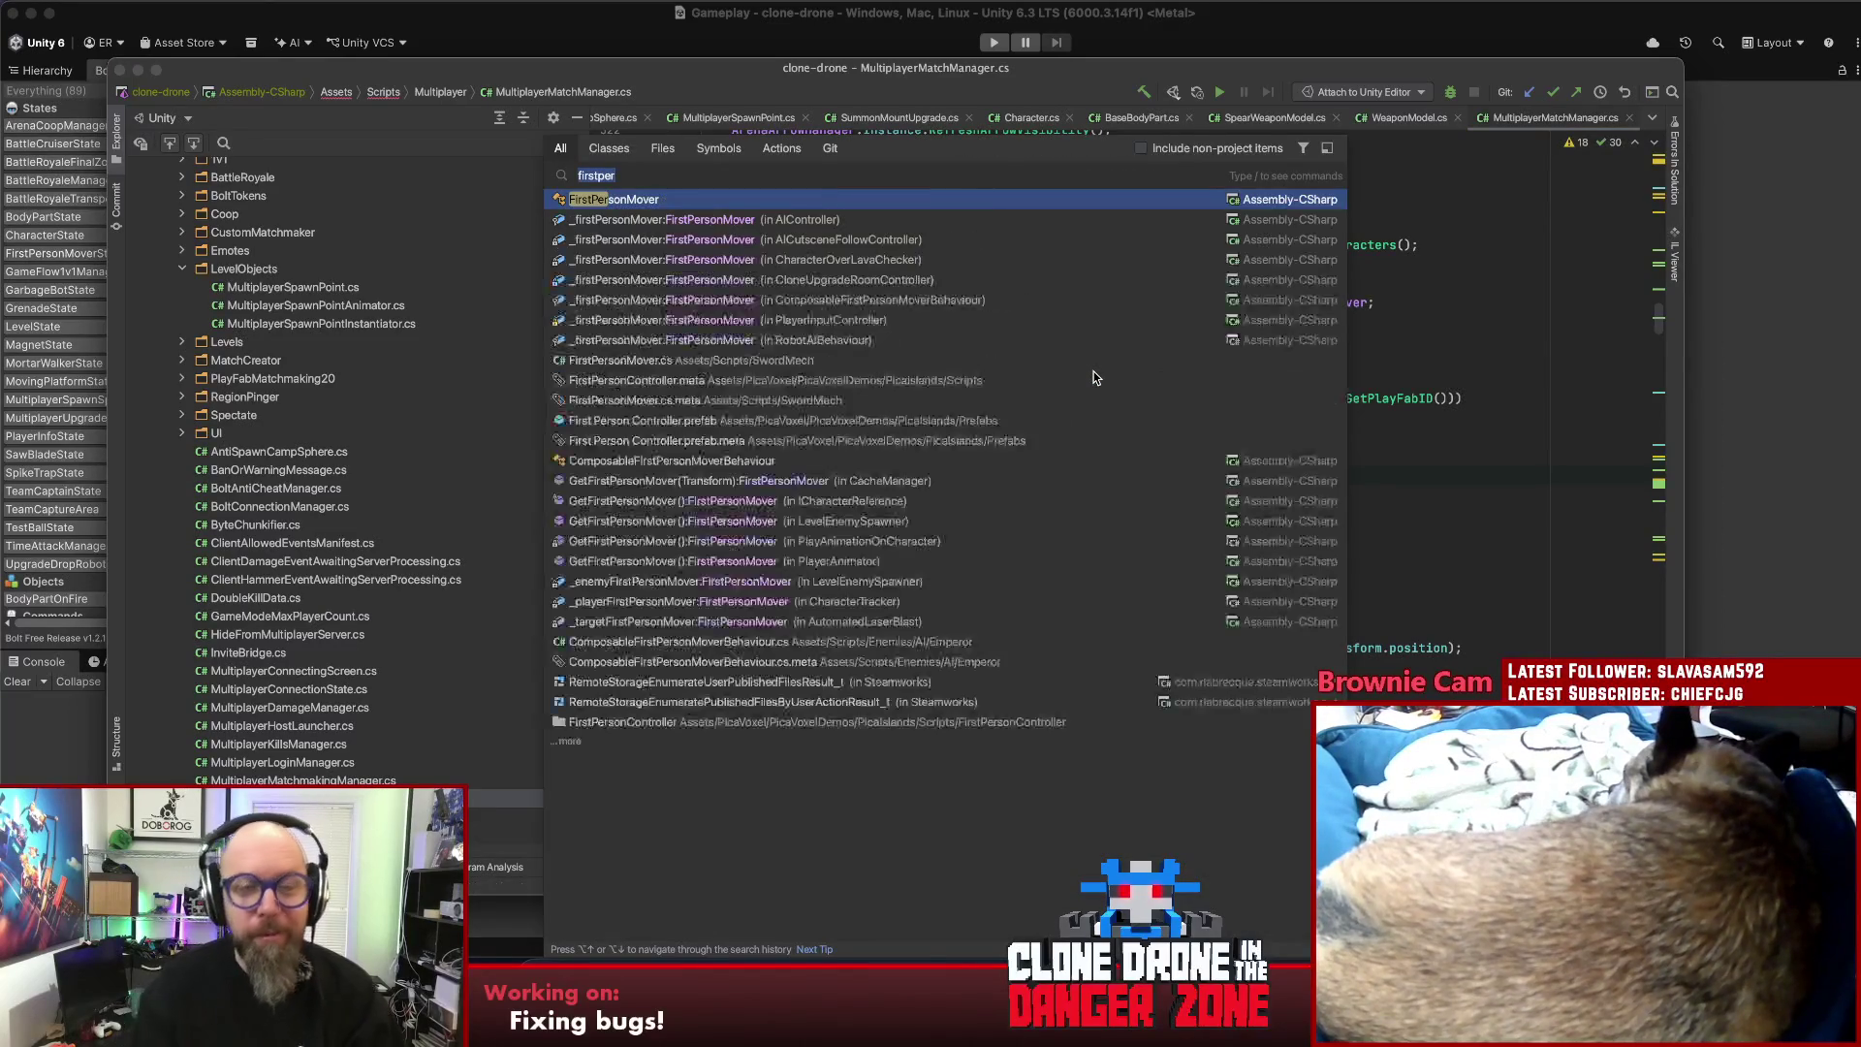
# - Open FirstPersonMover.cs and find 'isimmune' to reach the IsImmuneToDamage override
pyautogui.press('Return')
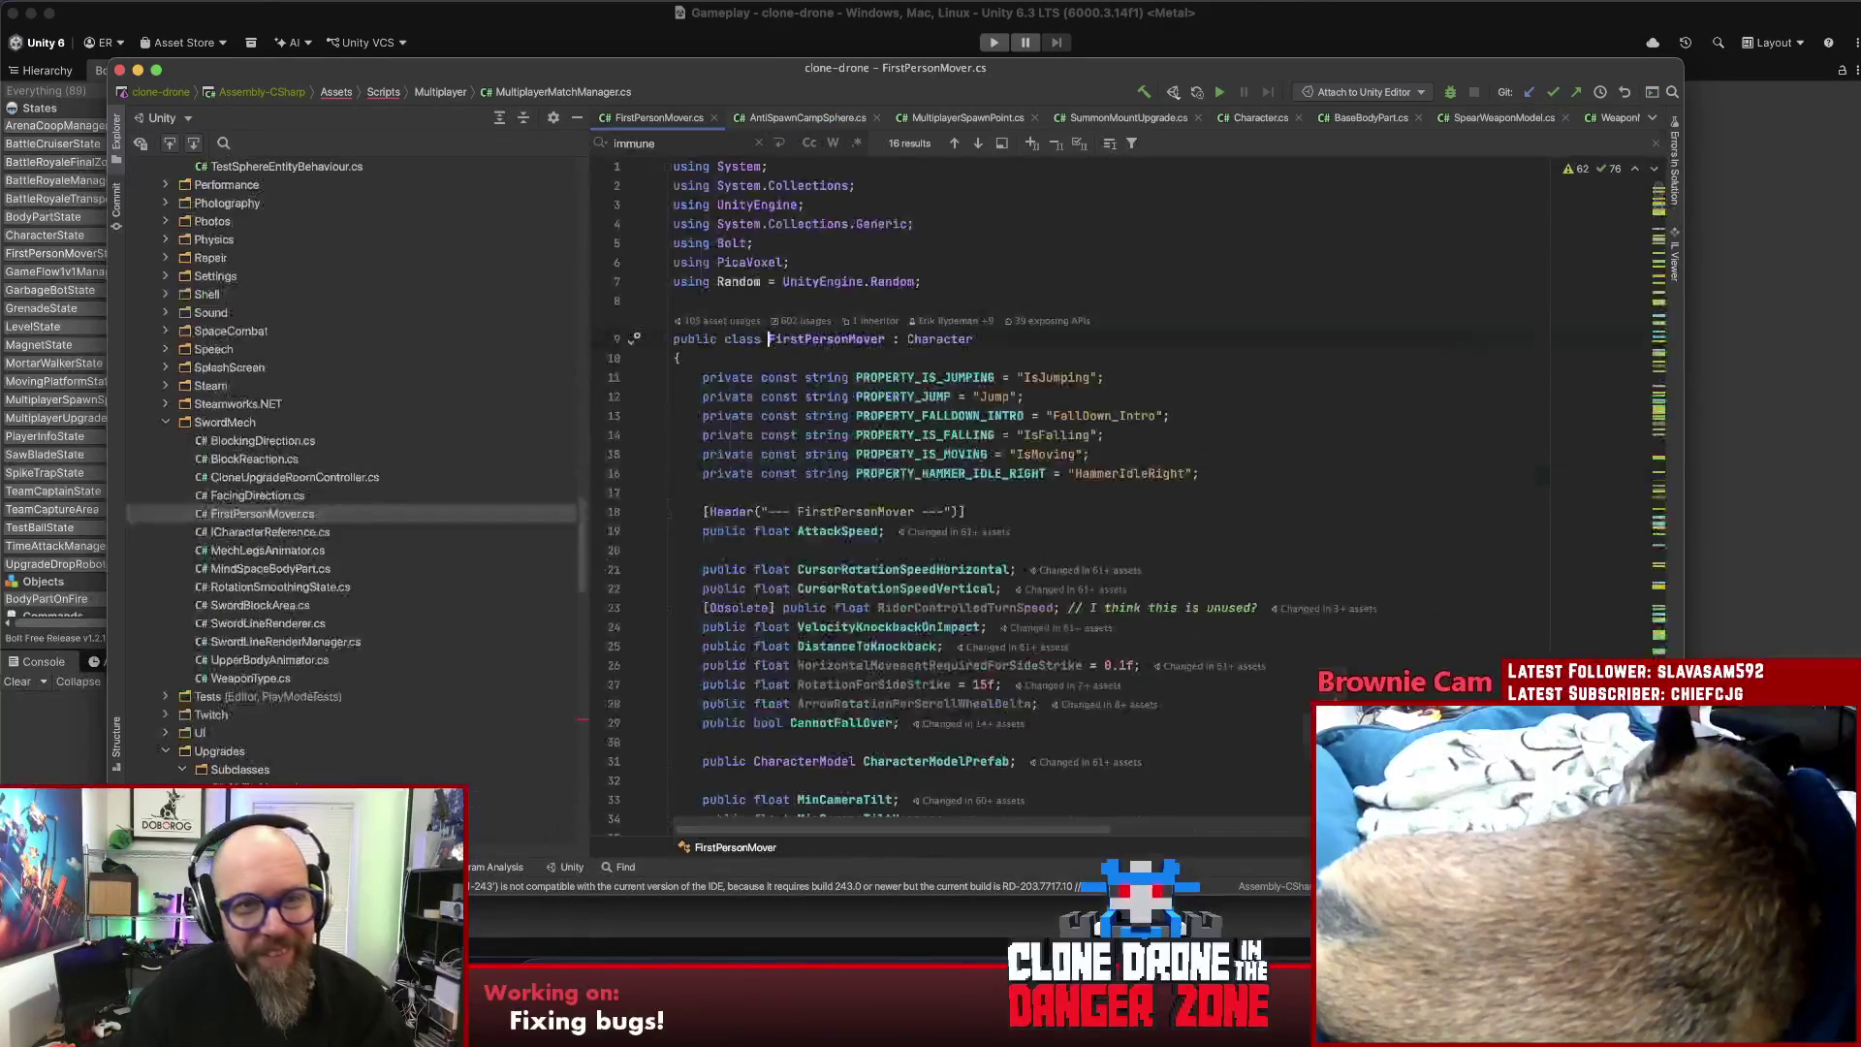
pyautogui.scroll(-10, 954, 490)
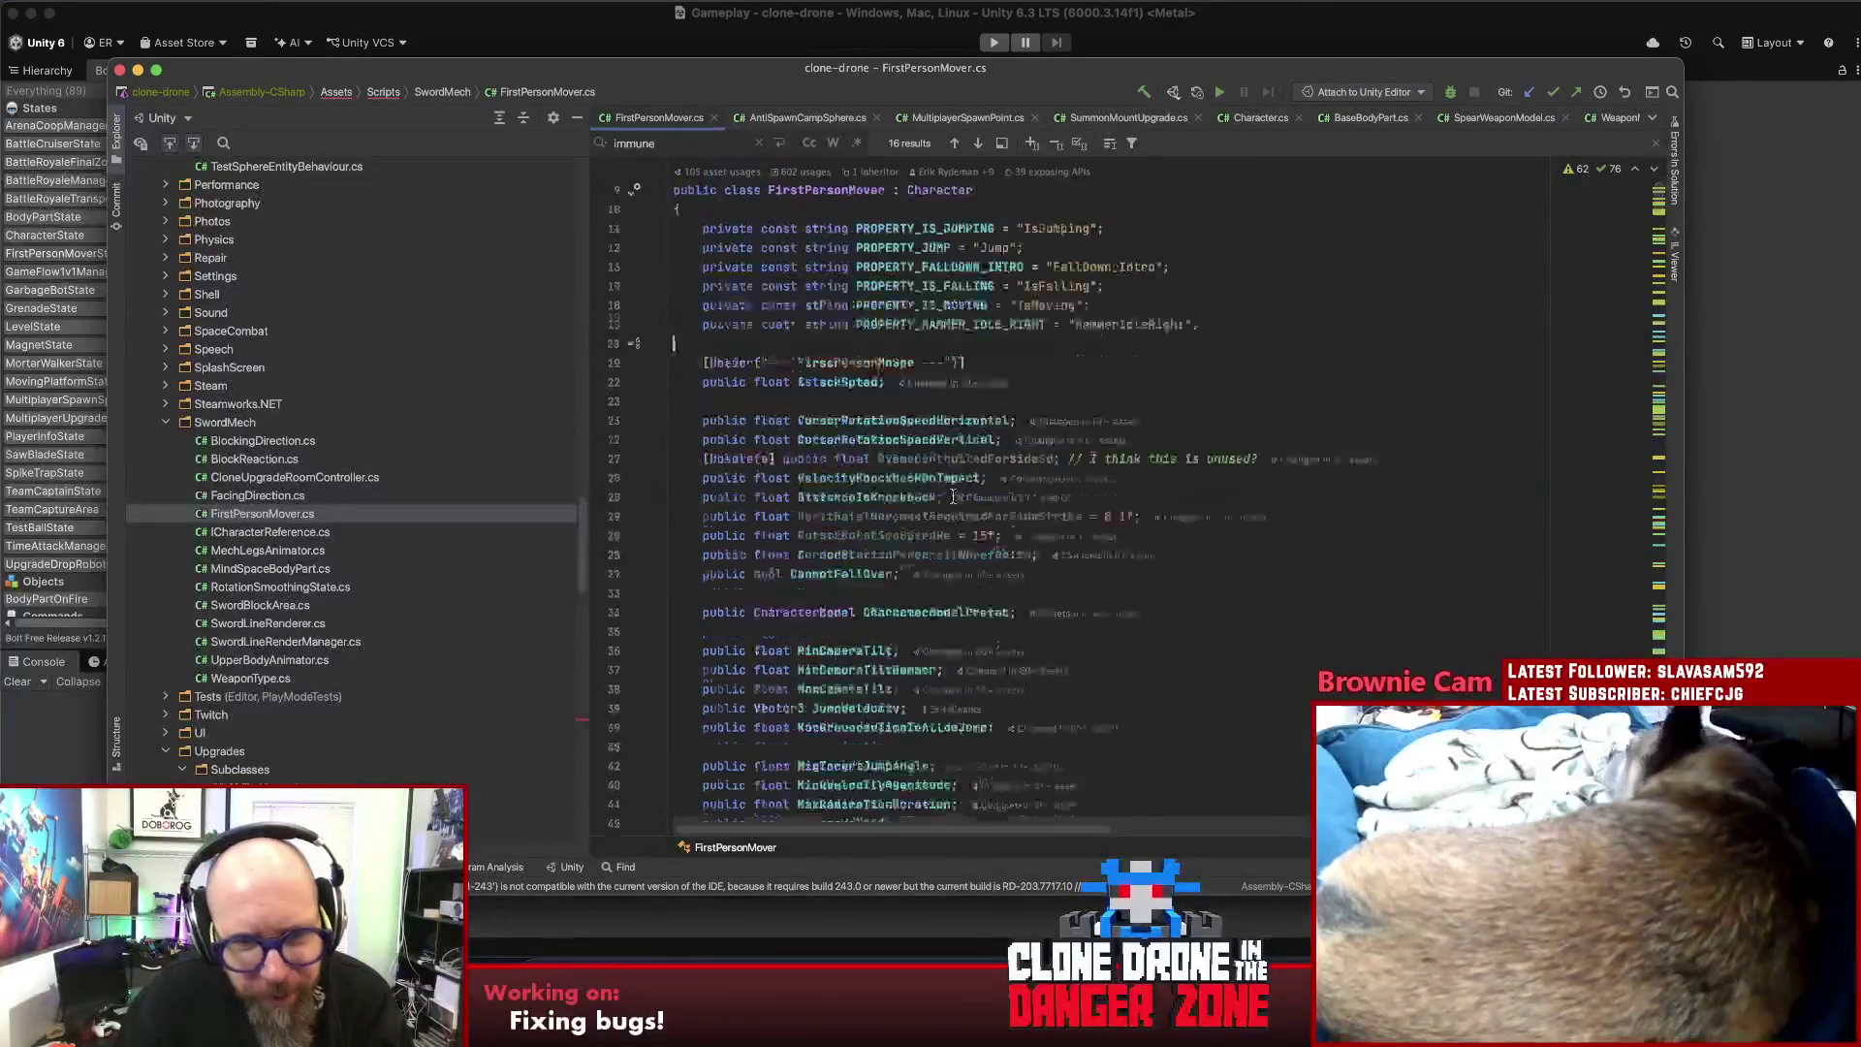
pyautogui.scroll(-10, 955, 485)
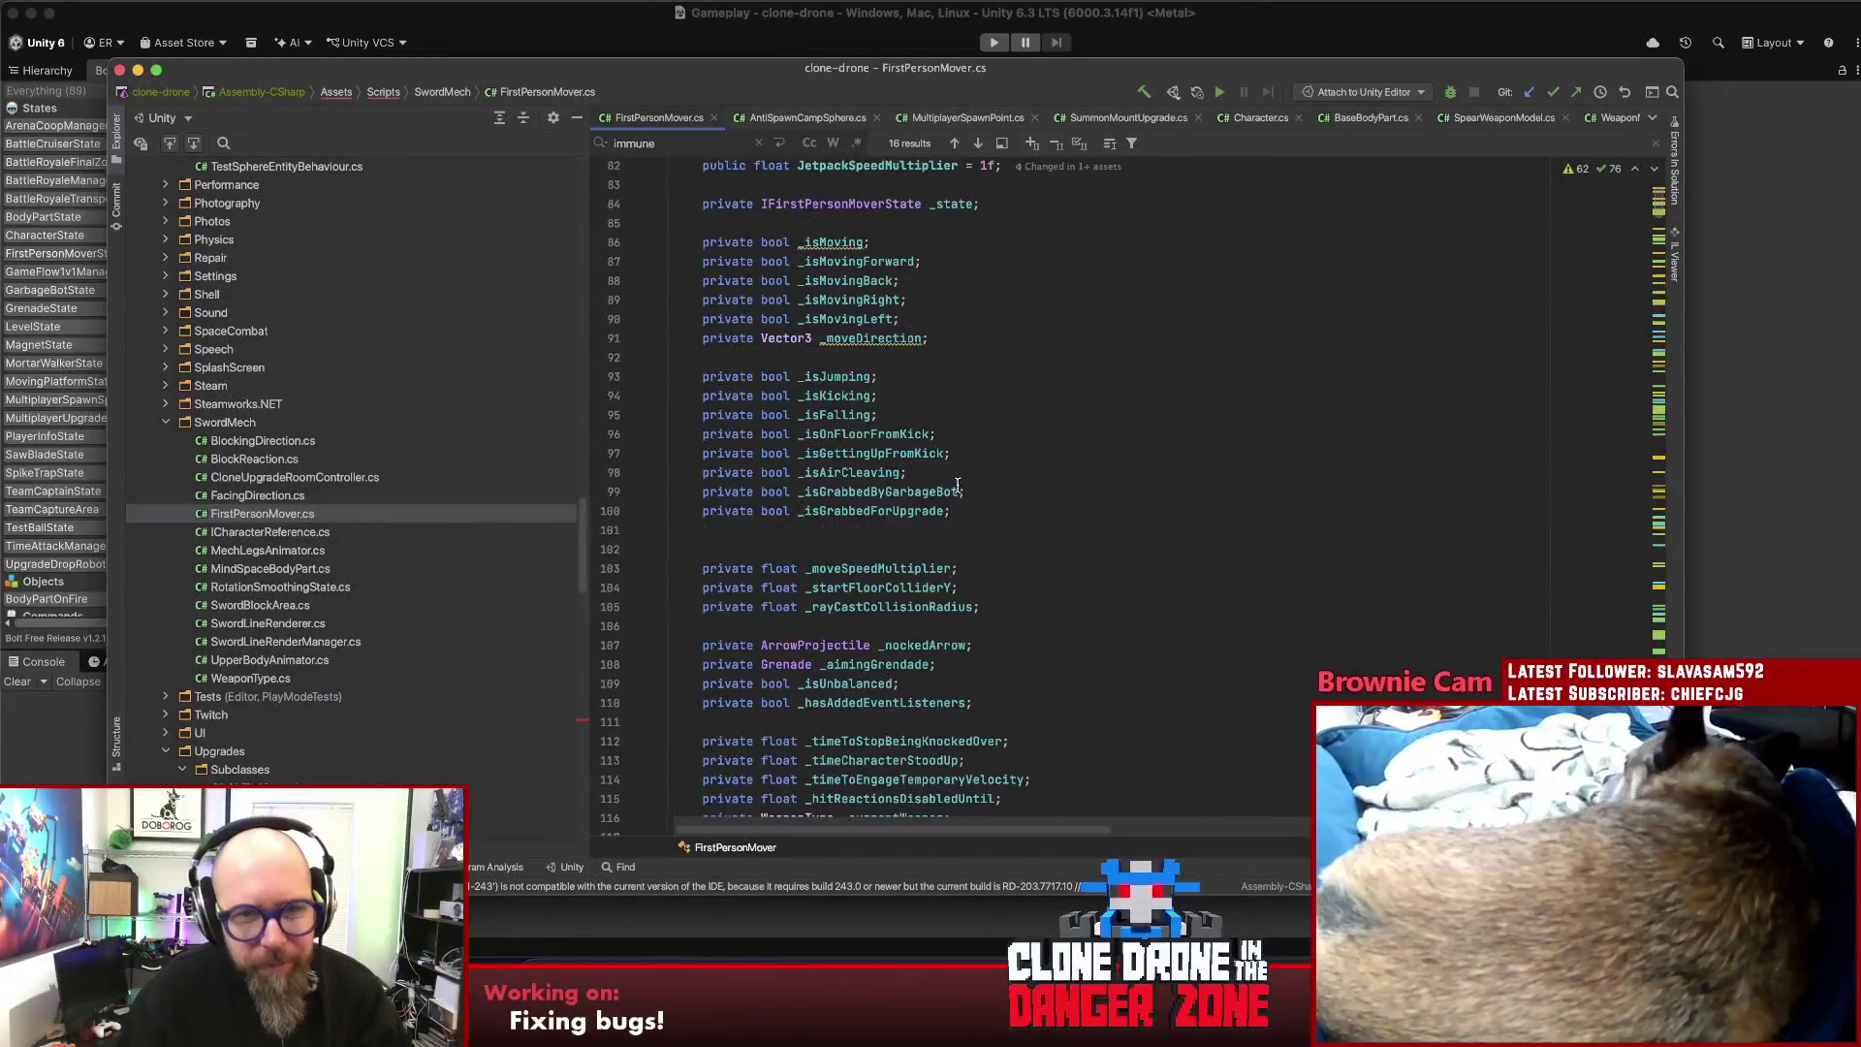
pyautogui.press('super+f')
pyautogui.write('isimmune')
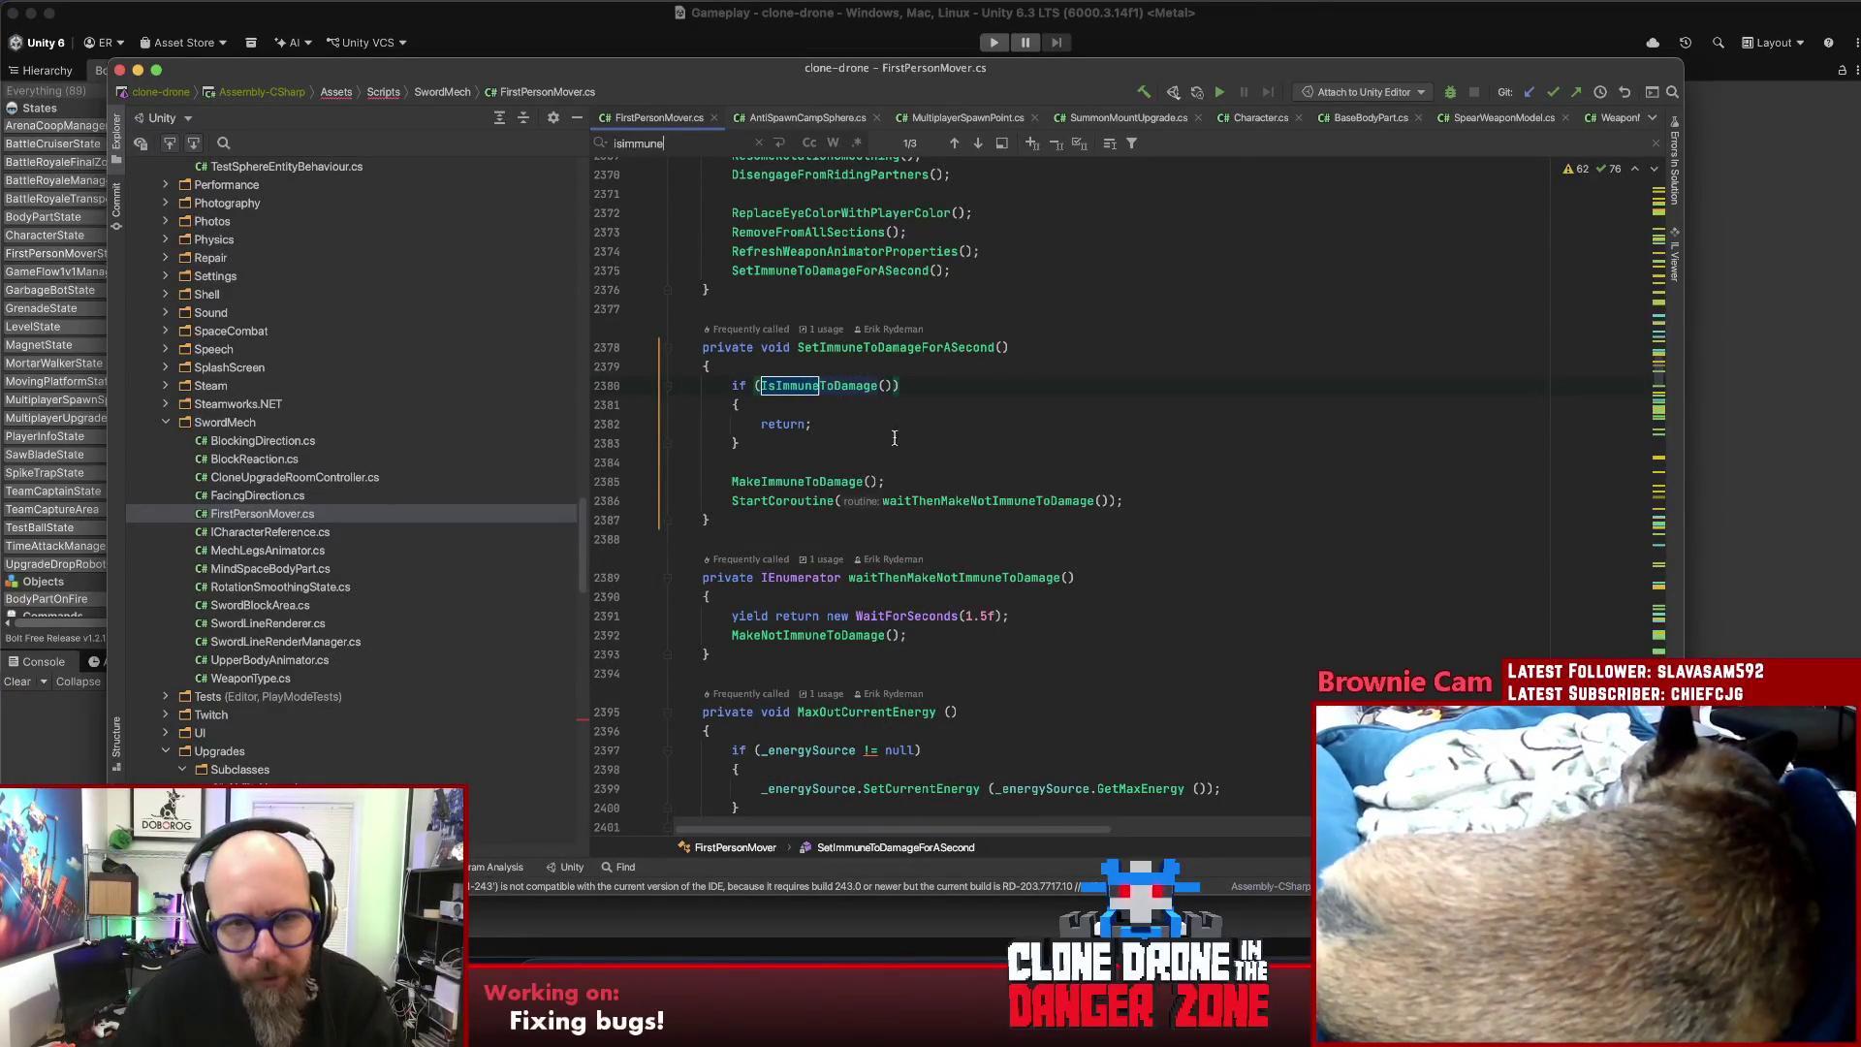
pyautogui.click(831, 380)
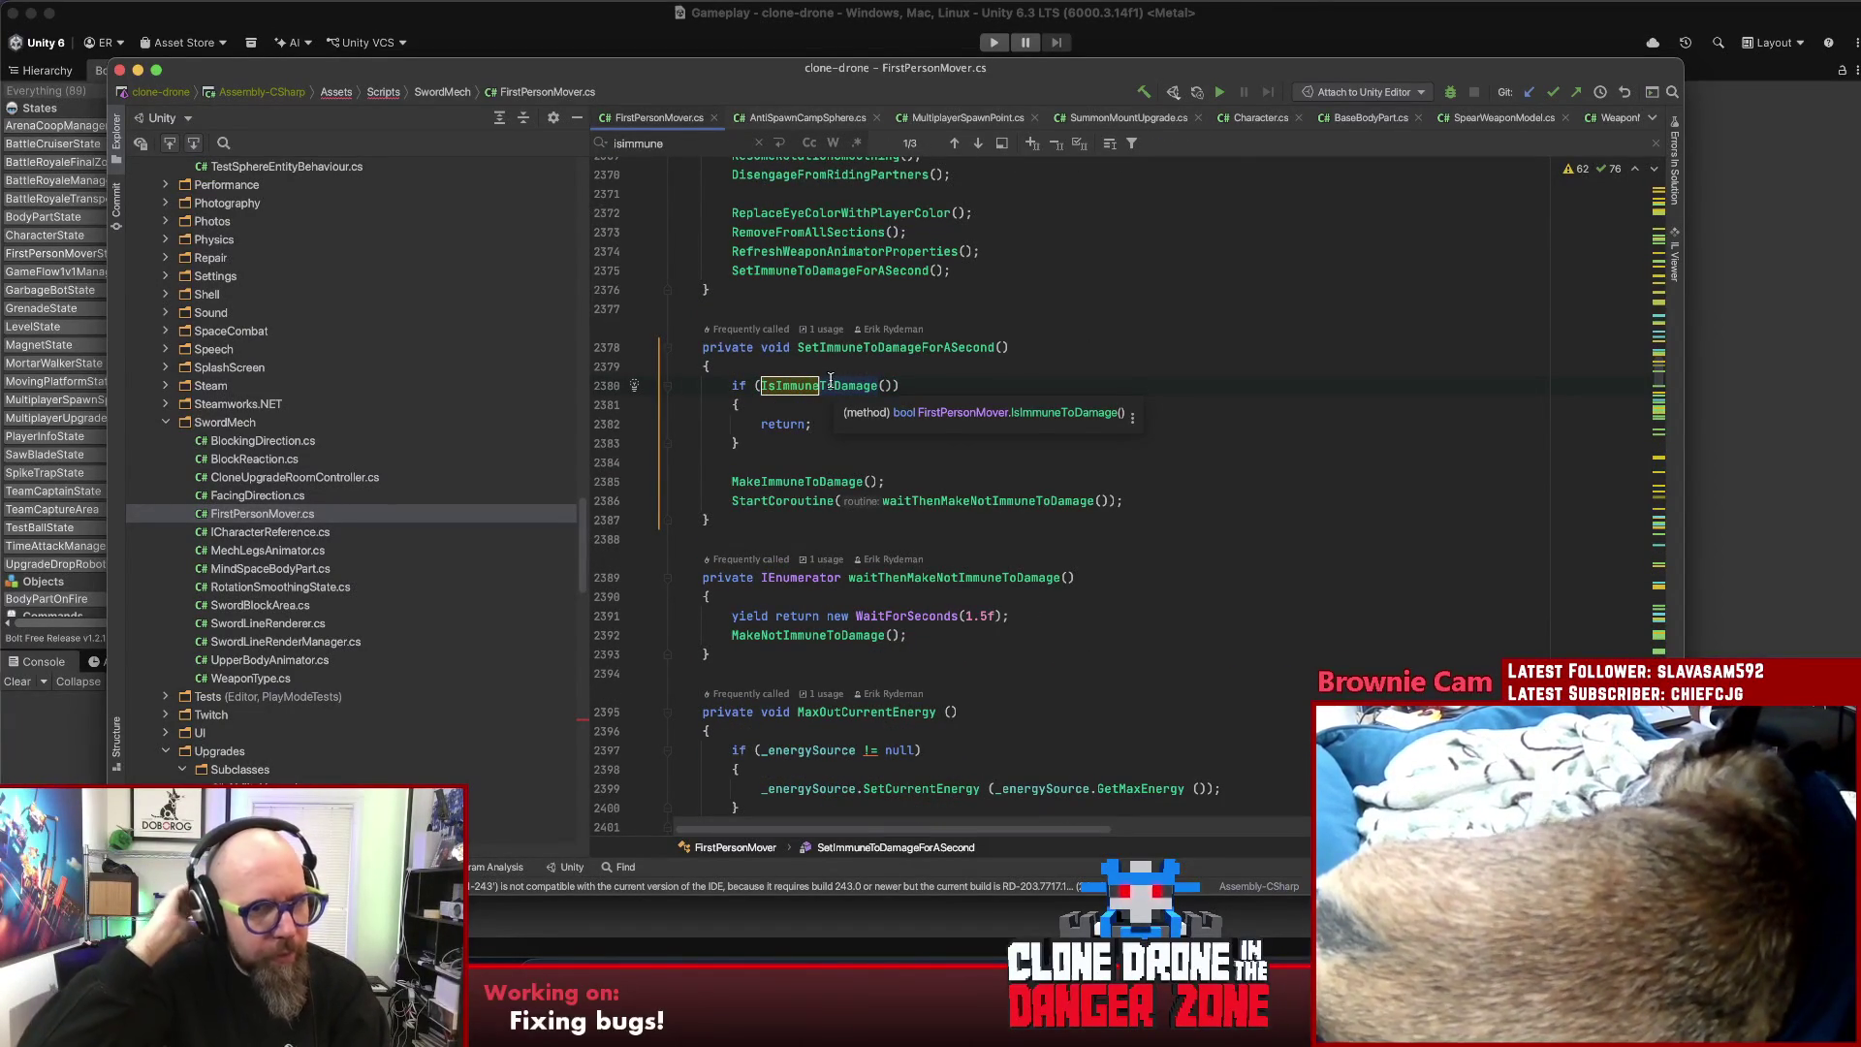
pyautogui.keyDown('super'); pyautogui.click(831, 384); pyautogui.keyUp('super')
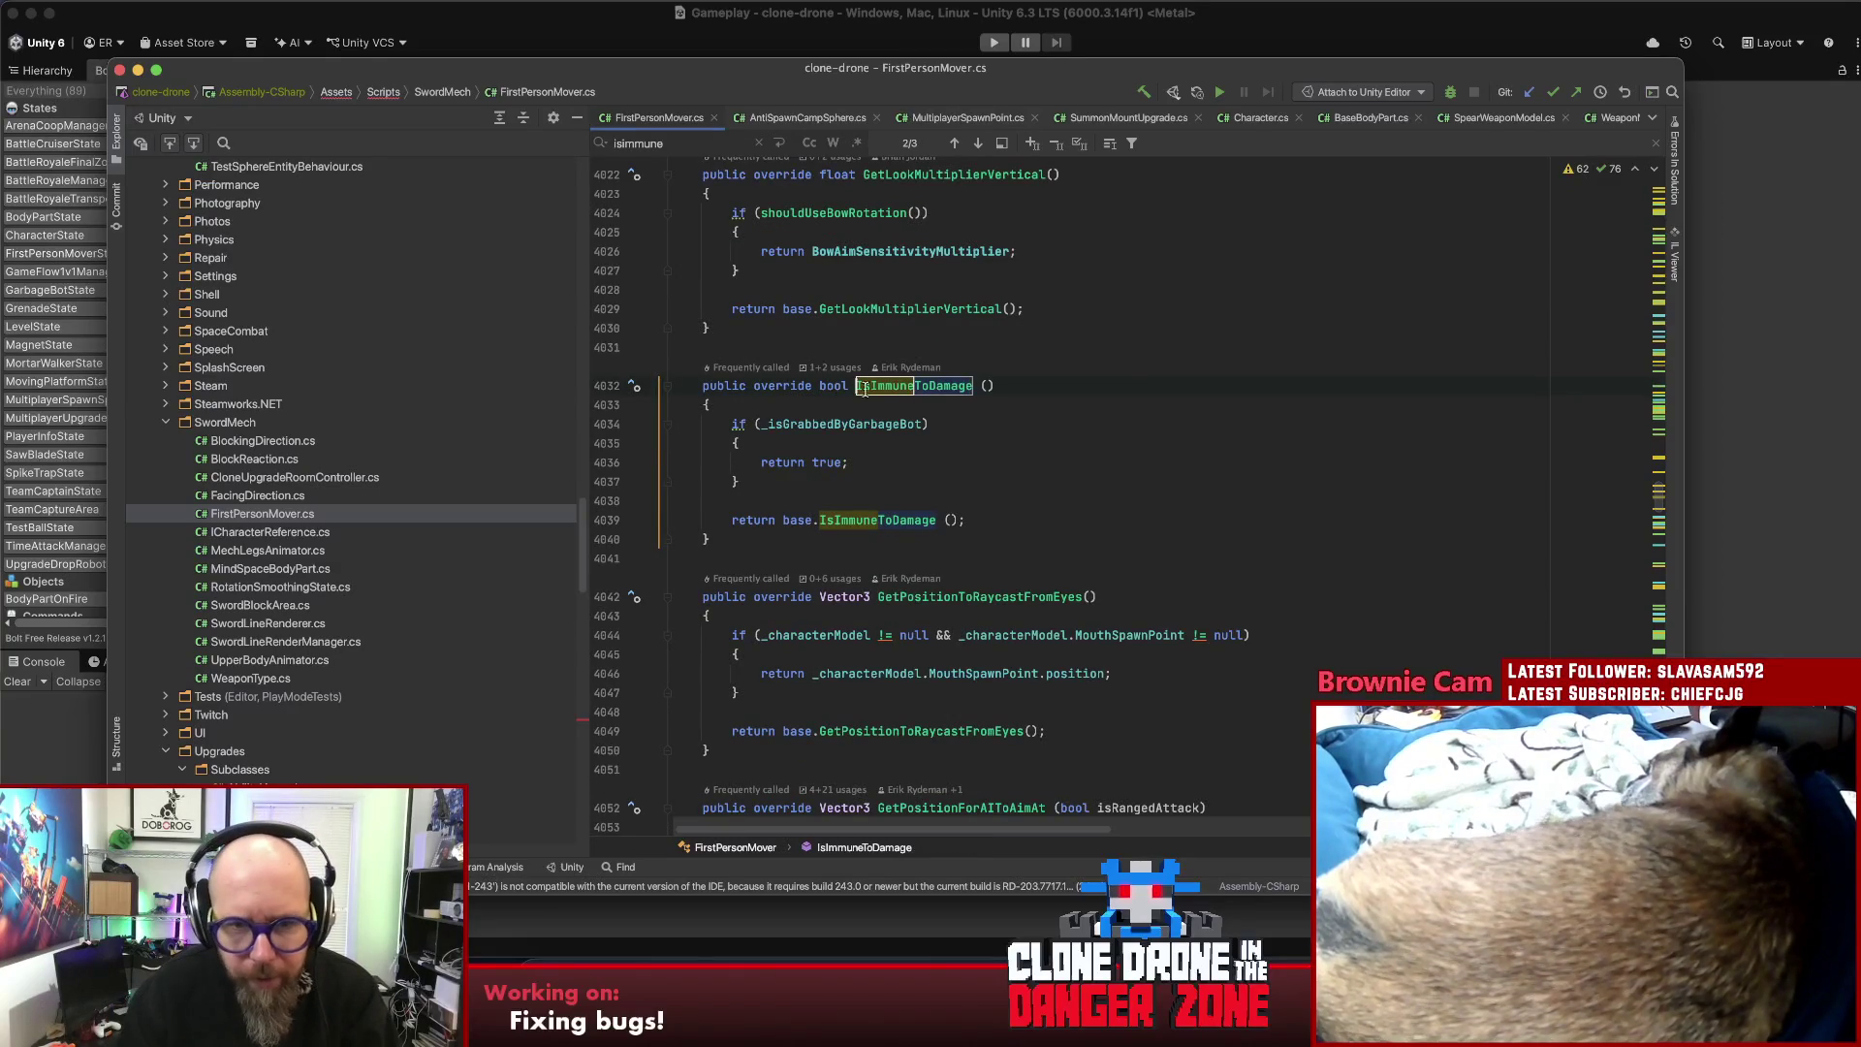
# - Delete the stray space in base.IsImmuneToDamage() on line 4039 and jump to Character.cs
pyautogui.press('super+g')
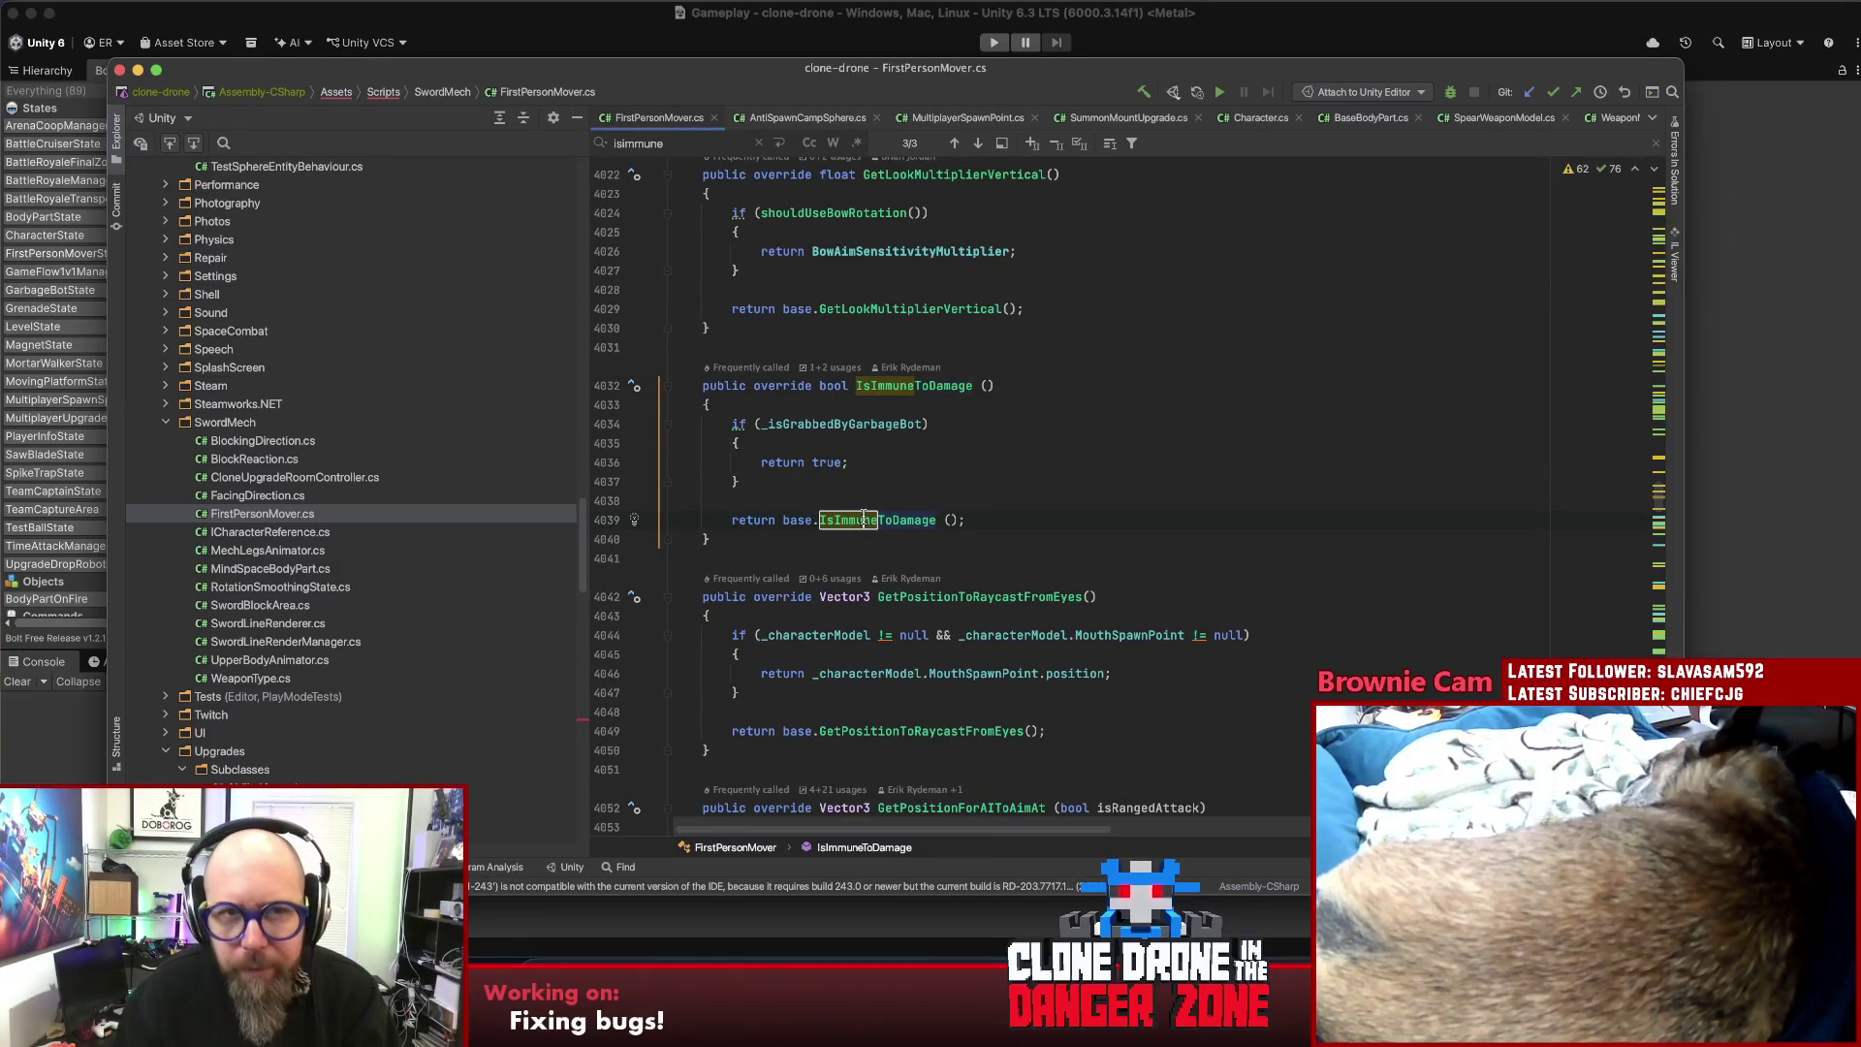
pyautogui.press('End')
pyautogui.press('Left')
pyautogui.press('Left')
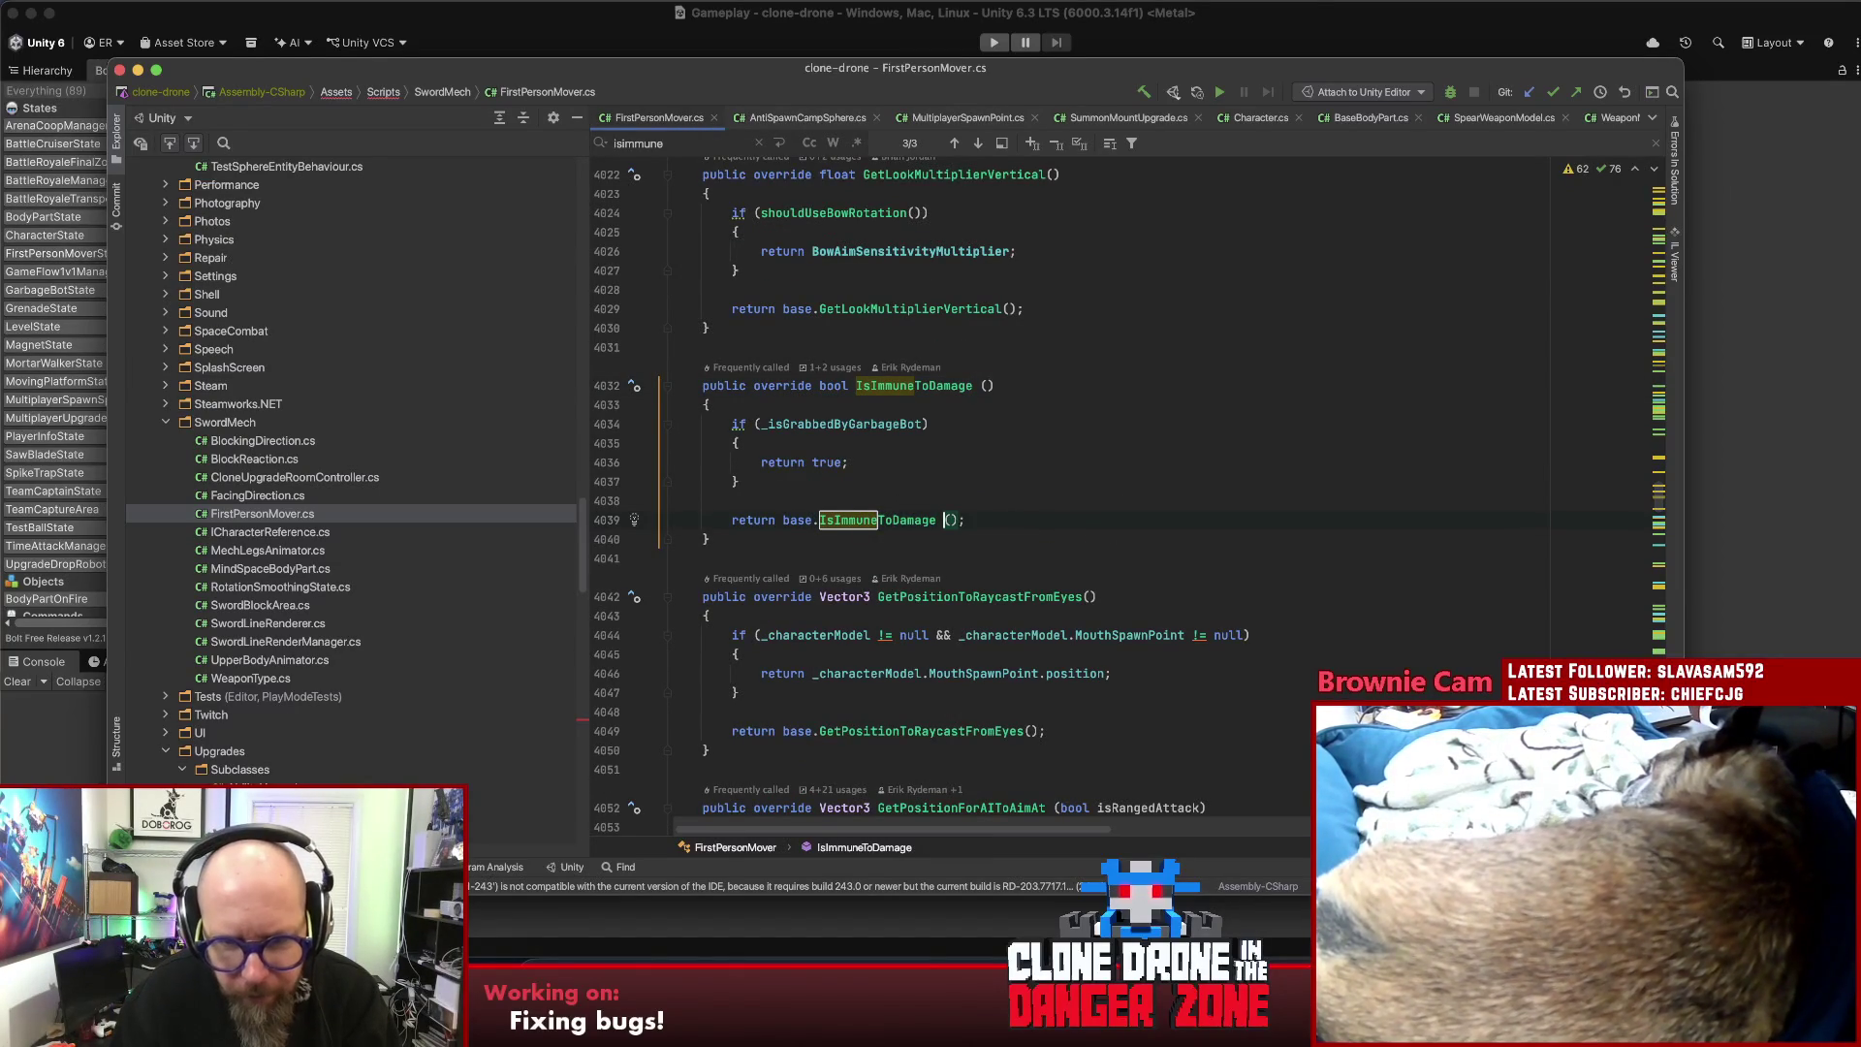
pyautogui.press('BackSpace')
pyautogui.press('End')
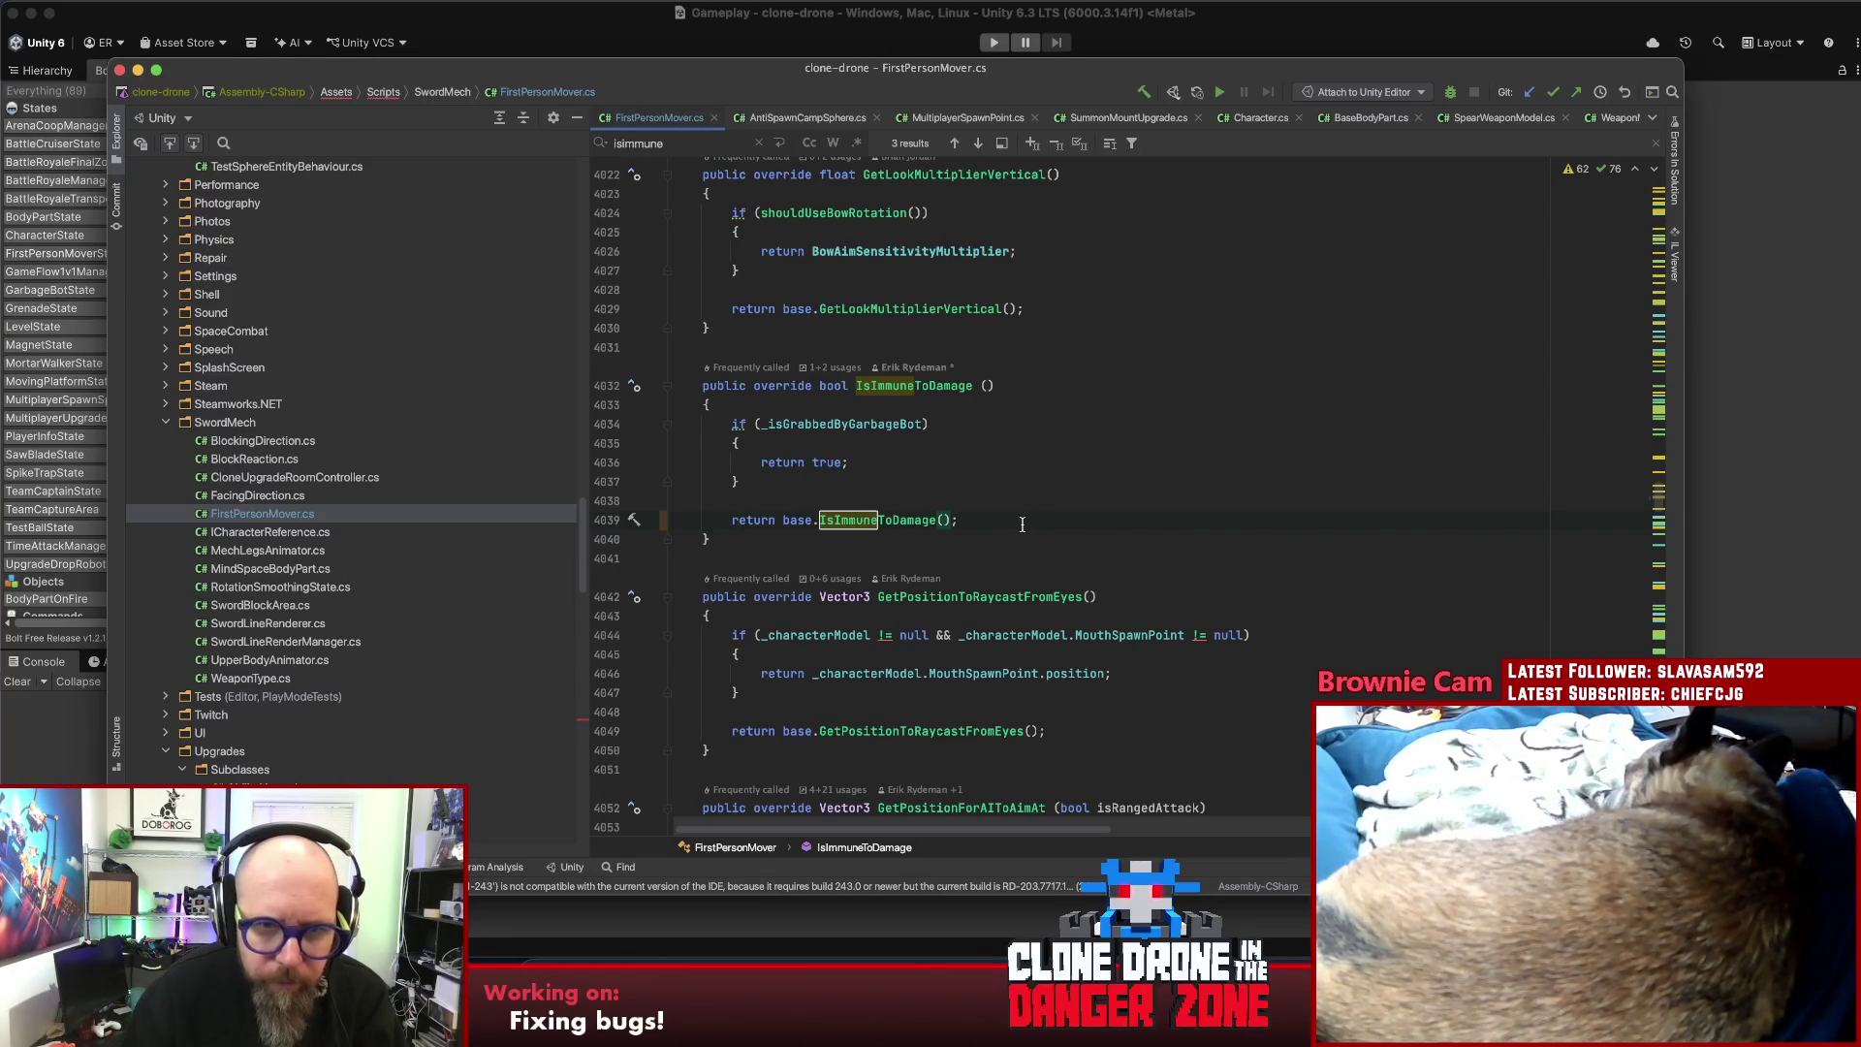
pyautogui.keyDown('super'); pyautogui.click(908, 524); pyautogui.keyUp('super')
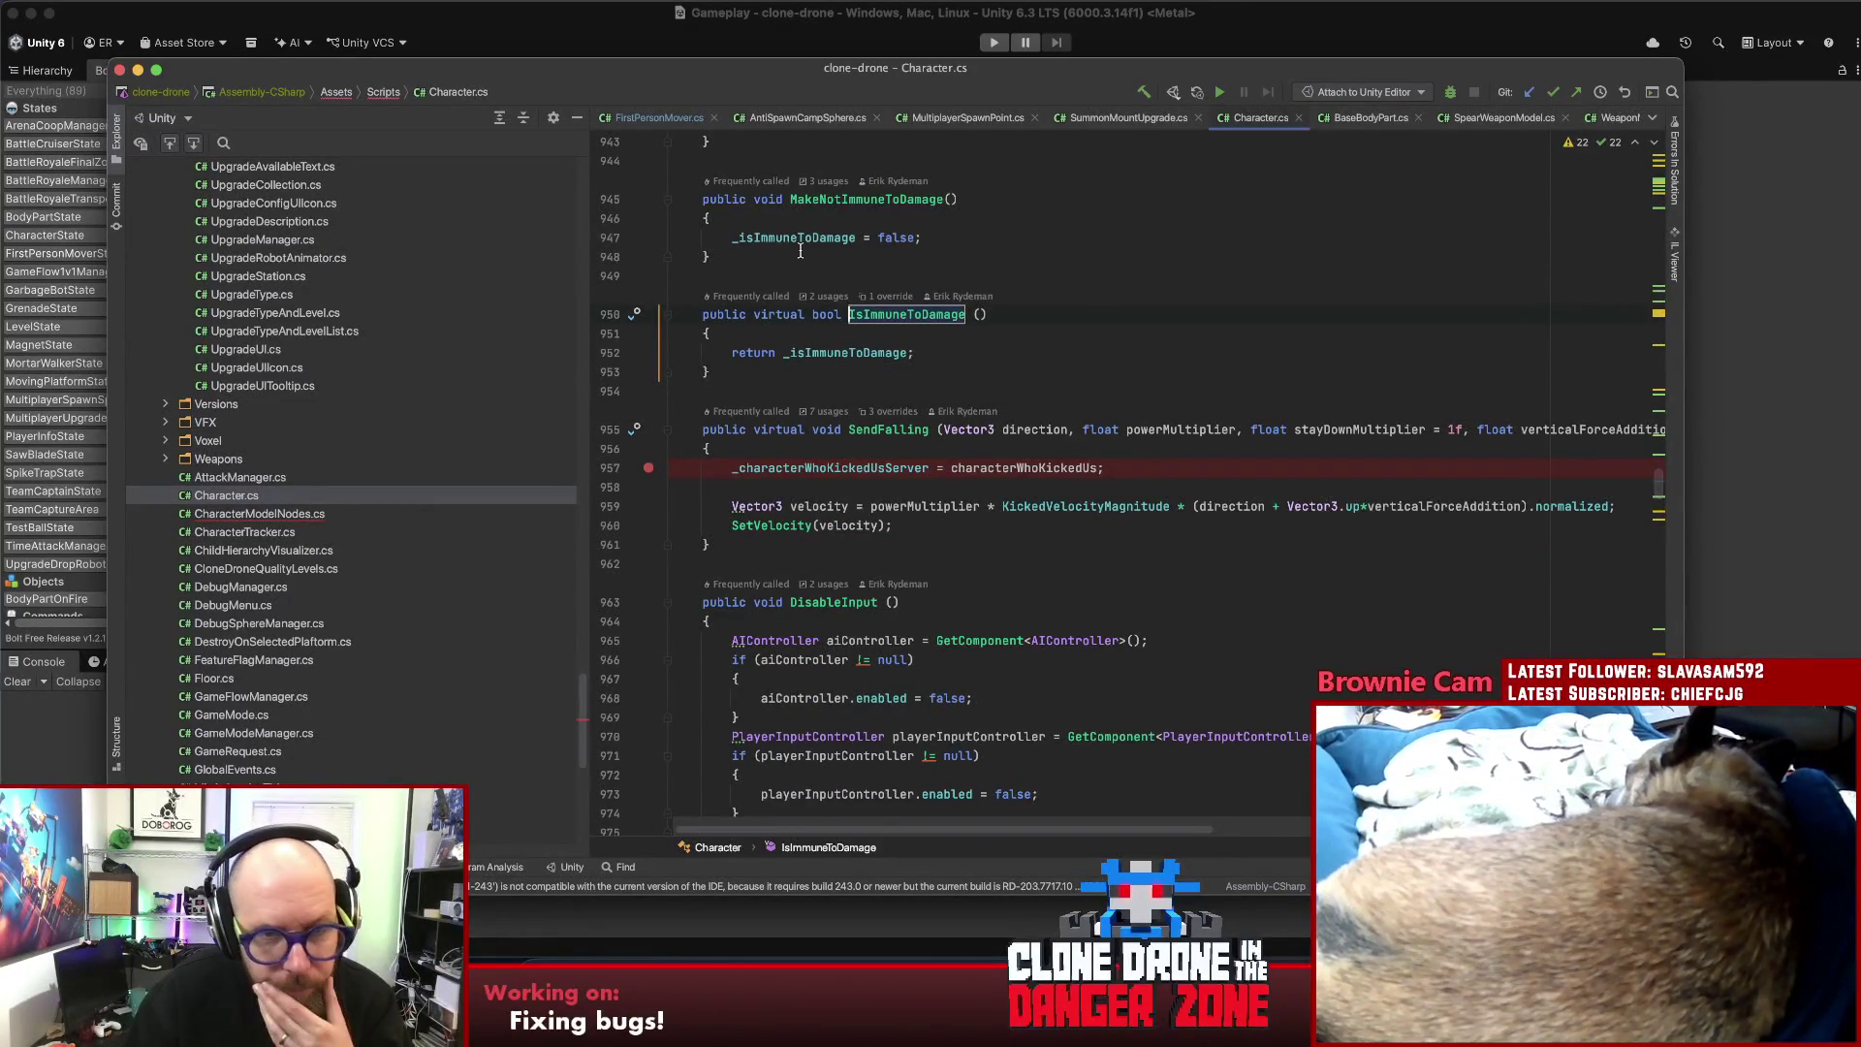
# - Review MakeImmuneToDamage and the _isImmuneToDamage field, then return to _isGrabbedByGarbageBot in FirstPersonMover.cs
pyautogui.scroll(5, 801, 251)
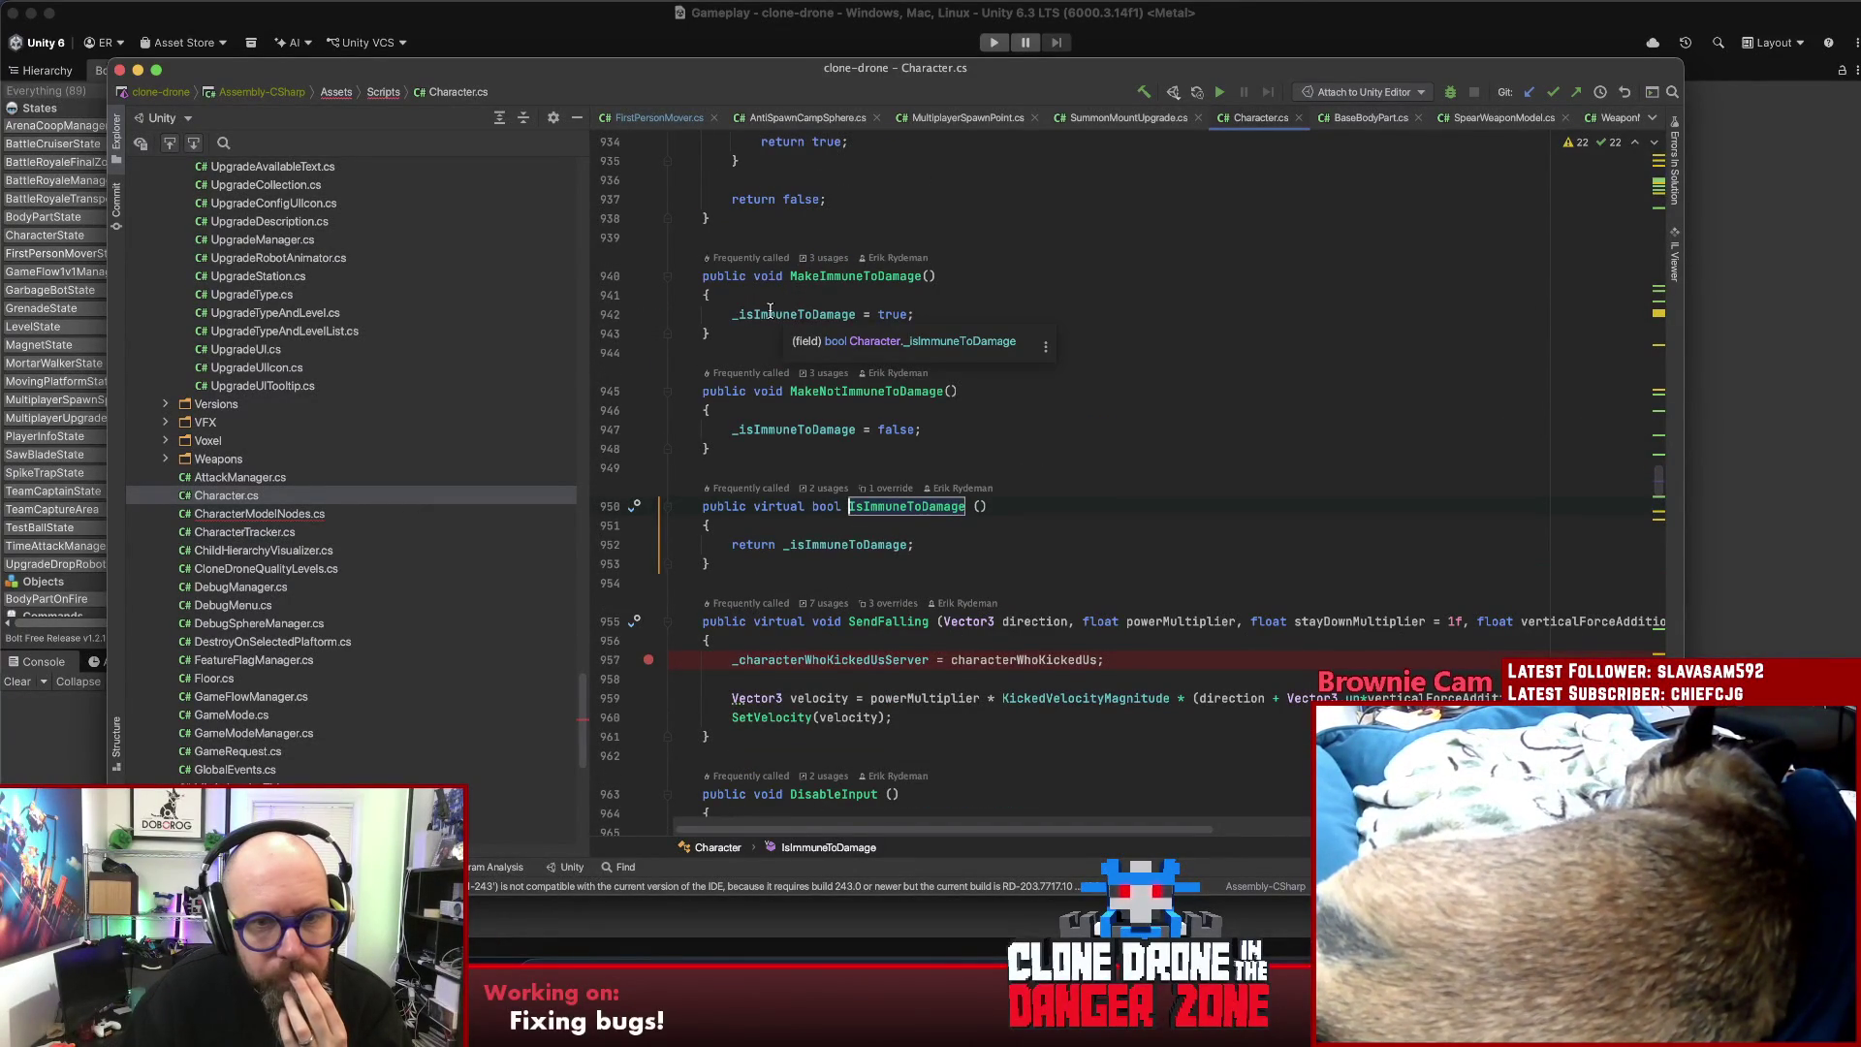
pyautogui.click(818, 277)
pyautogui.click(804, 314)
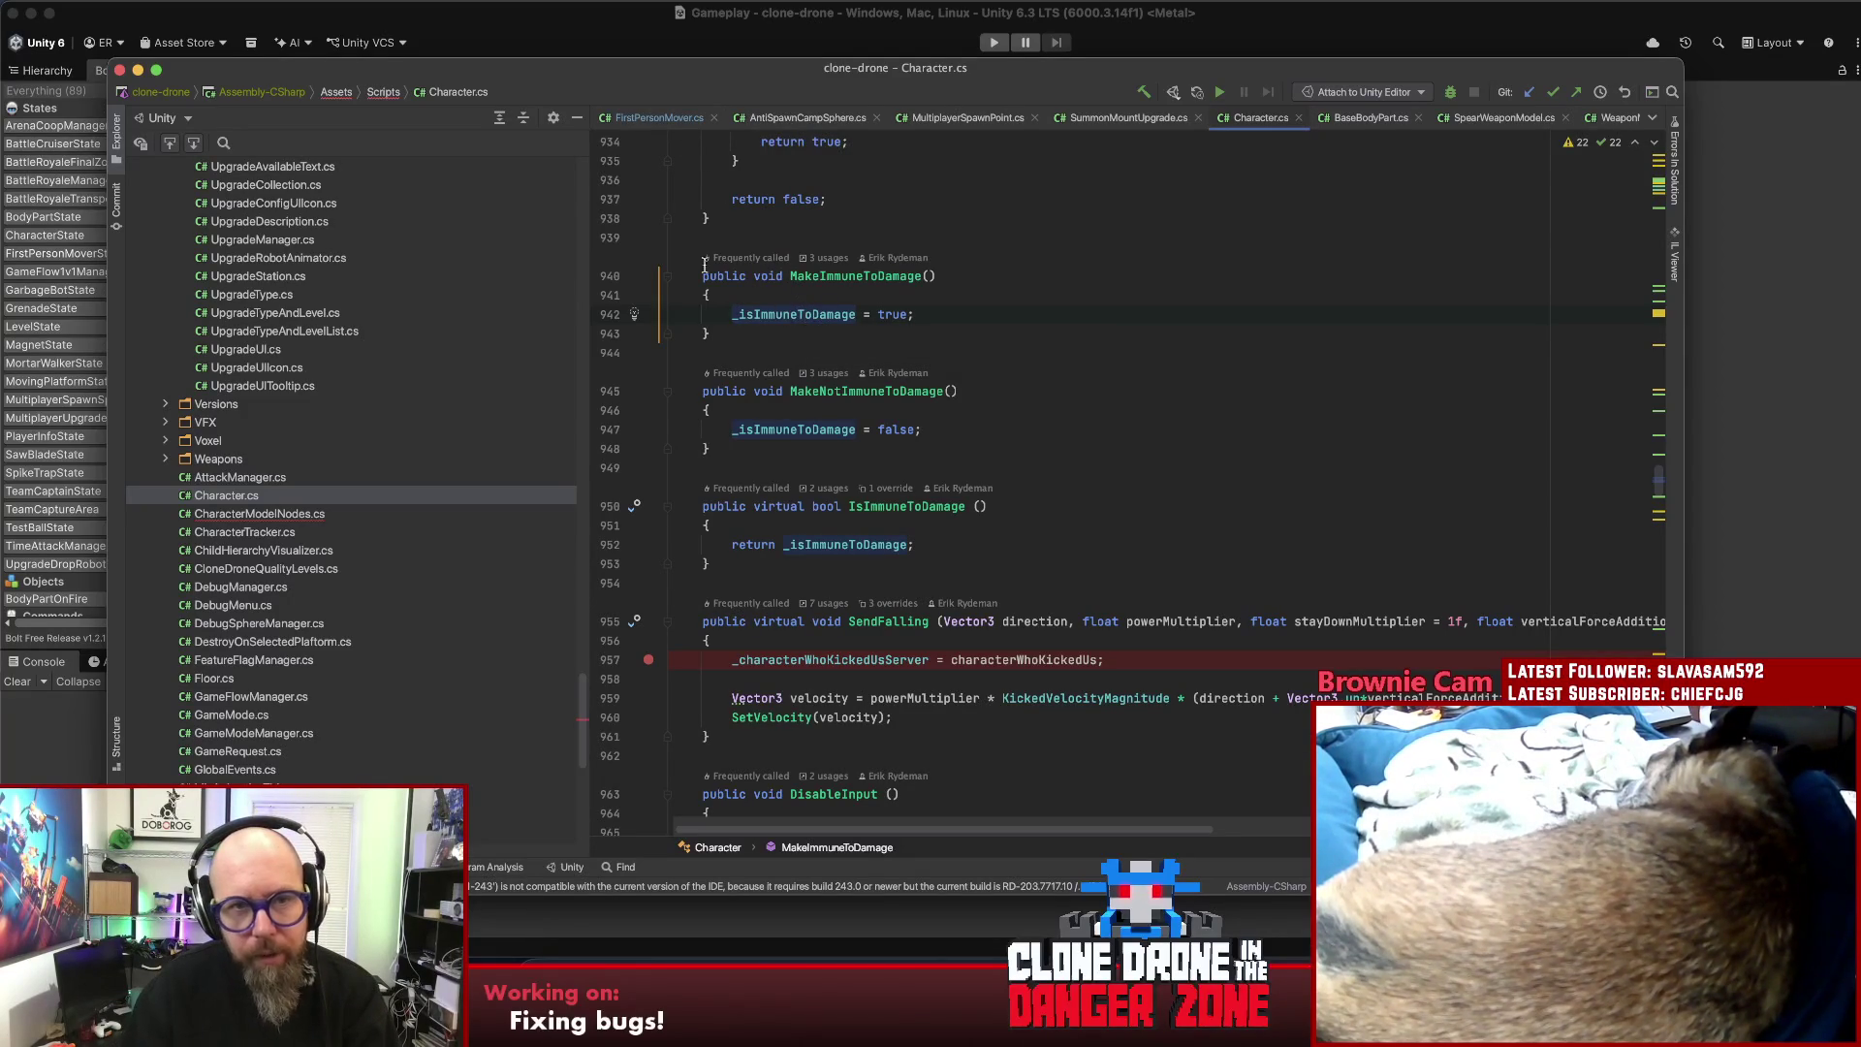
pyautogui.click(659, 118)
pyautogui.doubleClick(833, 423)
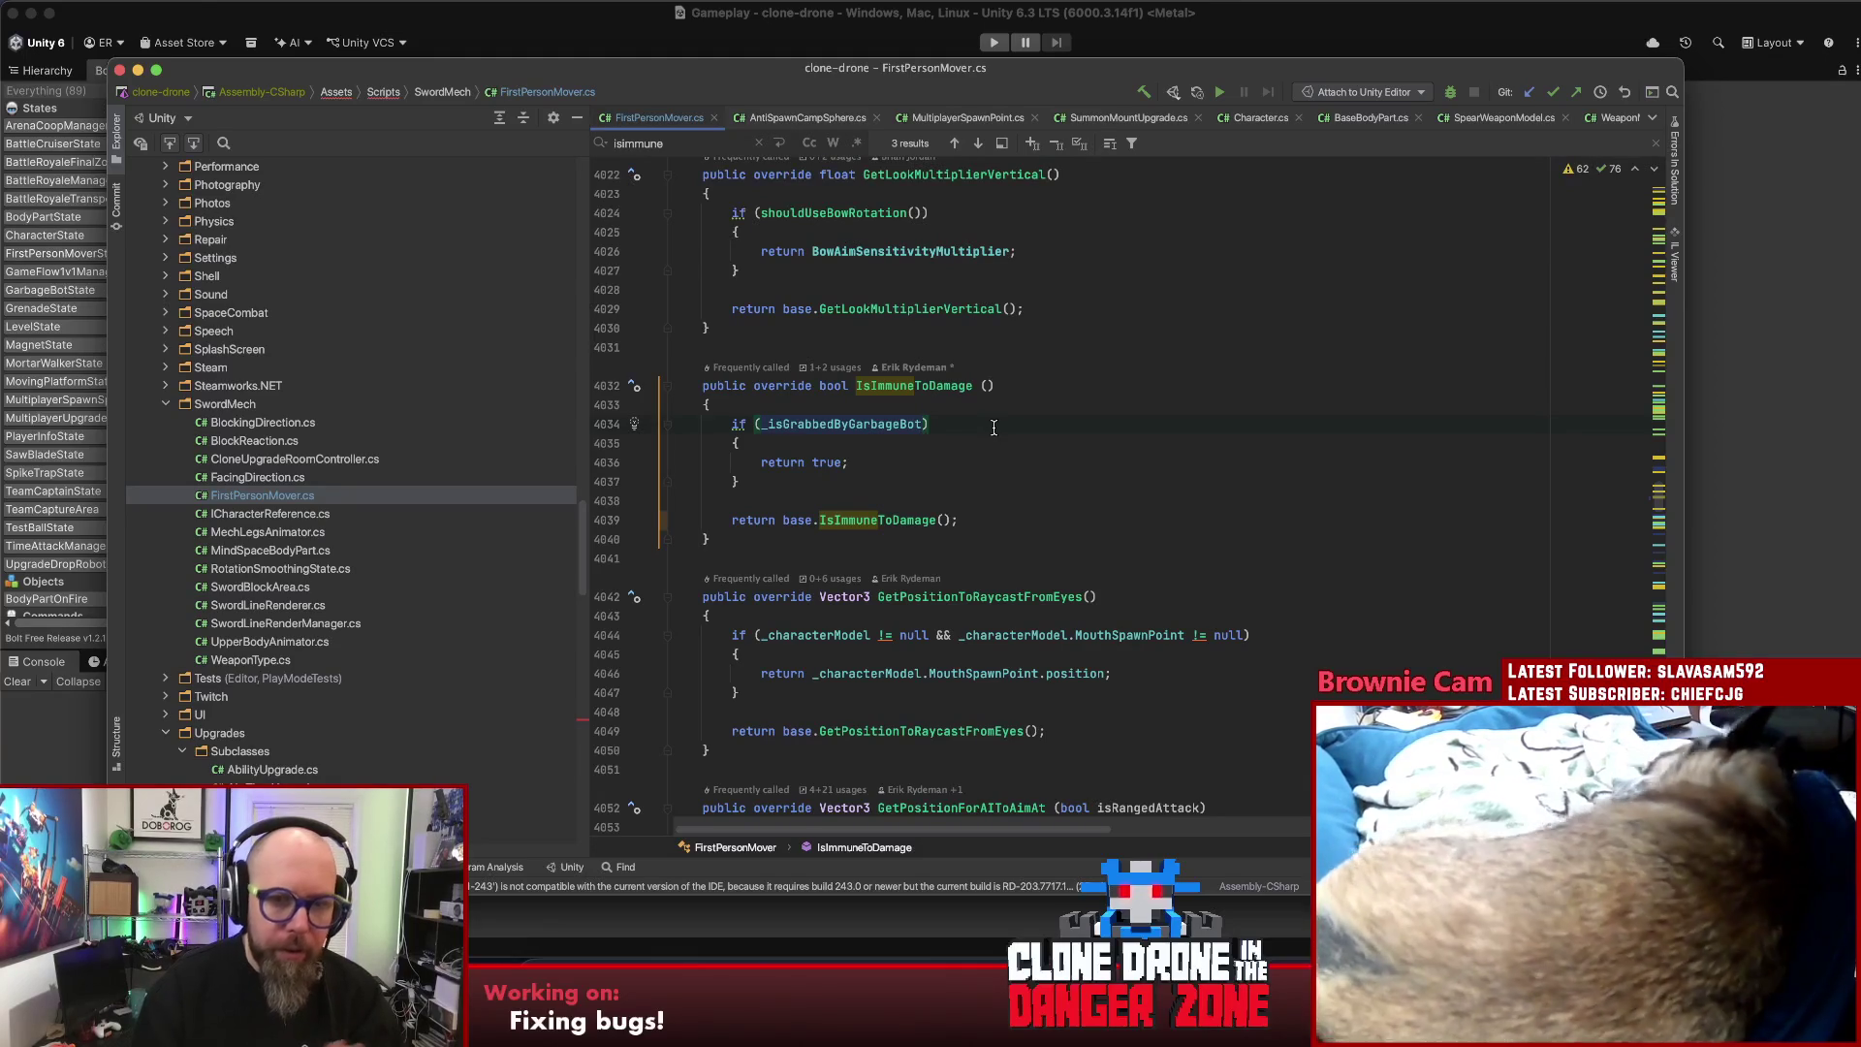
# - Append '&& (GameModeManager.IsMultiplayer()' to the _isGrabbedByGarbageBot condition on line 4034
pyautogui.write('&&')
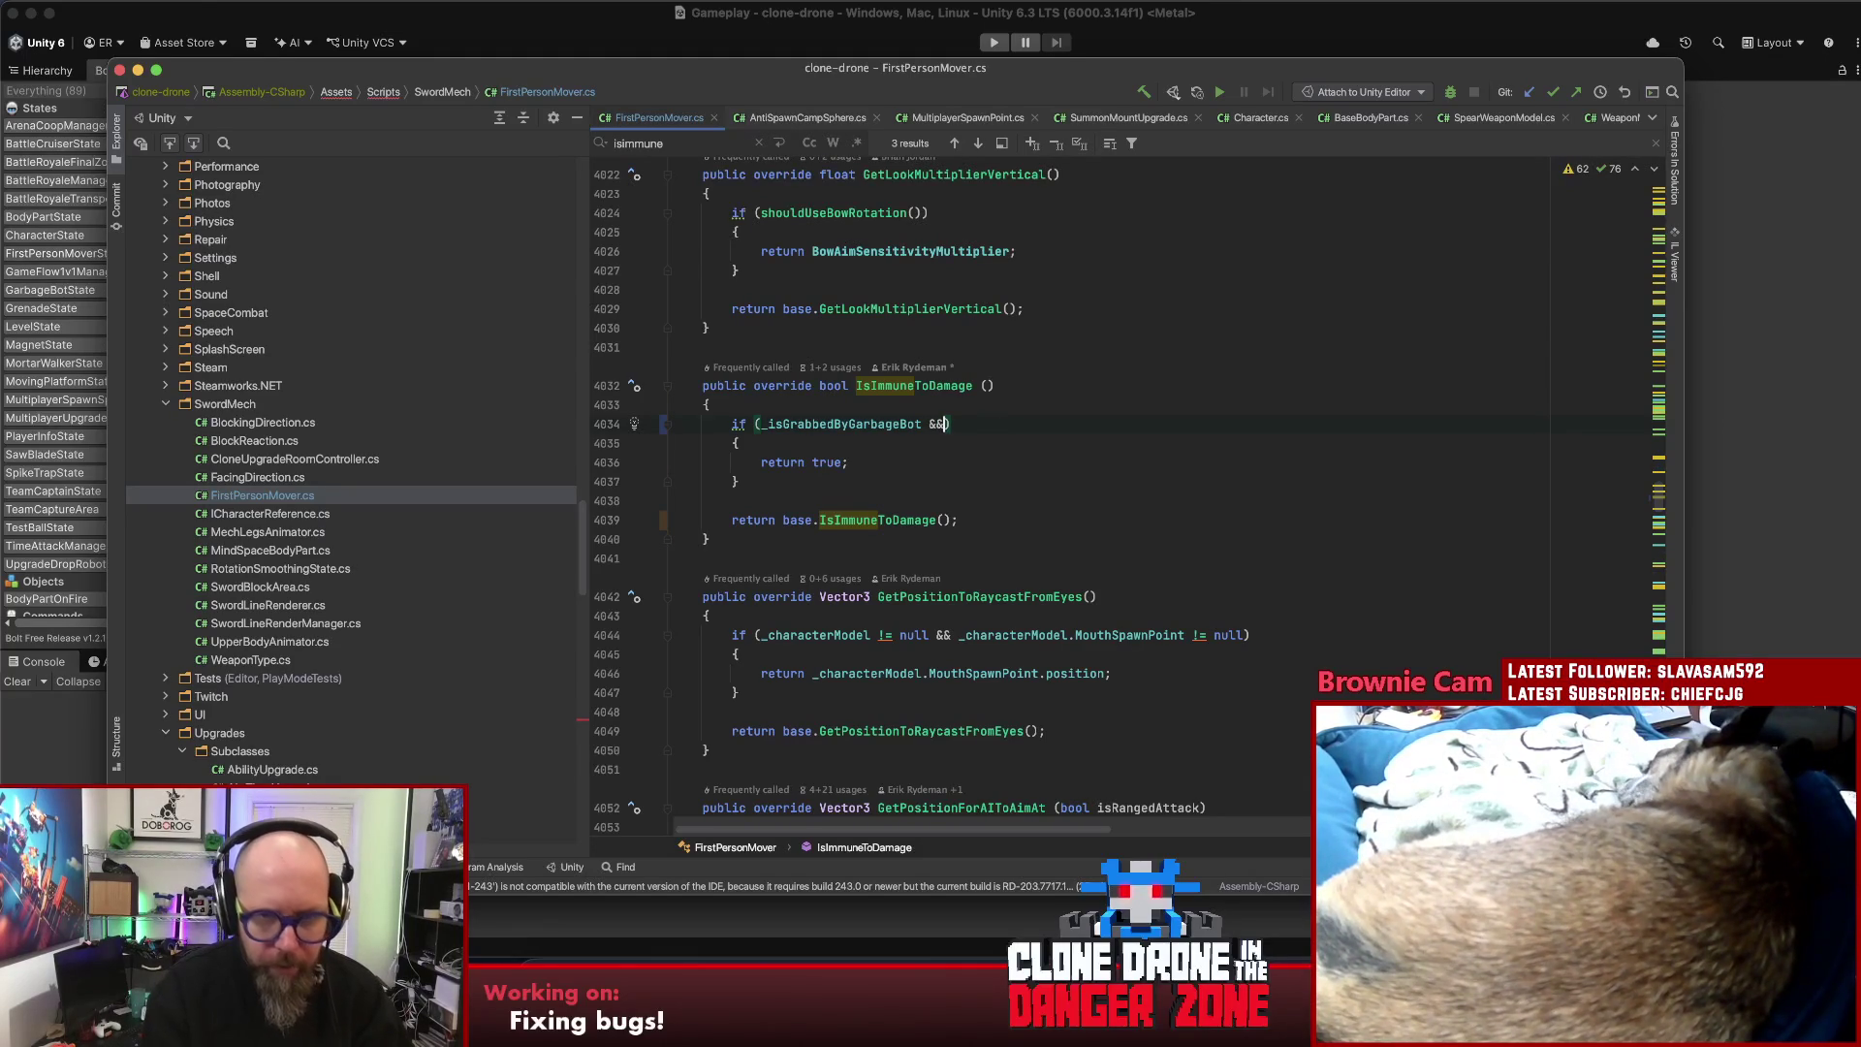
pyautogui.write(' Bol')
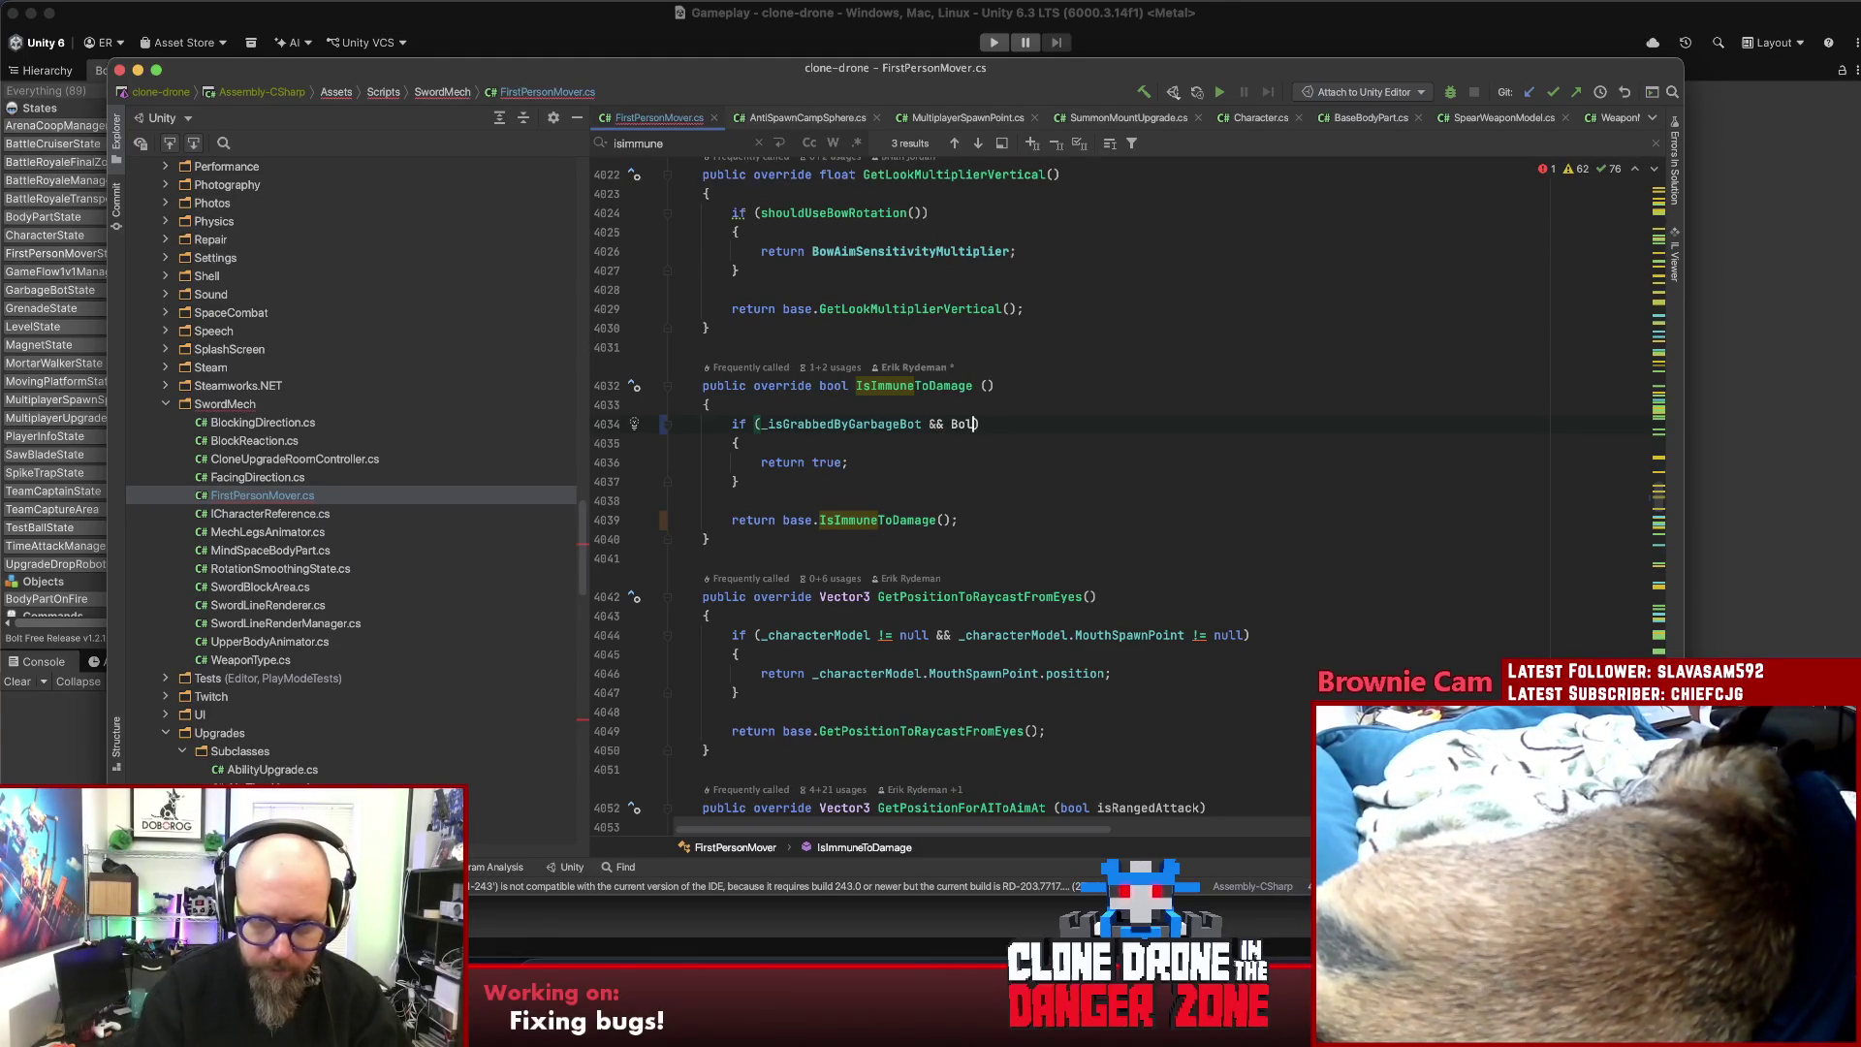
pyautogui.write('tNetwork.i')
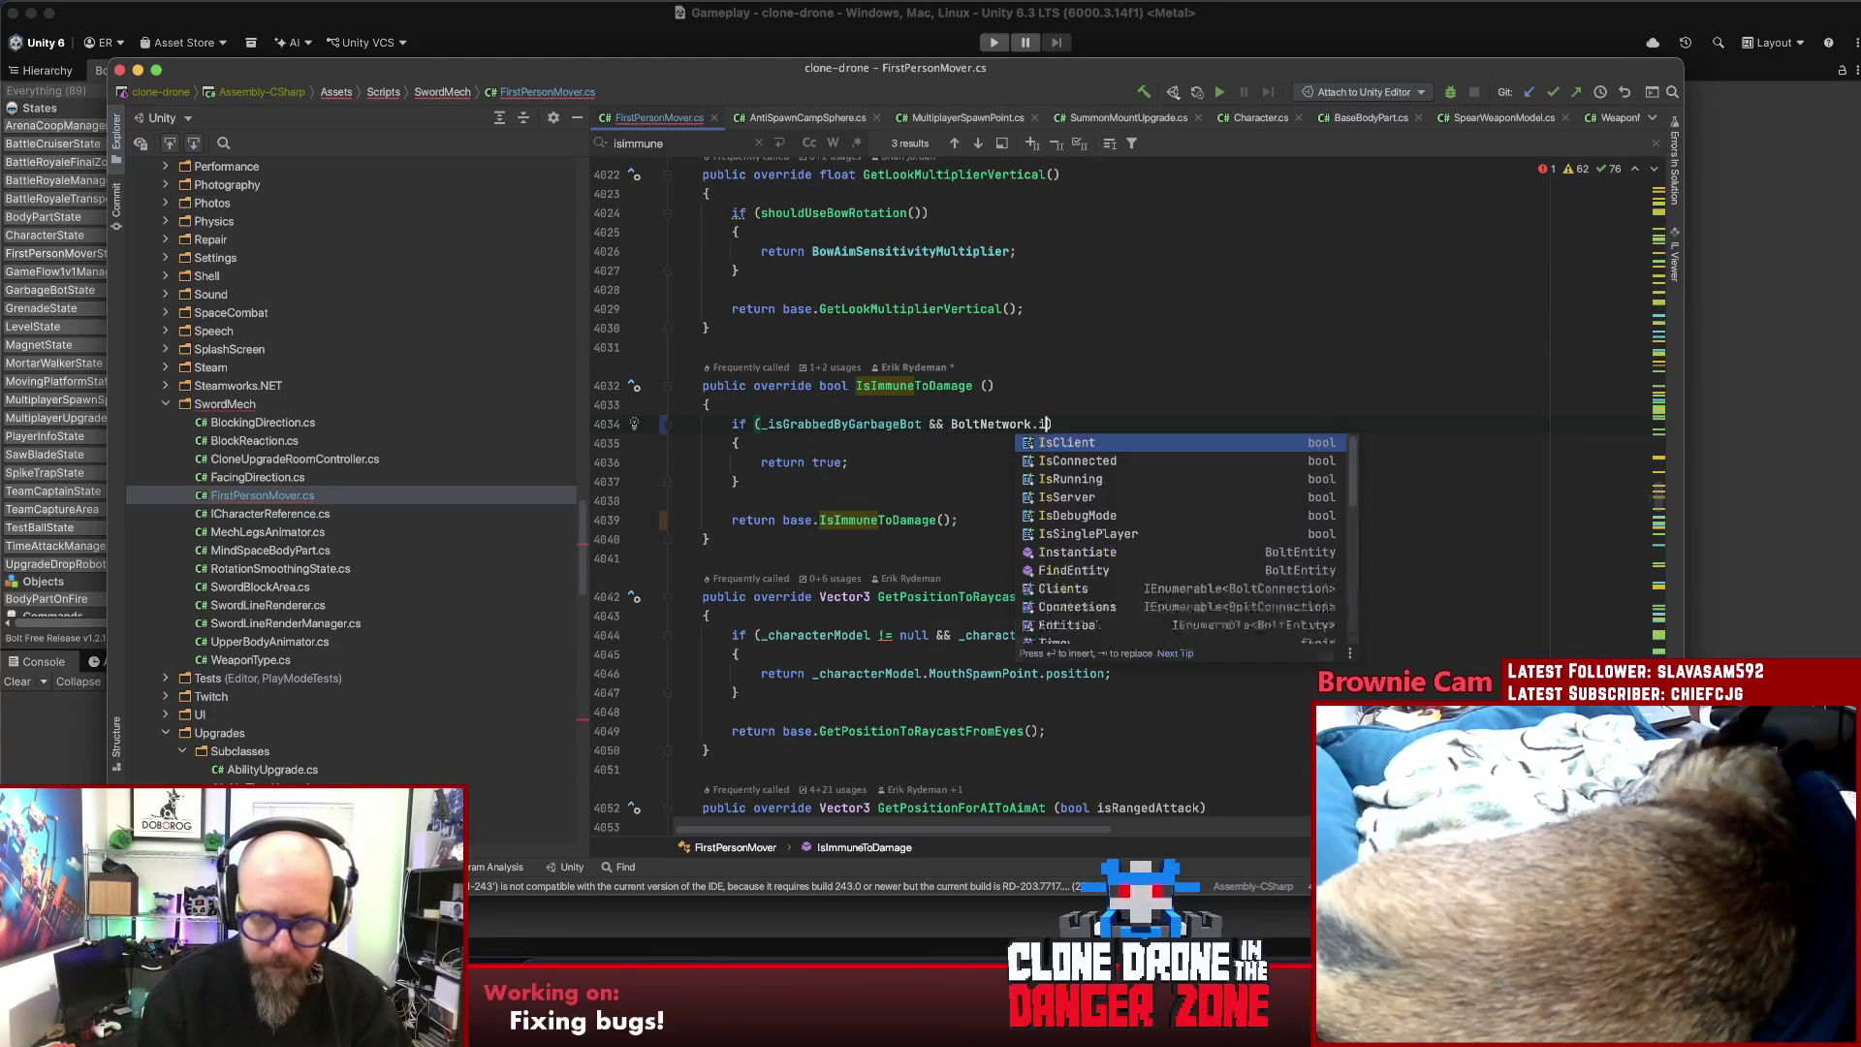
pyautogui.press('BackSpace')
pyautogui.press('BackSpace')
pyautogui.press('BackSpace')
pyautogui.press('BackSpace')
pyautogui.press('BackSpace')
pyautogui.press('BackSpace')
pyautogui.write('GameModeM')
pyautogui.press('Return')
pyautogui.press('BackSpace')
pyautogui.press('BackSpace')
pyautogui.press('BackSpace')
pyautogui.write('ismu')
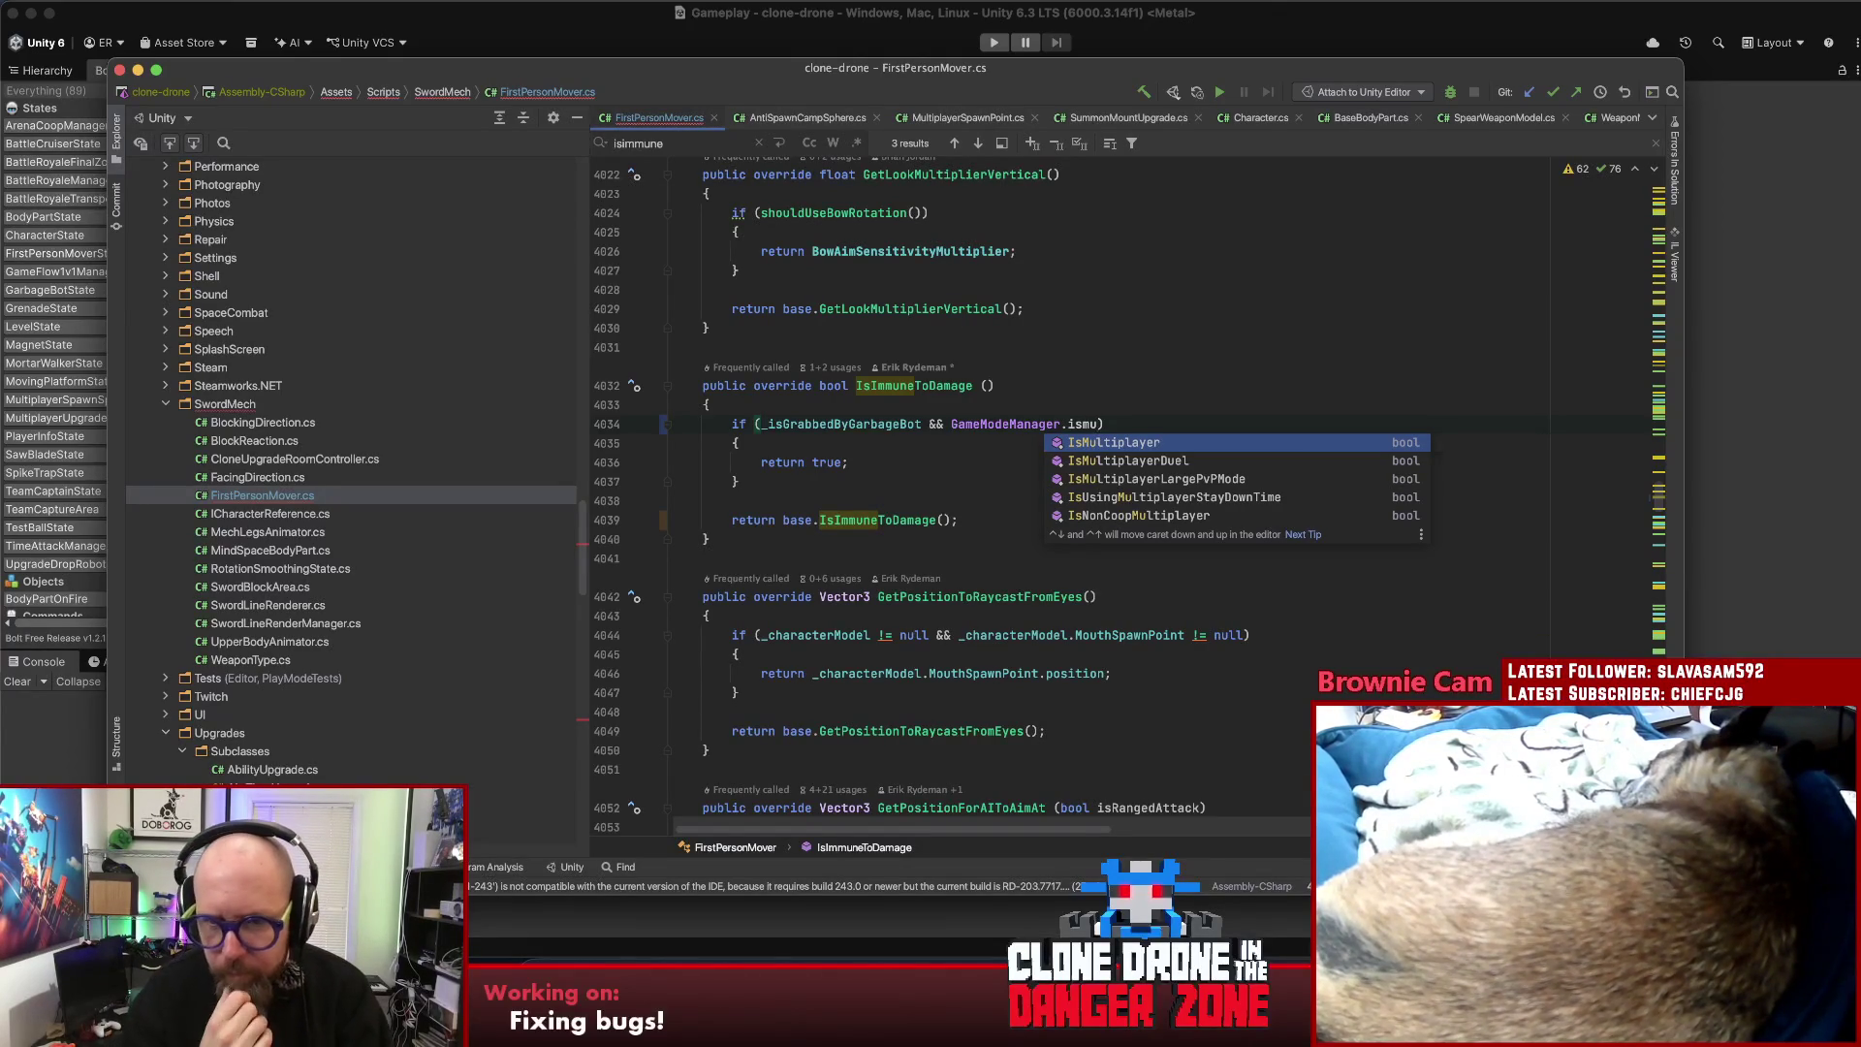
pyautogui.press('Down')
pyautogui.press('Down')
pyautogui.press('Down')
pyautogui.press('Up')
pyautogui.press('Up')
pyautogui.press('Up')
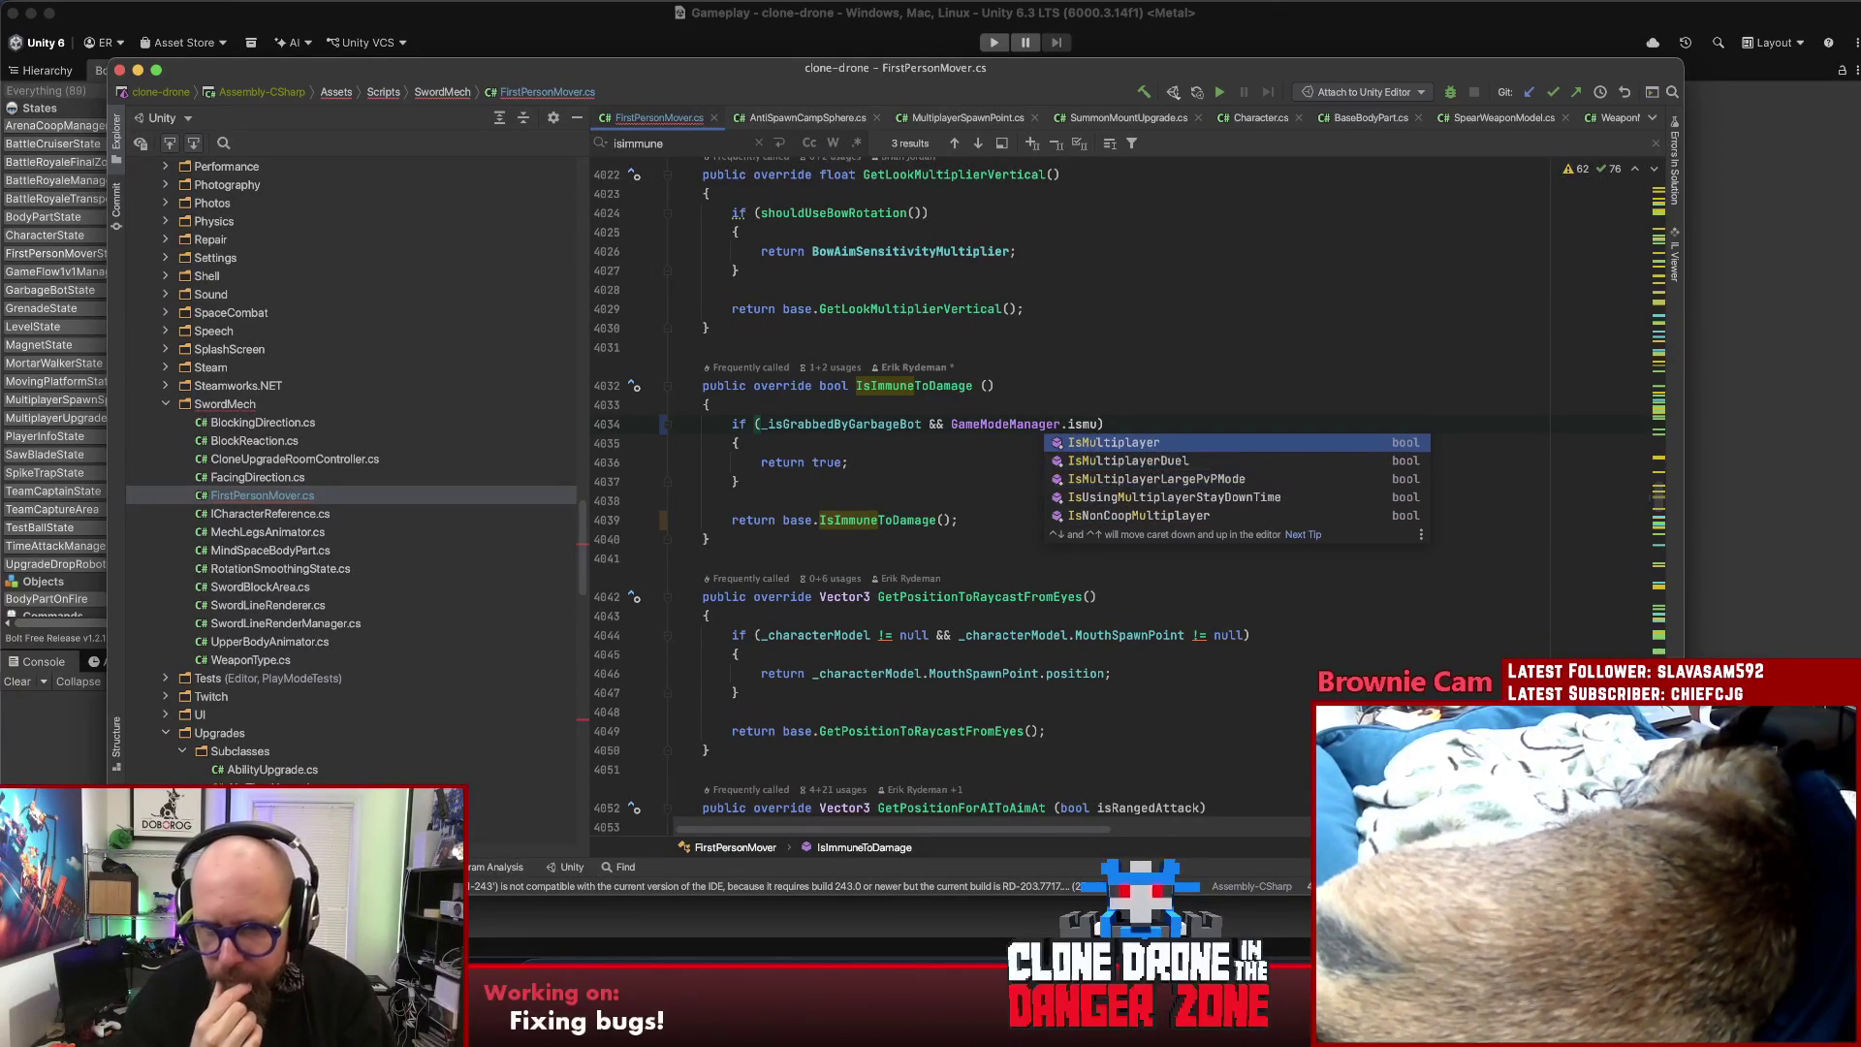
pyautogui.press('Return')
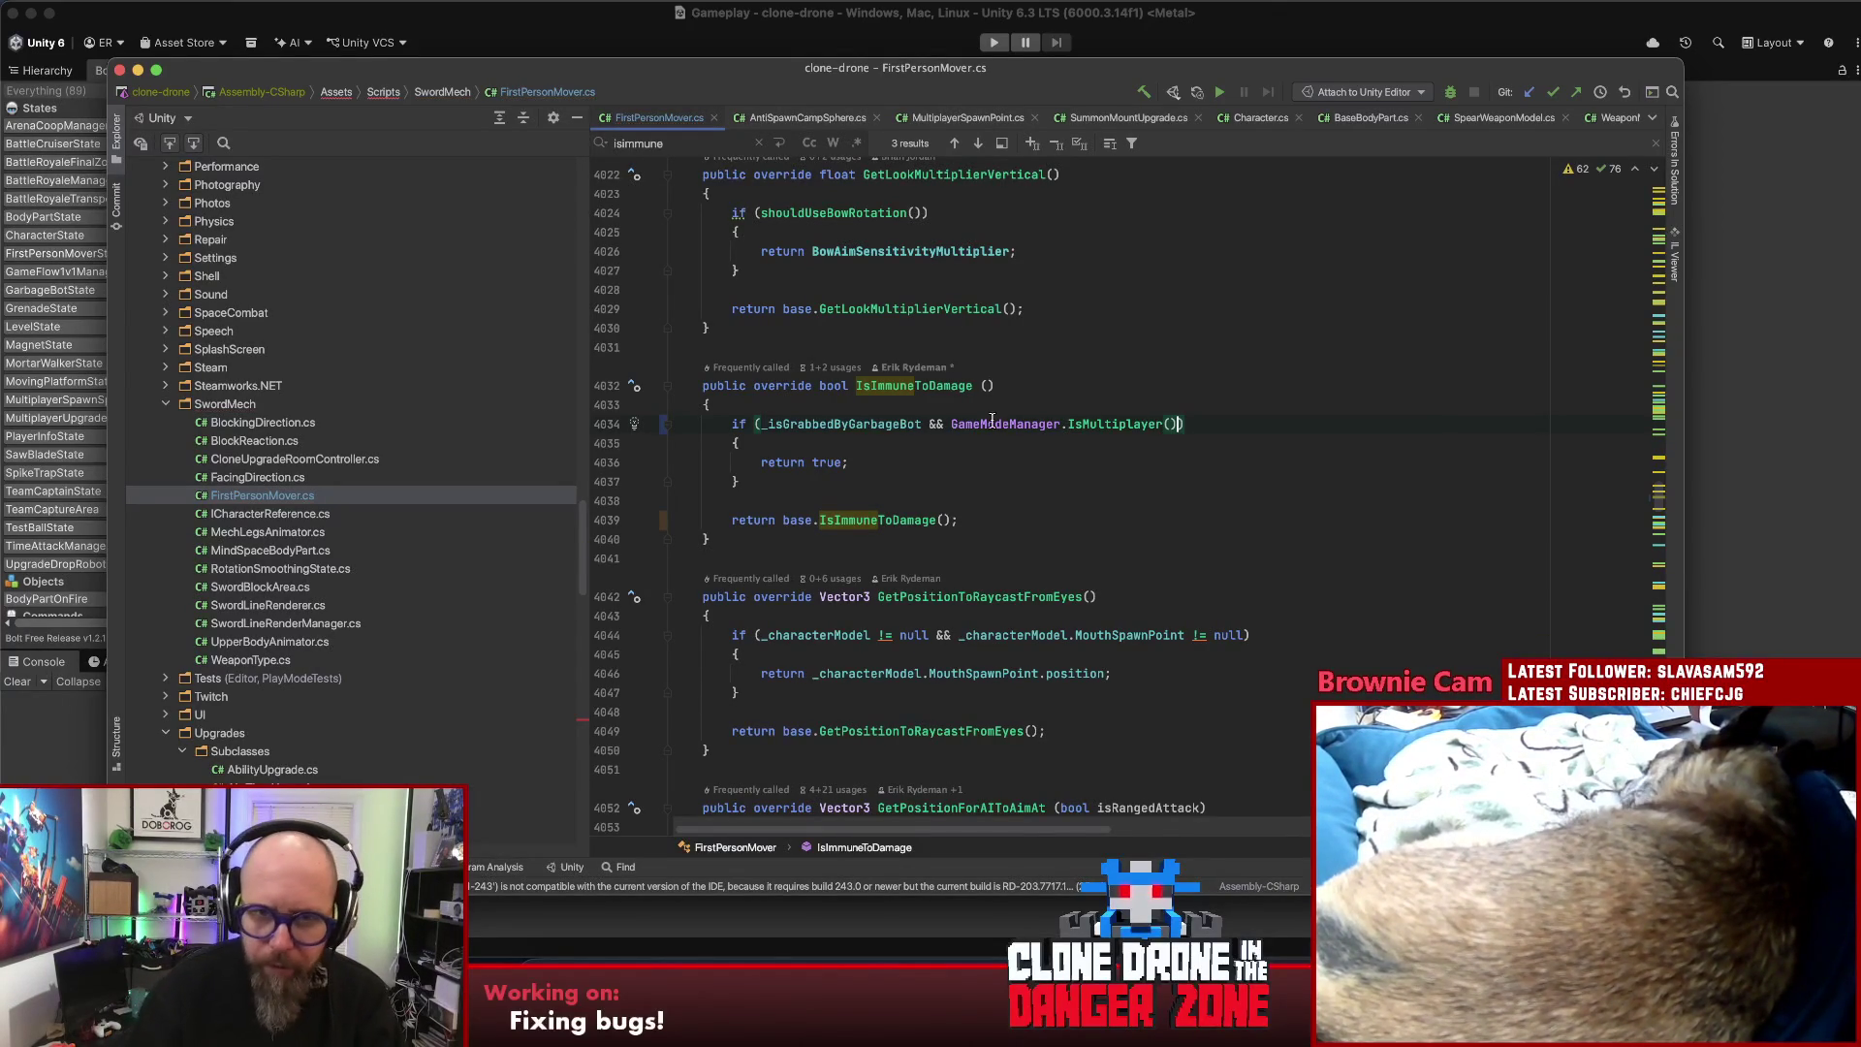
pyautogui.click(947, 423)
pyautogui.write('(')
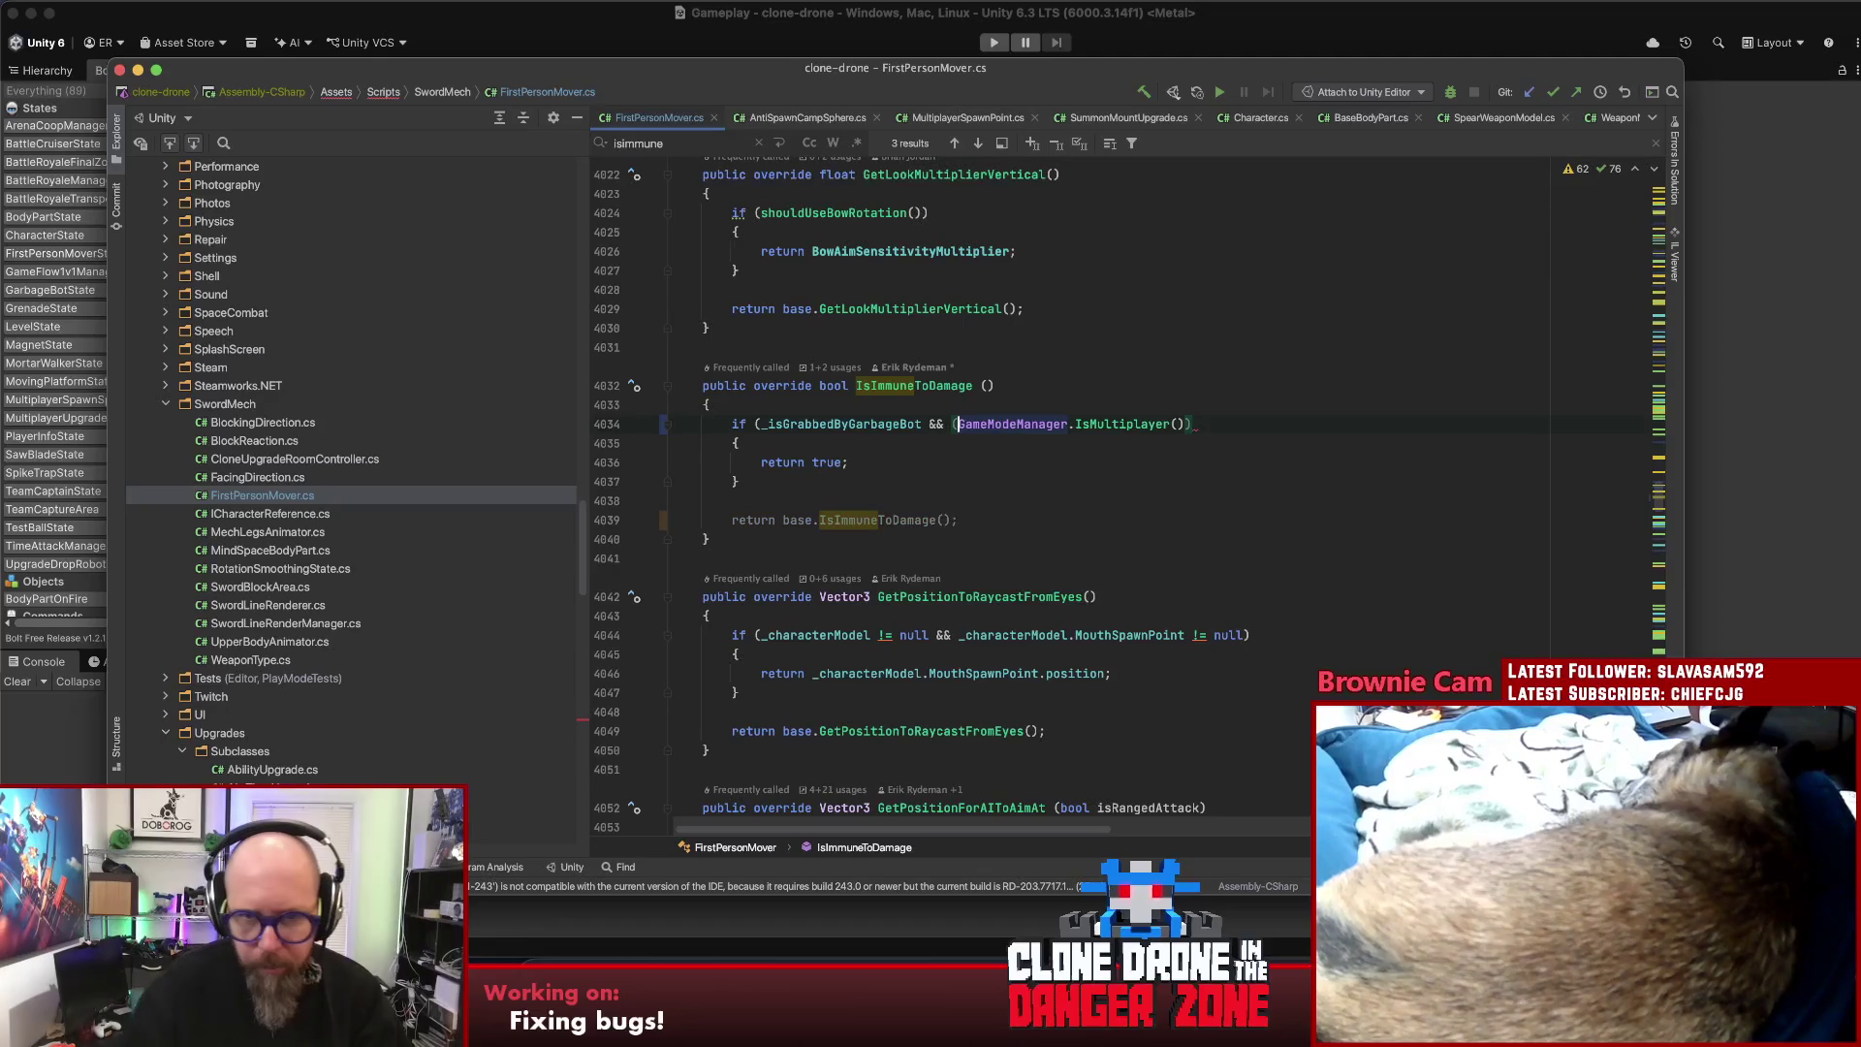
pyautogui.press('Escape')
pyautogui.press('End')
# - Complete the condition with '&& !_state.HasConstructionFinished)'
pyautogui.write(')')
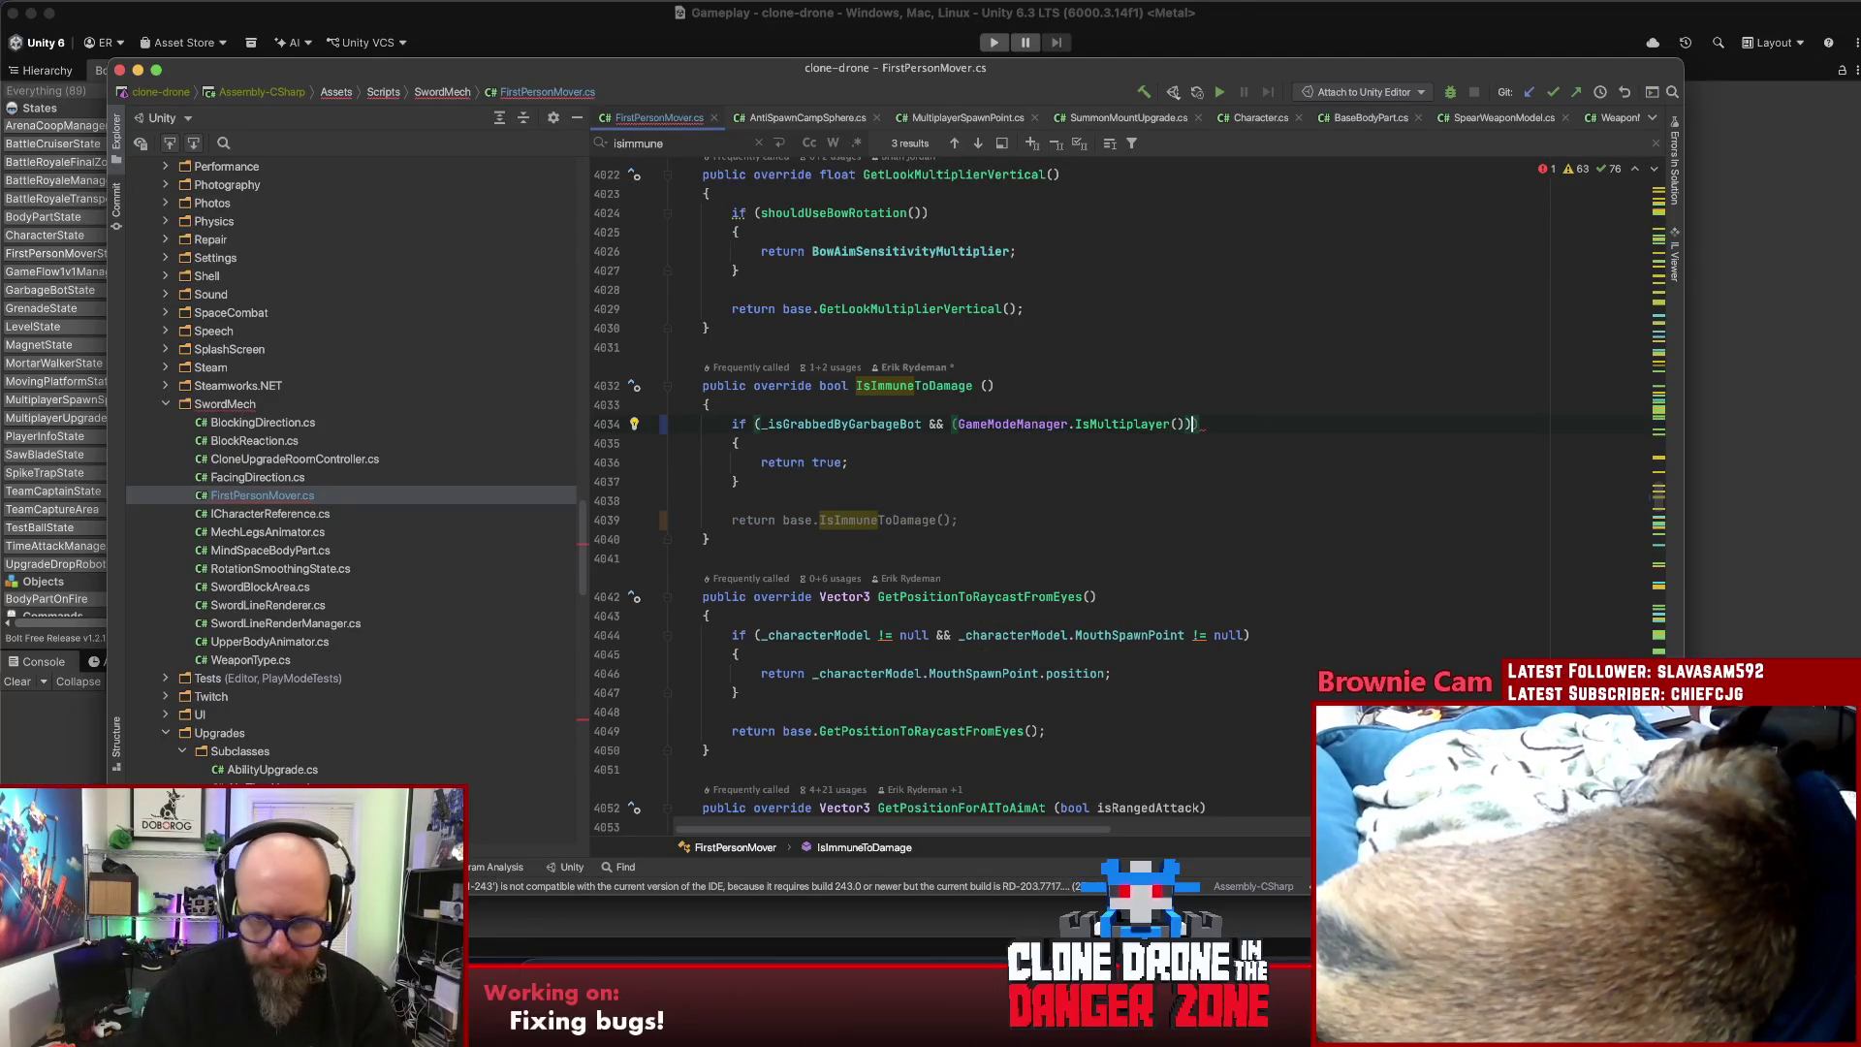
pyautogui.write(' && state')
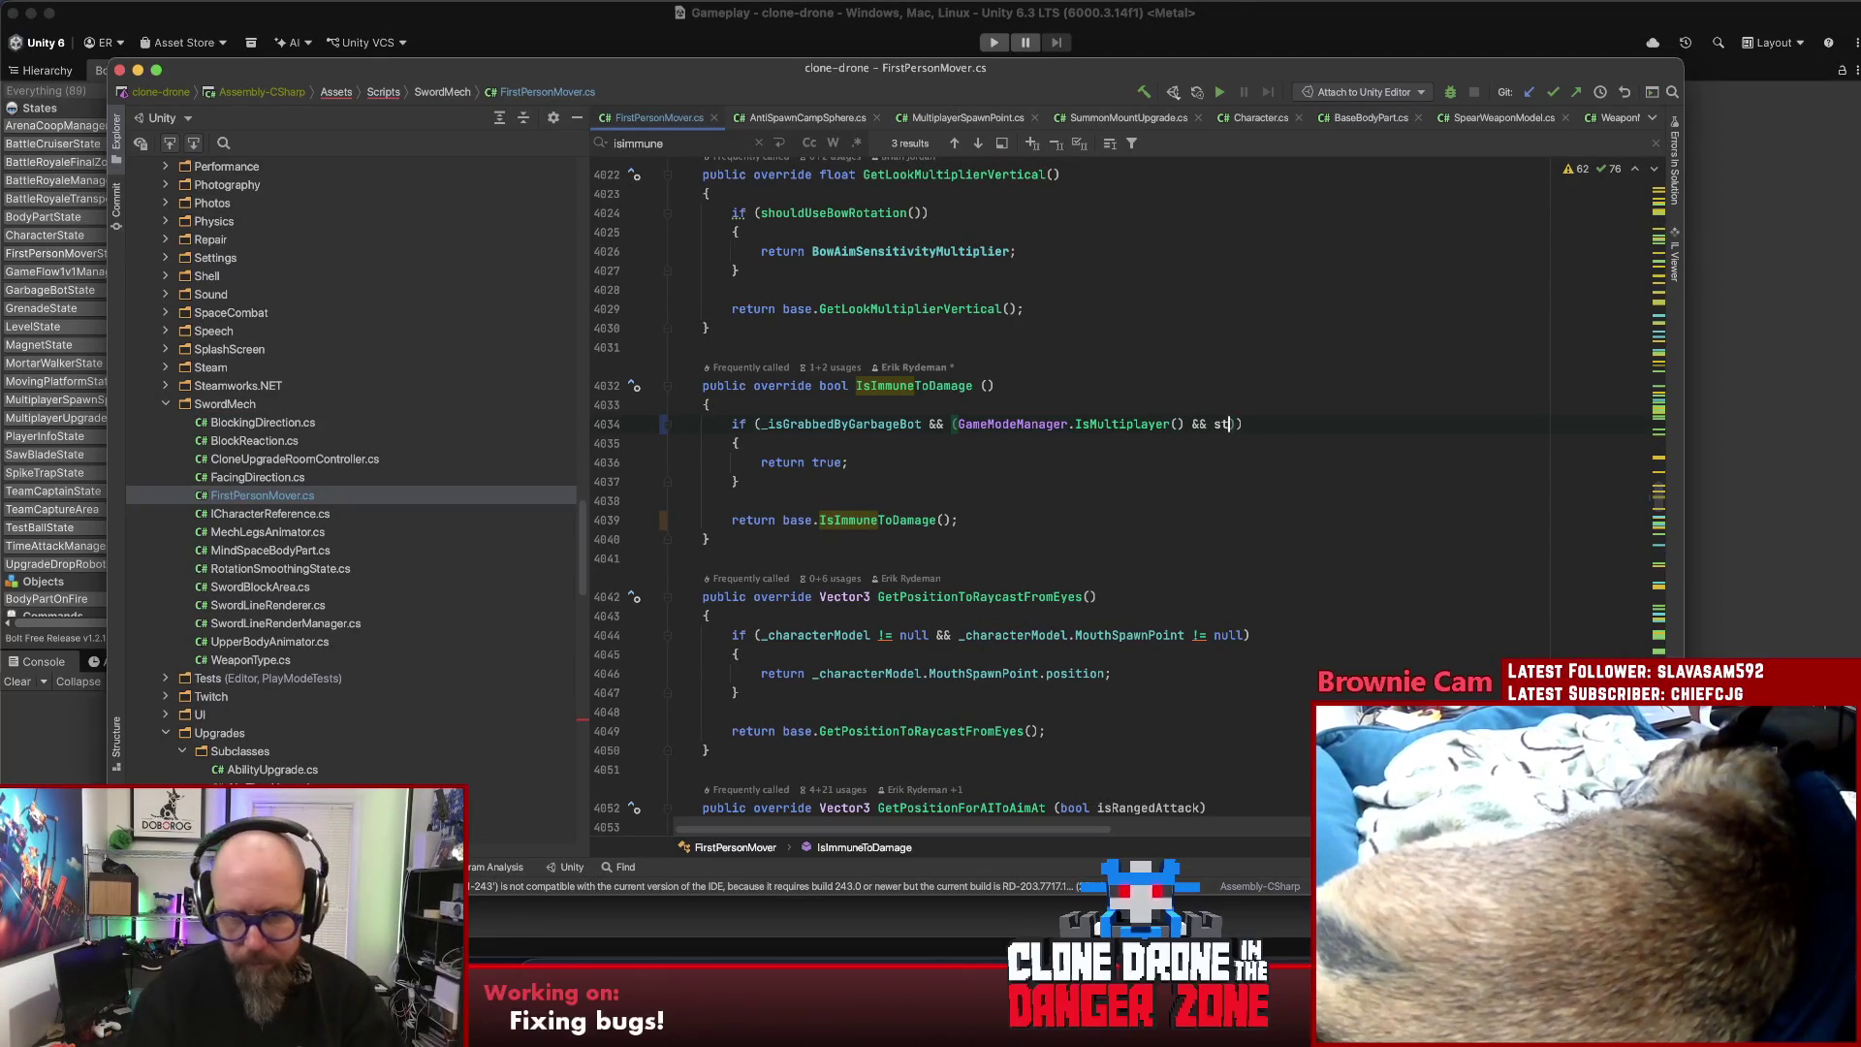
pyautogui.write('.isc')
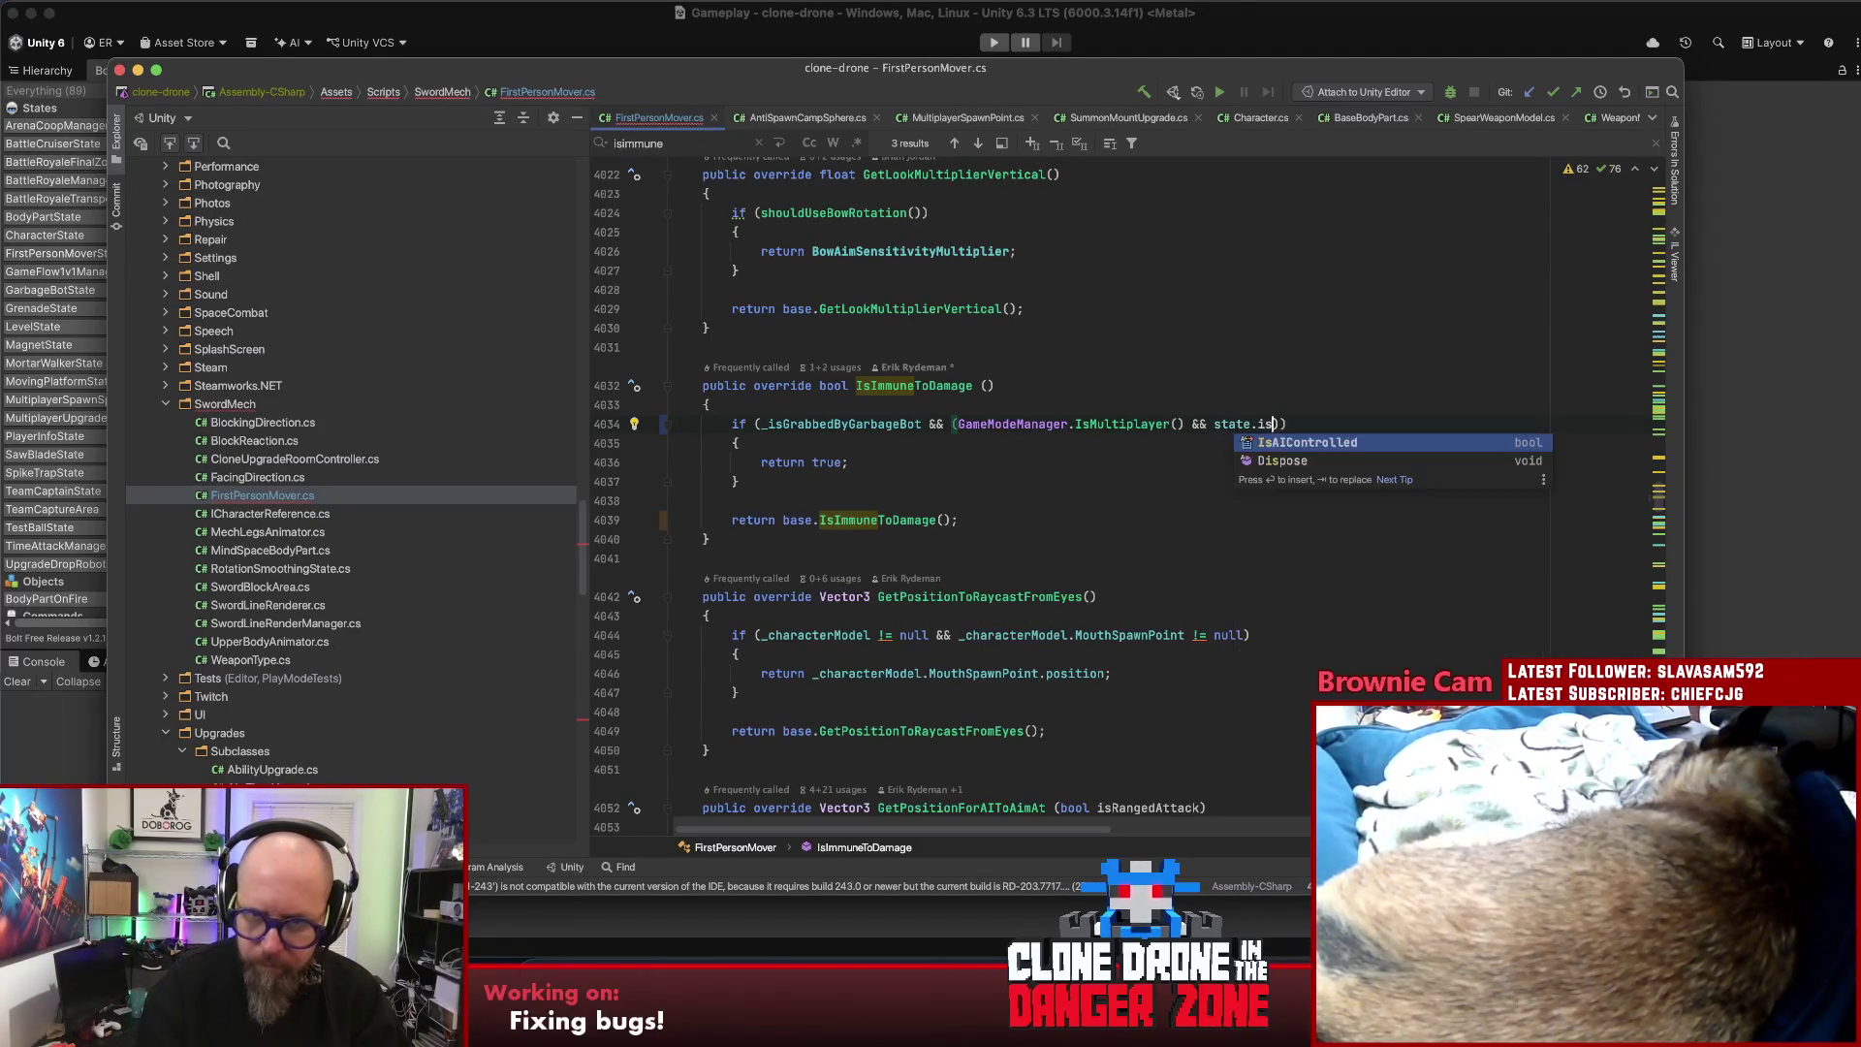
pyautogui.press('BackSpace')
pyautogui.press('BackSpace')
pyautogui.press('BackSpace')
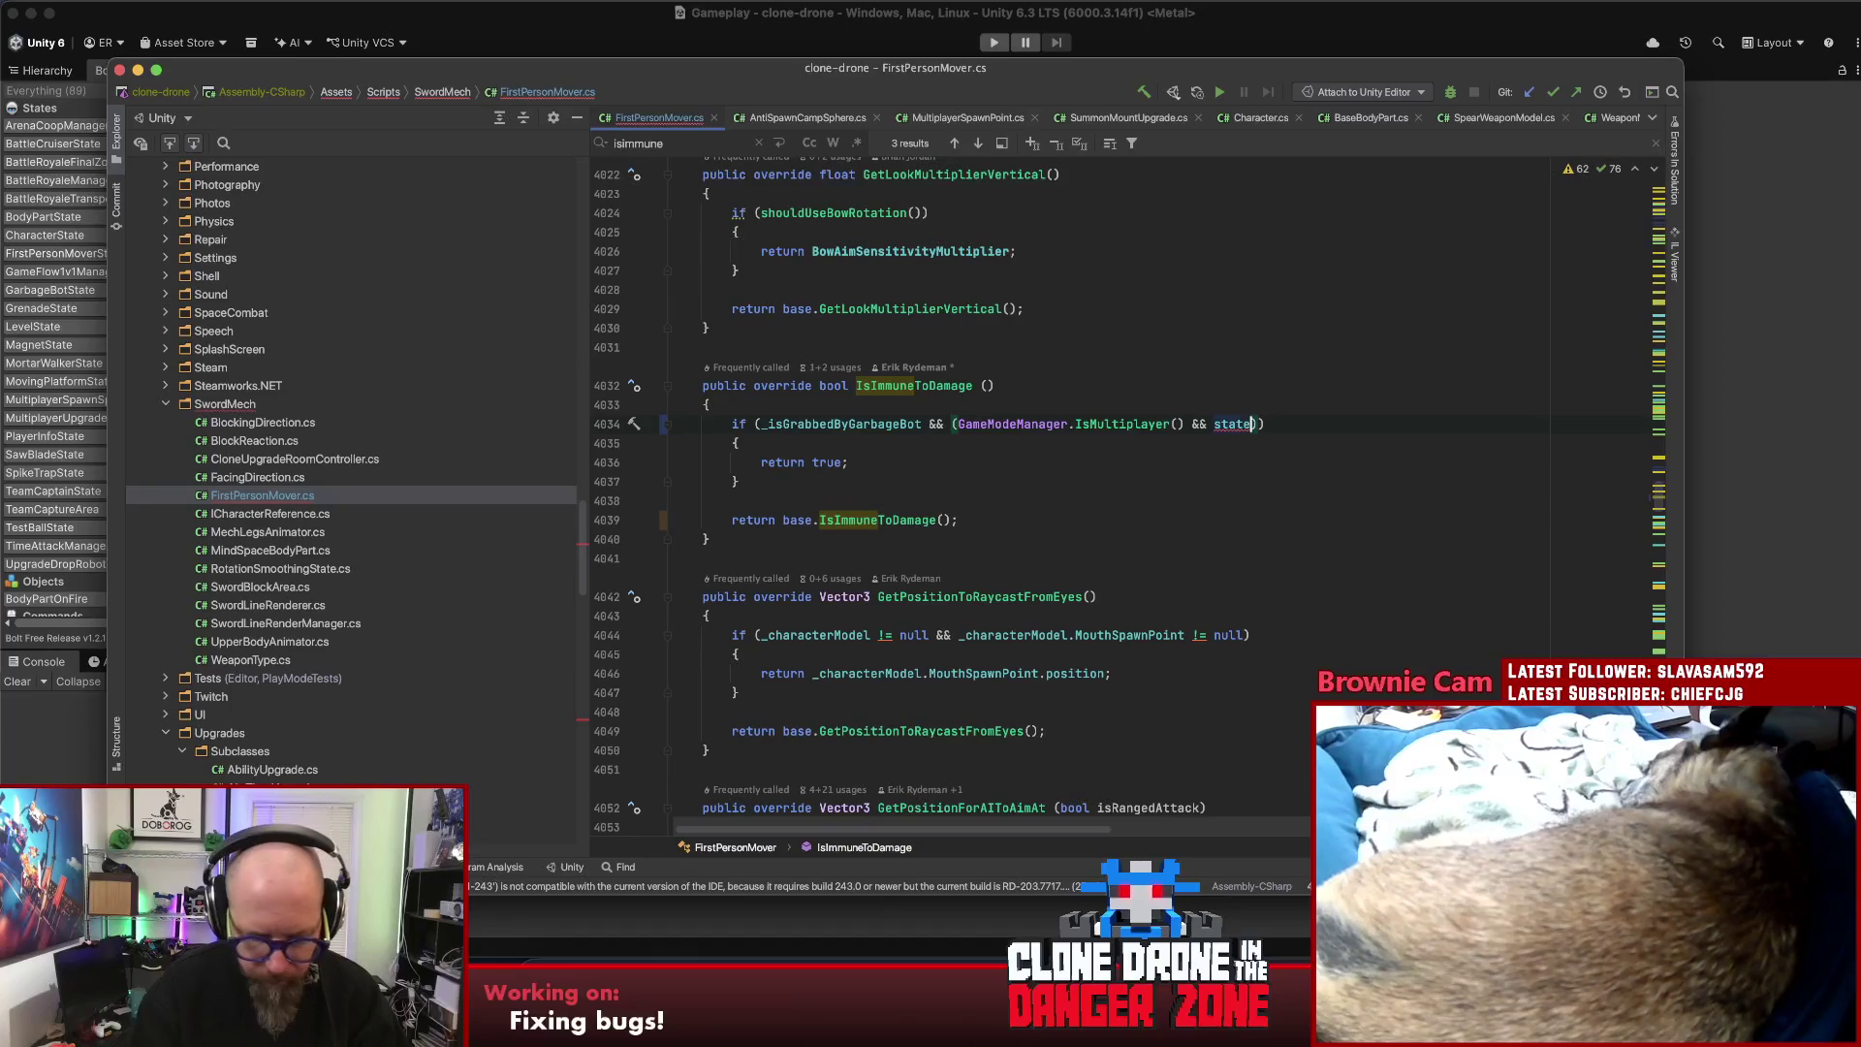
pyautogui.write('.isa')
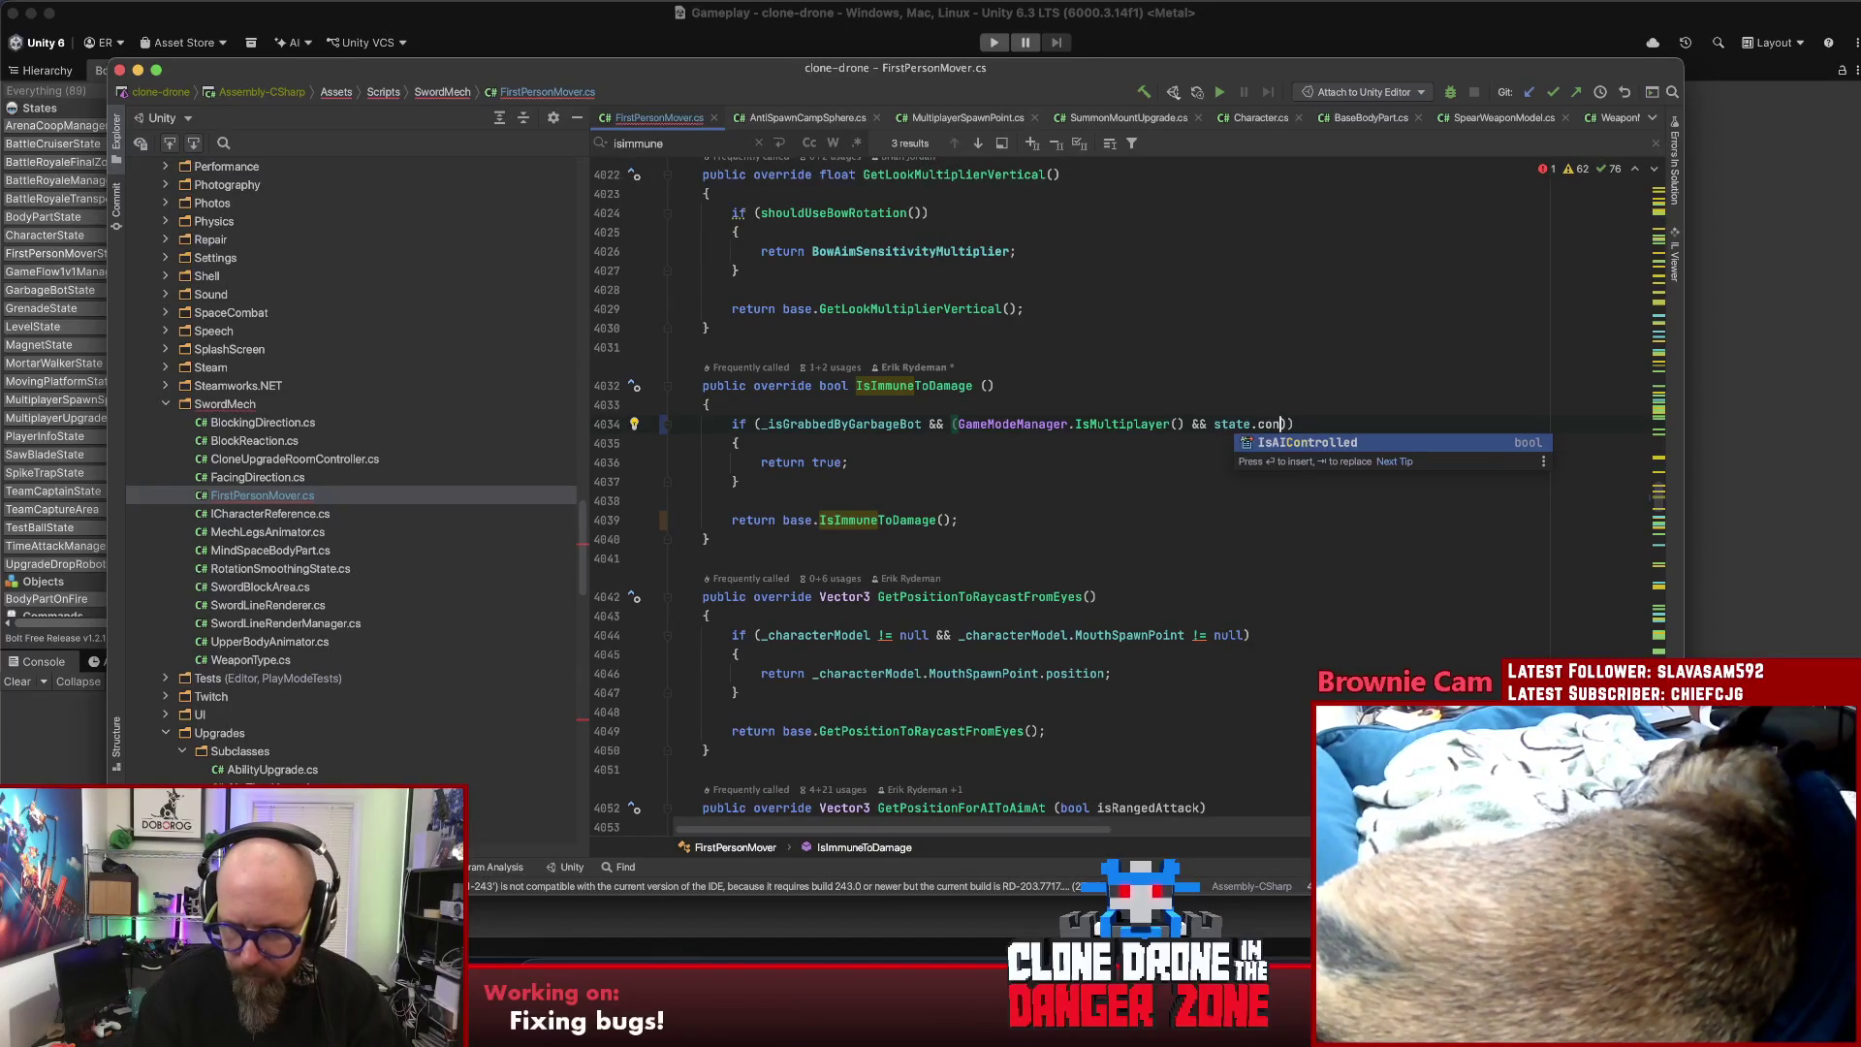
pyautogui.press('BackSpace')
pyautogui.press('BackSpace')
pyautogui.press('BackSpace')
pyautogui.press('BackSpace')
pyautogui.press('BackSpace')
pyautogui.press('BackSpace')
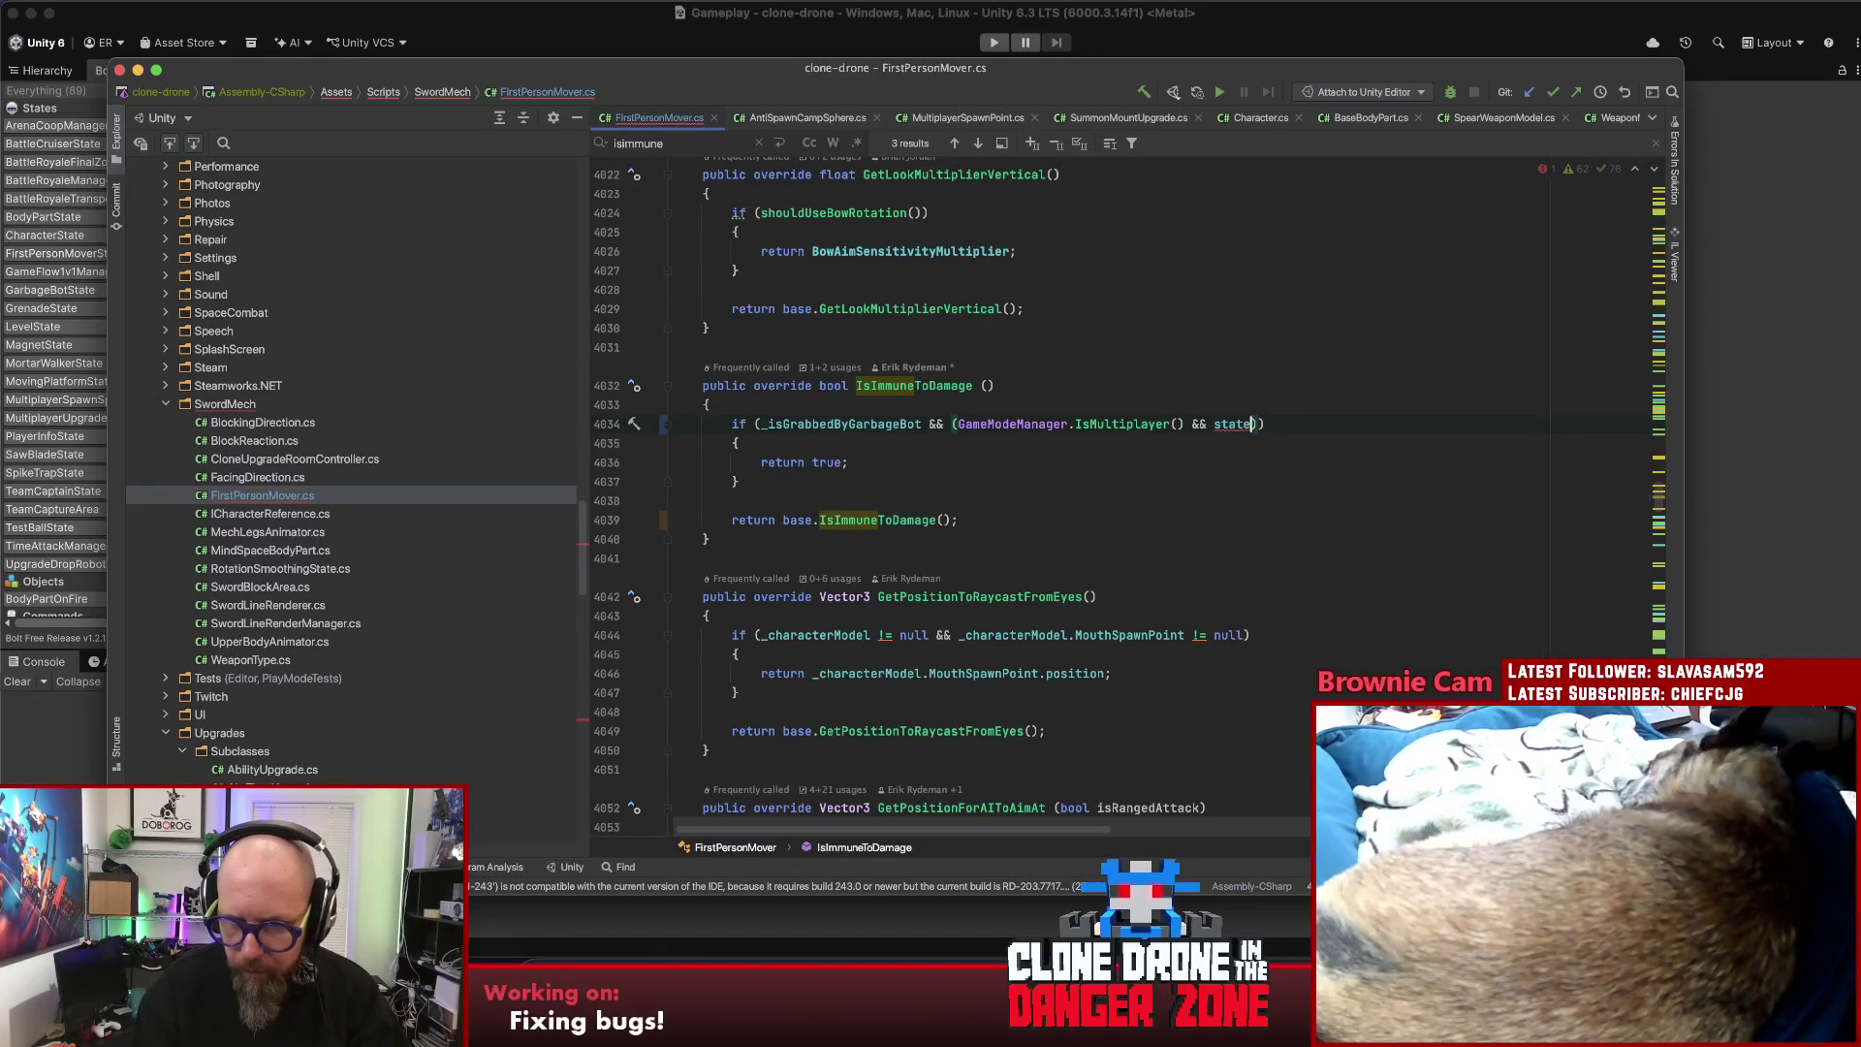
pyautogui.write('fp')
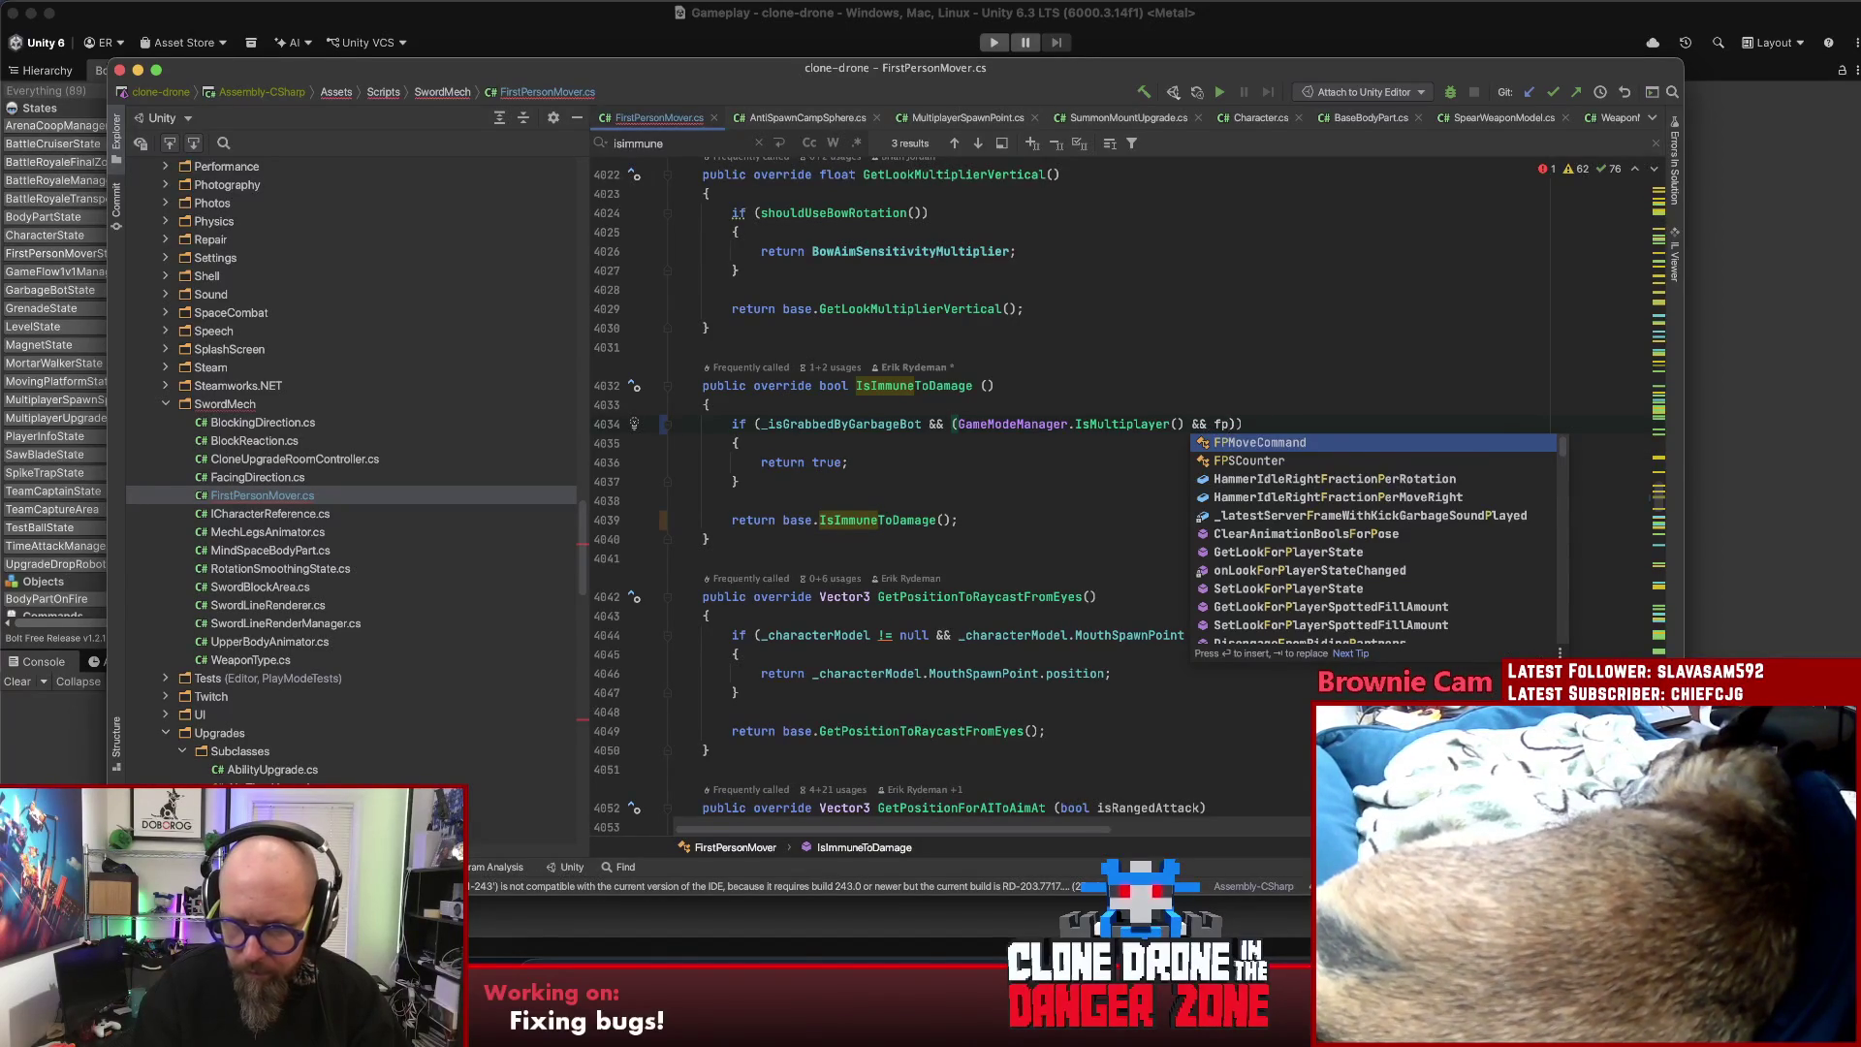
pyautogui.write('s')
pyautogui.press('BackSpace')
pyautogui.press('BackSpace')
pyautogui.press('BackSpace')
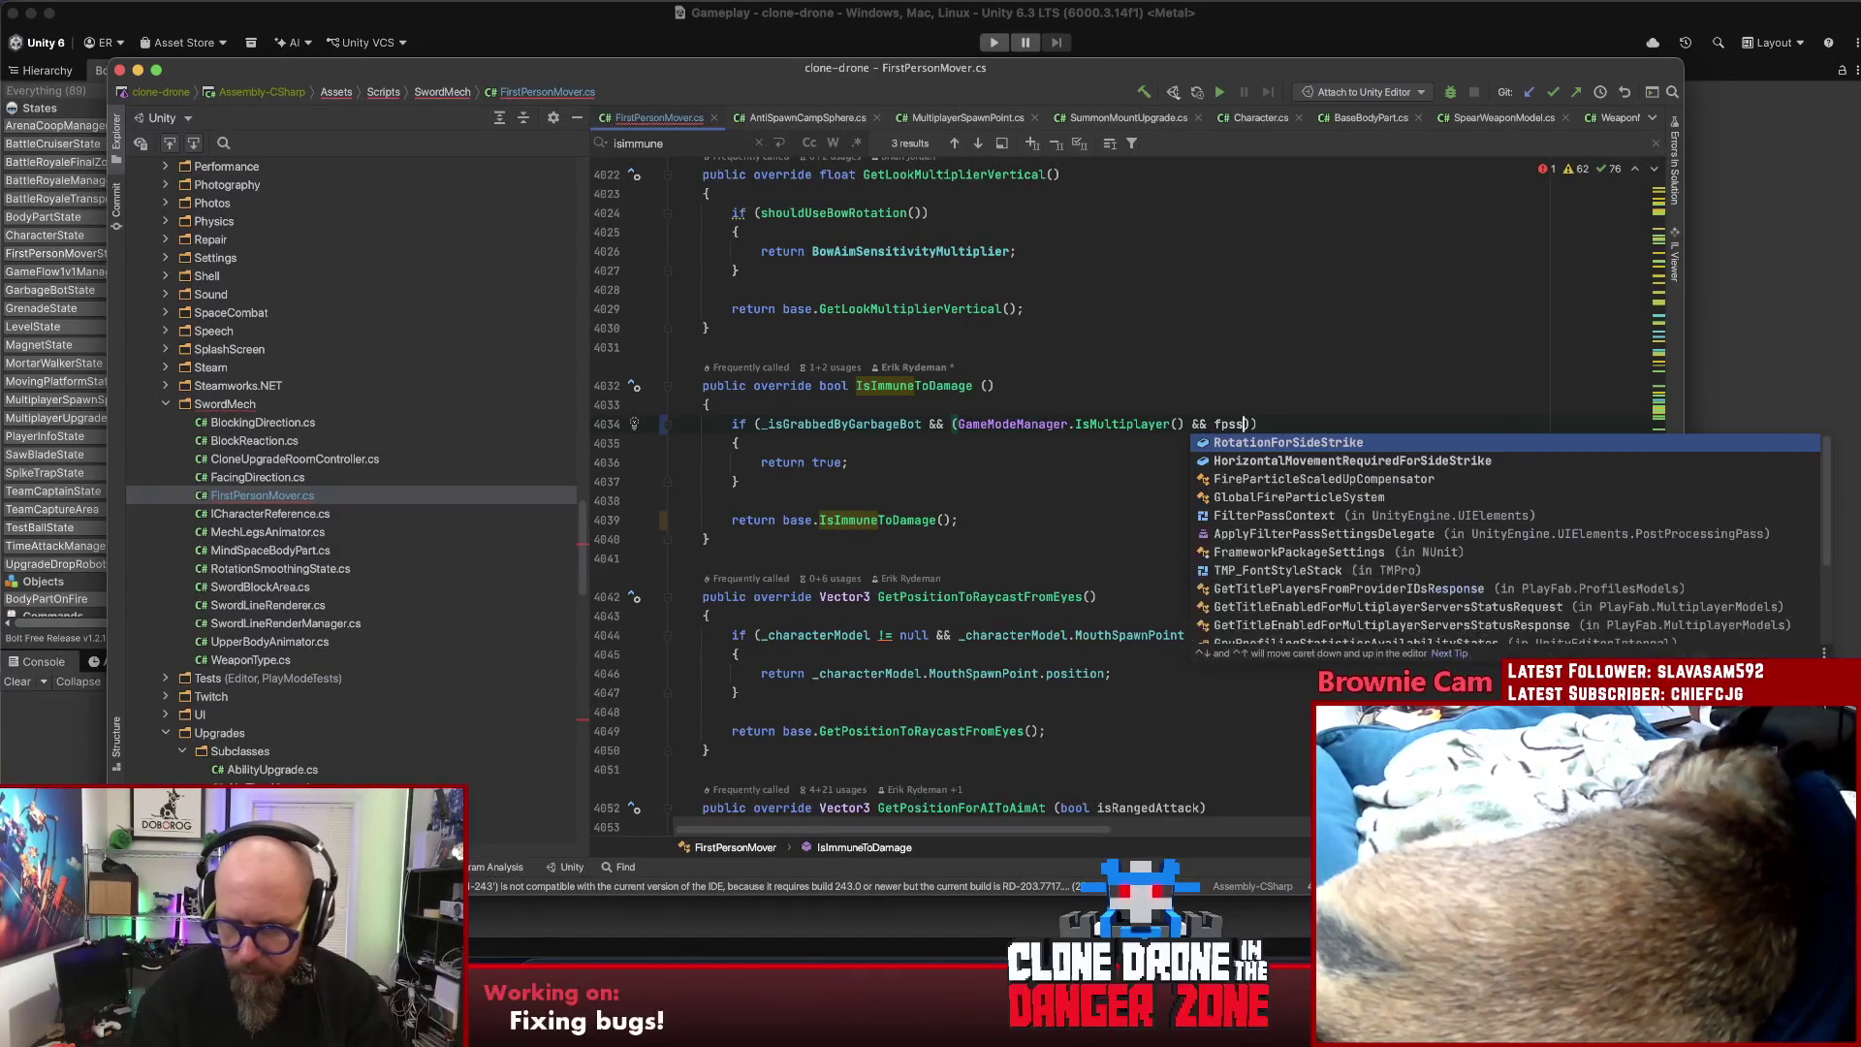
pyautogui.write('t')
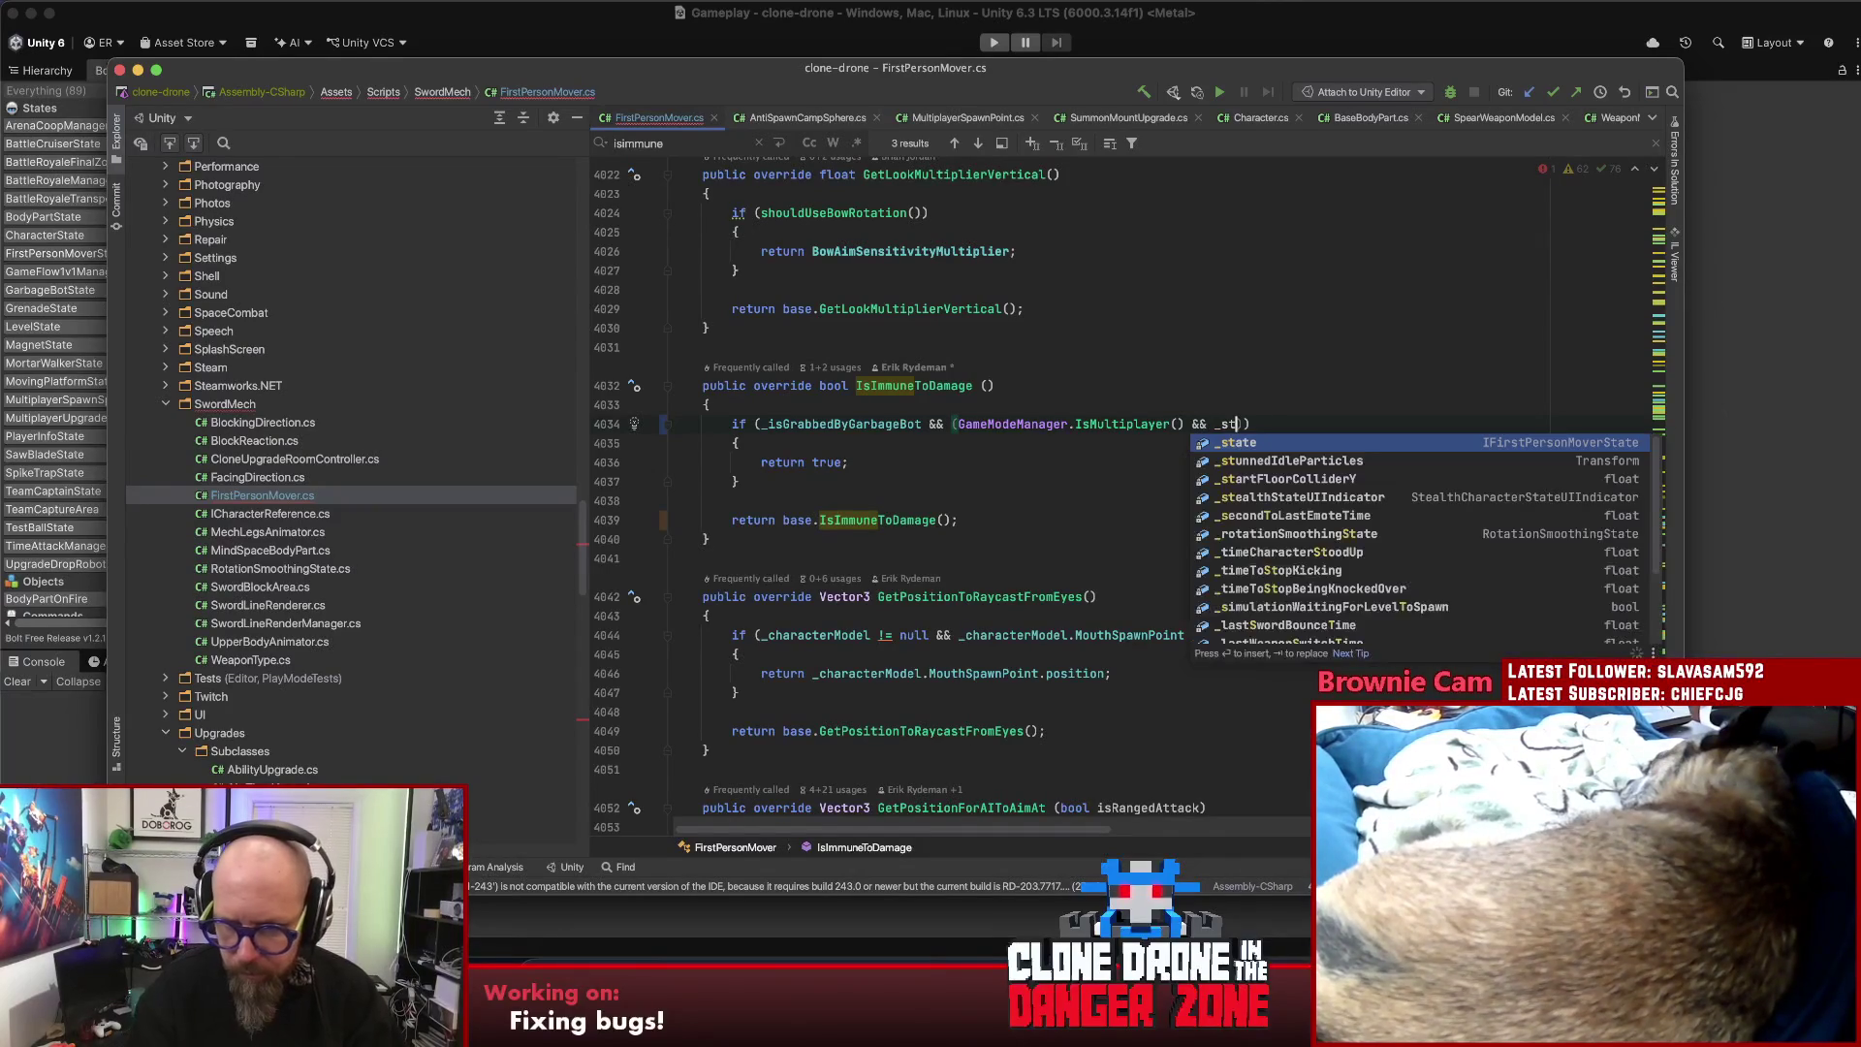
pyautogui.press('Return')
pyautogui.write('.is')
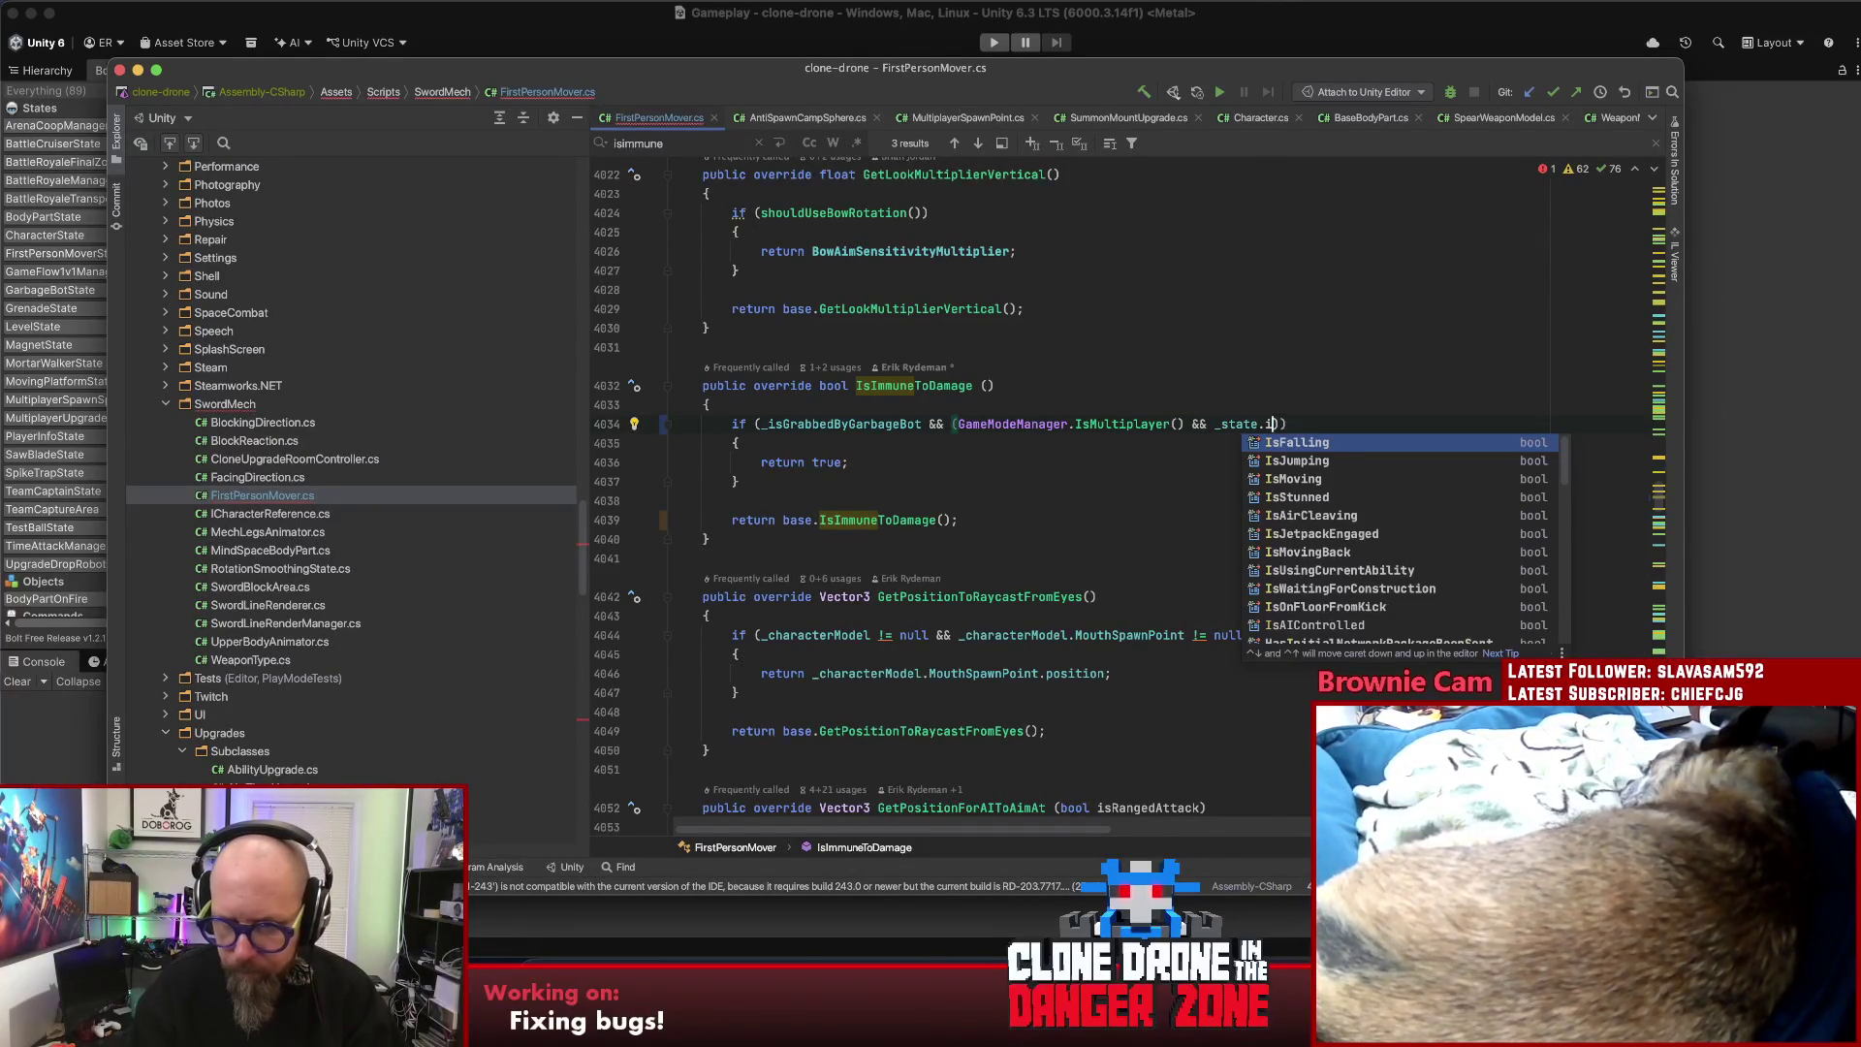
pyautogui.press('BackSpace')
pyautogui.press('BackSpace')
pyautogui.write('has')
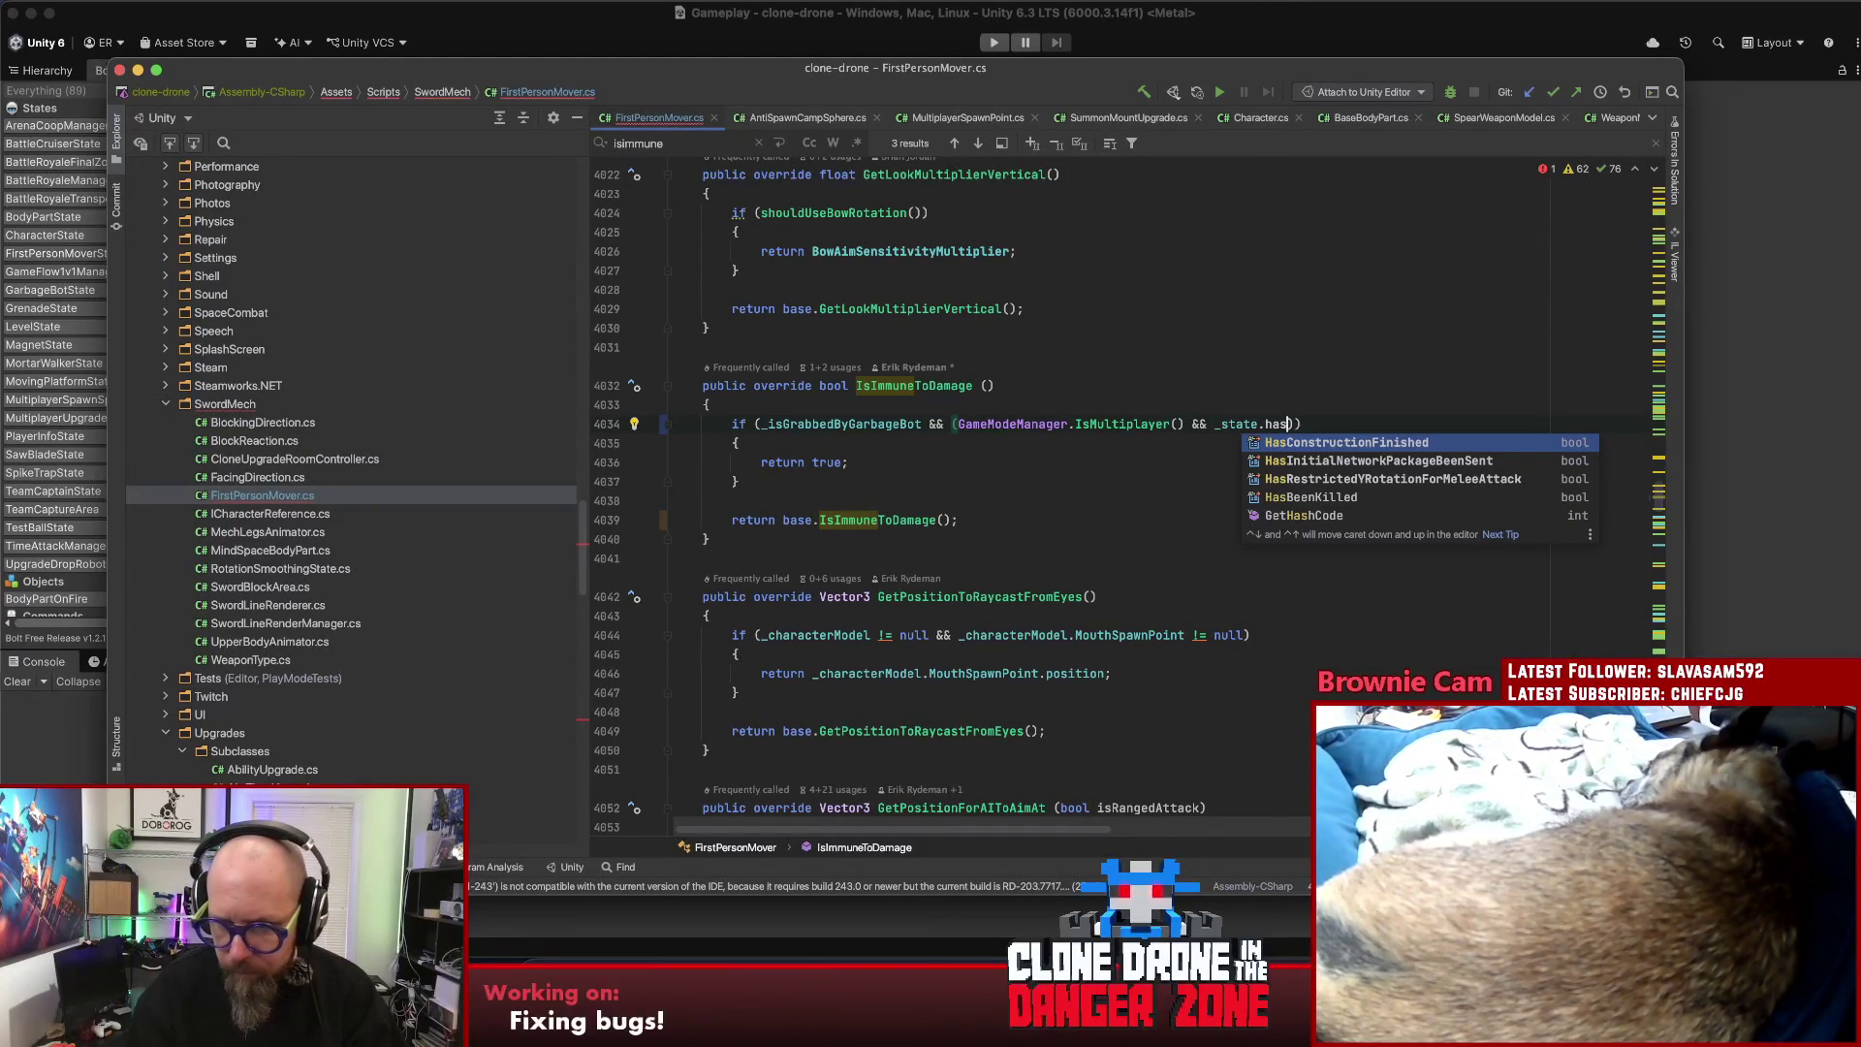
pyautogui.press('Return')
pyautogui.click(1215, 424)
pyautogui.write('!')
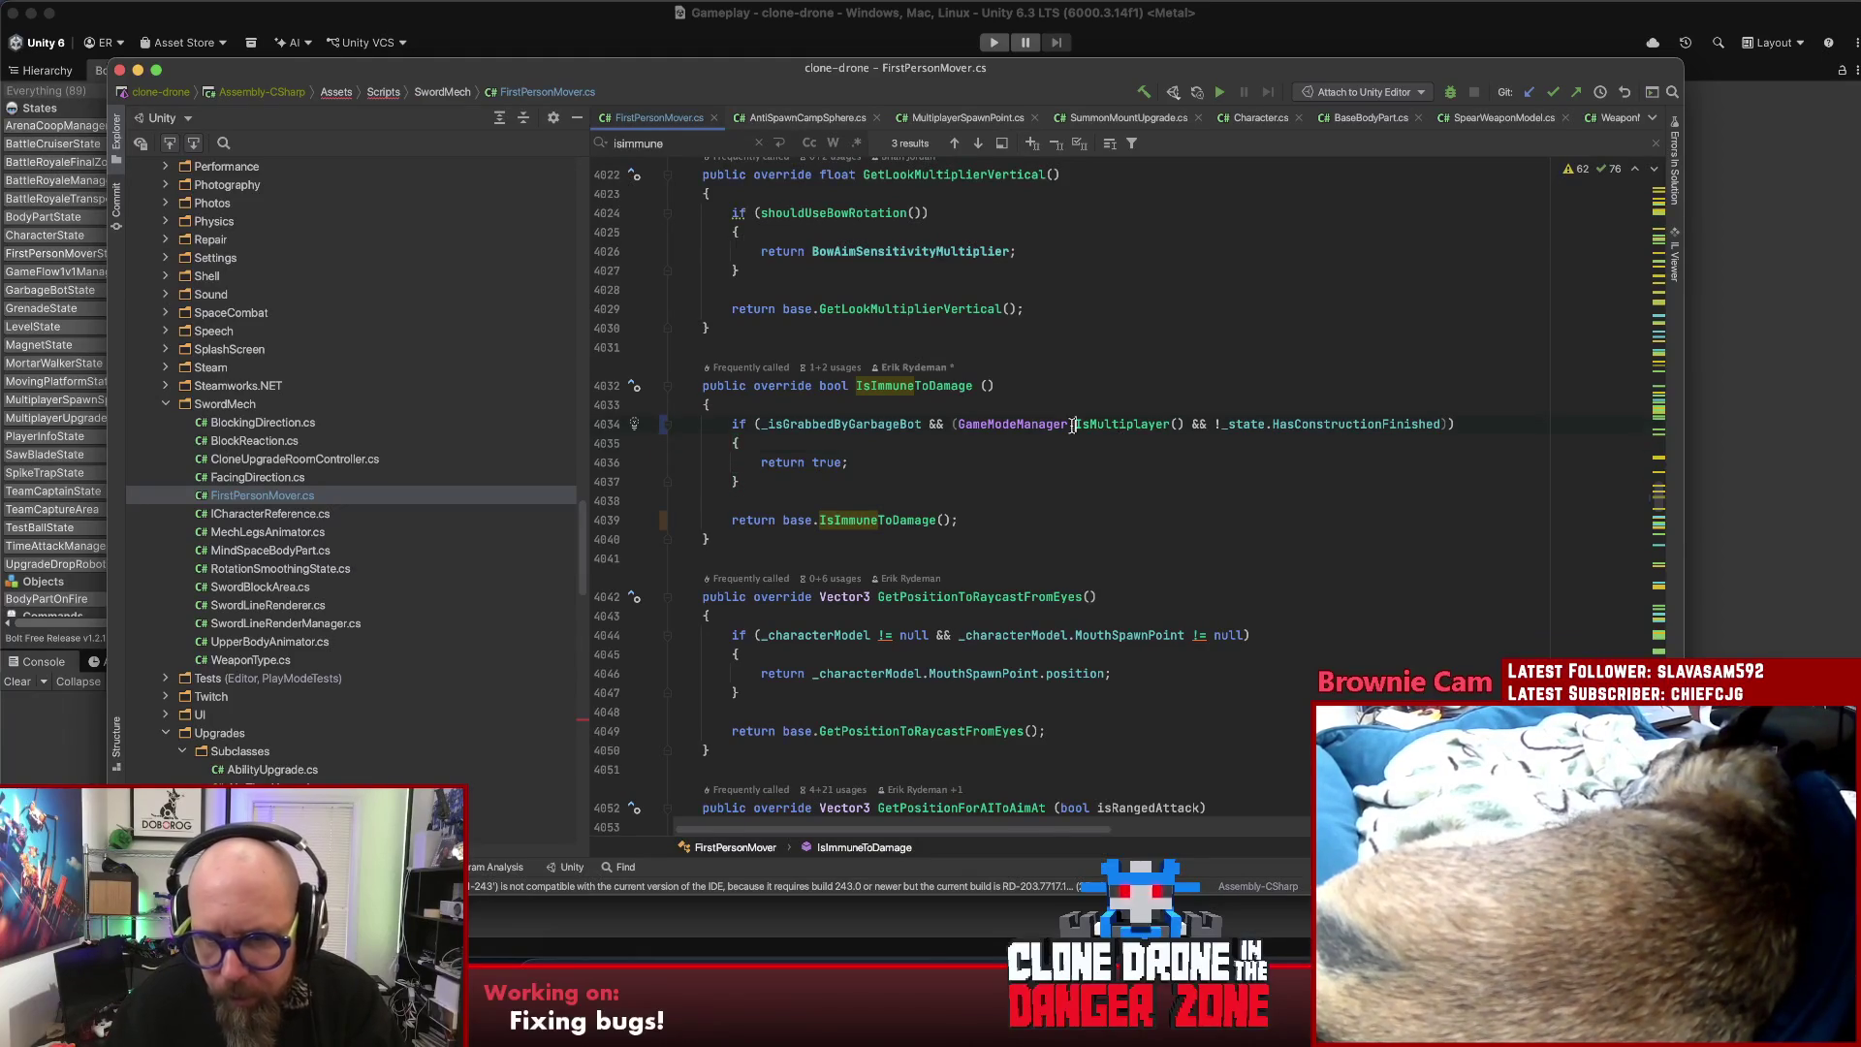
# - Check where HasConstructionFinished is used and review the override's return true block
pyautogui.click(1359, 427)
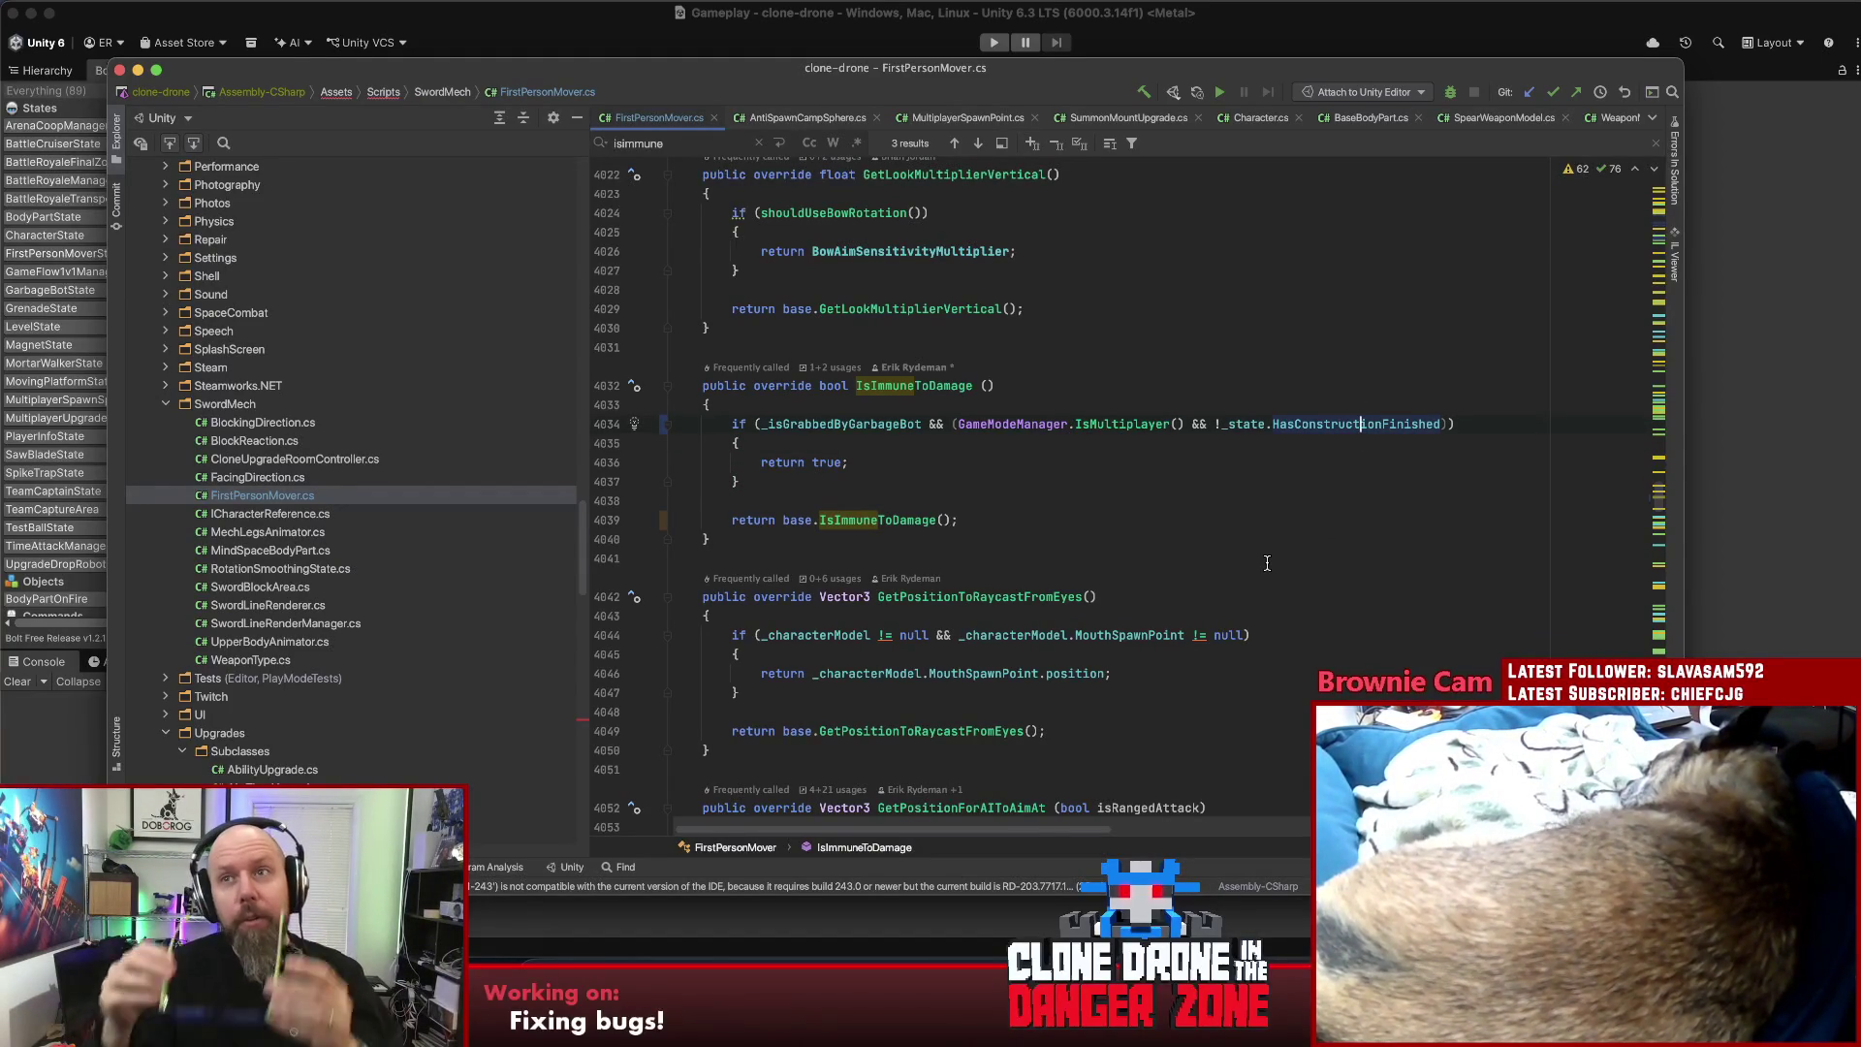
pyautogui.click(1086, 455)
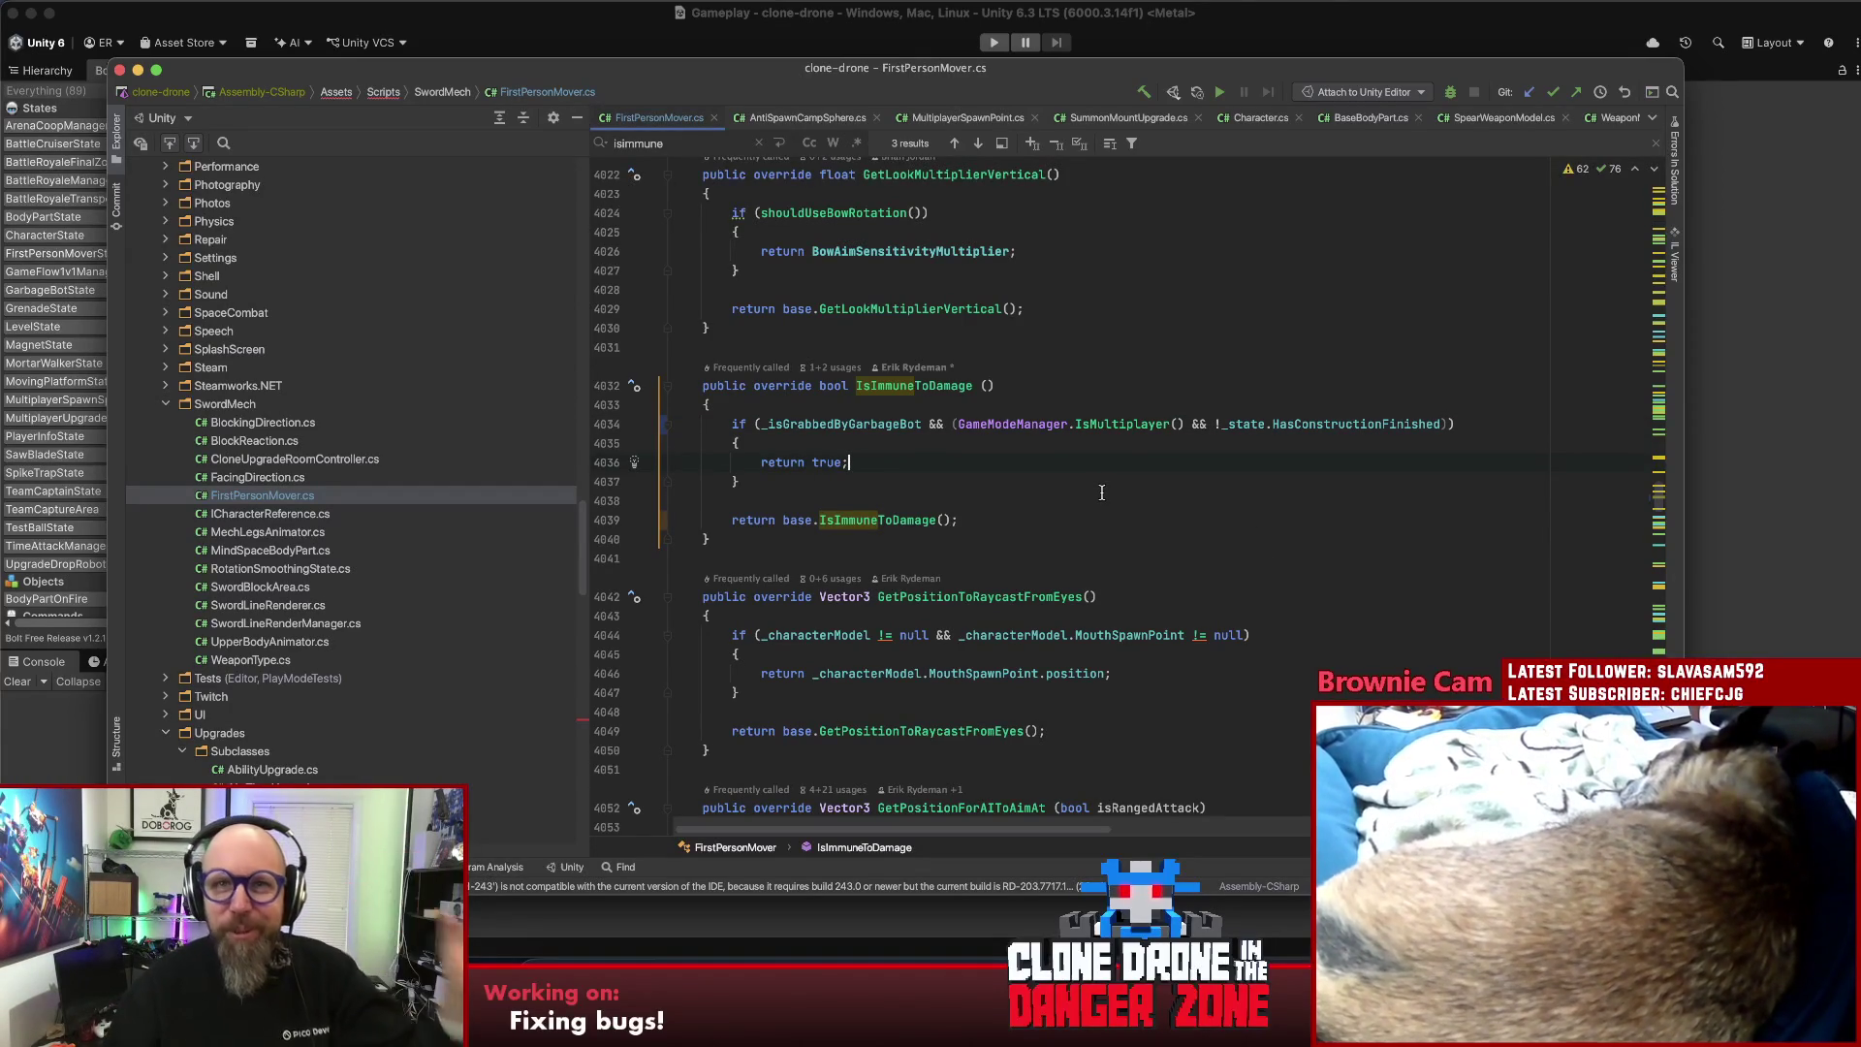
pyautogui.click(1090, 478)
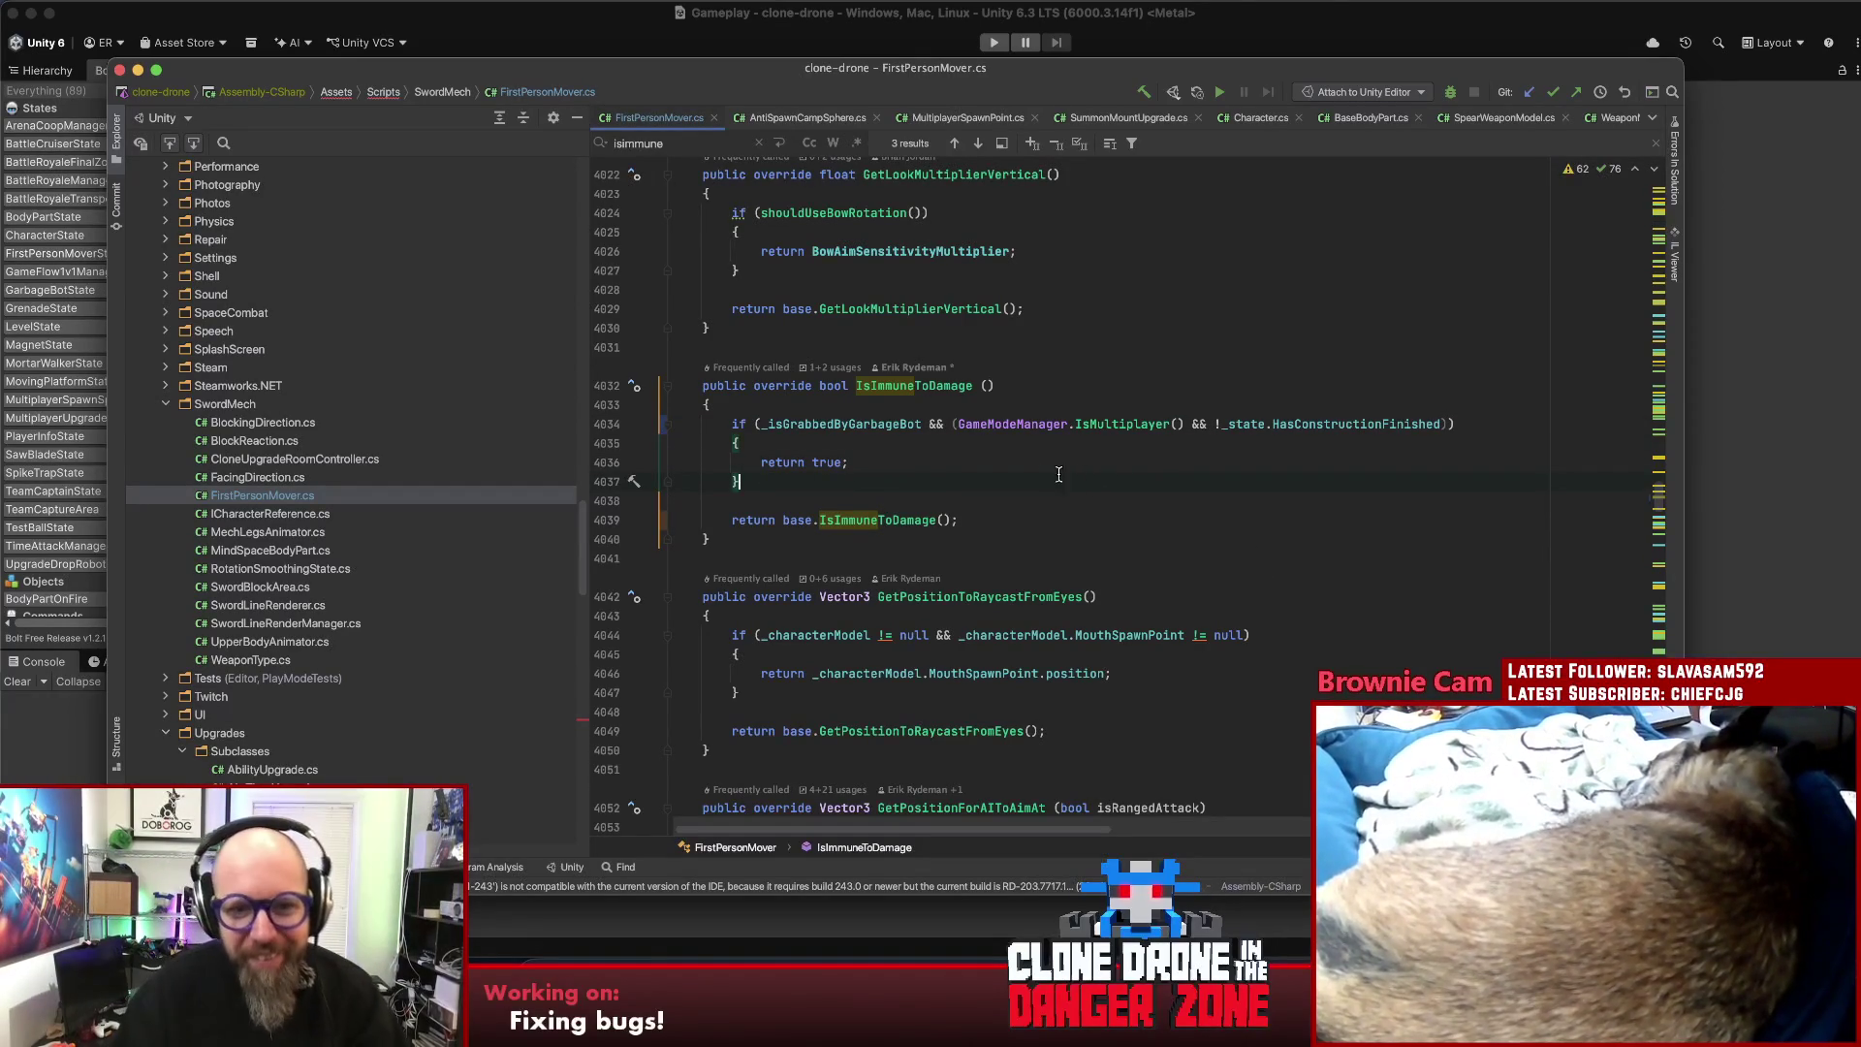
pyautogui.click(982, 461)
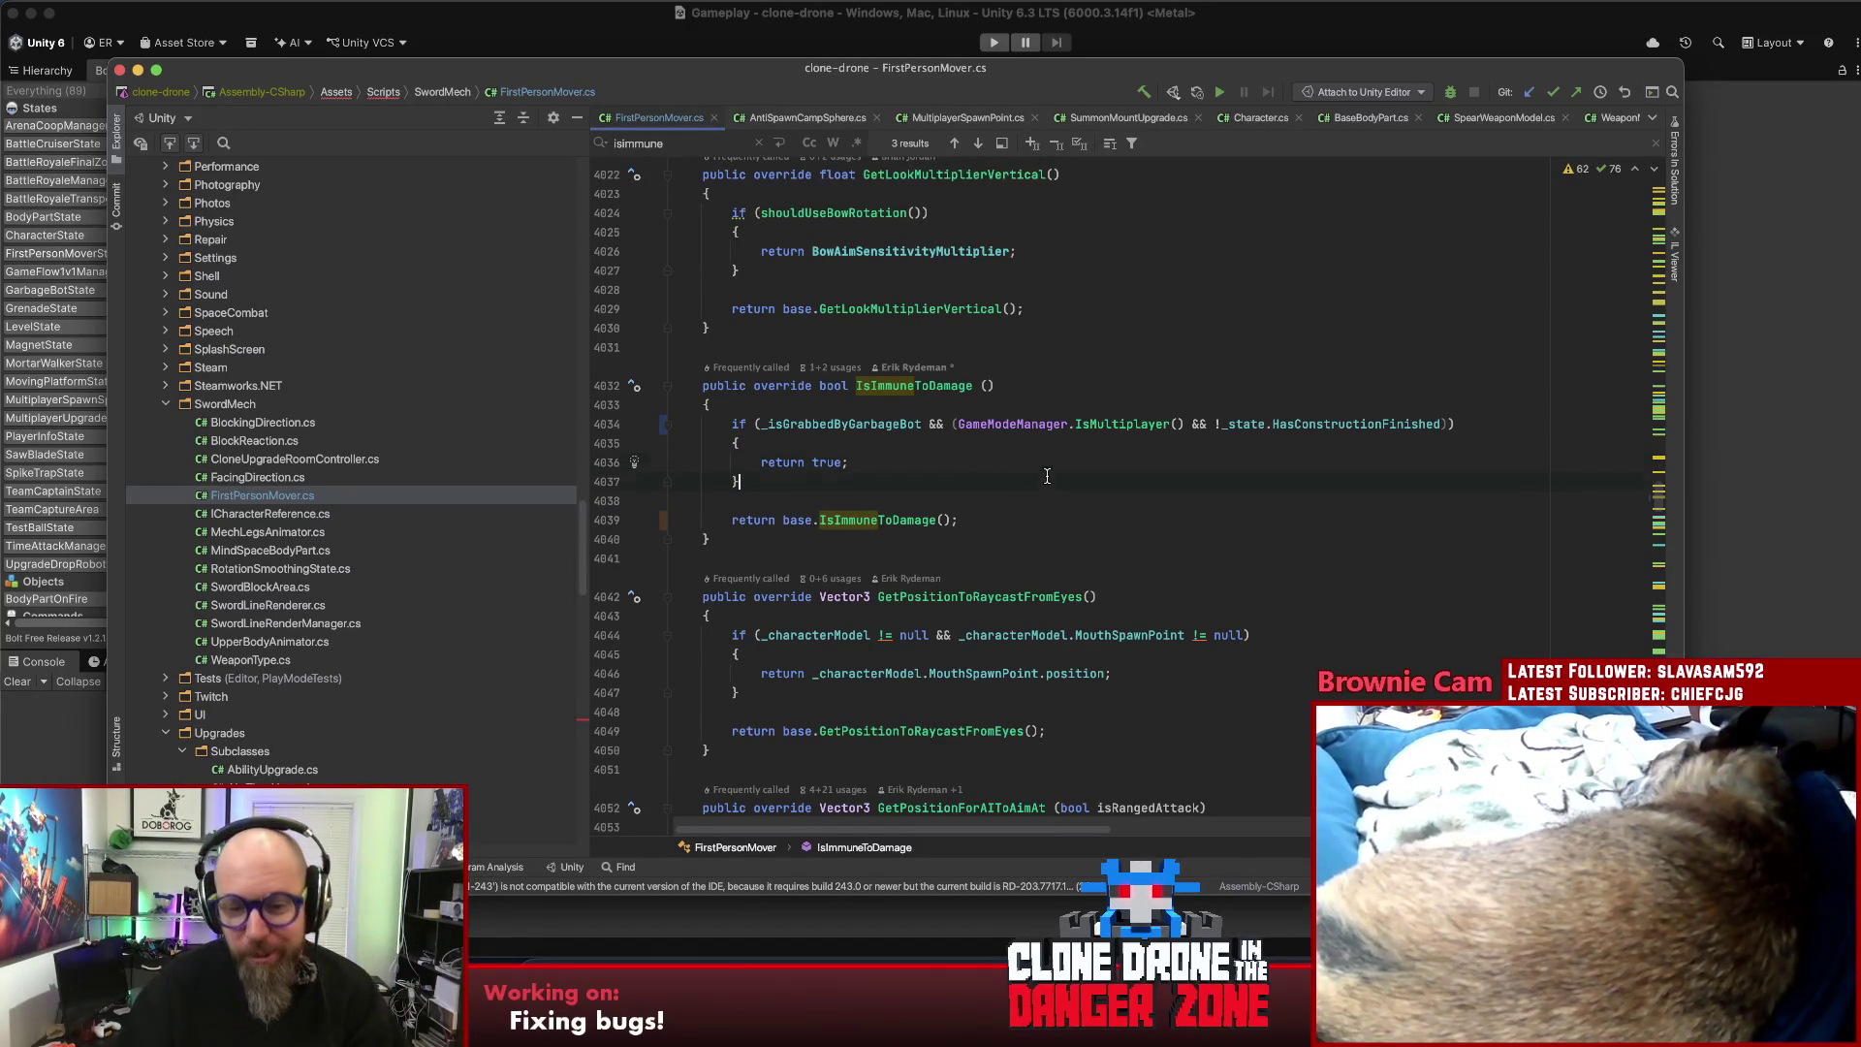
pyautogui.write('firstper')
pyautogui.press('super+shift+f')
pyautogui.press('Escape')
pyautogui.click(1027, 464)
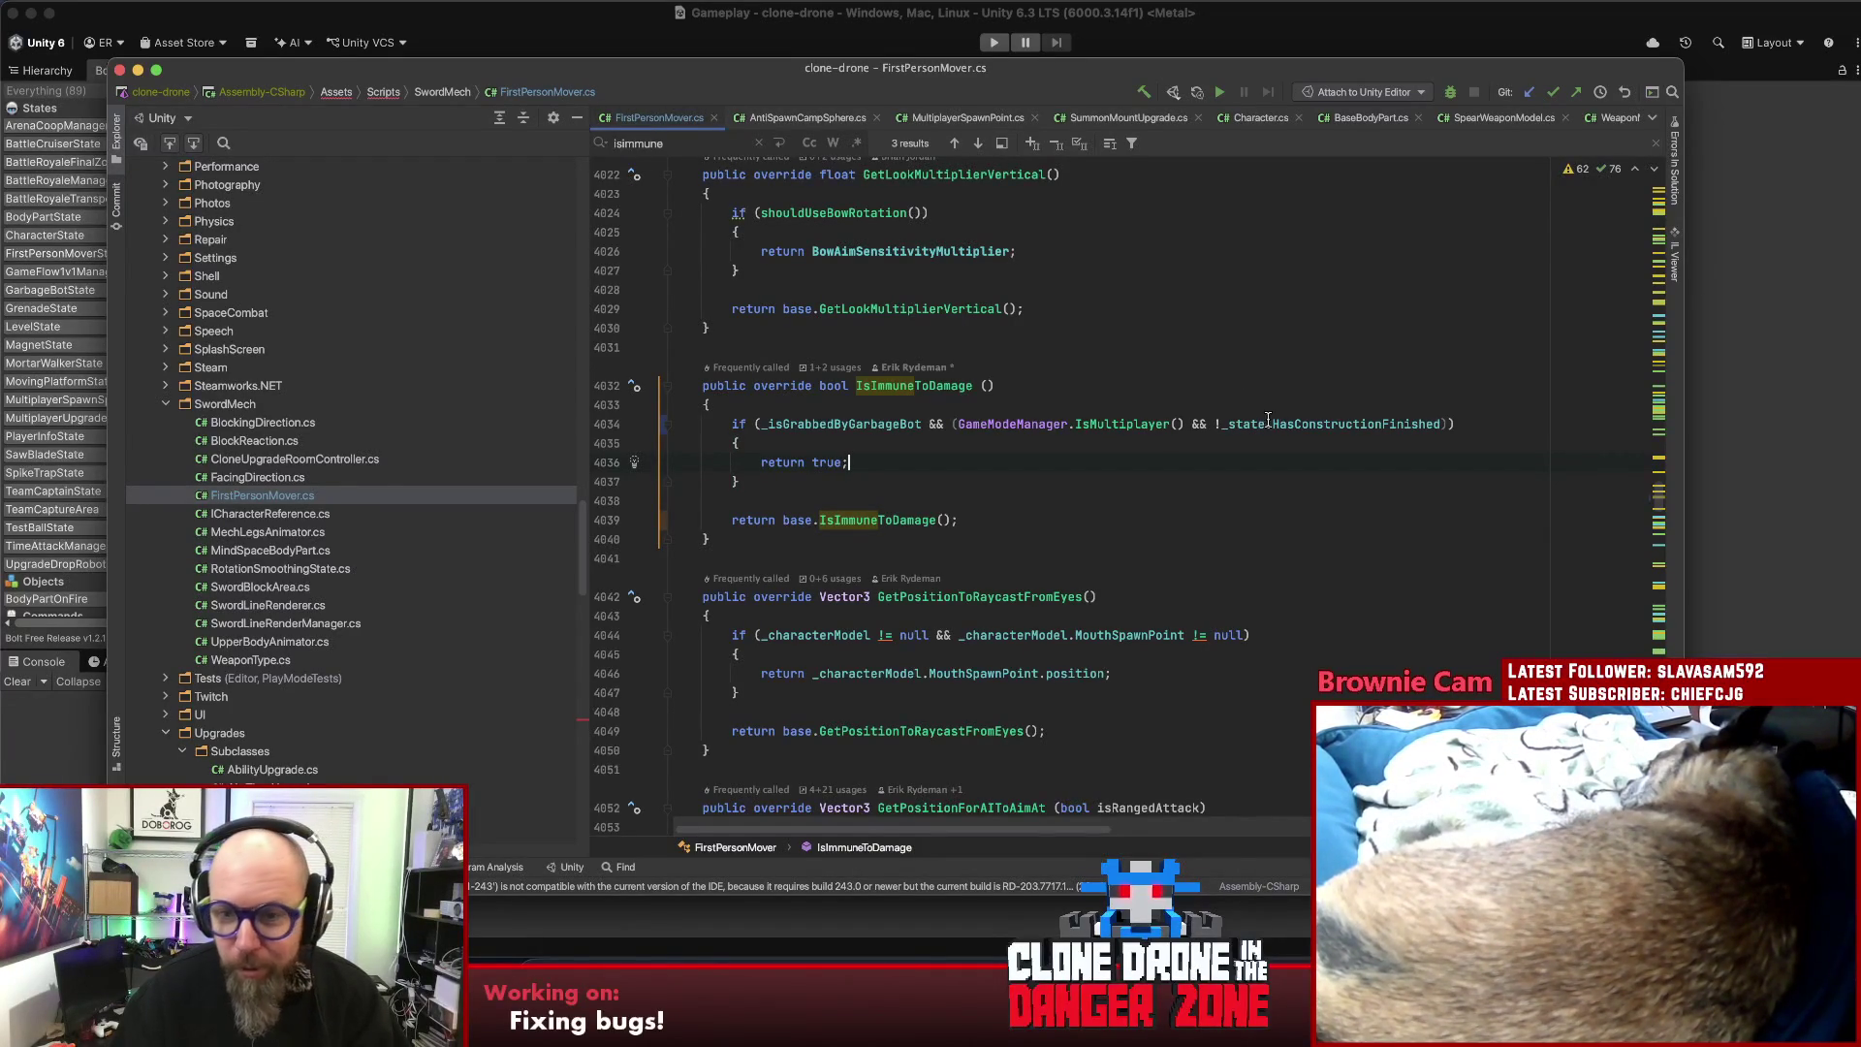
pyautogui.click(935, 424)
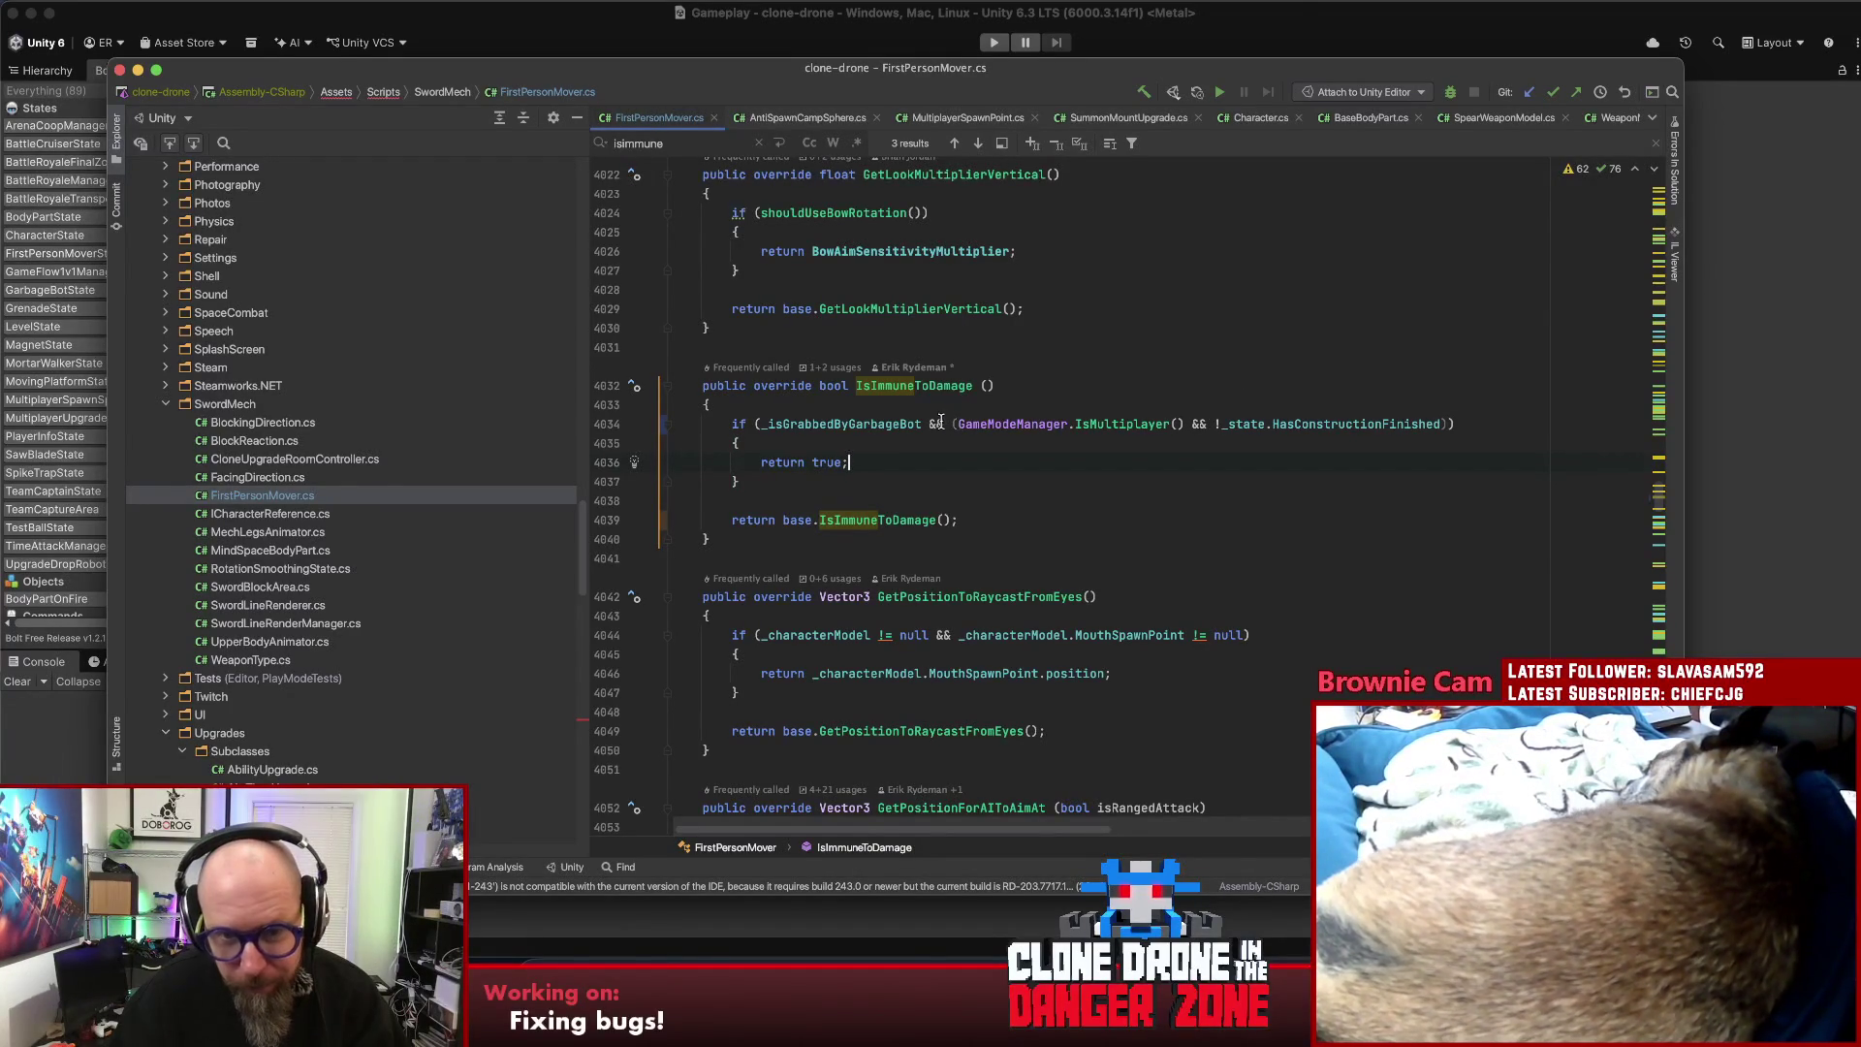
# - Change the operator after _isGrabbedByGarbageBot to ||, discarding a first IsPlayer() attempt
pyautogui.doubleClick(935, 424)
pyautogui.write('|| (')
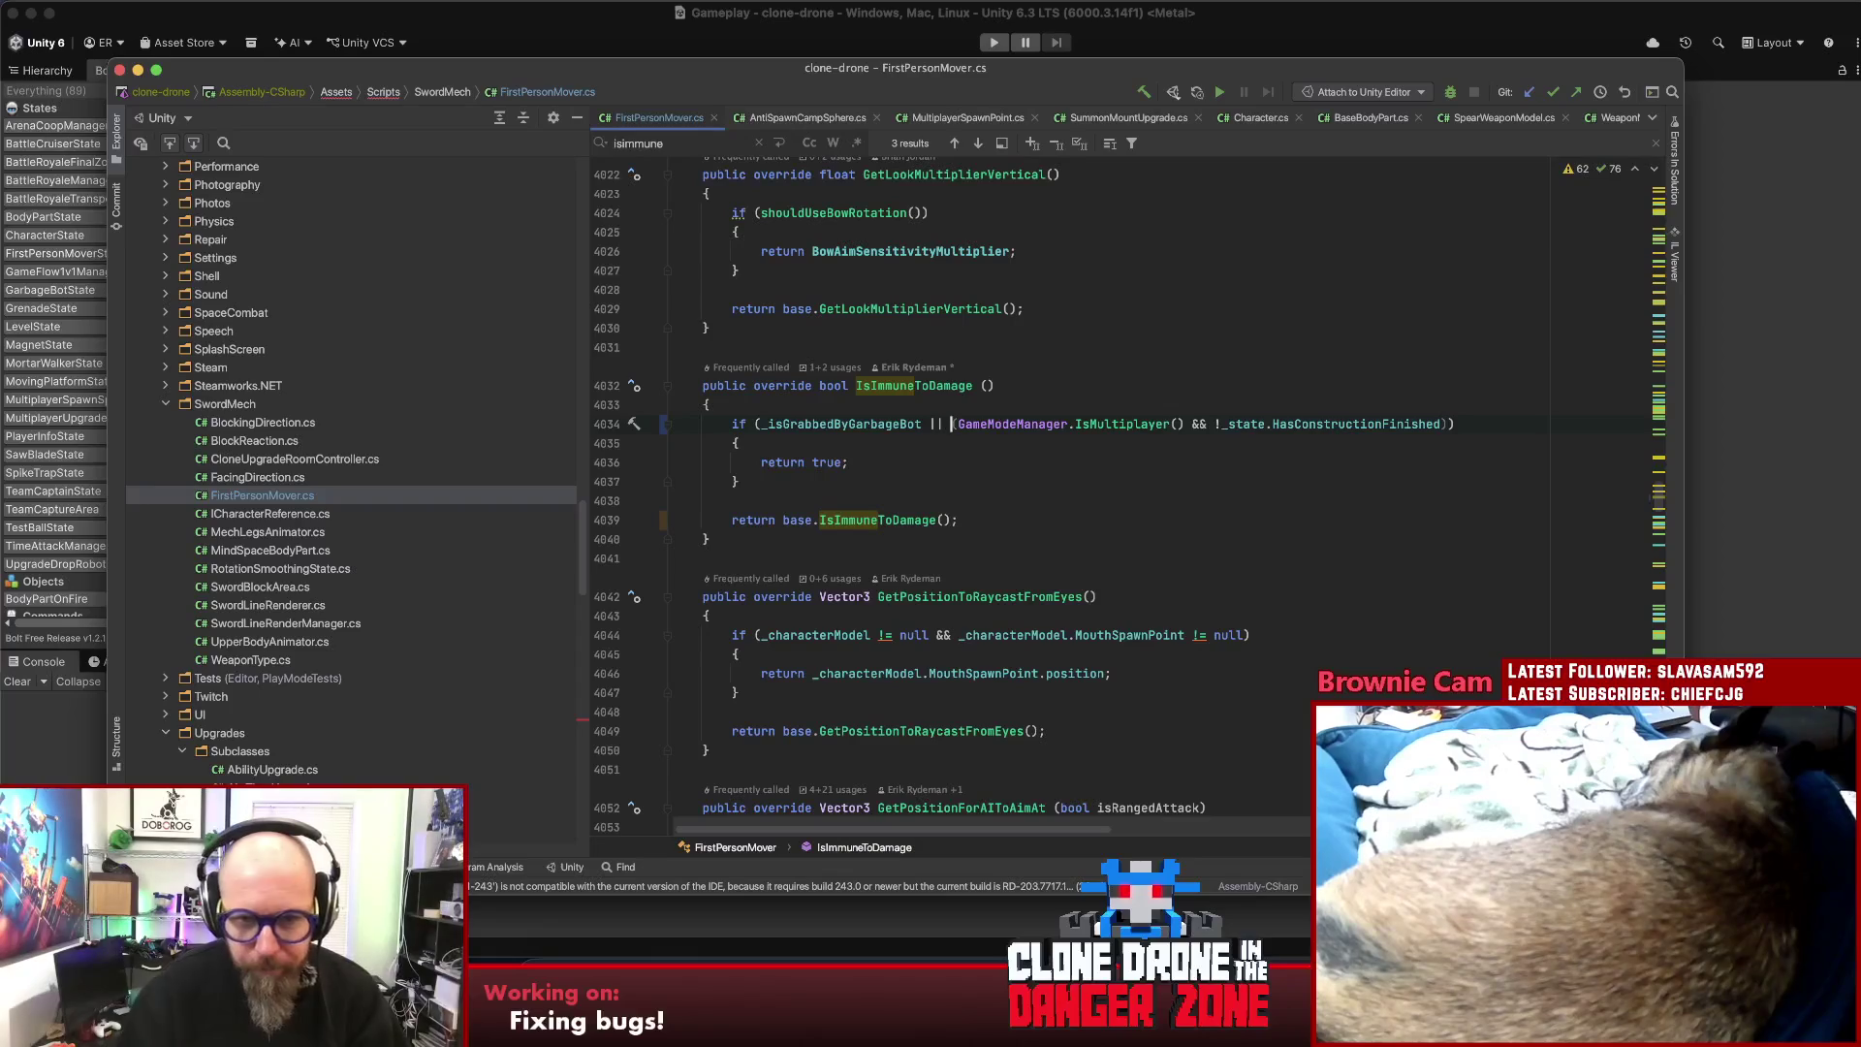
pyautogui.write('Ispla')
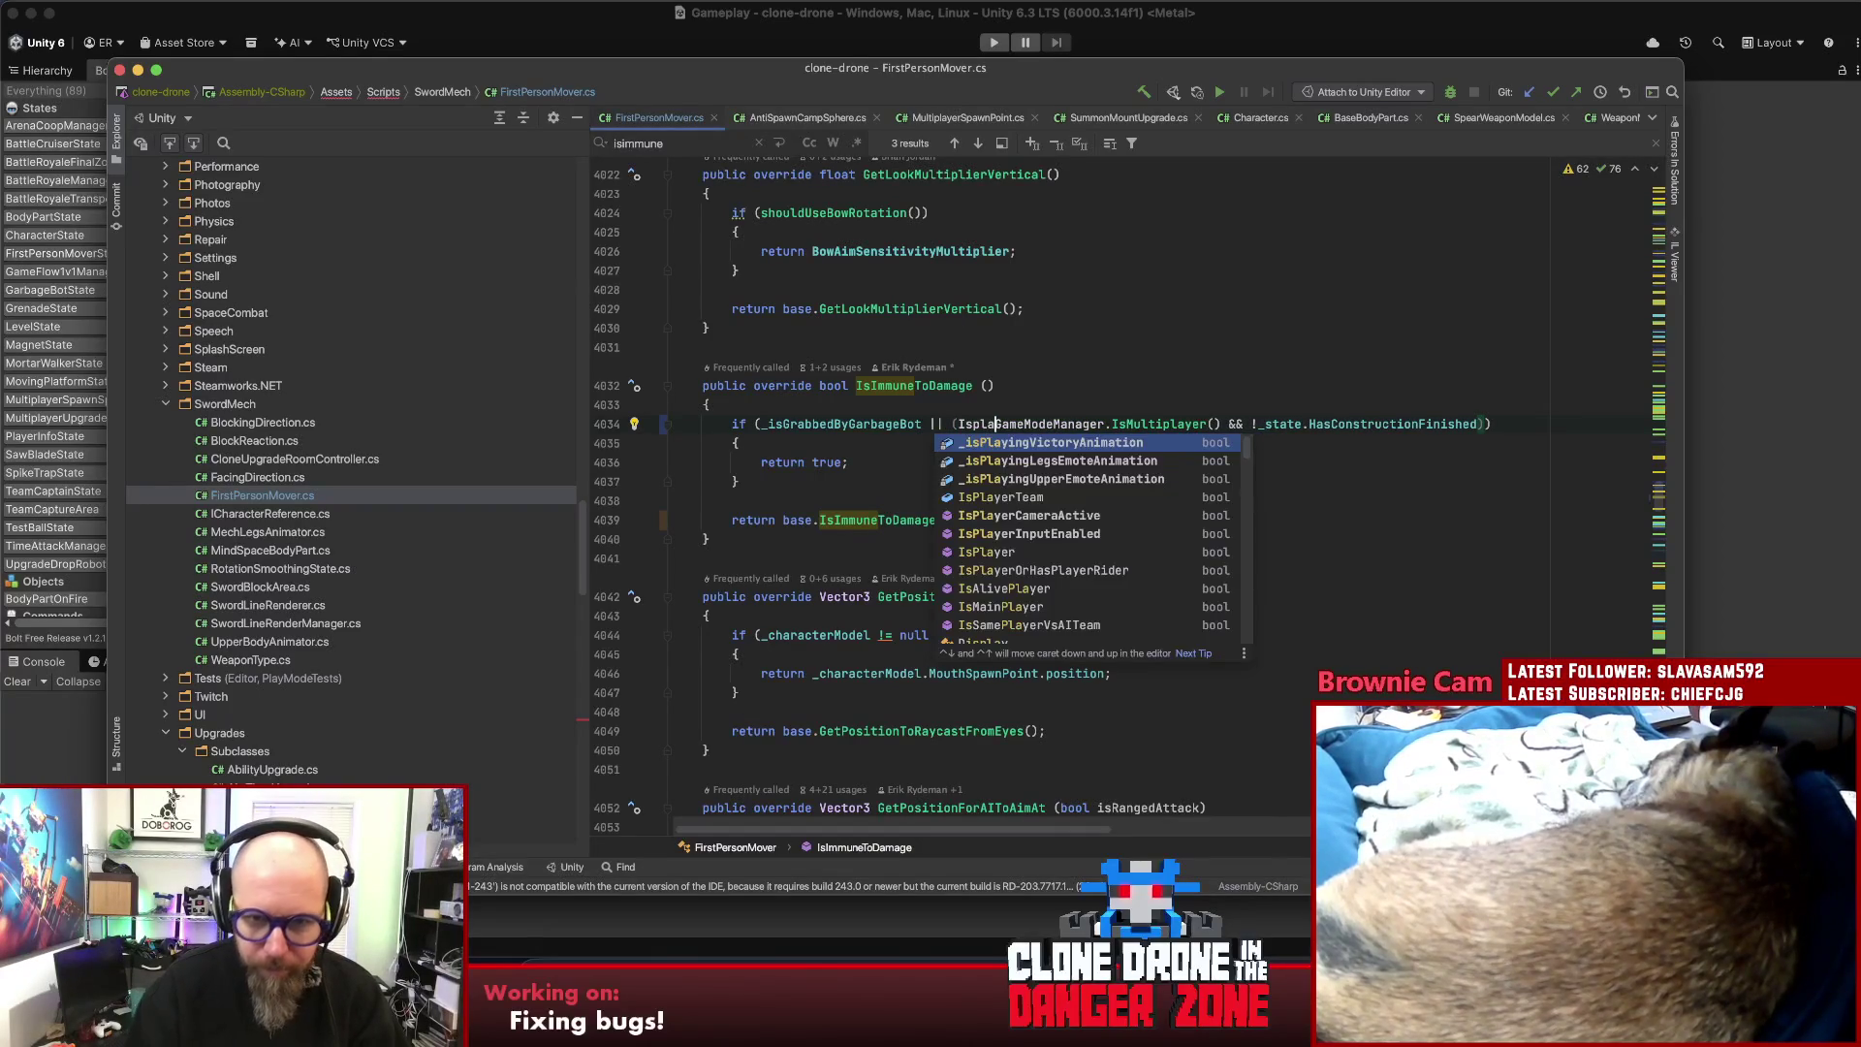
pyautogui.press('Down')
pyautogui.press('Down')
pyautogui.press('Down')
pyautogui.press('Return')
pyautogui.write('&&')
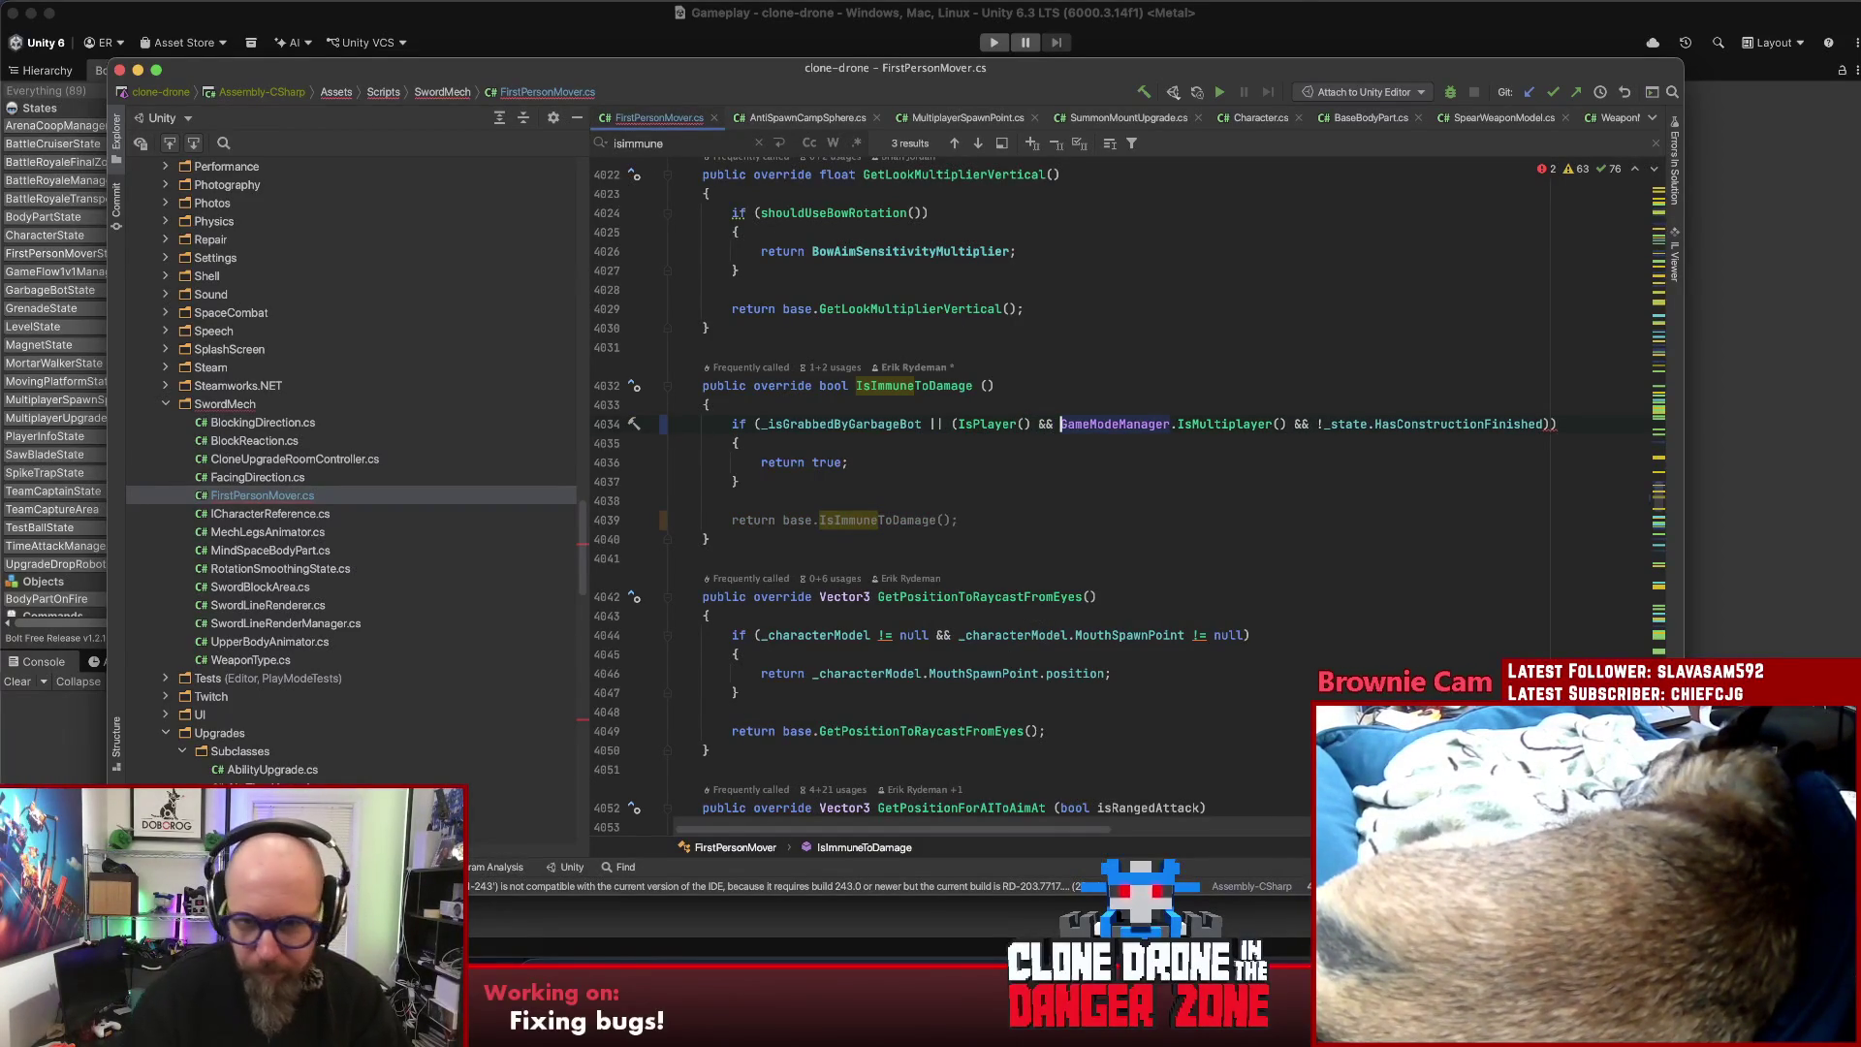
pyautogui.click(1011, 423)
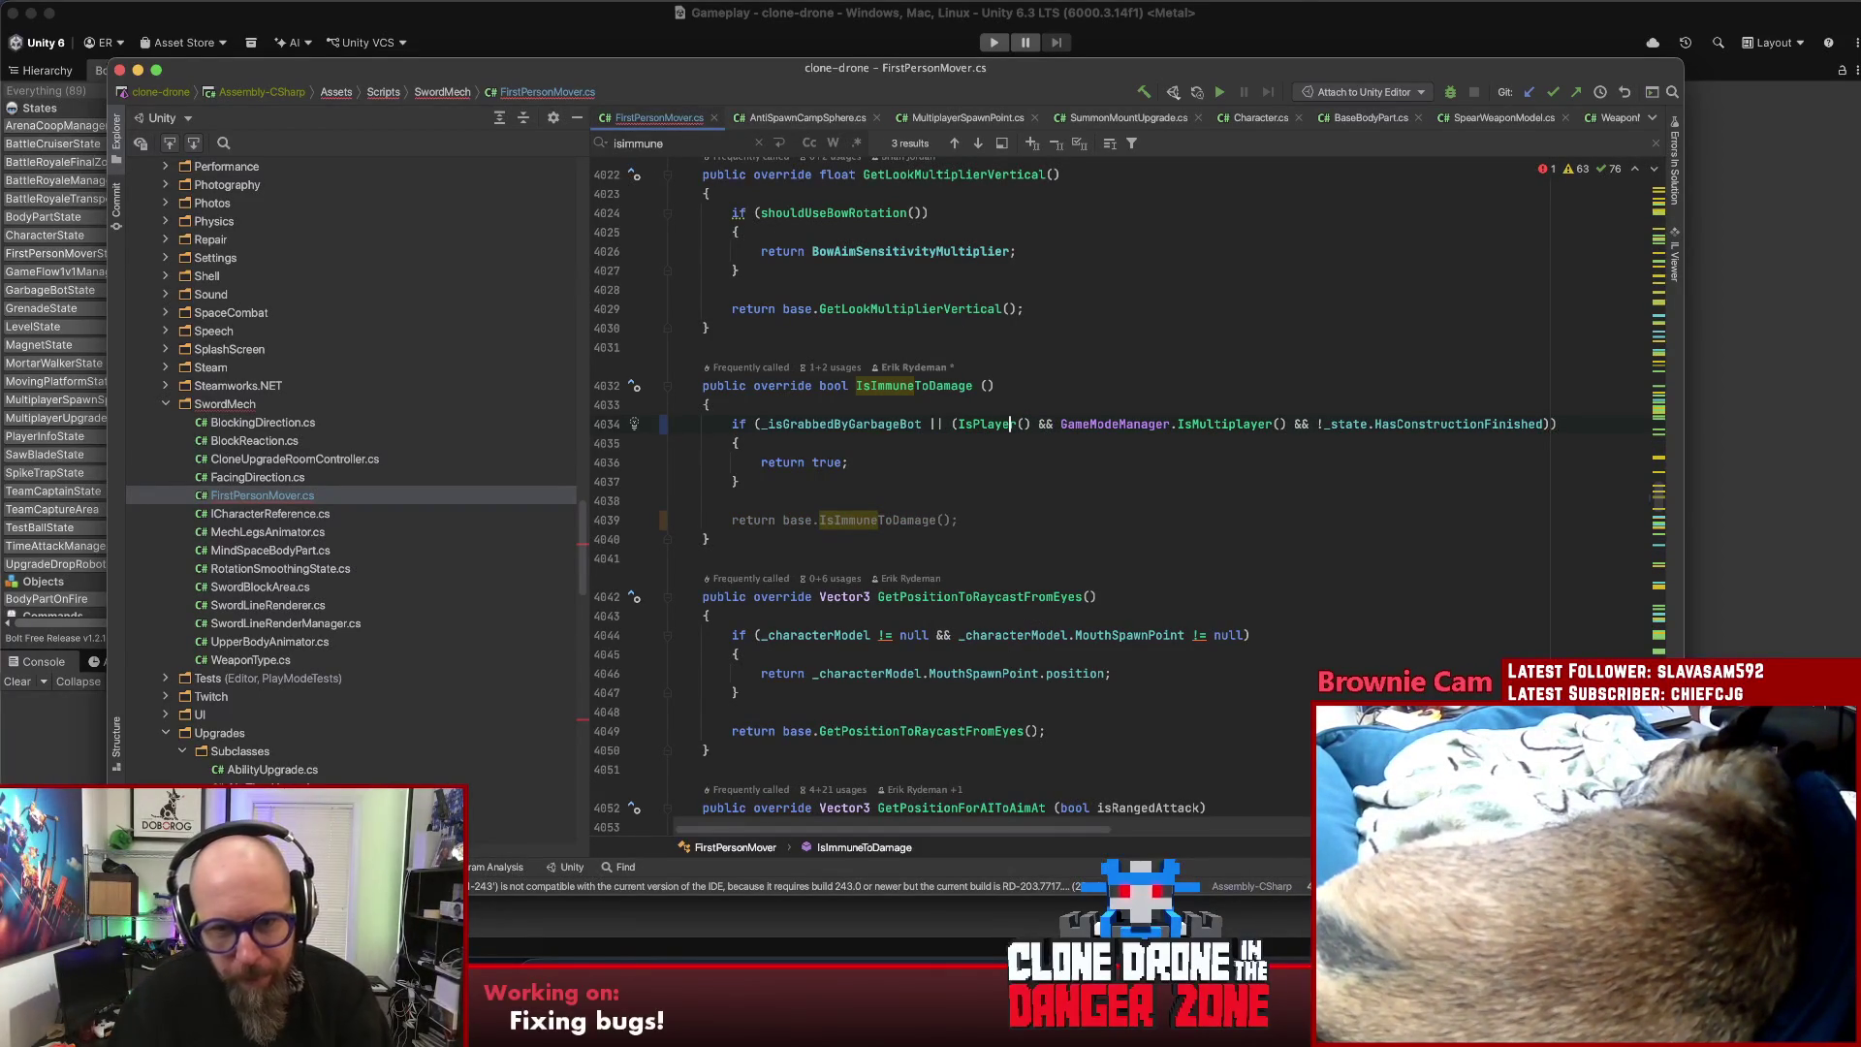
pyautogui.hotkey('alt', 'Up')
pyautogui.hotkey('alt', 'Up')
pyautogui.press('BackSpace')
pyautogui.press('Delete')
pyautogui.press('Delete')
pyautogui.press('Delete')
# - Insert 'IsPlayer() &&' after IsMultiplayer() in the condition
pyautogui.click(1191, 423)
pyautogui.write('&&')
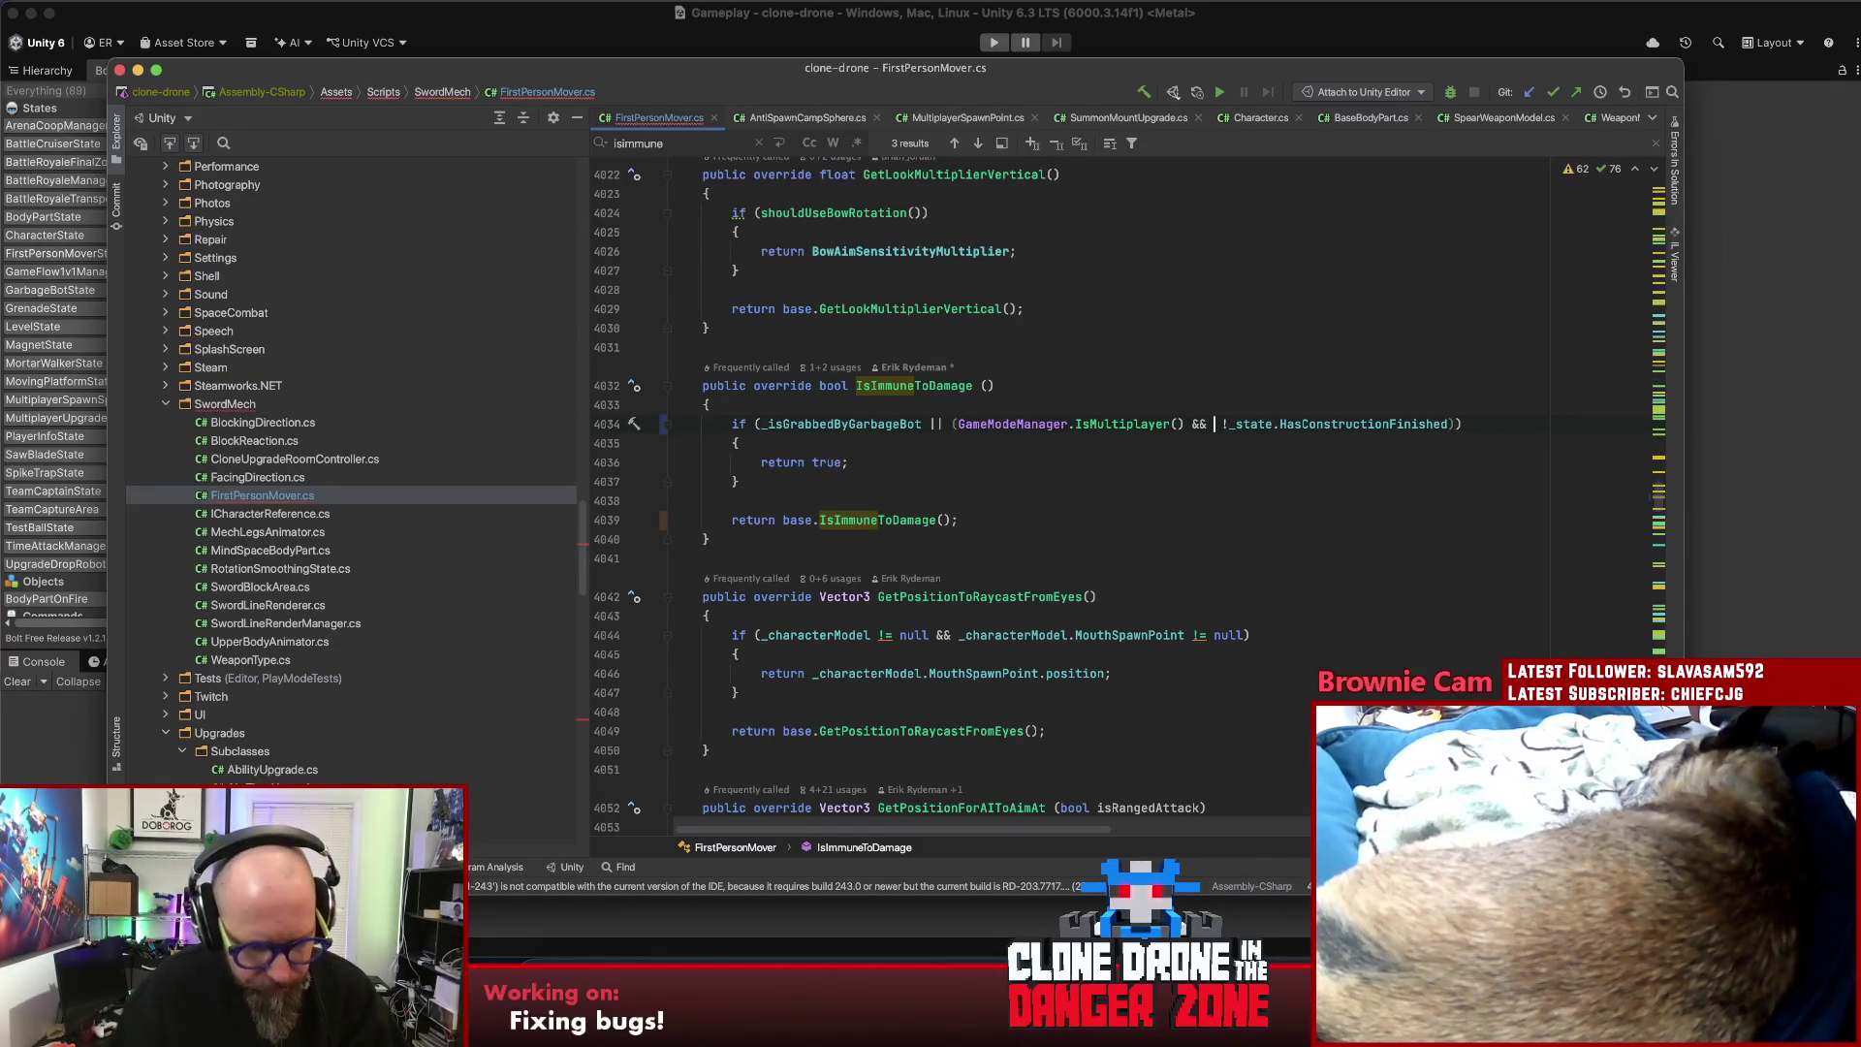
pyautogui.press('BackSpace')
pyautogui.press('BackSpace')
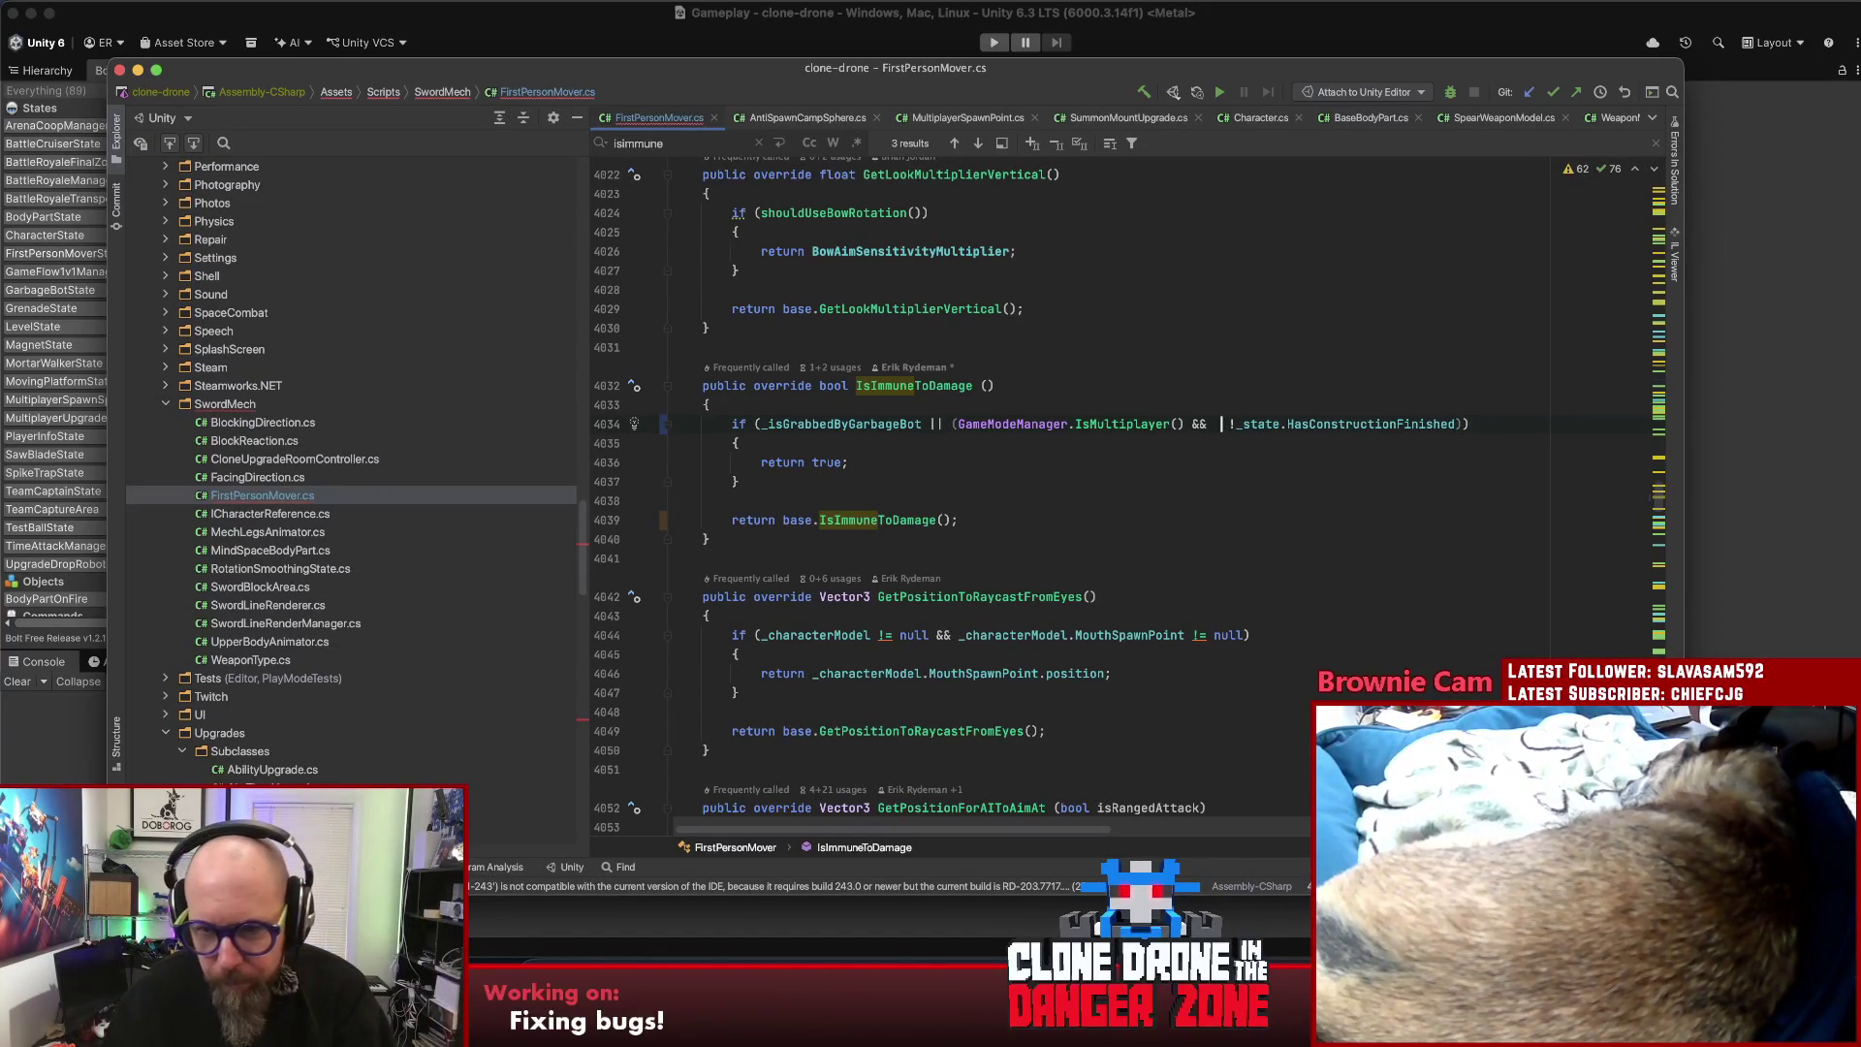
pyautogui.write('IsPlayer() &&')
pyautogui.click(1238, 470)
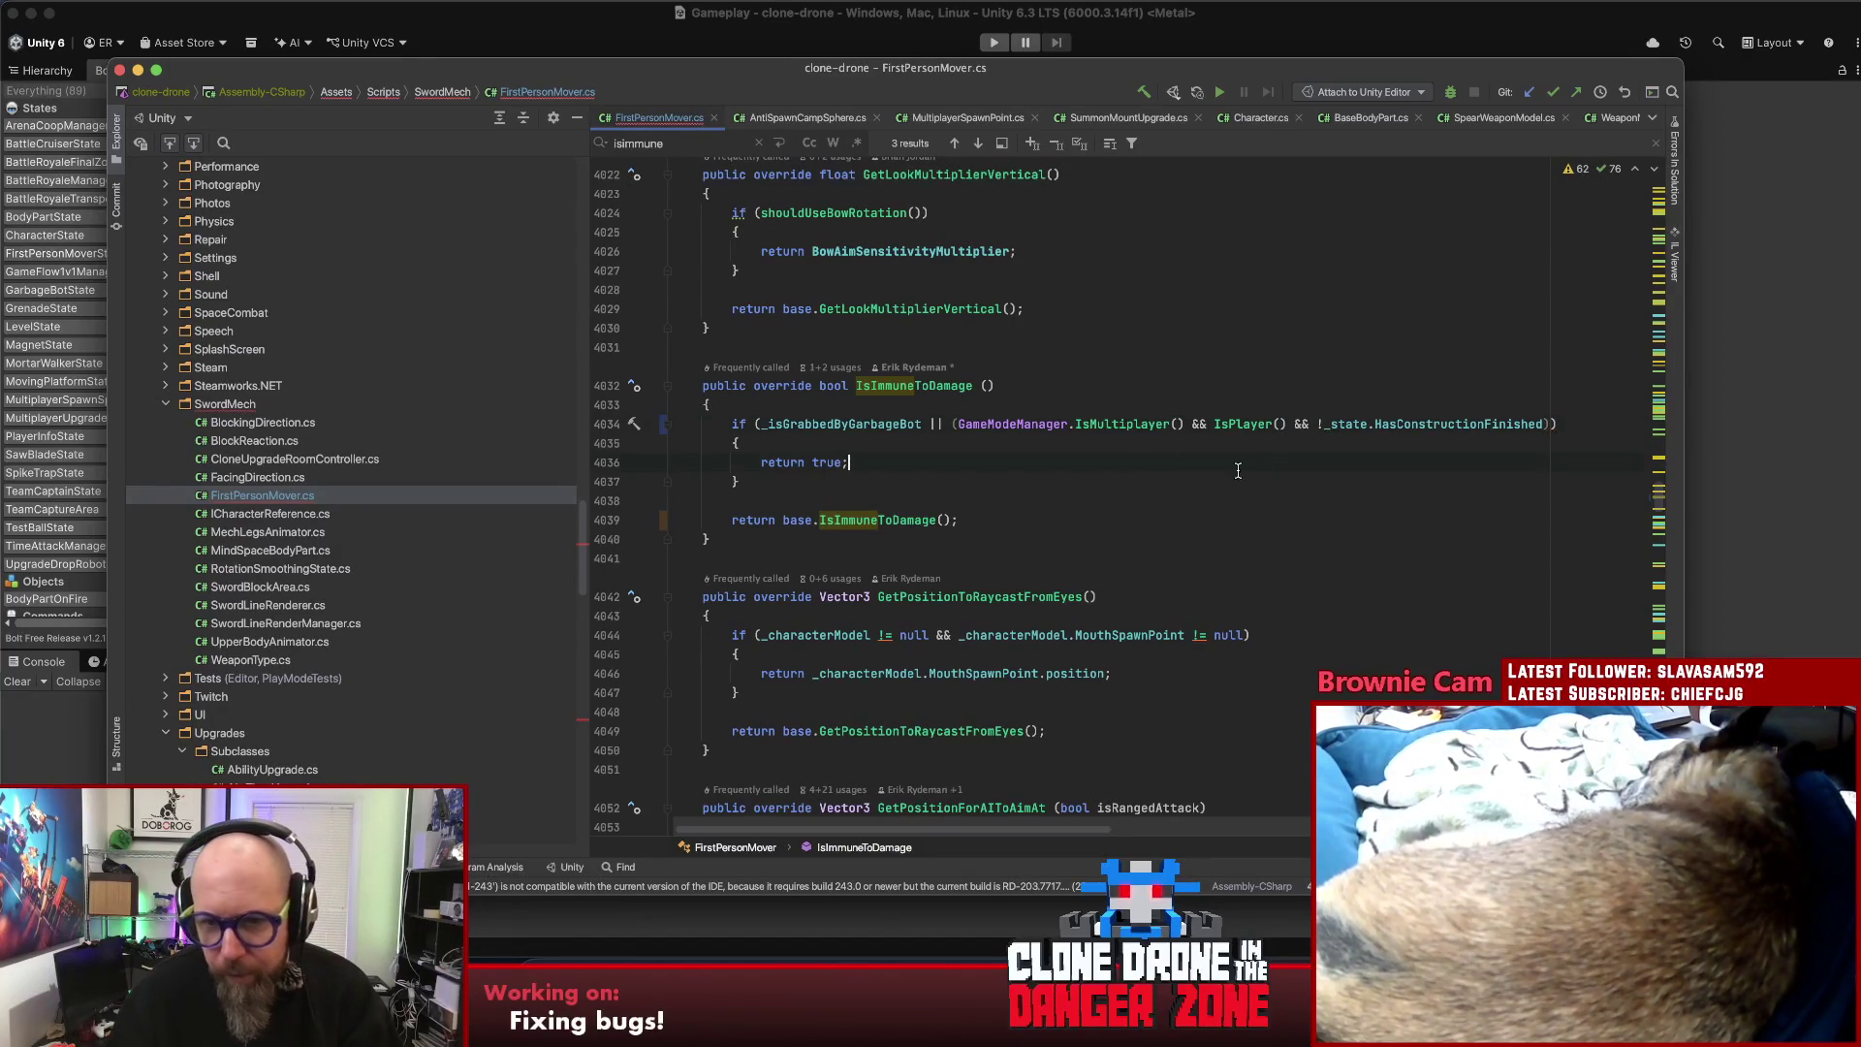
# - Inspect the IsPlayer declaration in Character.cs, then recheck the if block's braces and return true
pyautogui.keyDown('super'); pyautogui.click(1223, 425); pyautogui.keyUp('super')
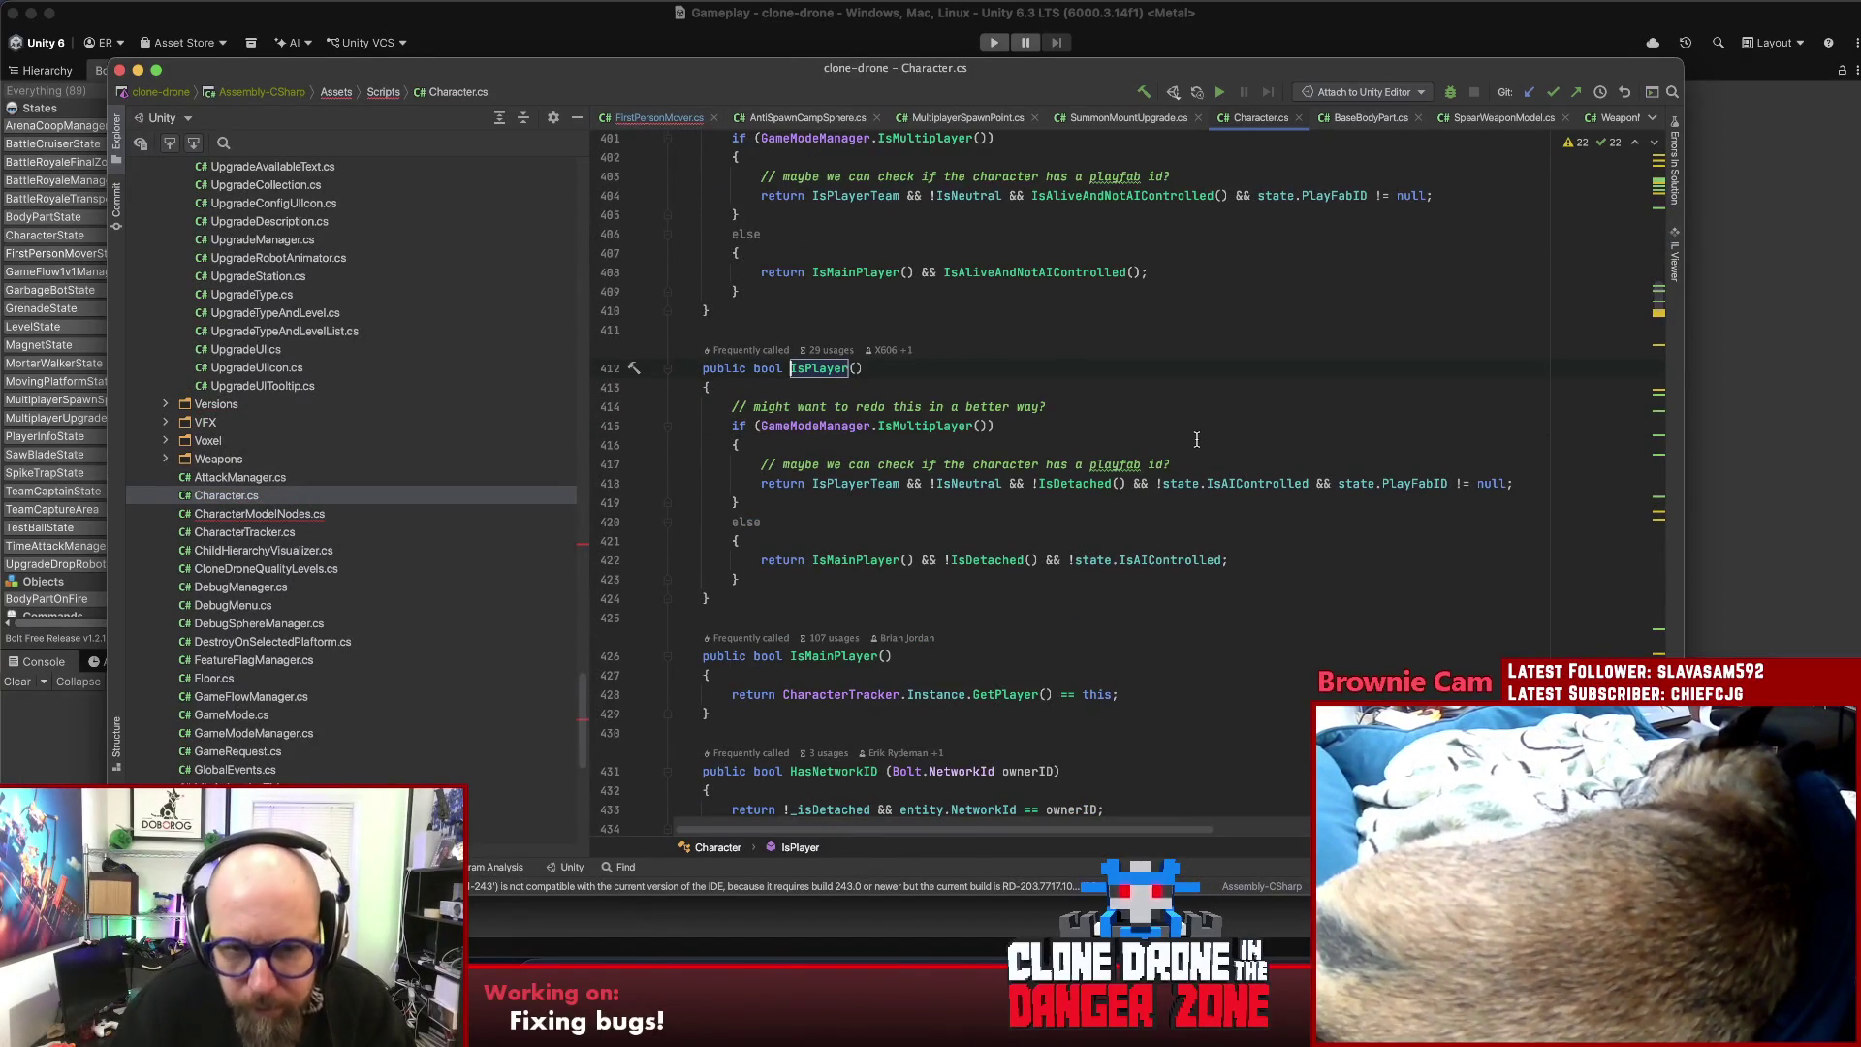
pyautogui.moveTo(838, 492)
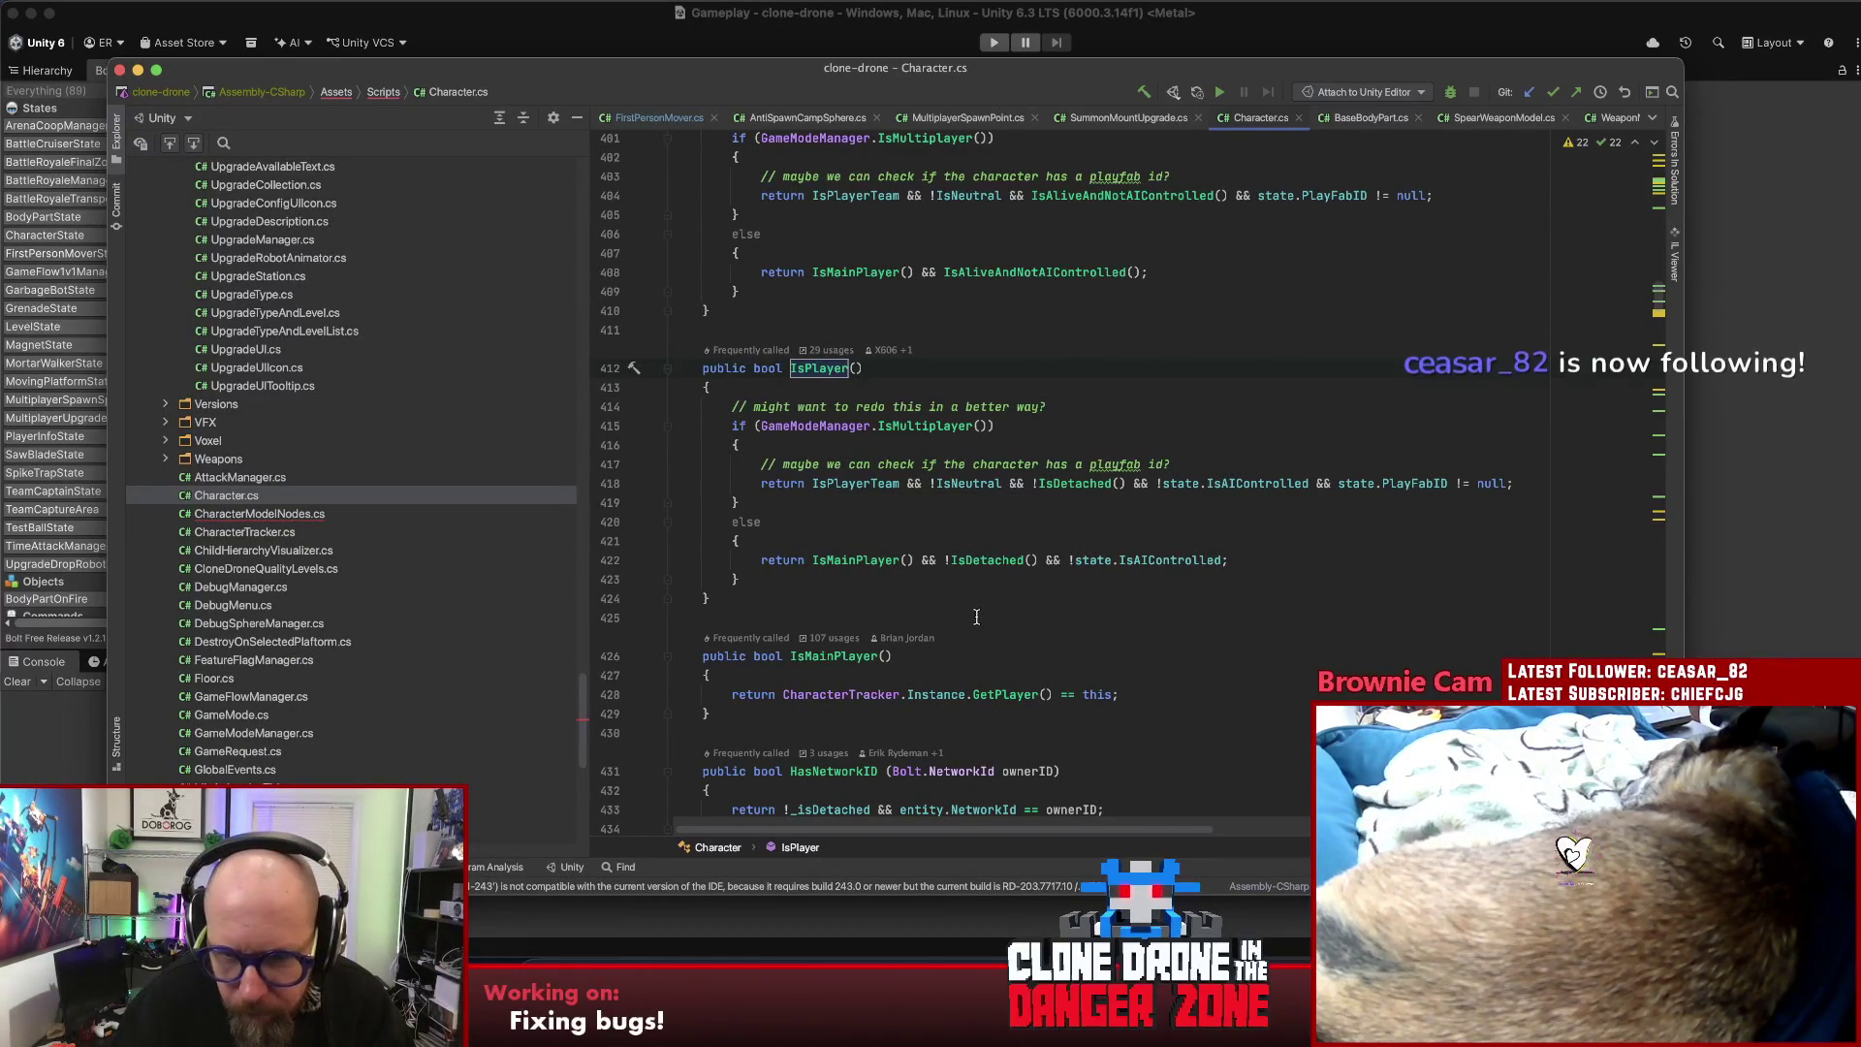
pyautogui.press('super+bracketleft')
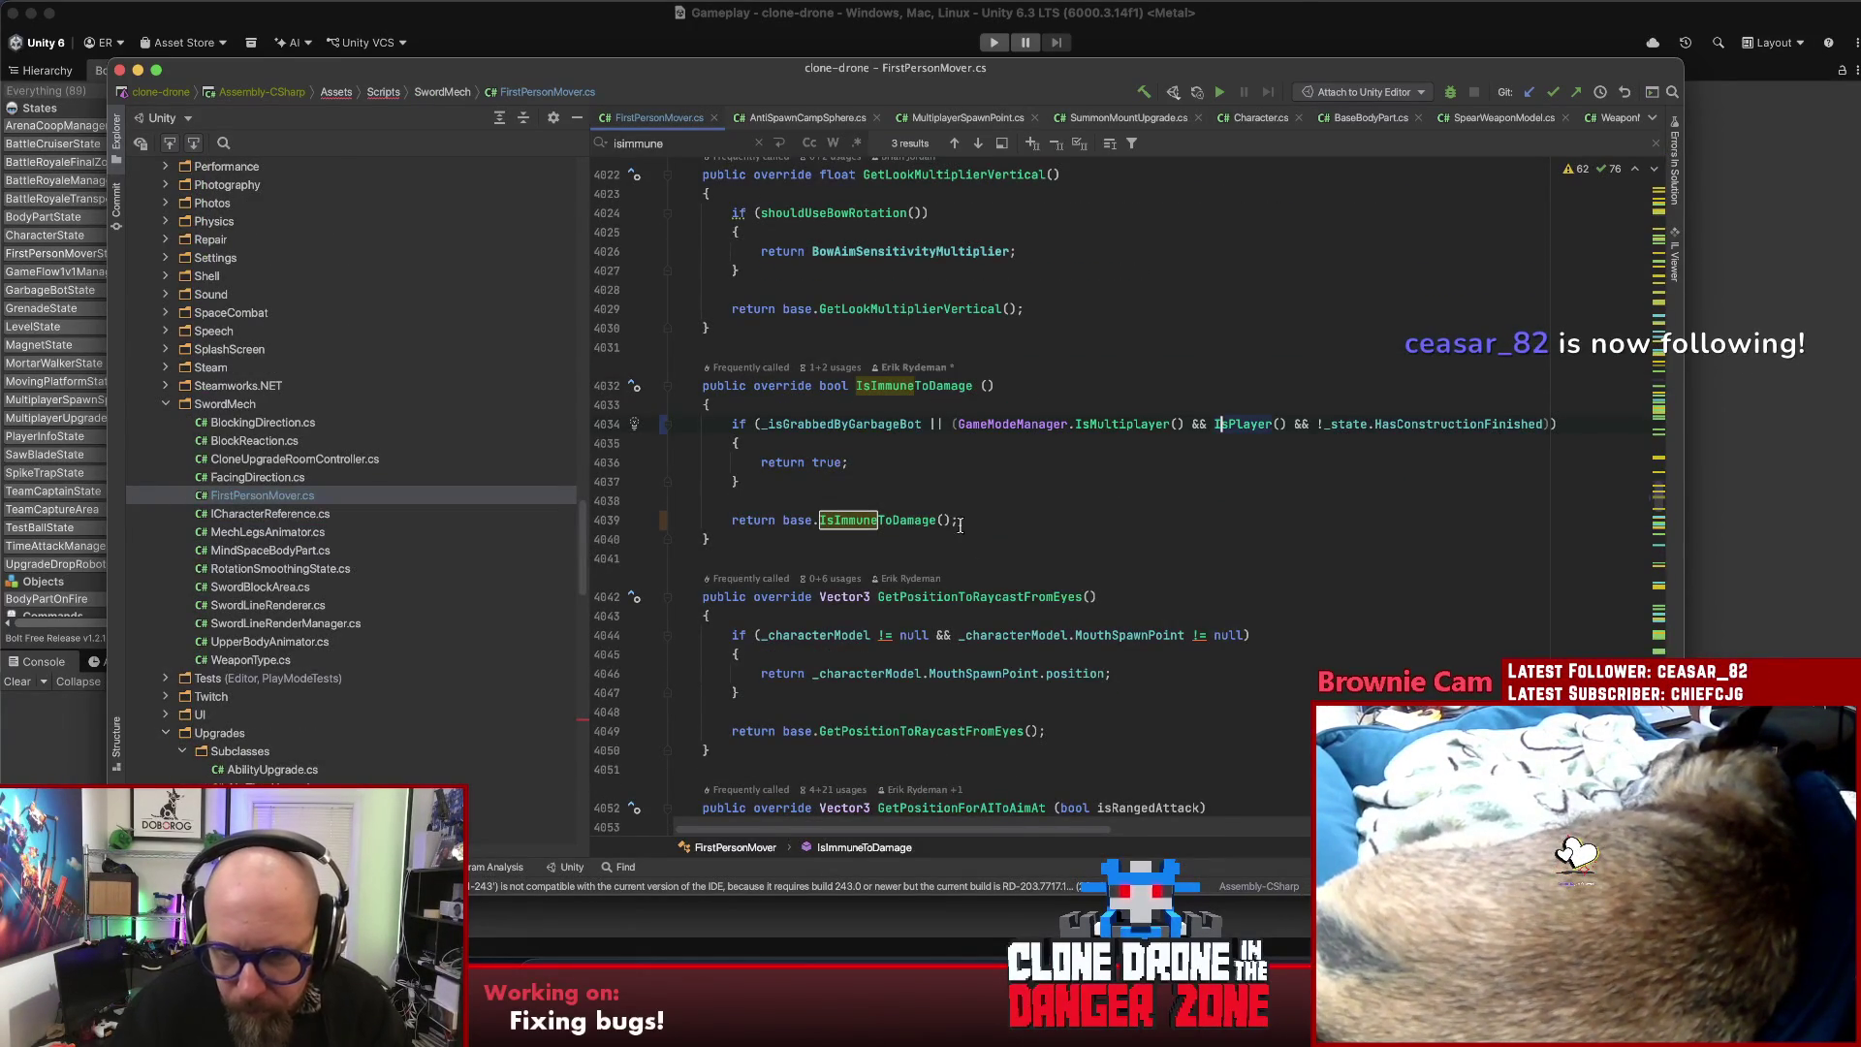
pyautogui.click(953, 482)
pyautogui.press('Escape')
pyautogui.click(952, 455)
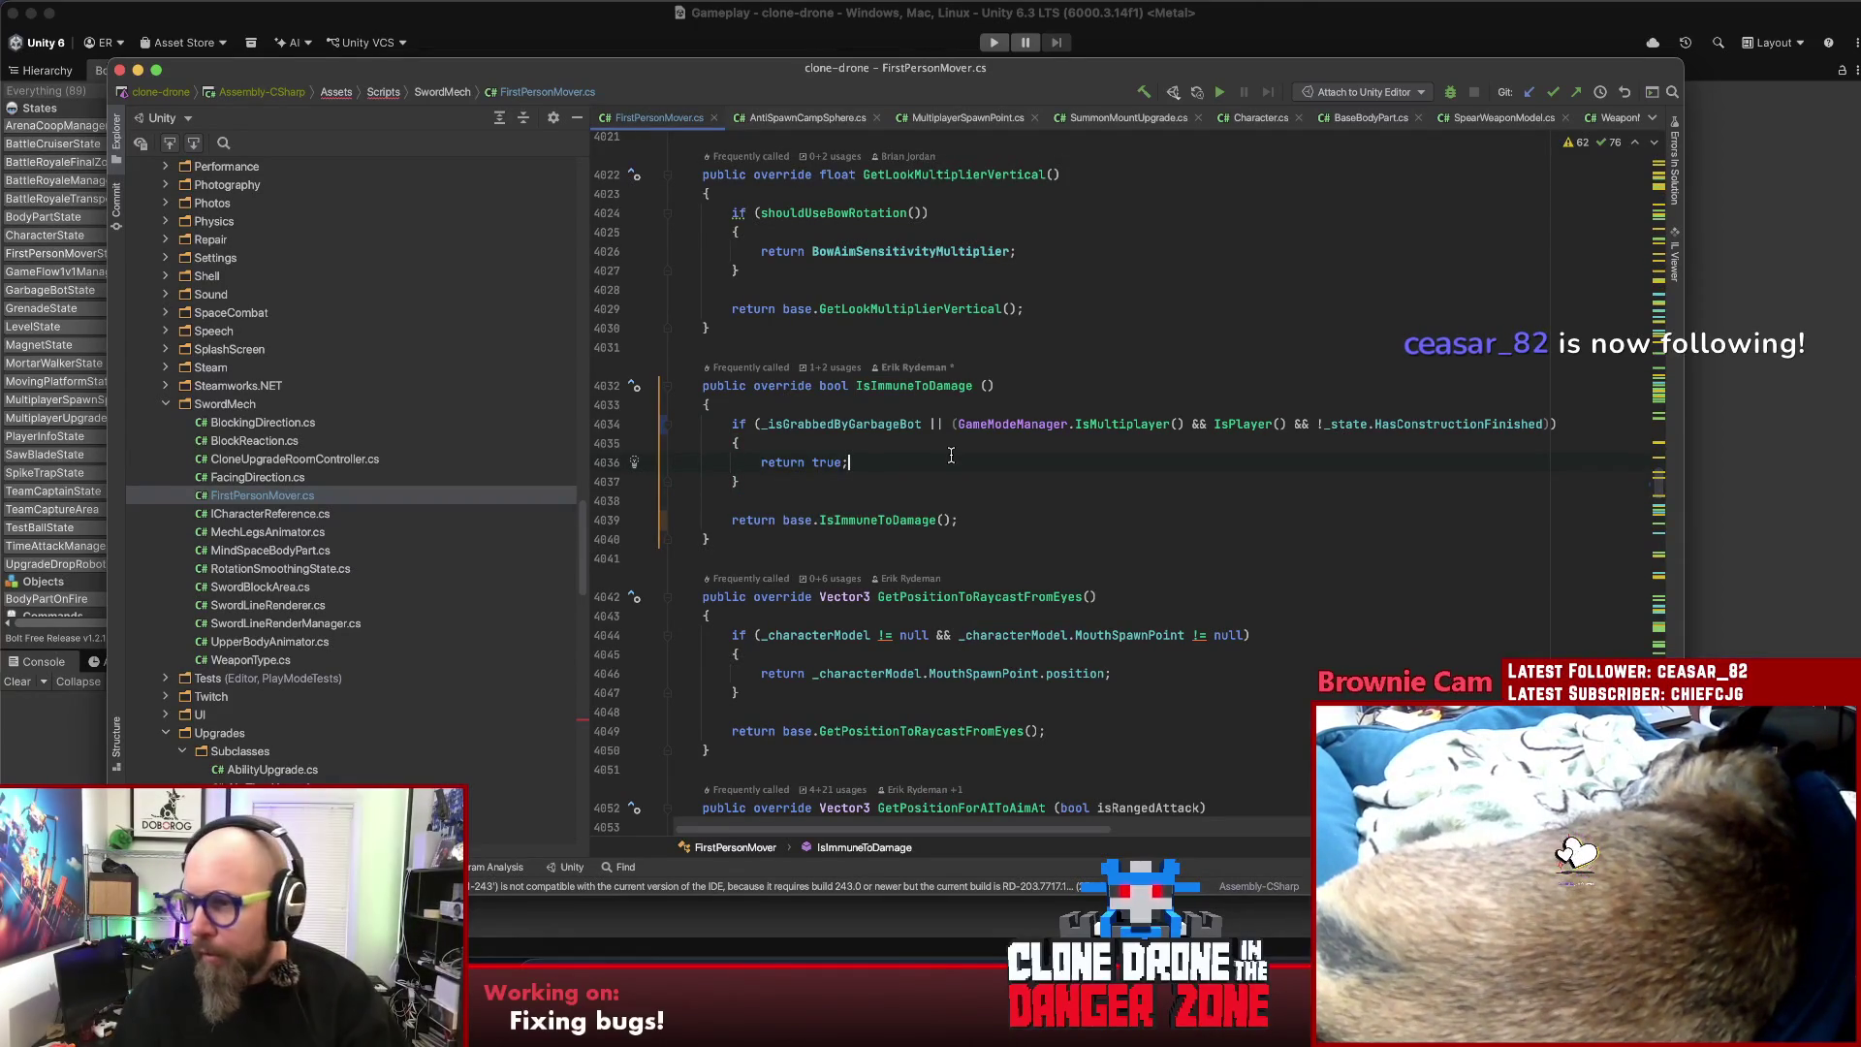
pyautogui.click(935, 451)
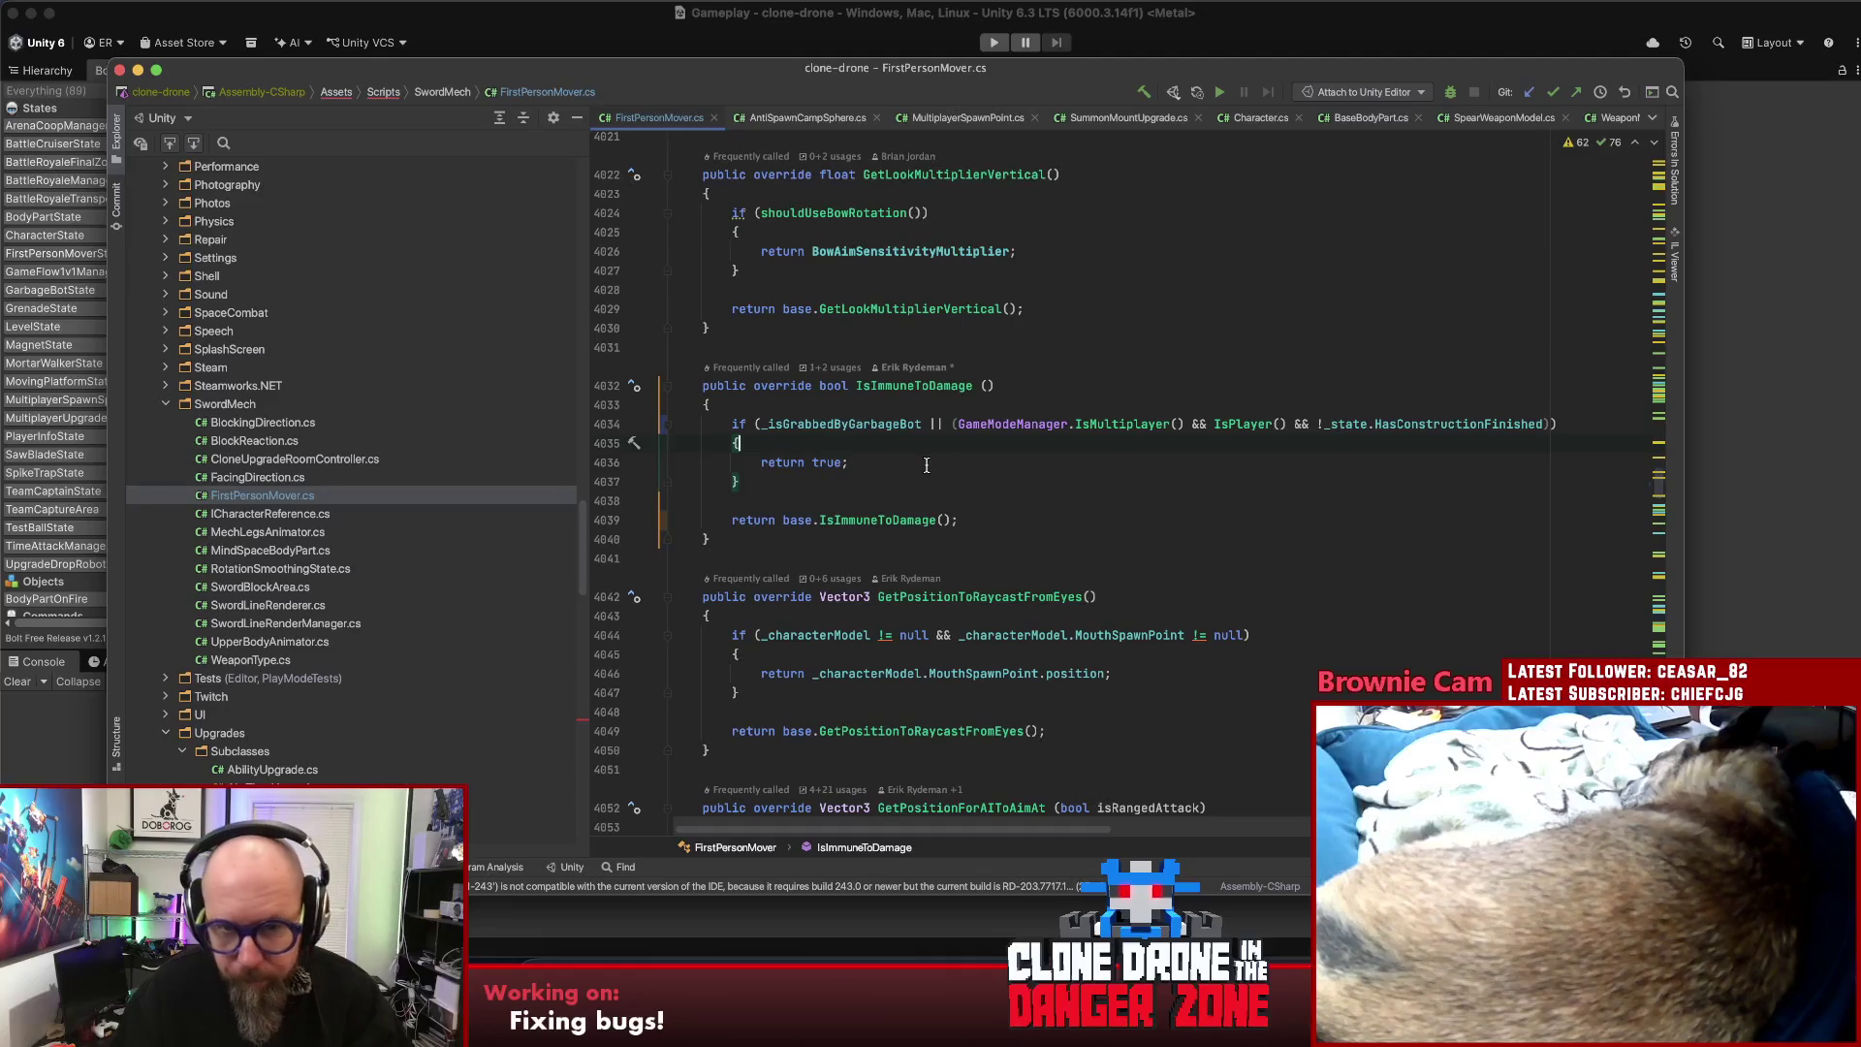
pyautogui.click(925, 465)
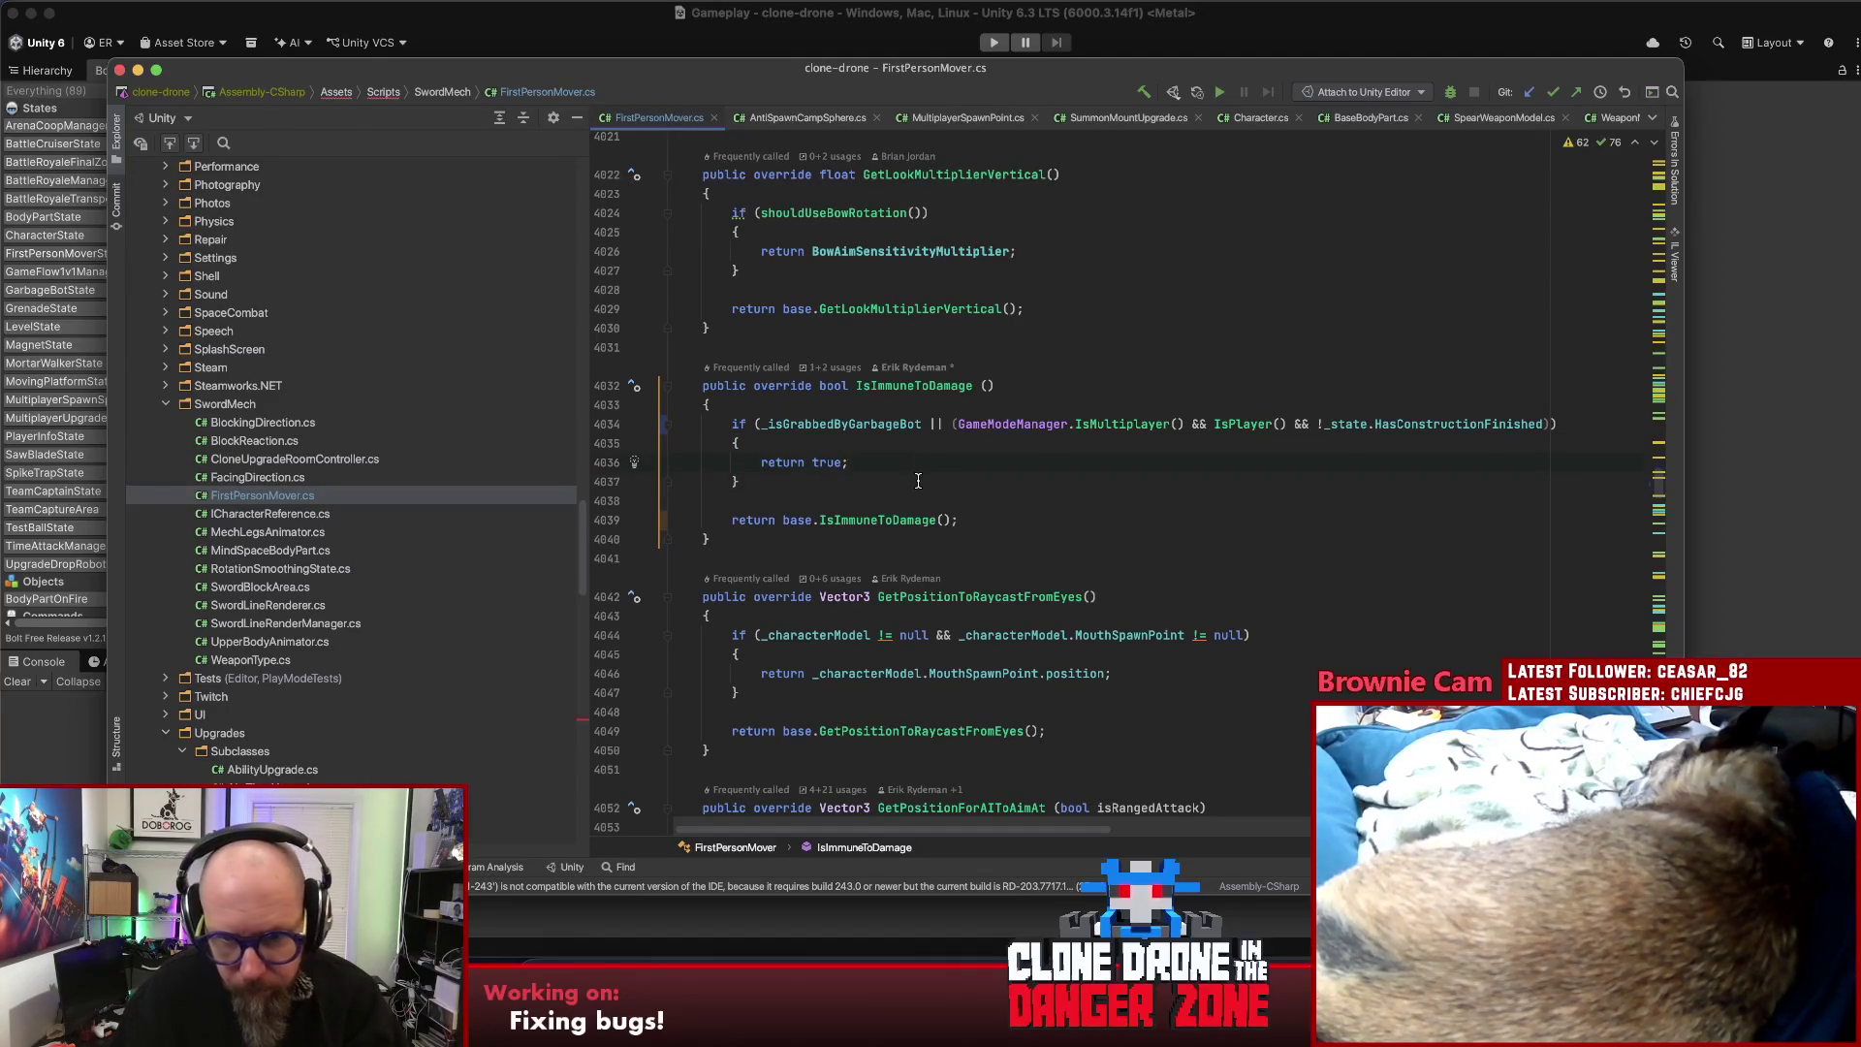
pyautogui.press('Down')
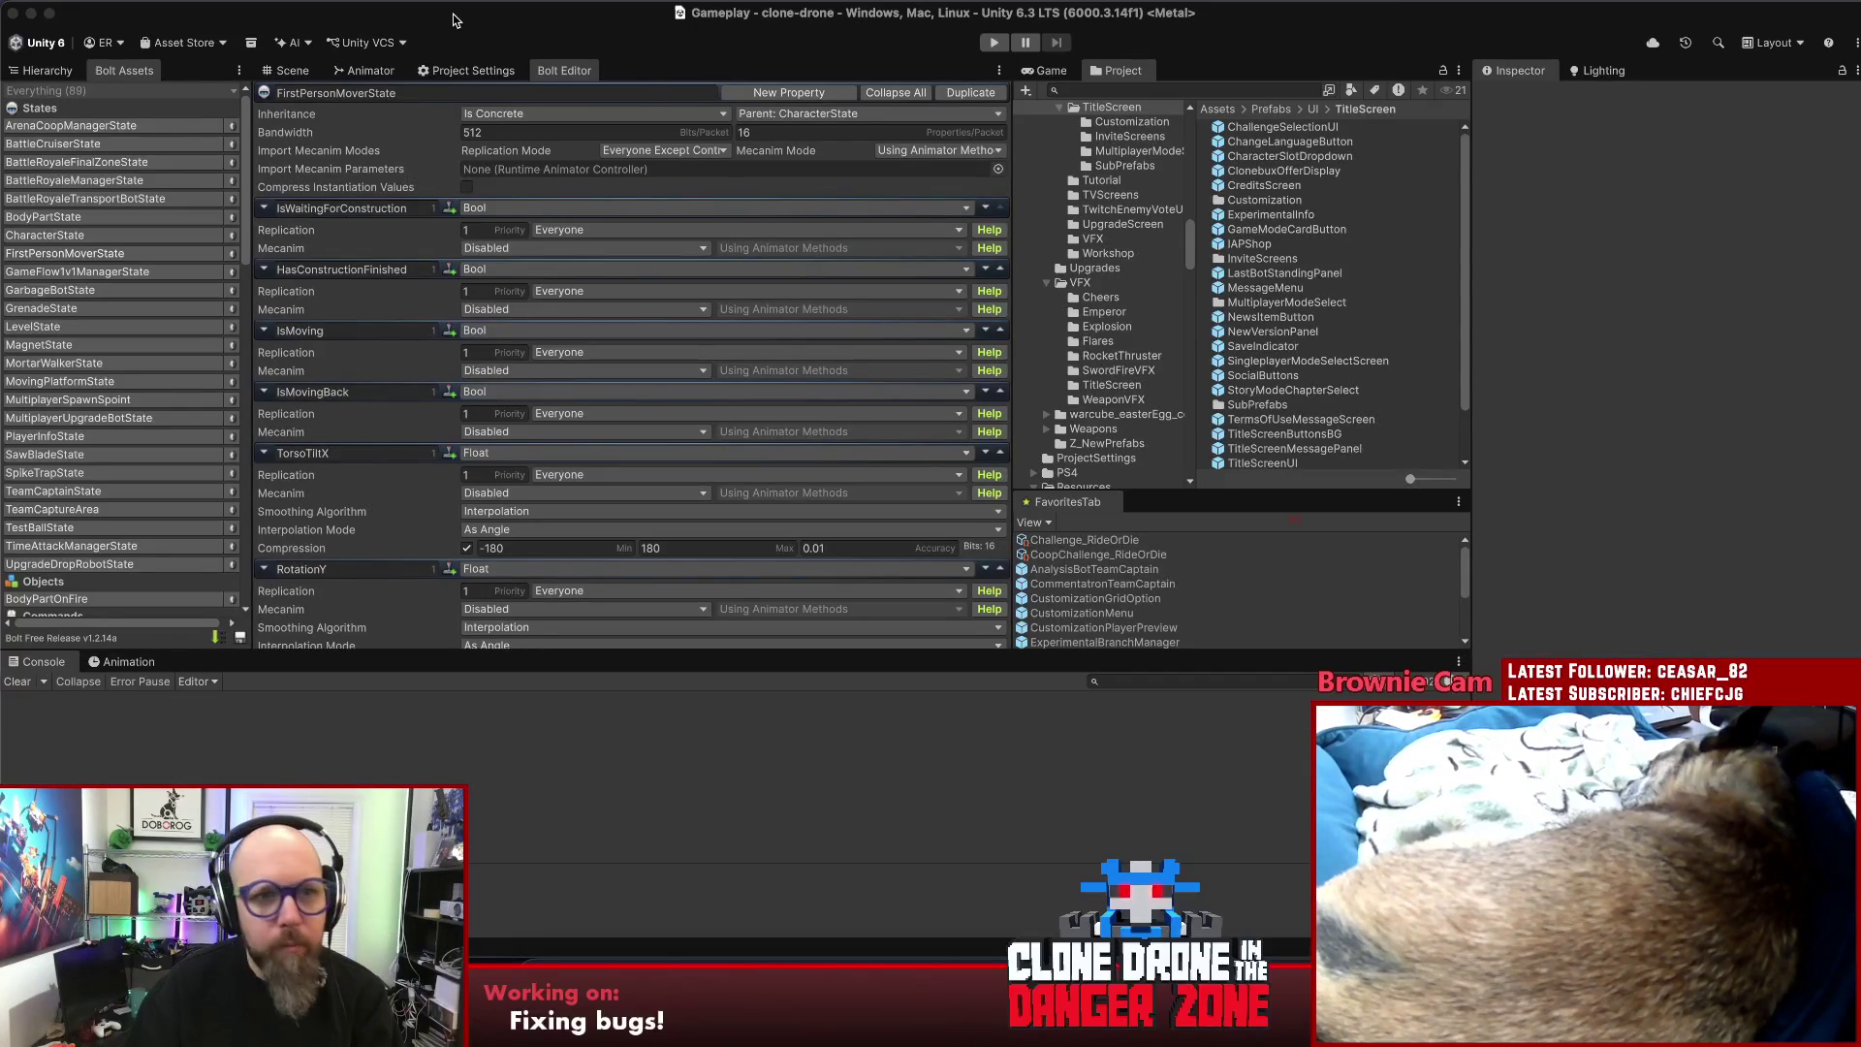
# - Switch to Unity and show the Scene view and the Gameplay scene's Hierarchy
pyautogui.hotkey('ctrl', 'Up')
pyautogui.click(1061, 537)
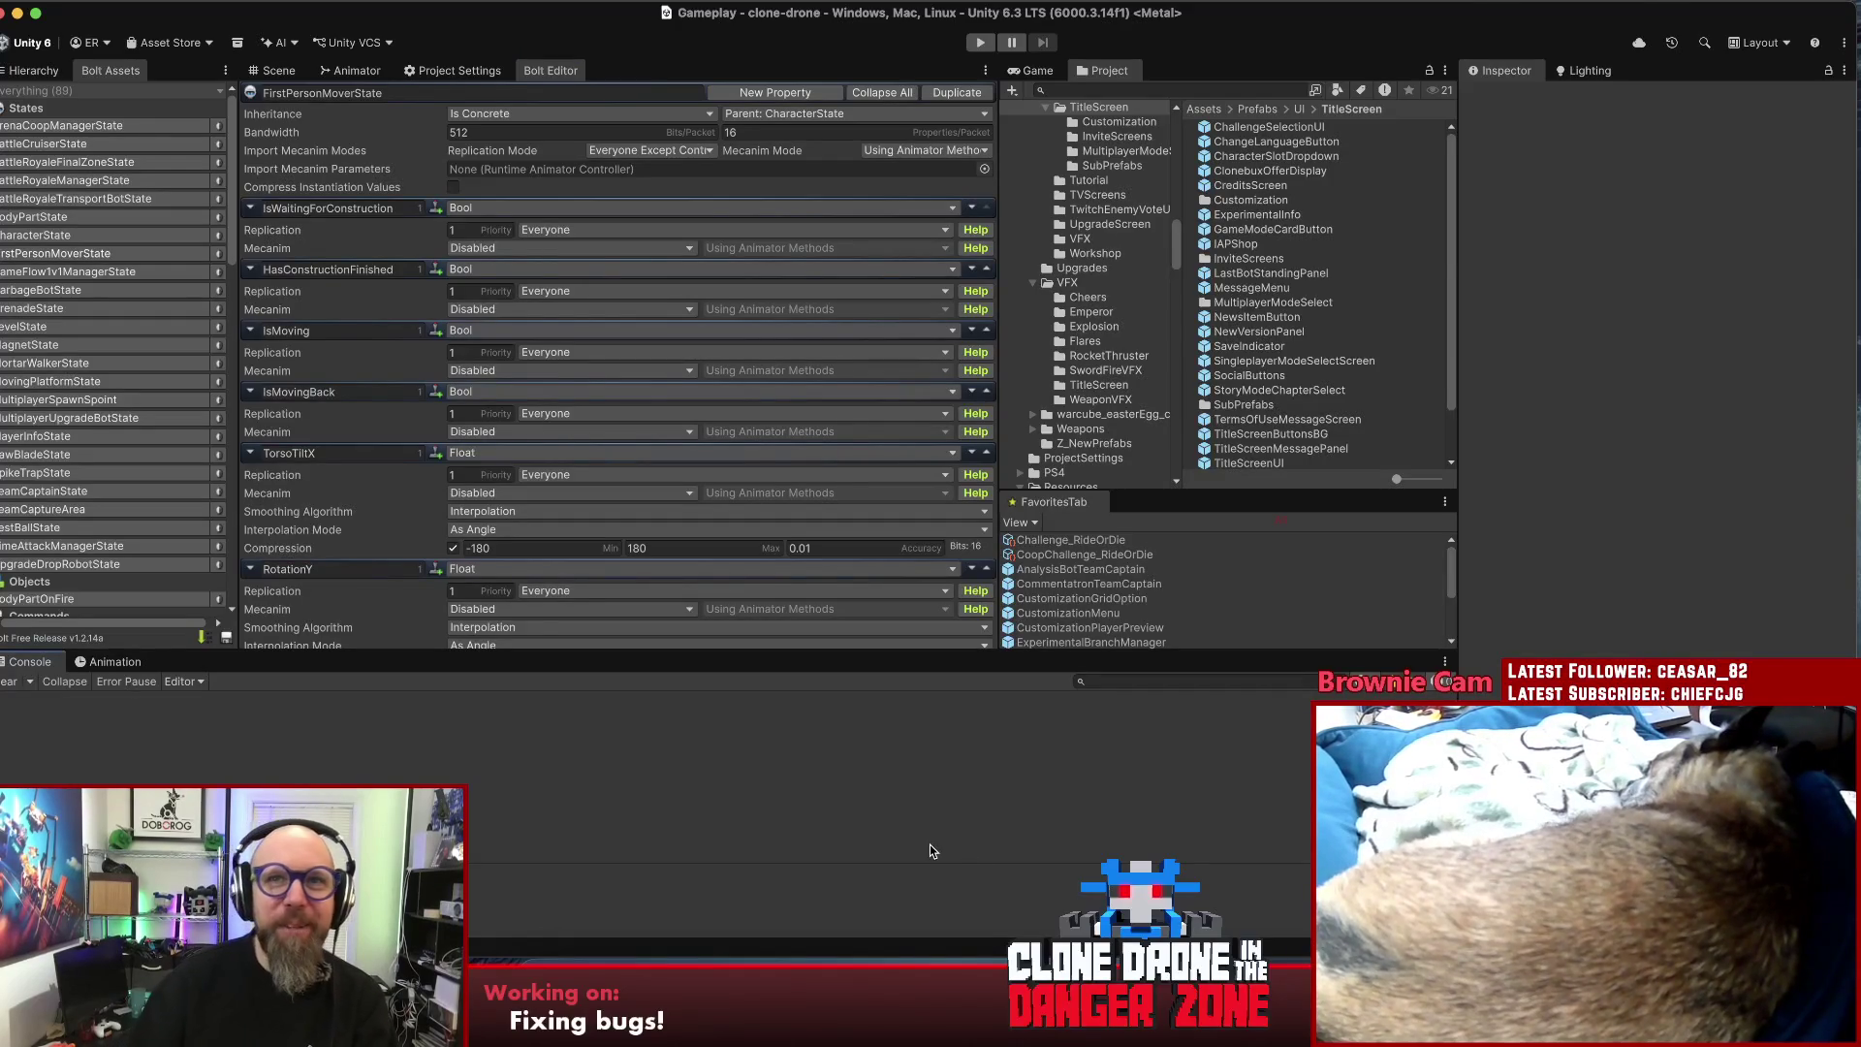
pyautogui.moveTo(383, 22); pyautogui.dragTo(398, 22)
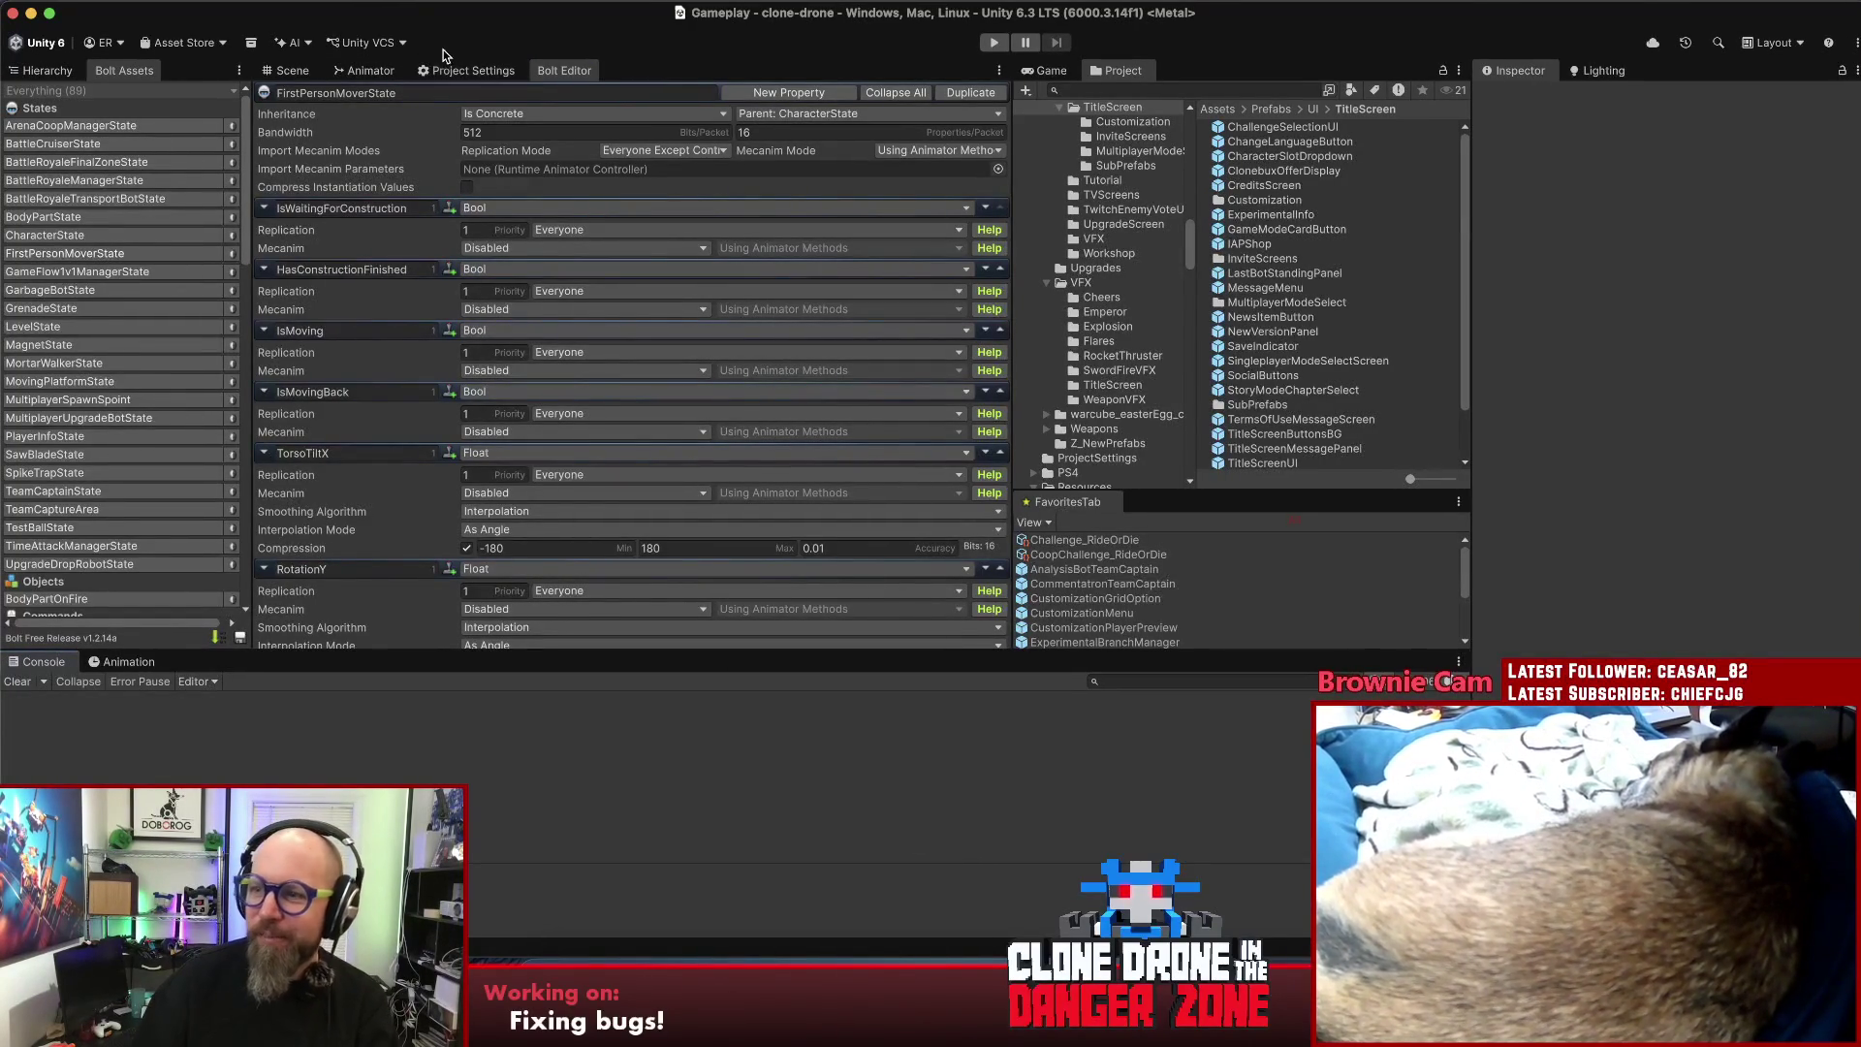
pyautogui.click(293, 72)
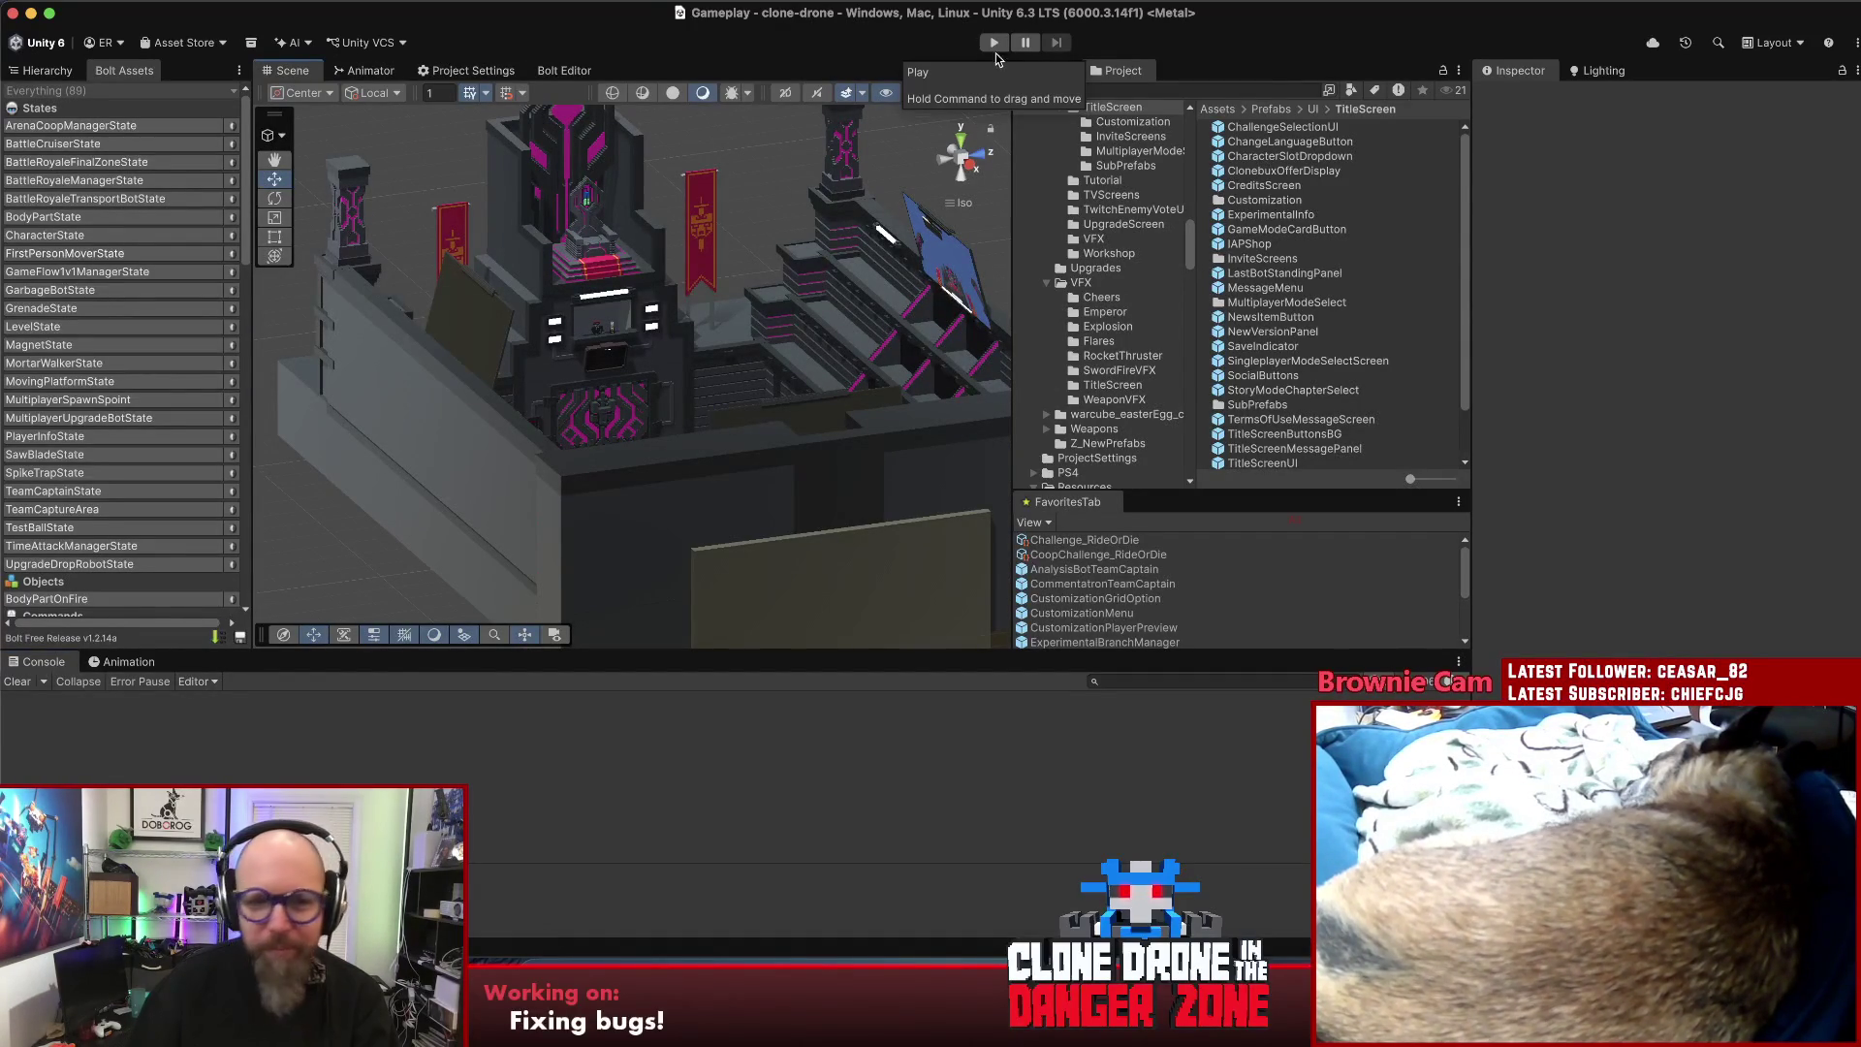
pyautogui.click(27, 74)
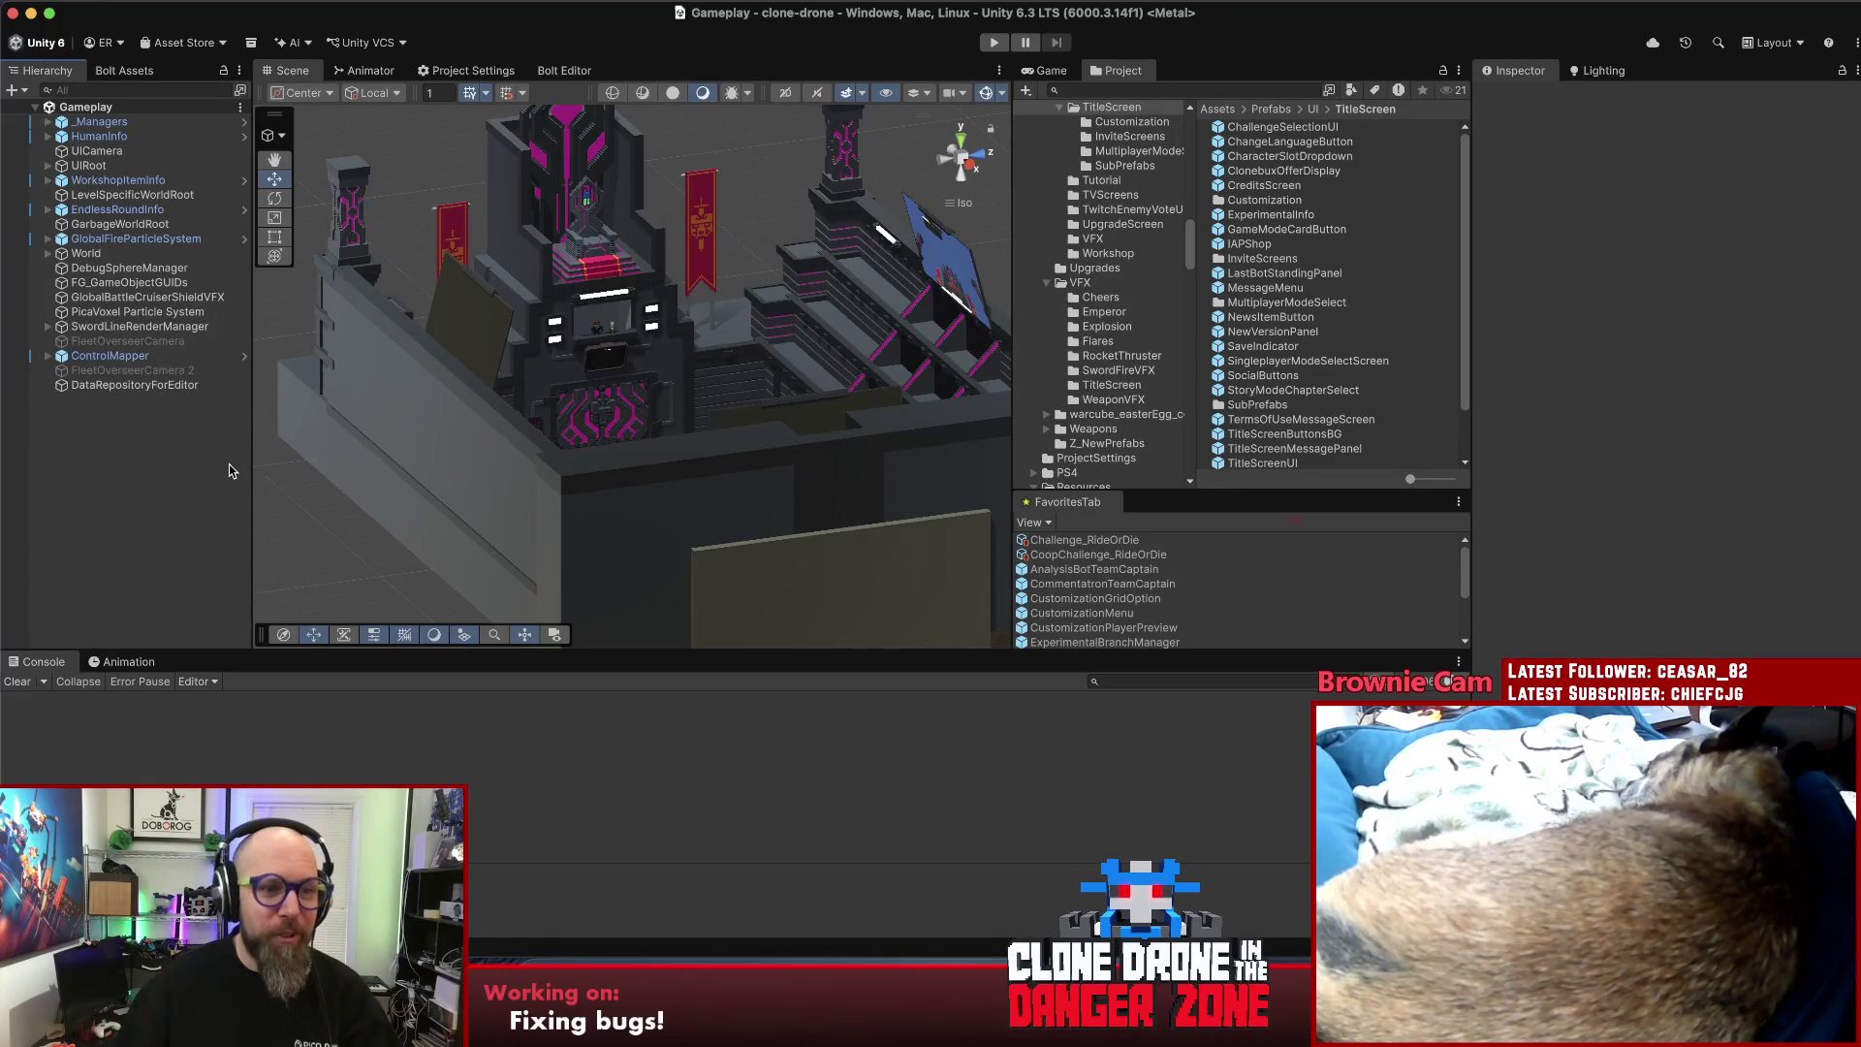
# - Open version.txt and change the version from 1.11.0.24 to 1.11.0.25
pyautogui.press('super+Tab')
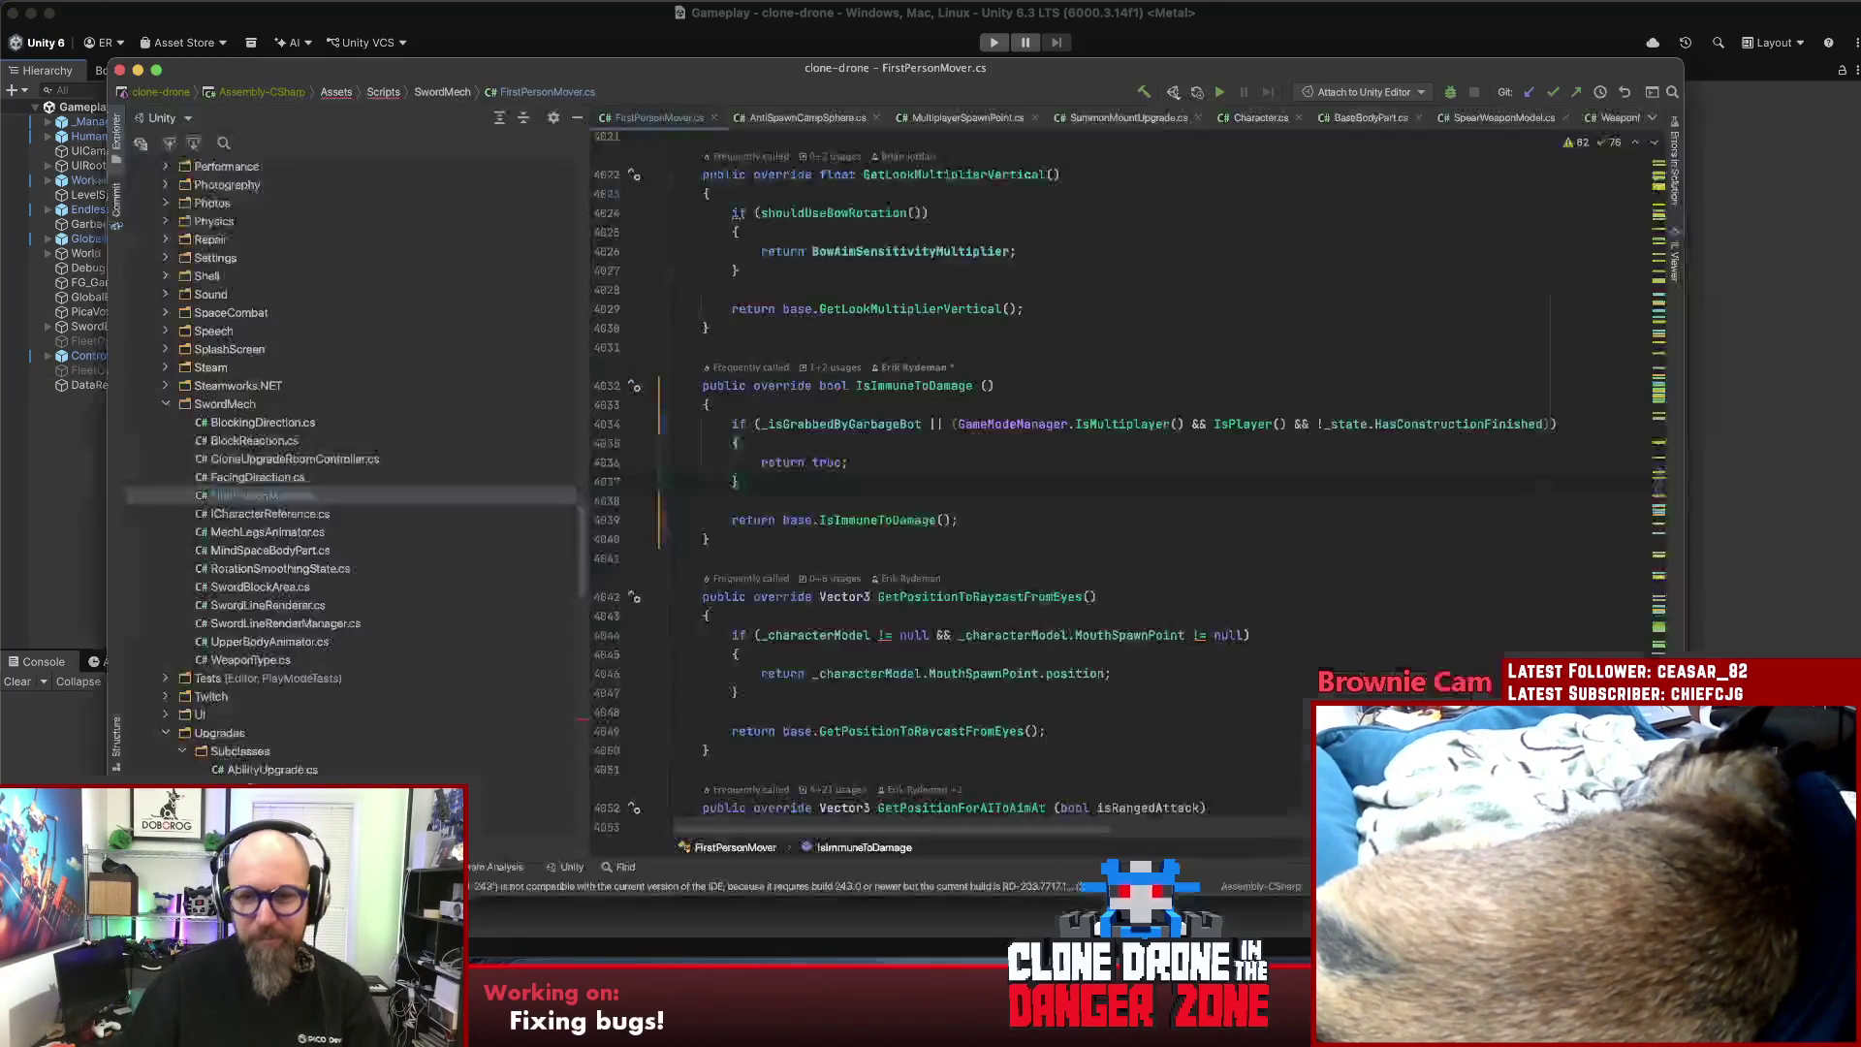
pyautogui.press('shift')
pyautogui.press('shift')
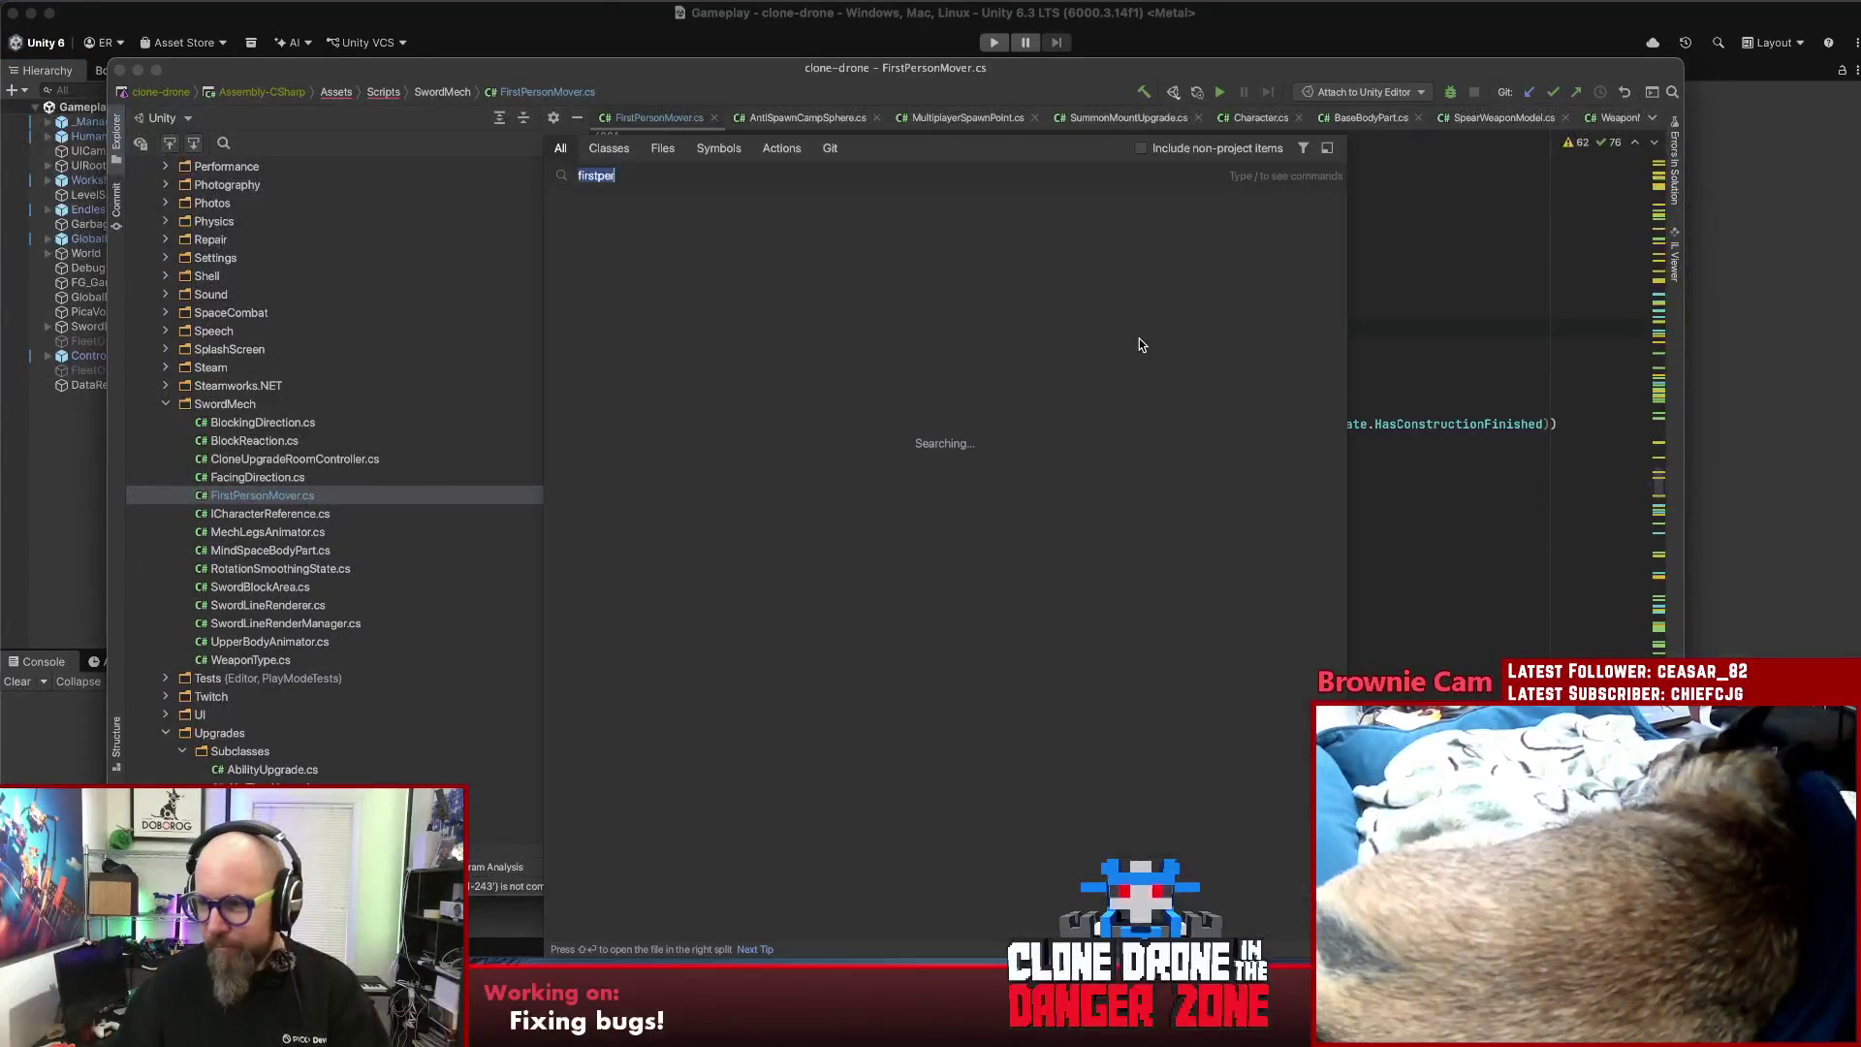
pyautogui.write('vers')
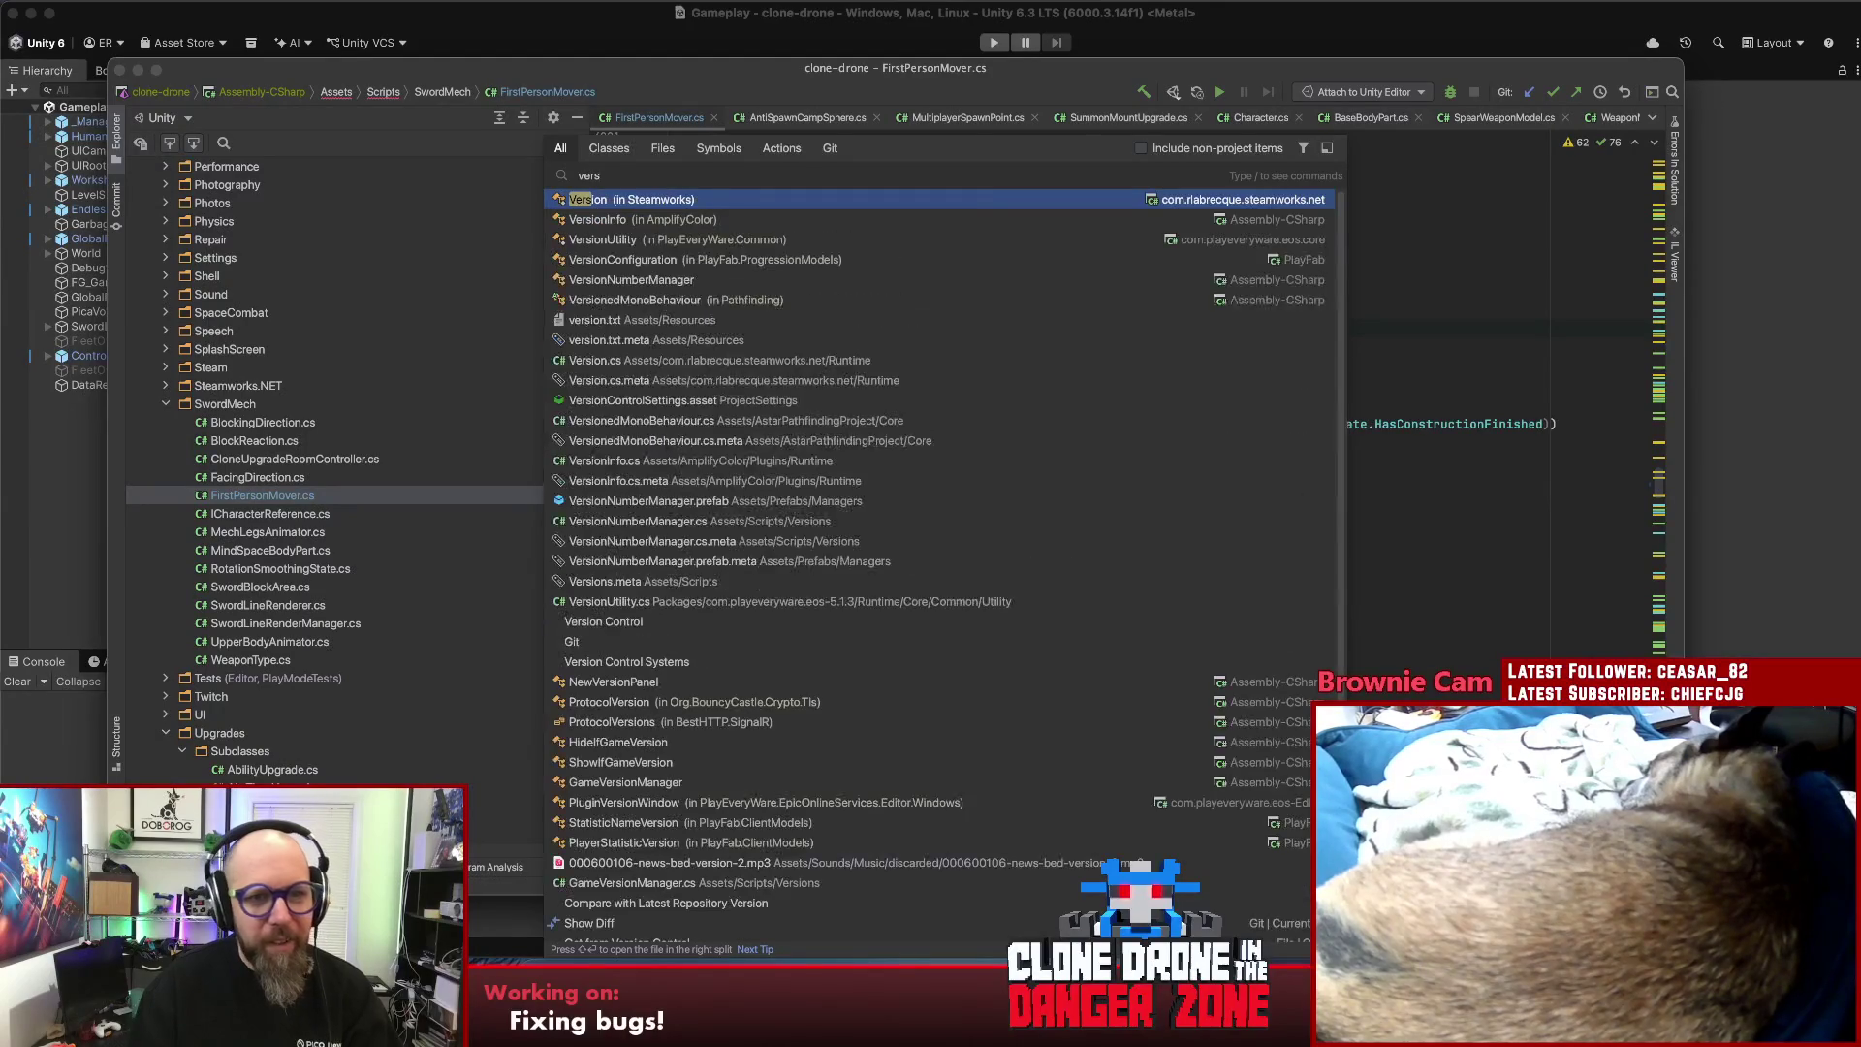
pyautogui.click(678, 322)
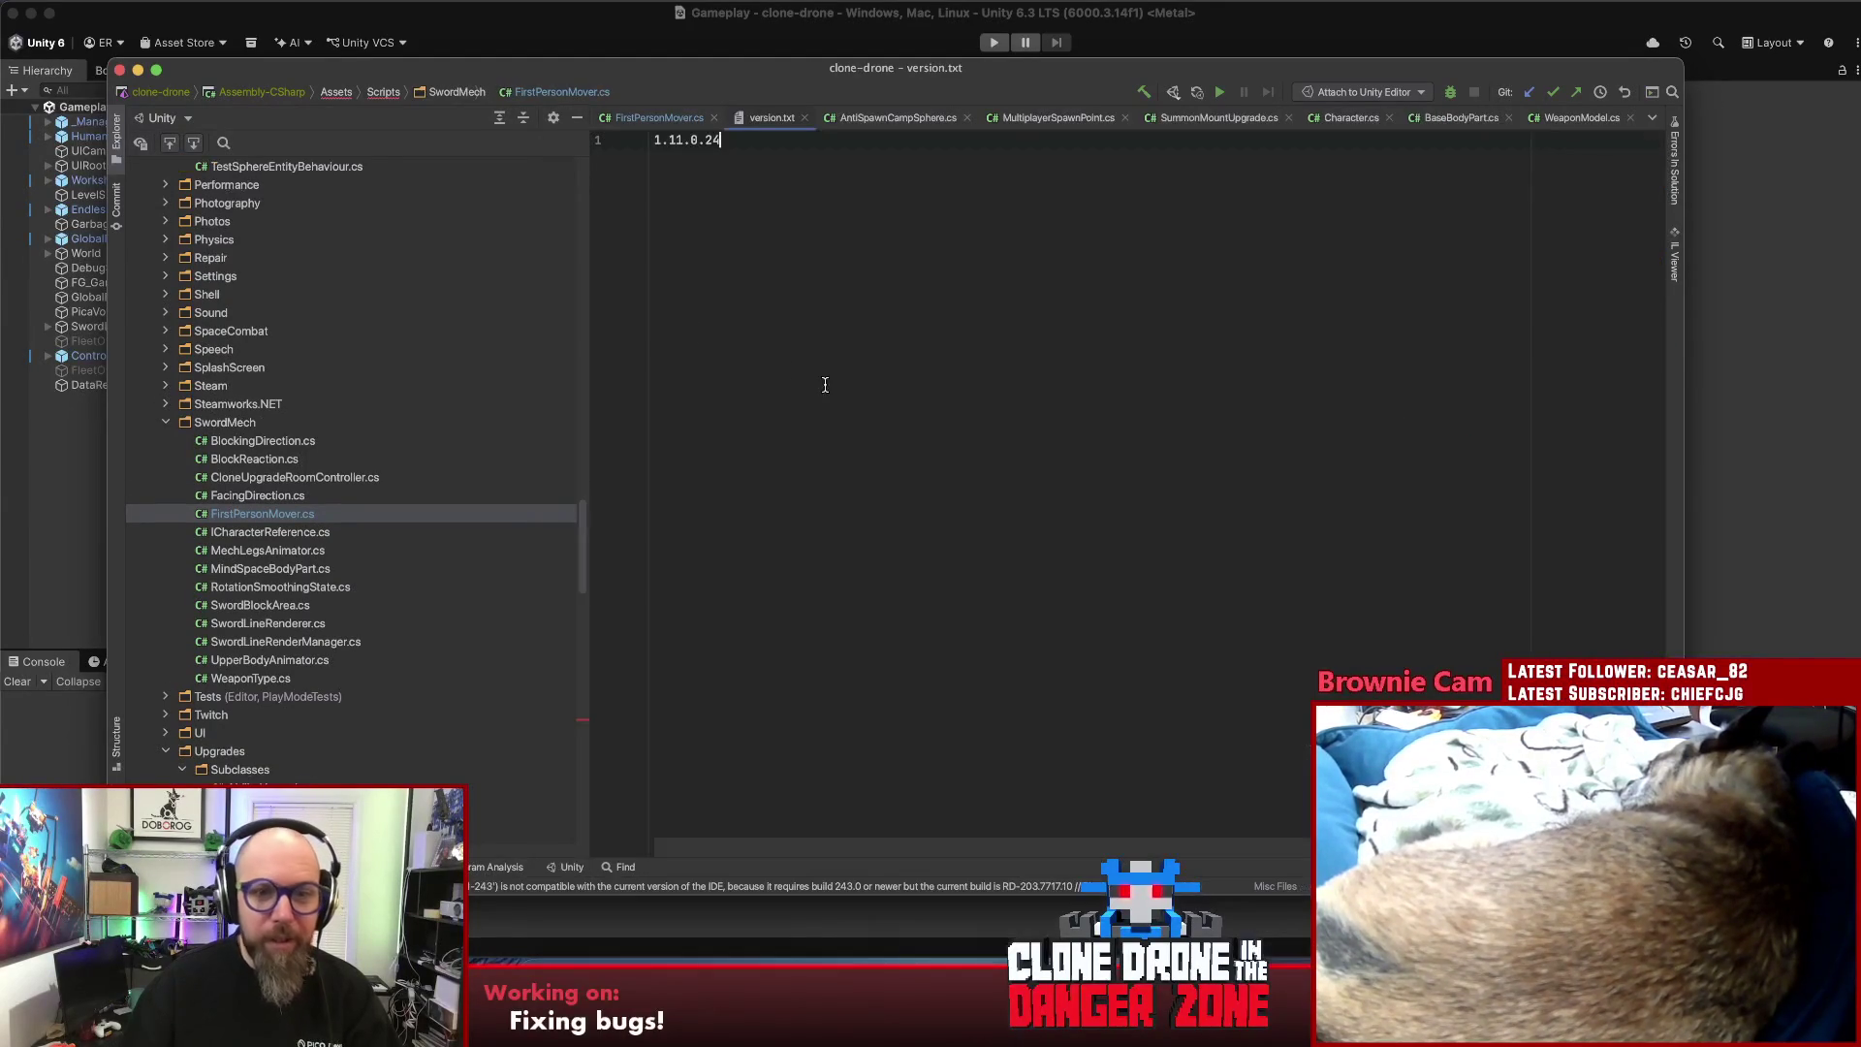
pyautogui.click(858, 390)
pyautogui.press('BackSpace')
pyautogui.write('5')
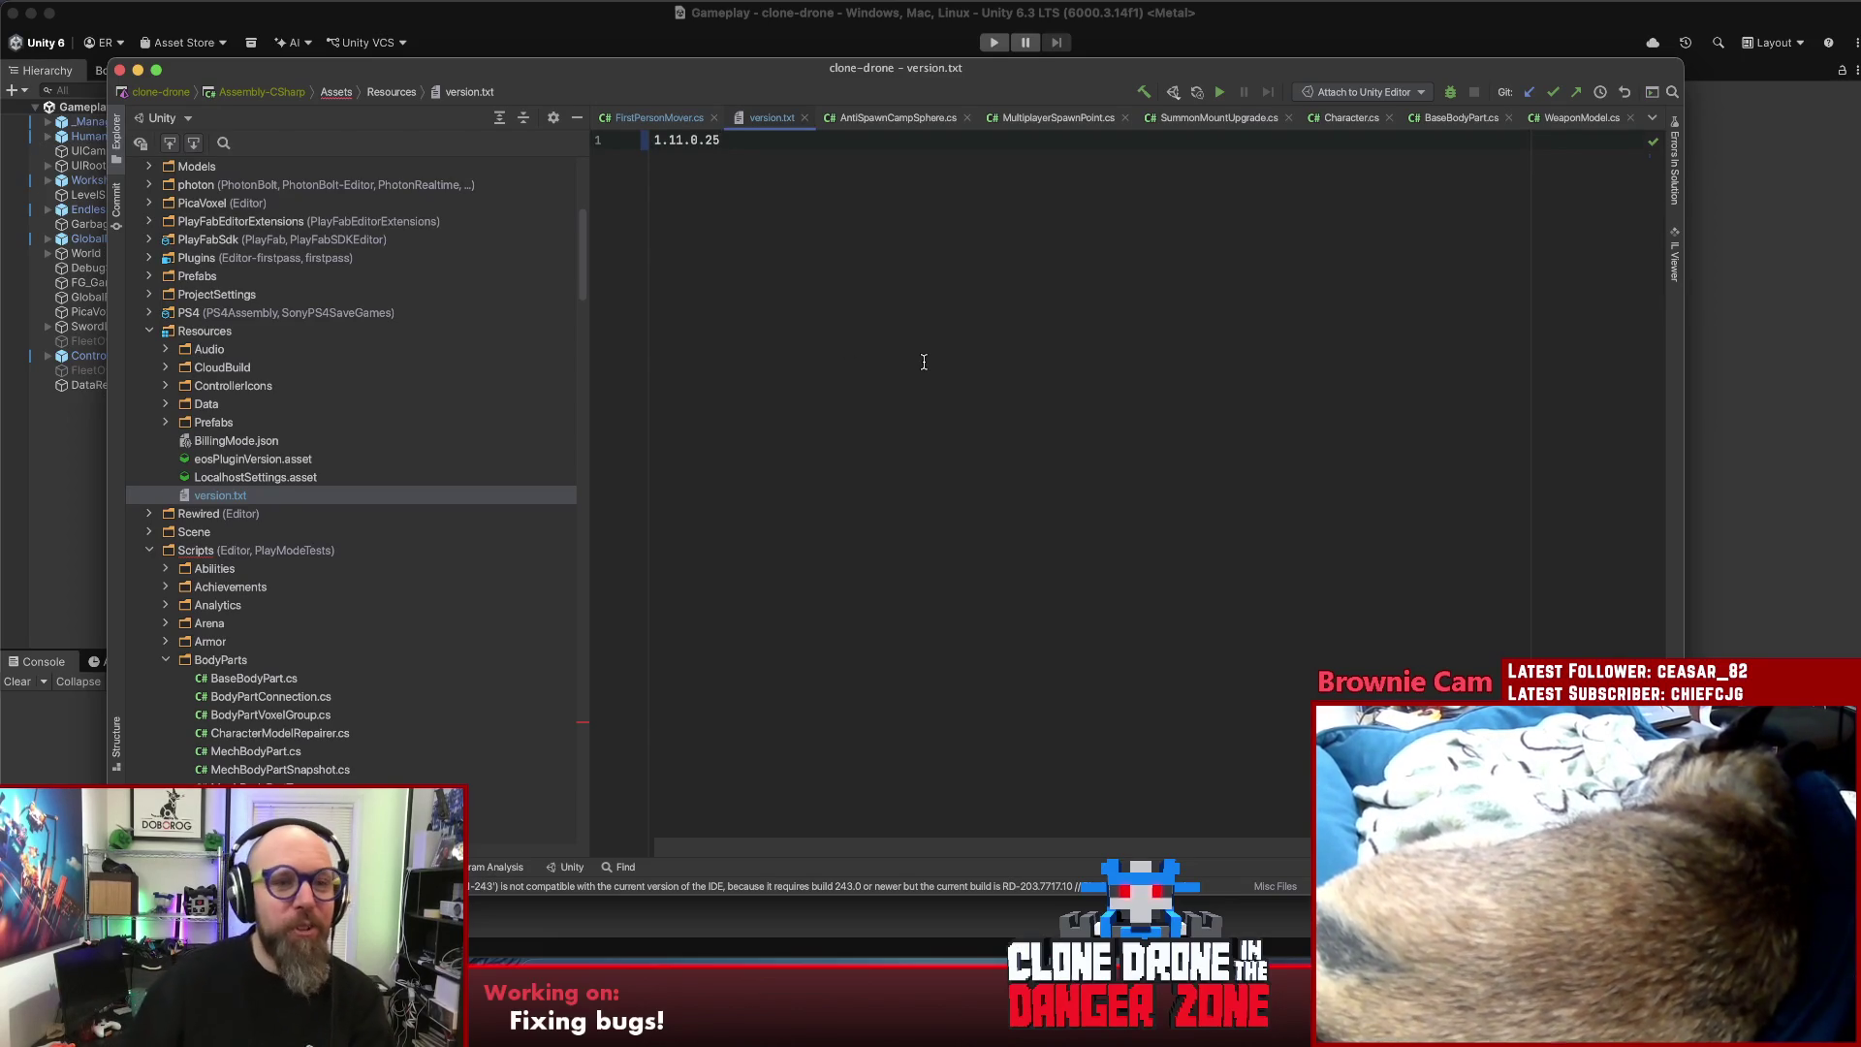
pyautogui.moveTo(917, 66); pyautogui.dragTo(970, 84)
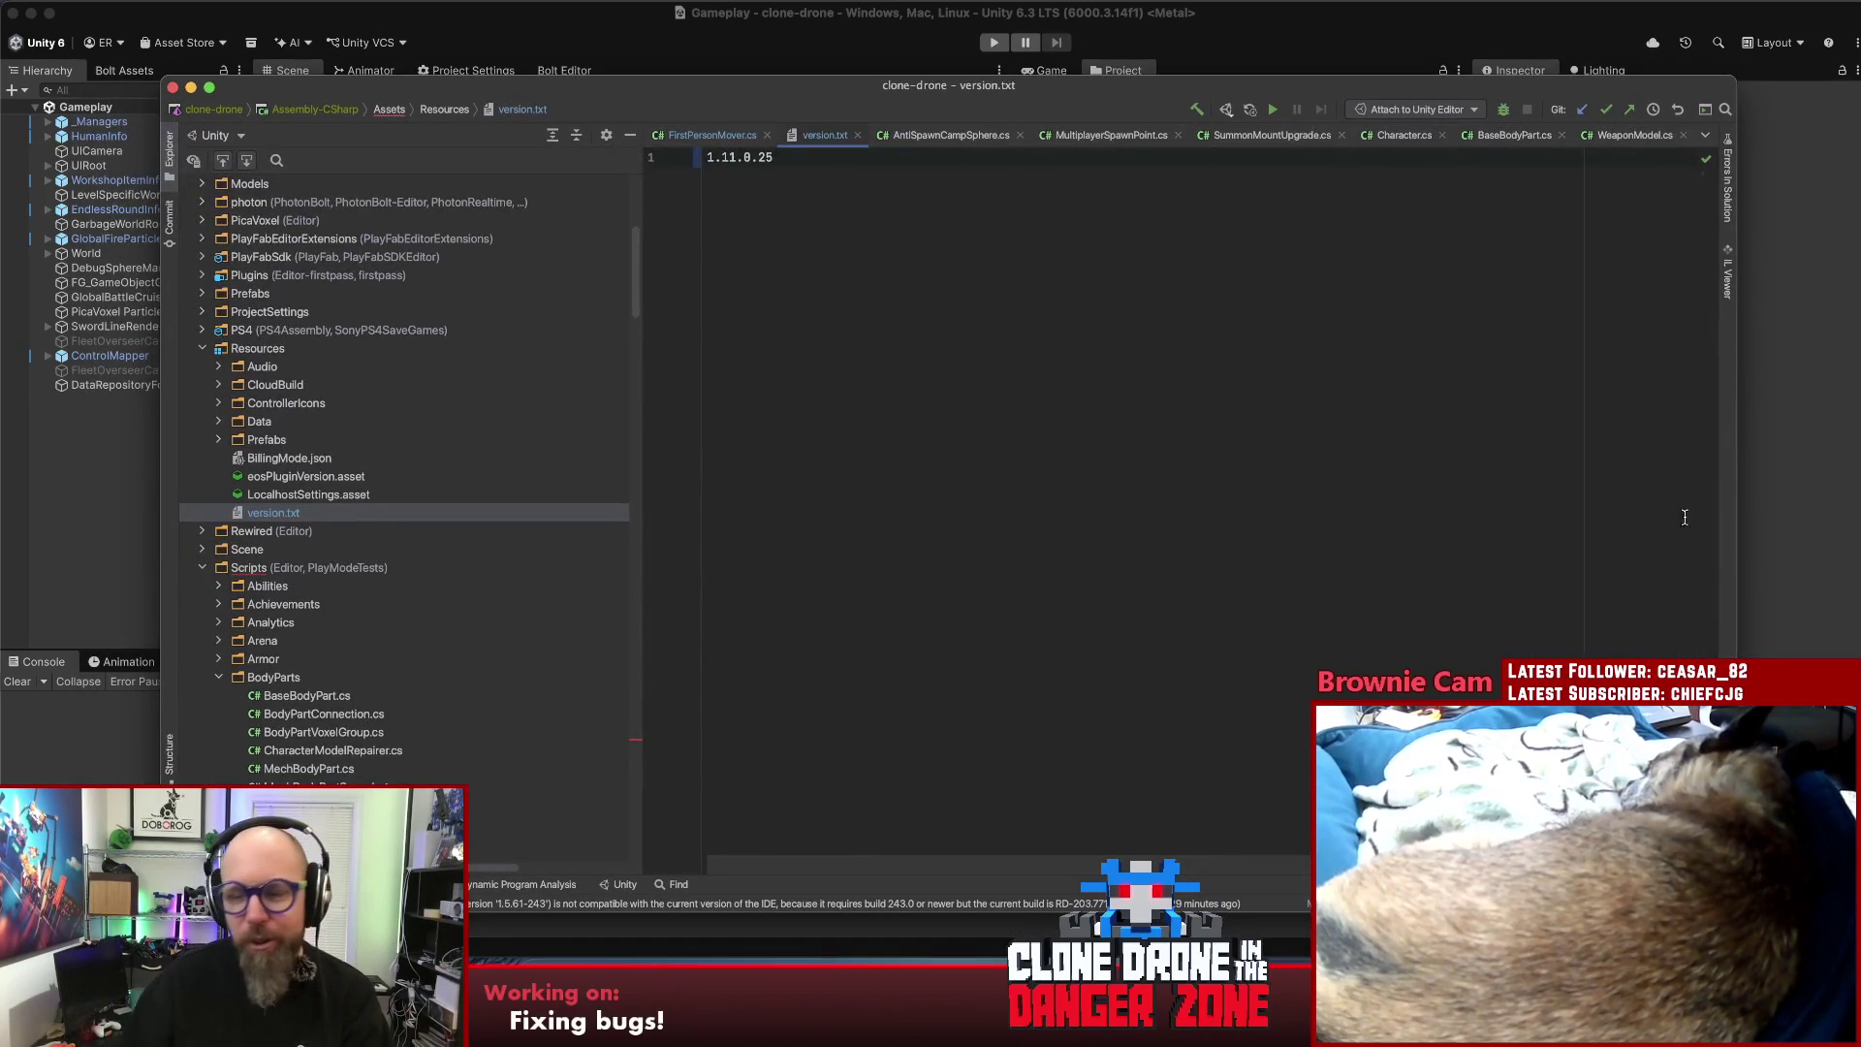
pyautogui.moveTo(1734, 916); pyautogui.dragTo(1527, 793)
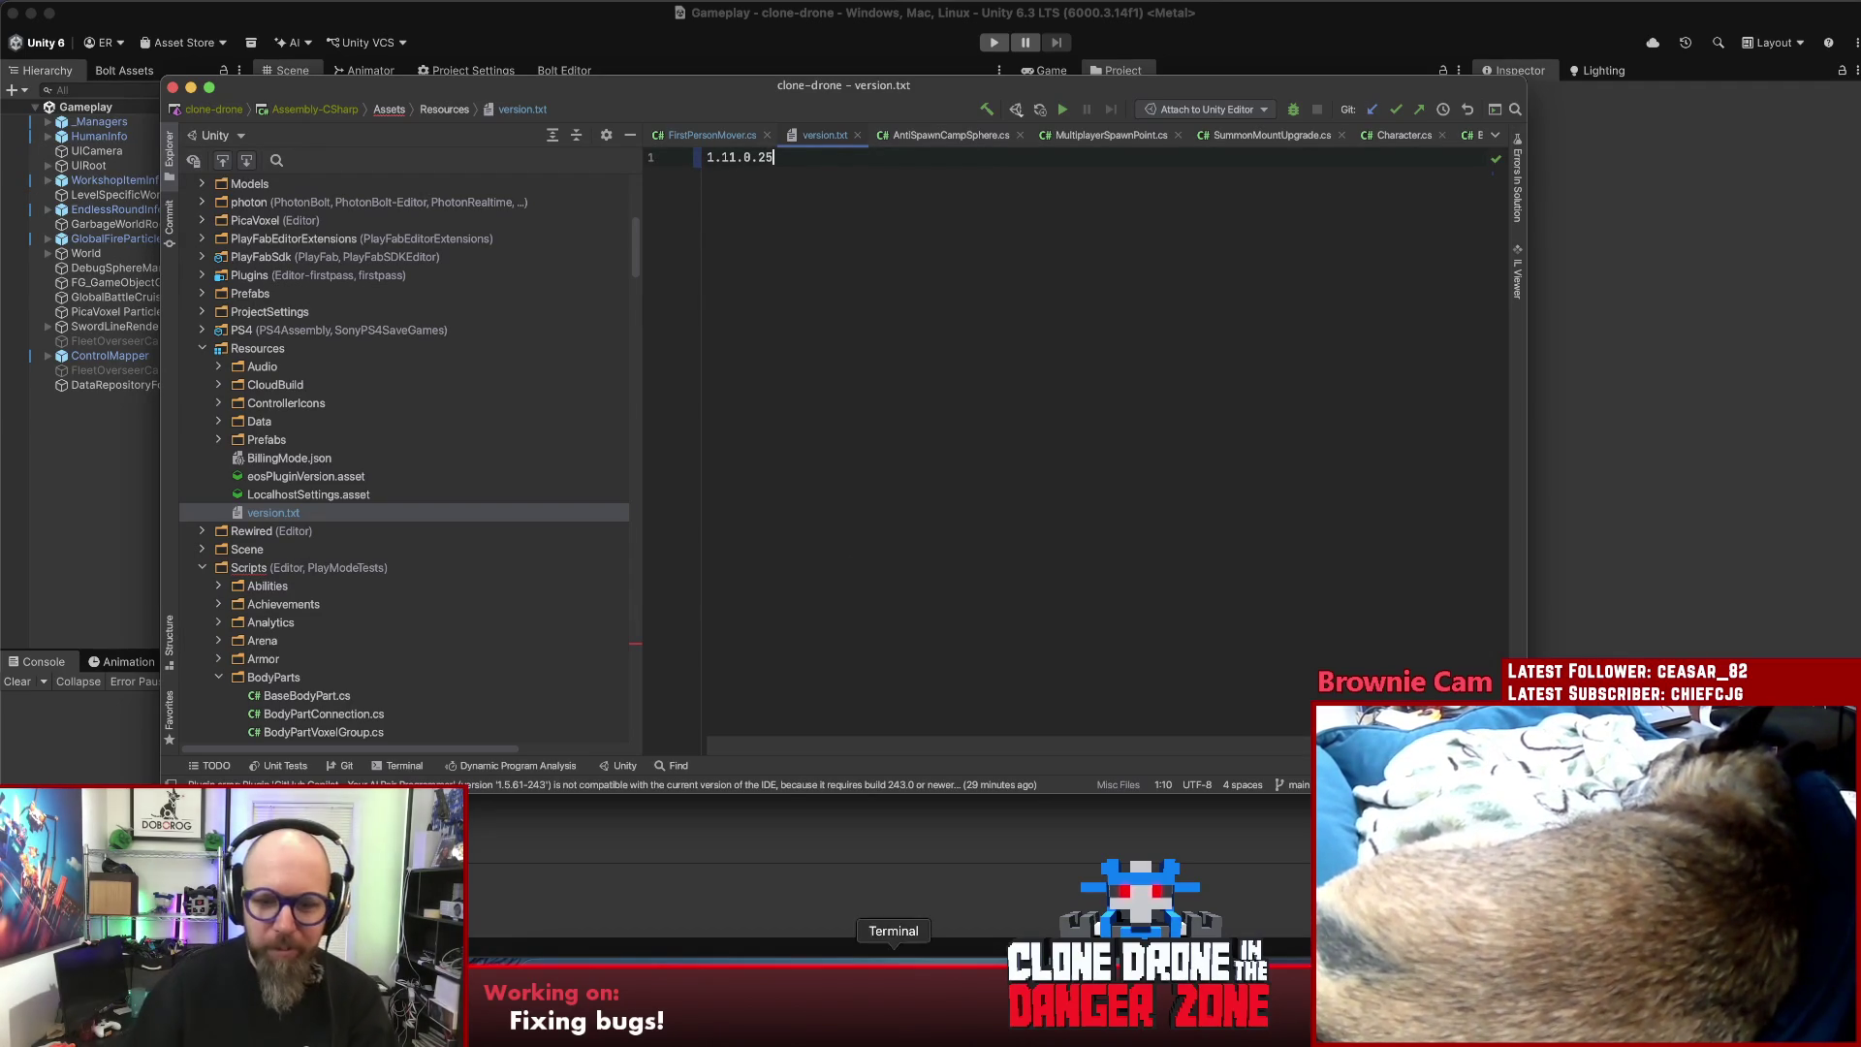
# - Launch Sourcetree via Spotlight and enlarge the unstaged files list
pyautogui.press('super+space')
pyautogui.write('sourcetree')
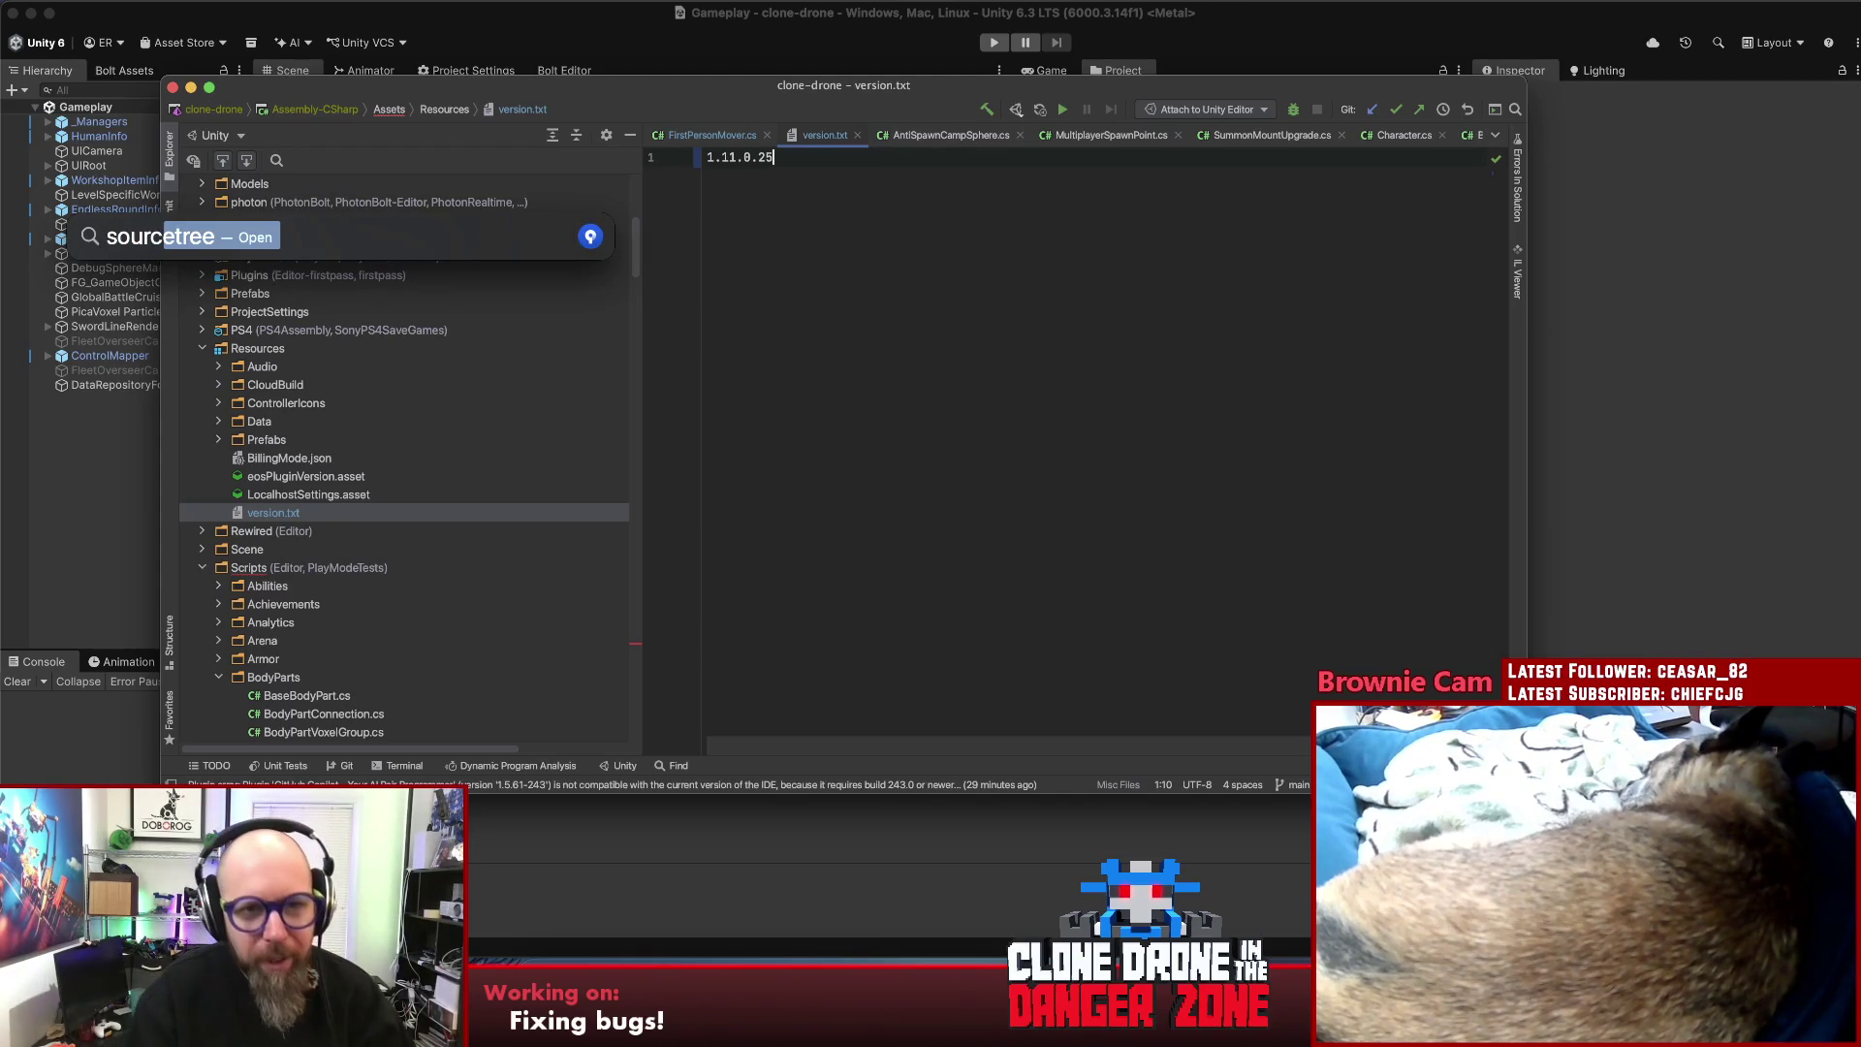
pyautogui.press('Return')
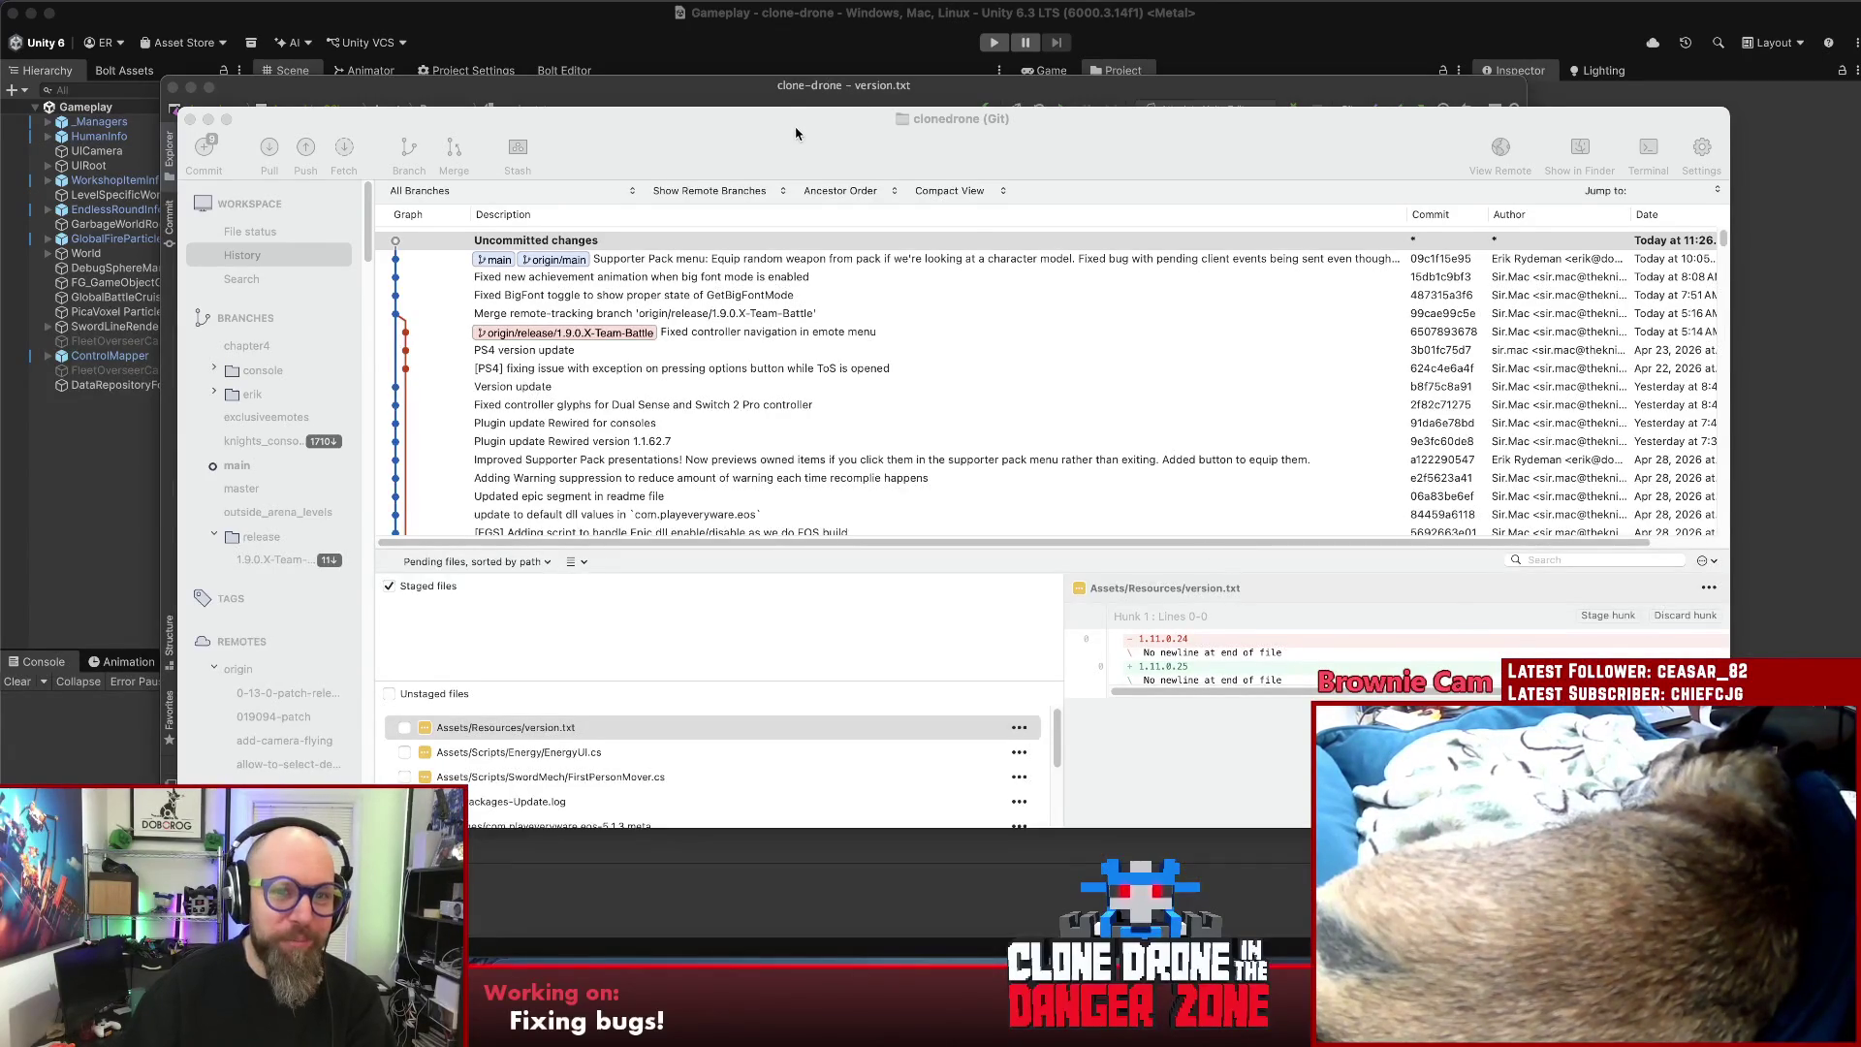
pyautogui.moveTo(795, 133); pyautogui.dragTo(793, 126)
pyautogui.moveTo(676, 673); pyautogui.dragTo(686, 647)
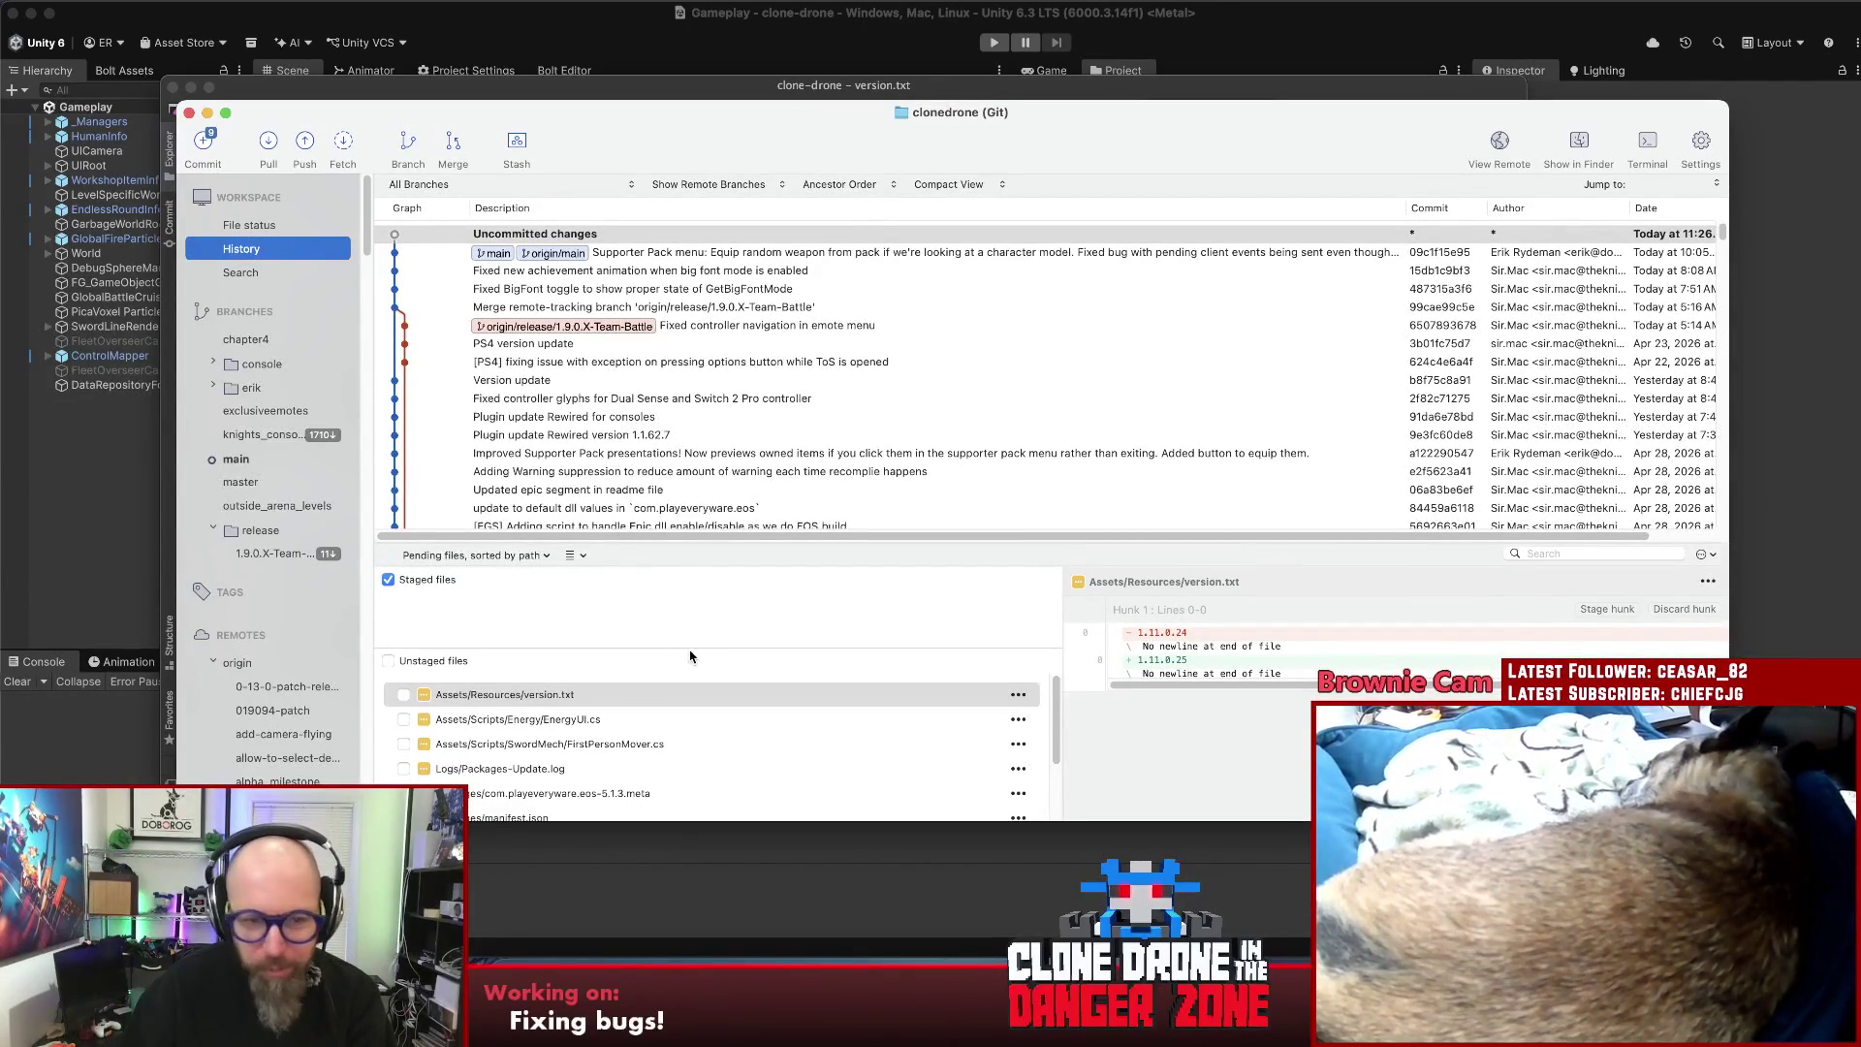
# - Stage version.txt, EnergyUI.cs and FirstPersonMover.cs and review their diffs
pyautogui.keyDown('shift'); pyautogui.click(582, 744); pyautogui.keyUp('shift')
pyautogui.moveTo(582, 743); pyautogui.dragTo(575, 617)
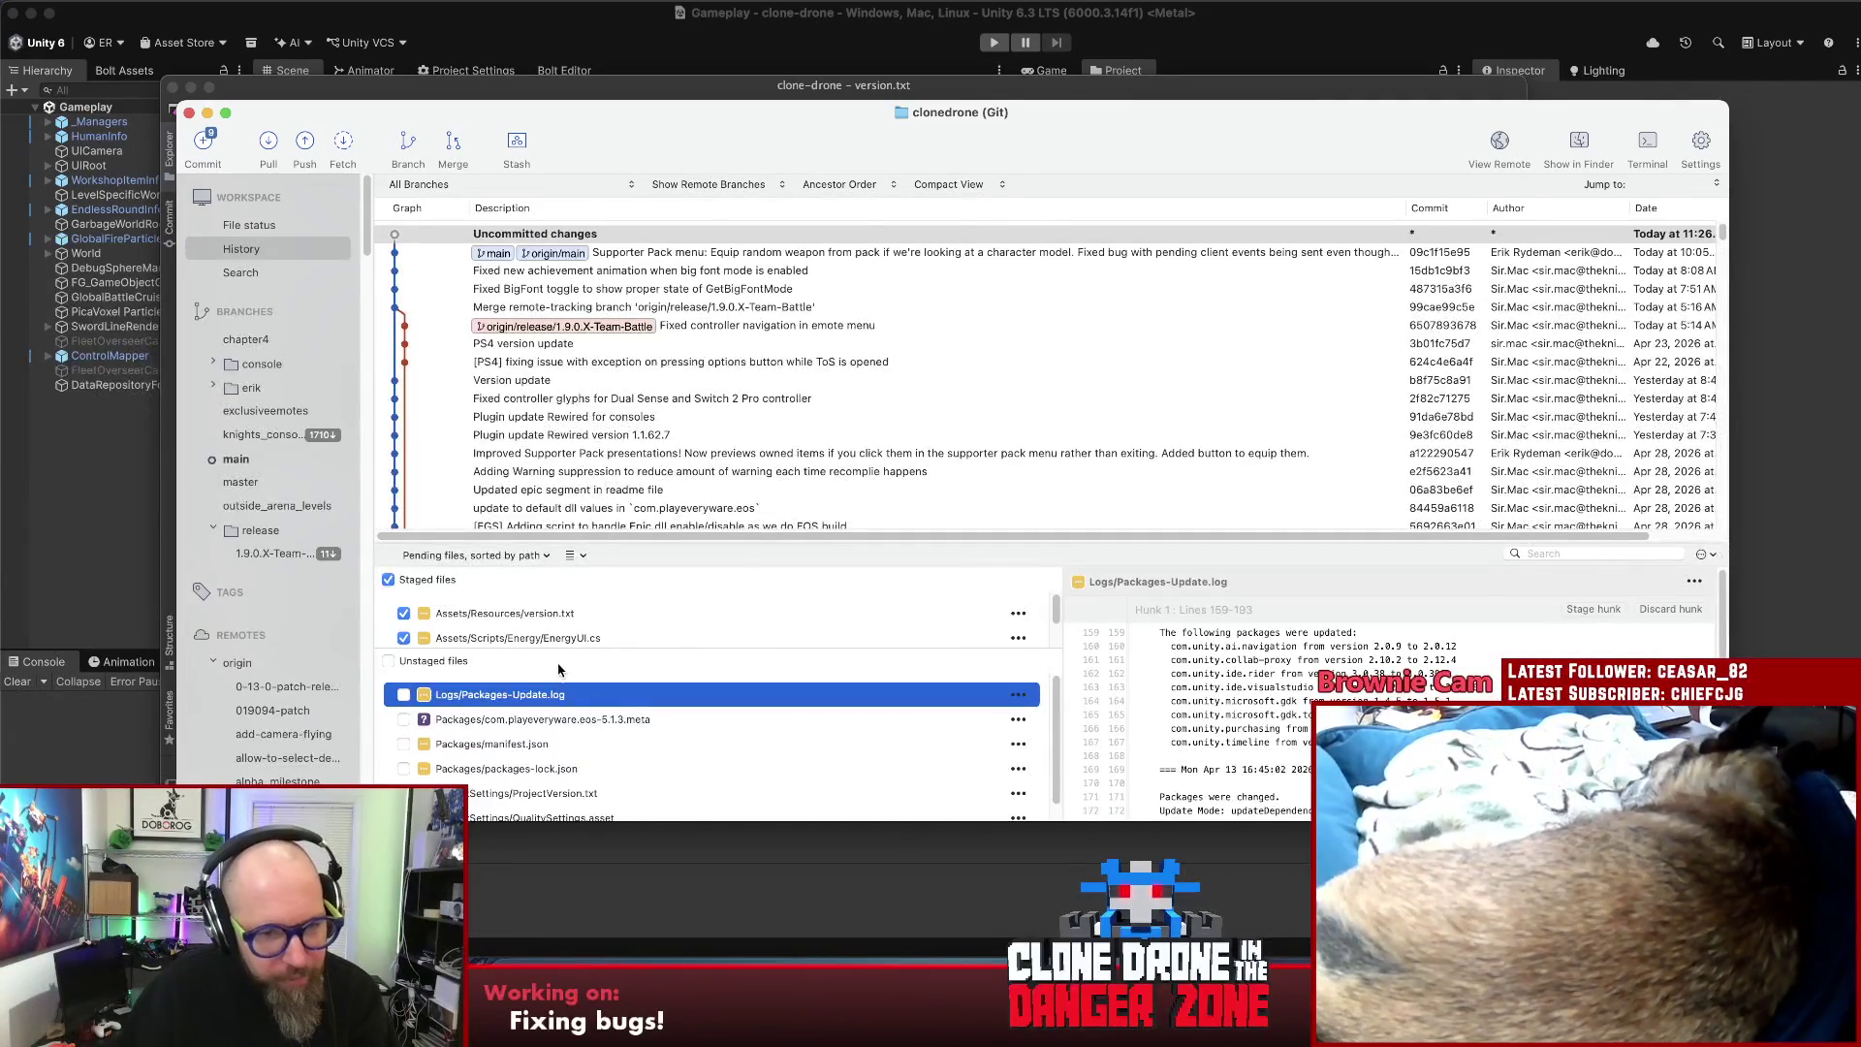
pyautogui.click(562, 639)
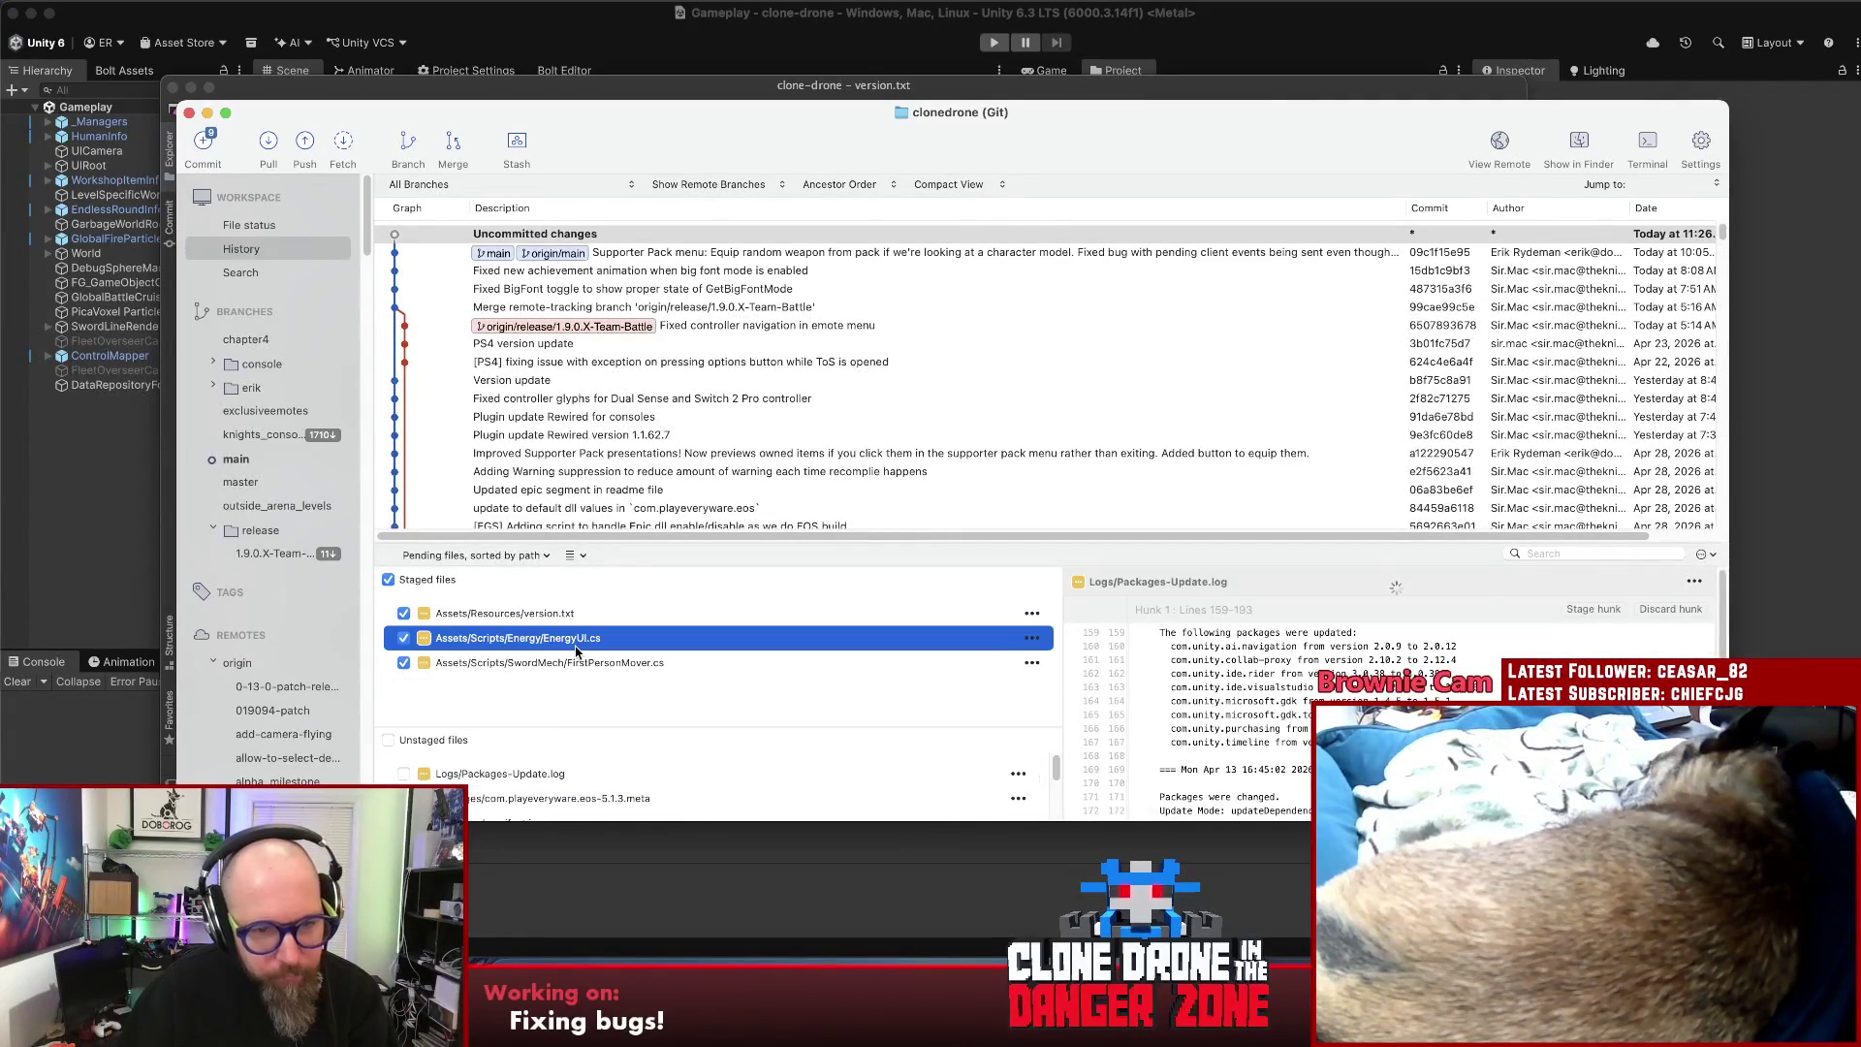
pyautogui.scroll(-4, 1260, 630)
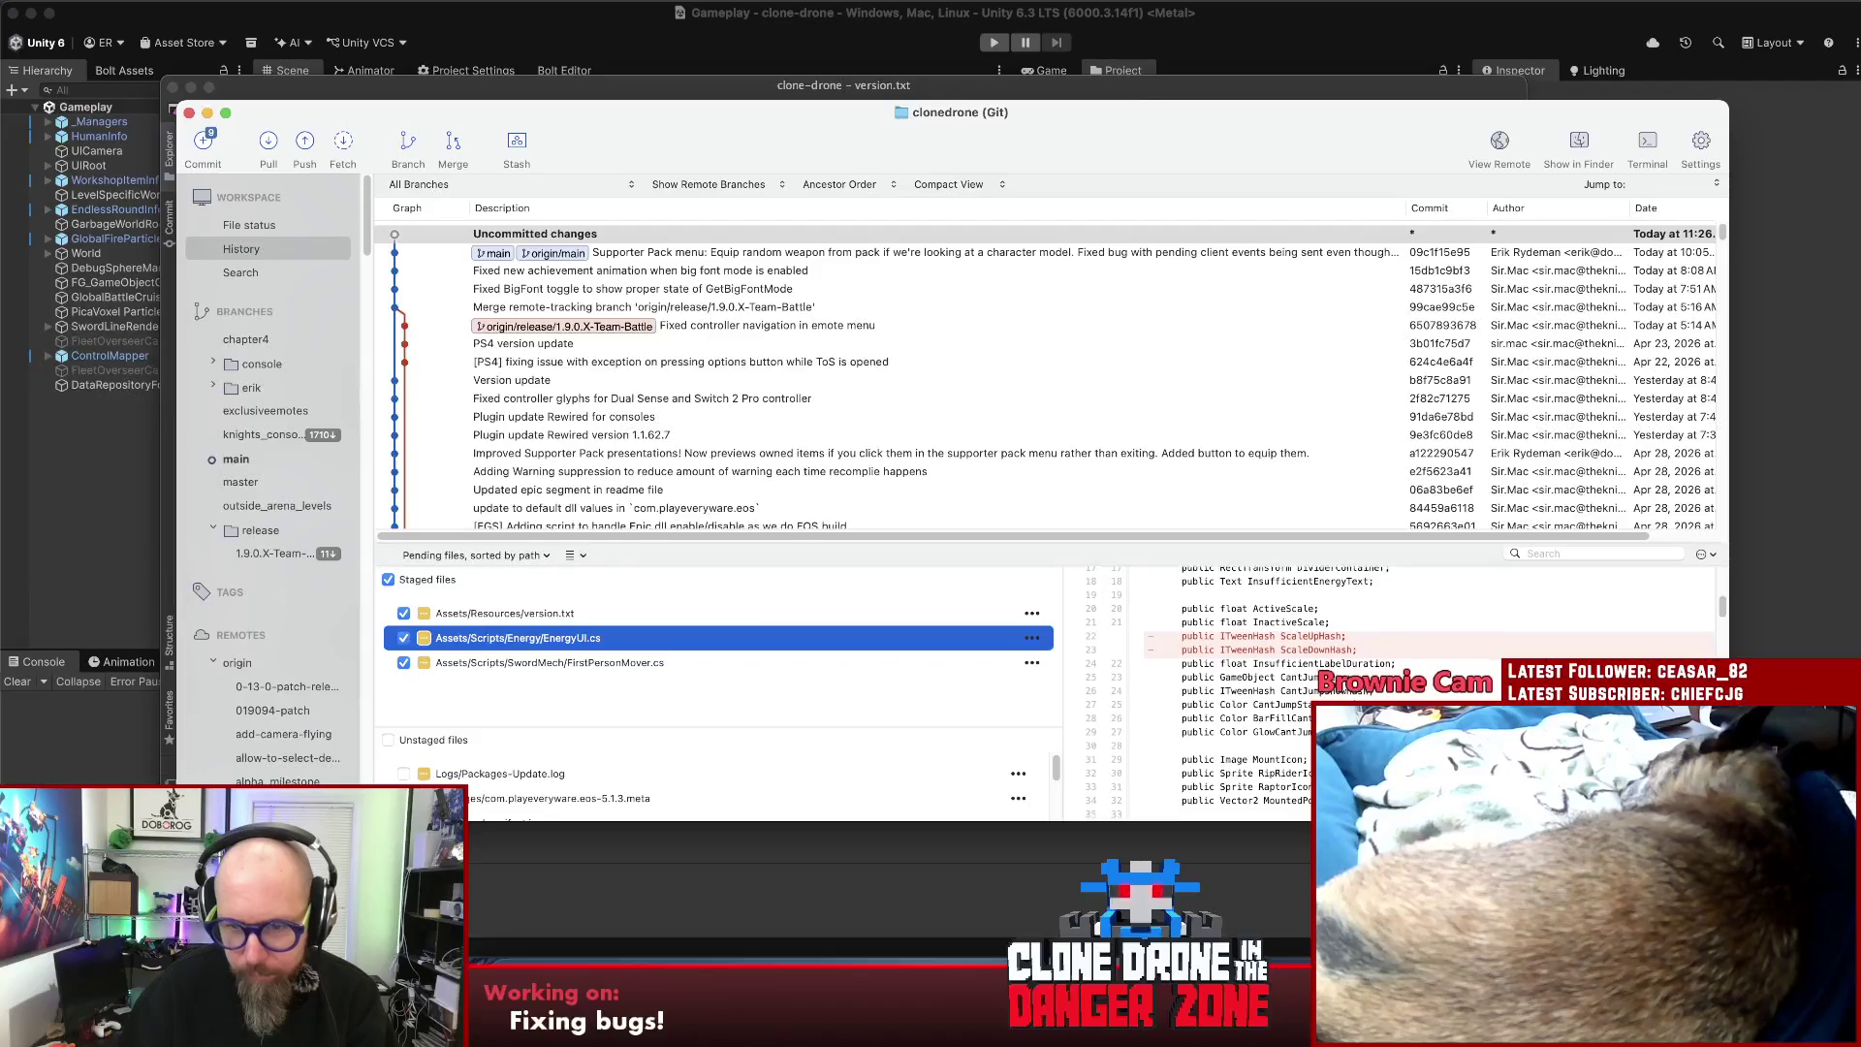
pyautogui.click(678, 662)
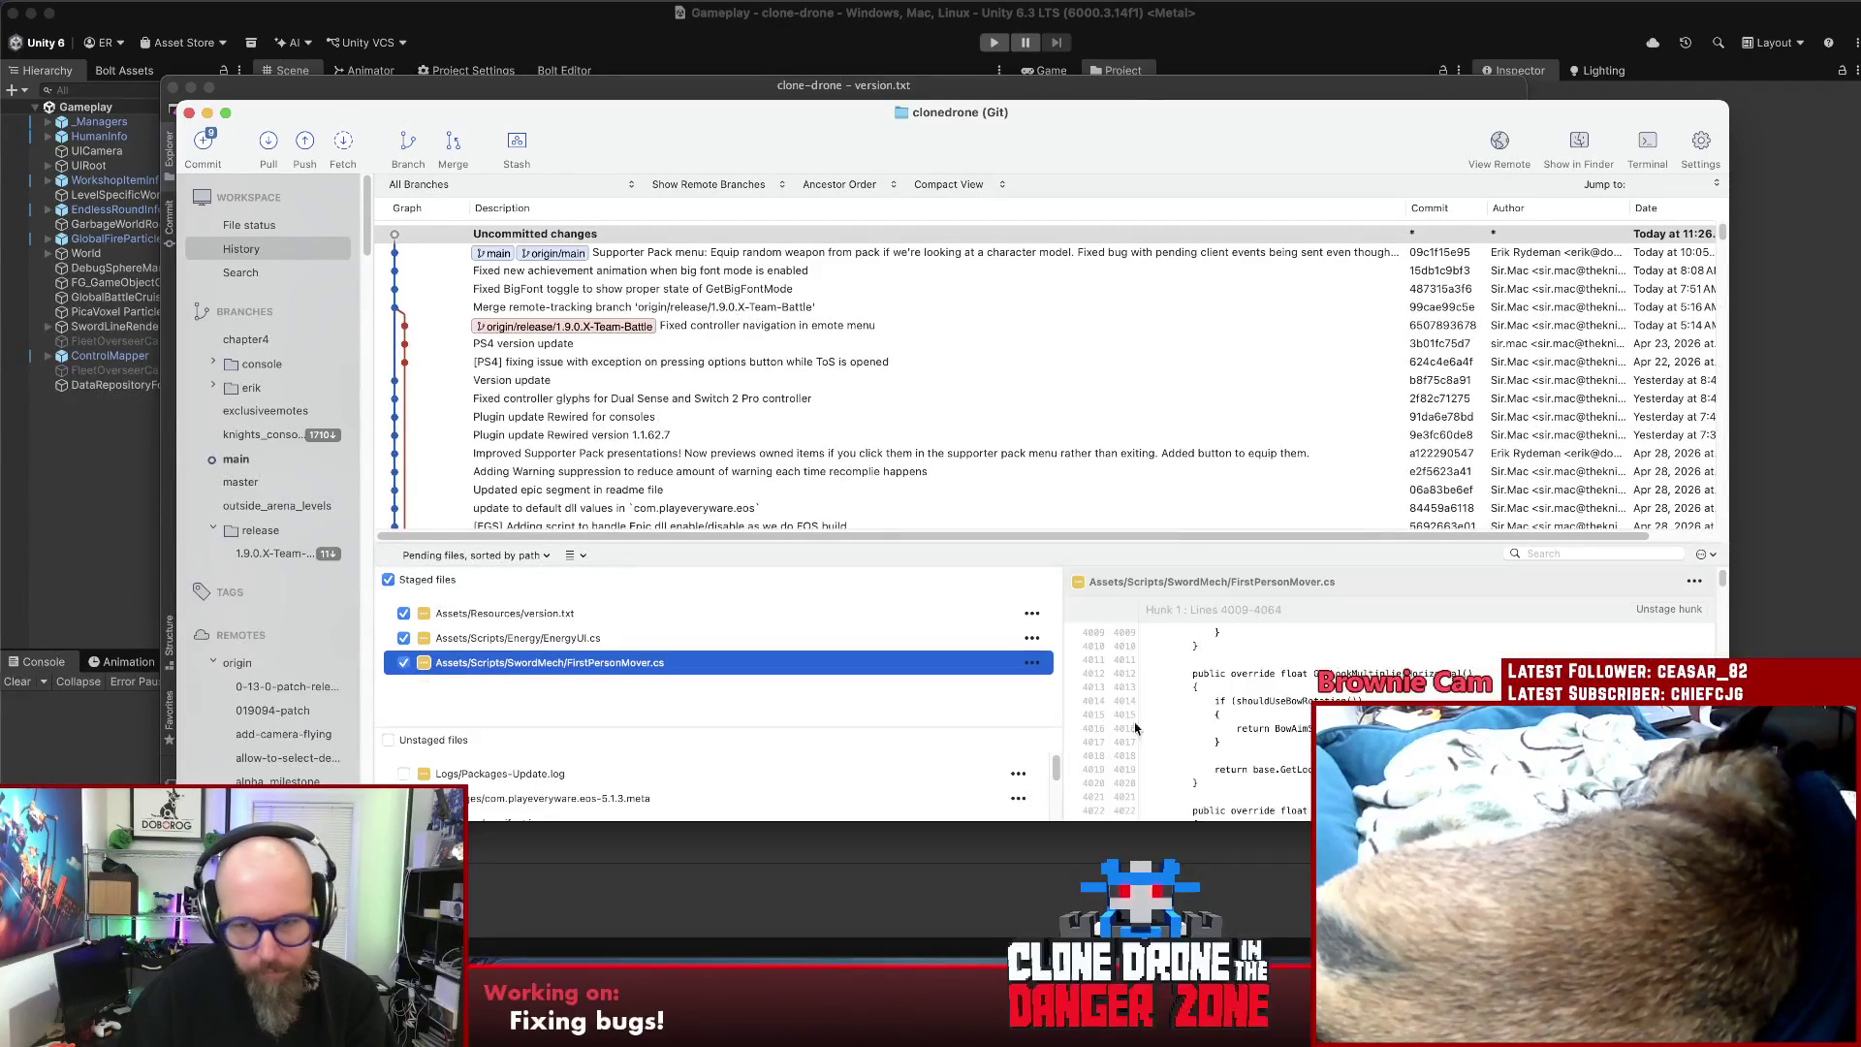
pyautogui.scroll(-1, 1260, 678)
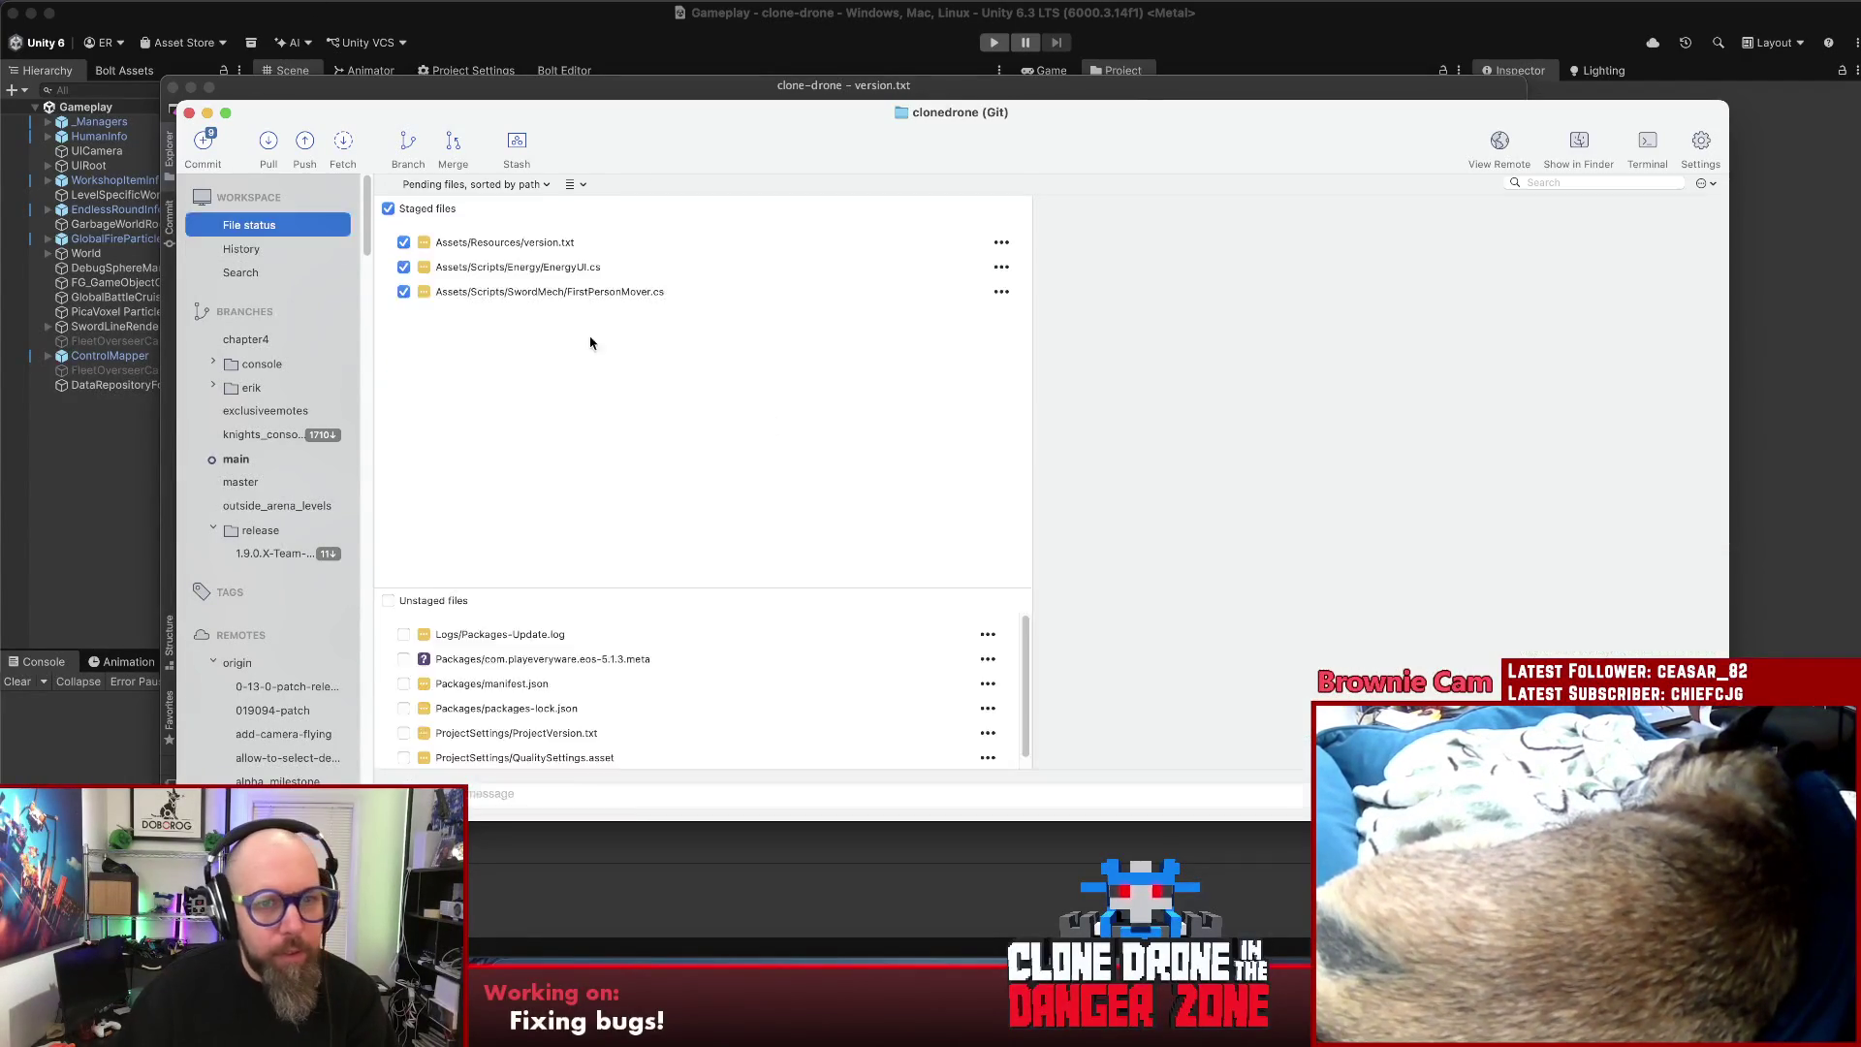
# - Commit the staged files with a 'Fixed mount freeze - Experiment' message and push to origin
pyautogui.write('Fixe')
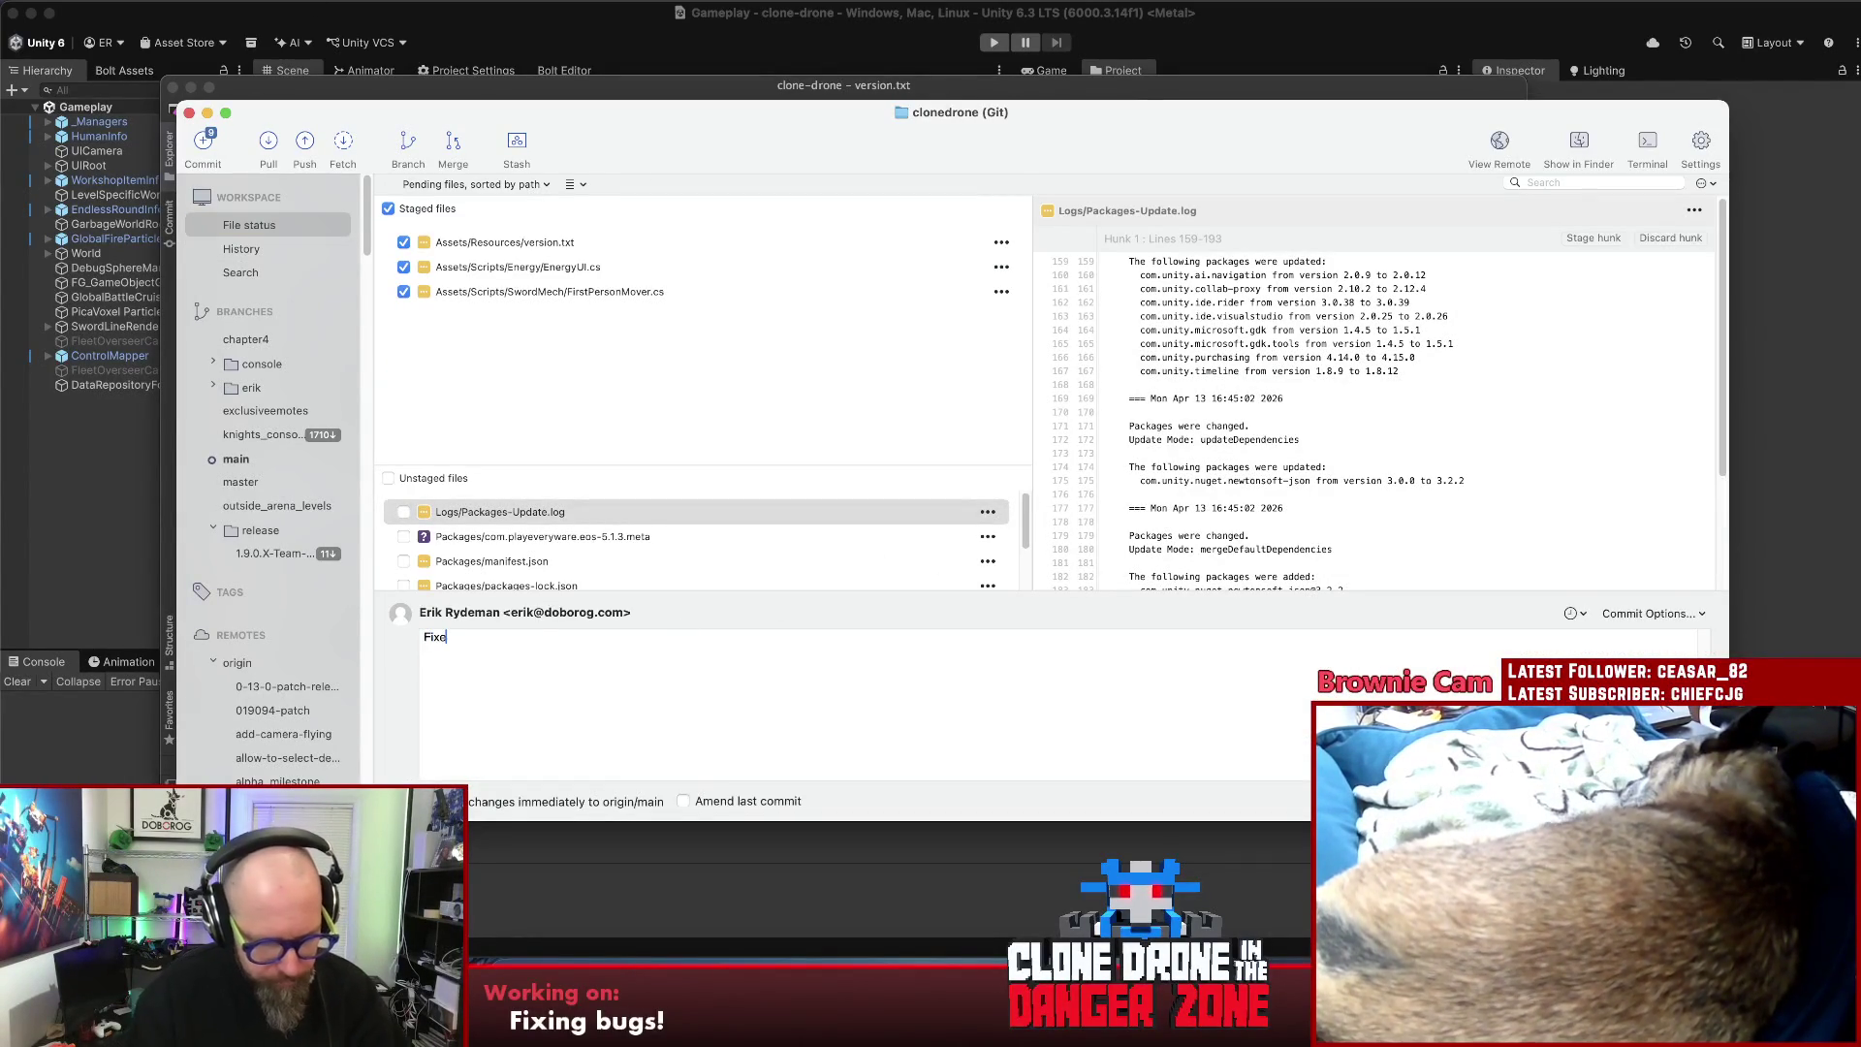
pyautogui.write('d mount freeze - E')
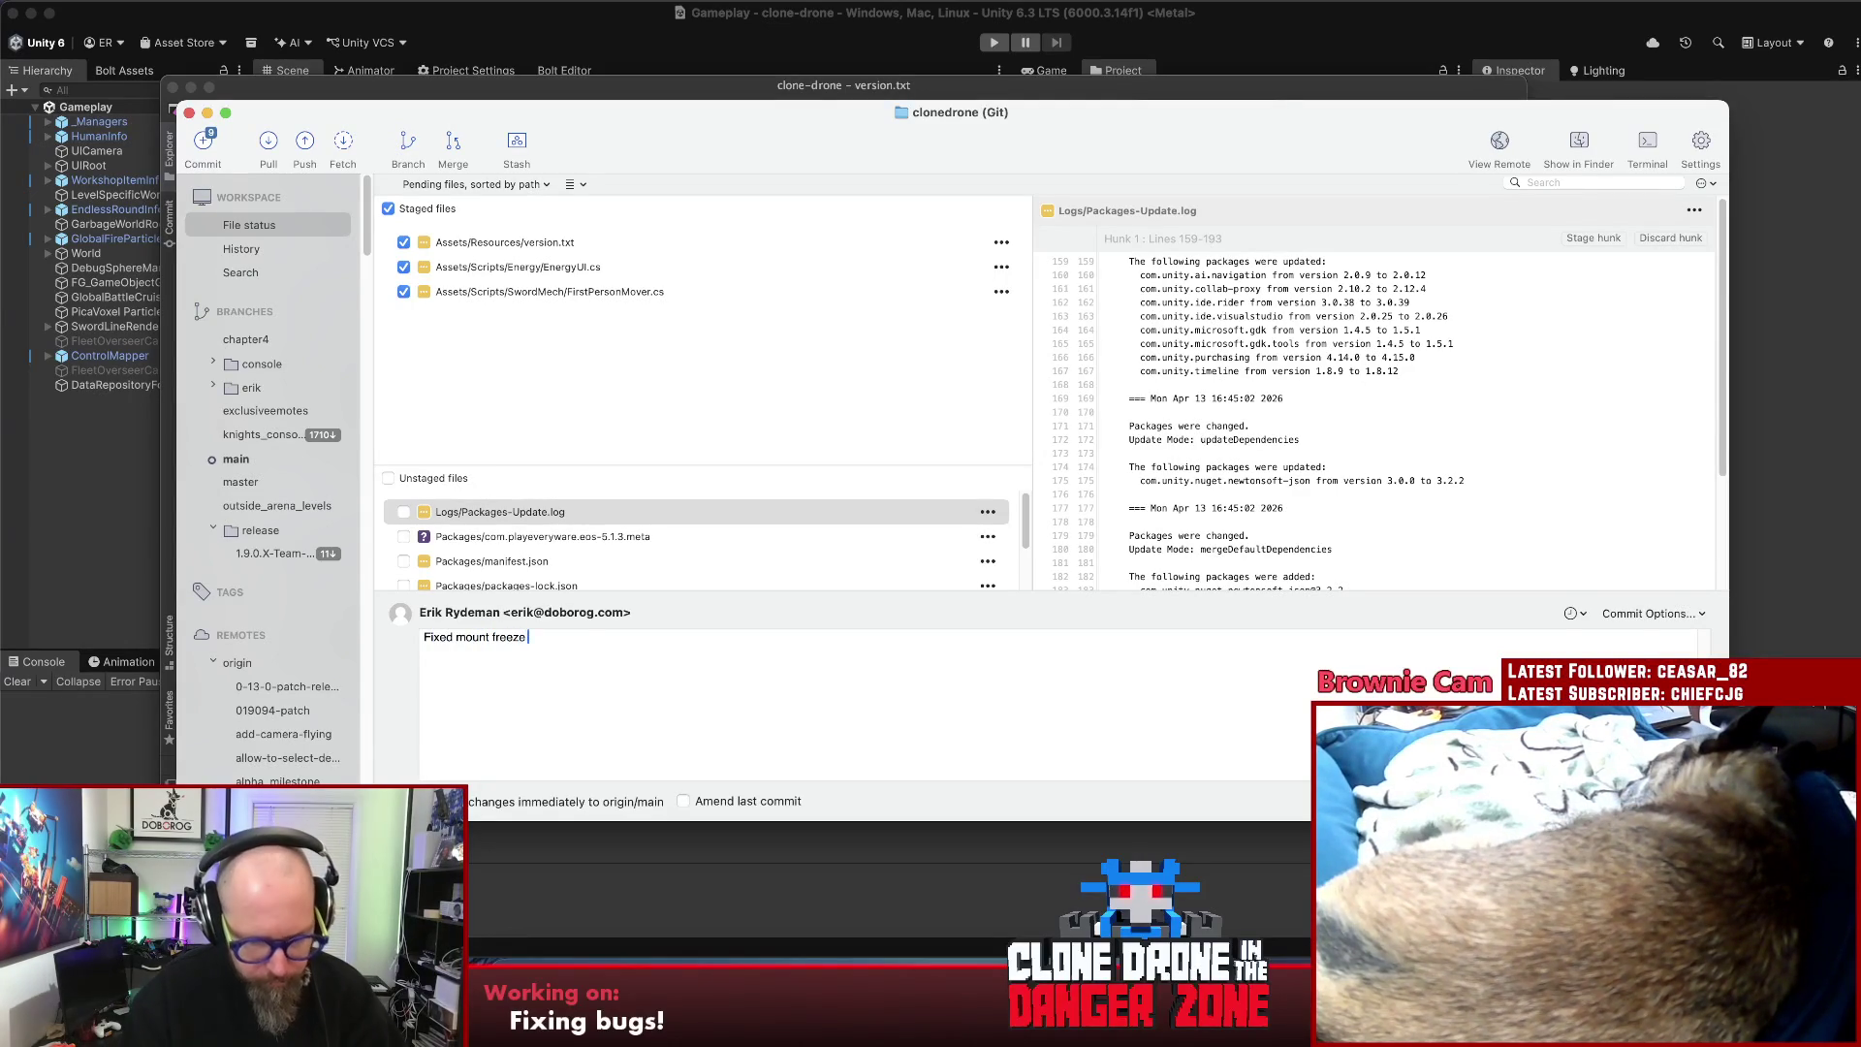
pyautogui.write('xperiment:')
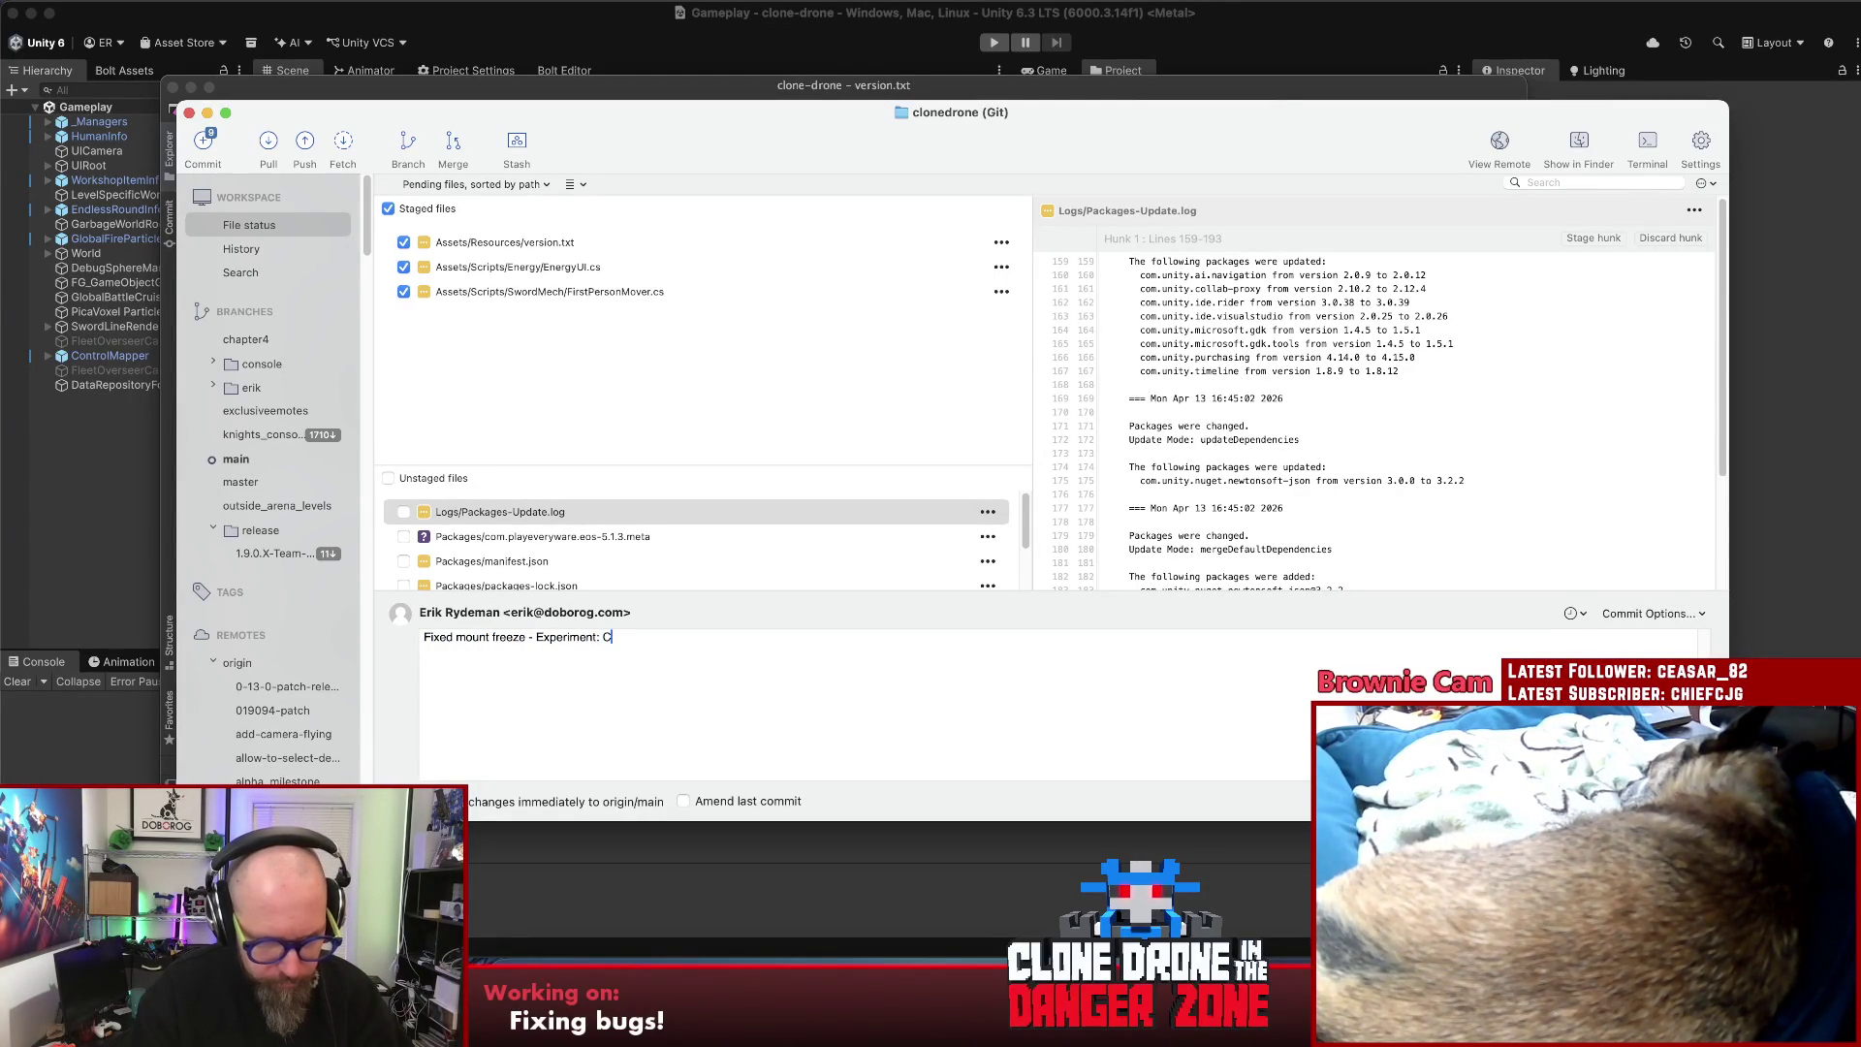
pyautogui.write(' Can we make paly')
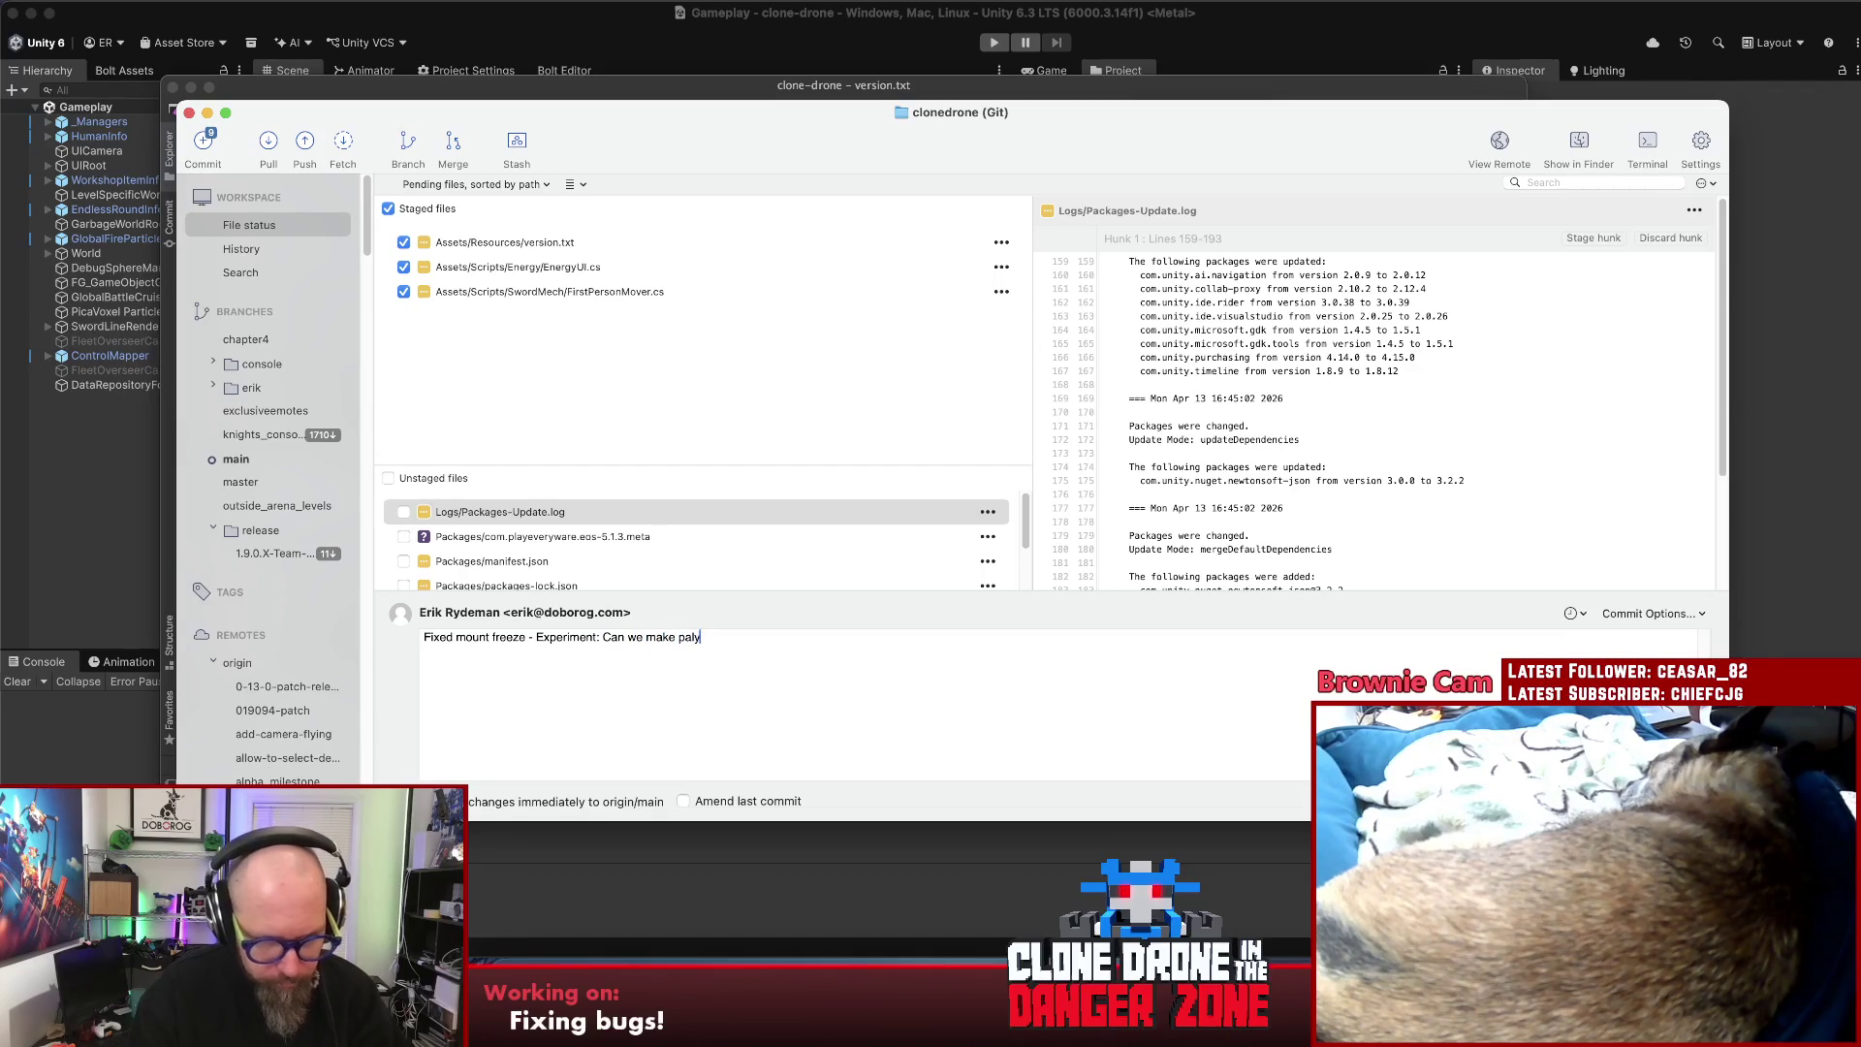
pyautogui.press('BackSpace')
pyautogui.press('BackSpace')
pyautogui.press('BackSpace')
pyautogui.write('layer')
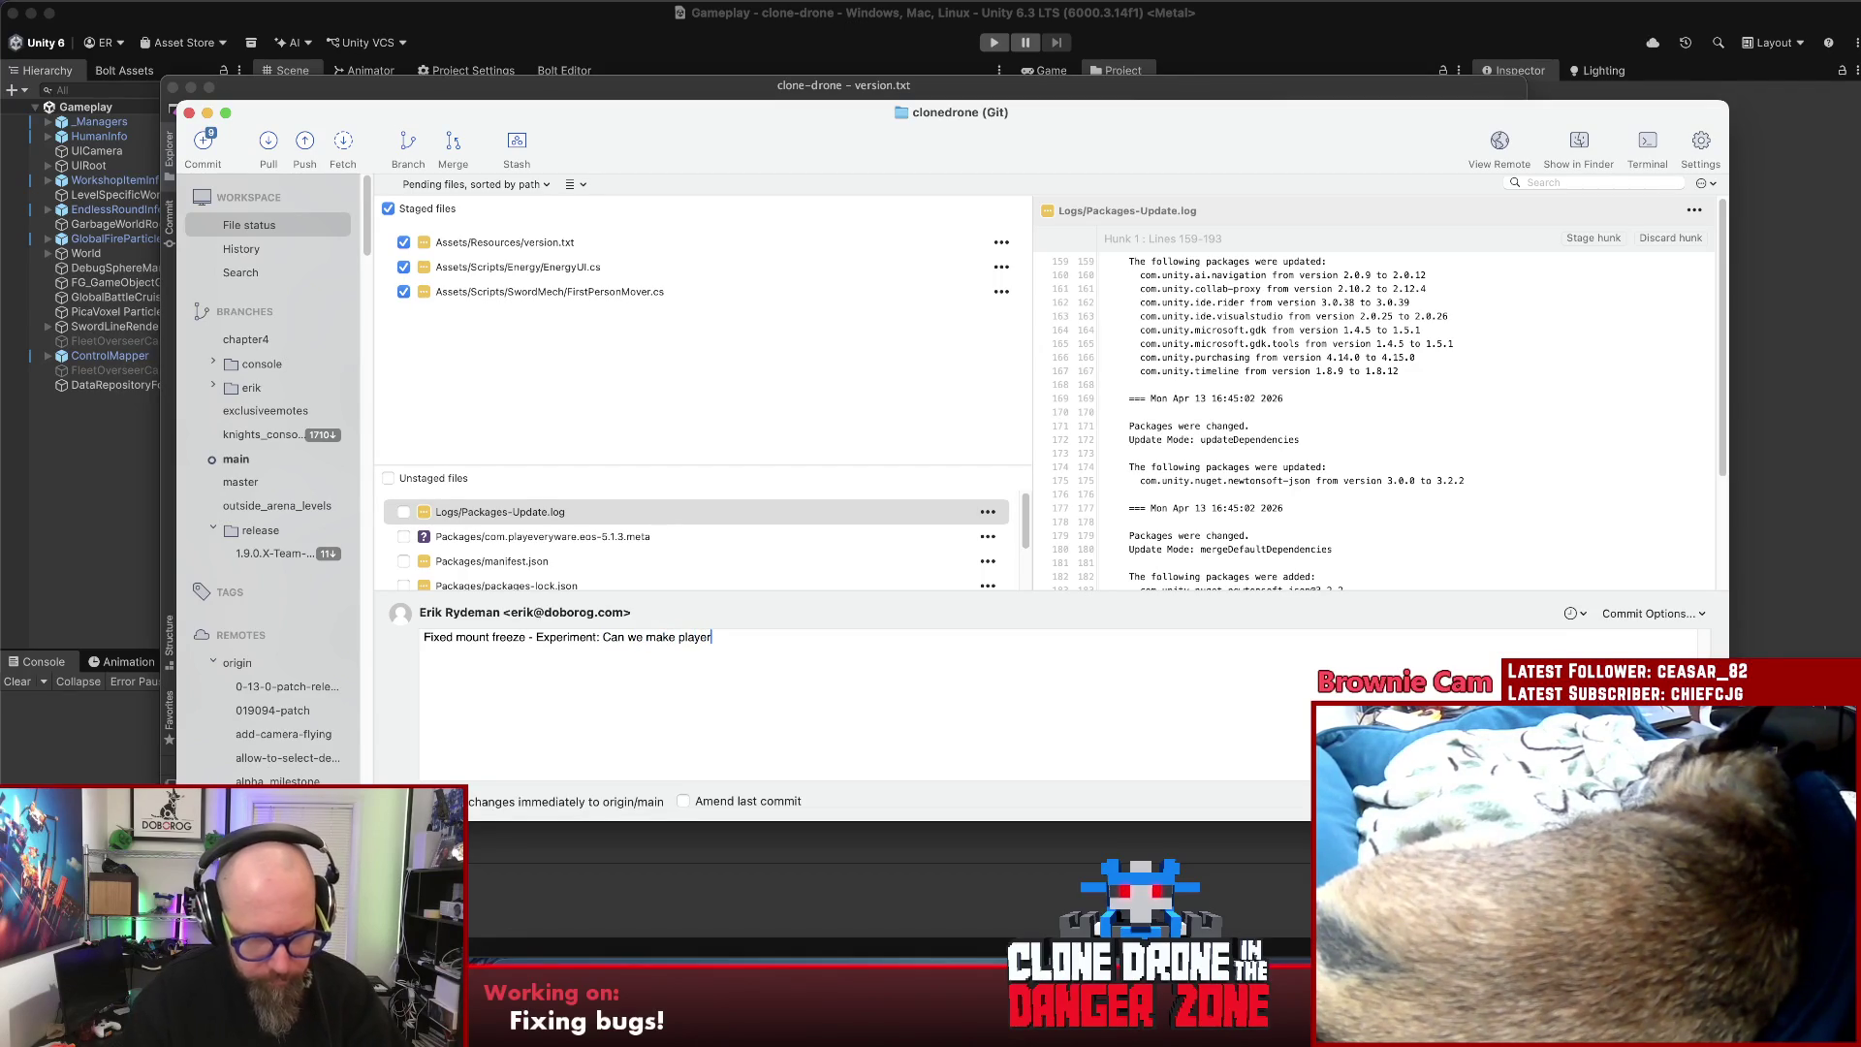
pyautogui.write('s immune to damage before th')
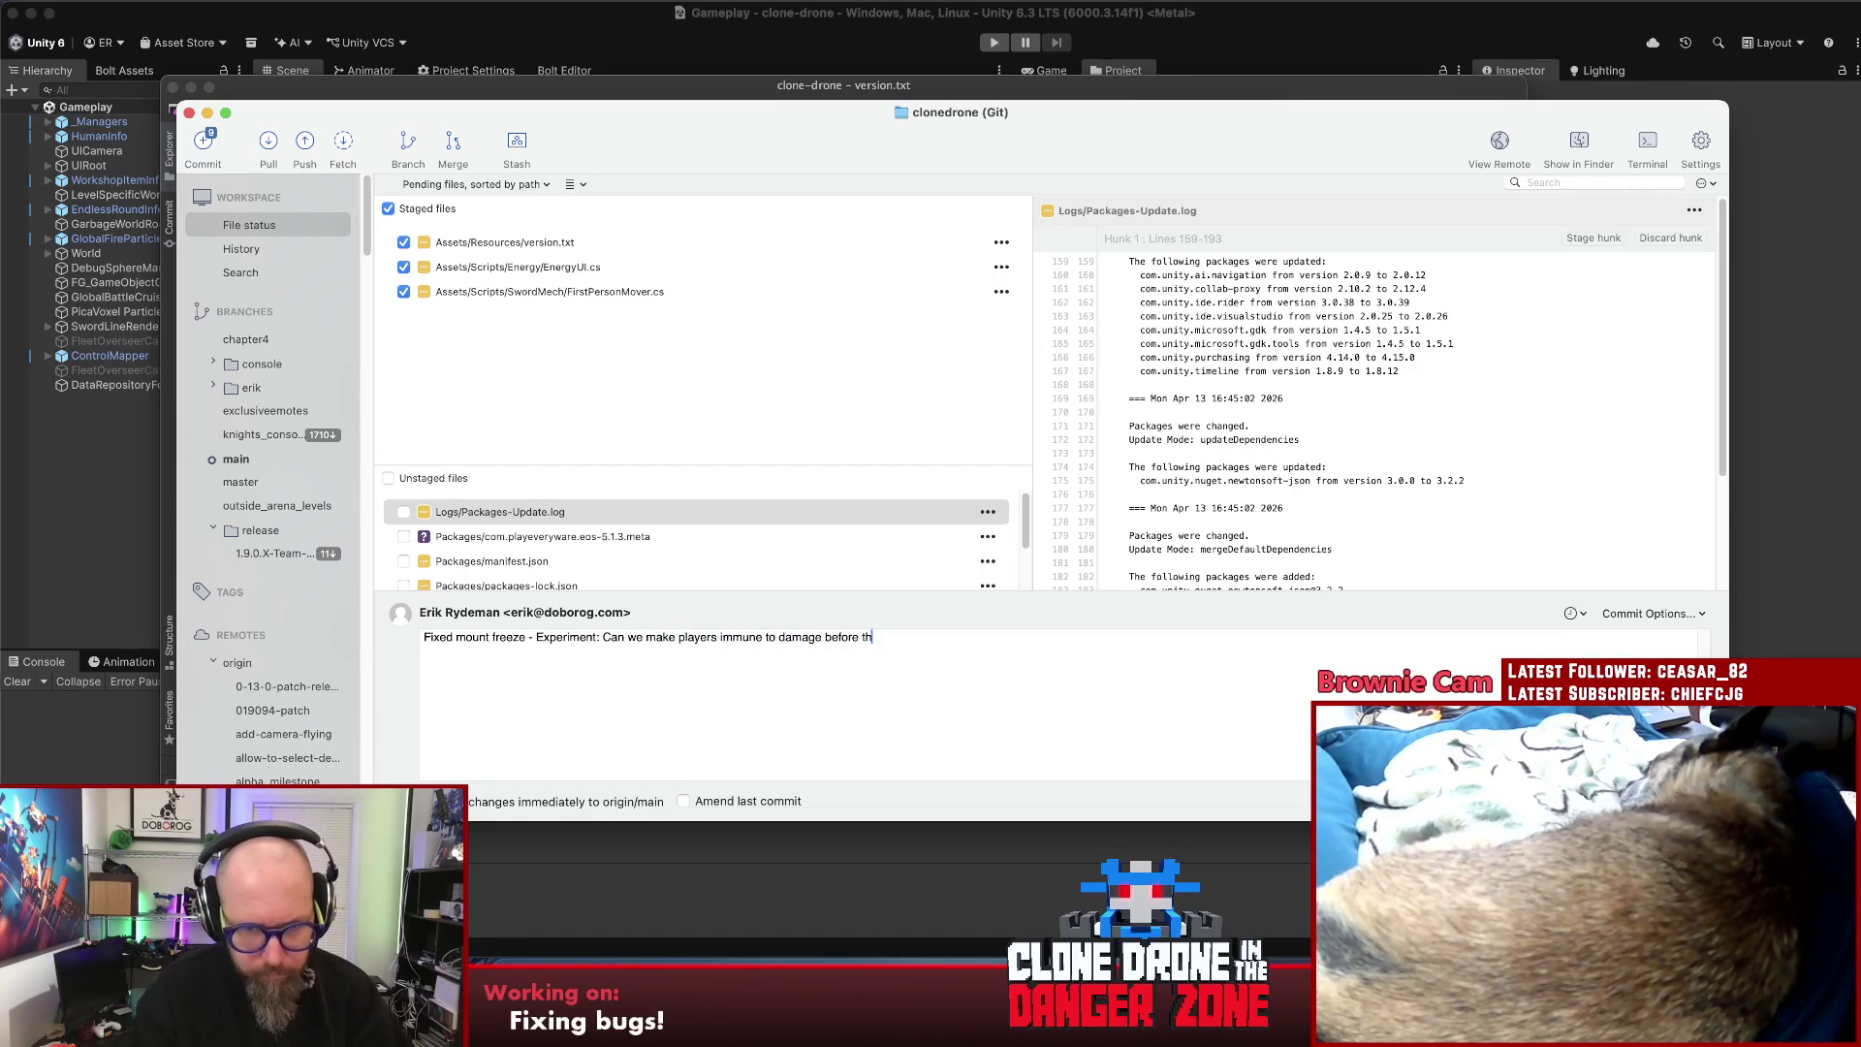
pyautogui.write('ey finish spawning')
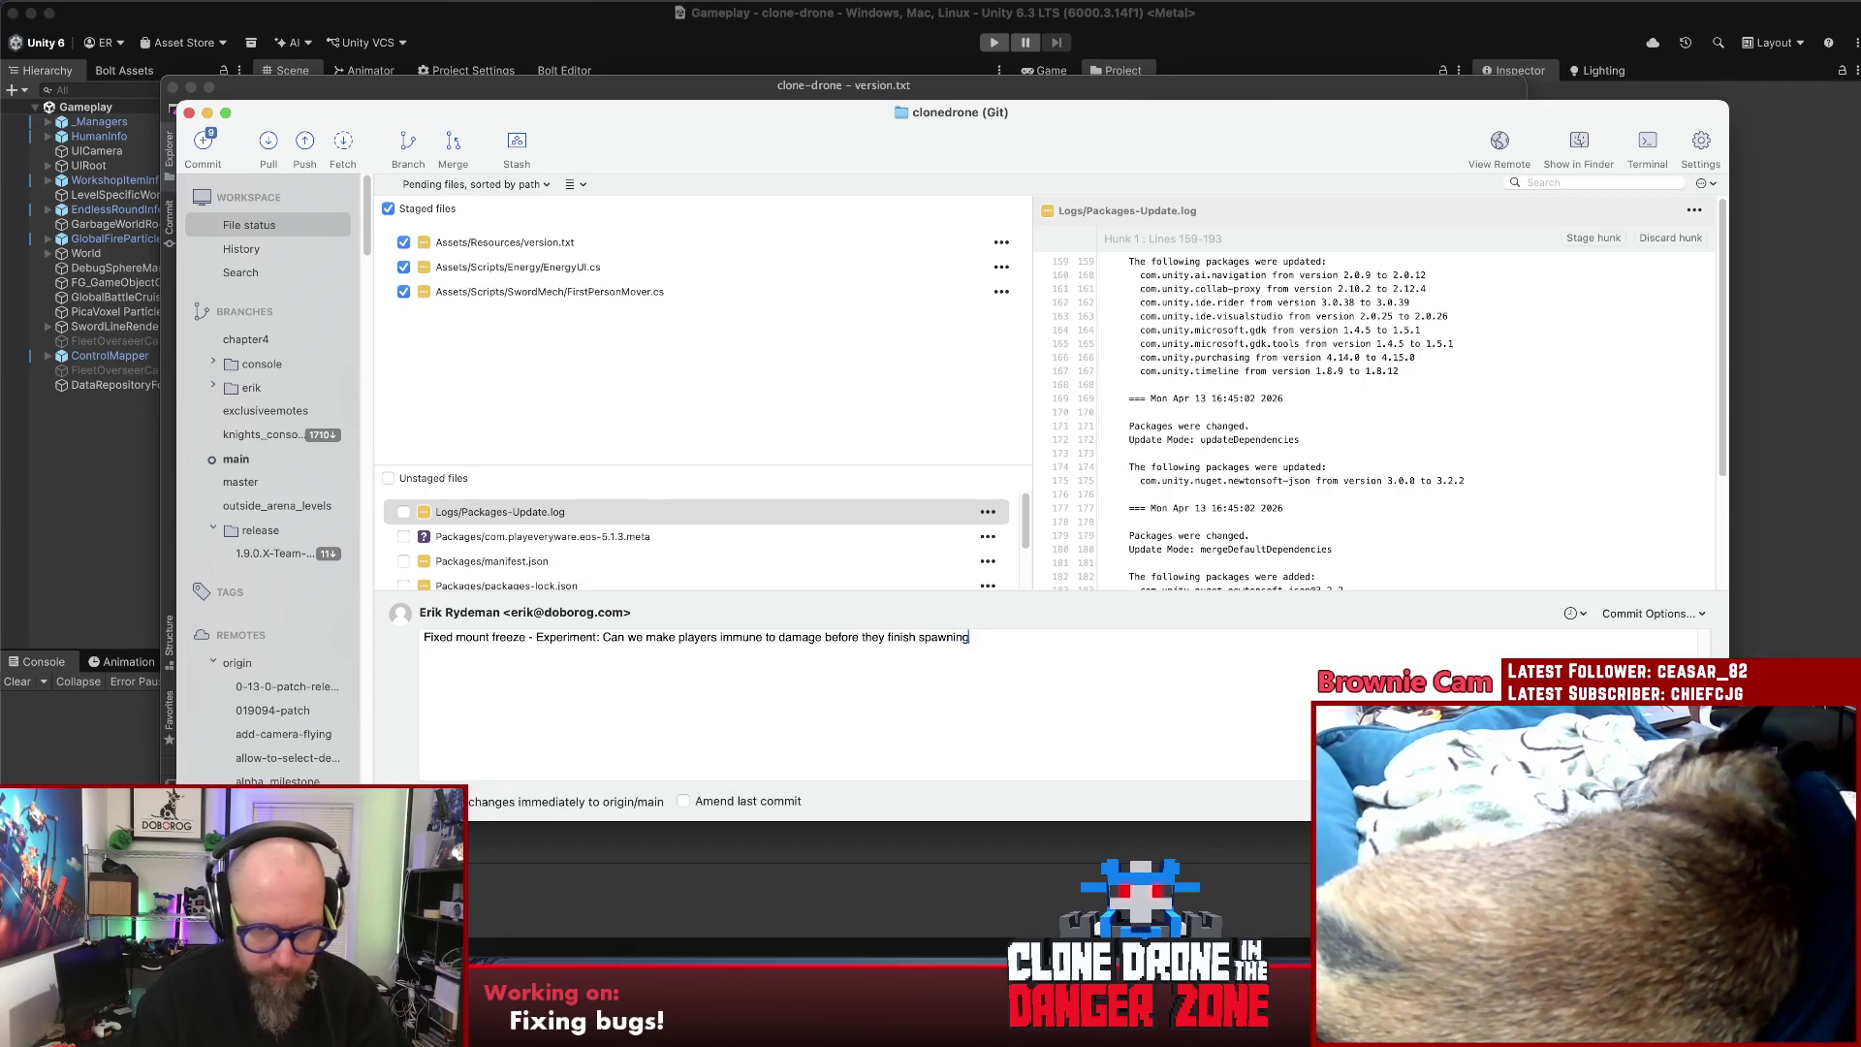
pyautogui.write(' in m?')
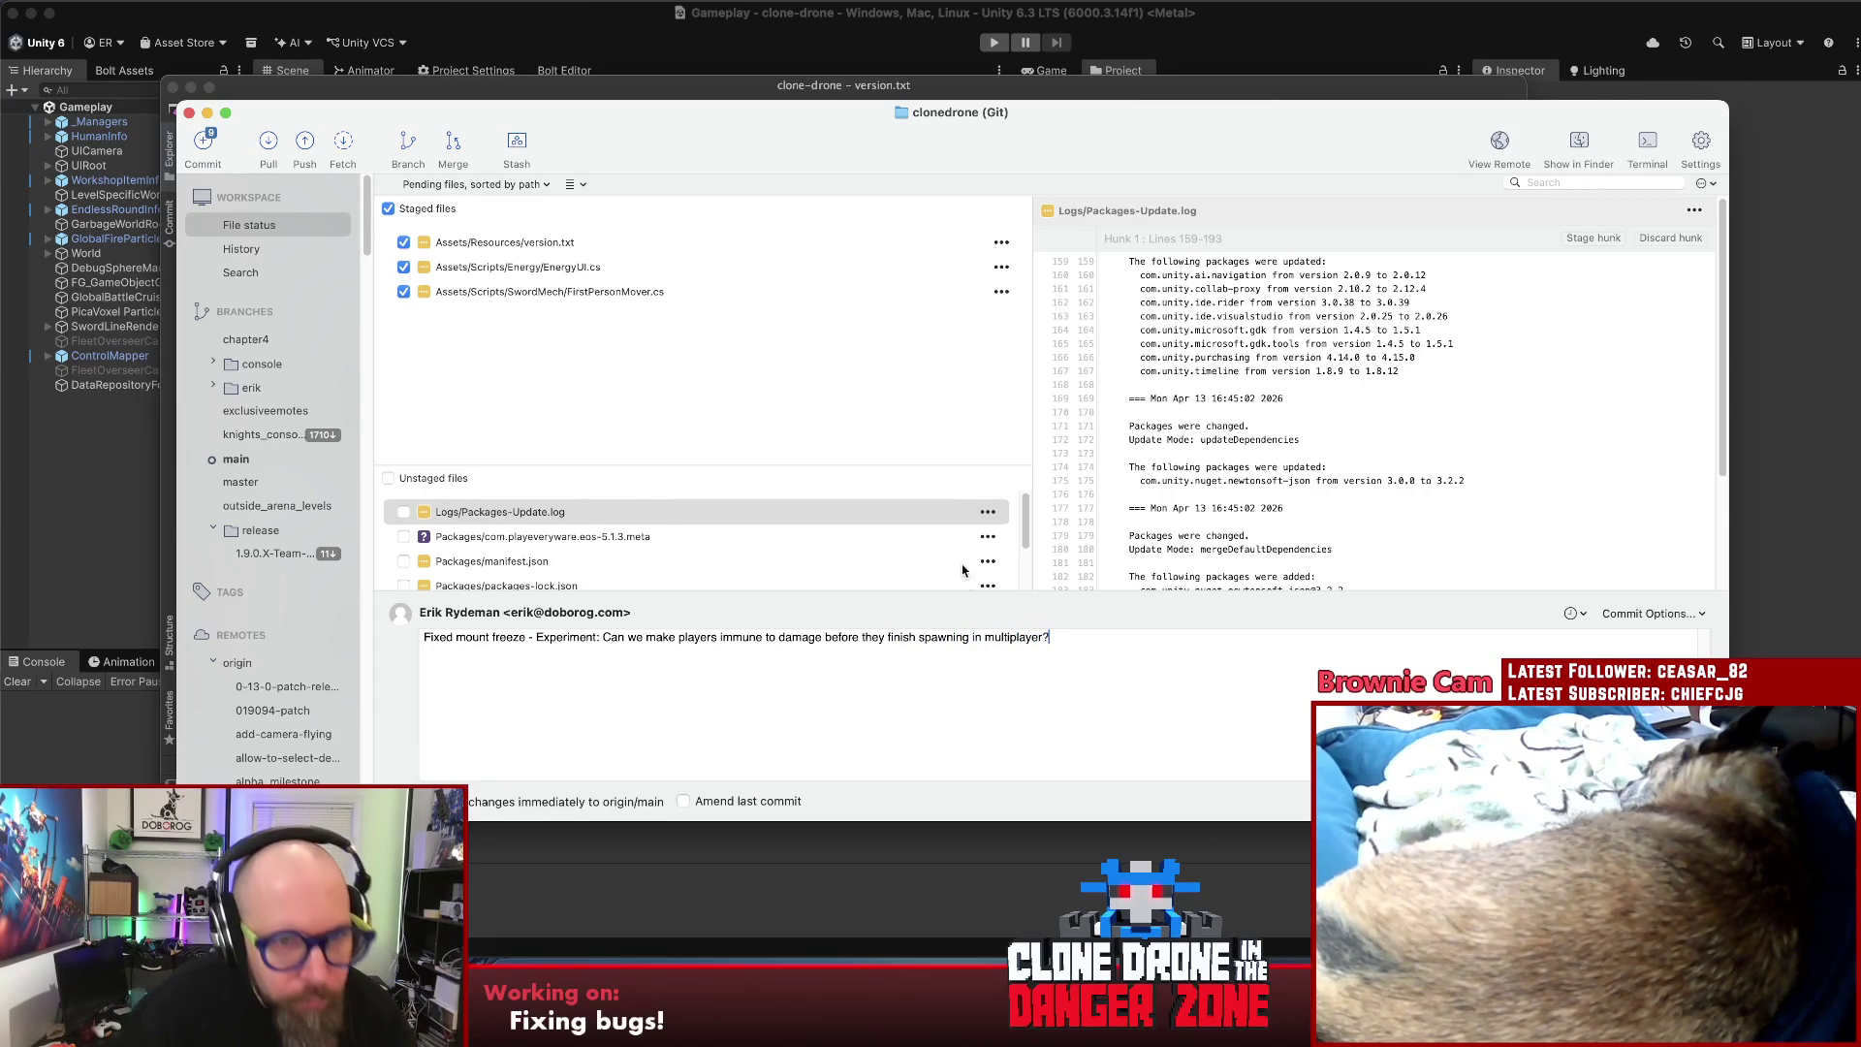
pyautogui.press('super+Return')
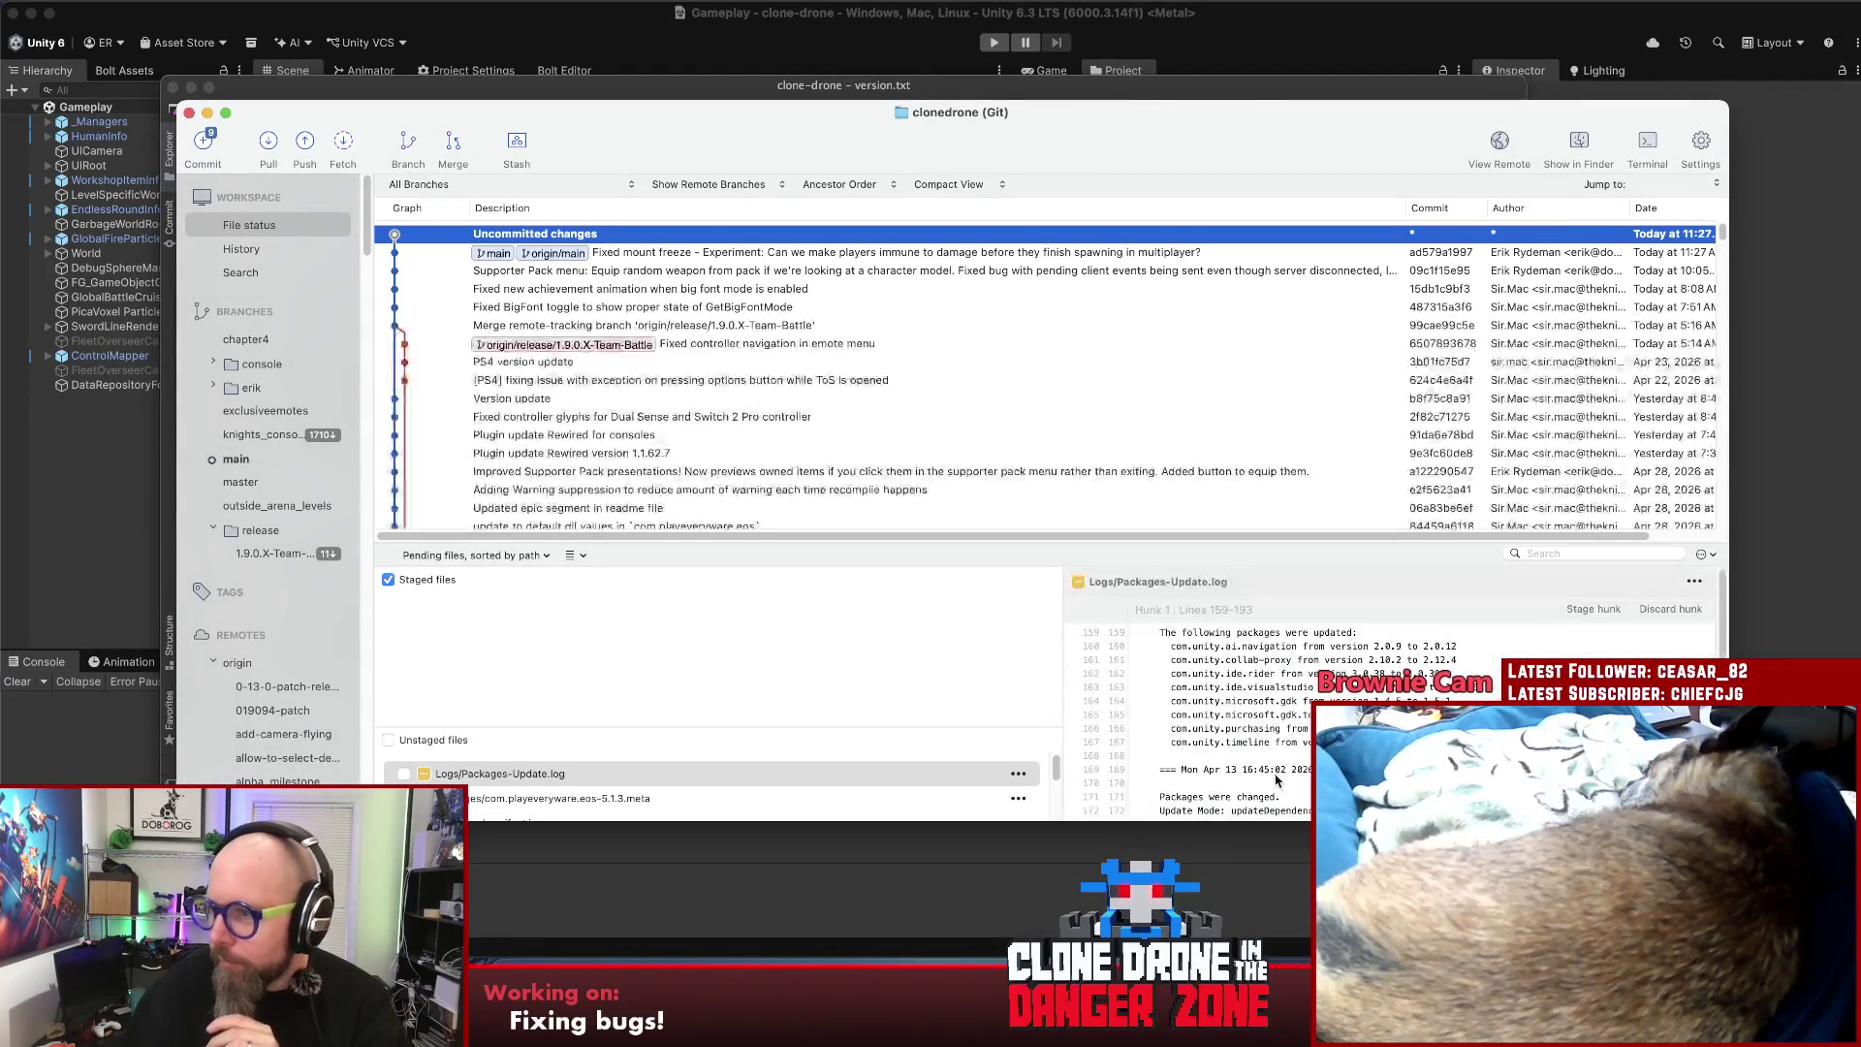
pyautogui.press('super+Tab')
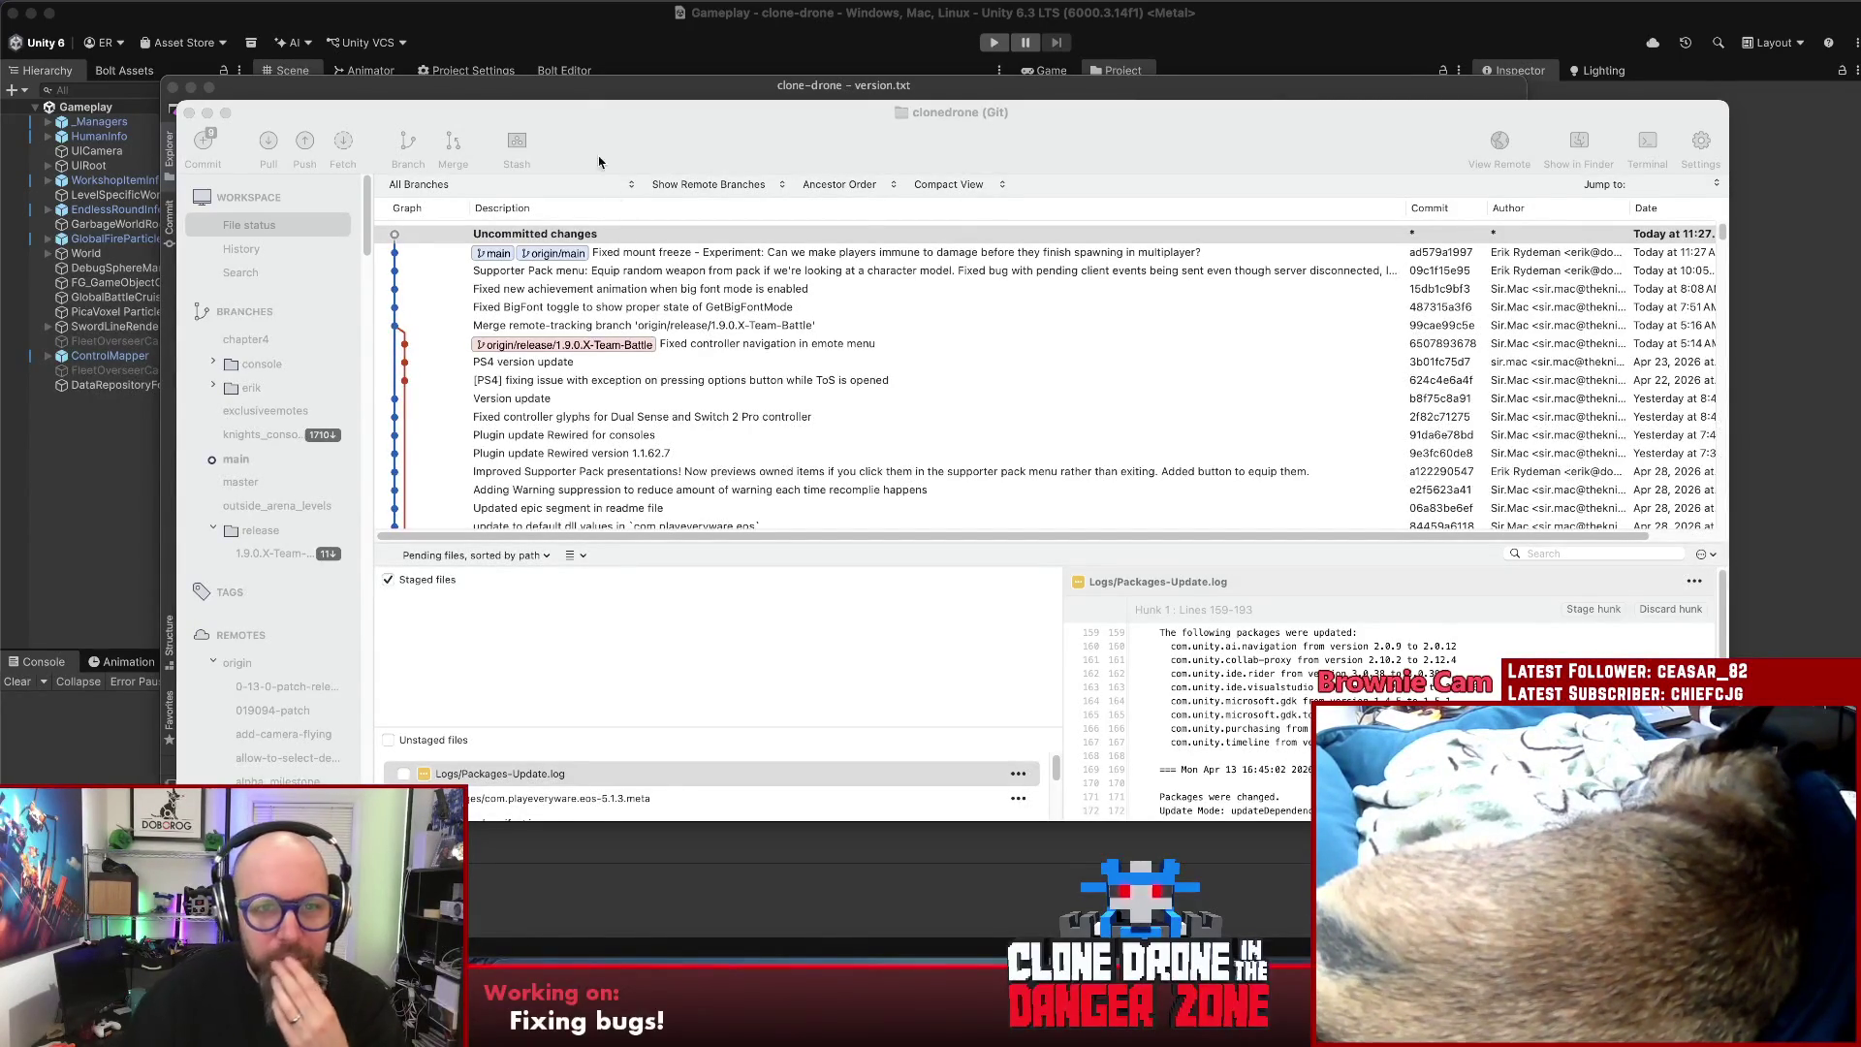
# - Move the Fork window aside, bring Unity forward, and narrow the Hierarchy to widen the Scene view
pyautogui.moveTo(606, 125); pyautogui.dragTo(570, 150)
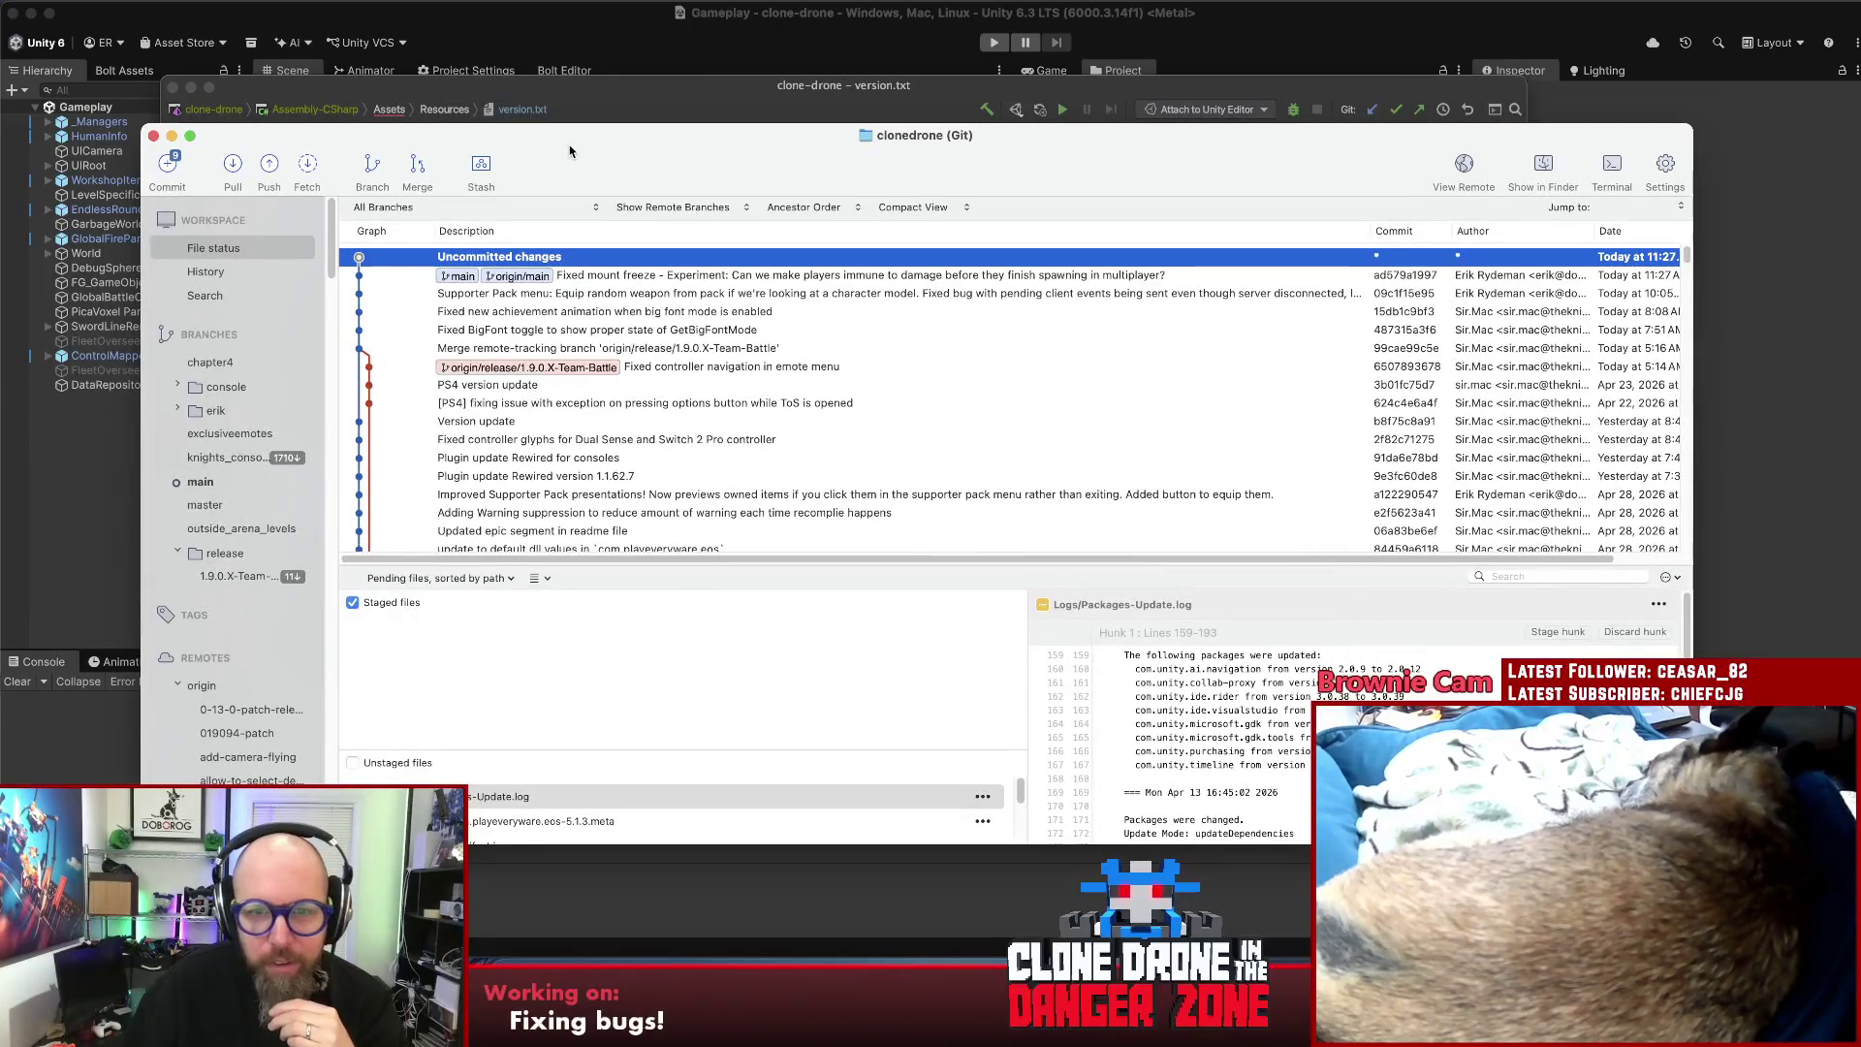
pyautogui.click(78, 444)
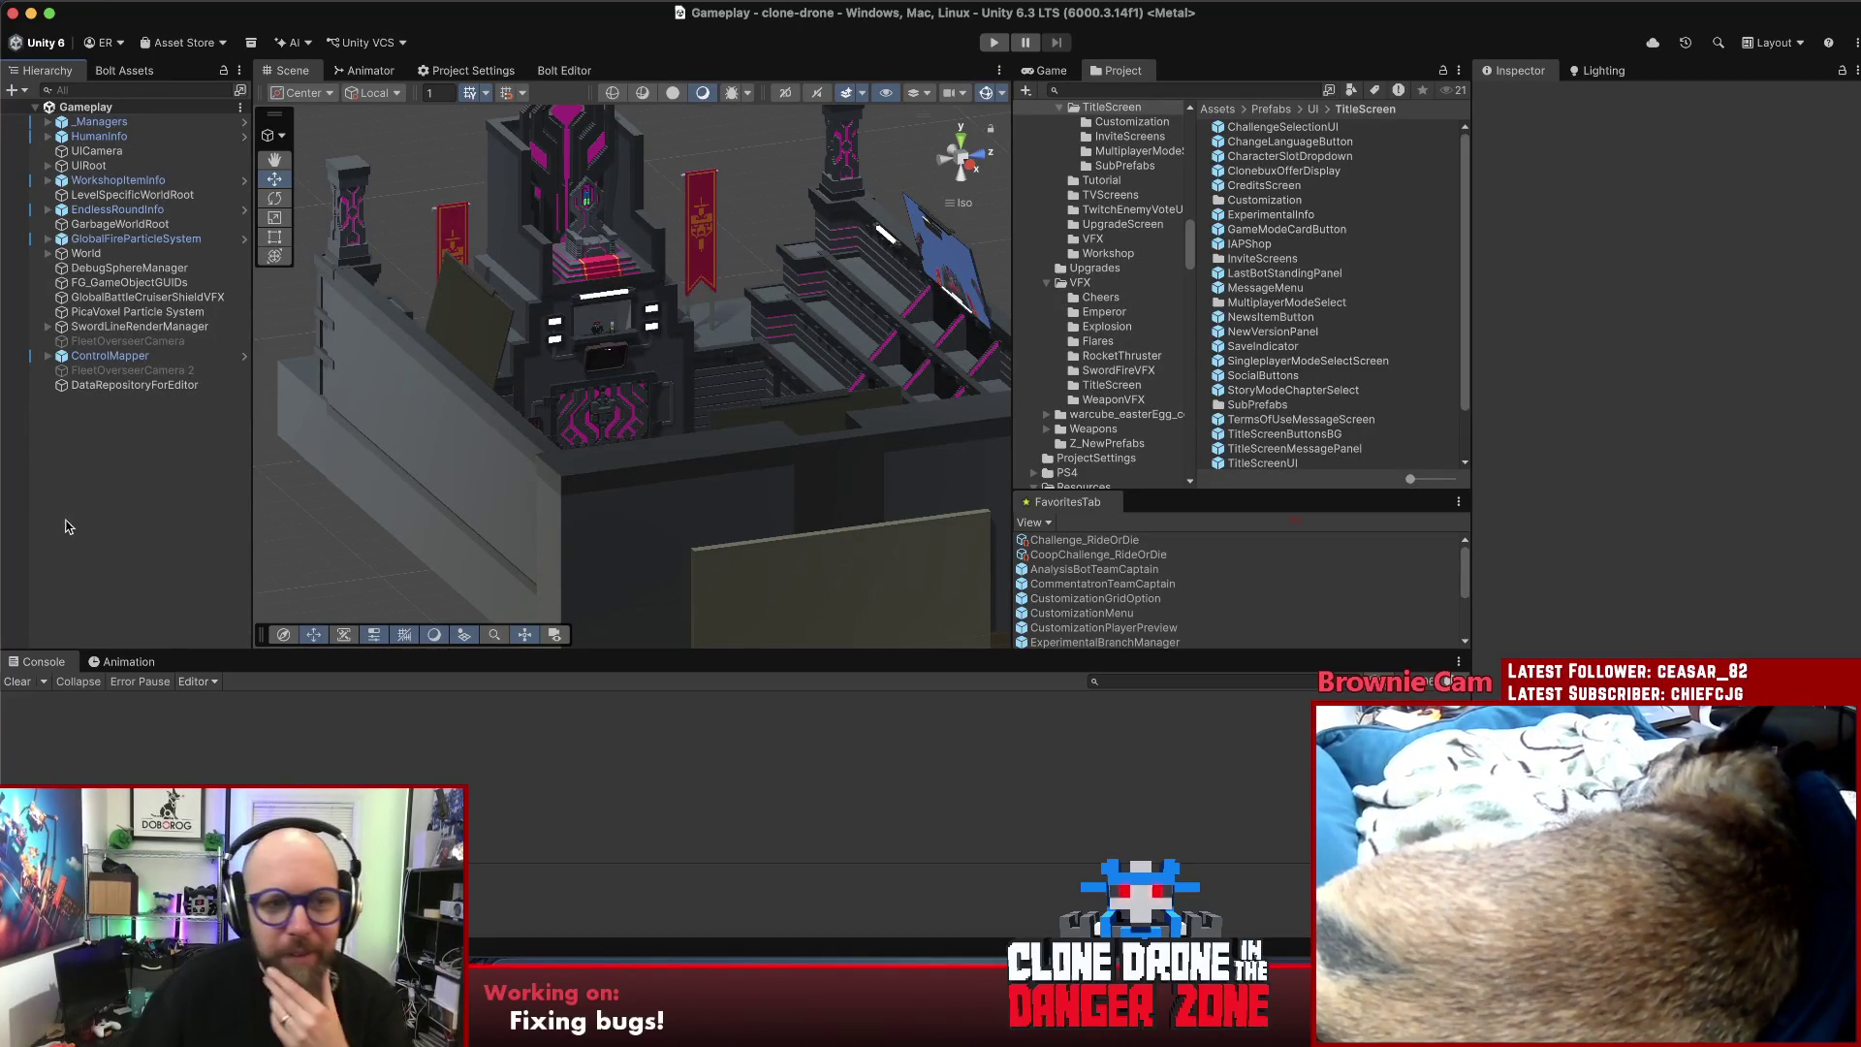
pyautogui.moveTo(253, 472); pyautogui.dragTo(247, 472)
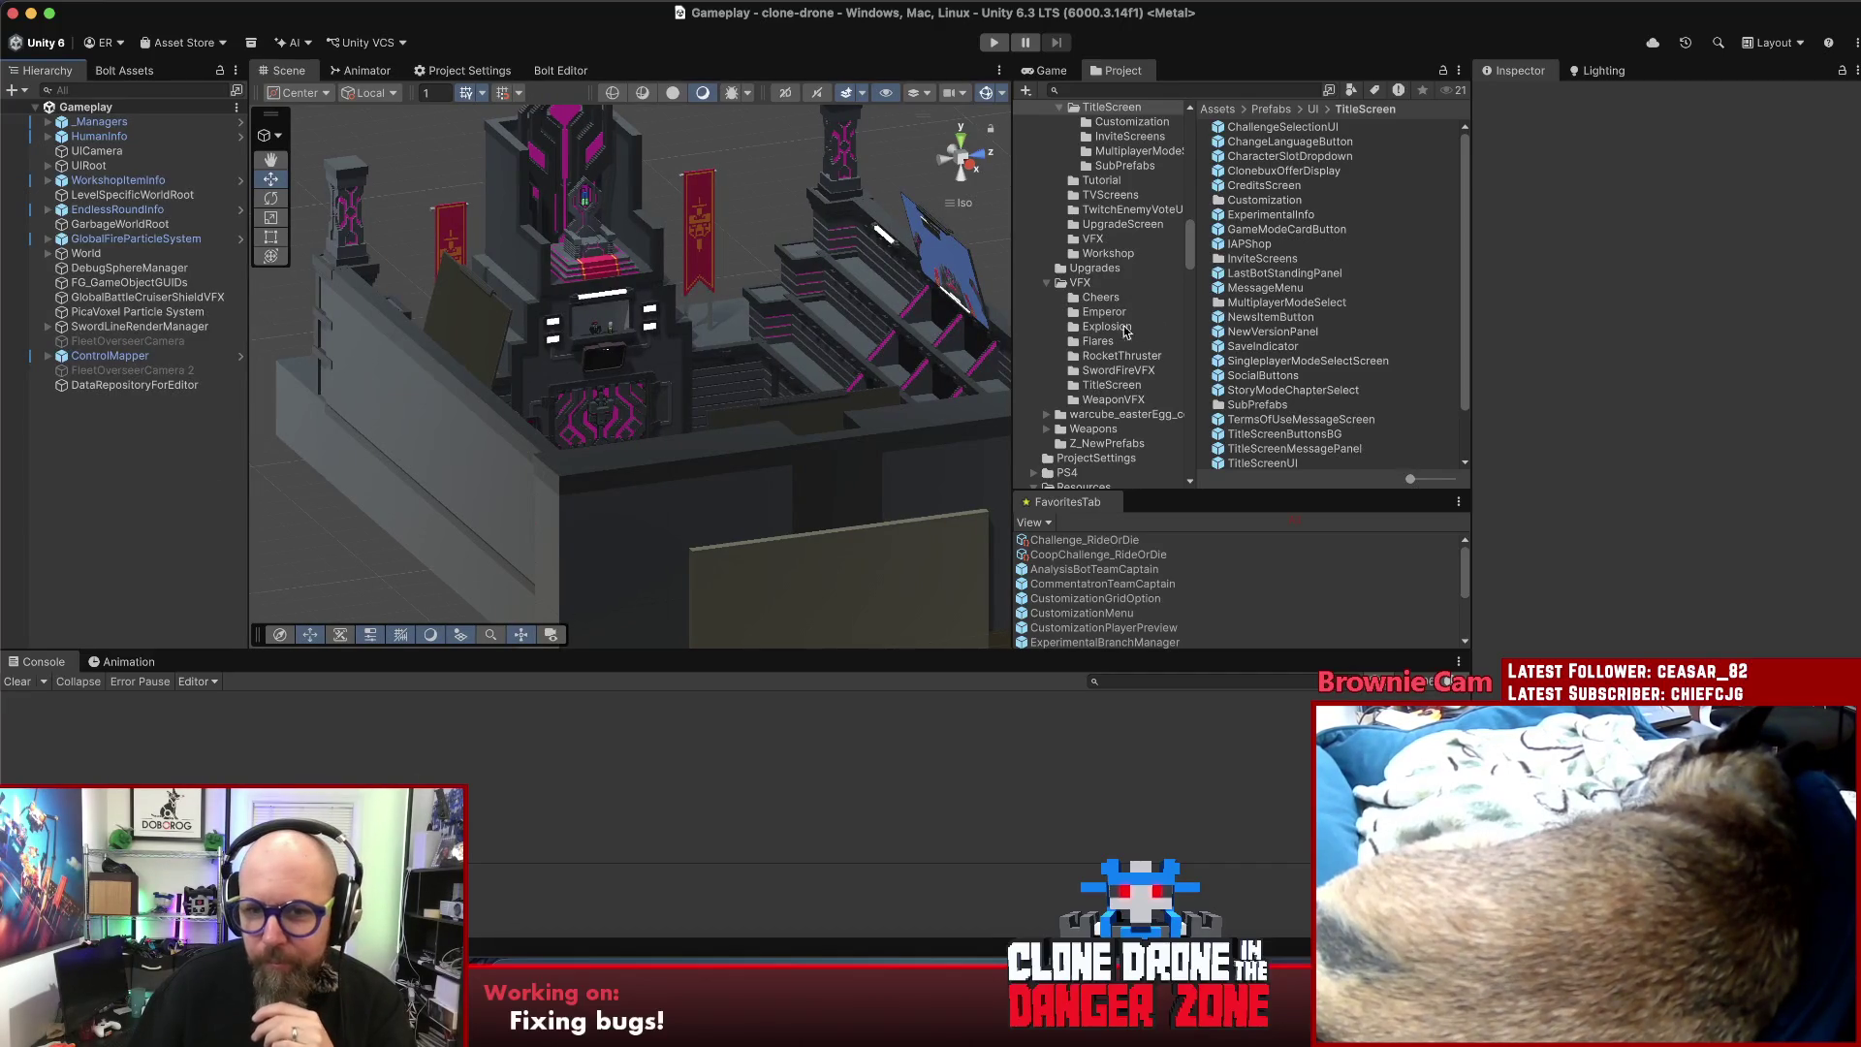
pyautogui.moveTo(1014, 343); pyautogui.dragTo(1023, 349)
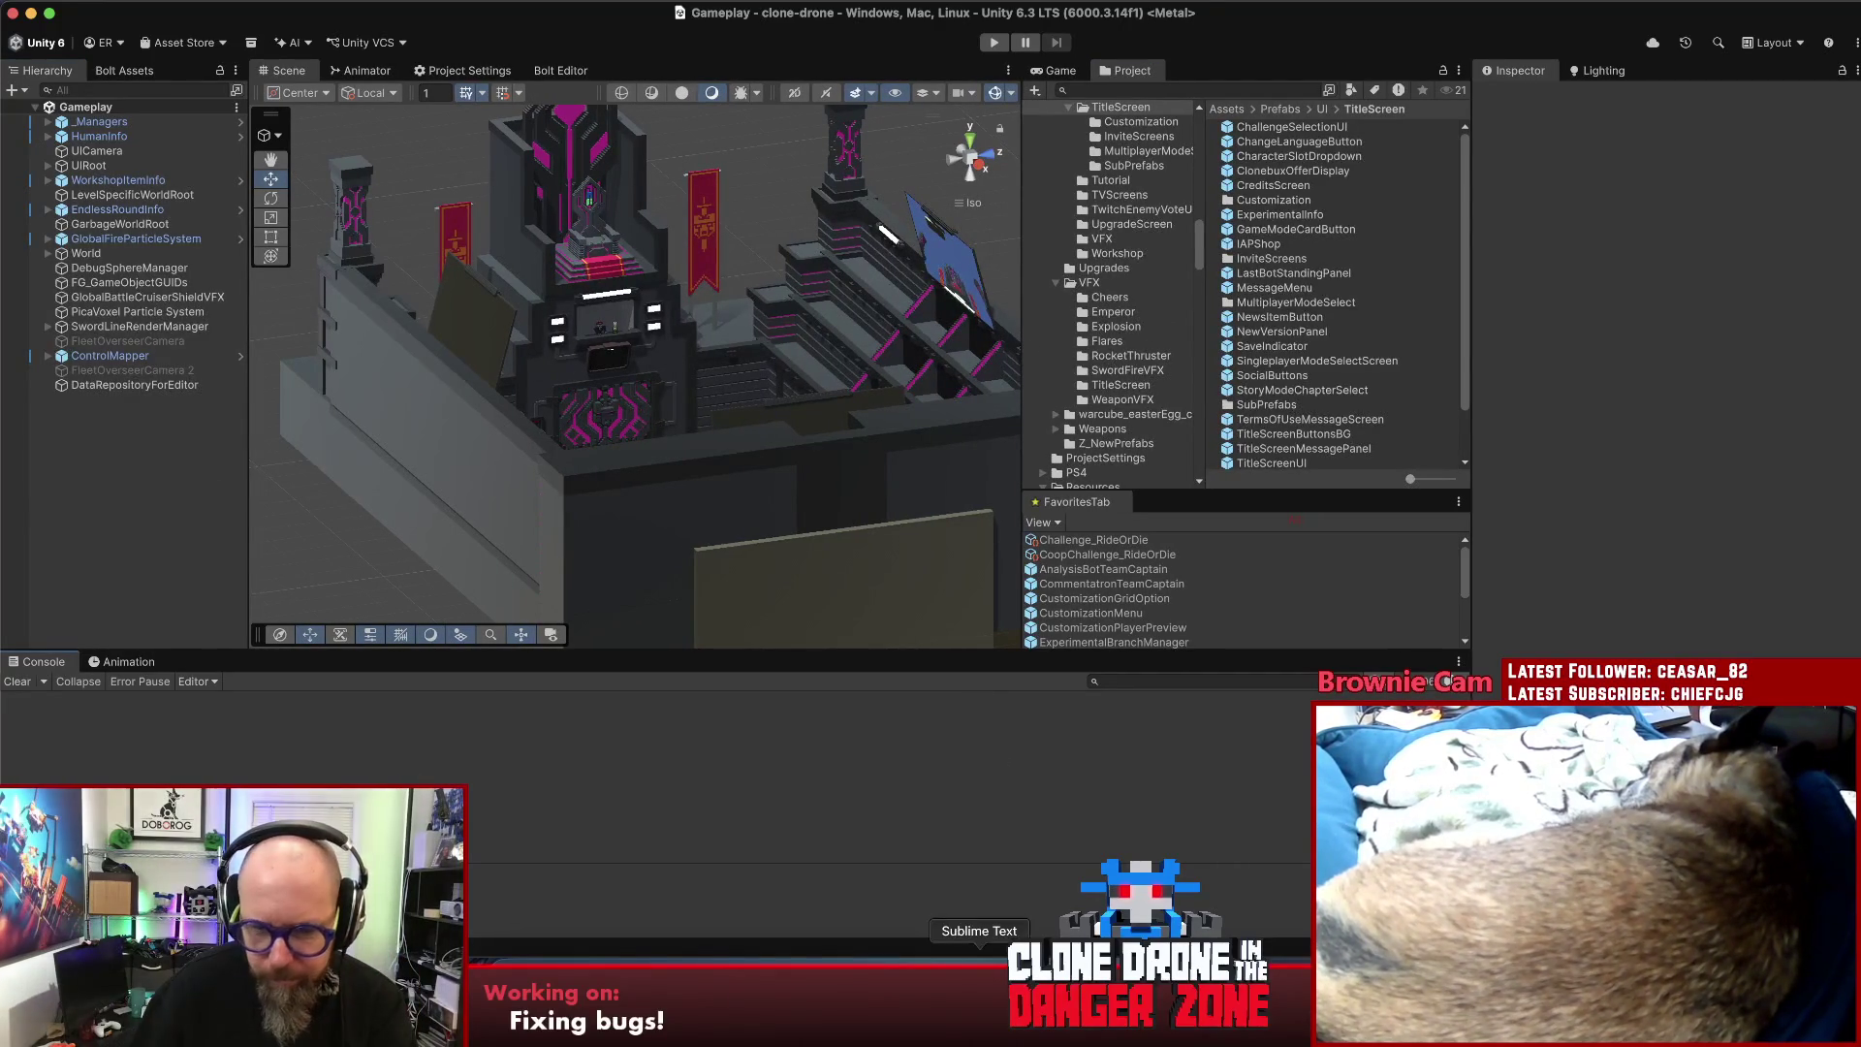
# - Bring up the bug notes in Sublime Text and place the caret after the anti-spawn entry
pyautogui.click(979, 979)
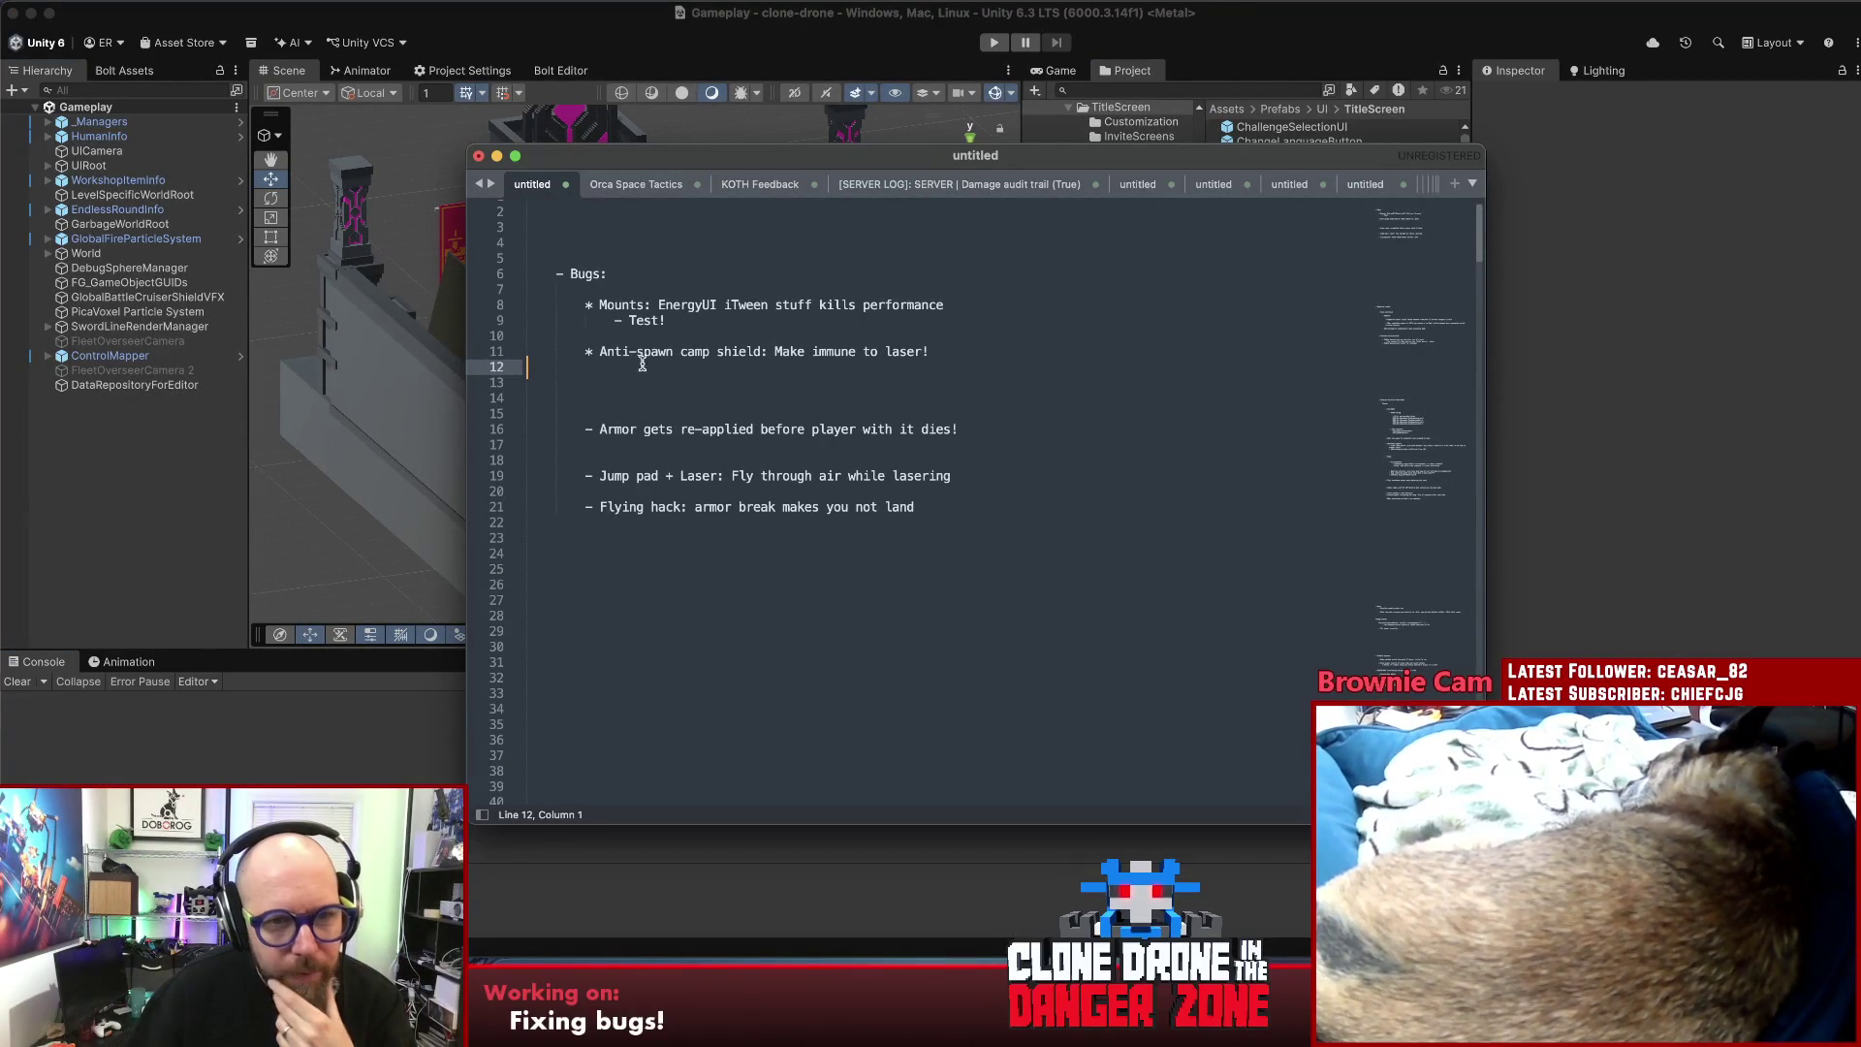
pyautogui.click(1007, 352)
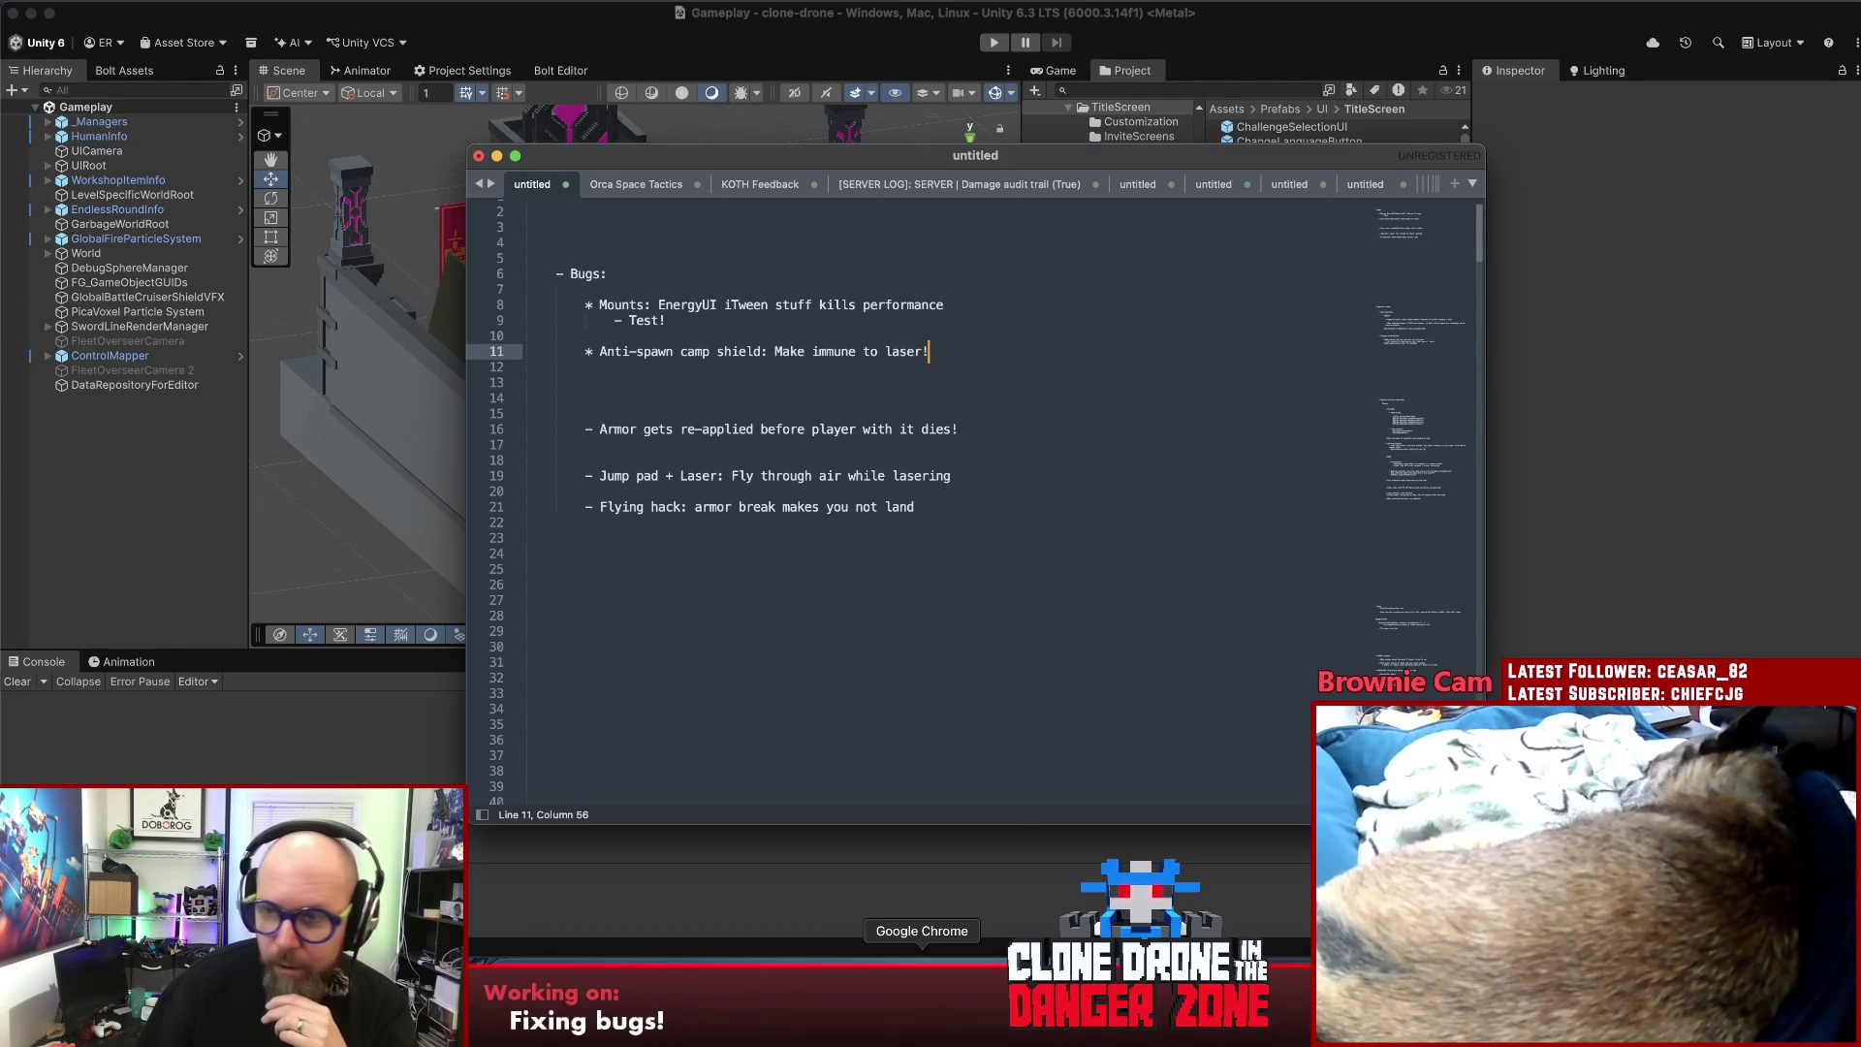
pyautogui.click(922, 964)
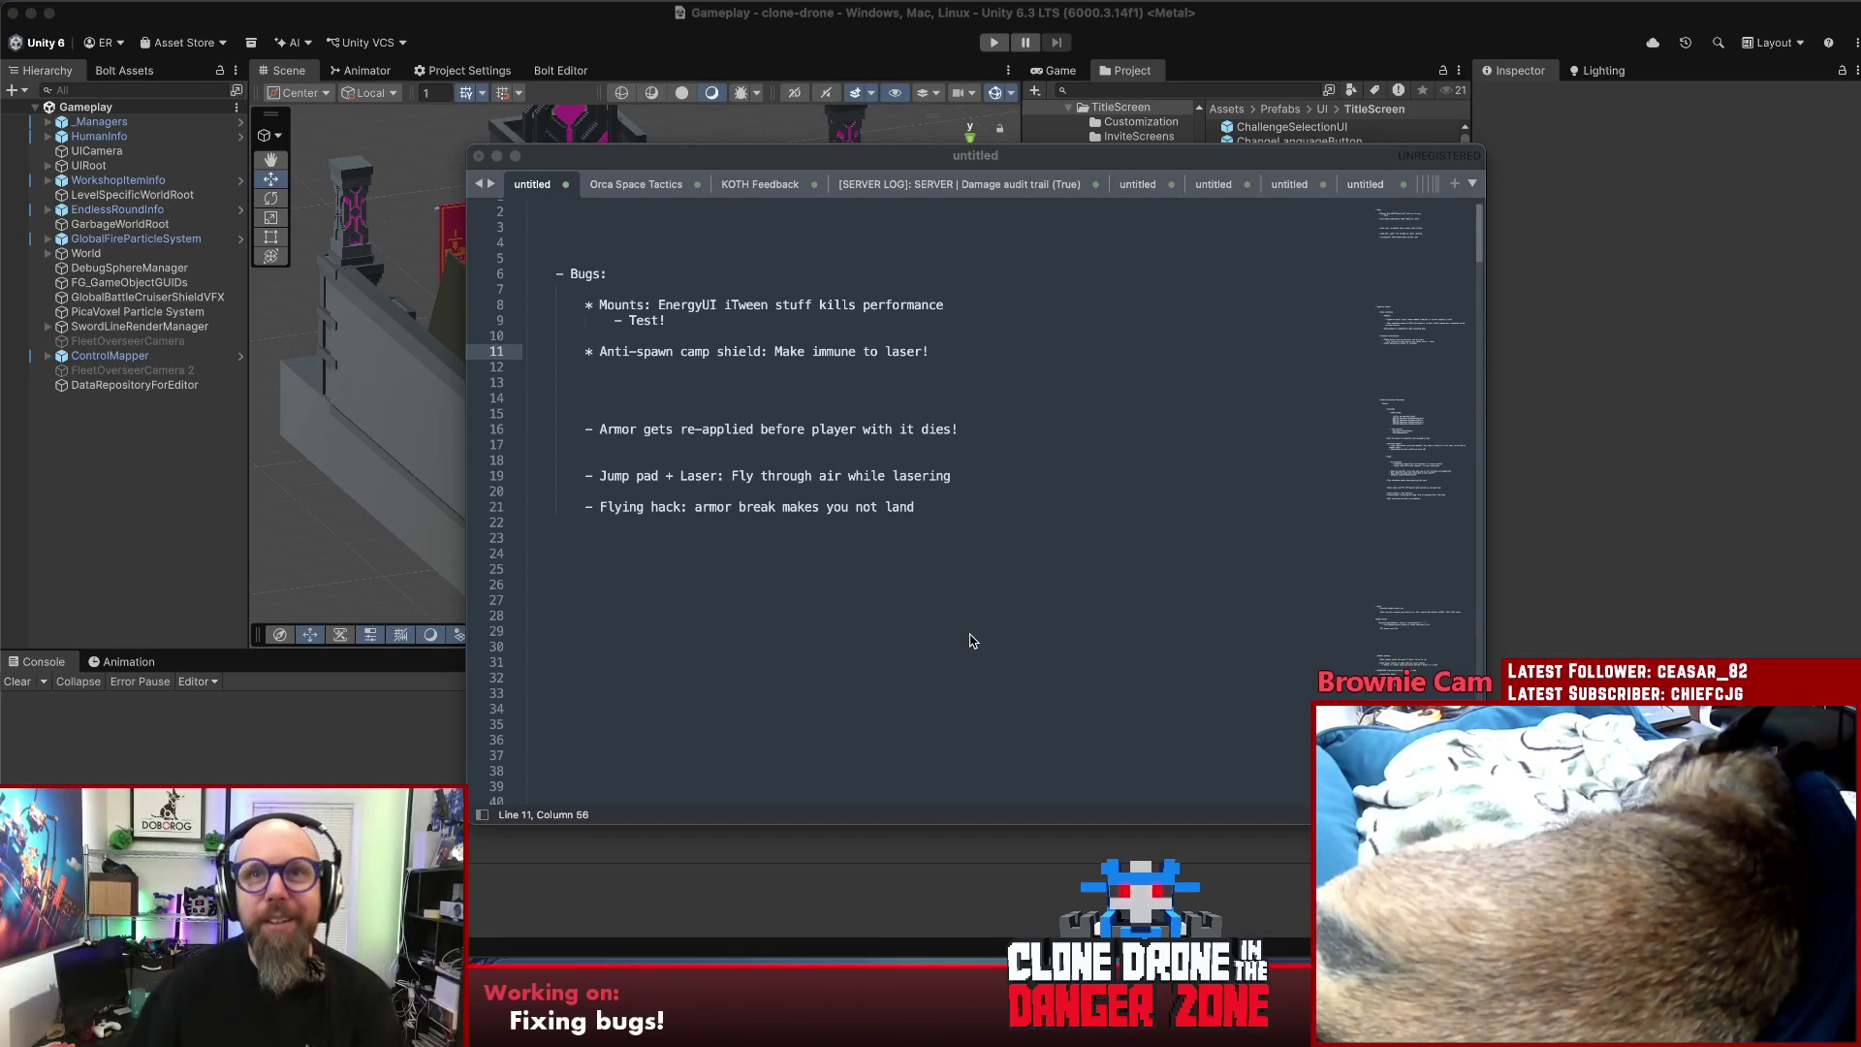
pyautogui.click(728, 377)
pyautogui.press('Down')
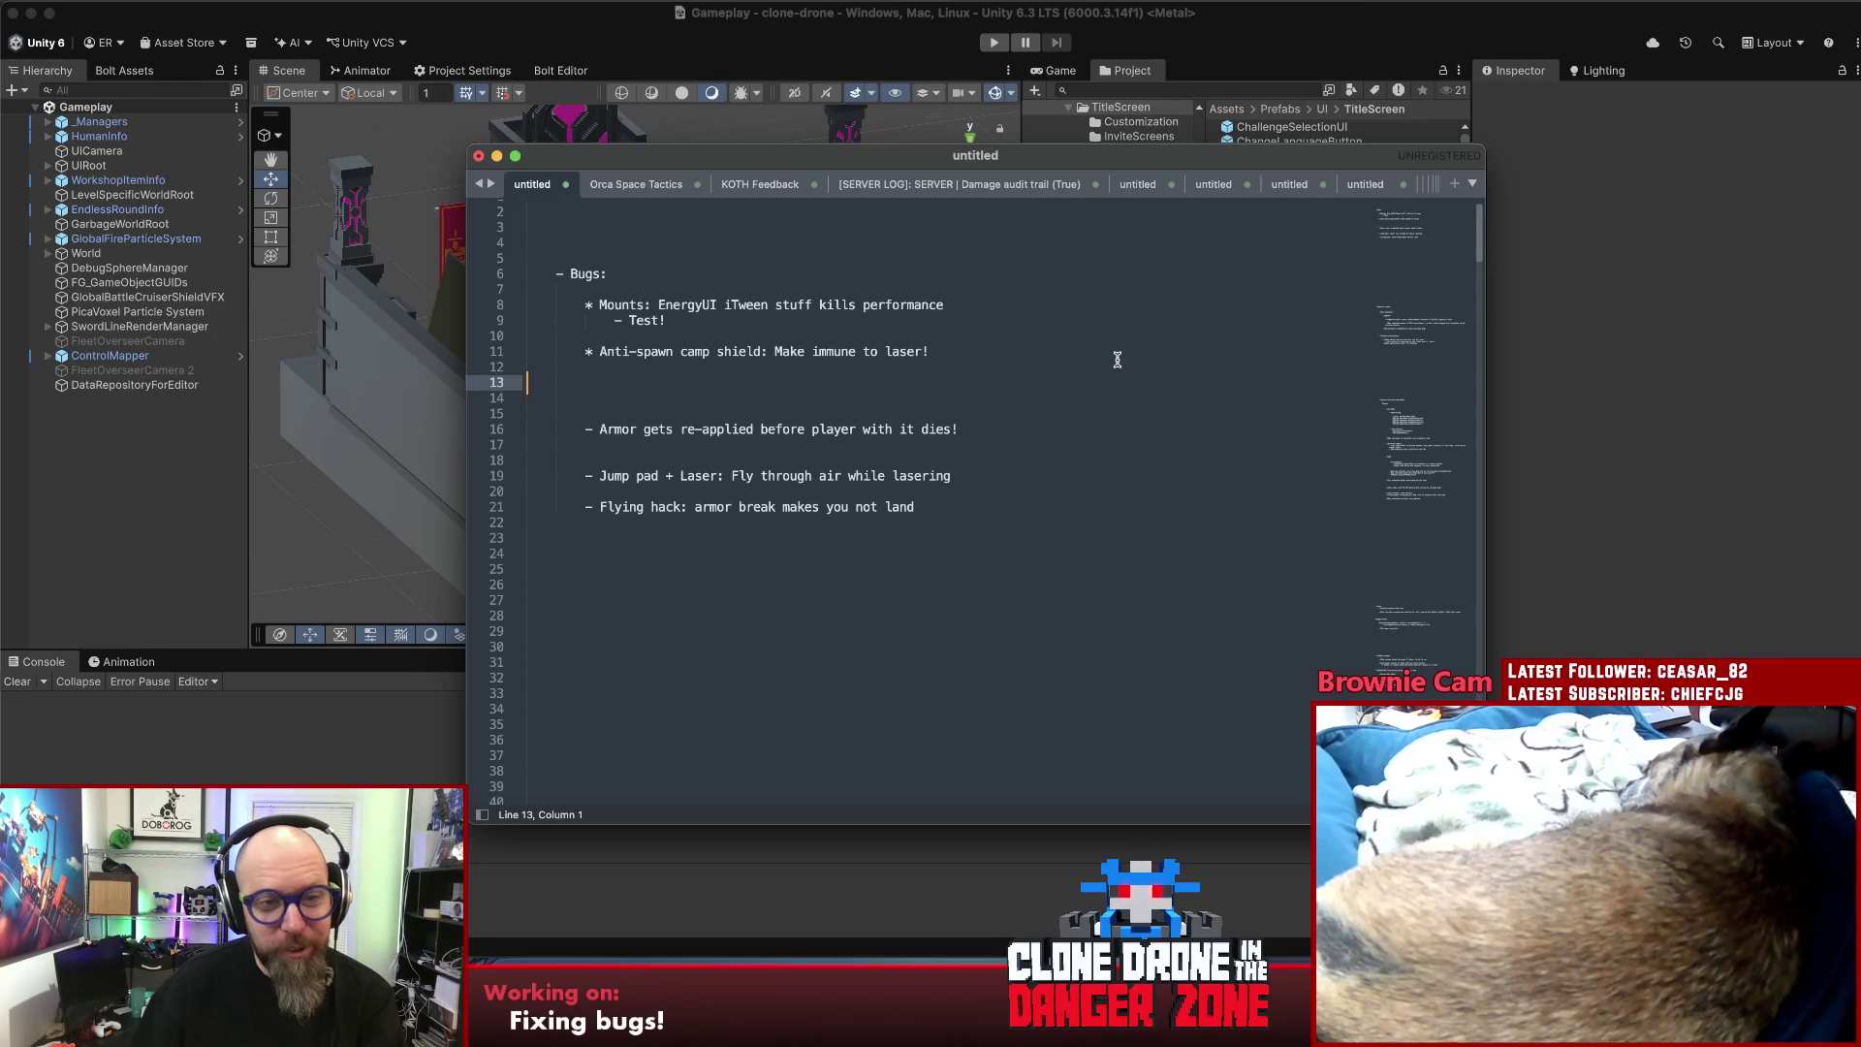
pyautogui.press('Up')
pyautogui.press('Up')
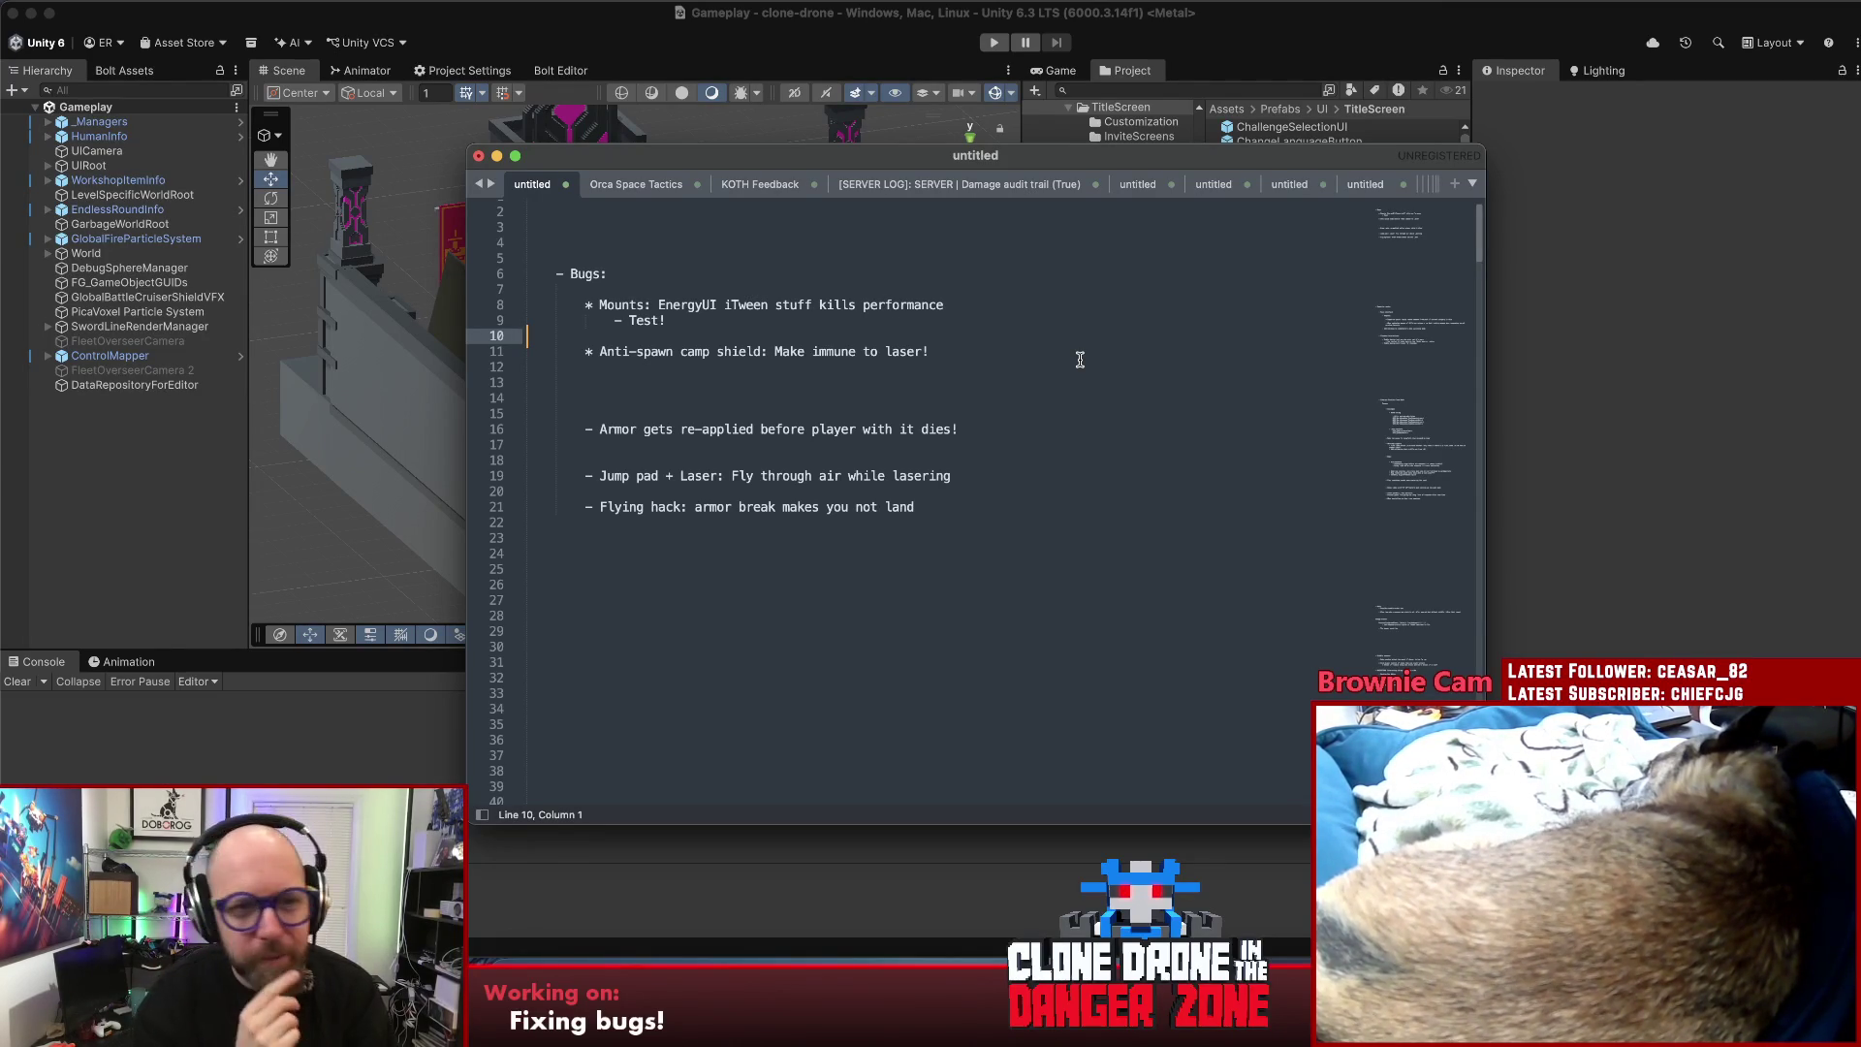
# - Delete the extra blank lines above Armor, add one after the Jump pad line, then switch to Chrome
pyautogui.moveTo(988, 474); pyautogui.dragTo(581, 475)
pyautogui.click(581, 475)
pyautogui.click(639, 397)
pyautogui.press('BackSpace')
pyautogui.press('BackSpace')
pyautogui.moveTo(952, 443); pyautogui.dragTo(585, 444)
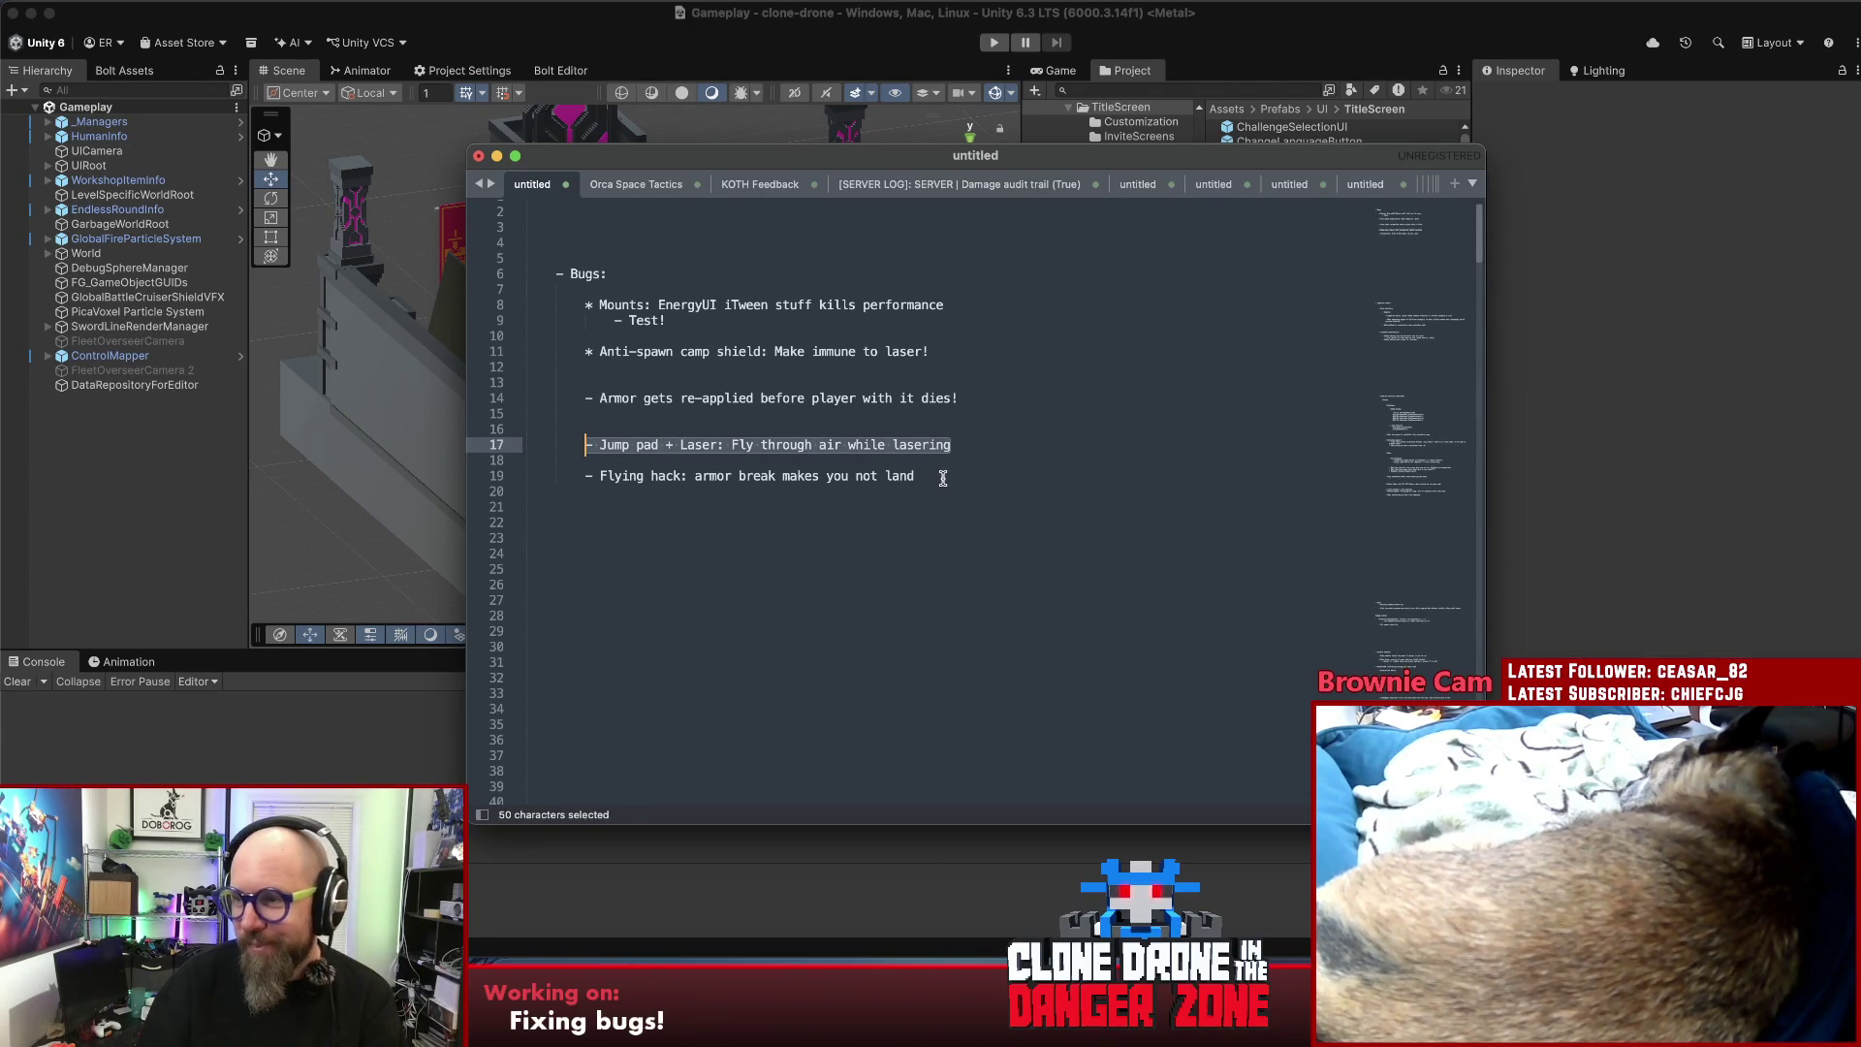
pyautogui.click(994, 451)
pyautogui.press('Return')
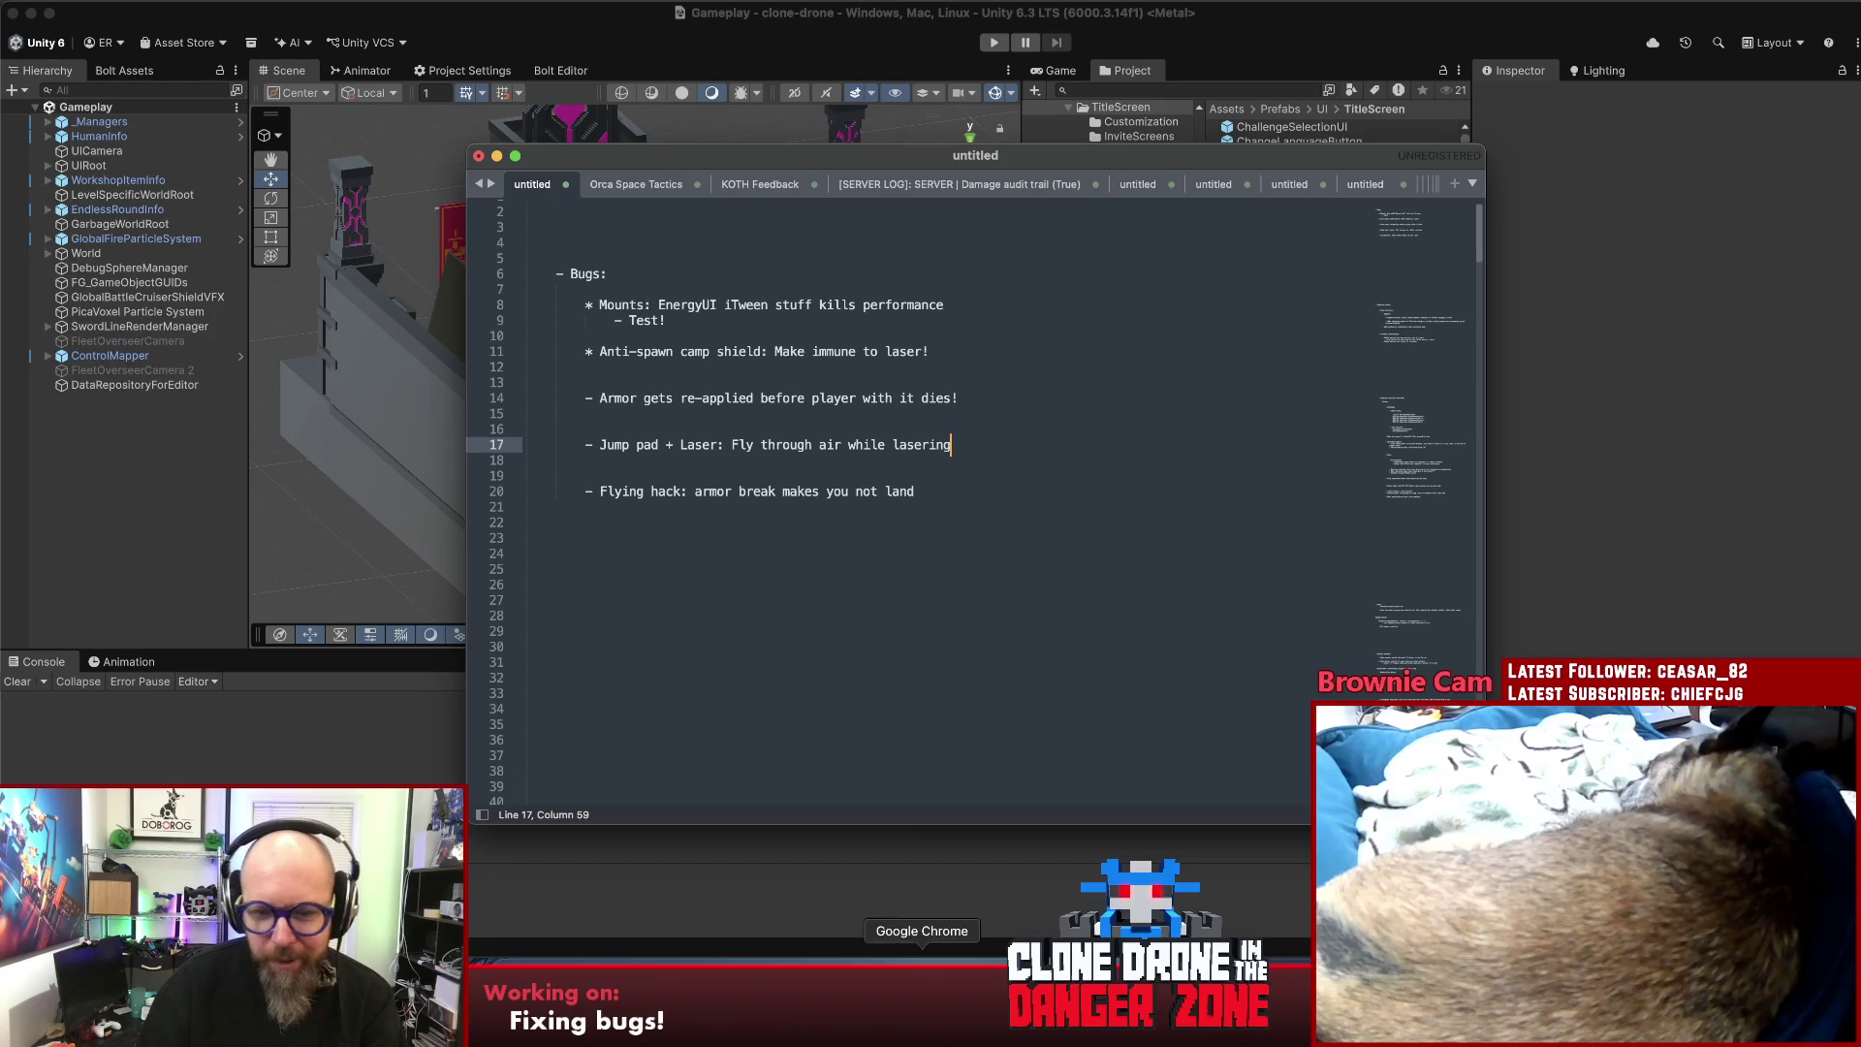
pyautogui.click(922, 979)
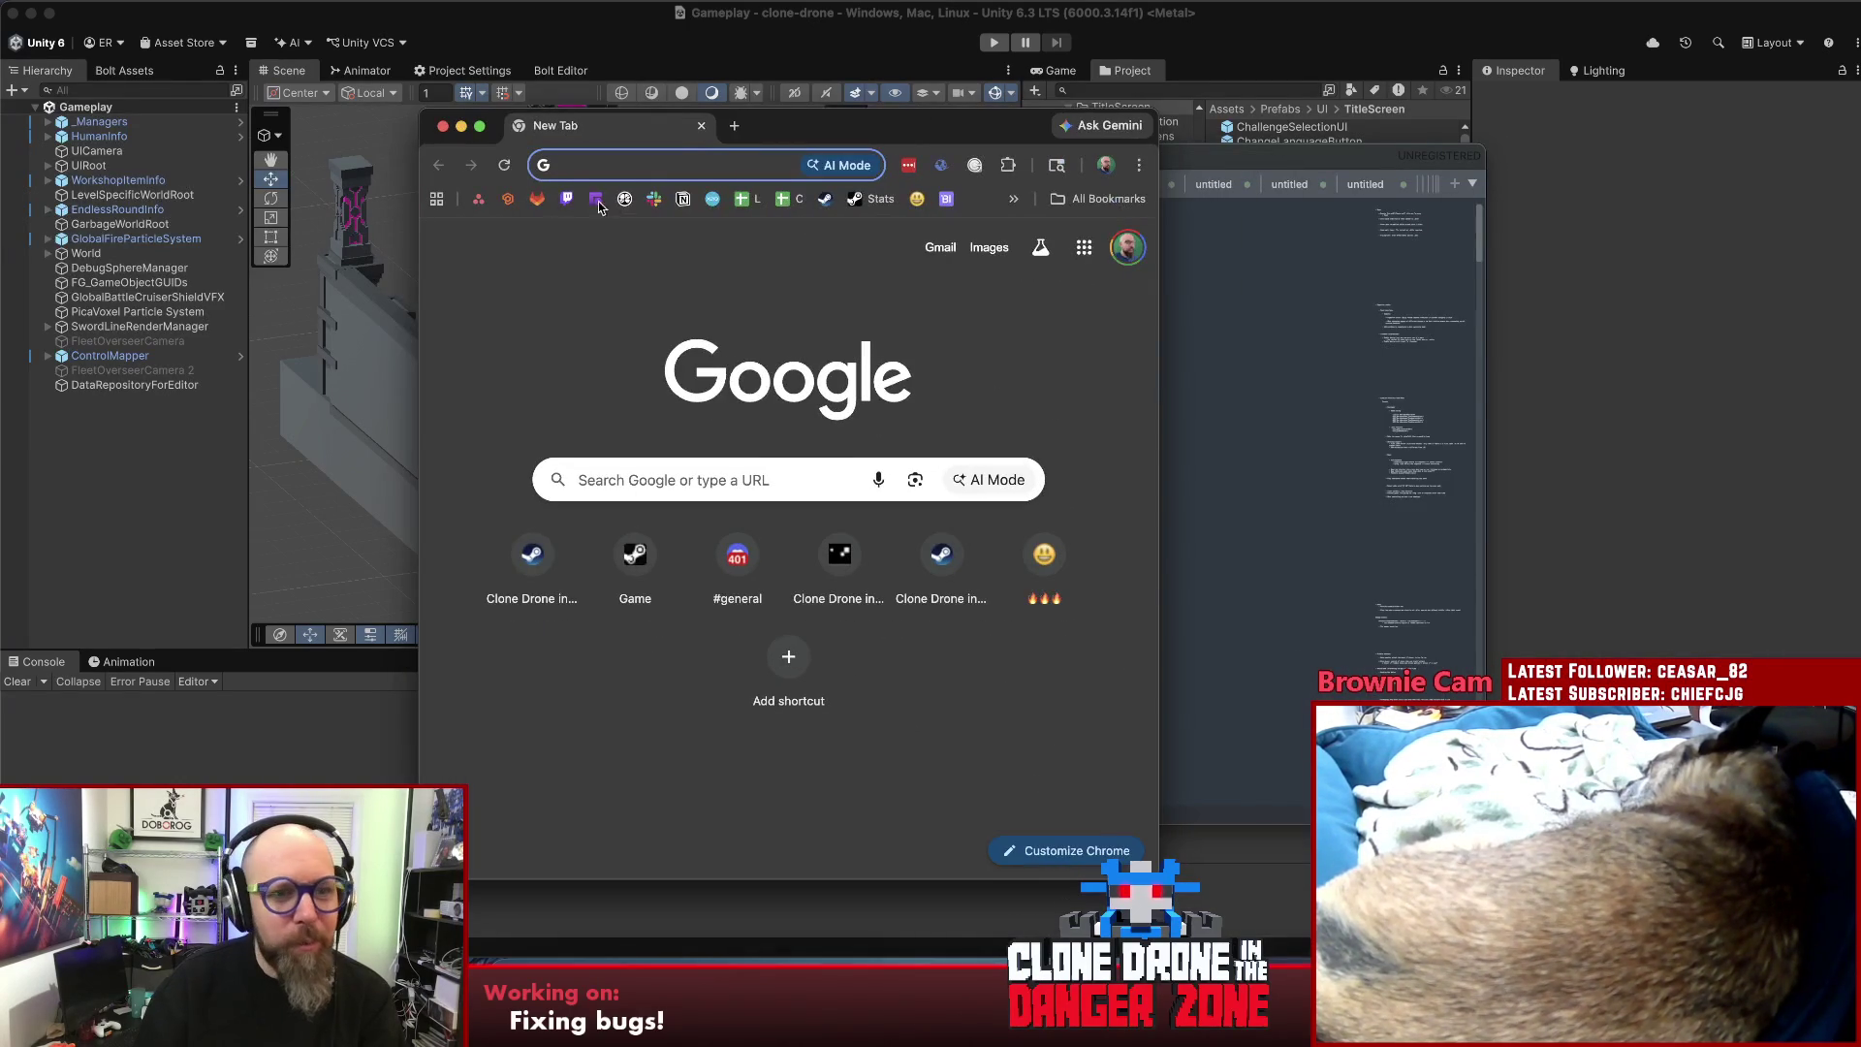
# - Open GitLab's Pipelines page full-screen and review the second pipeline's deploy jobs
pyautogui.click(540, 202)
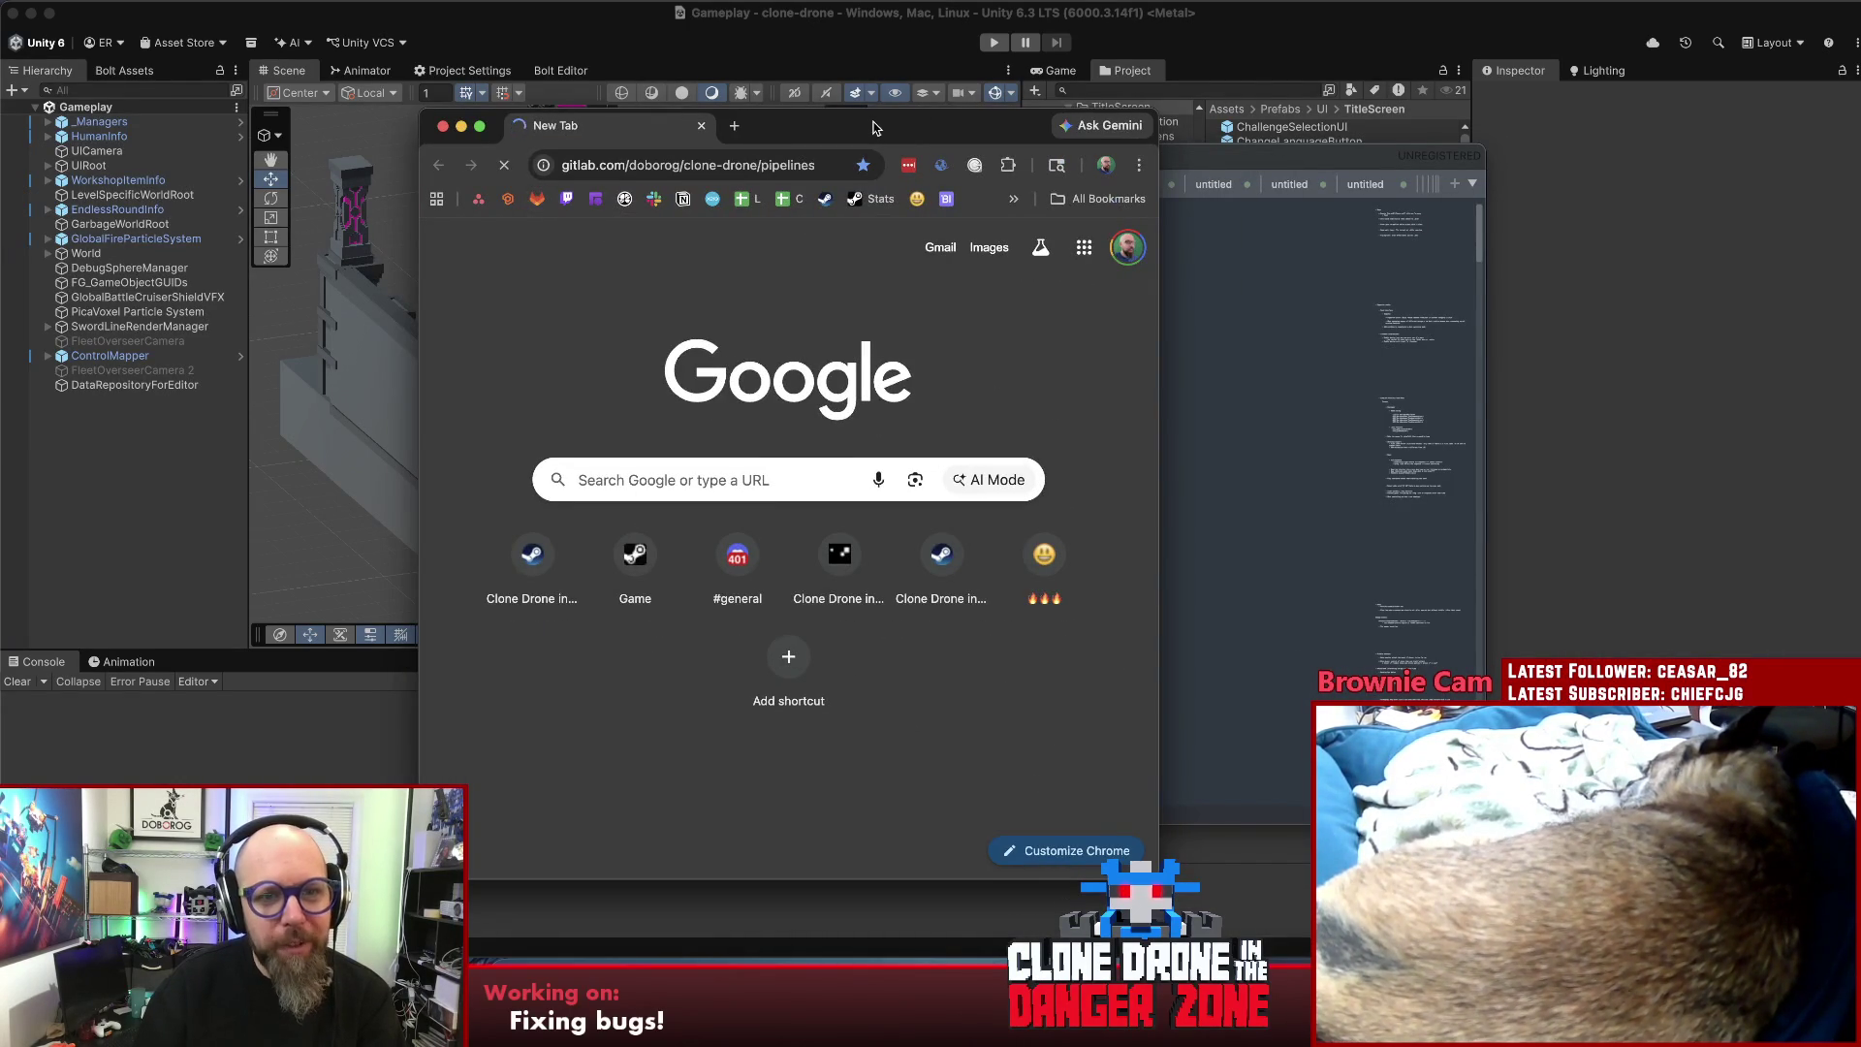
pyautogui.doubleClick(872, 129)
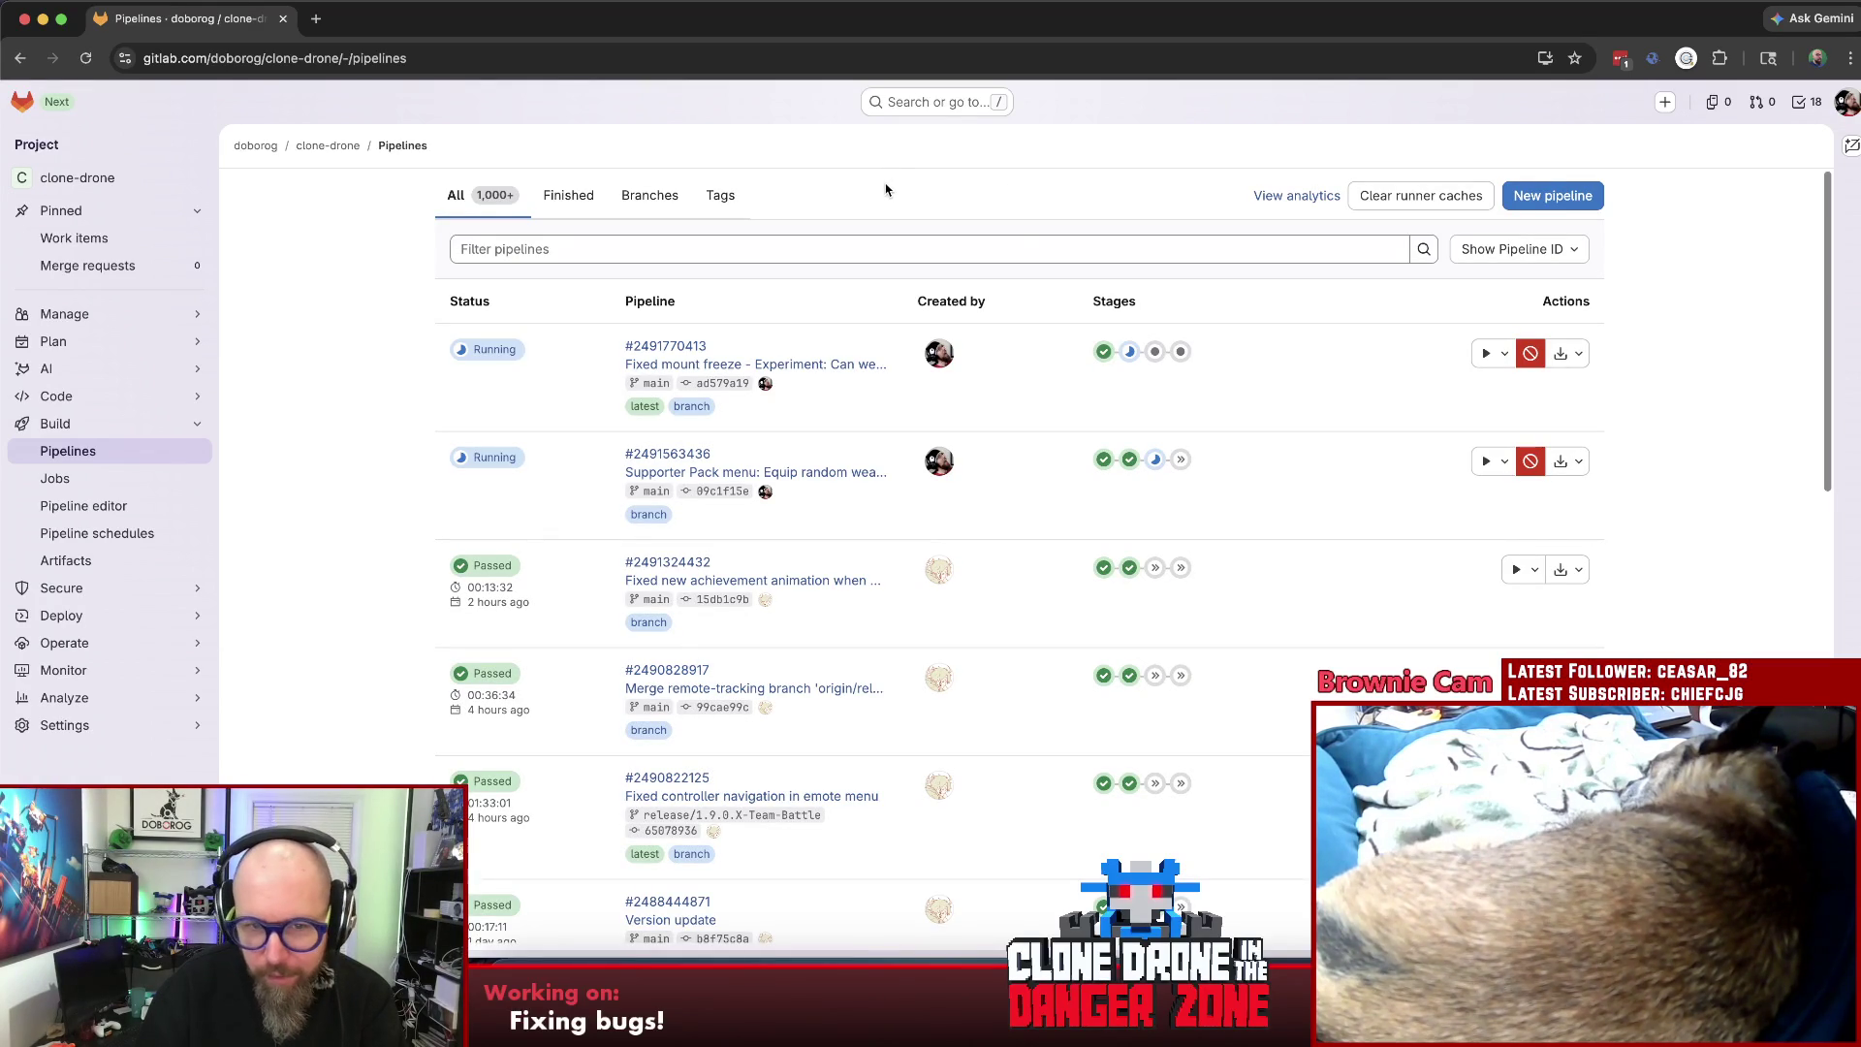
pyautogui.click(1166, 461)
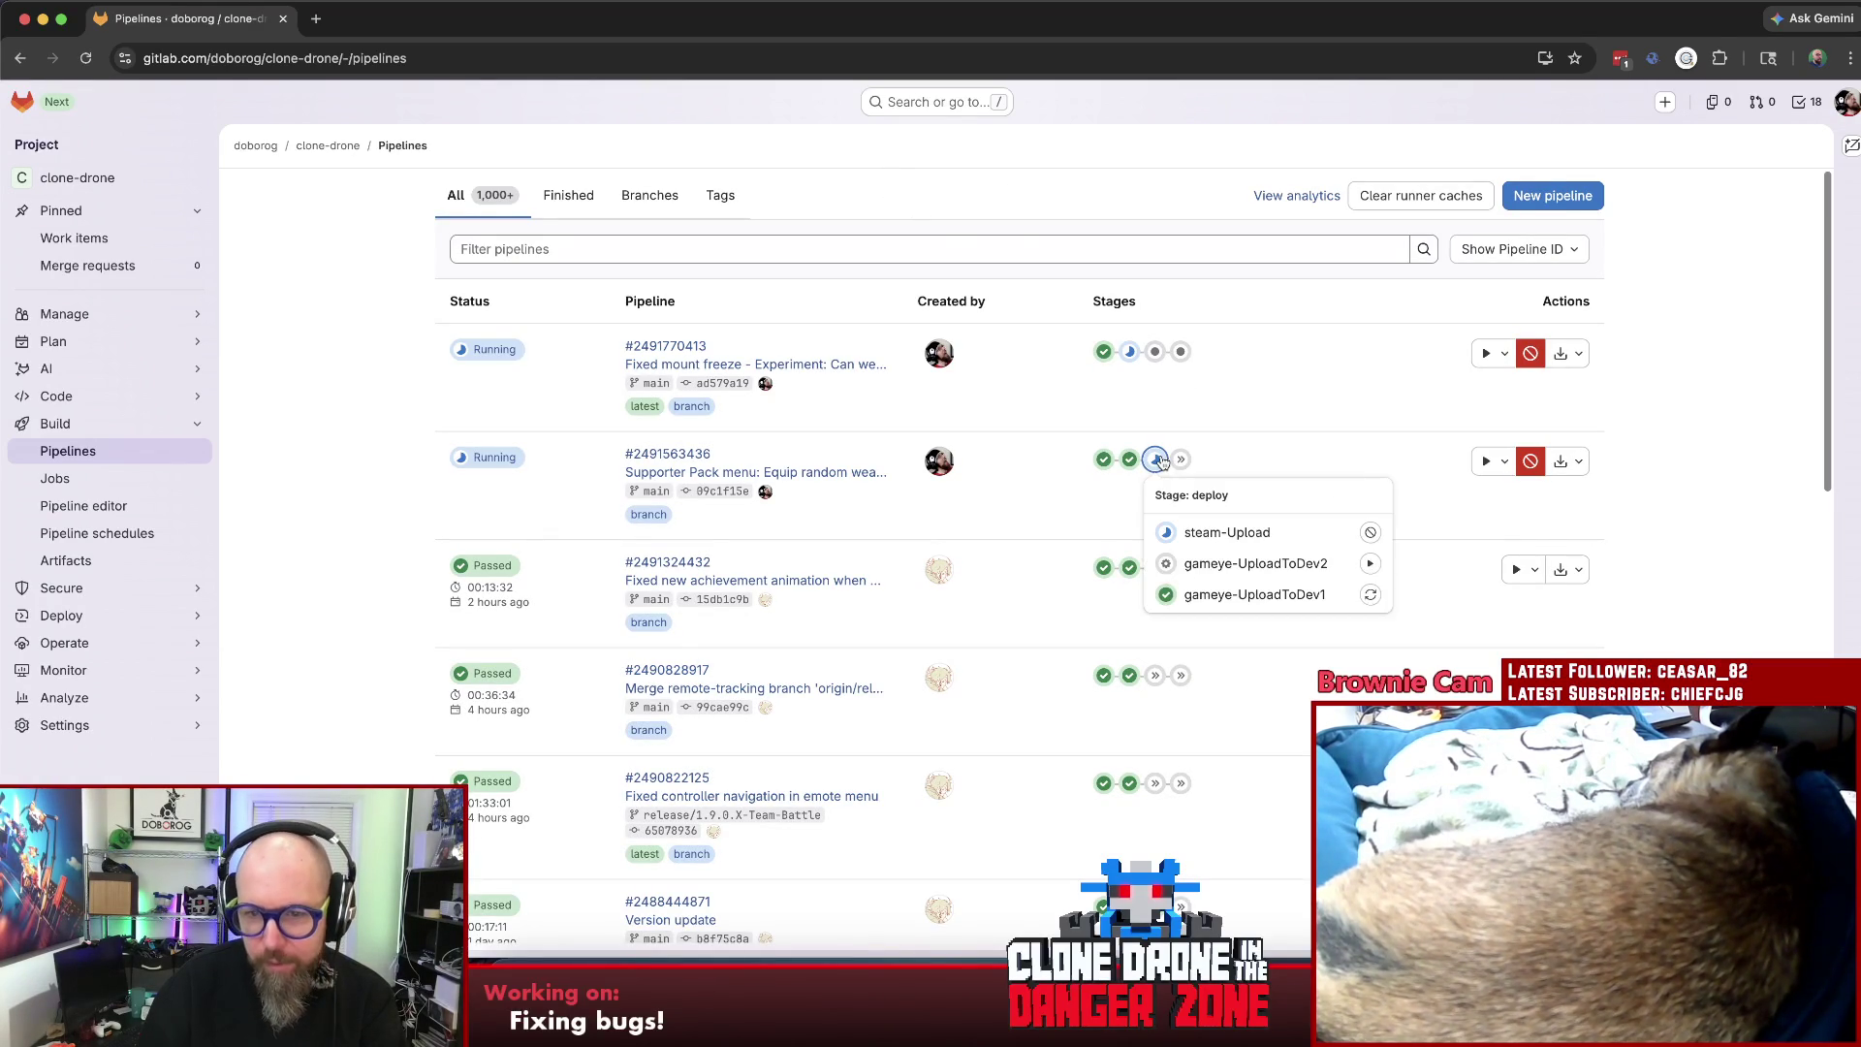
pyautogui.click(1166, 464)
pyautogui.click(1528, 463)
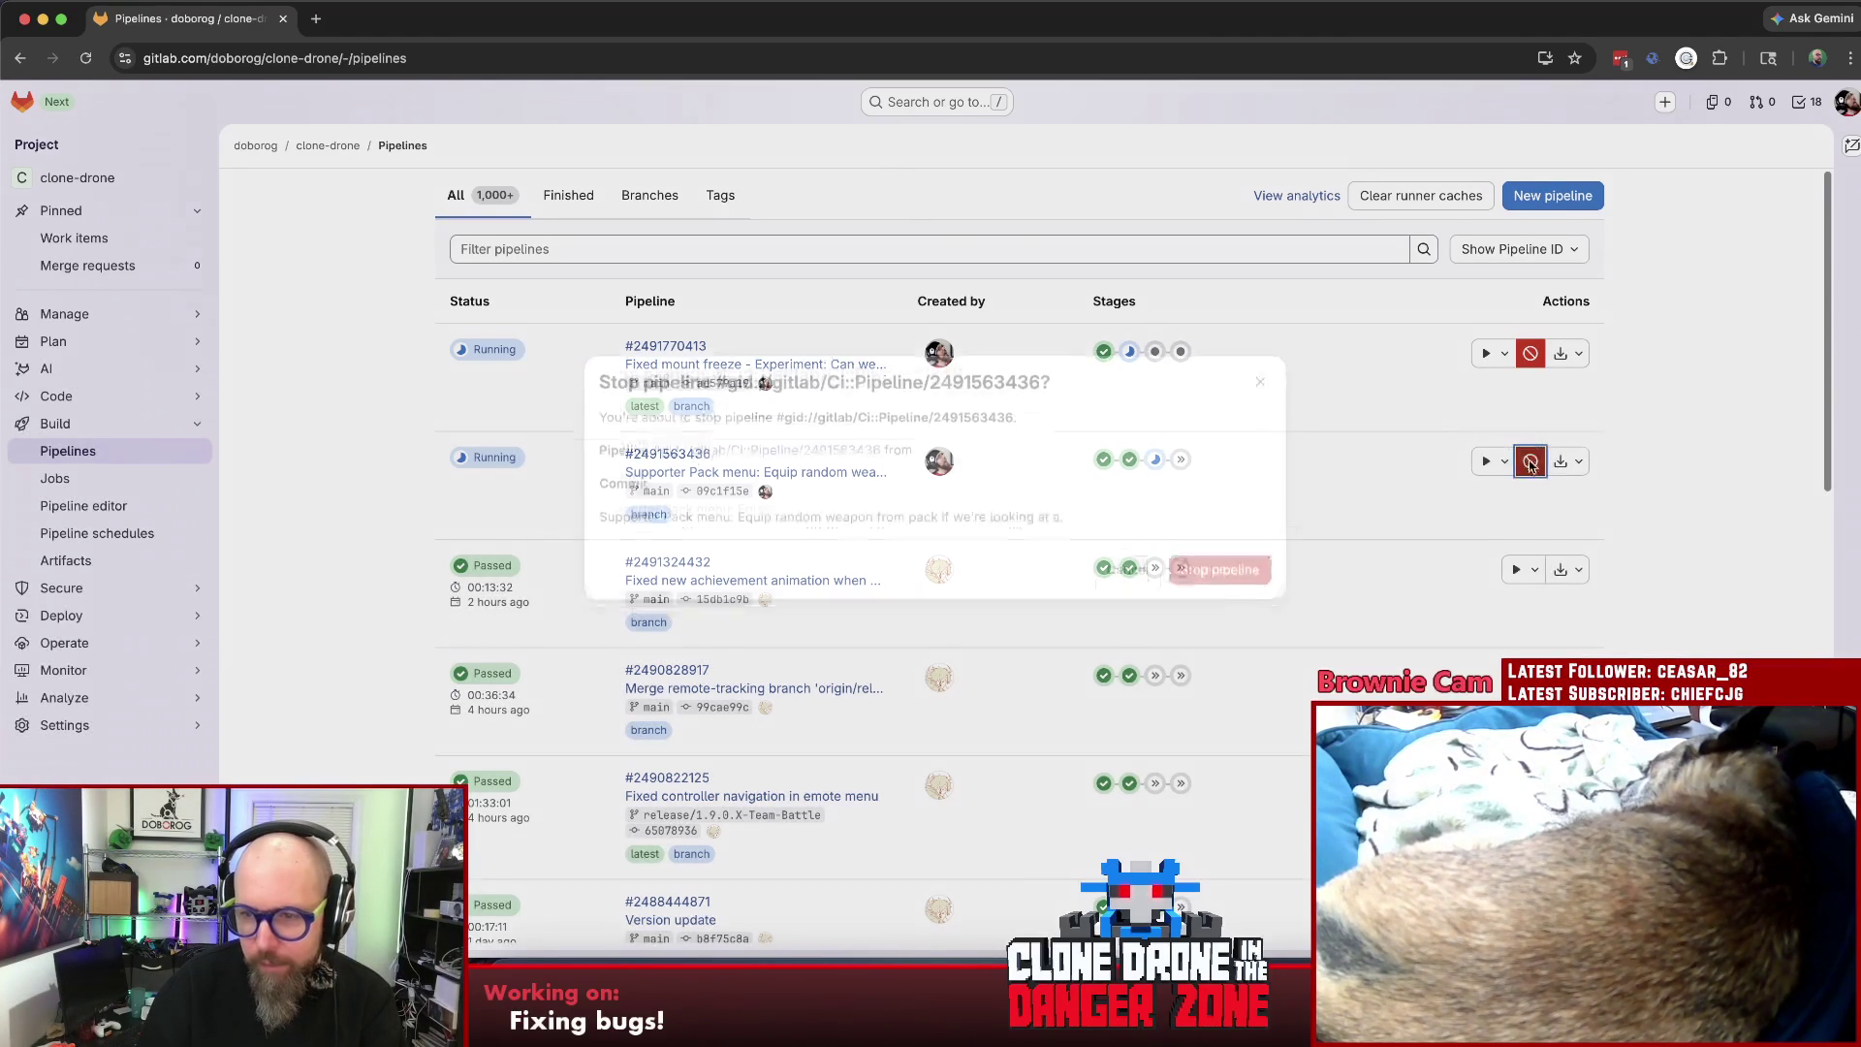
pyautogui.click(1215, 603)
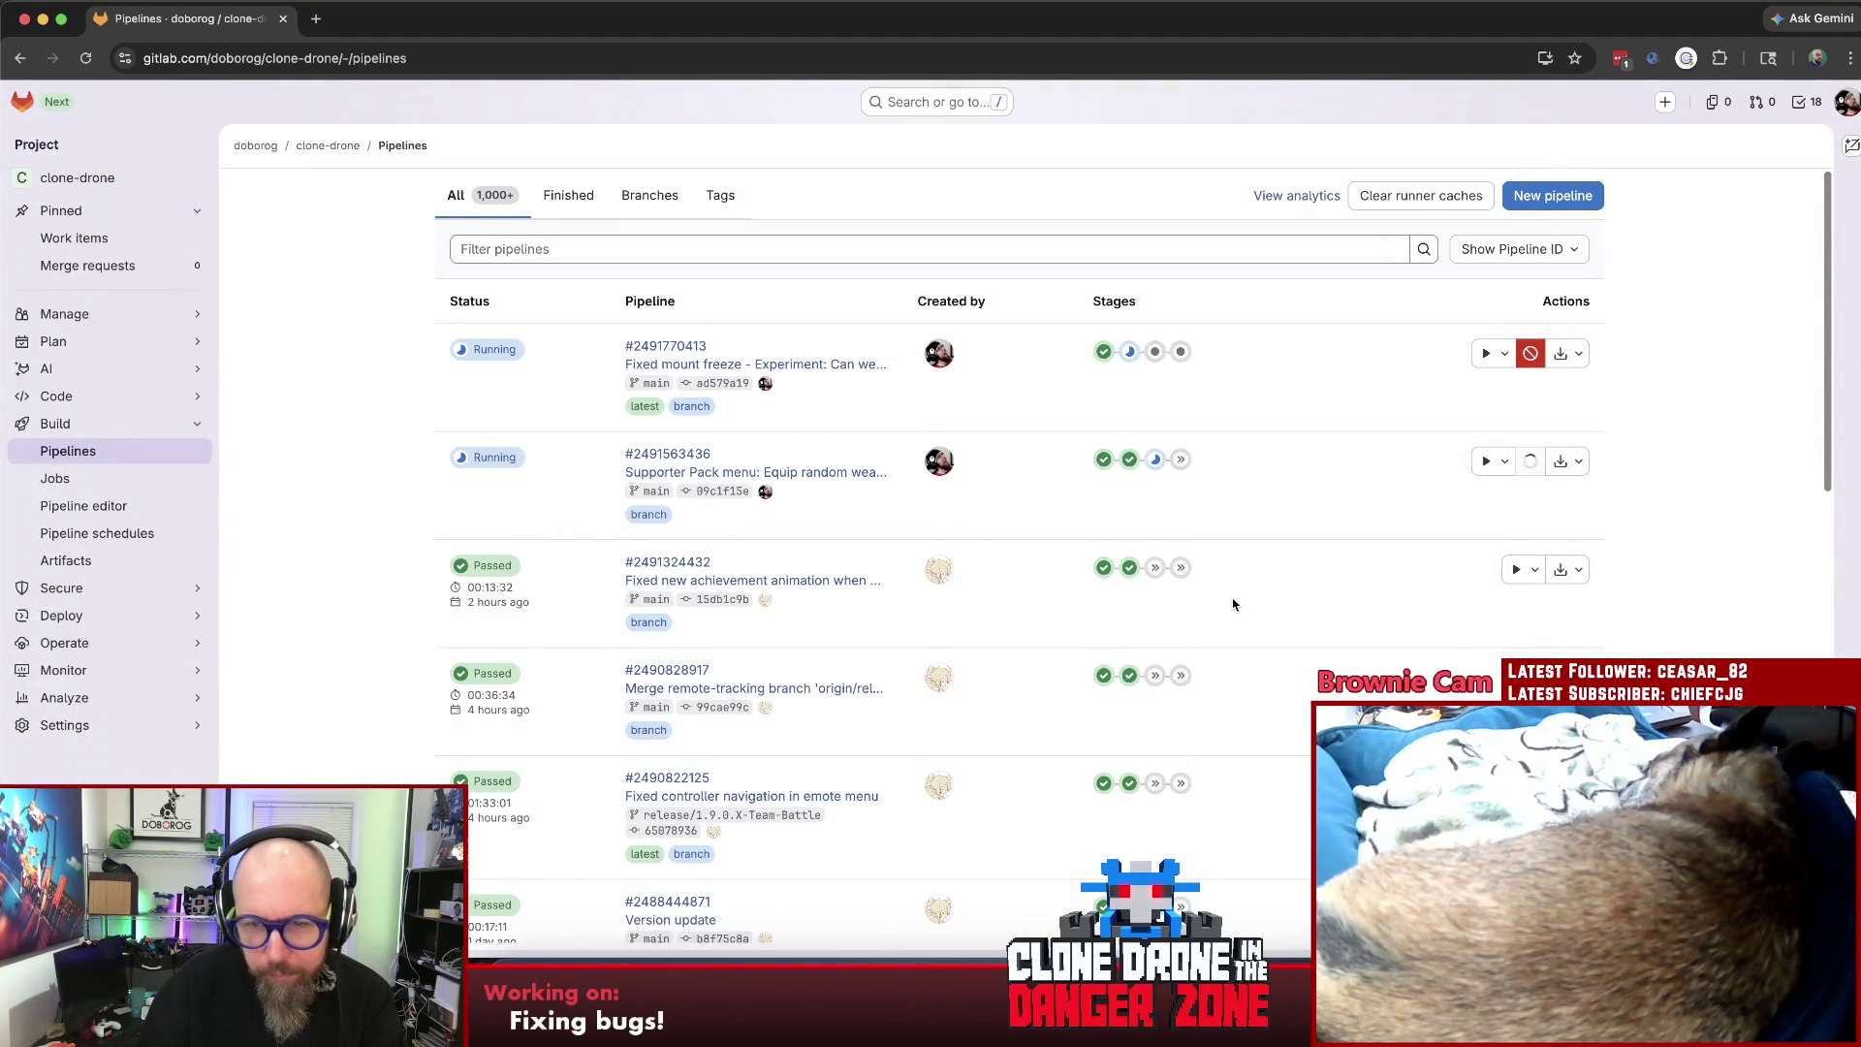
pyautogui.click(1138, 353)
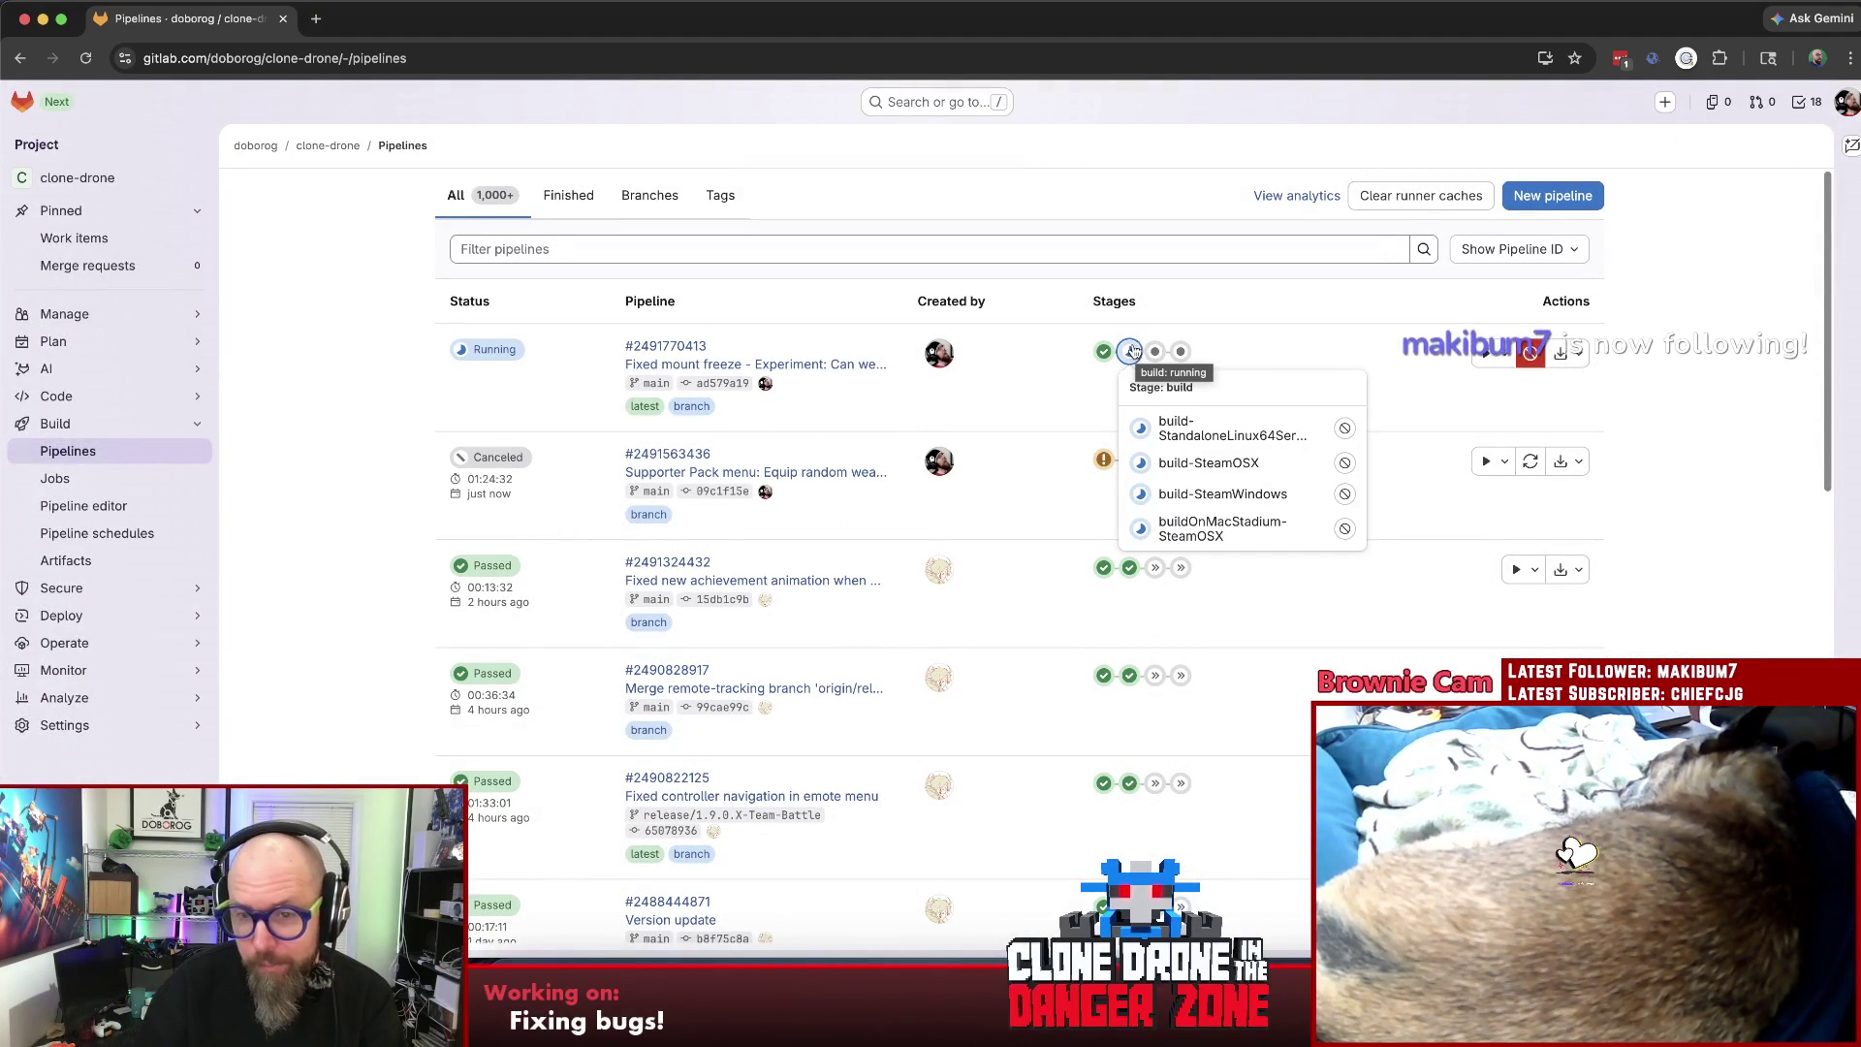
pyautogui.click(1227, 323)
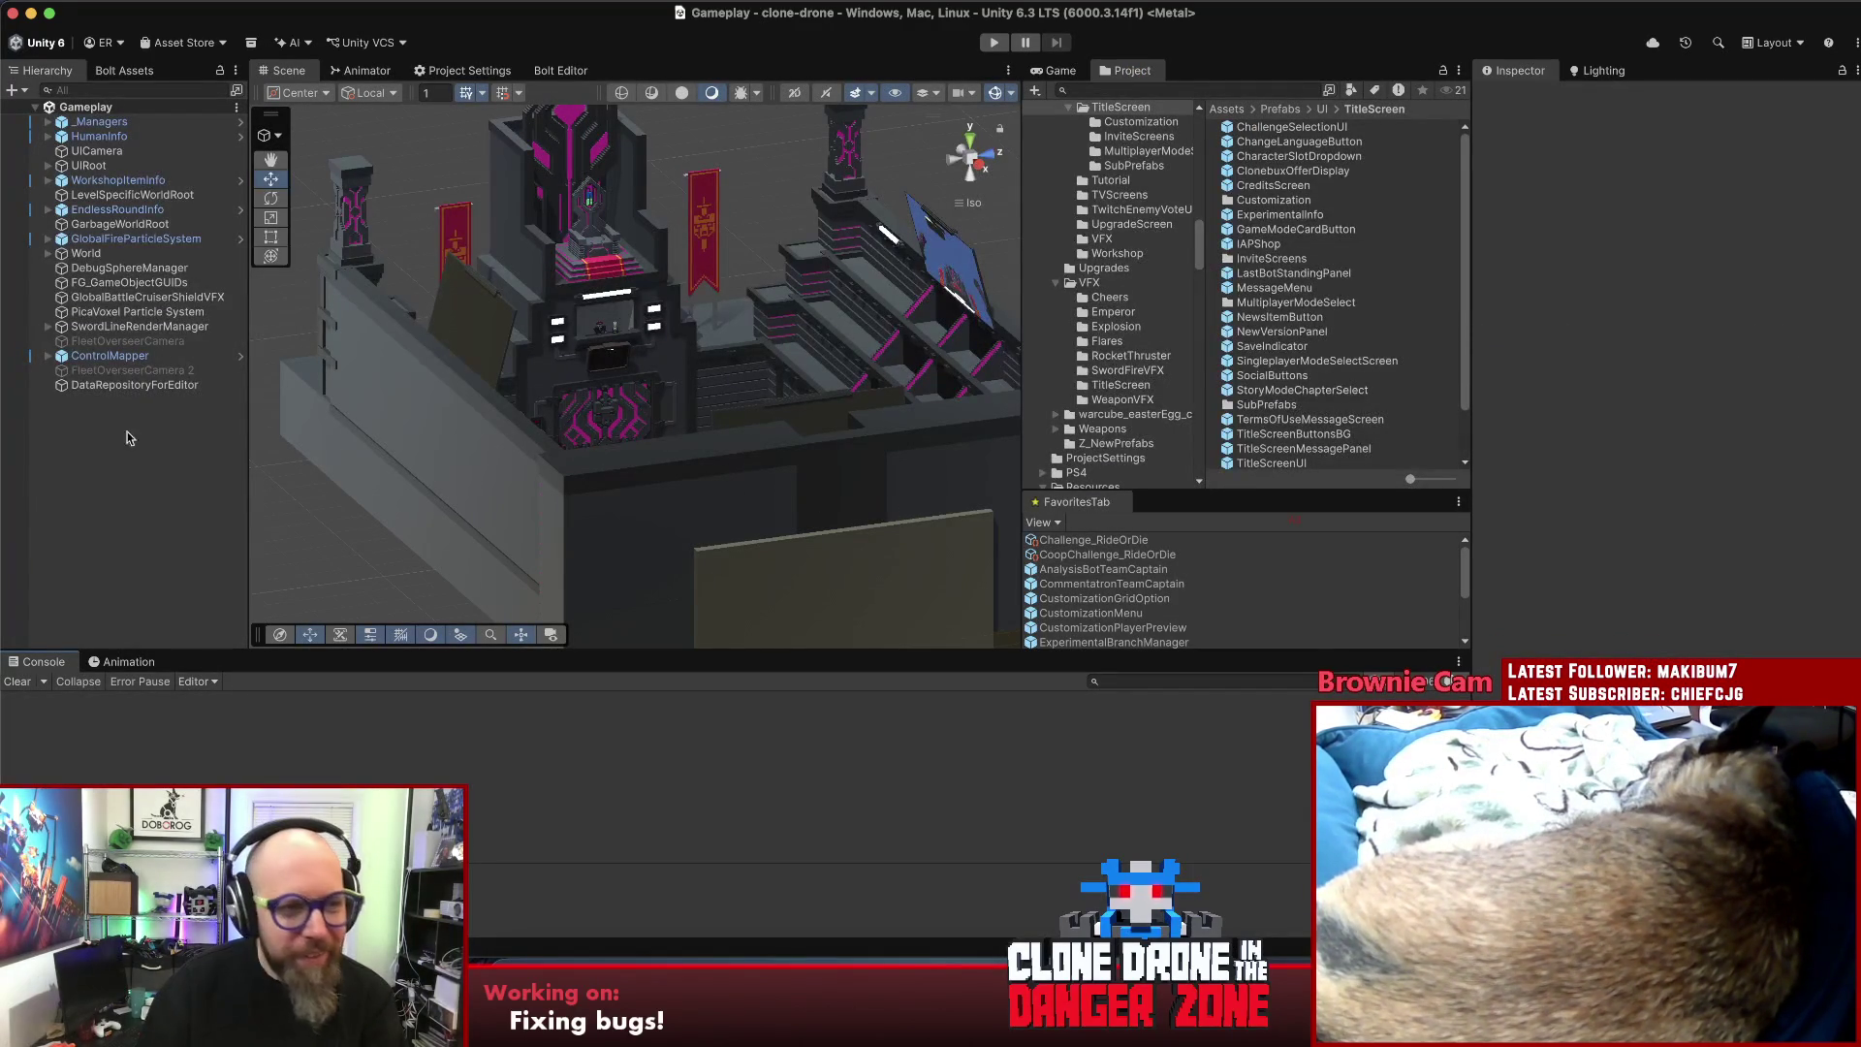
# - Enter Play mode and maximize the Game view to fill the Unity editor
pyautogui.click(992, 45)
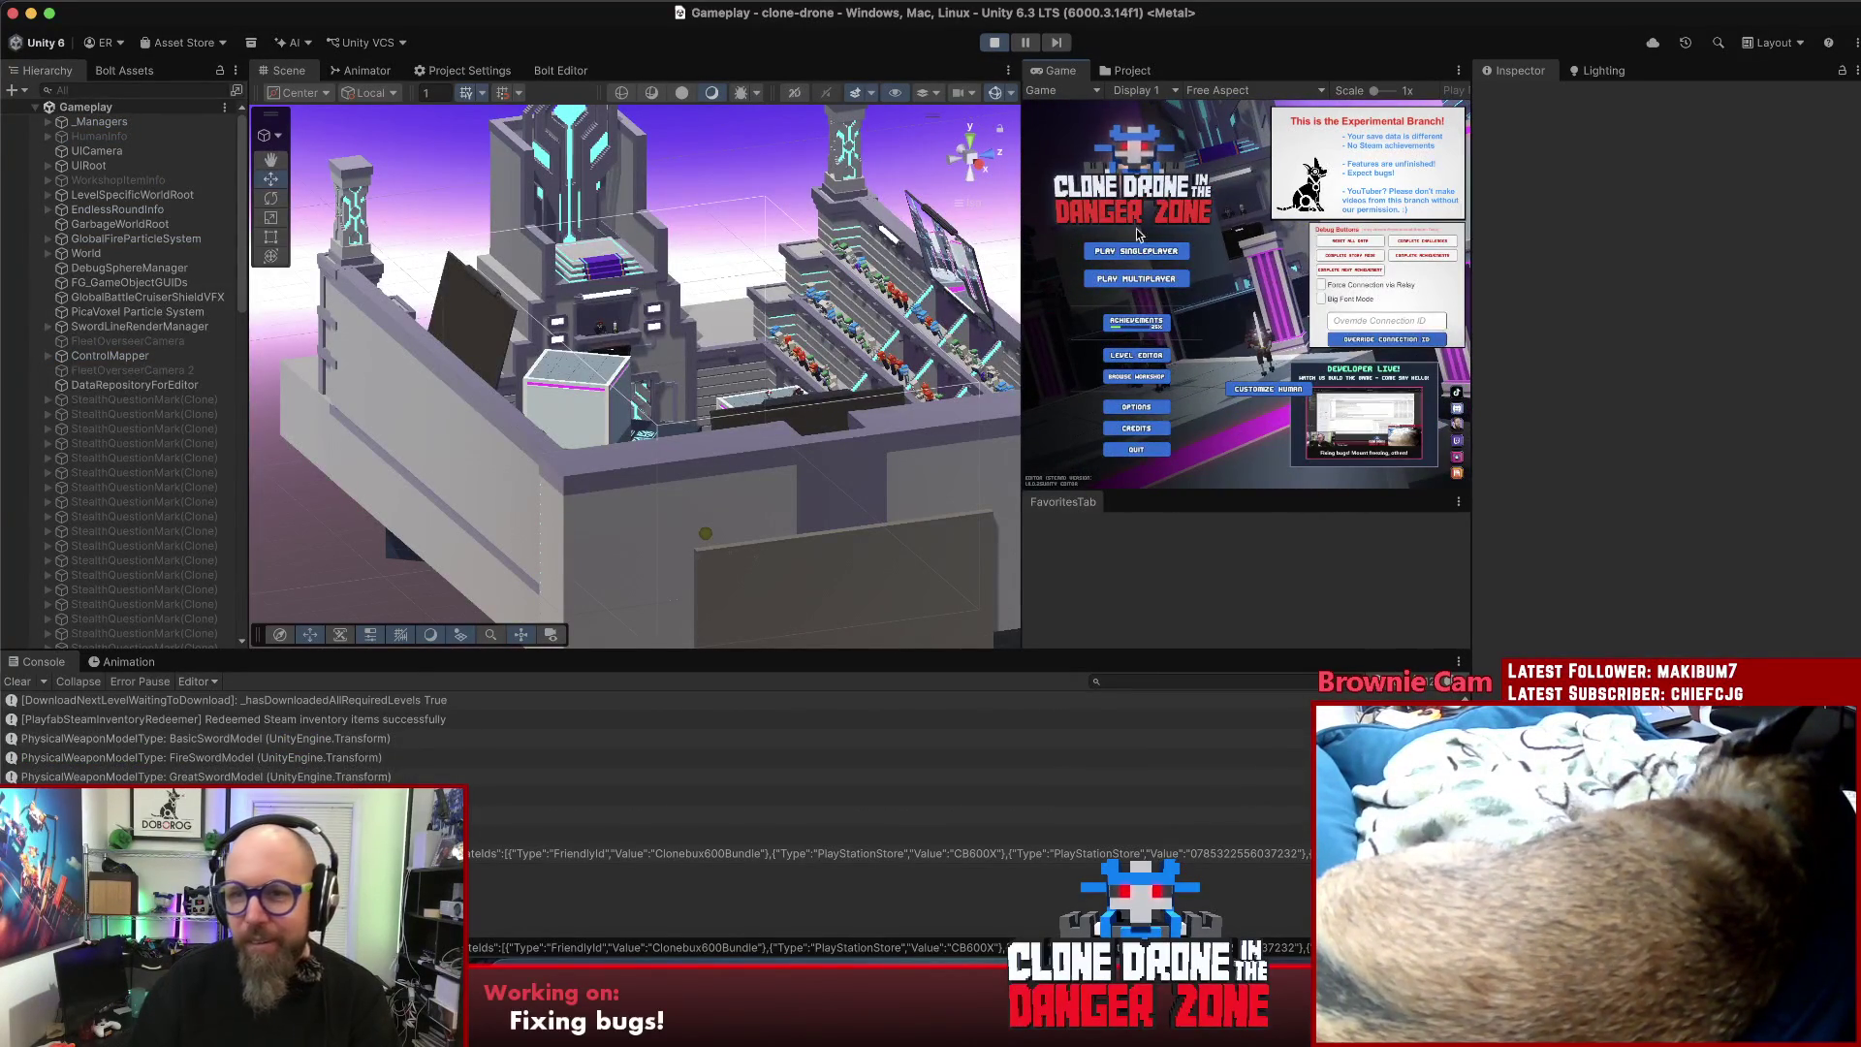
pyautogui.click(1457, 71)
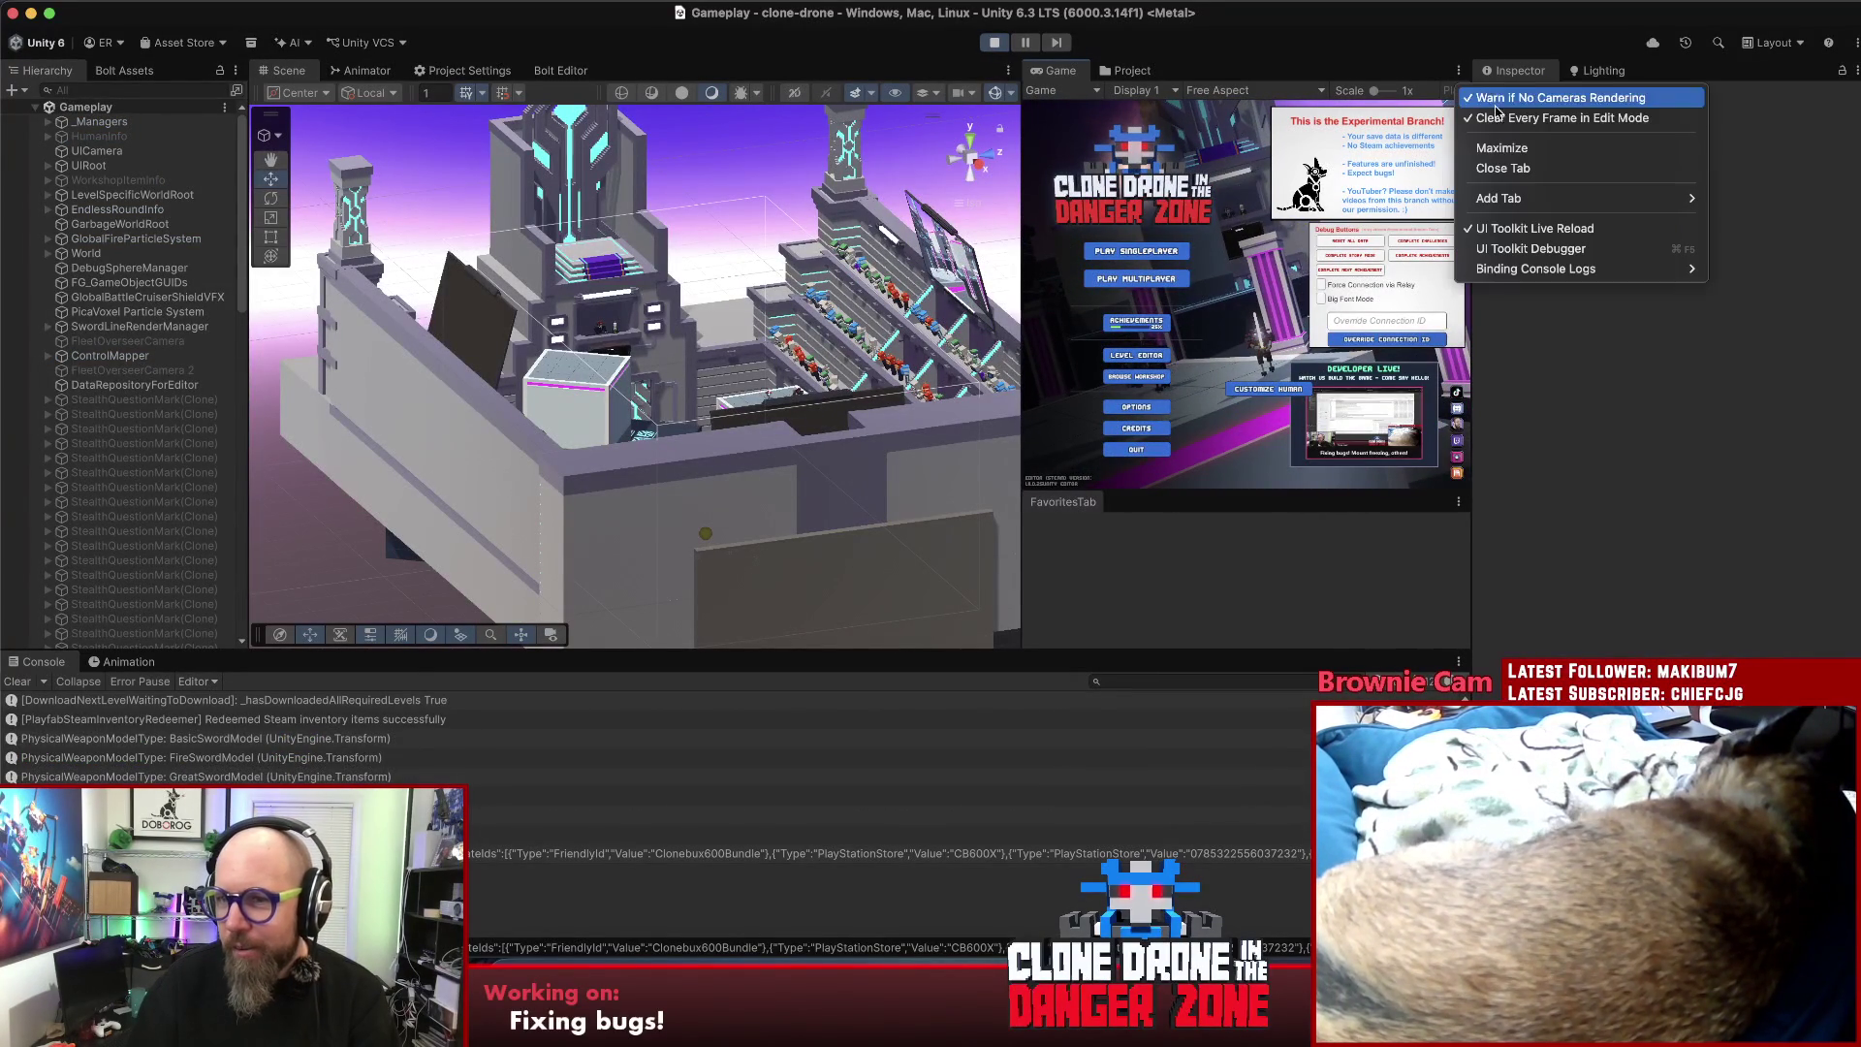
pyautogui.click(1530, 147)
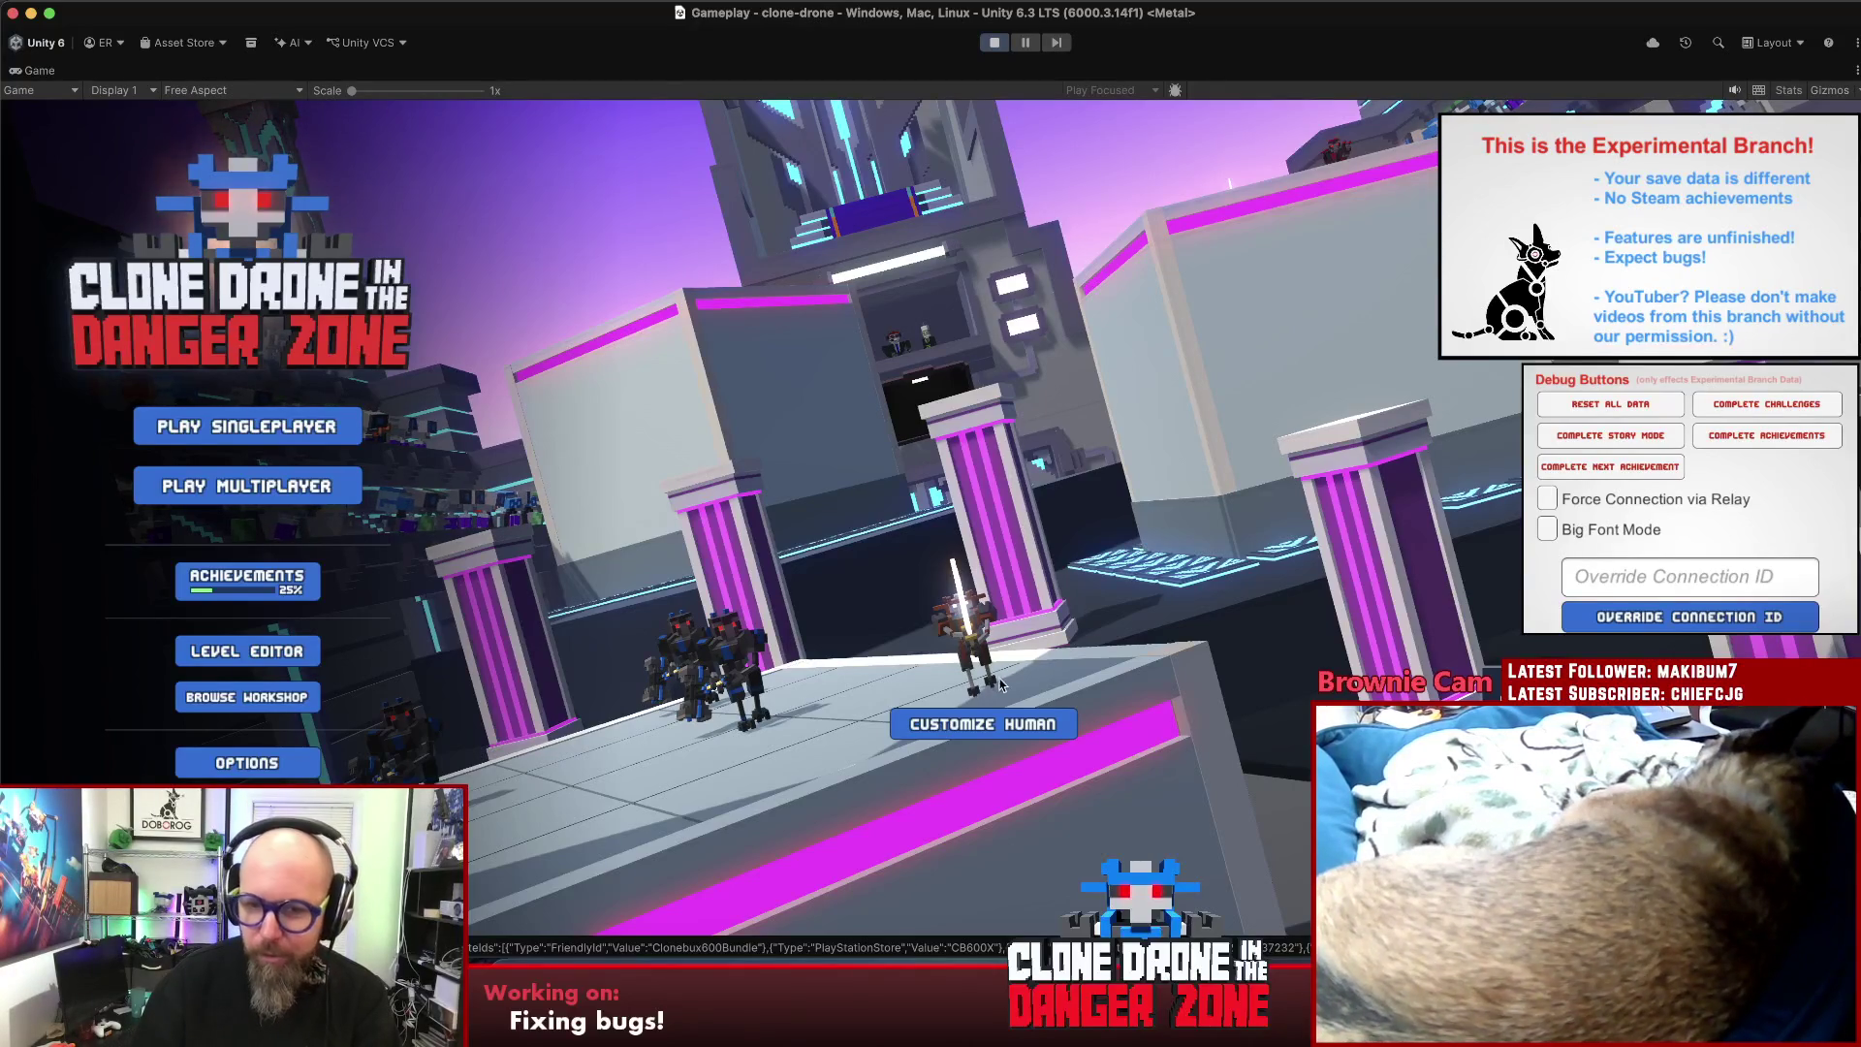
pyautogui.click(1018, 721)
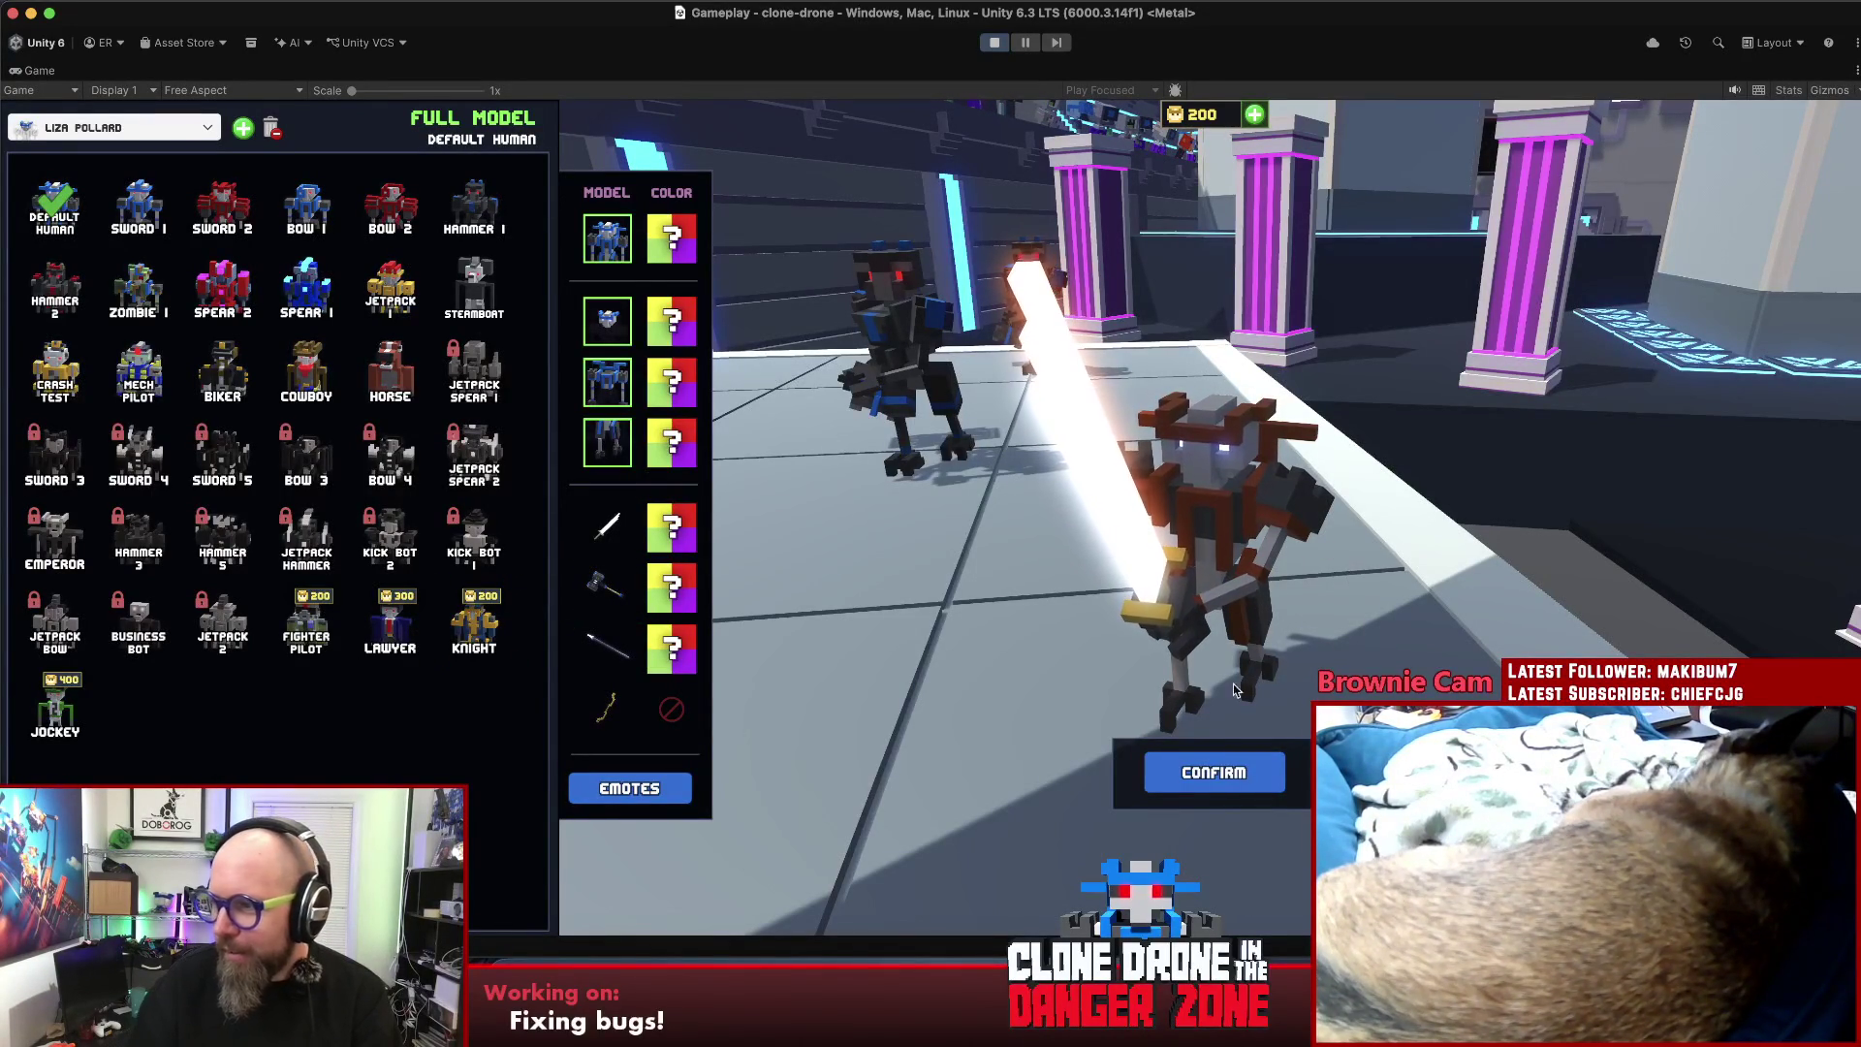
pyautogui.click(1211, 765)
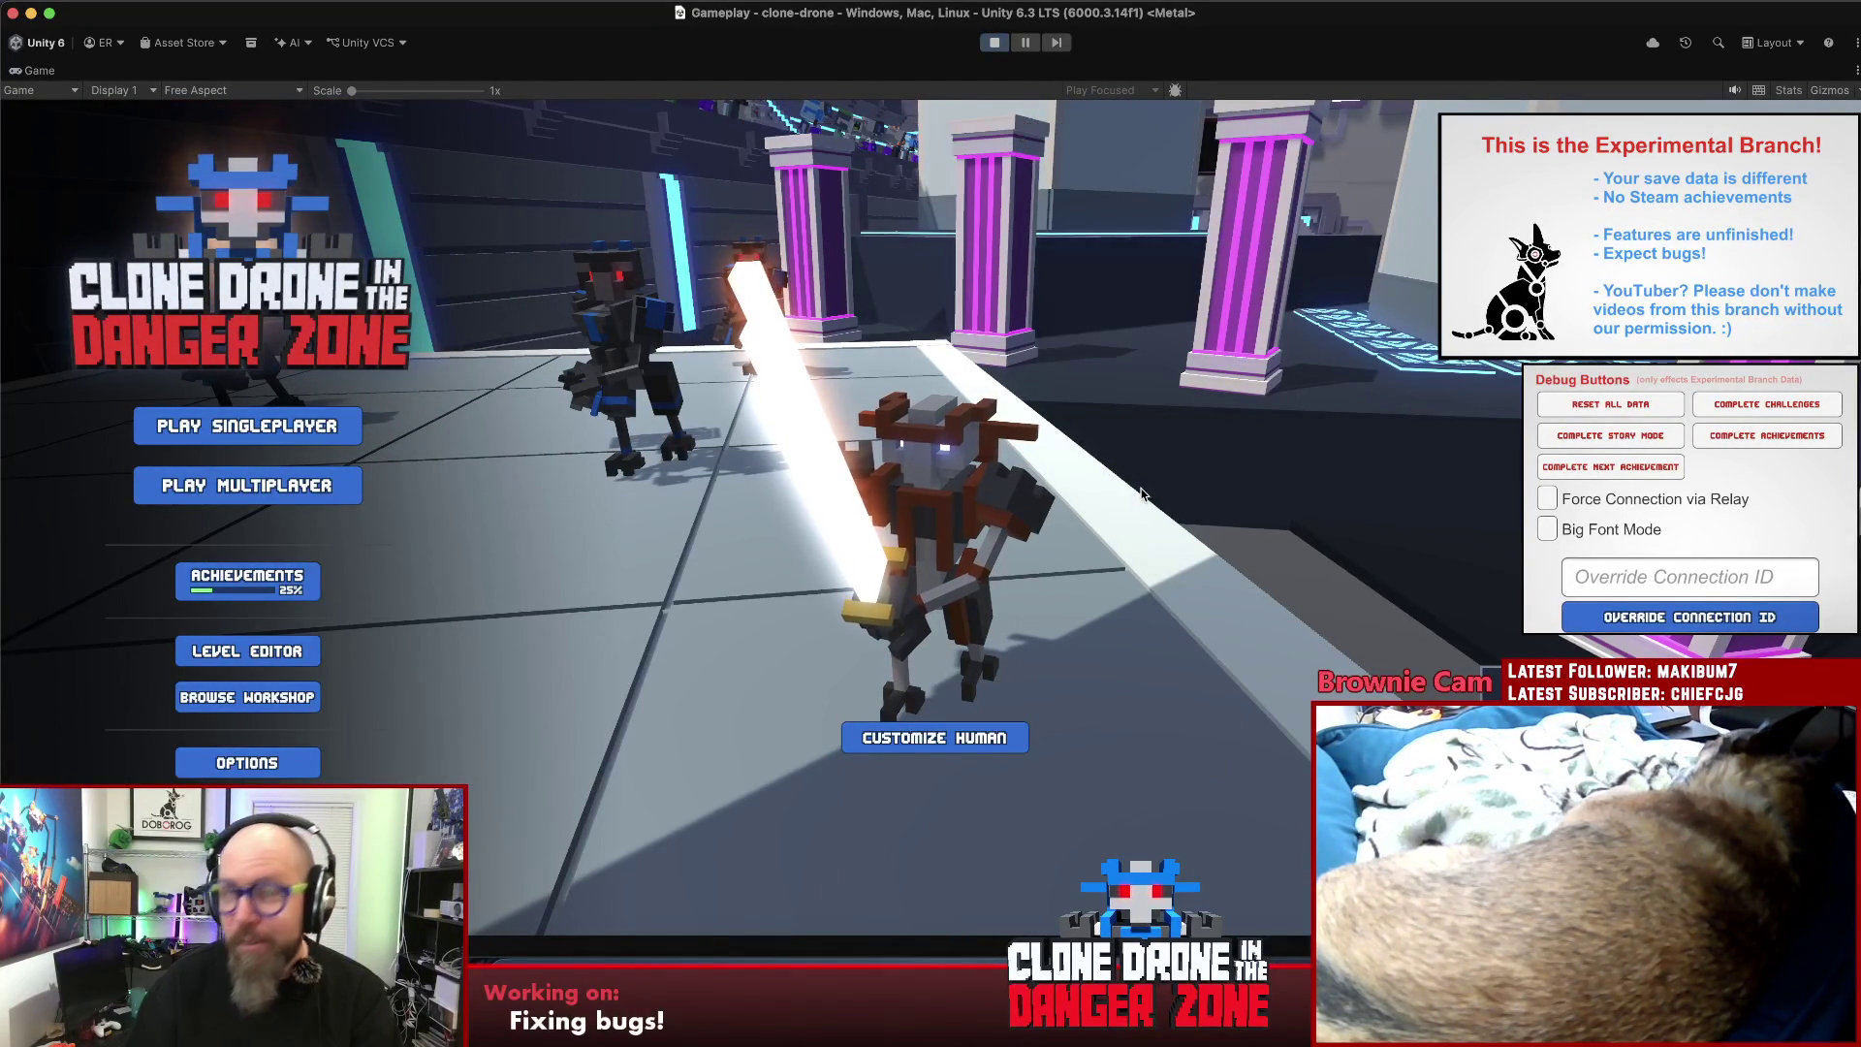
pyautogui.press('`')
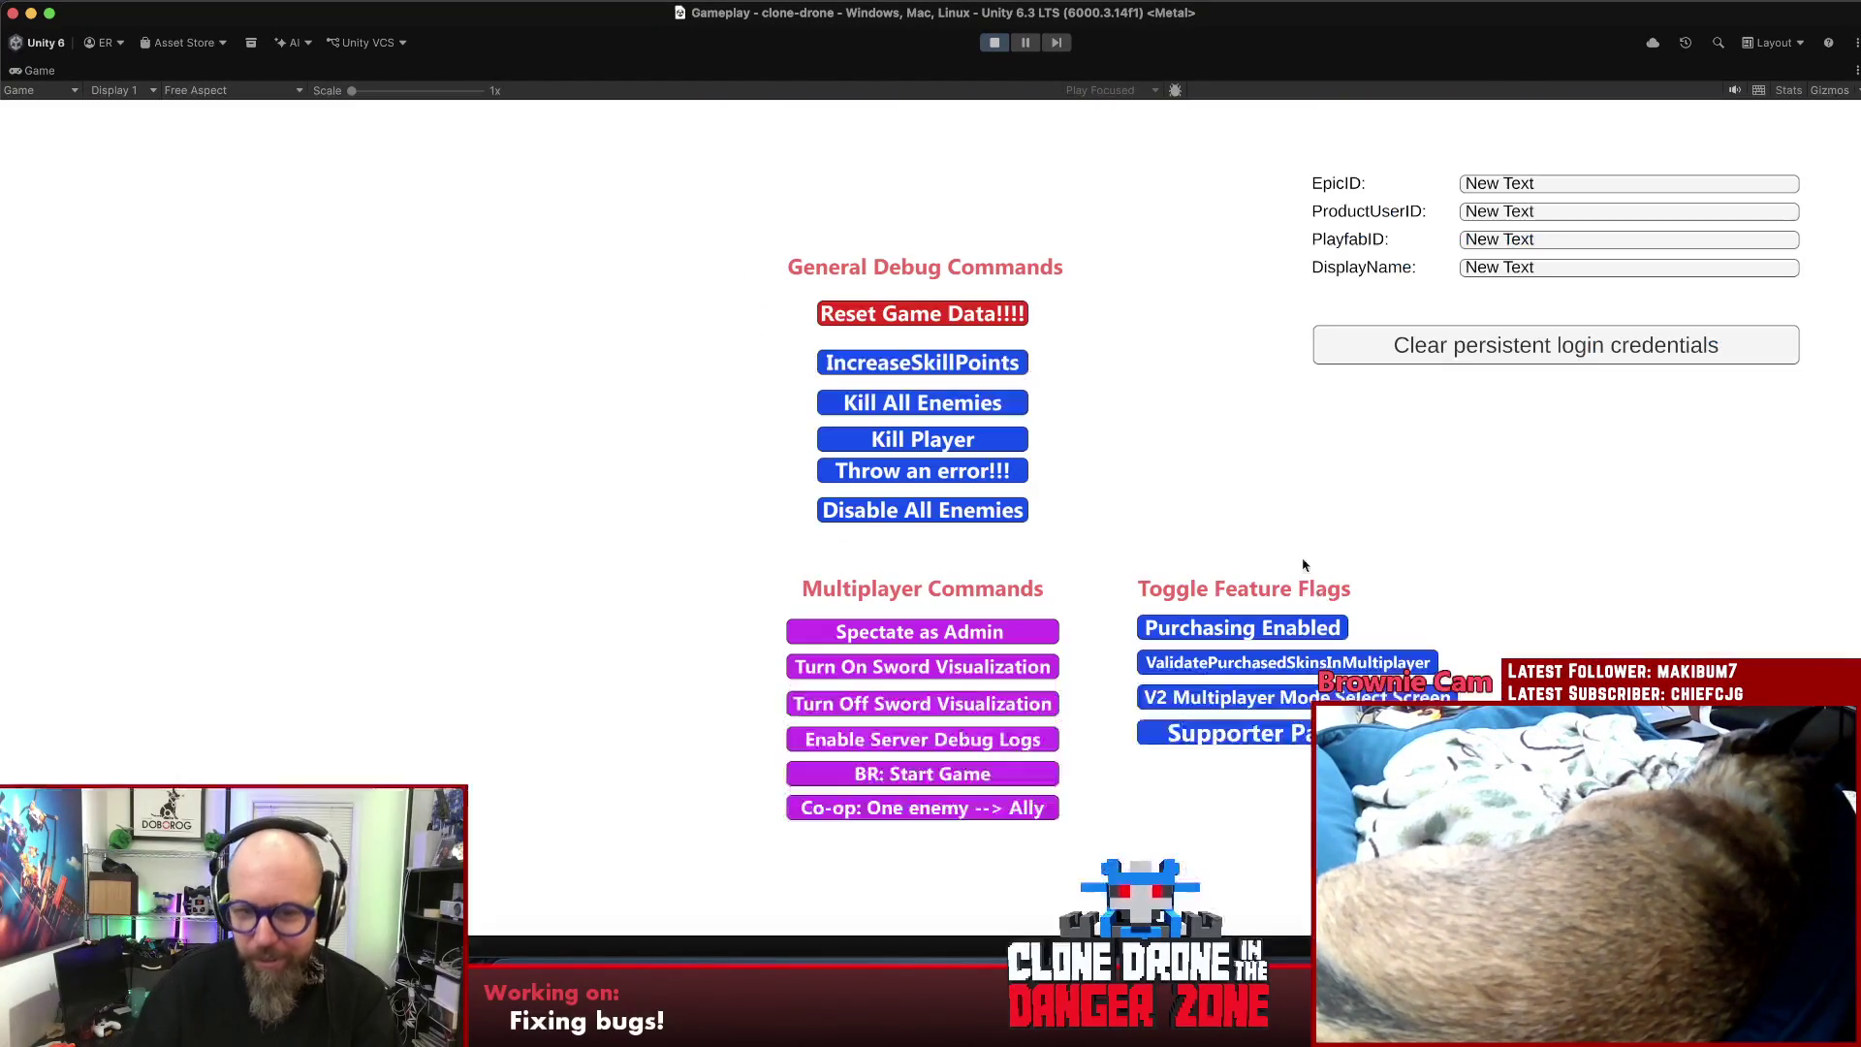
pyautogui.press('`')
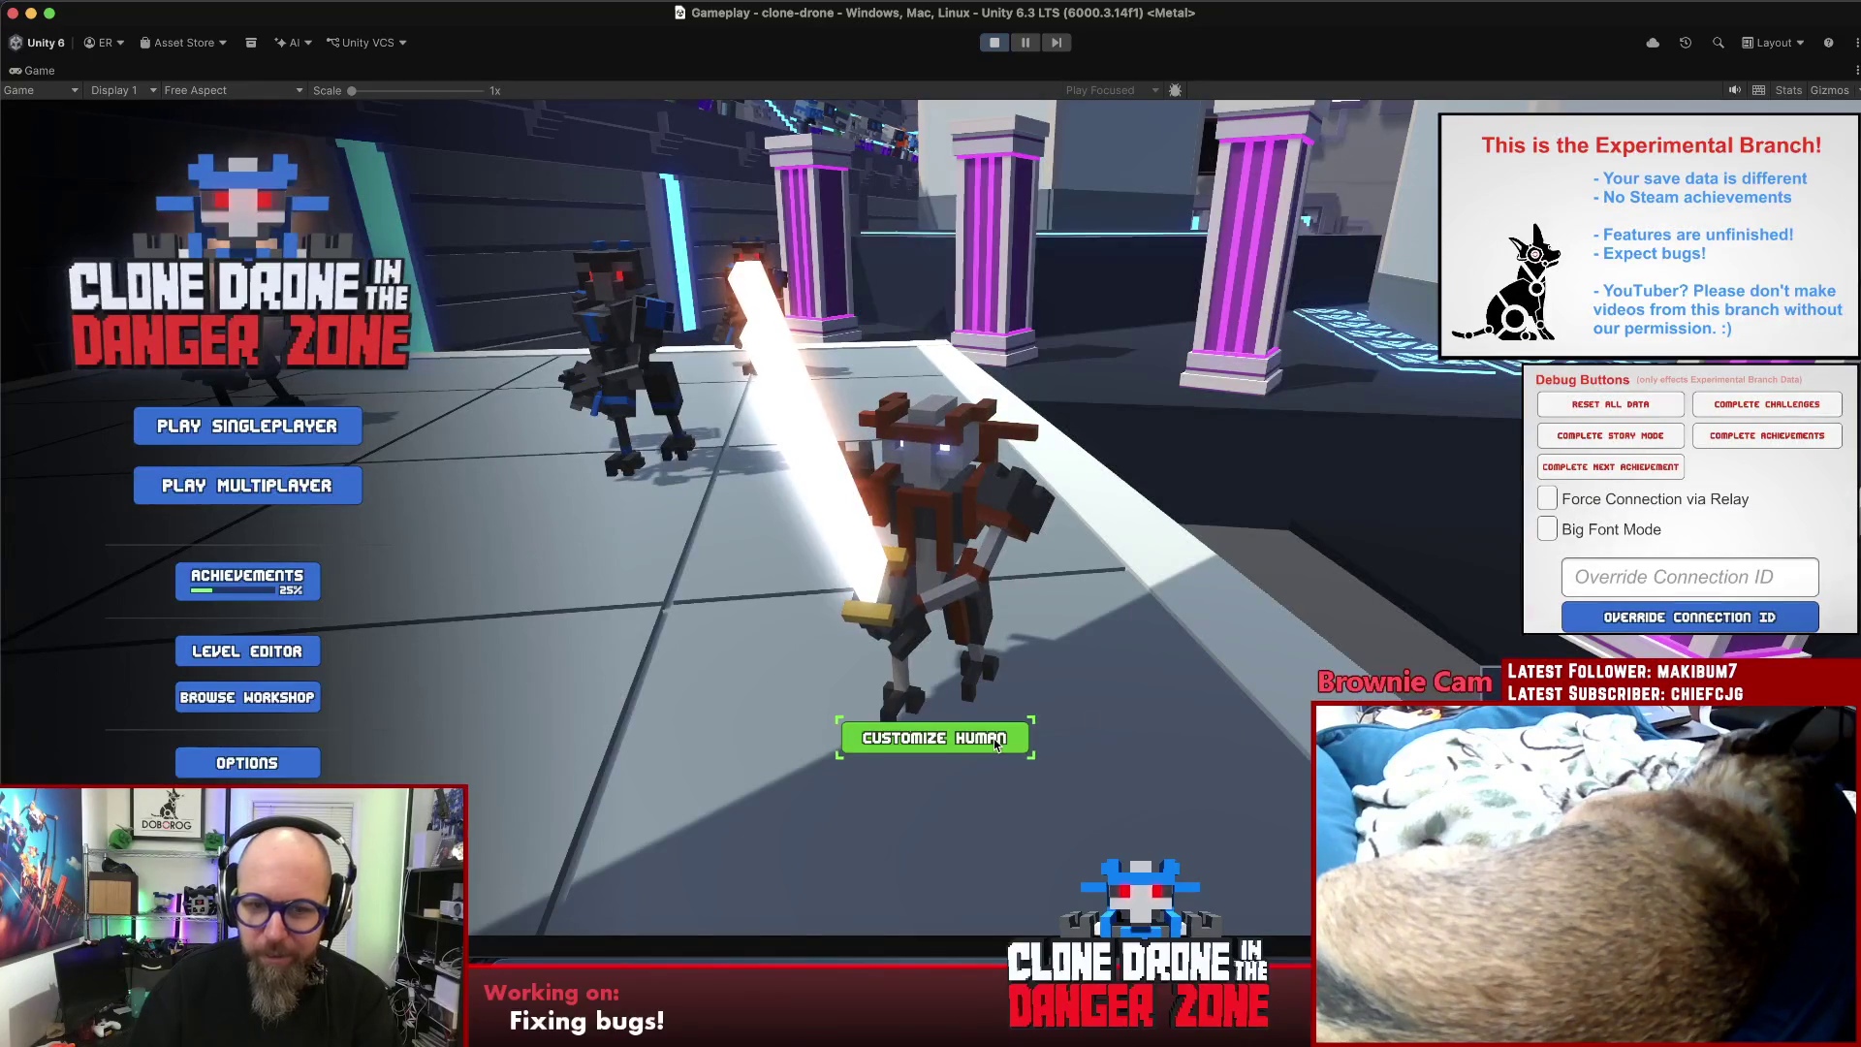
# - Open Customize Human and preview the Fighter Pilot and Knight models
pyautogui.click(995, 743)
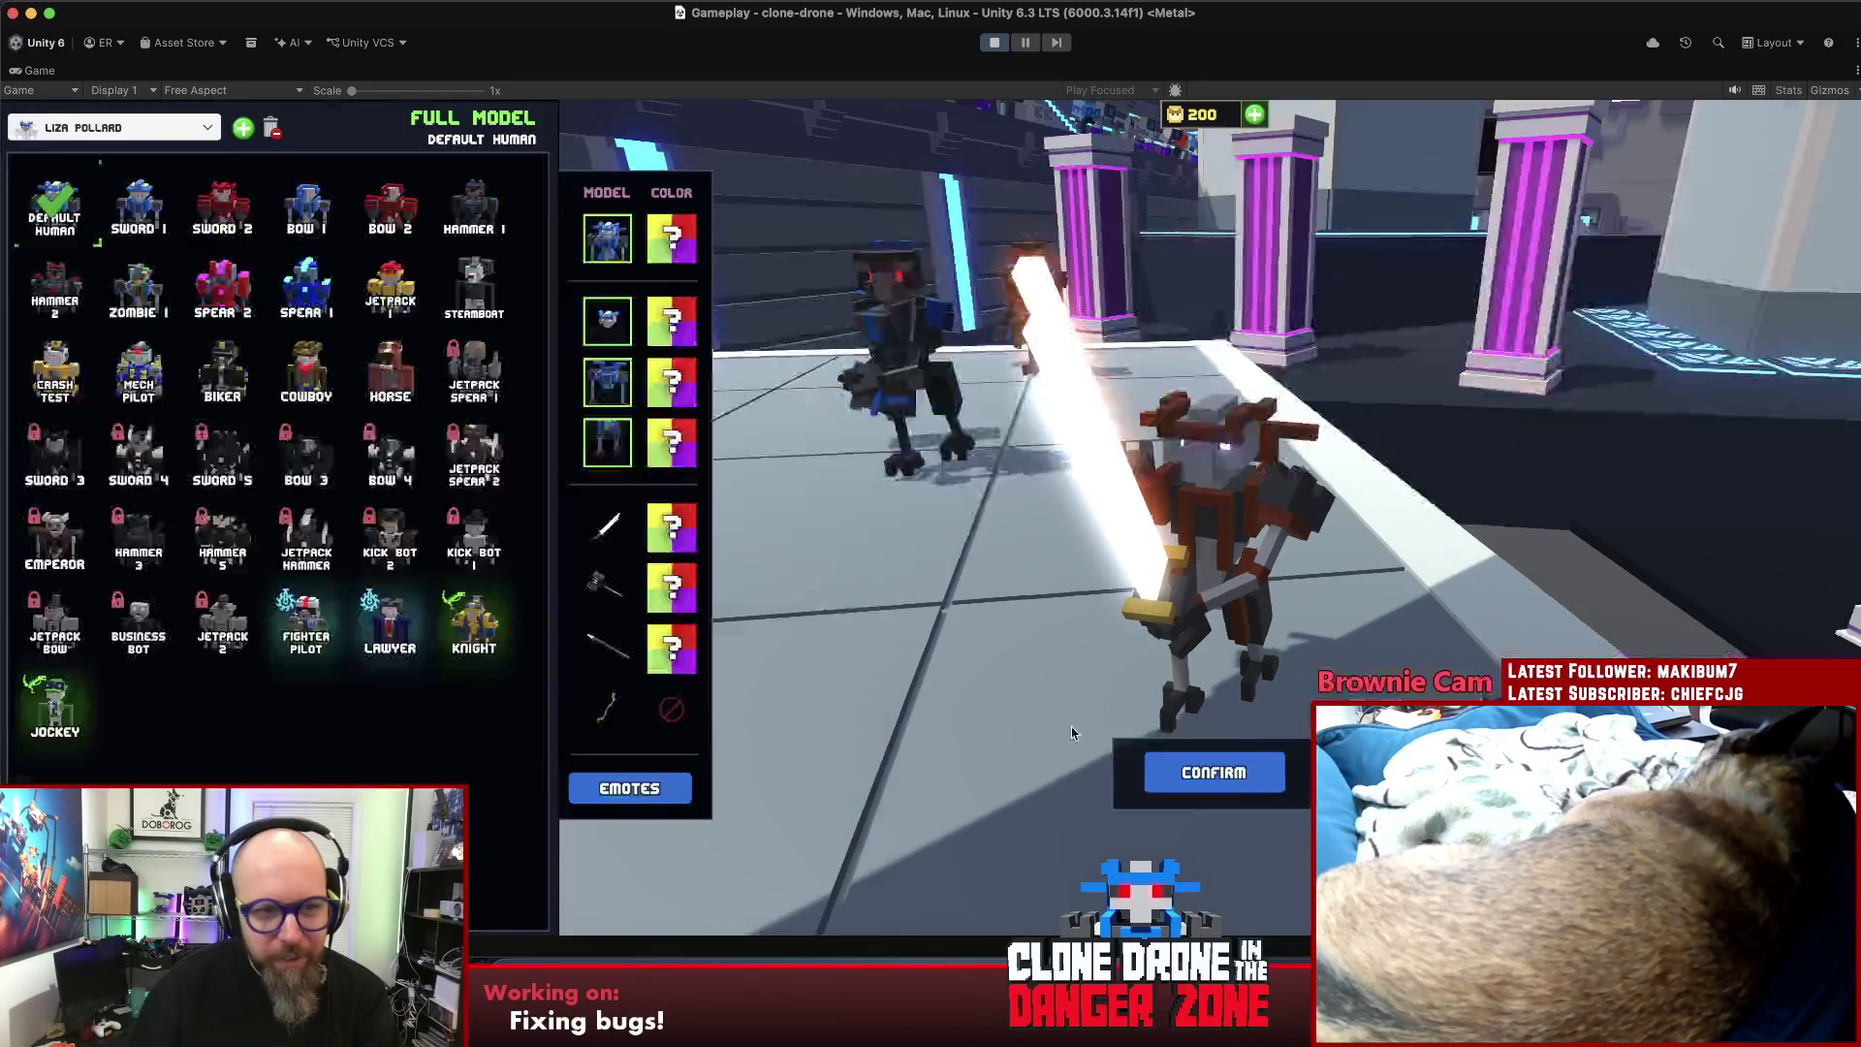
pyautogui.click(319, 640)
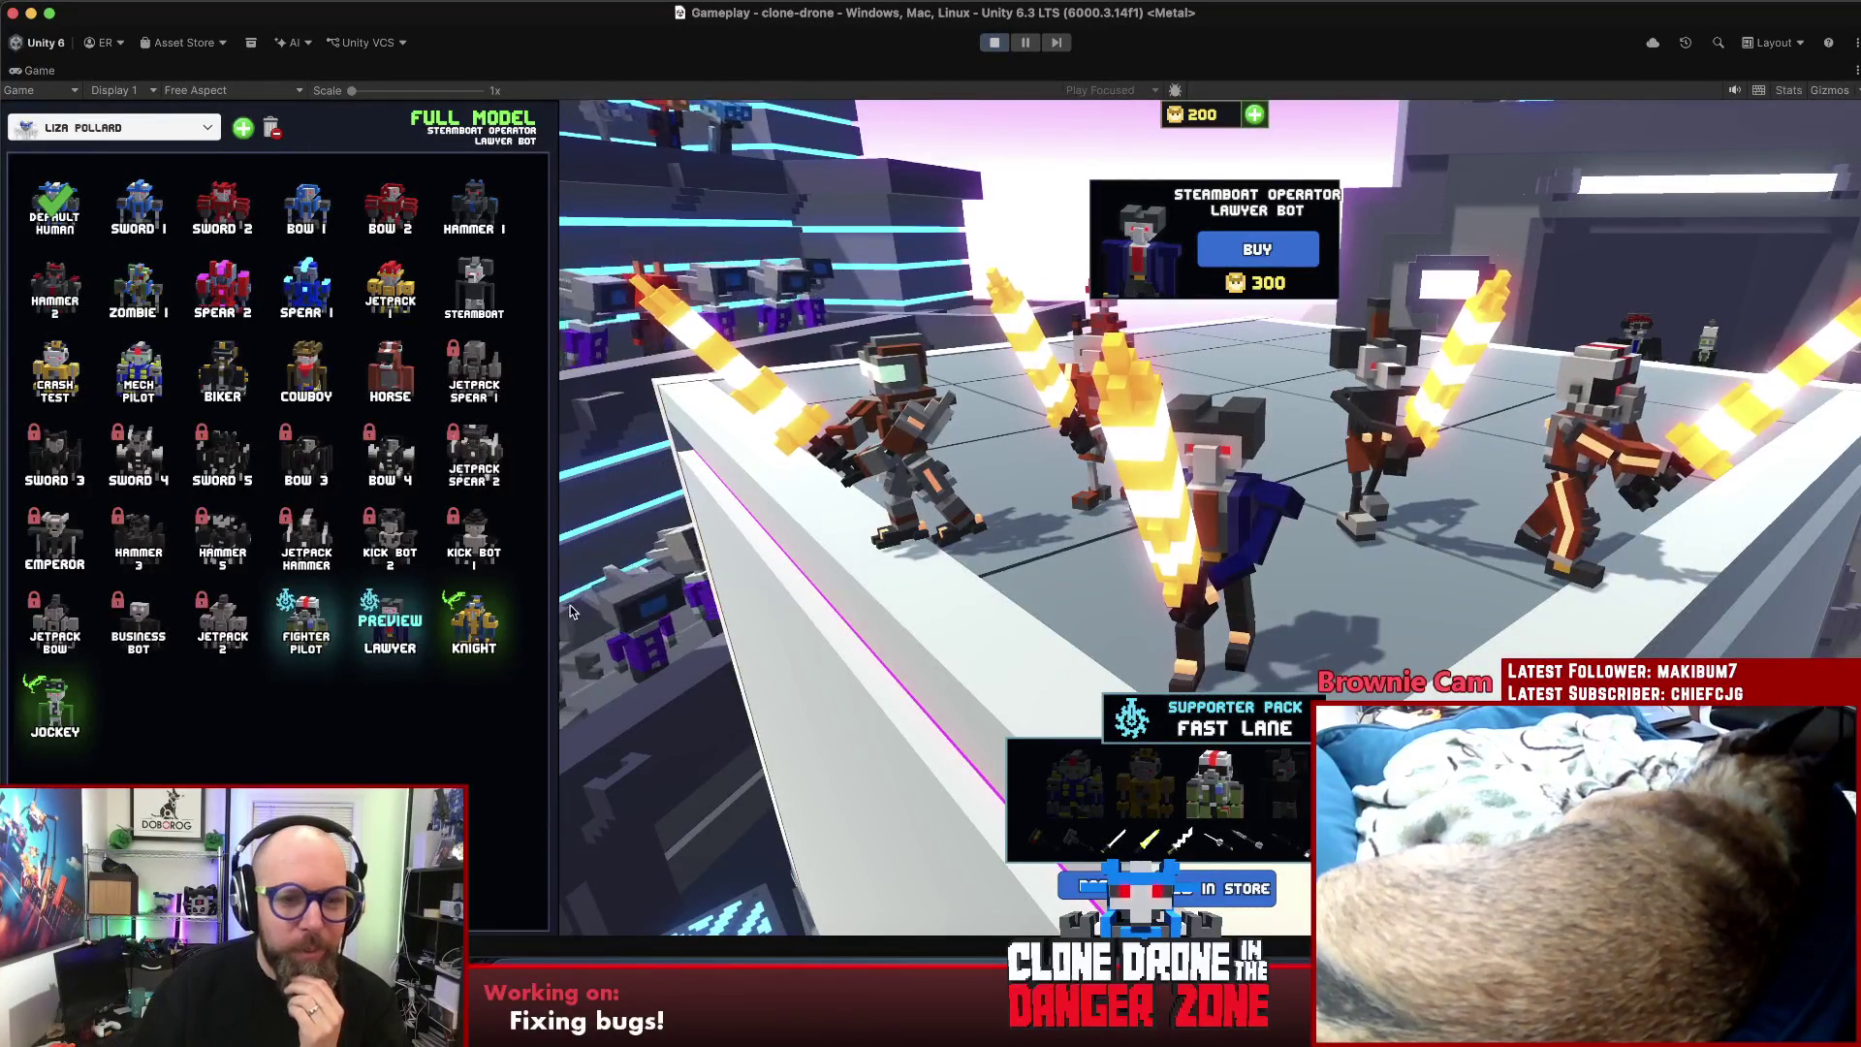
pyautogui.click(482, 628)
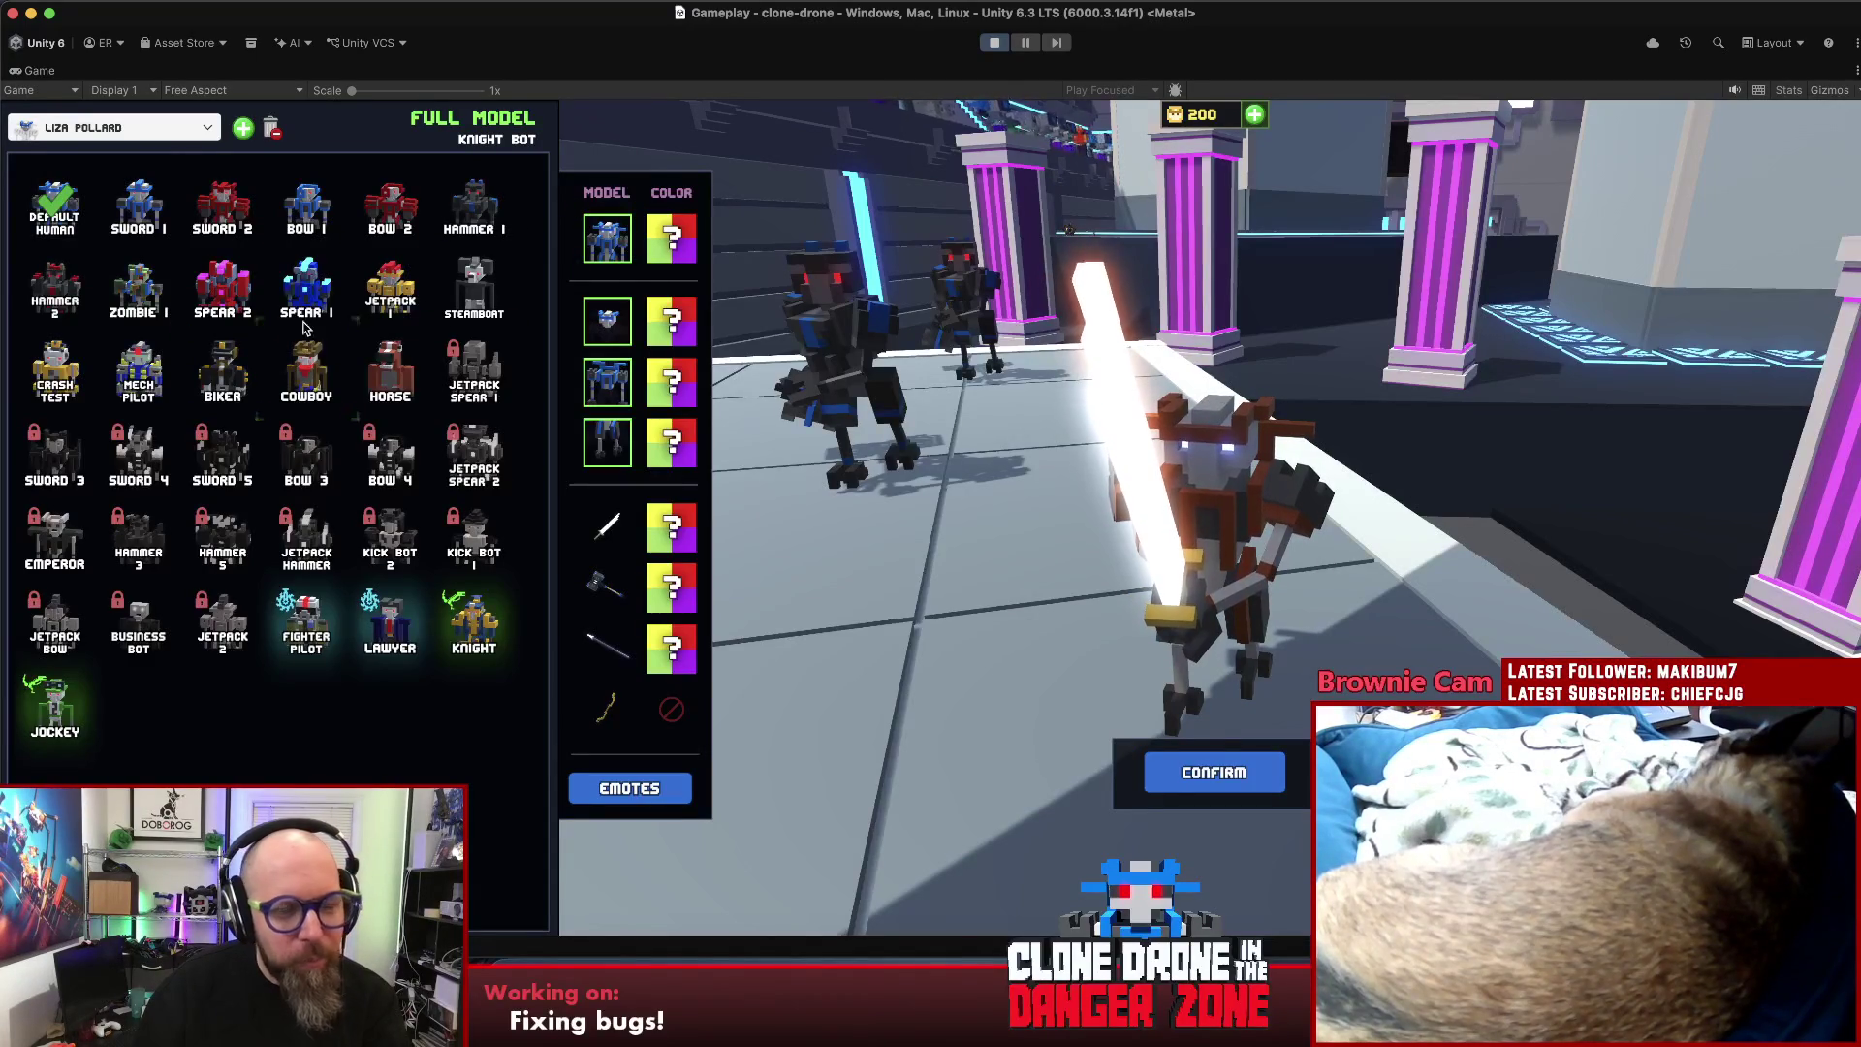
# - Choose the cowboy-hatted bot on the yellow mount from saved characters and confirm it
pyautogui.click(161, 129)
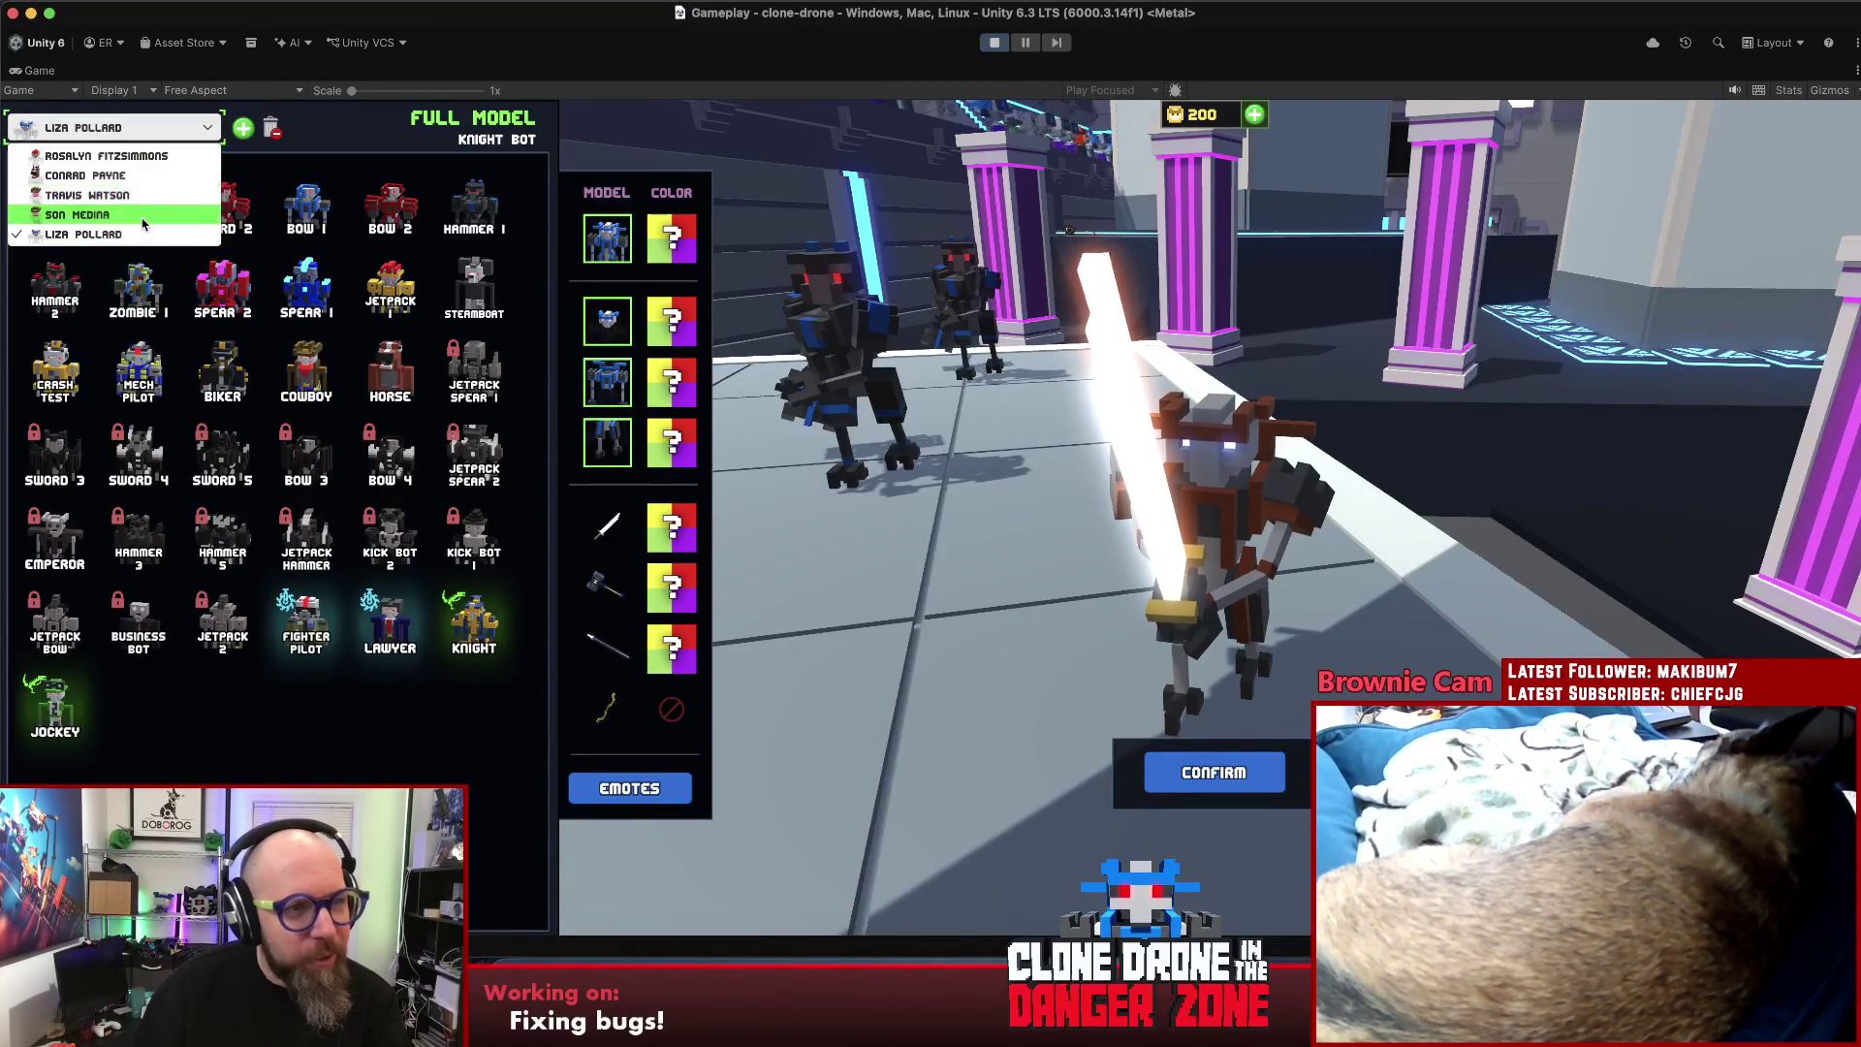
pyautogui.click(120, 176)
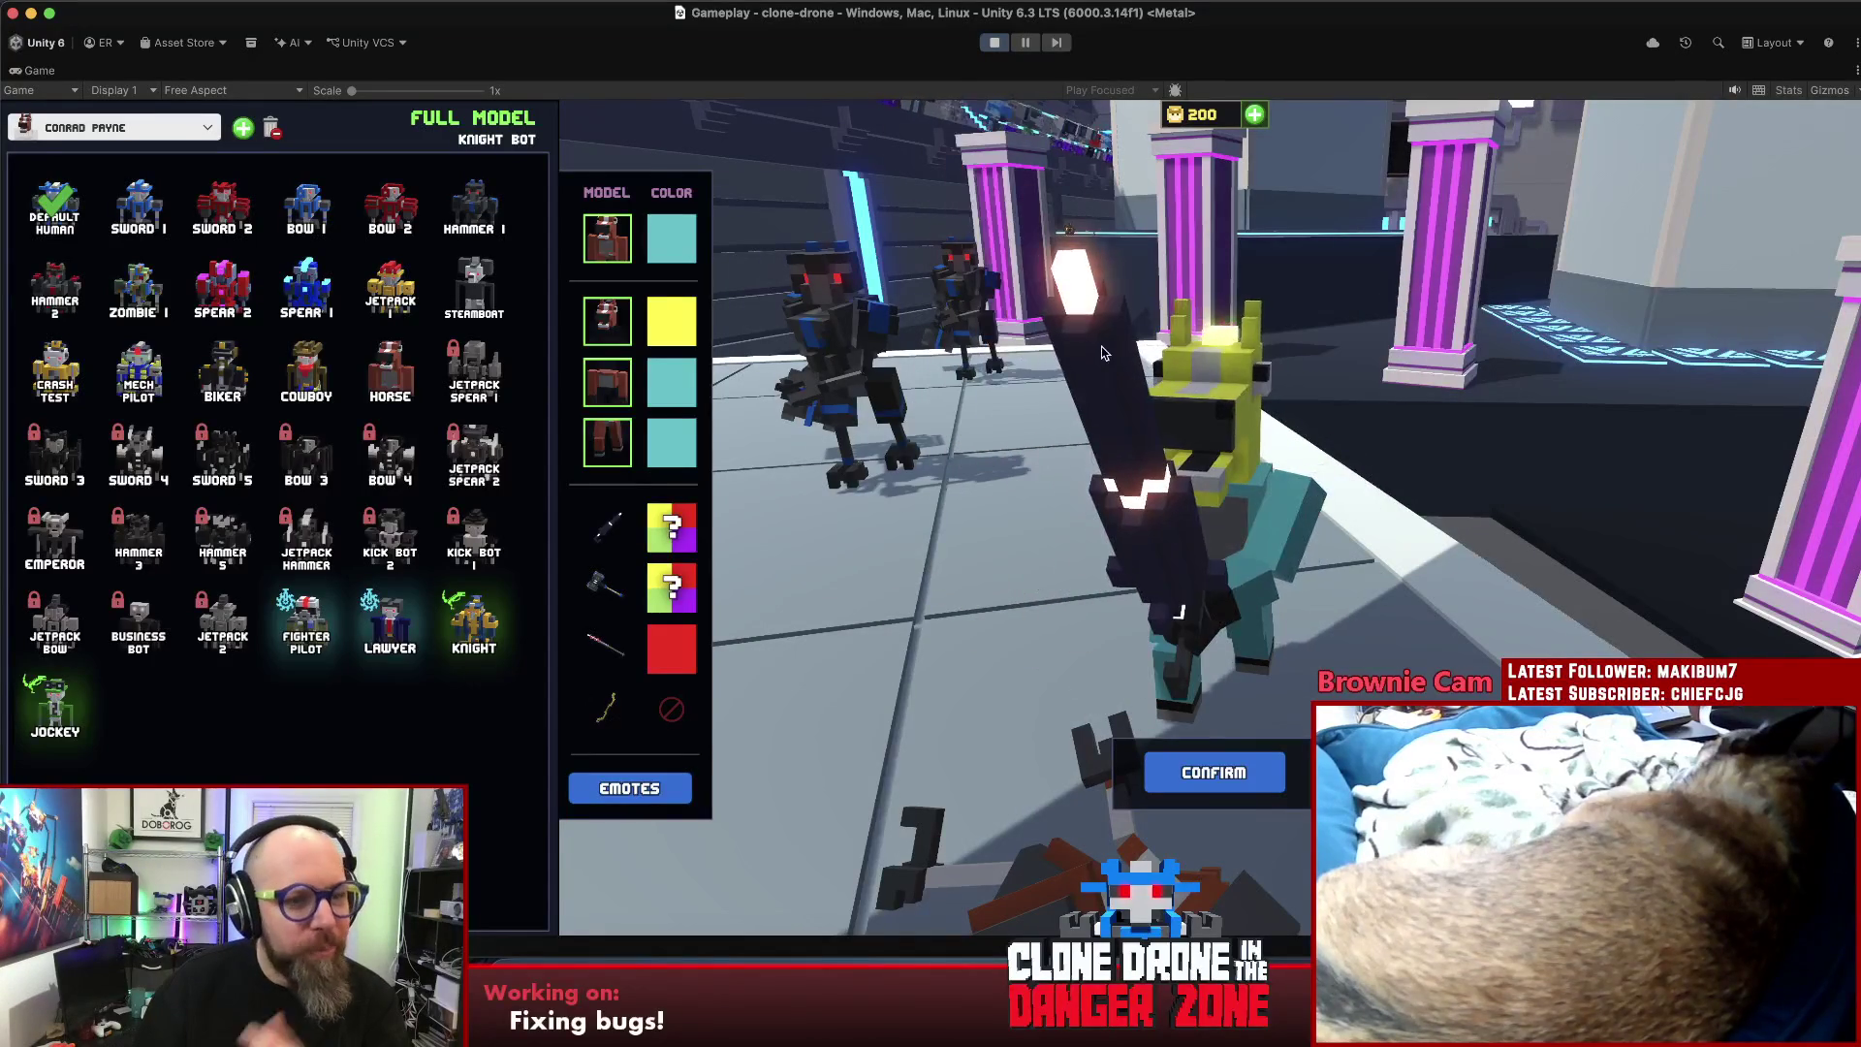
pyautogui.click(116, 127)
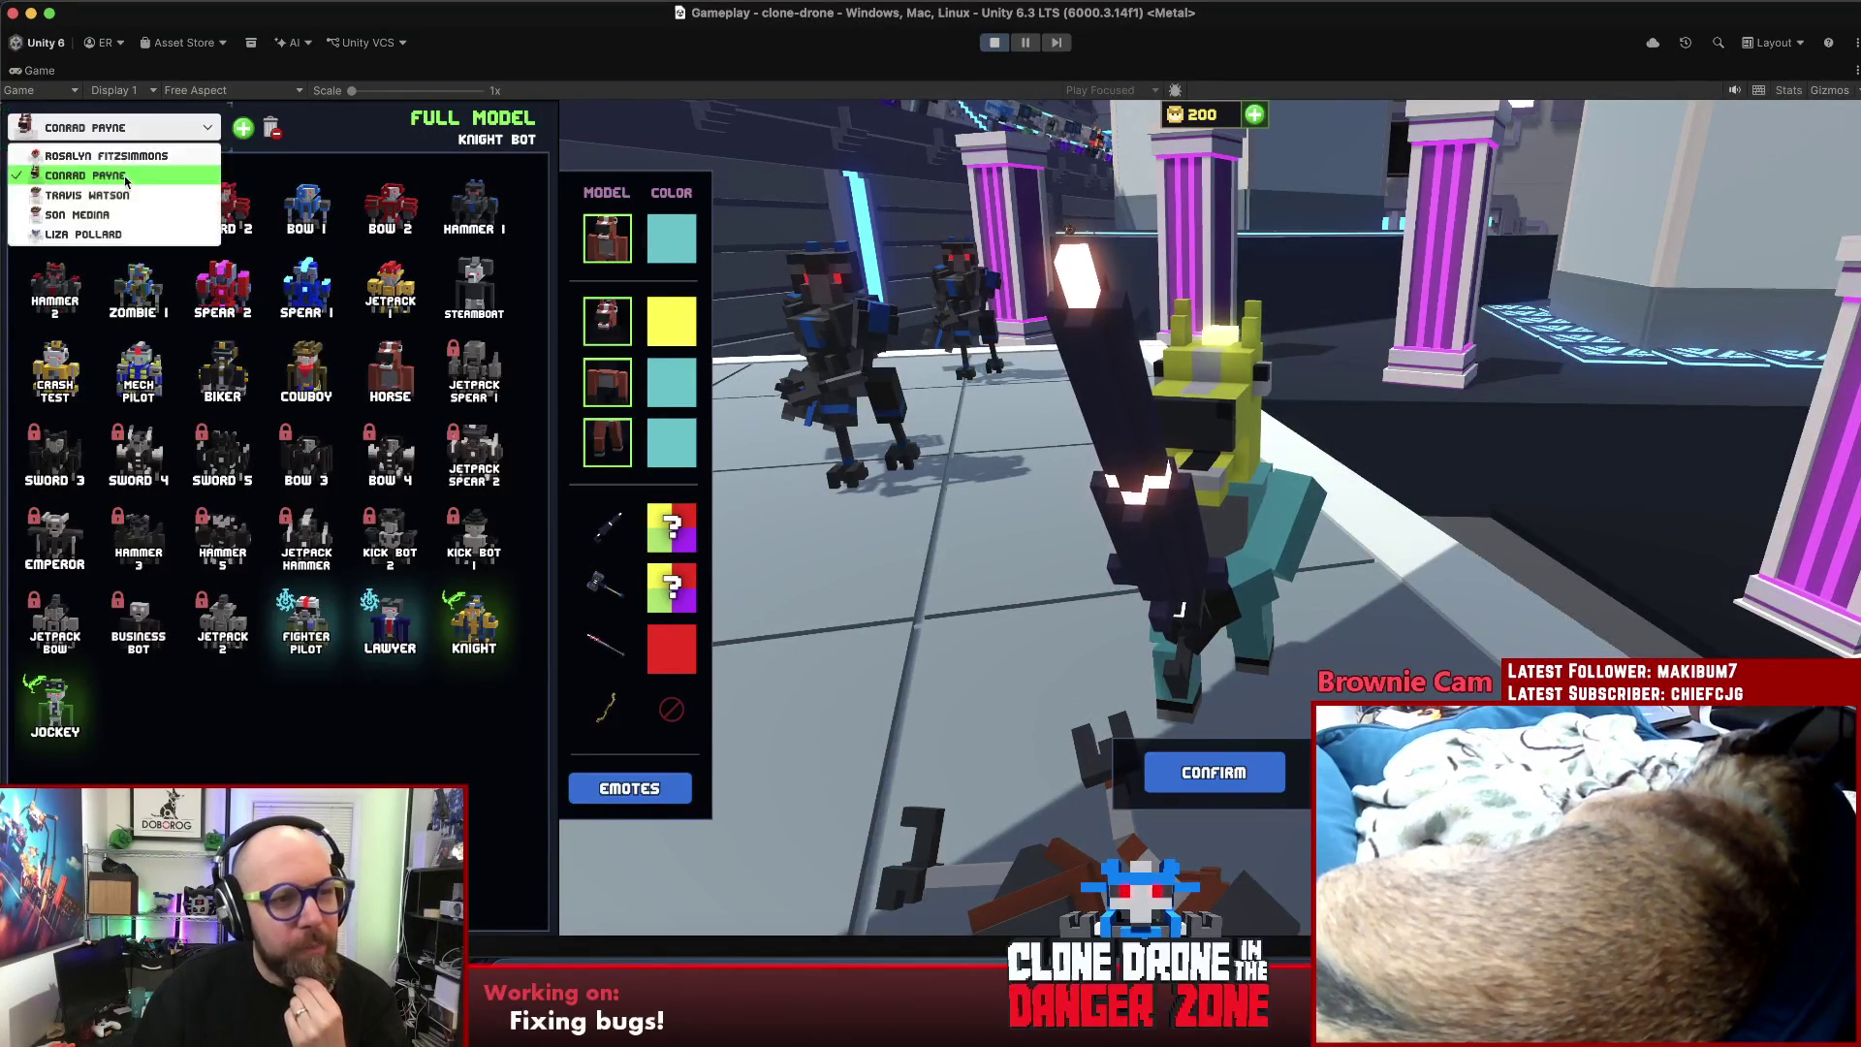
pyautogui.click(100, 219)
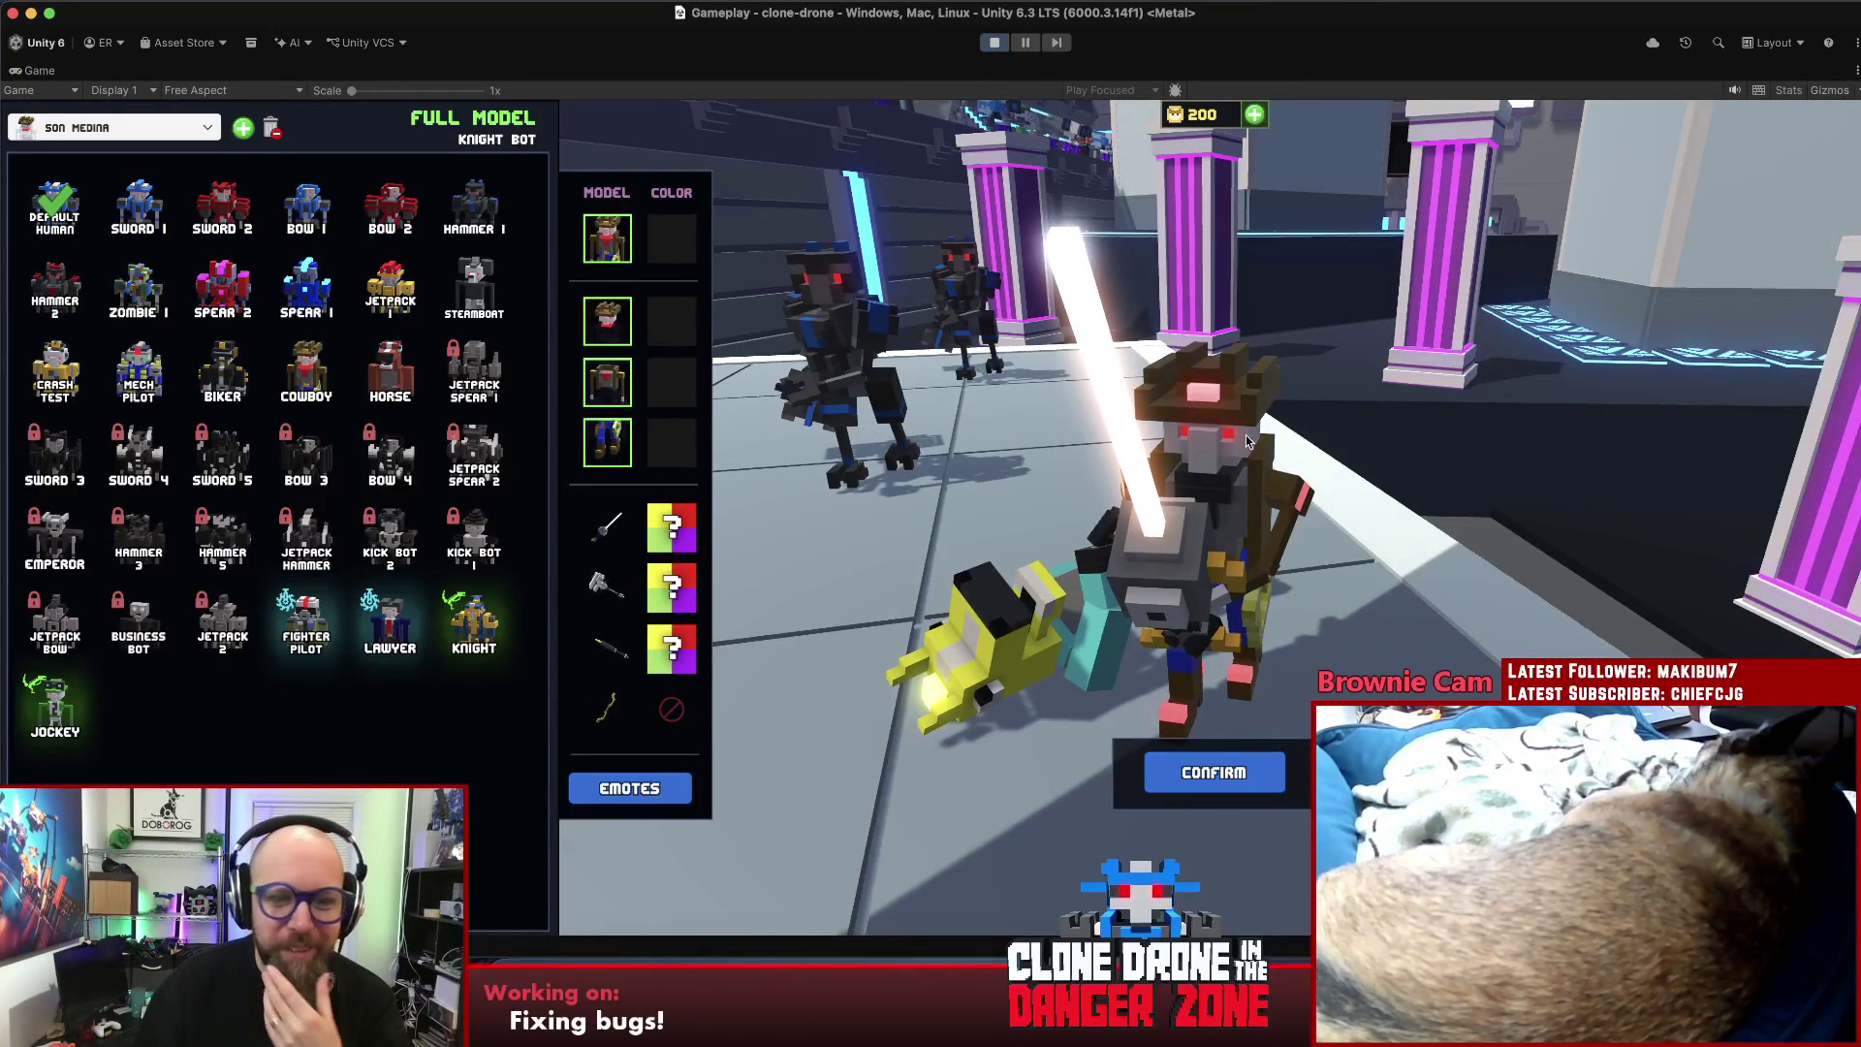
pyautogui.moveTo(1248, 441)
pyautogui.mouseDown()
pyautogui.moveTo(1404, 499)
pyautogui.moveTo(1229, 528)
pyautogui.mouseUp()
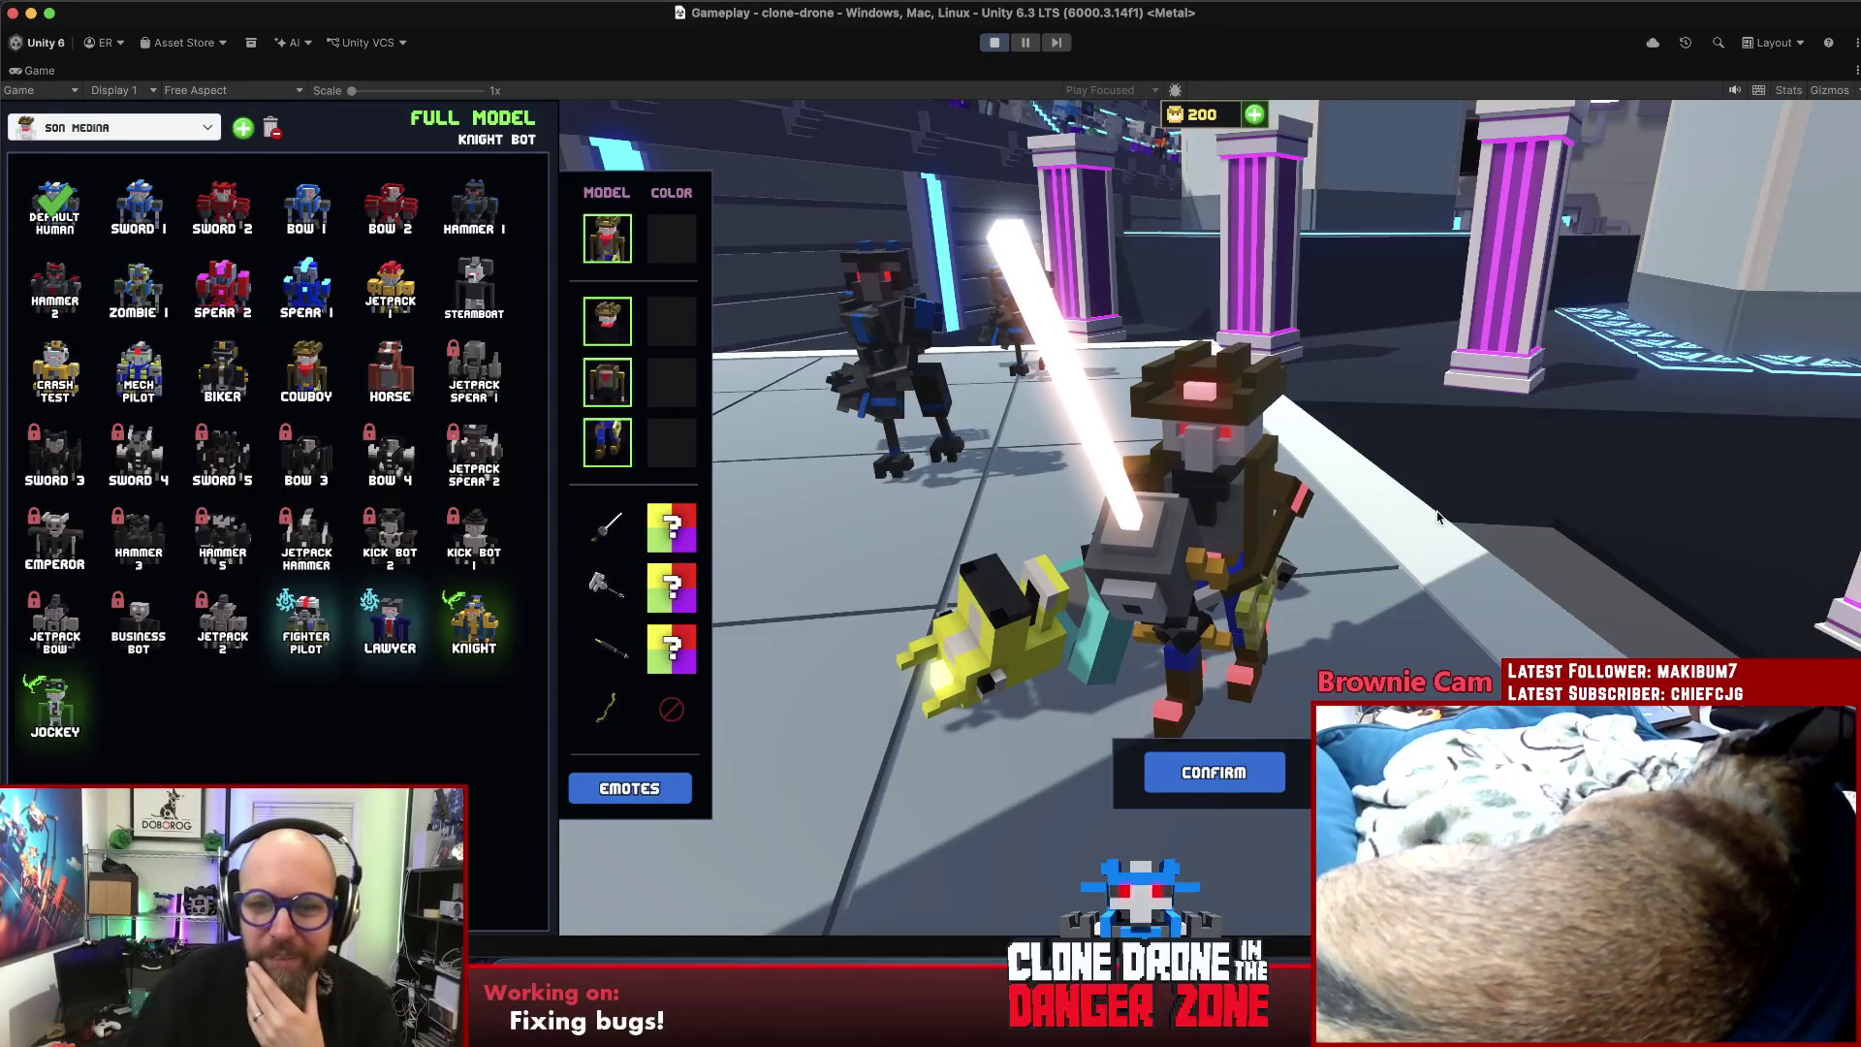
pyautogui.click(1237, 770)
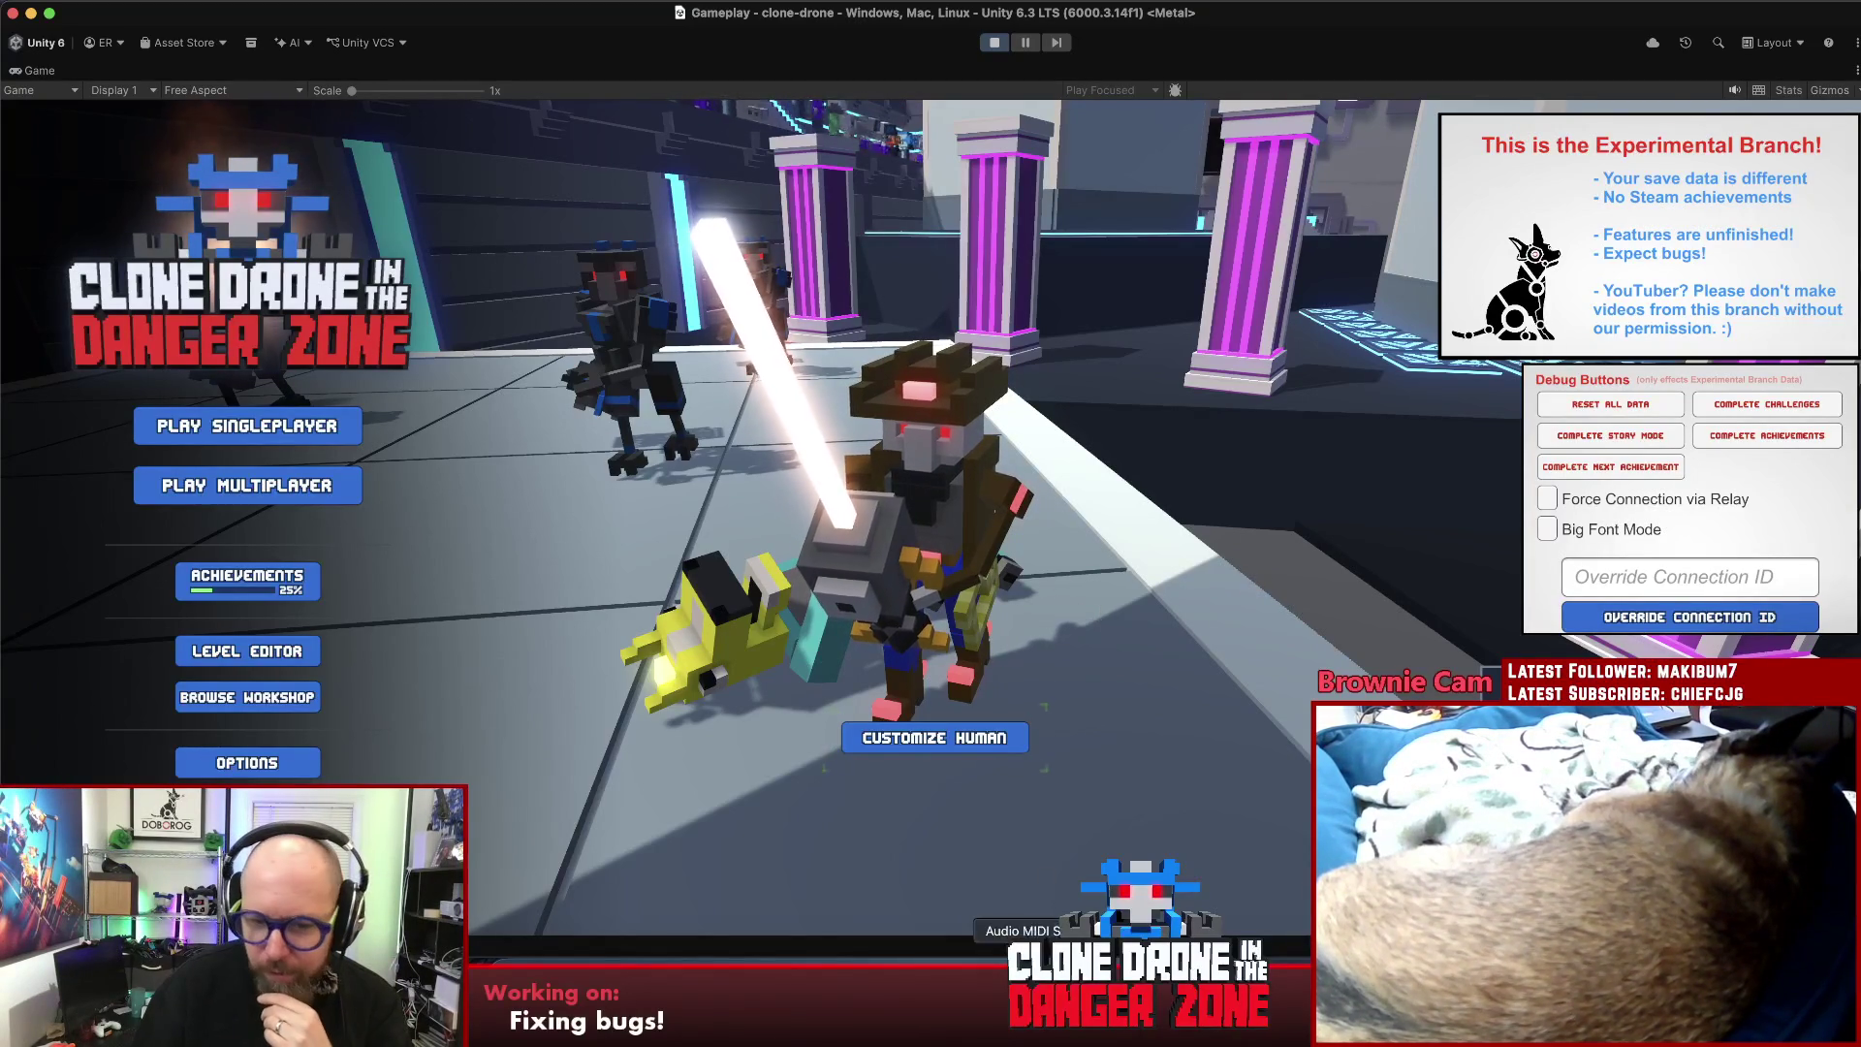
pyautogui.click(1020, 1013)
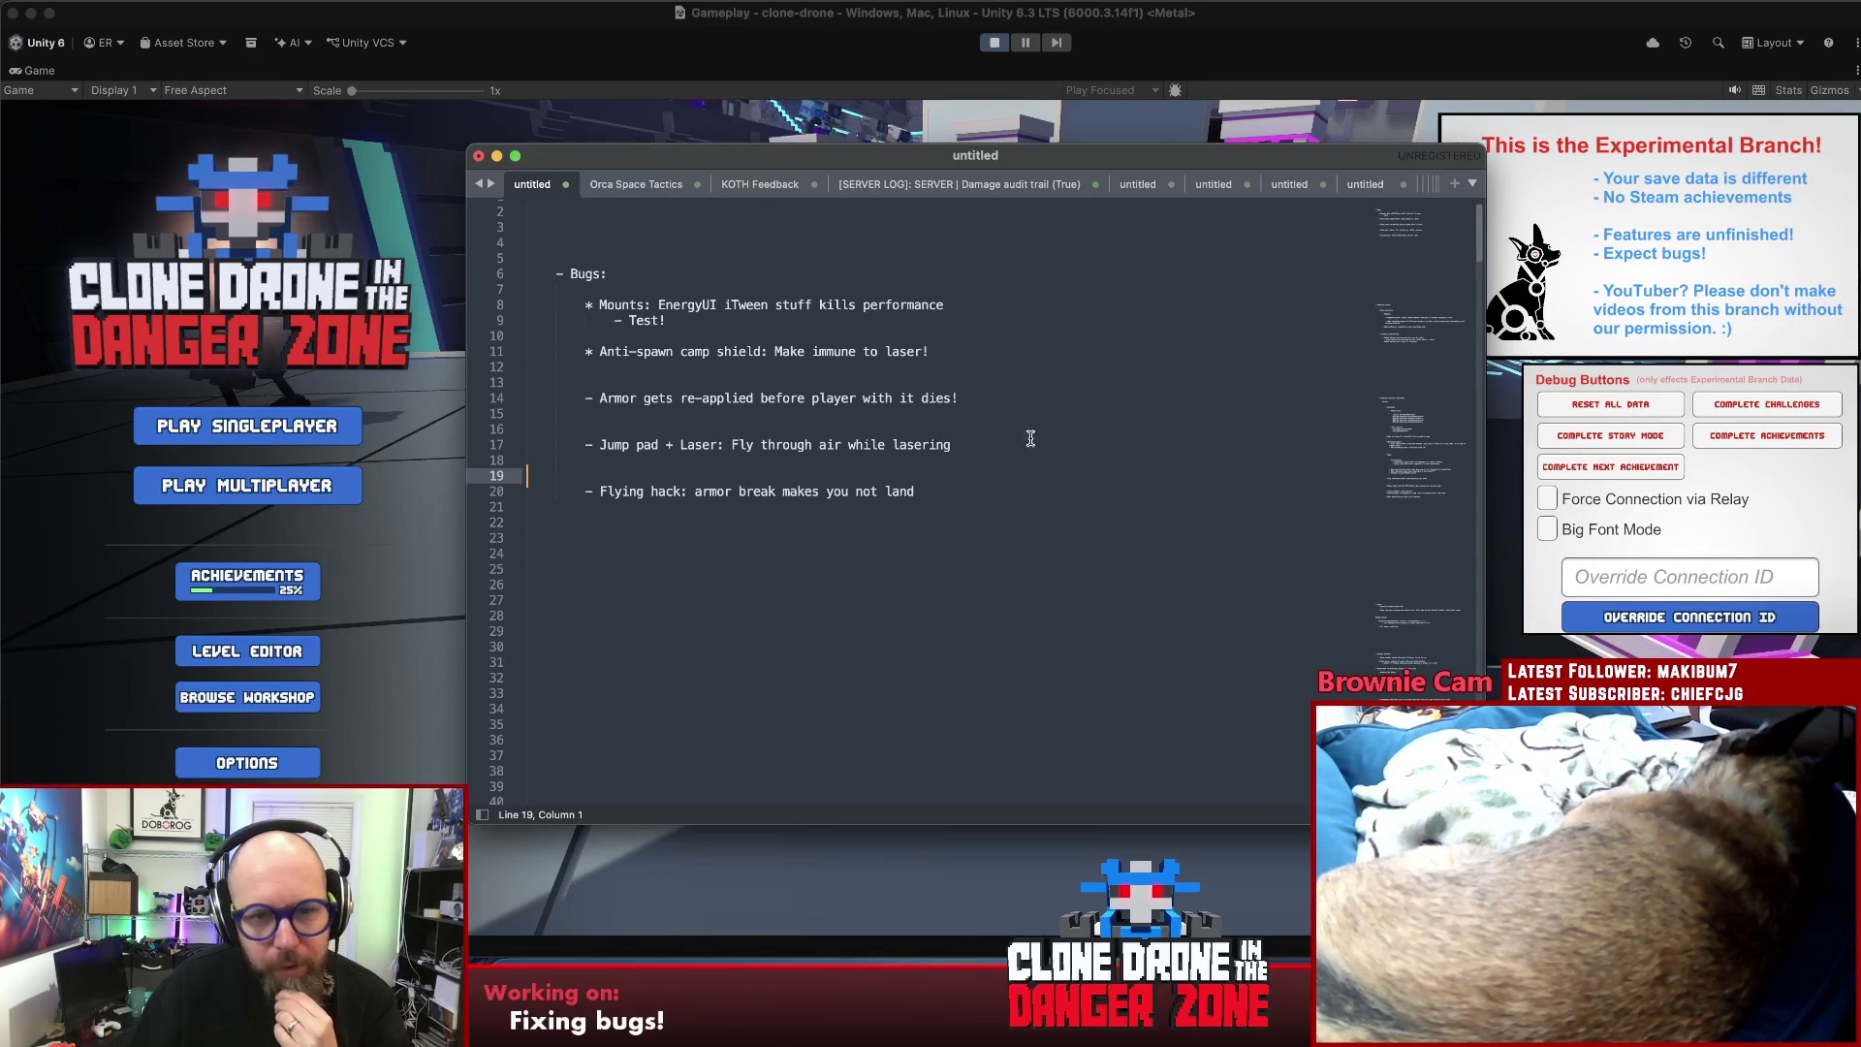
pyautogui.click(998, 430)
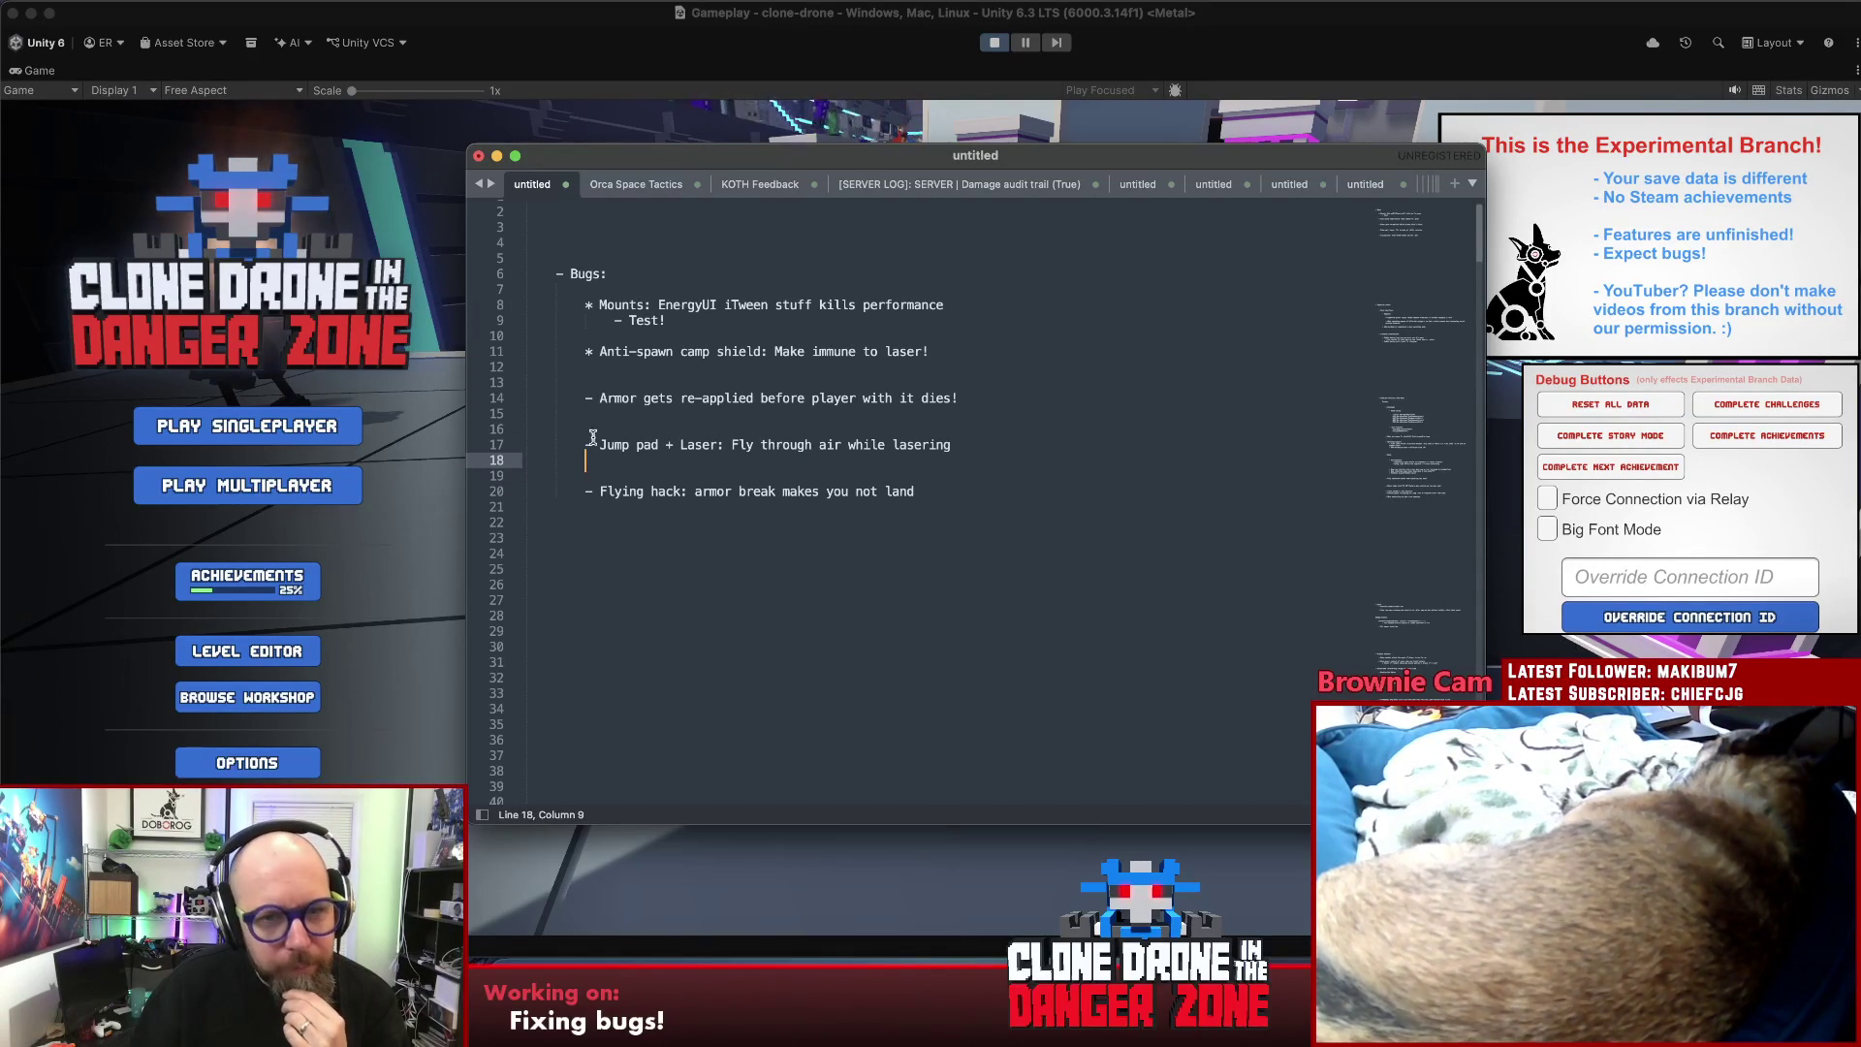
pyautogui.click(585, 444)
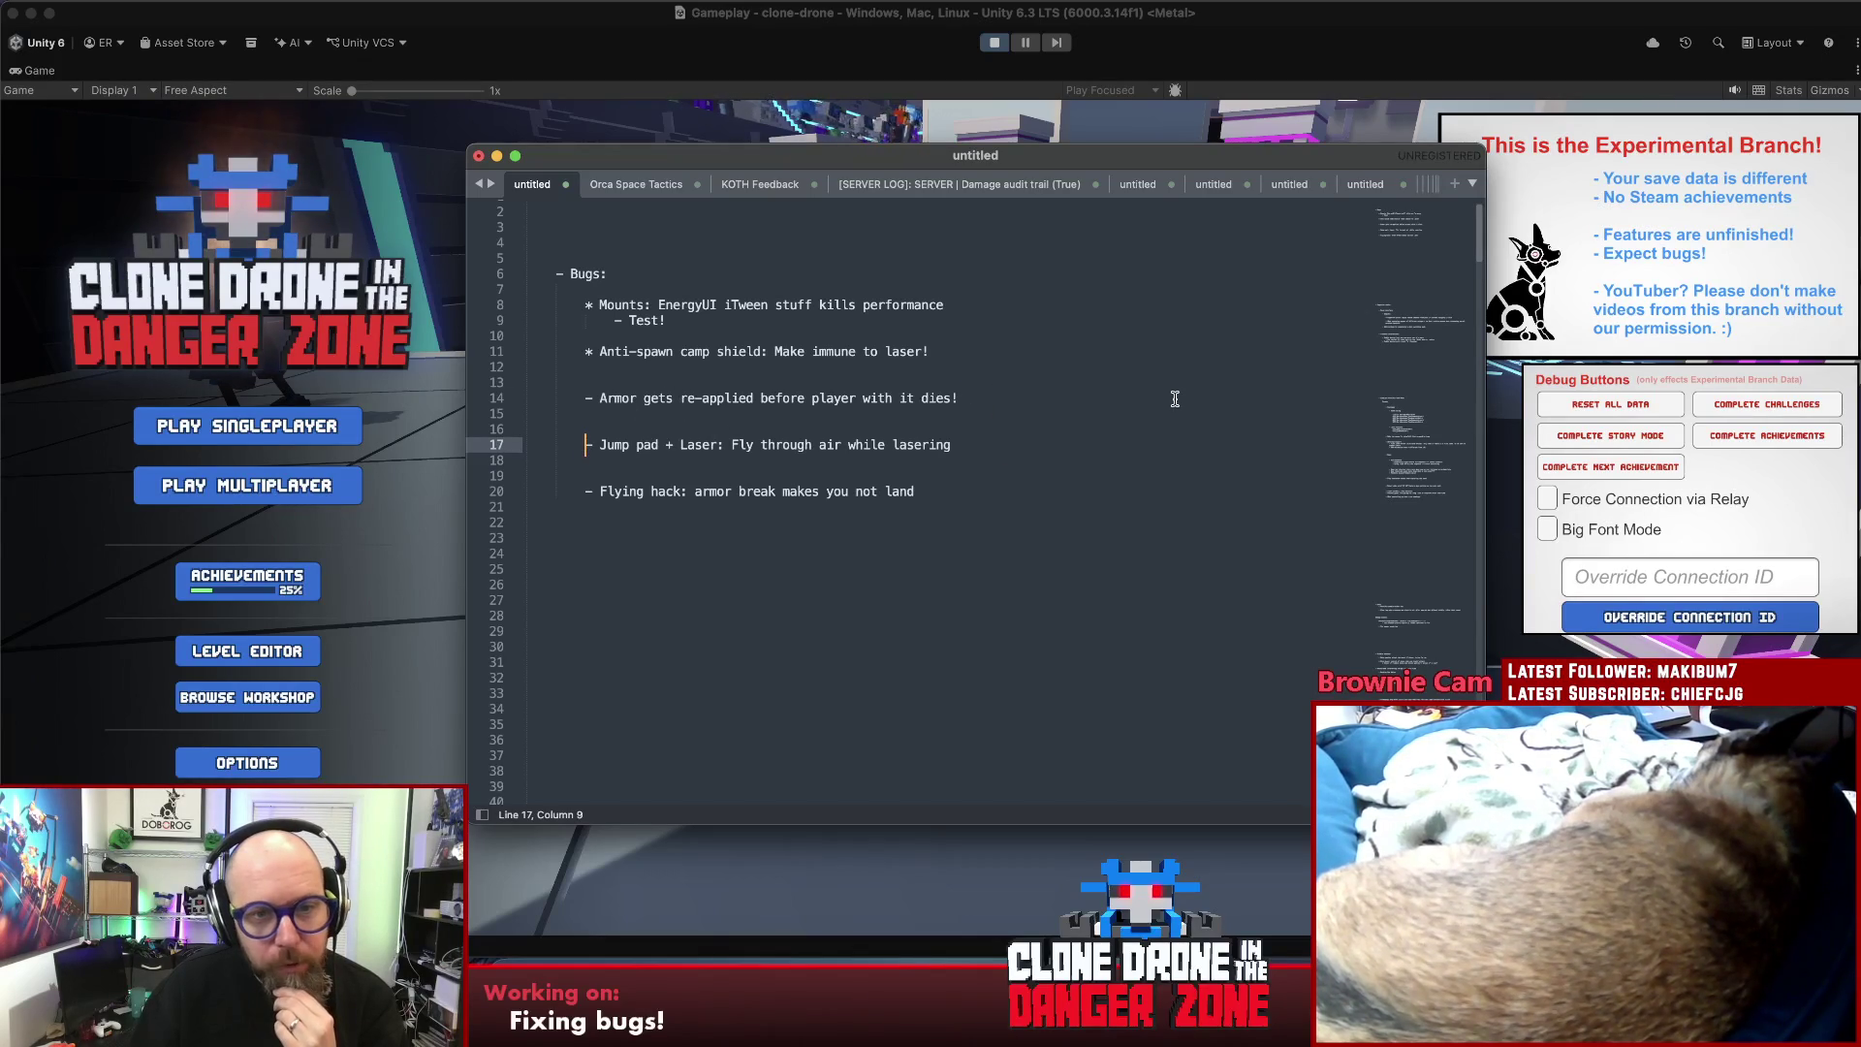
pyautogui.click(1174, 398)
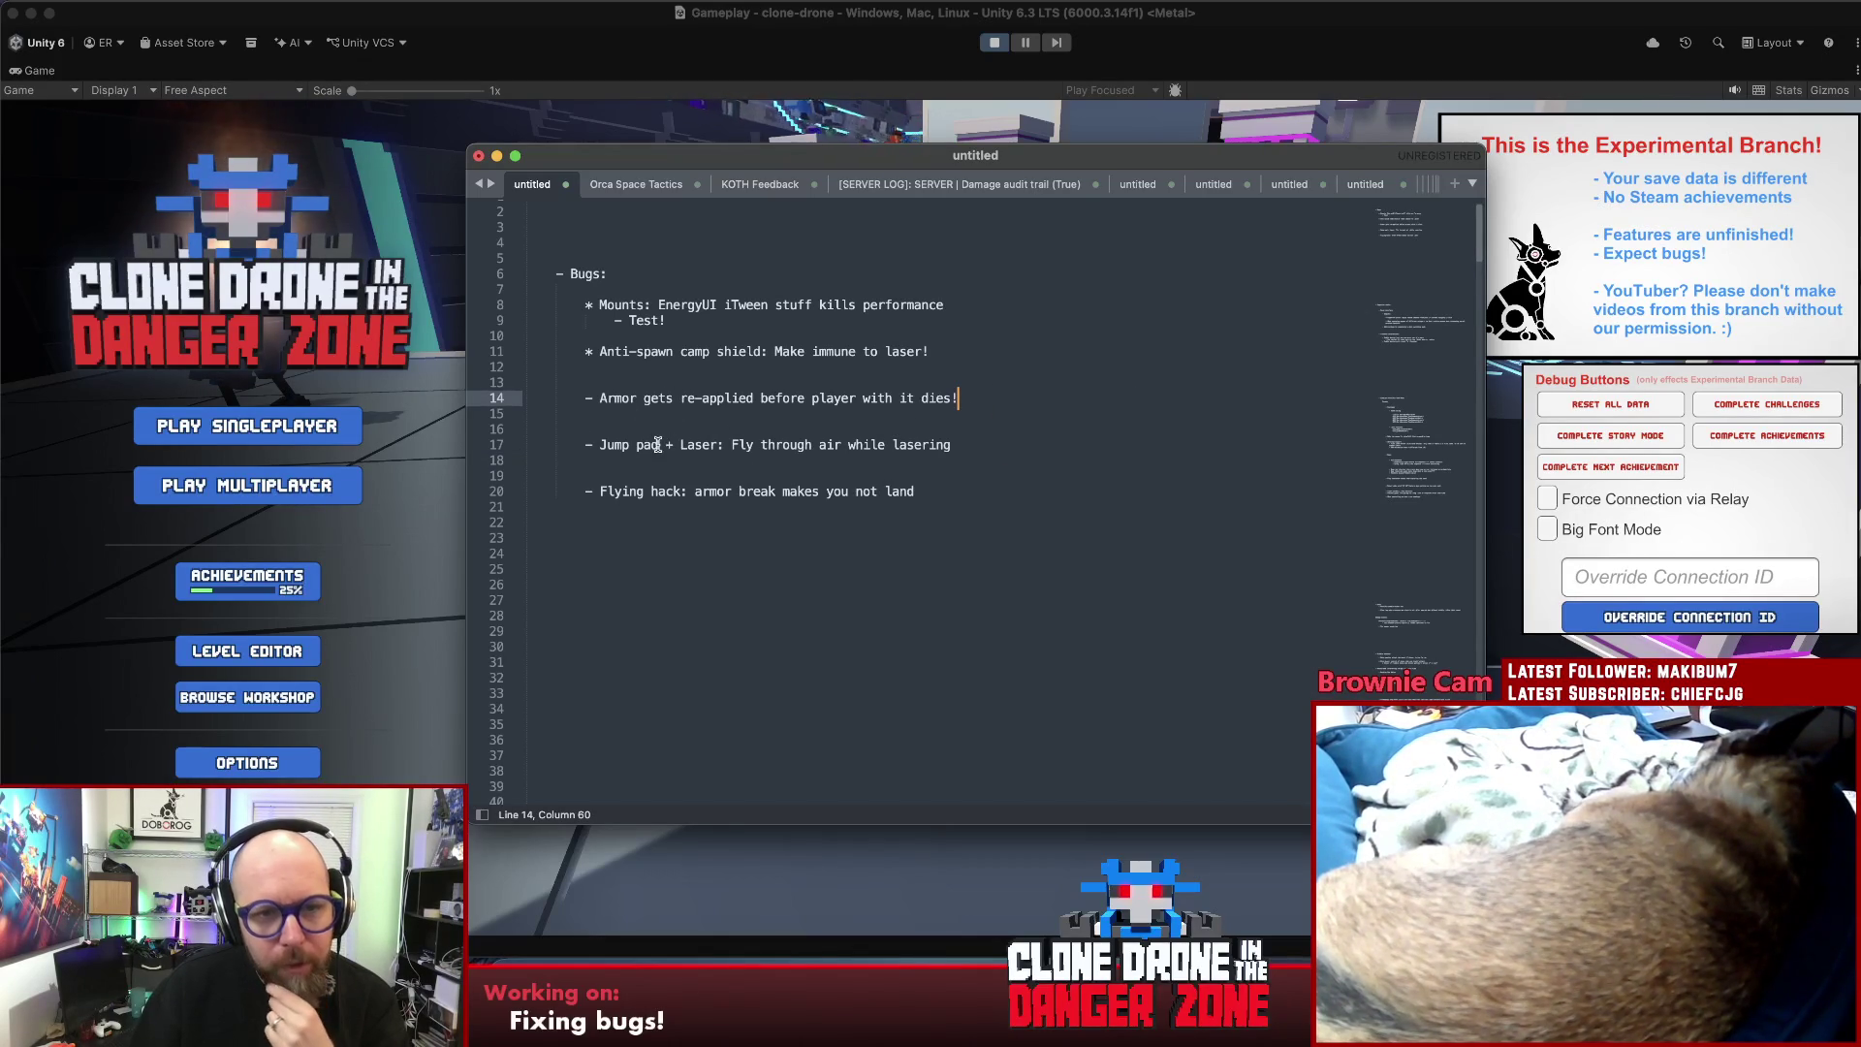
pyautogui.click(659, 444)
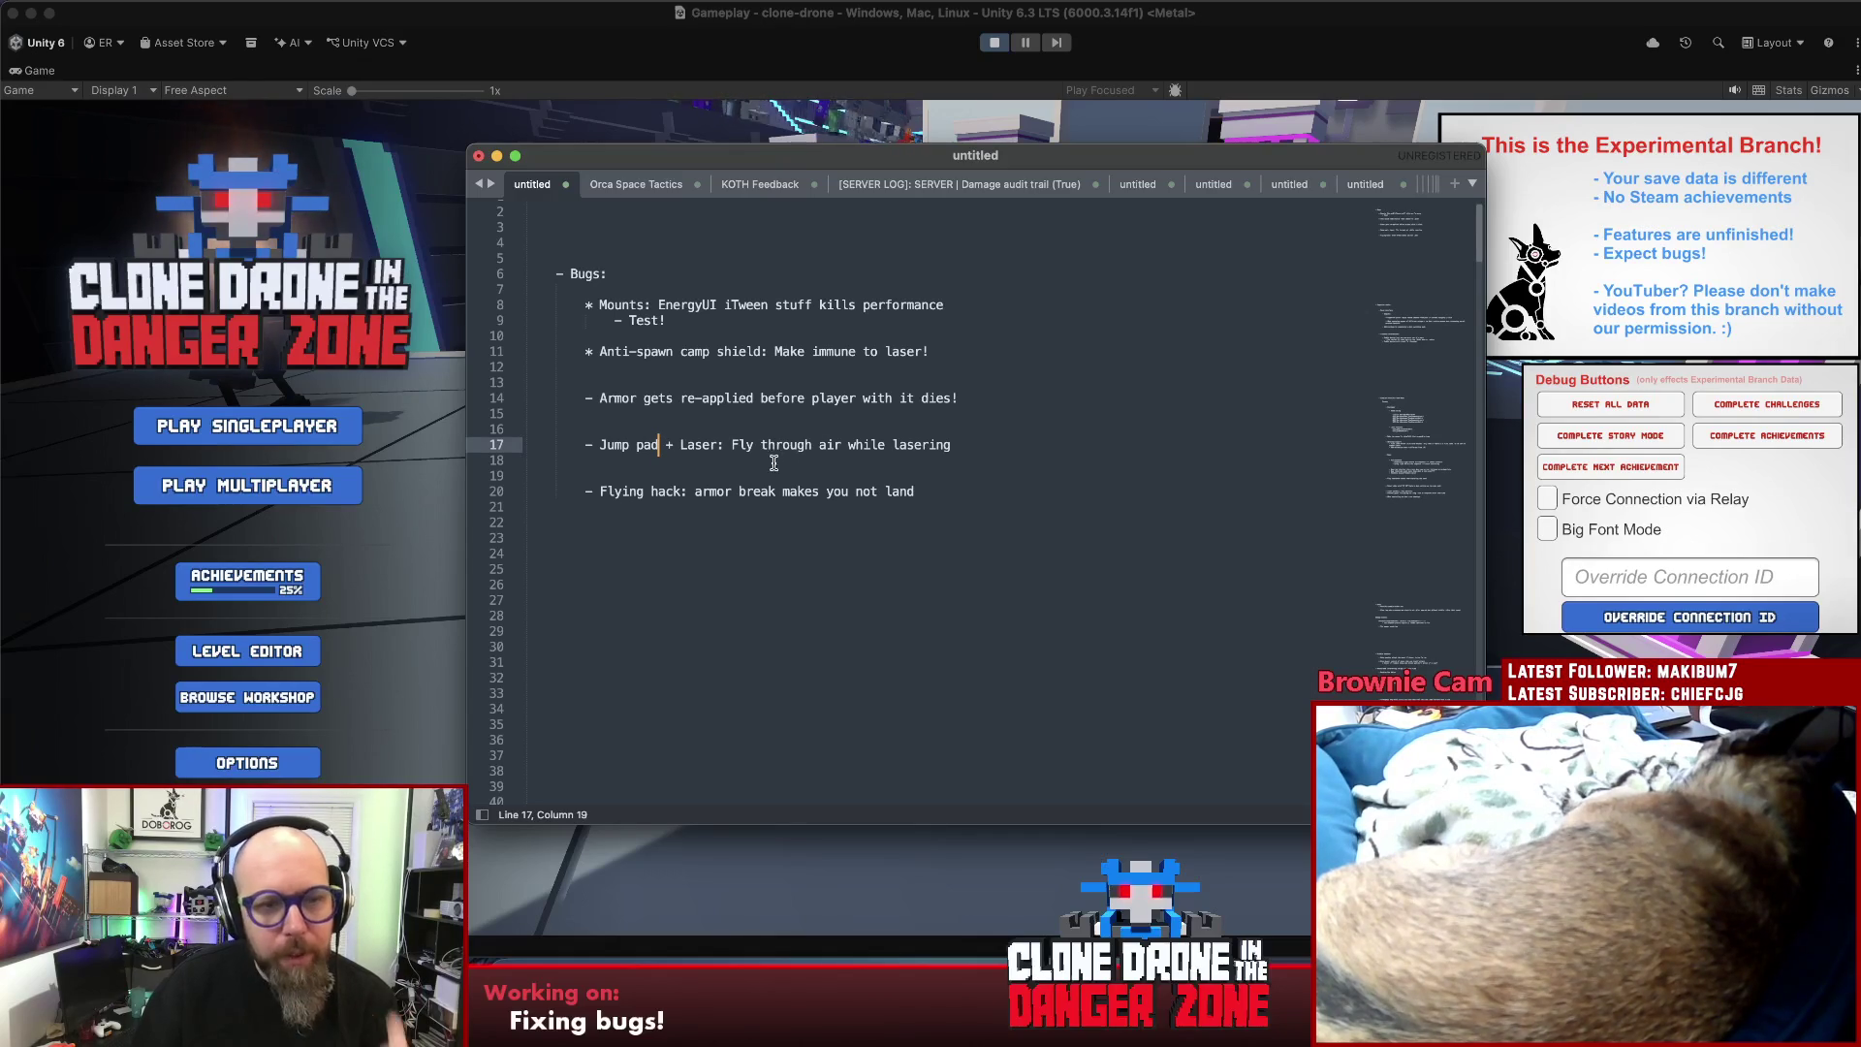
pyautogui.click(1056, 870)
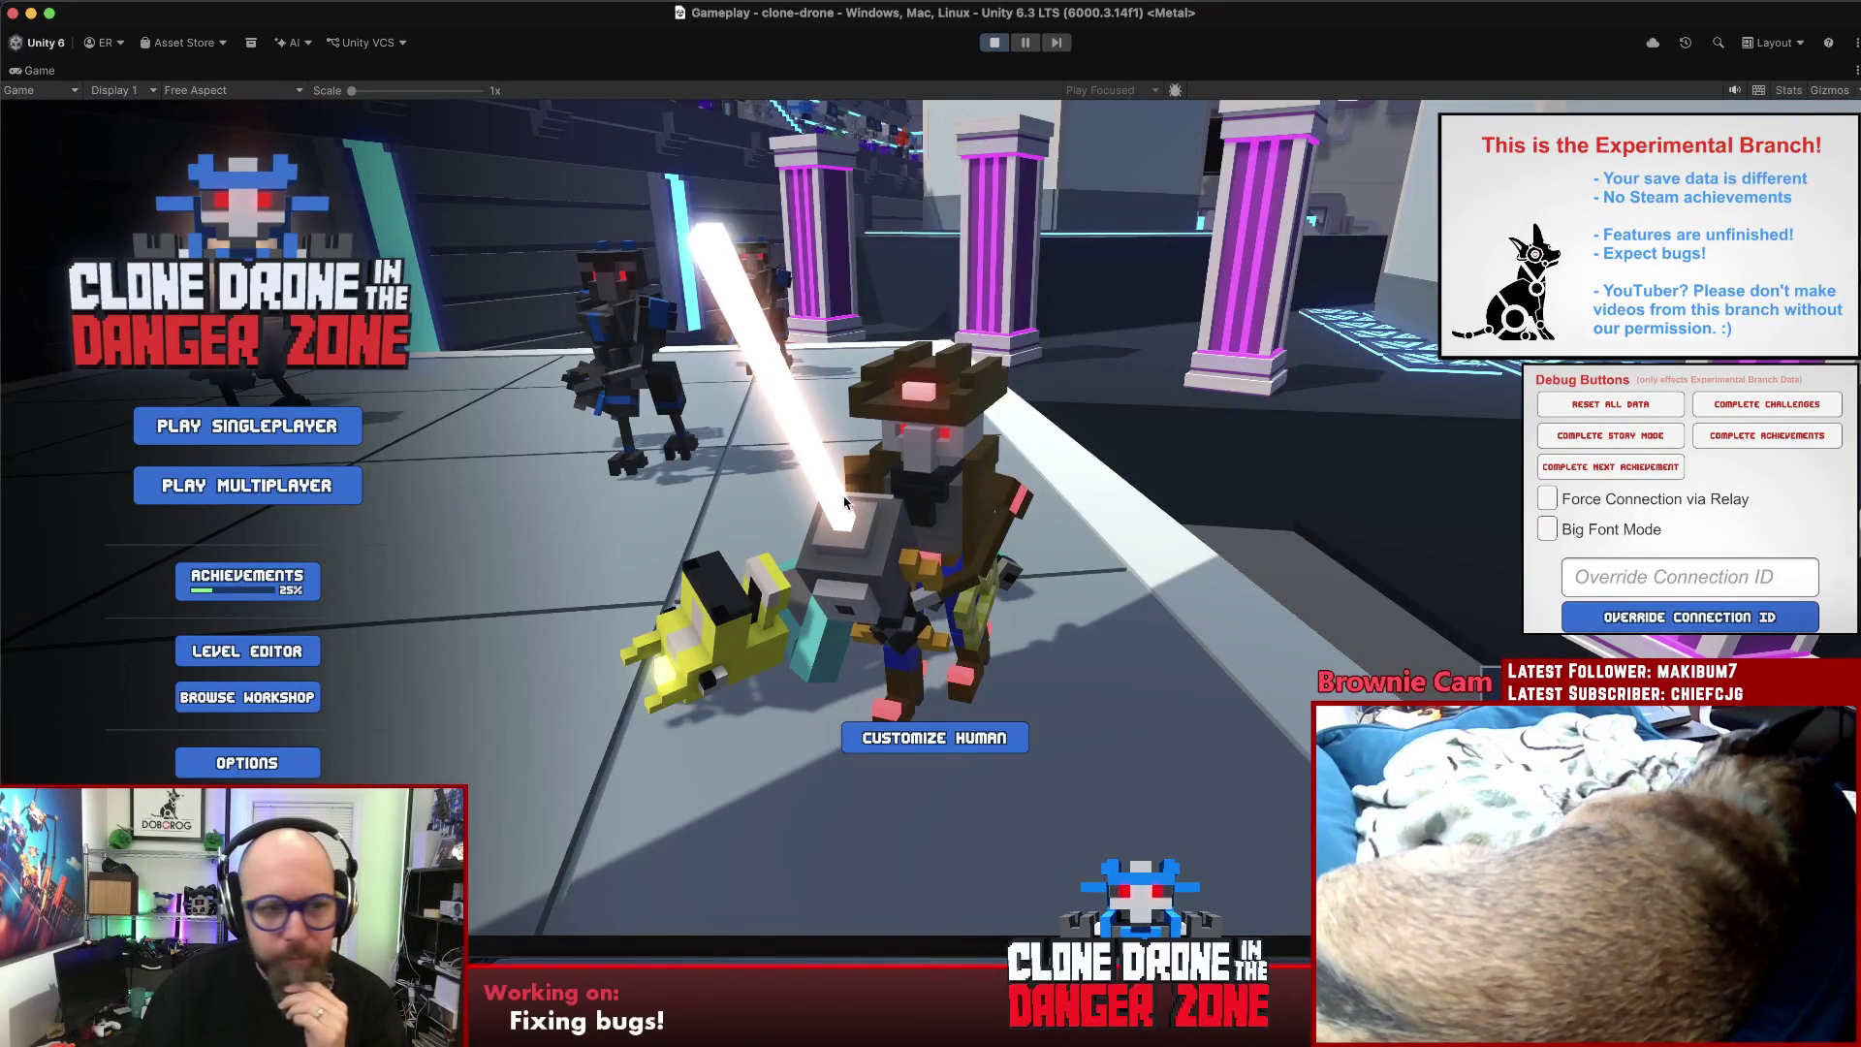
pyautogui.click(289, 490)
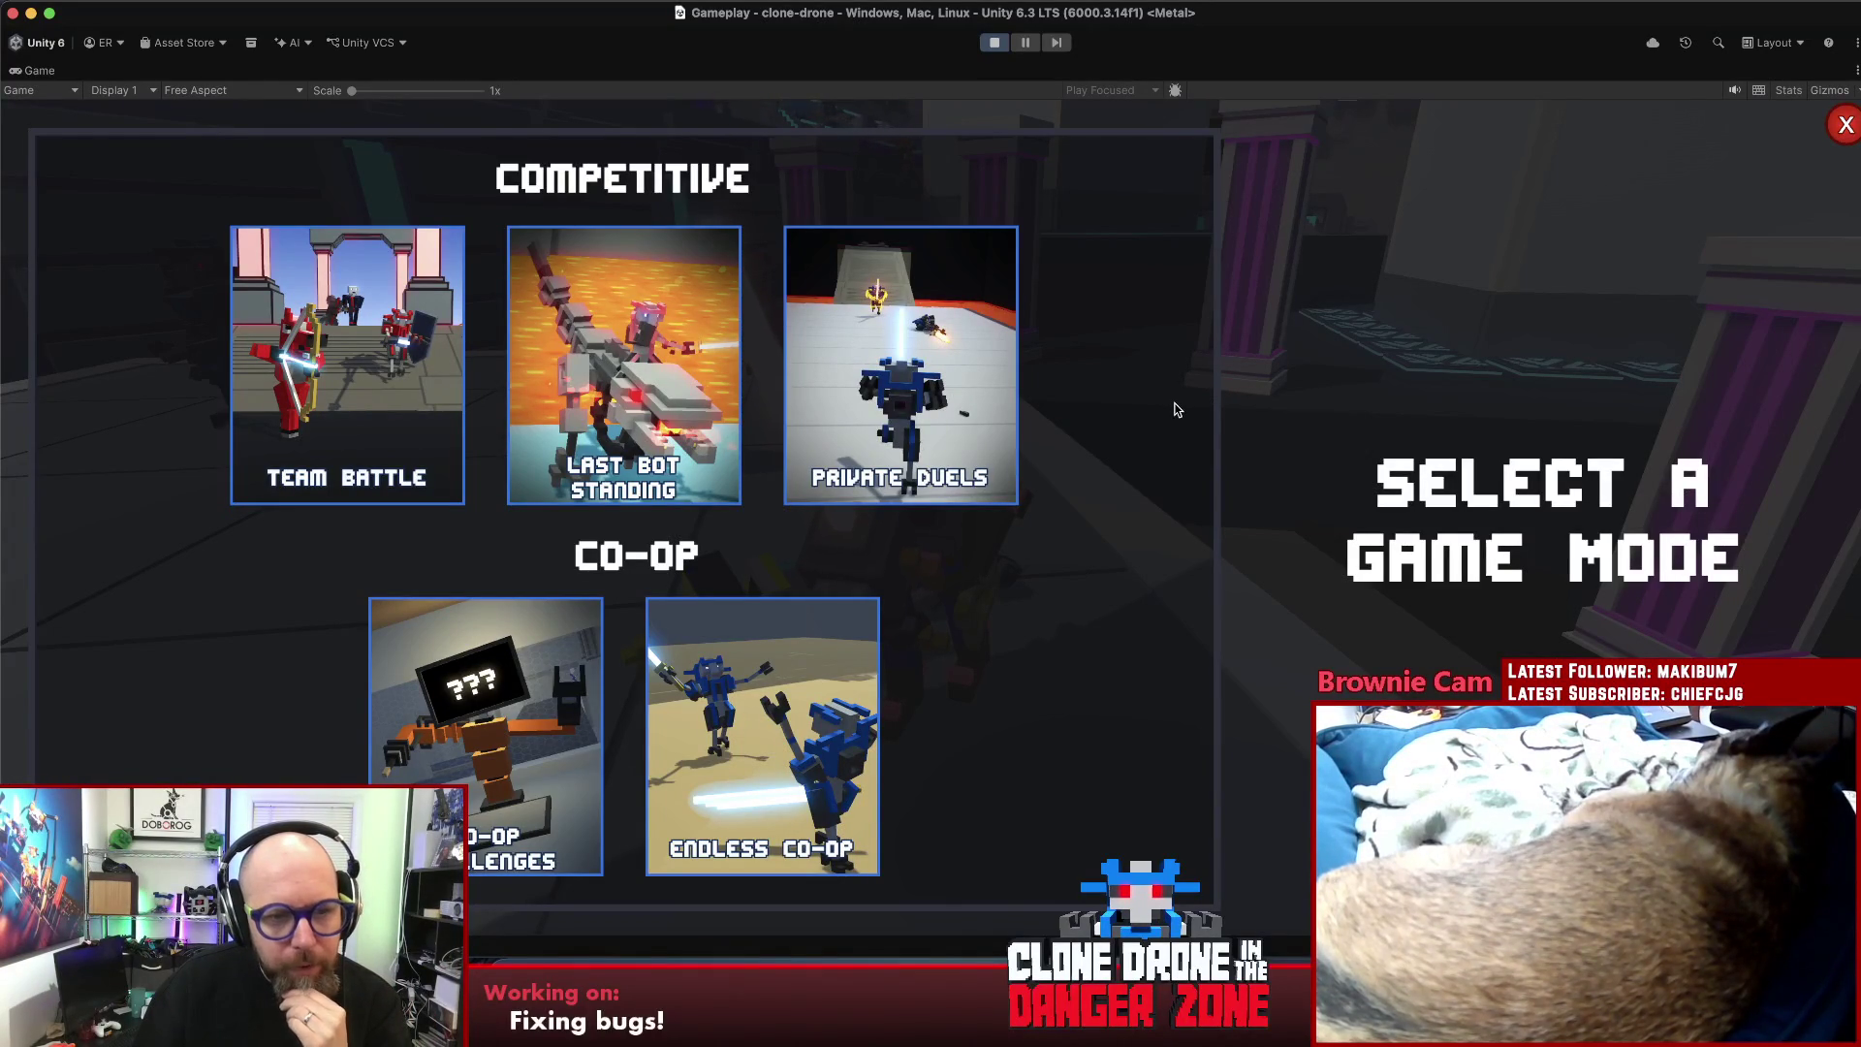
# - Play a Team Battle match with the hammer upgrade, then leave it for the main menu
pyautogui.click(304, 349)
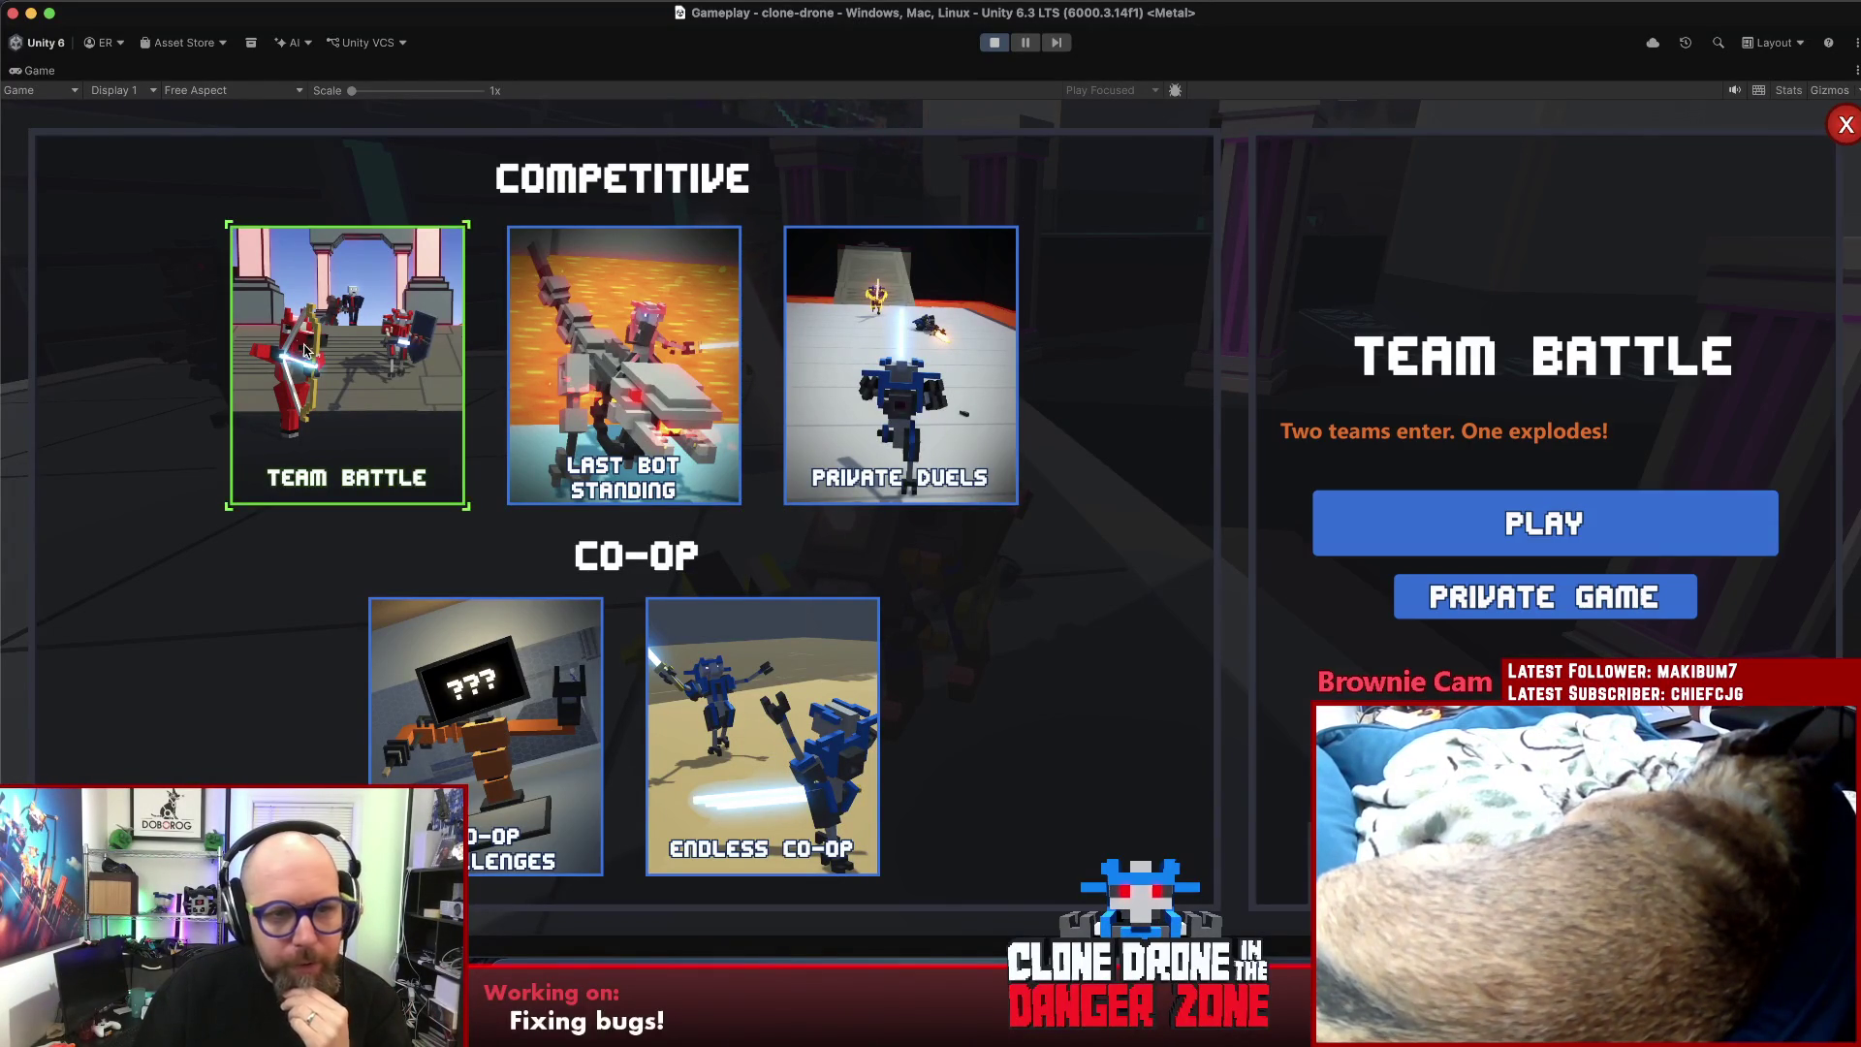
pyautogui.click(1475, 524)
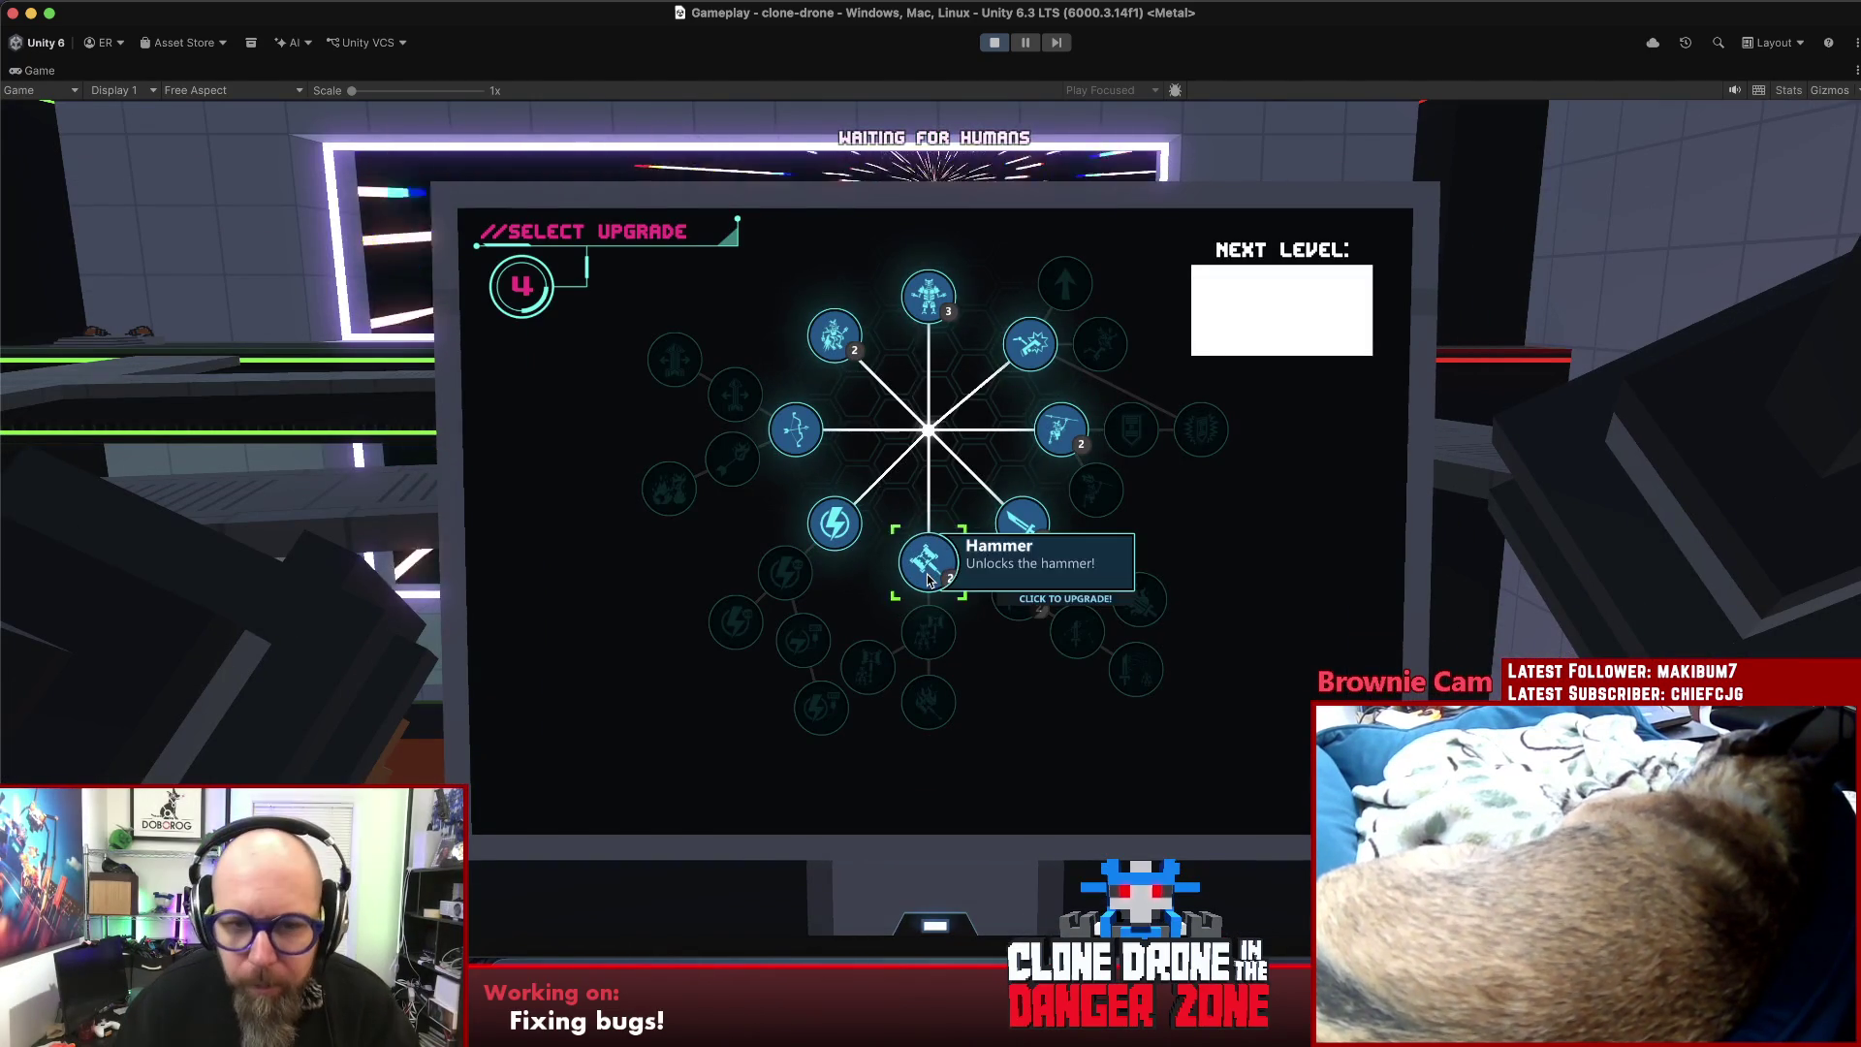
pyautogui.click(921, 648)
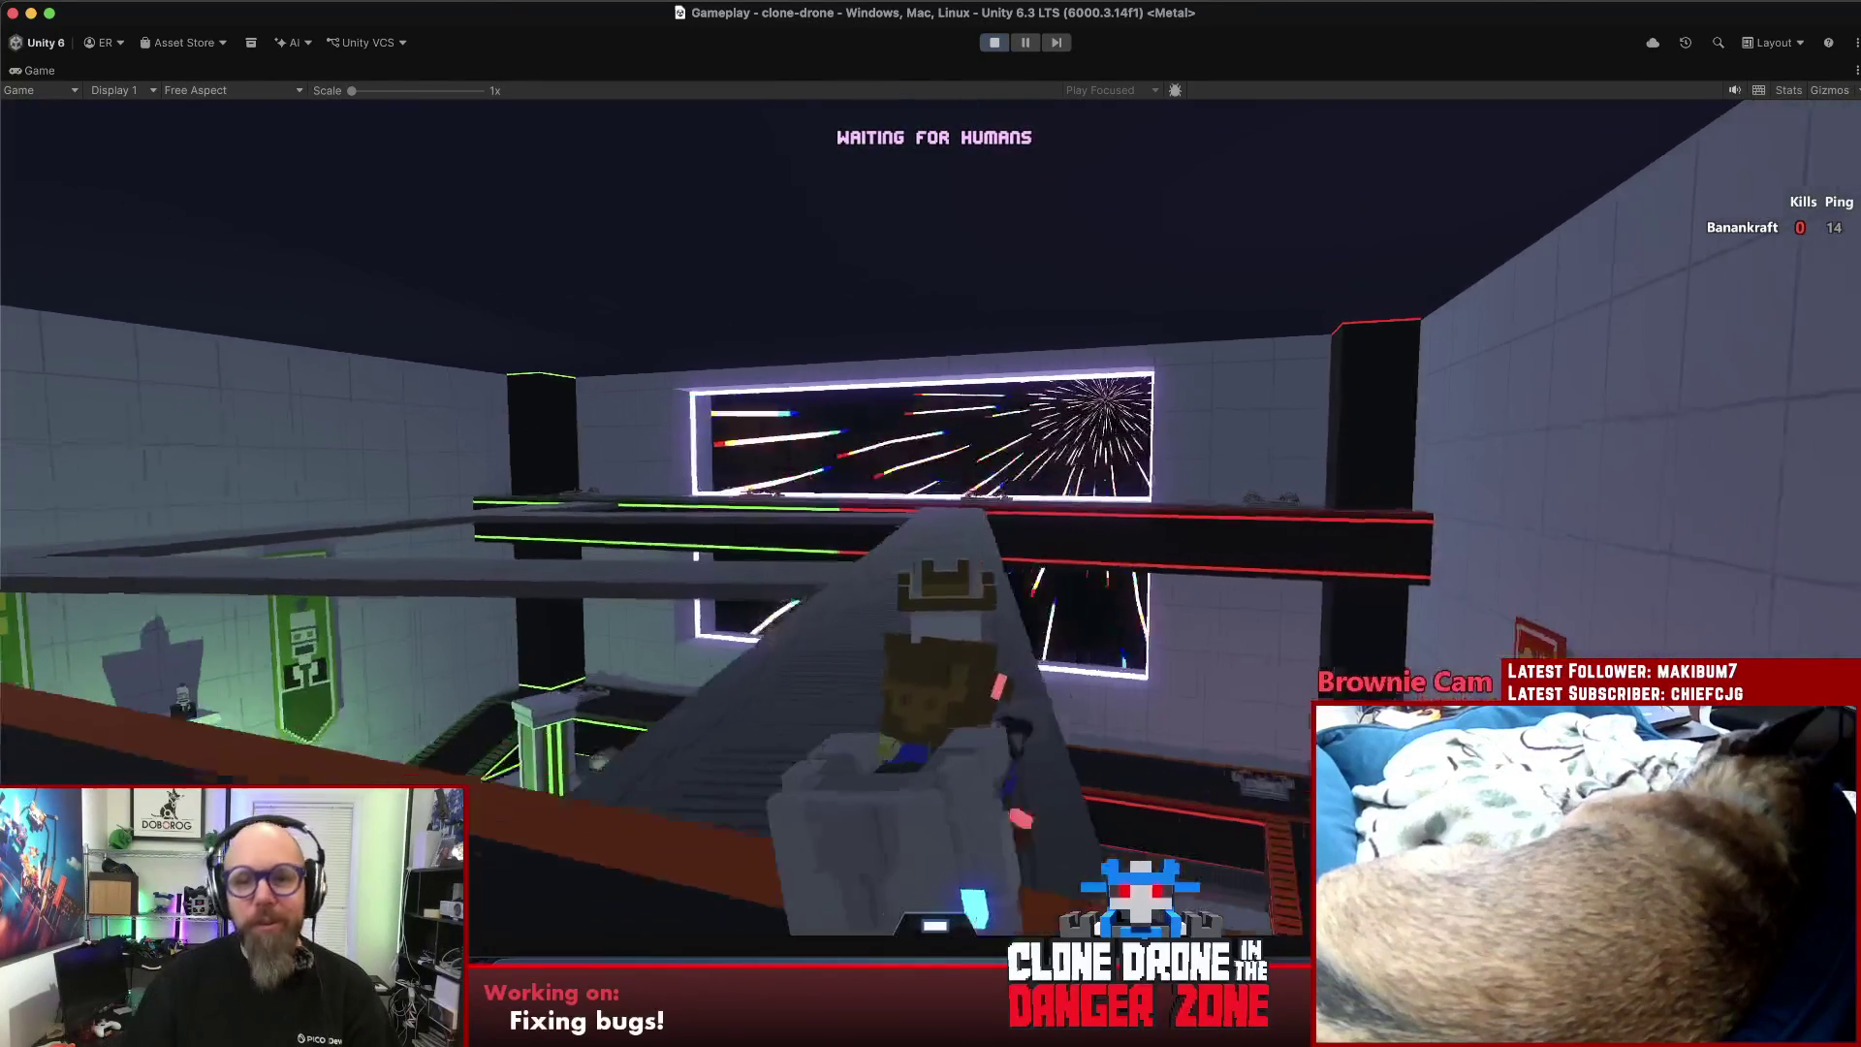
pyautogui.press('w')
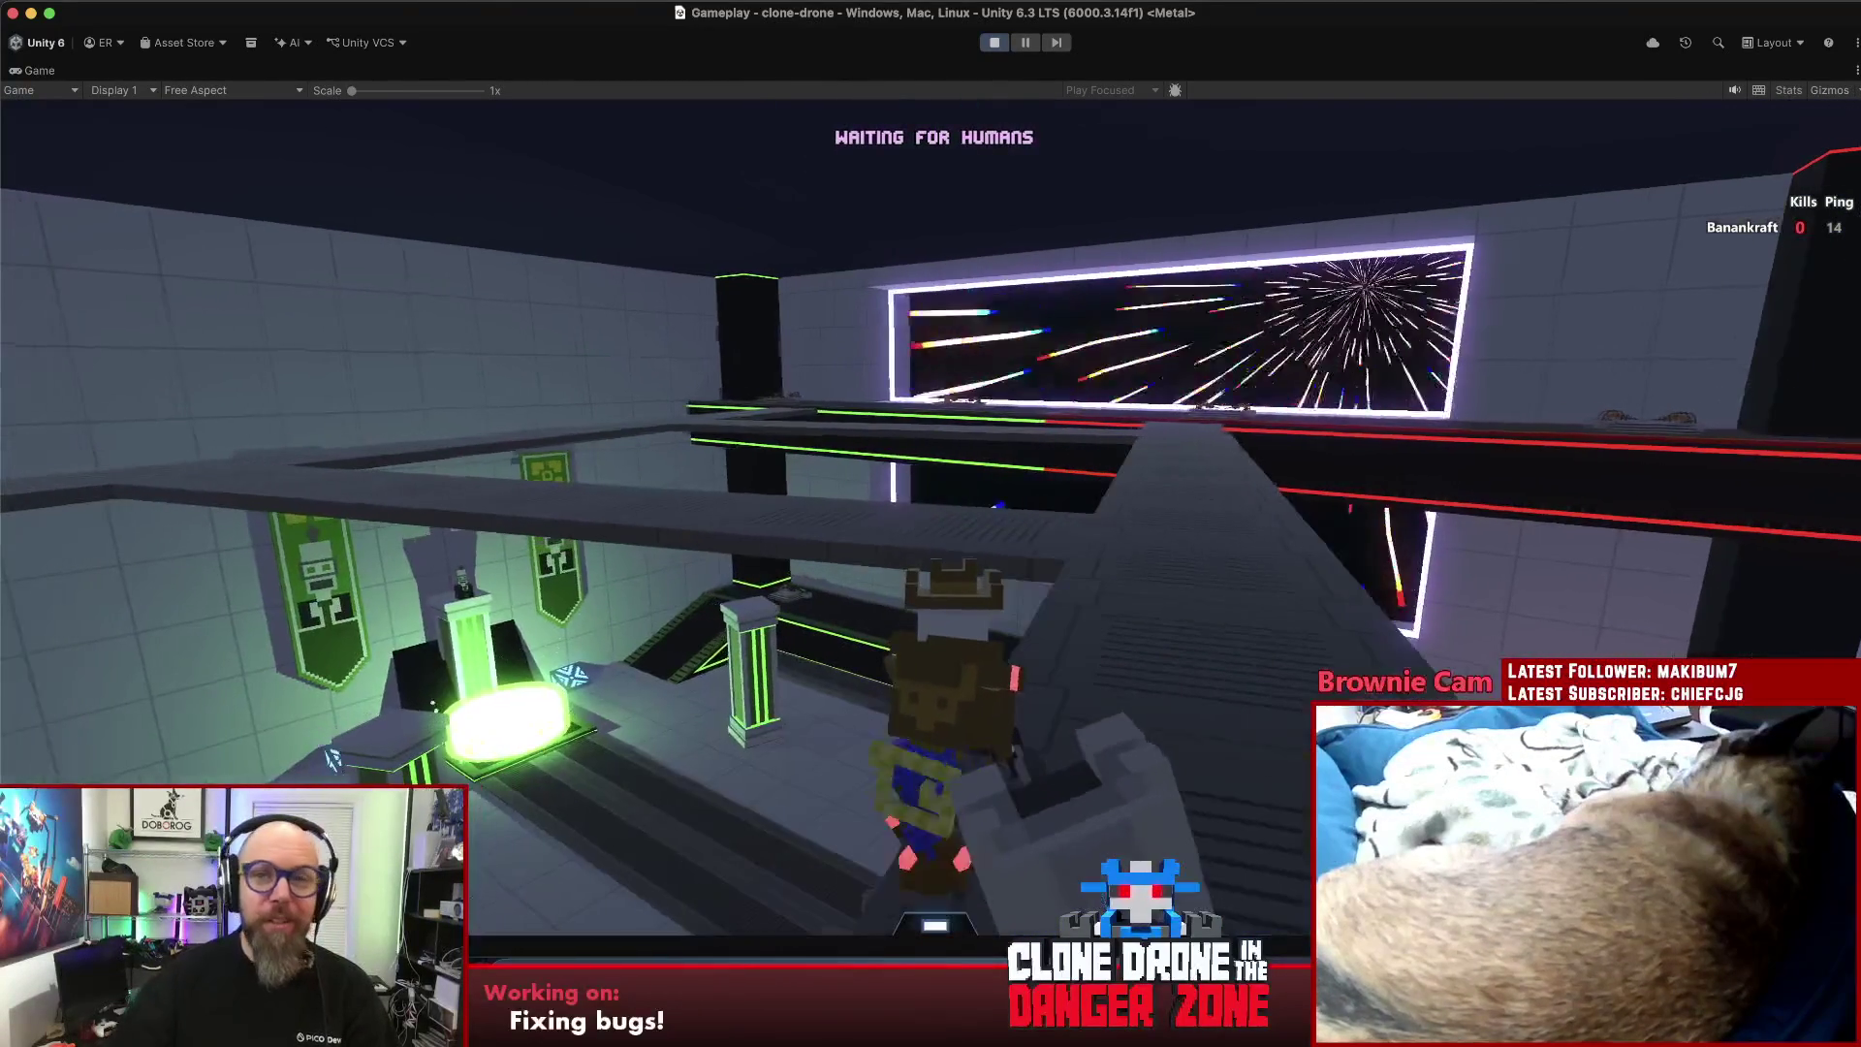
pyautogui.press('w')
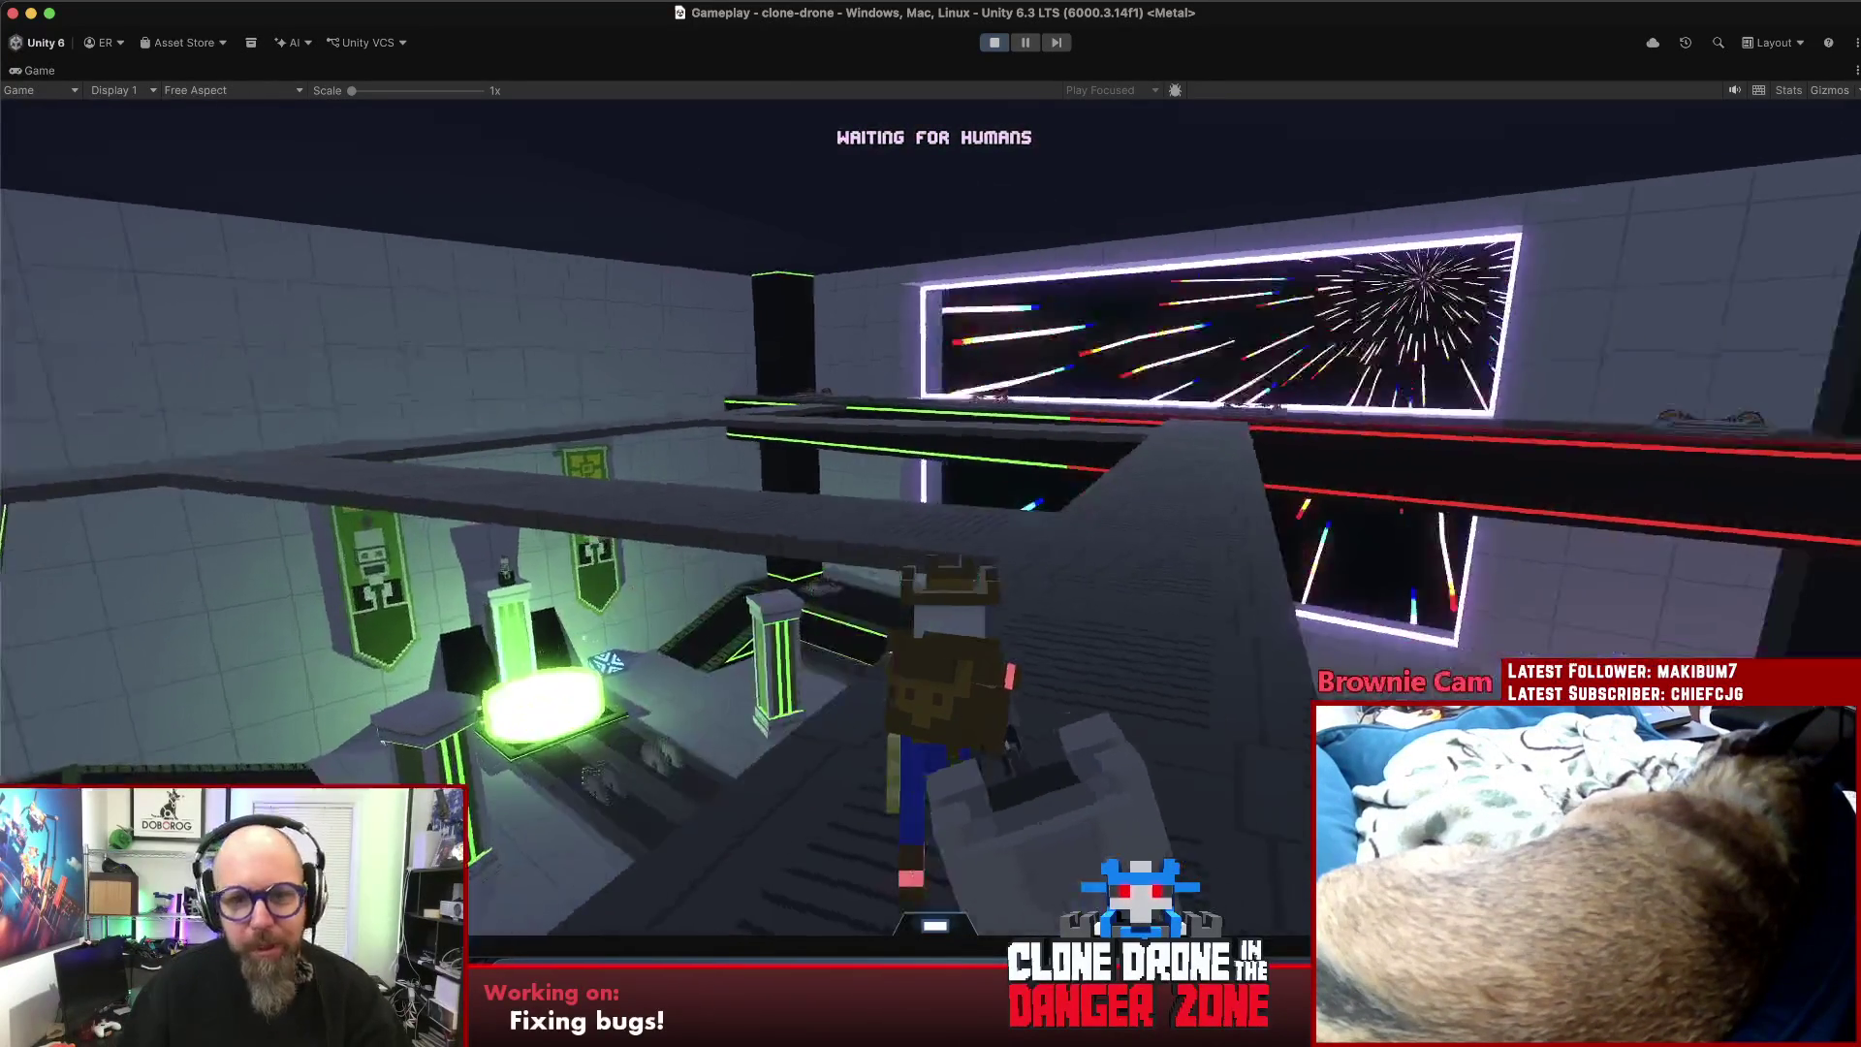
pyautogui.press('Escape')
pyautogui.click(1003, 594)
pyautogui.click(1175, 579)
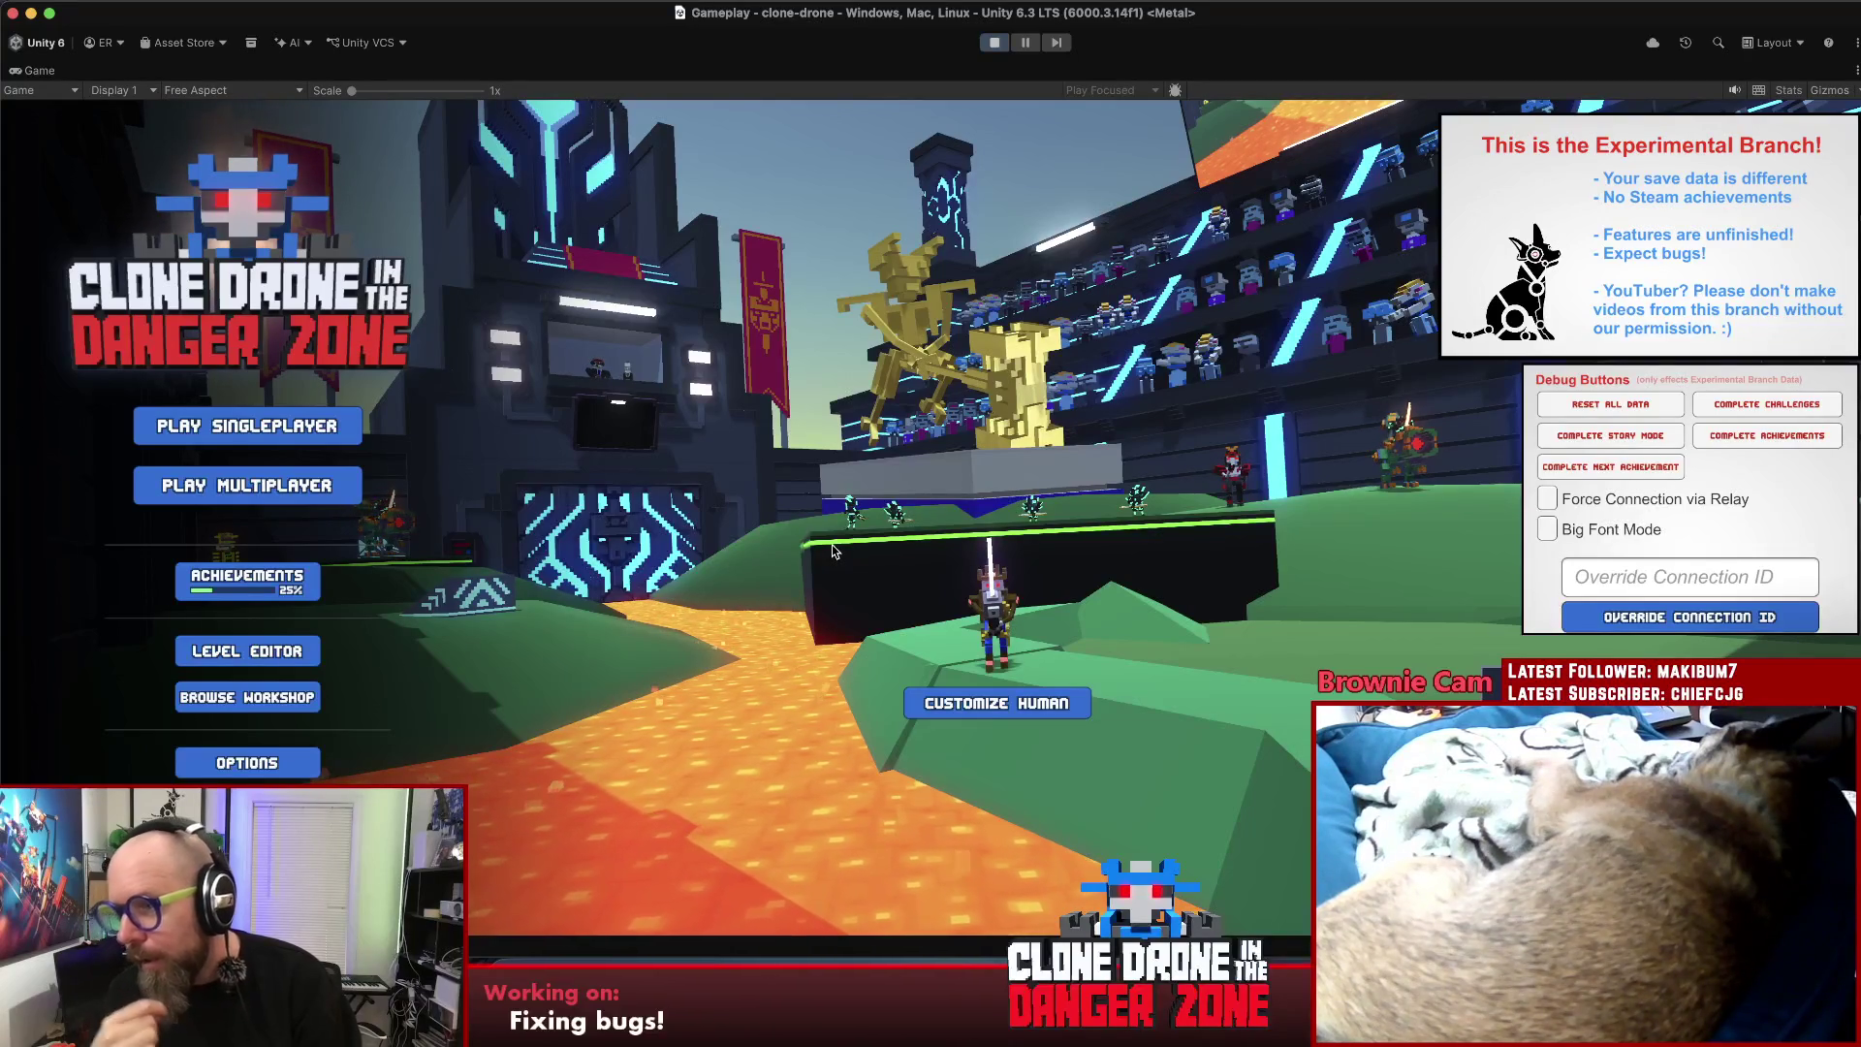
# - Switch to the bug notes in Sublime Text and start a new line in the list
pyautogui.press('super+Tab')
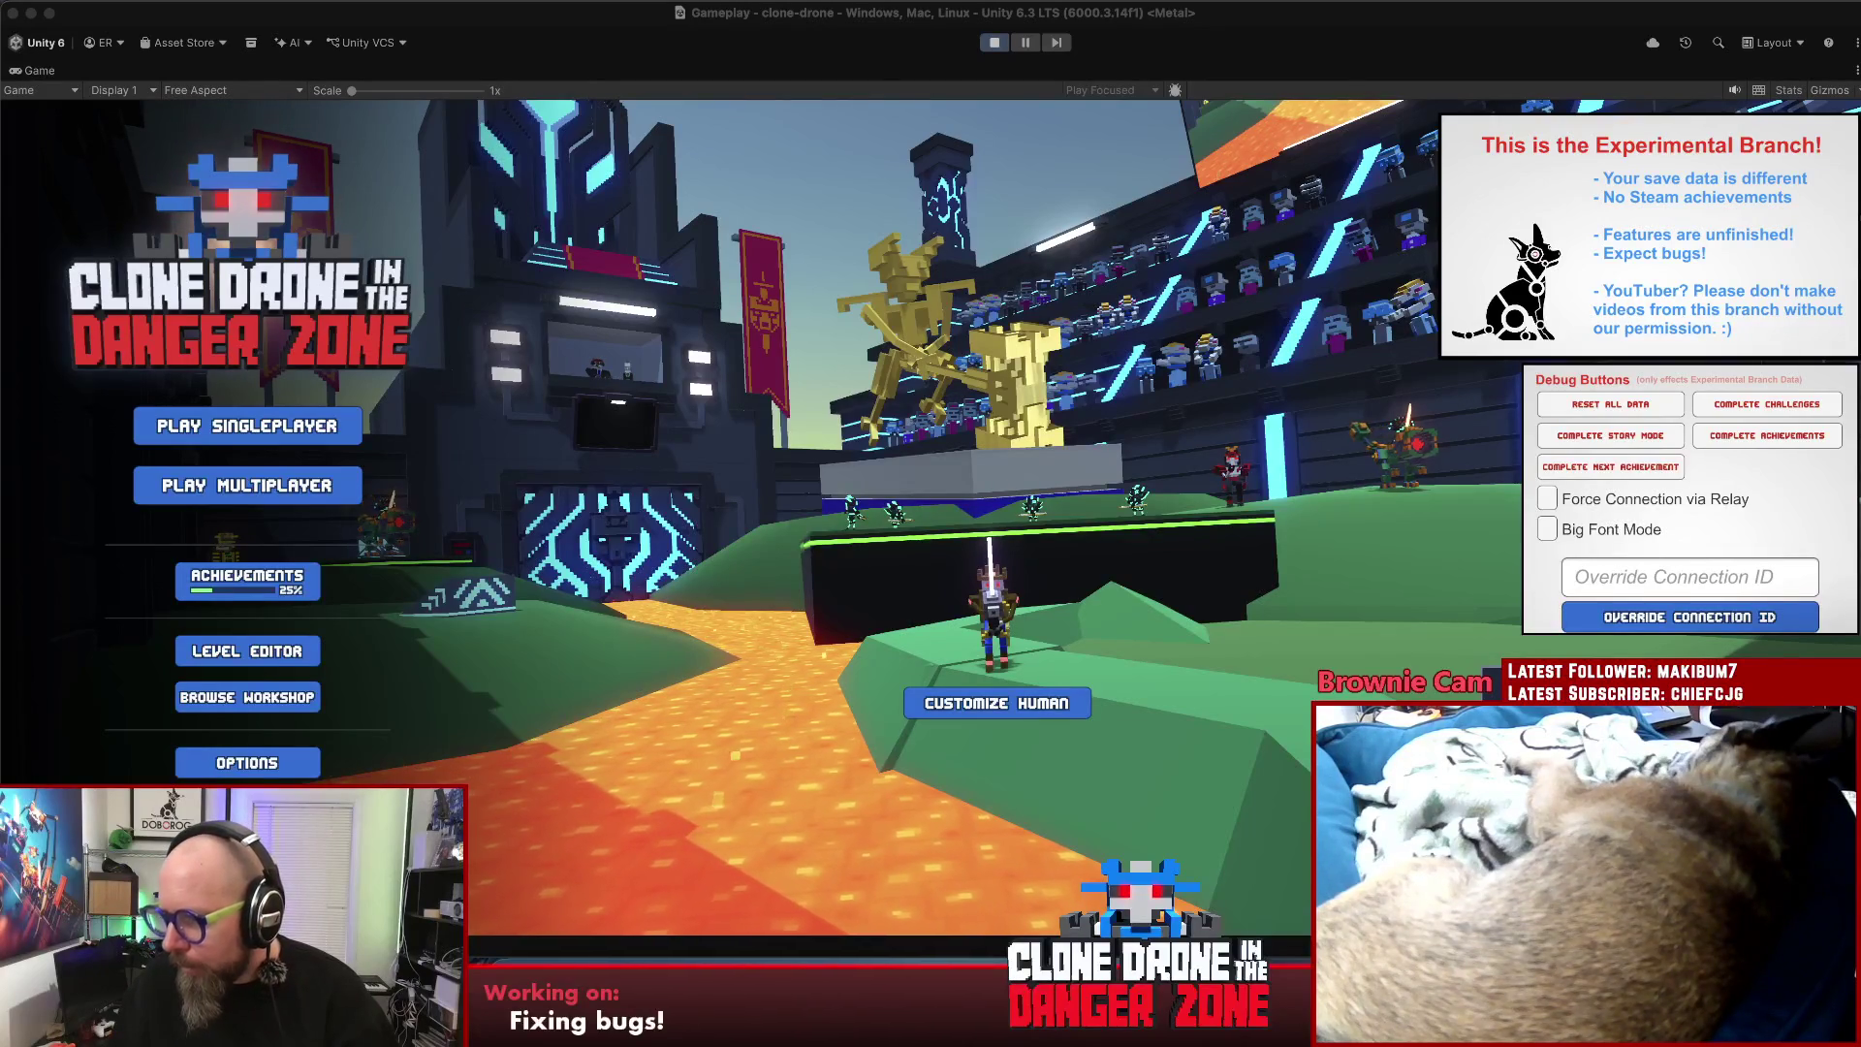
pyautogui.press('super+Tab')
pyautogui.click(979, 974)
pyautogui.click(969, 491)
# - Type a Checkpoints bug entry saying only one checkpoint can be spawned to, others unusable
pyautogui.press('Return')
pyautogui.press('Return')
pyautogui.write('- ')
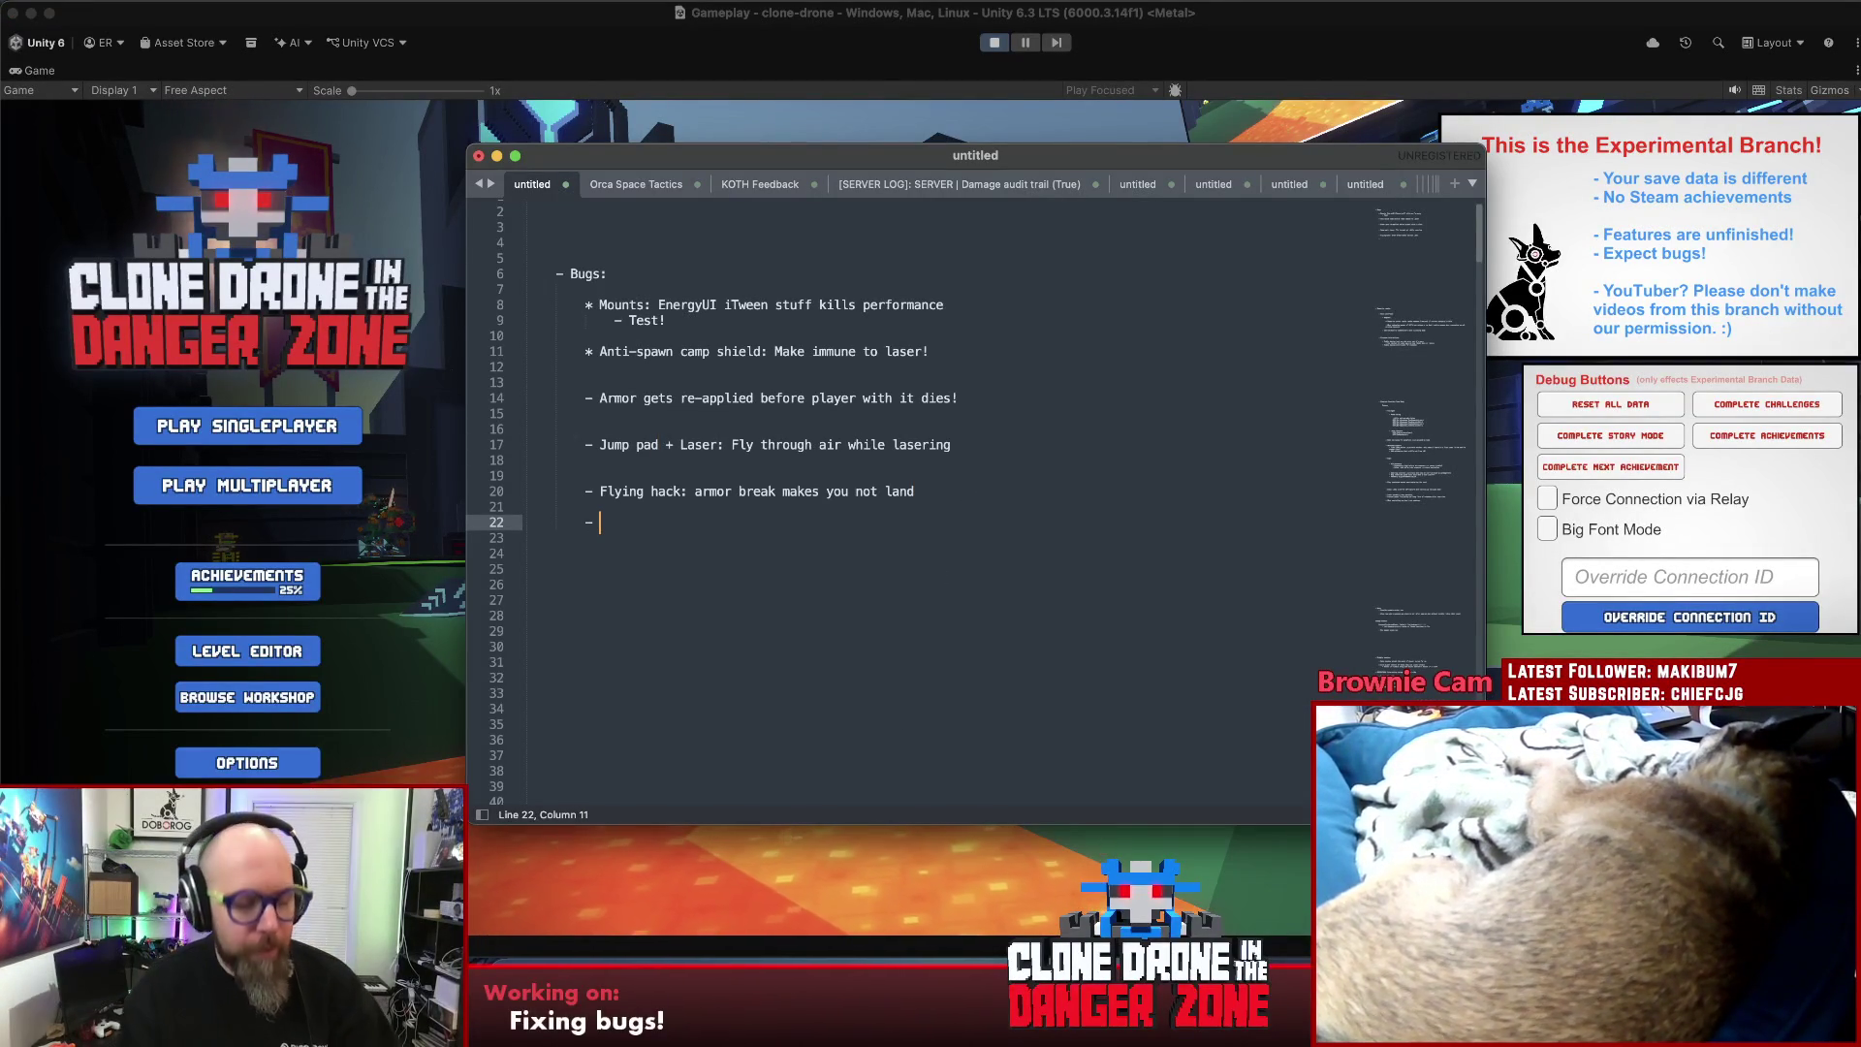
pyautogui.write('Checkpoint')
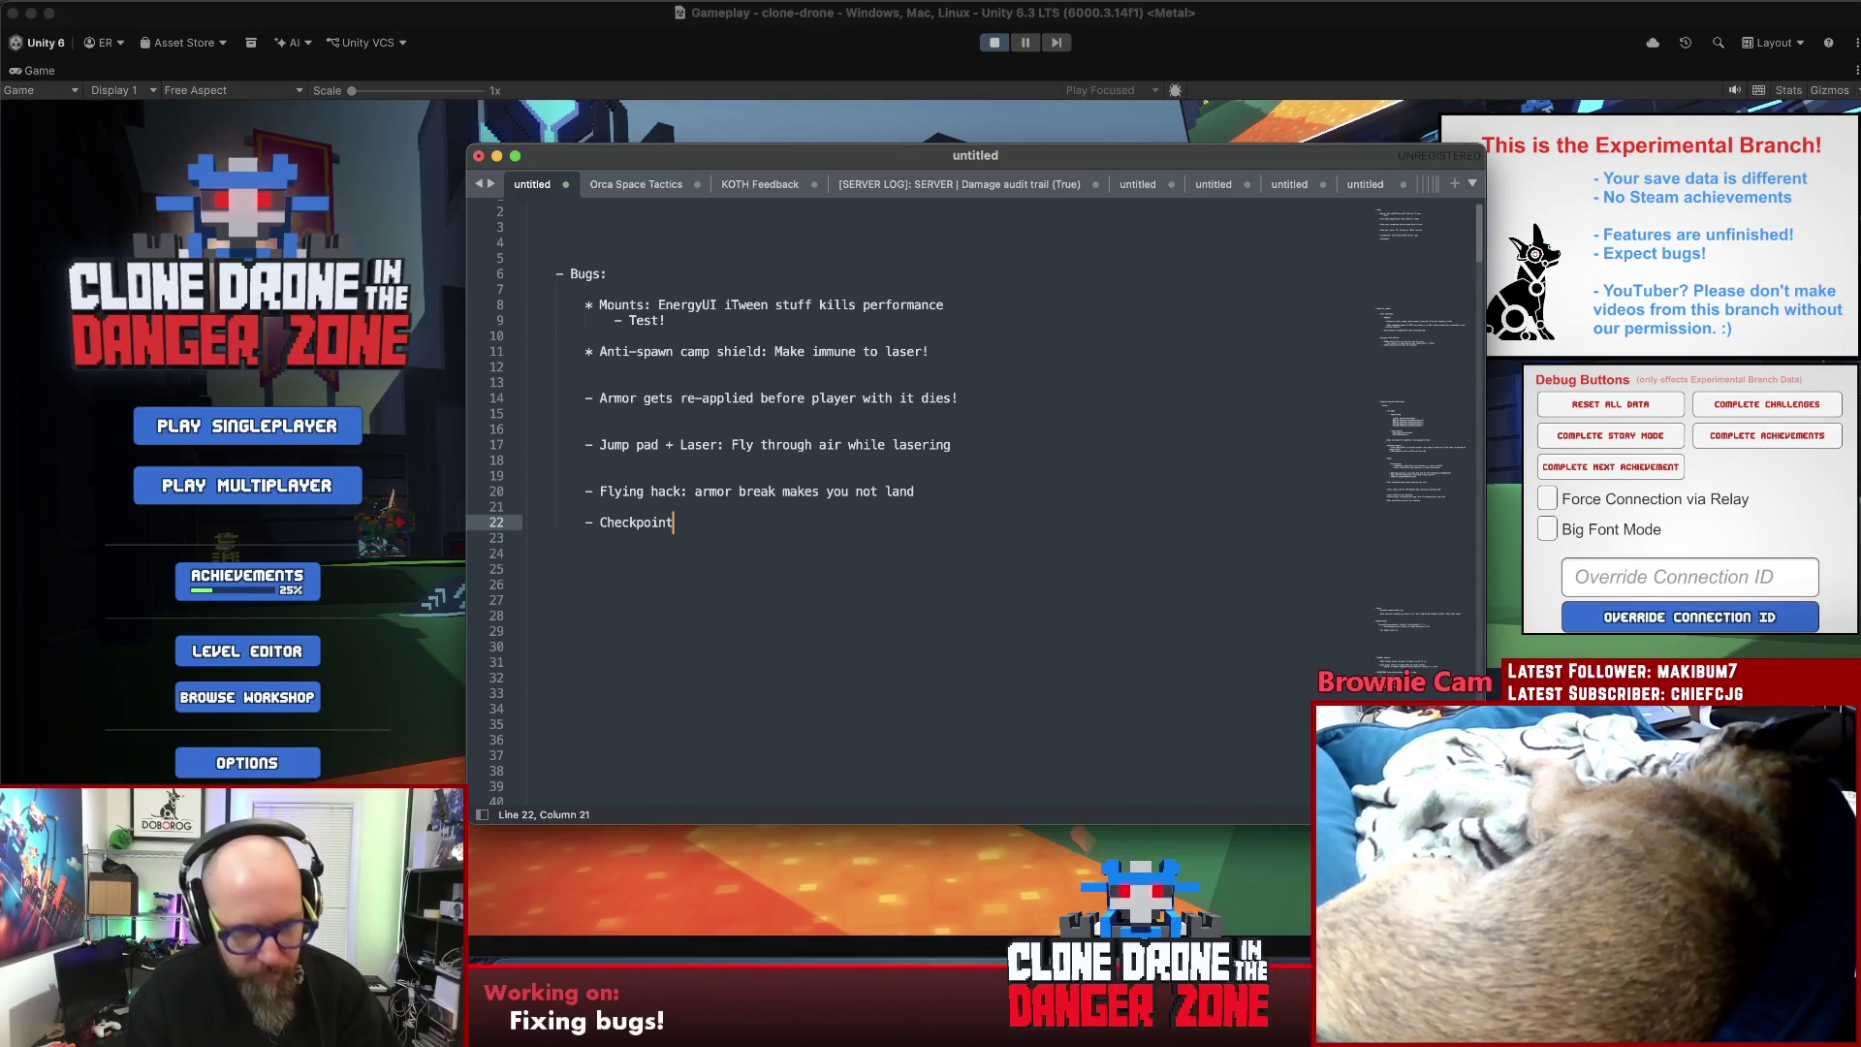
pyautogui.write('s: it is possible to spawn to one, but any other checkpoints wont be usable, saved to, or anything like that not even the first one')
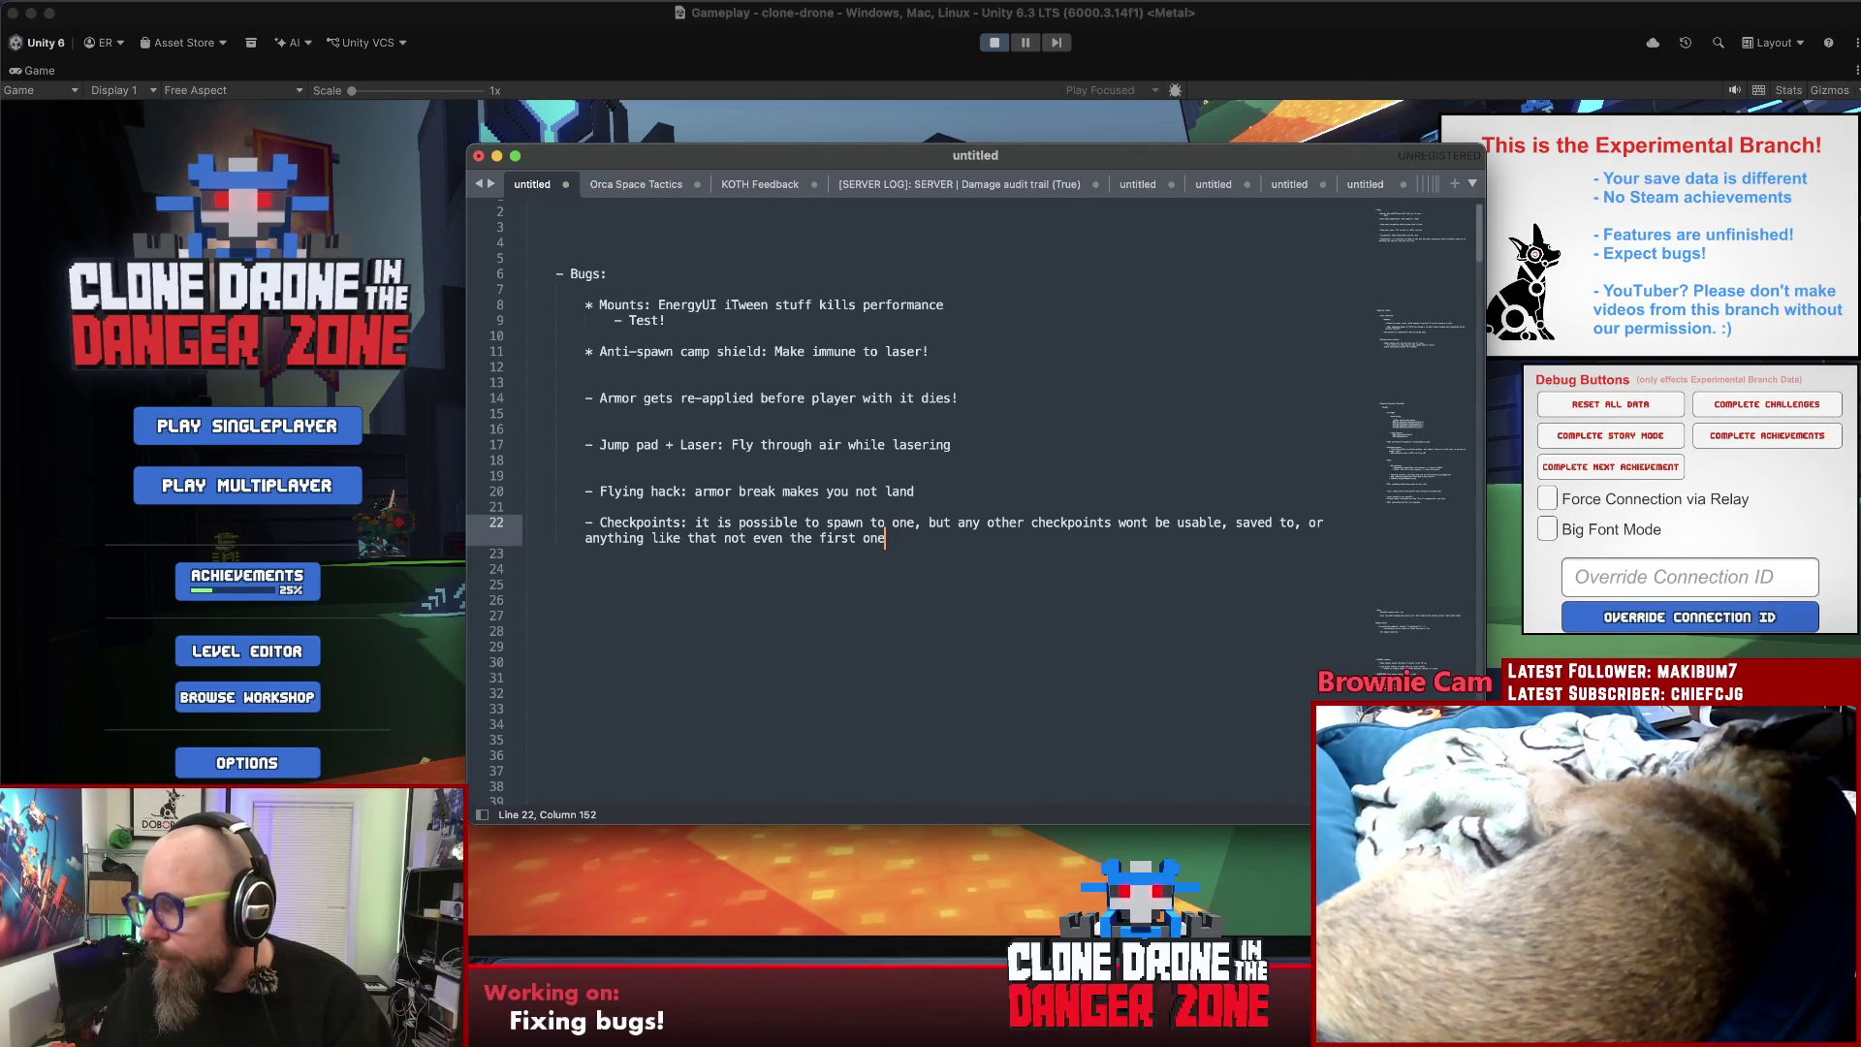
pyautogui.press('super+Tab')
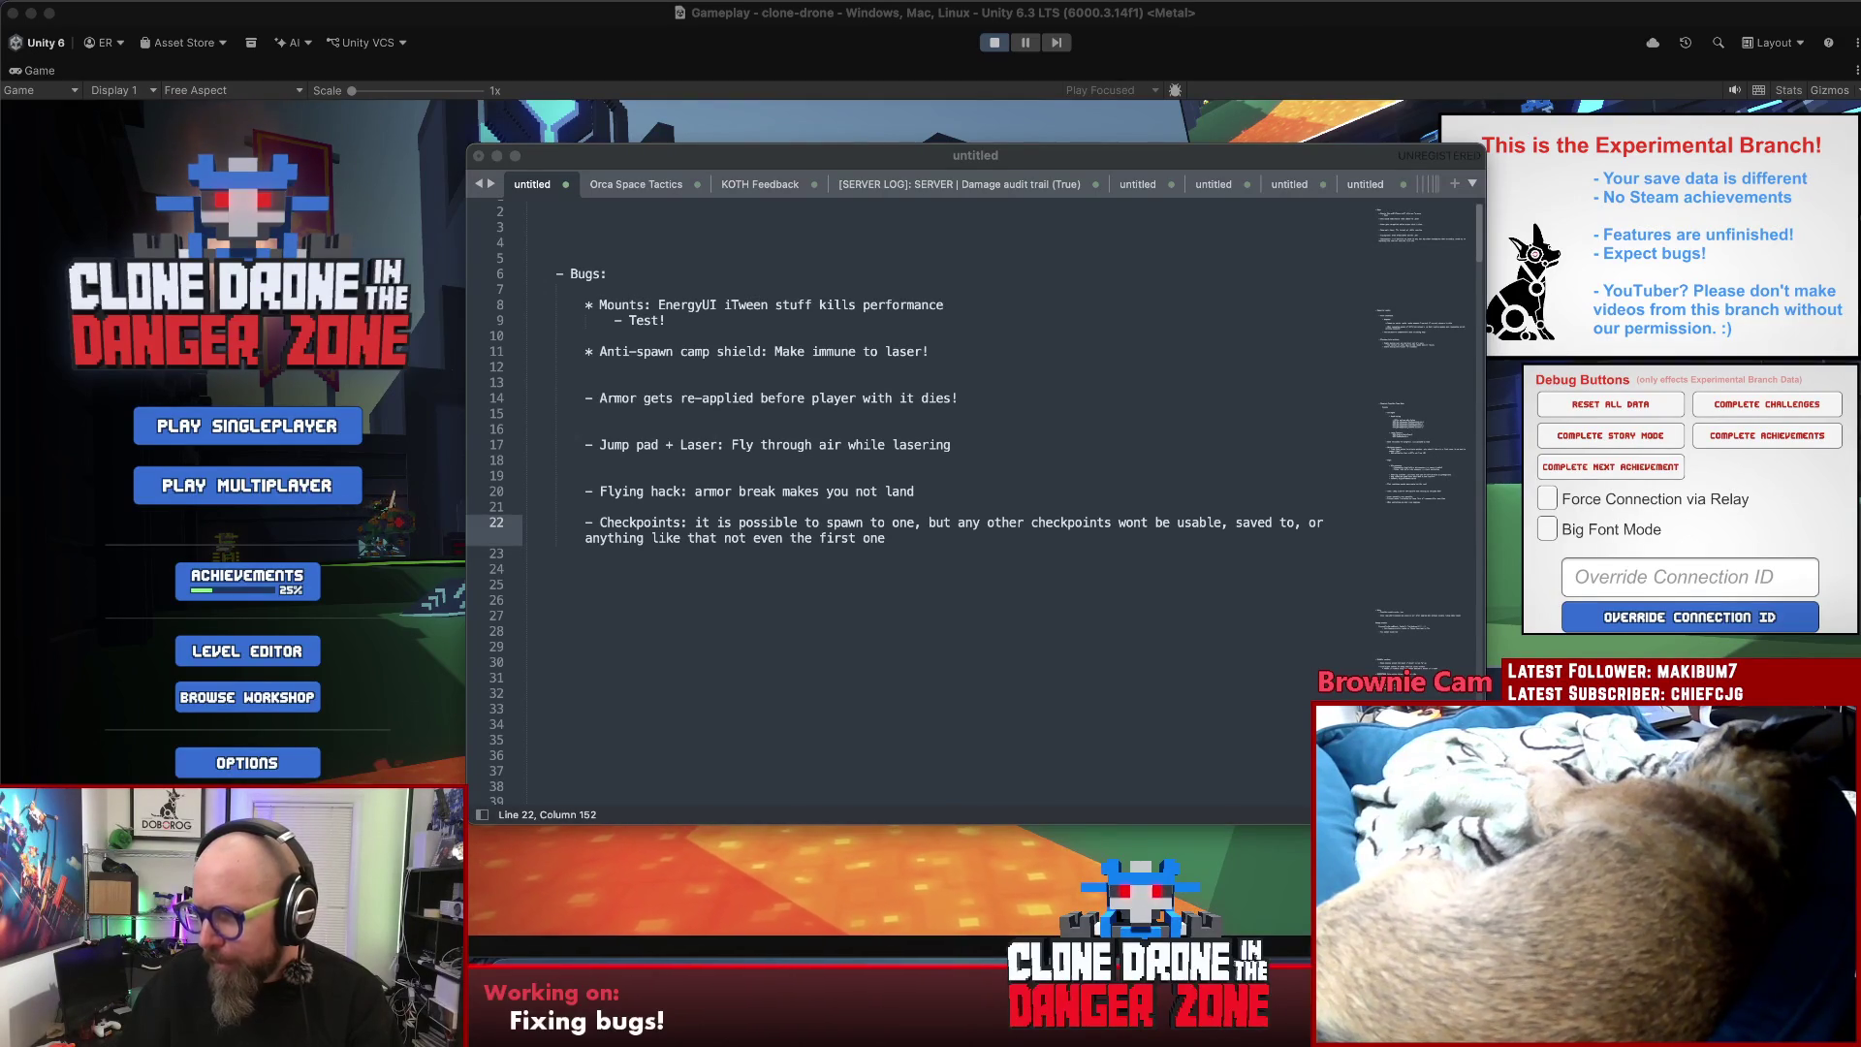
pyautogui.click(921, 673)
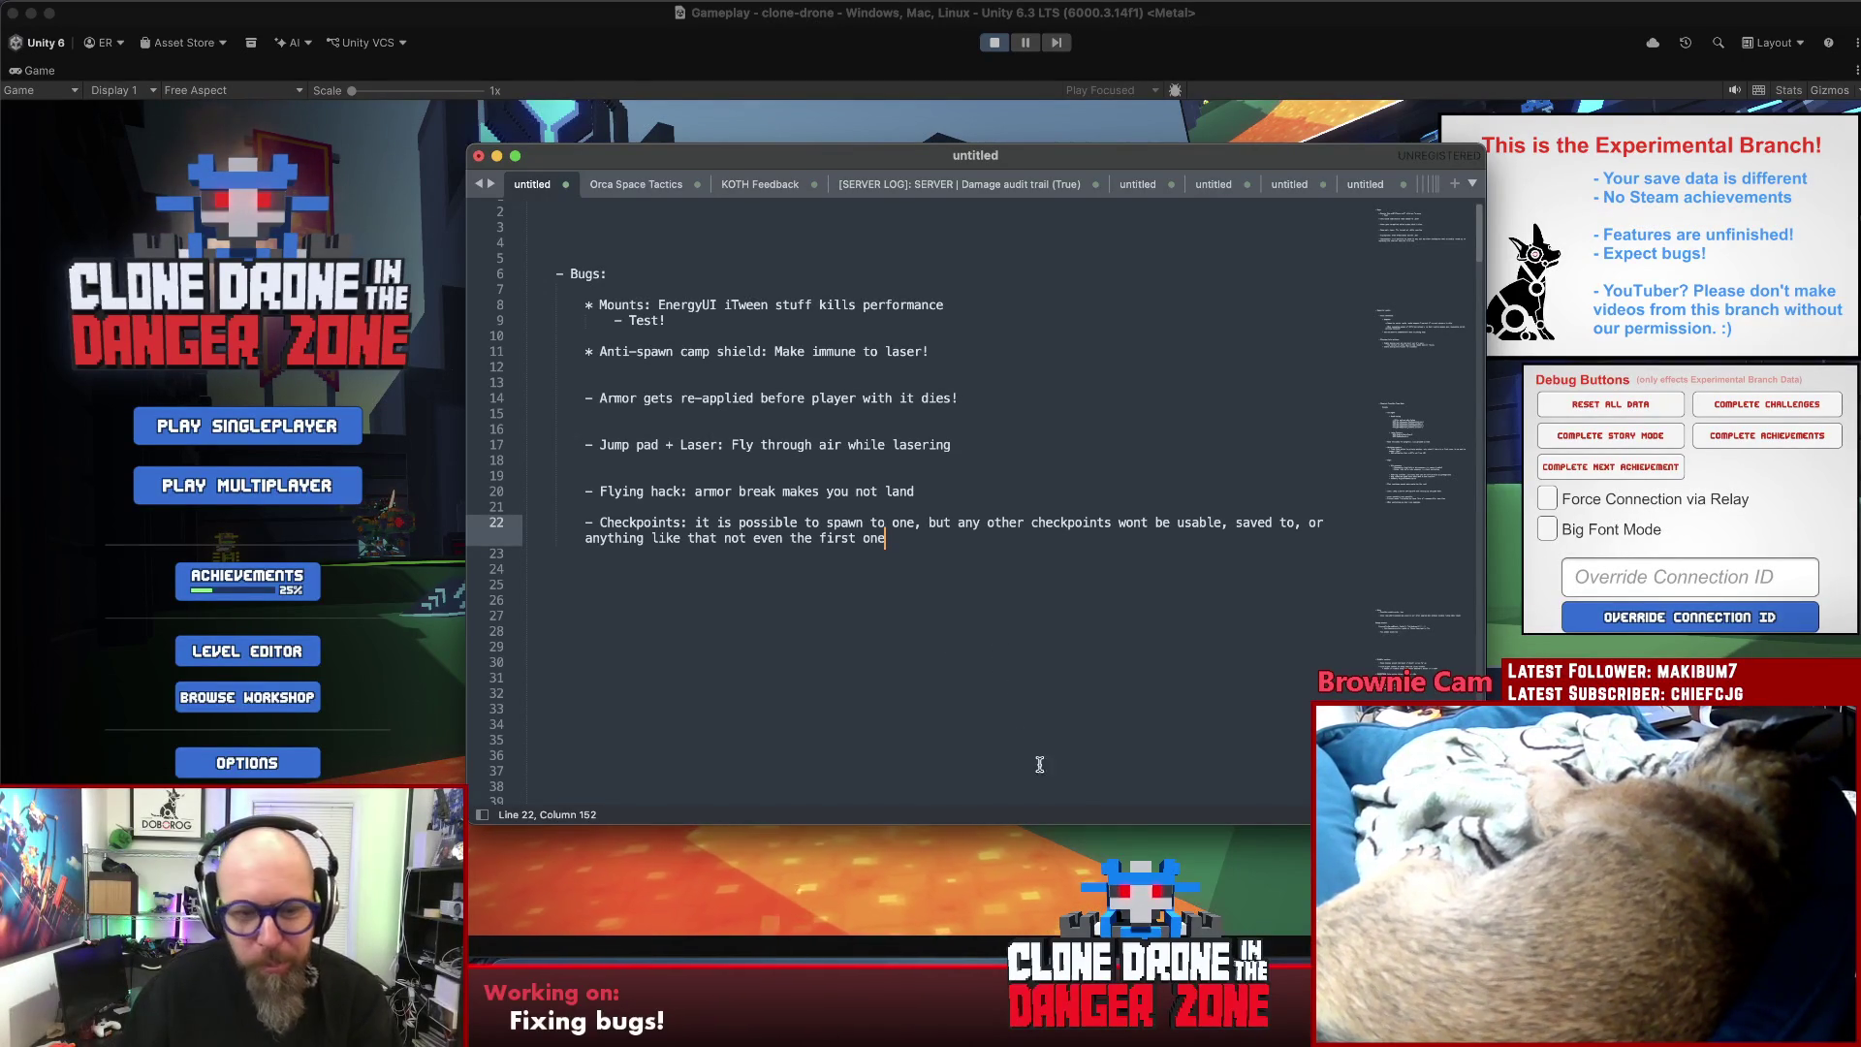
pyautogui.click(1038, 864)
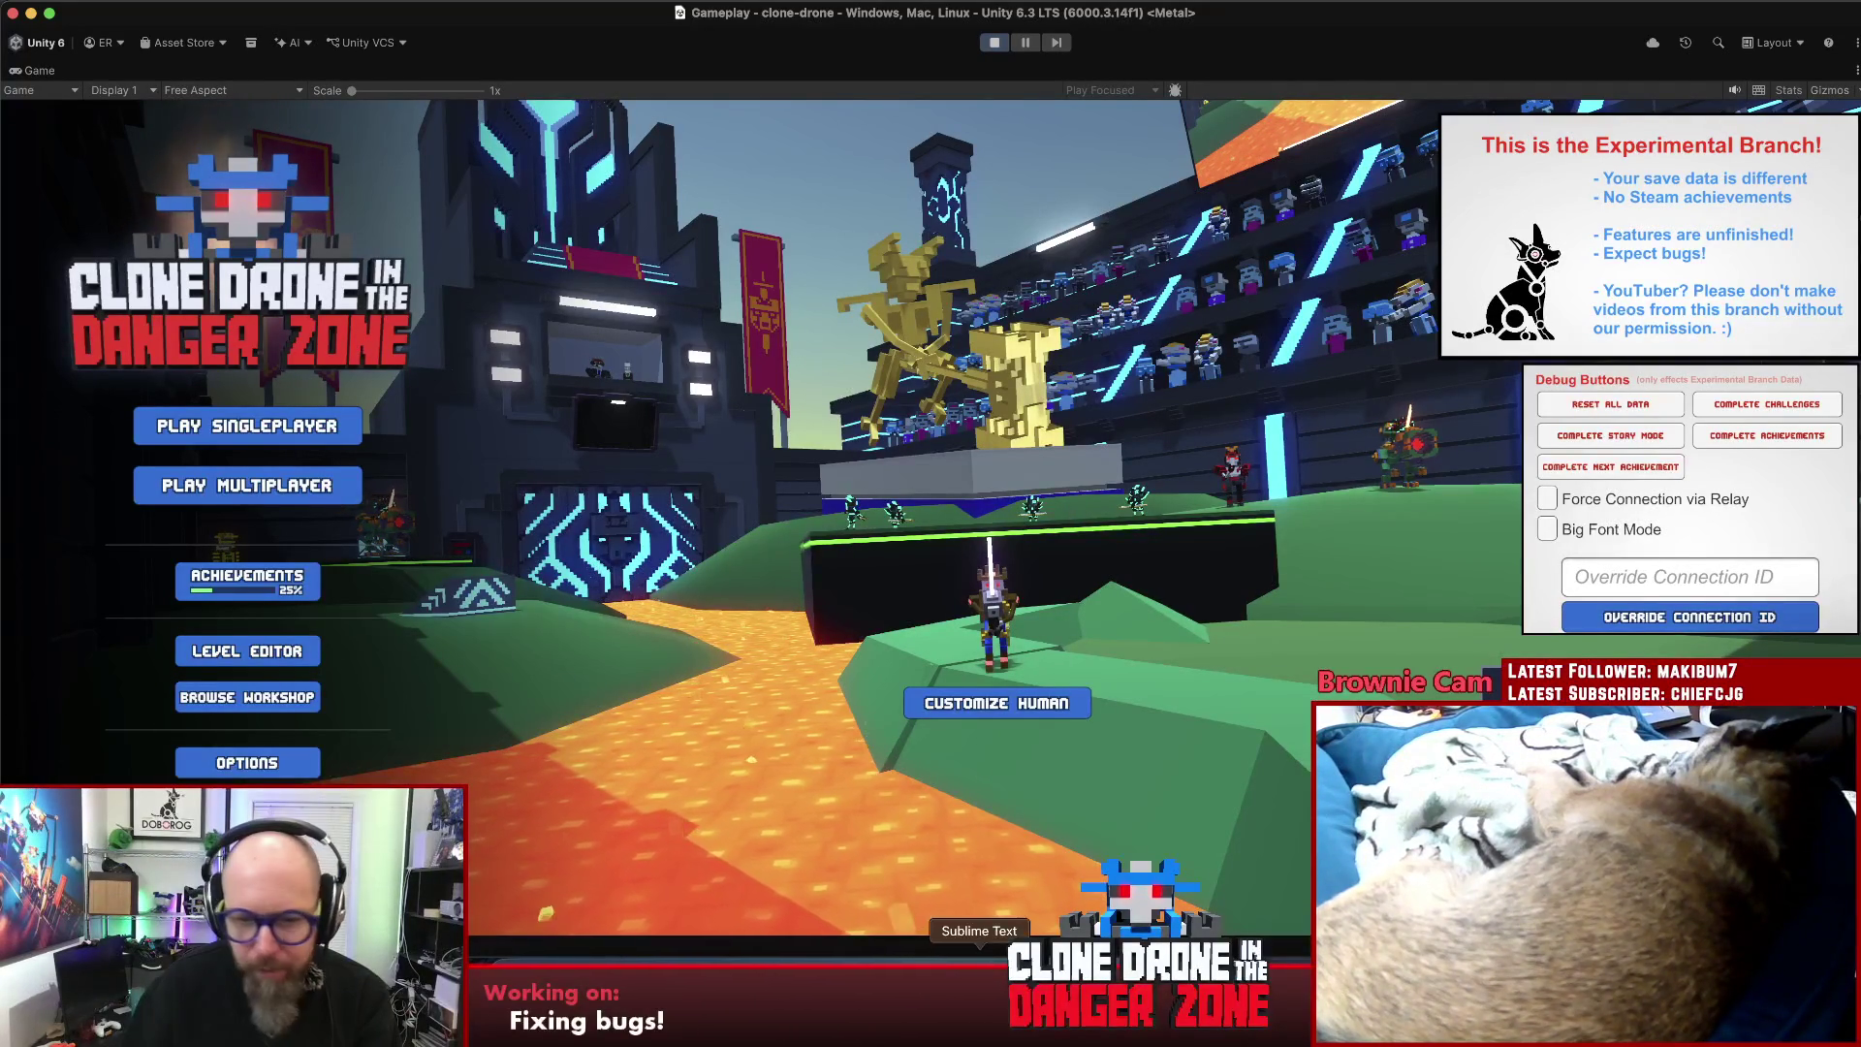
pyautogui.click(979, 979)
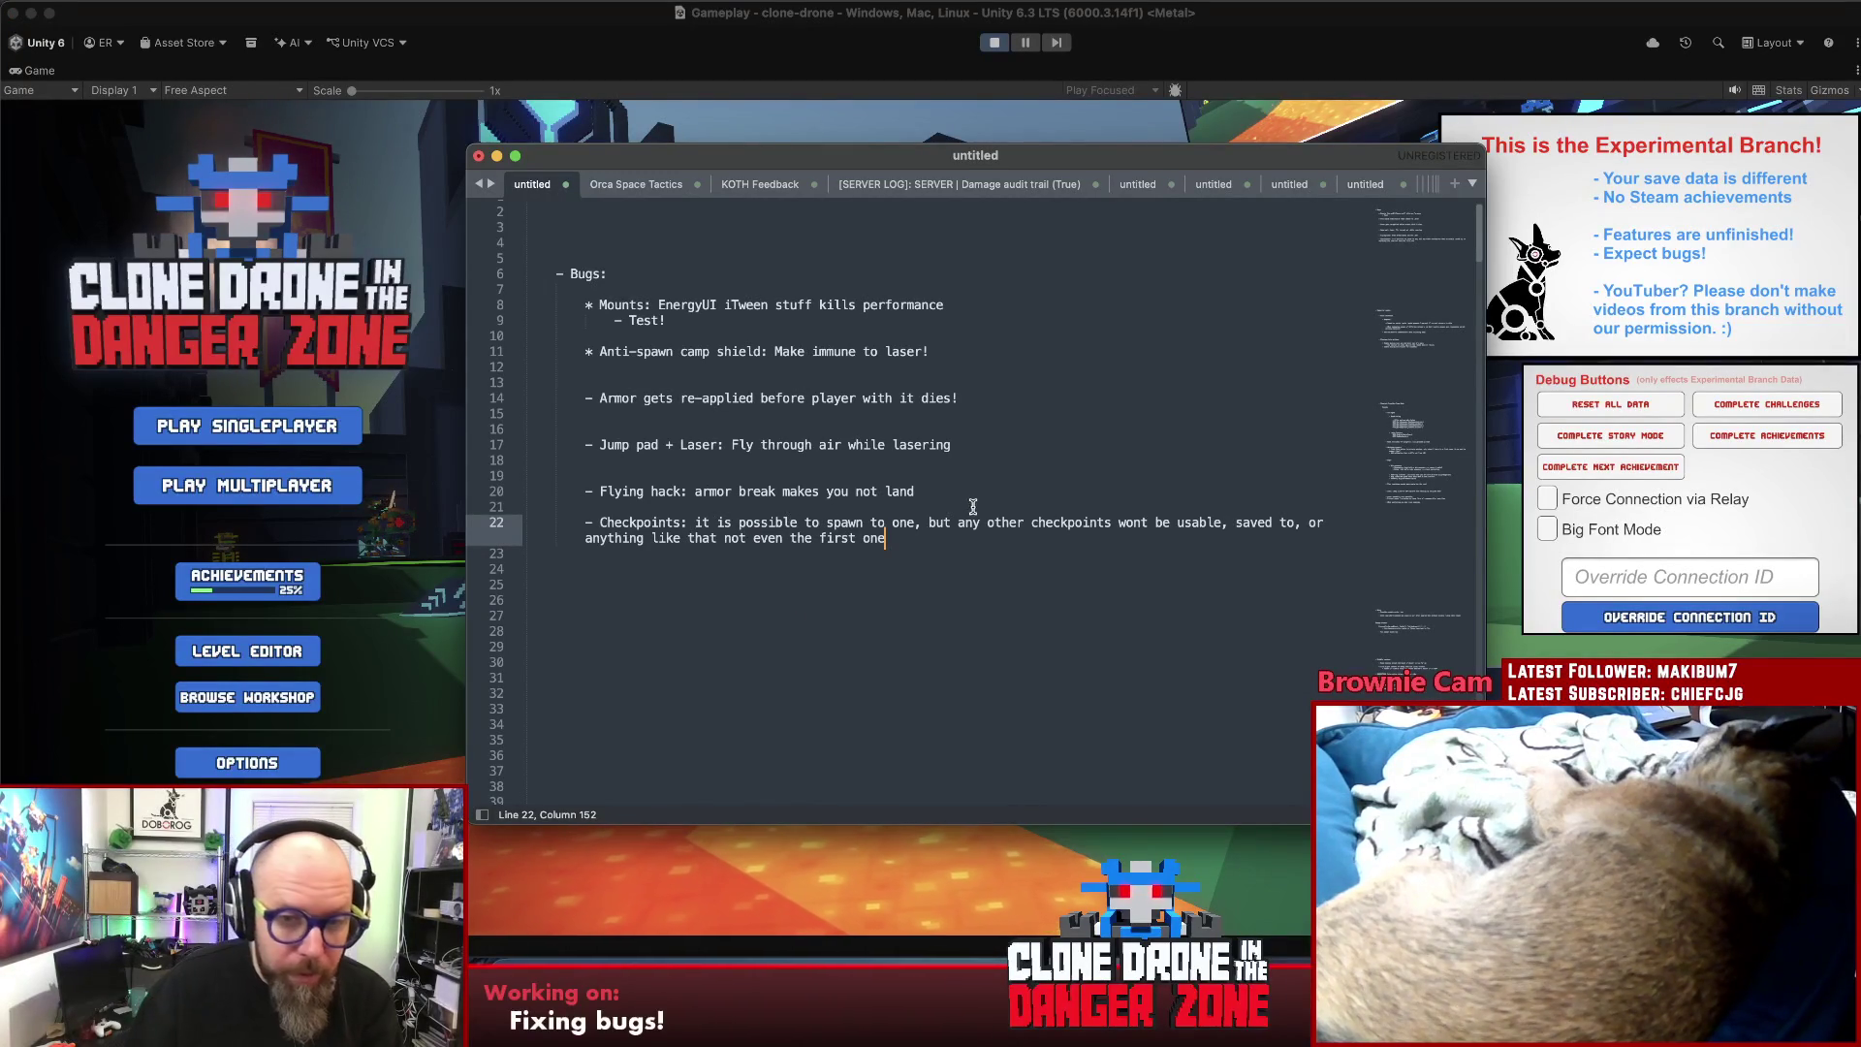
# - Cut the Checkpoints entry and paste it below the anti-spawn camp shield item
pyautogui.moveTo(612, 525); pyautogui.dragTo(582, 523)
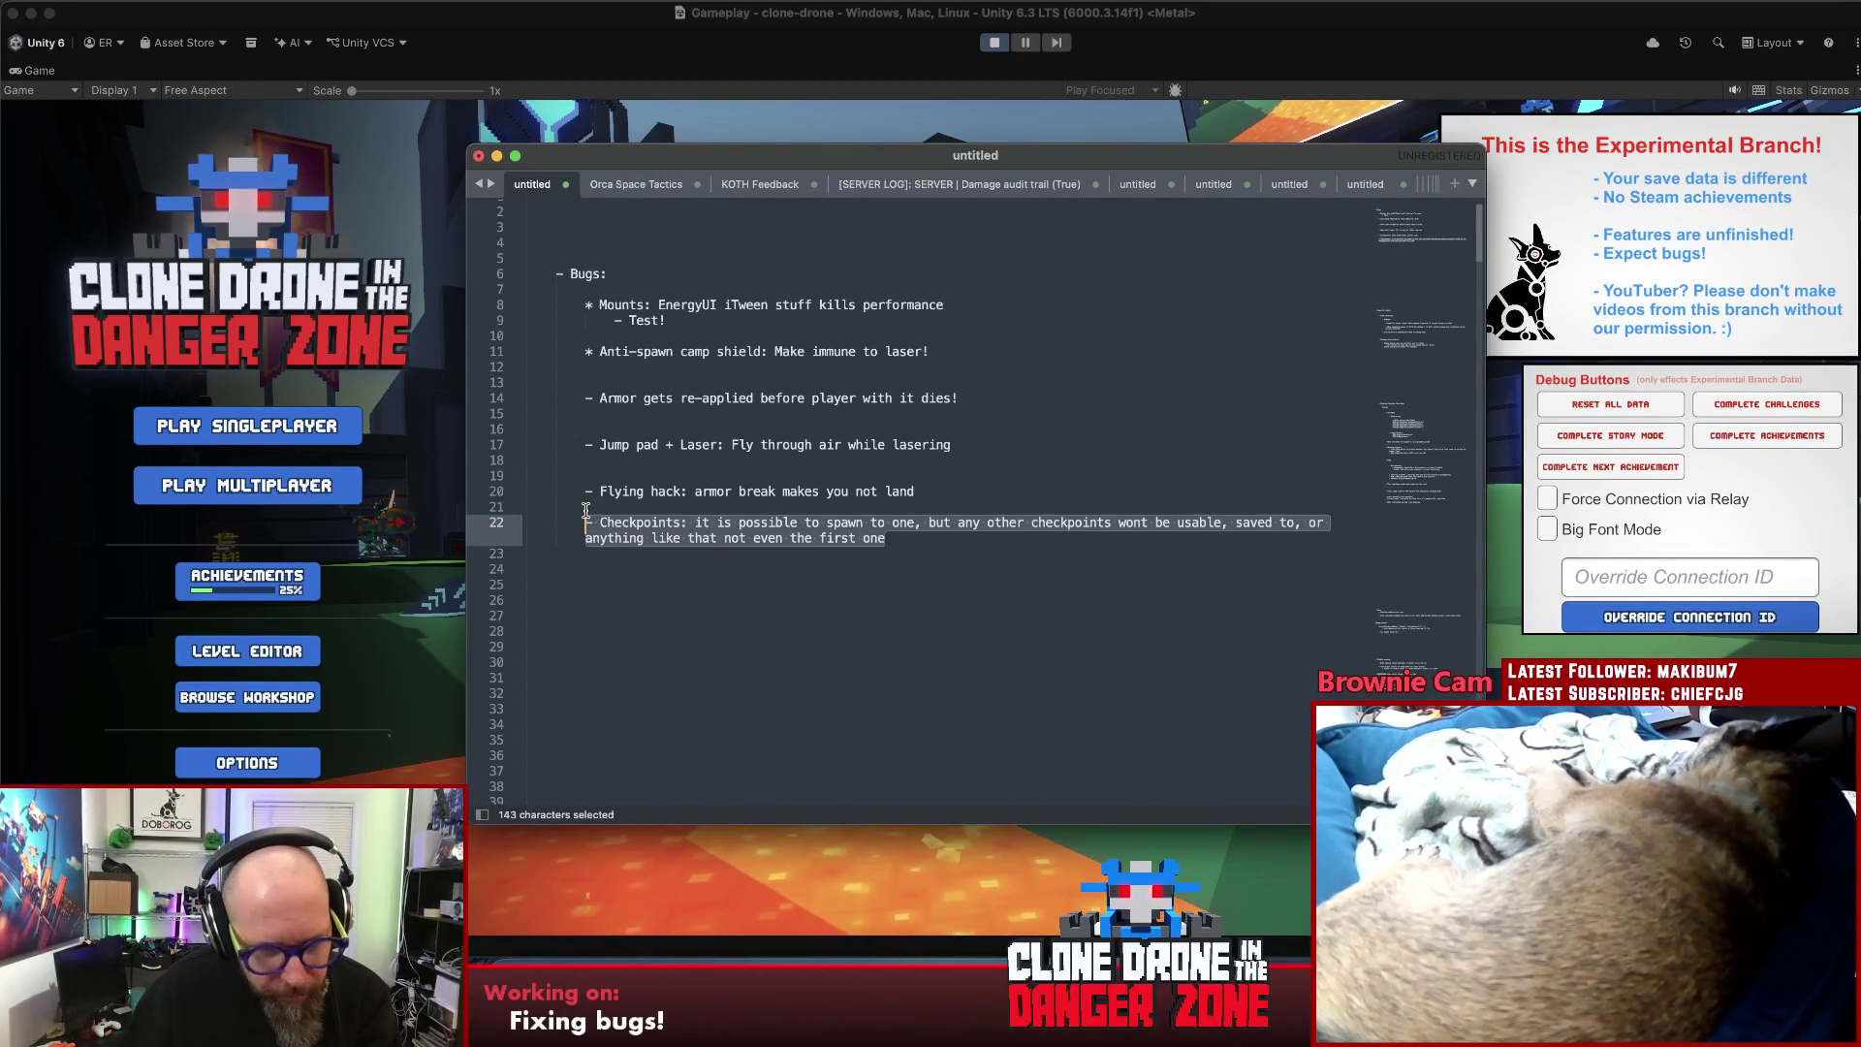
pyautogui.moveTo(555, 447); pyautogui.dragTo(595, 453)
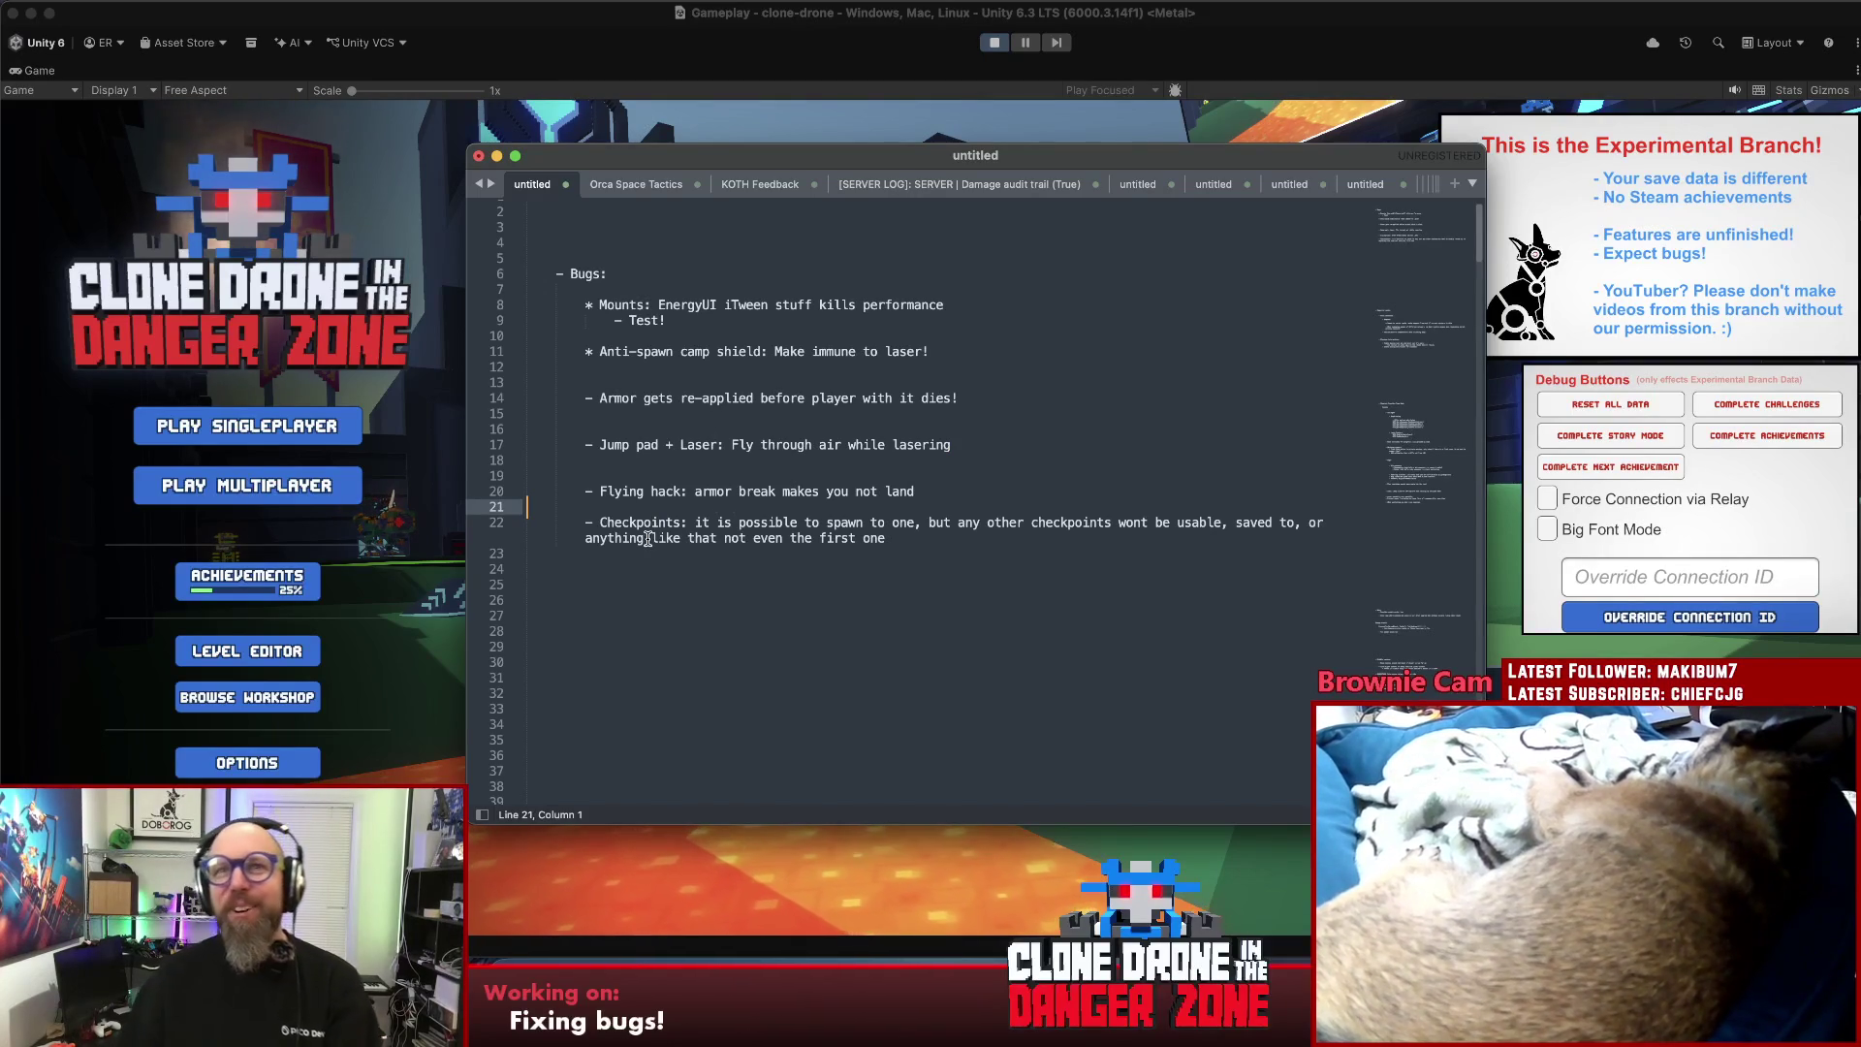
pyautogui.press('Return')
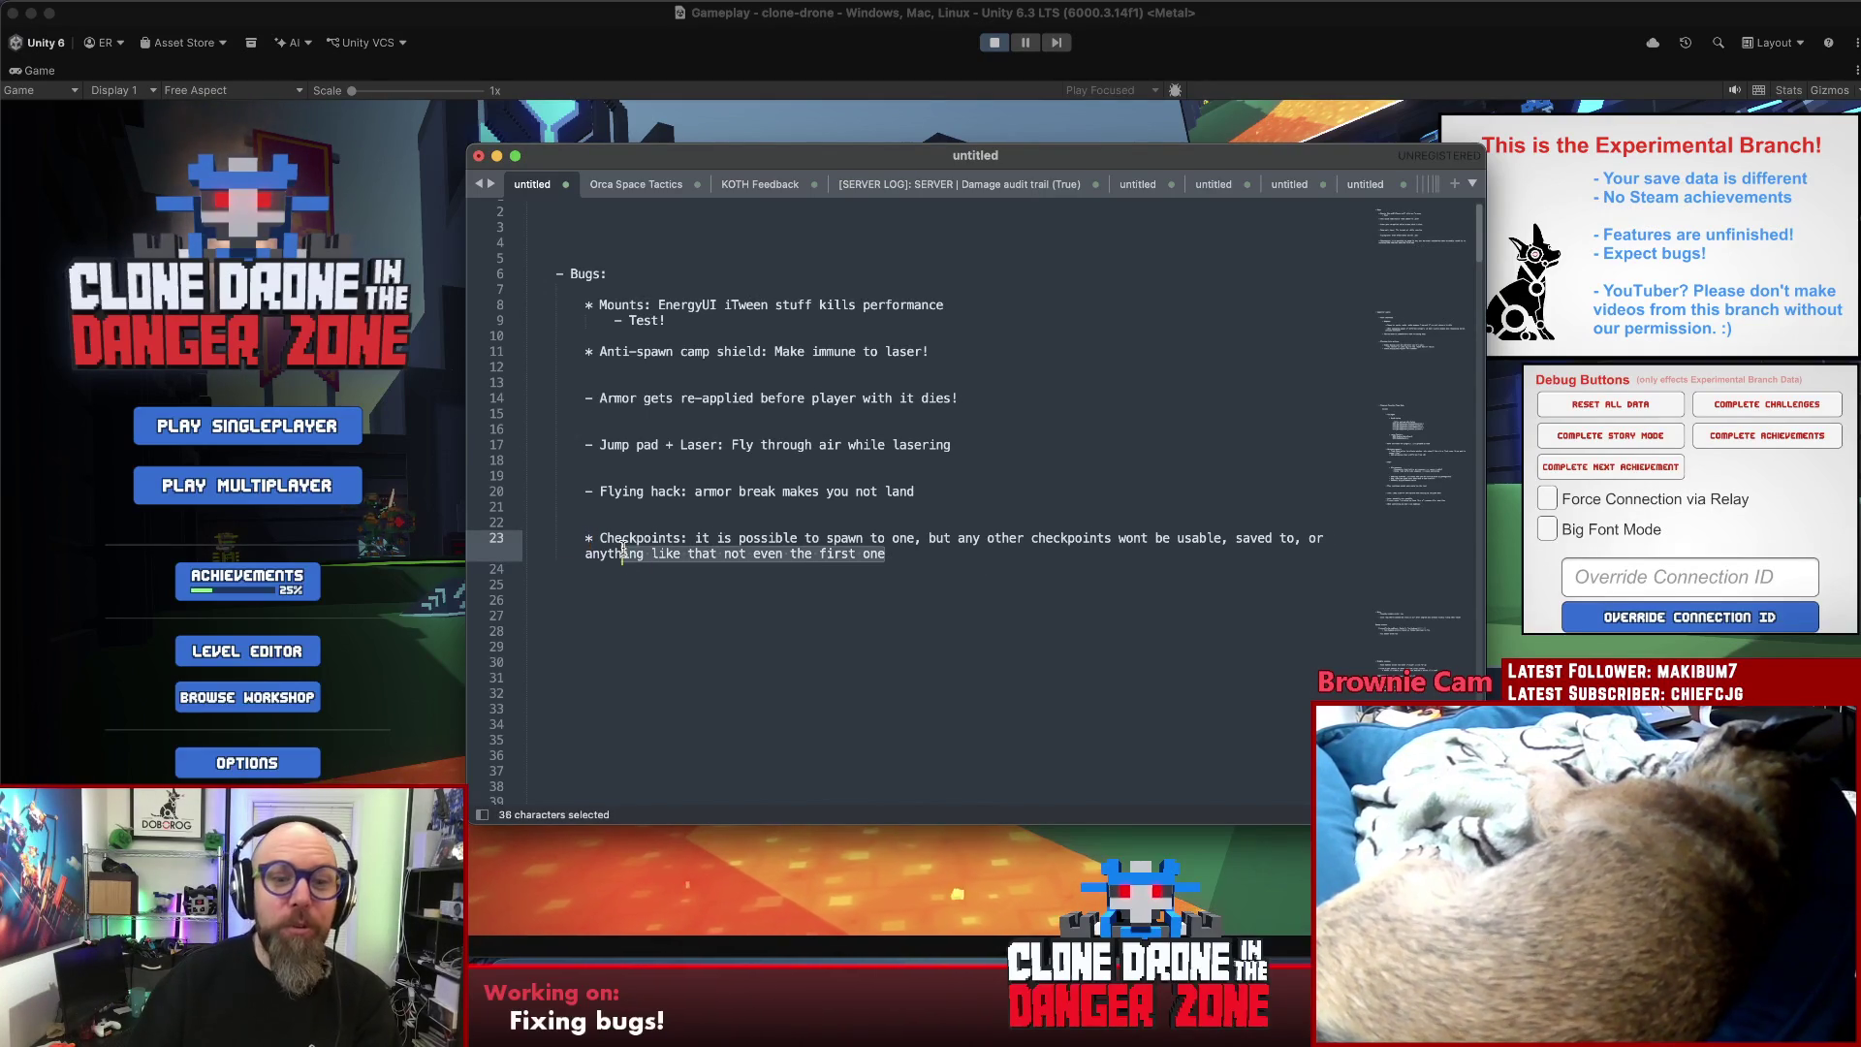
pyautogui.press('cmd+x')
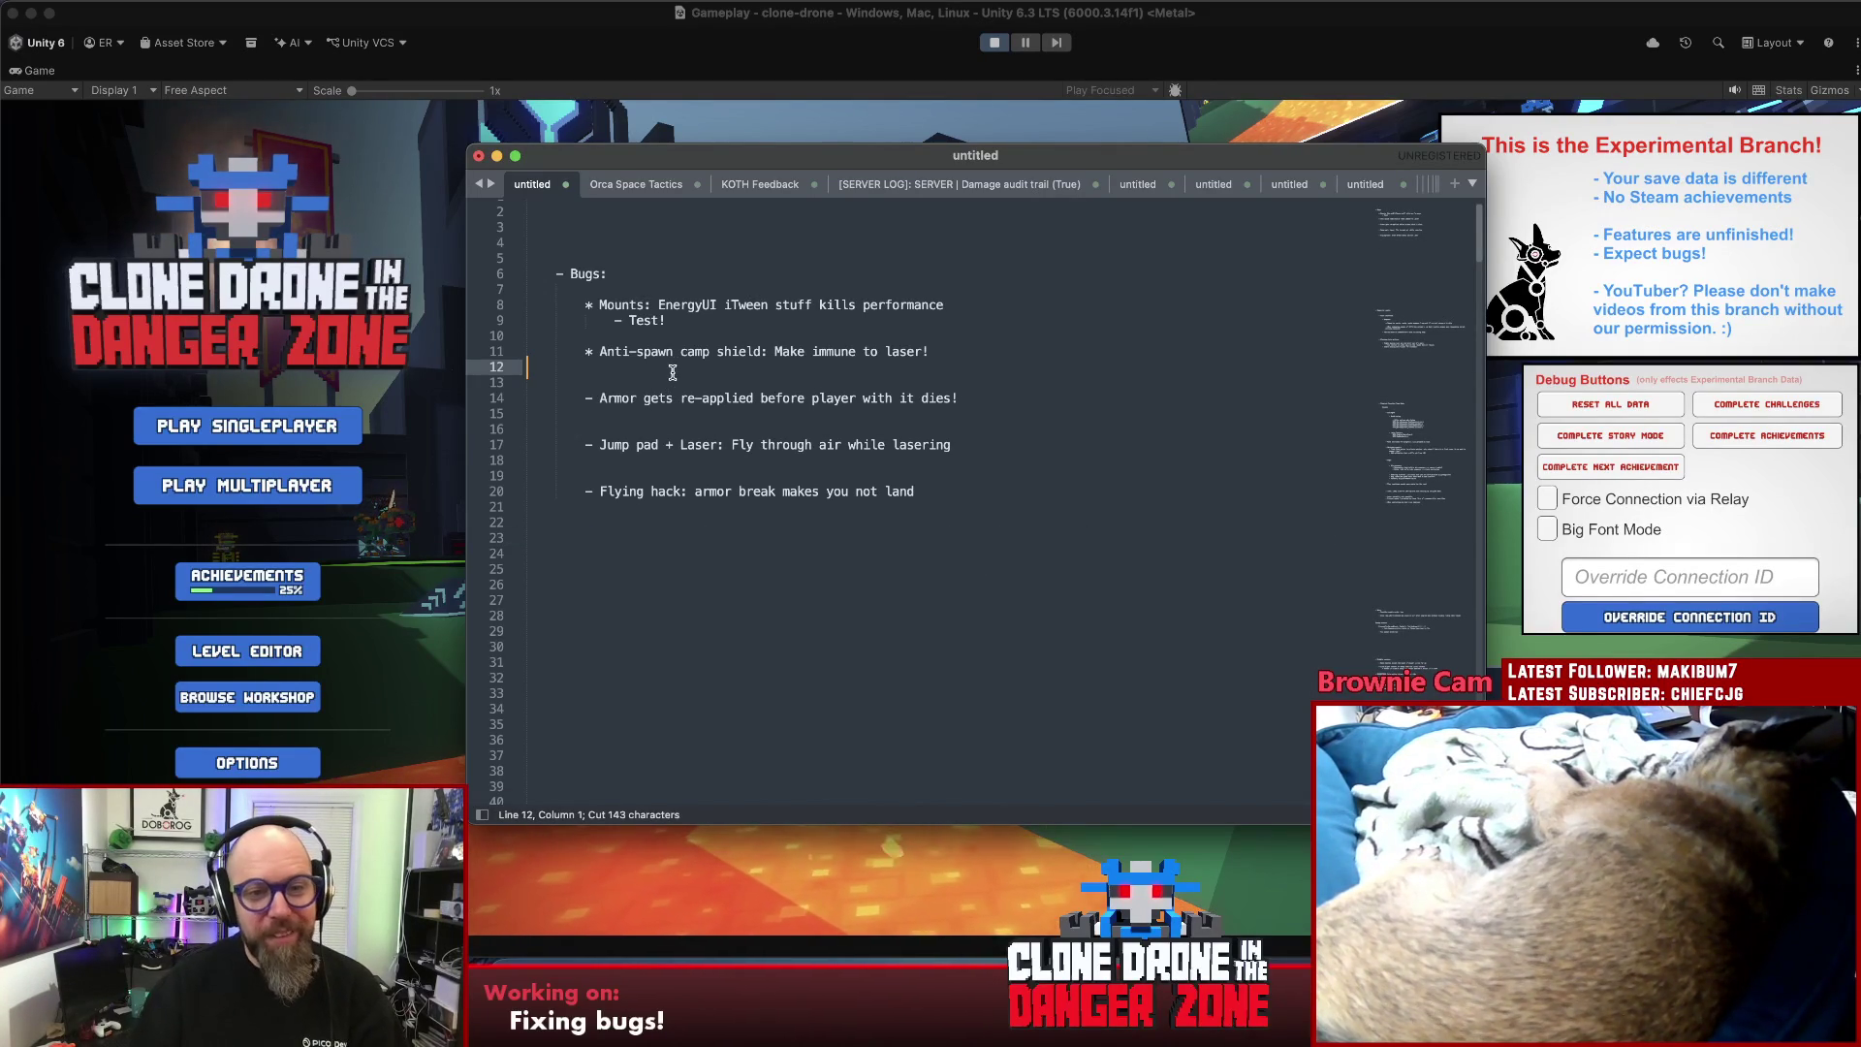
pyautogui.press('Return')
pyautogui.press('Return')
pyautogui.press('Return')
pyautogui.press('Up')
pyautogui.press('Up')
pyautogui.press('cmd+v')
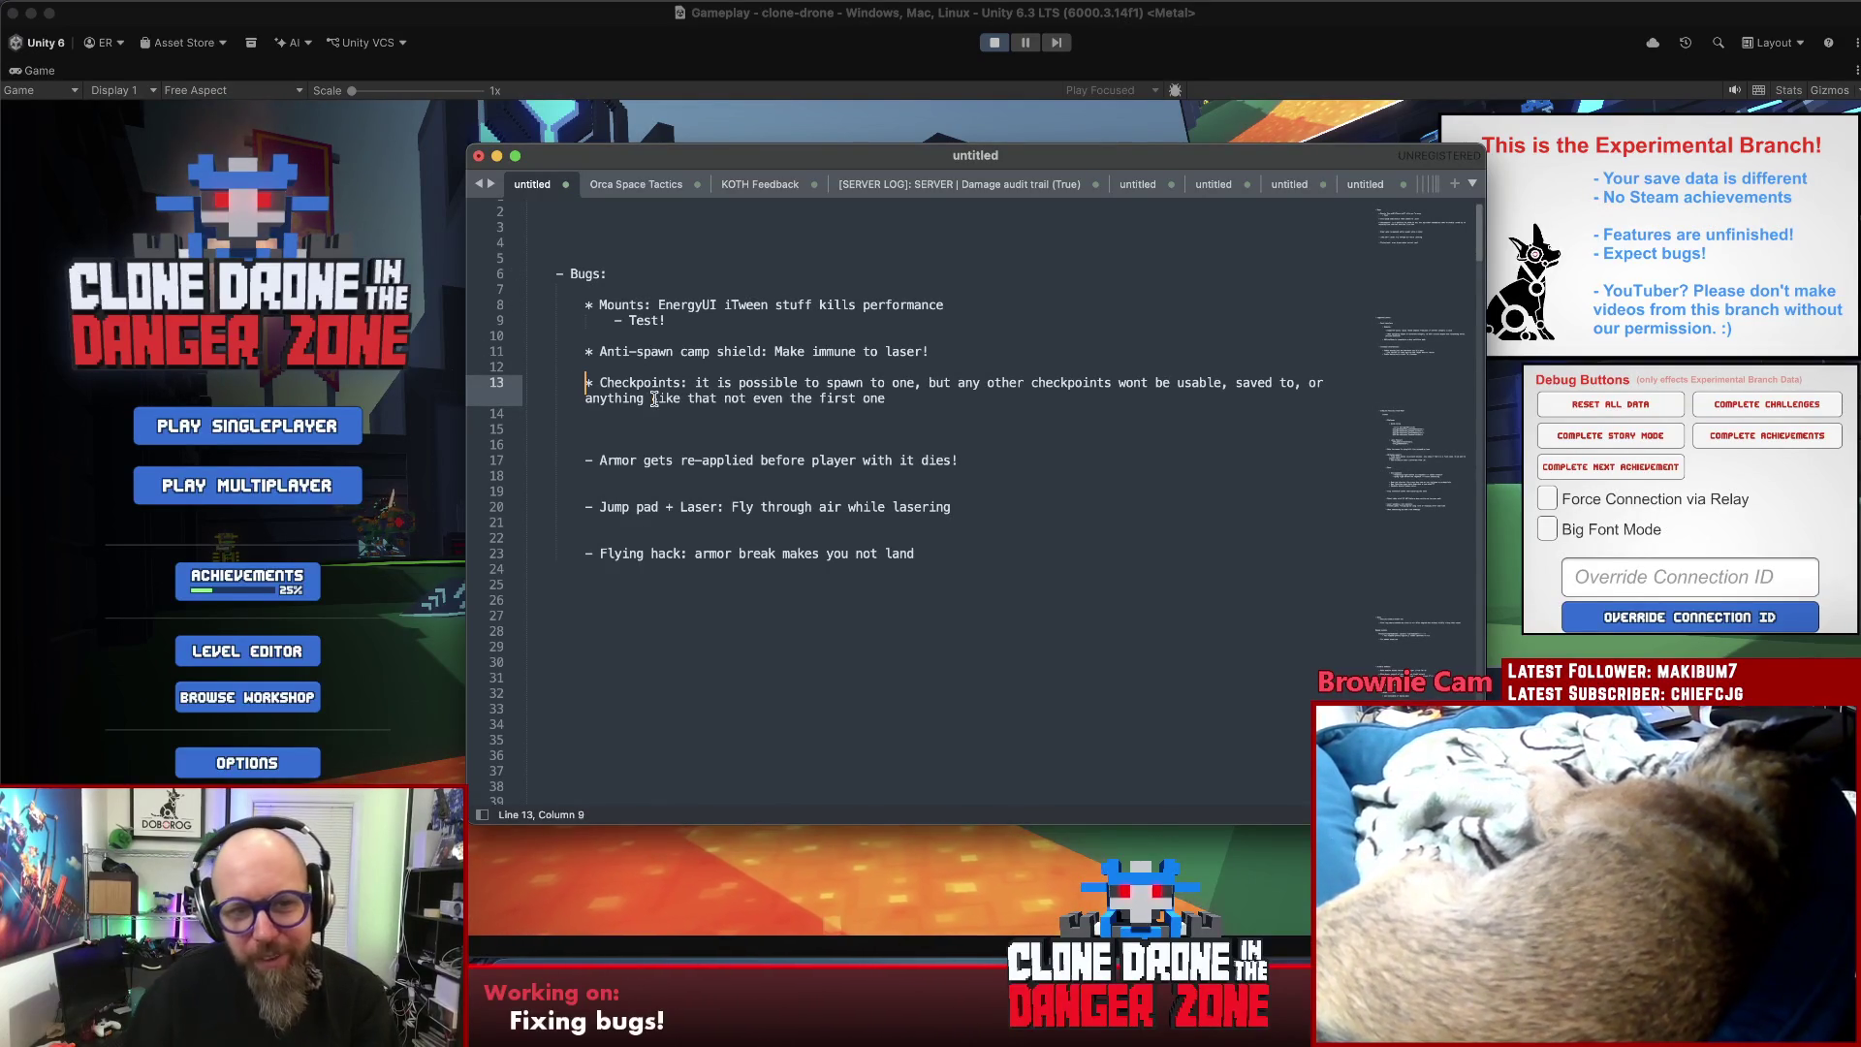
pyautogui.click(655, 400)
# - Open the Level Editor and inspect Check2 and the Spawn1/Spawn2 animations
pyautogui.click(447, 485)
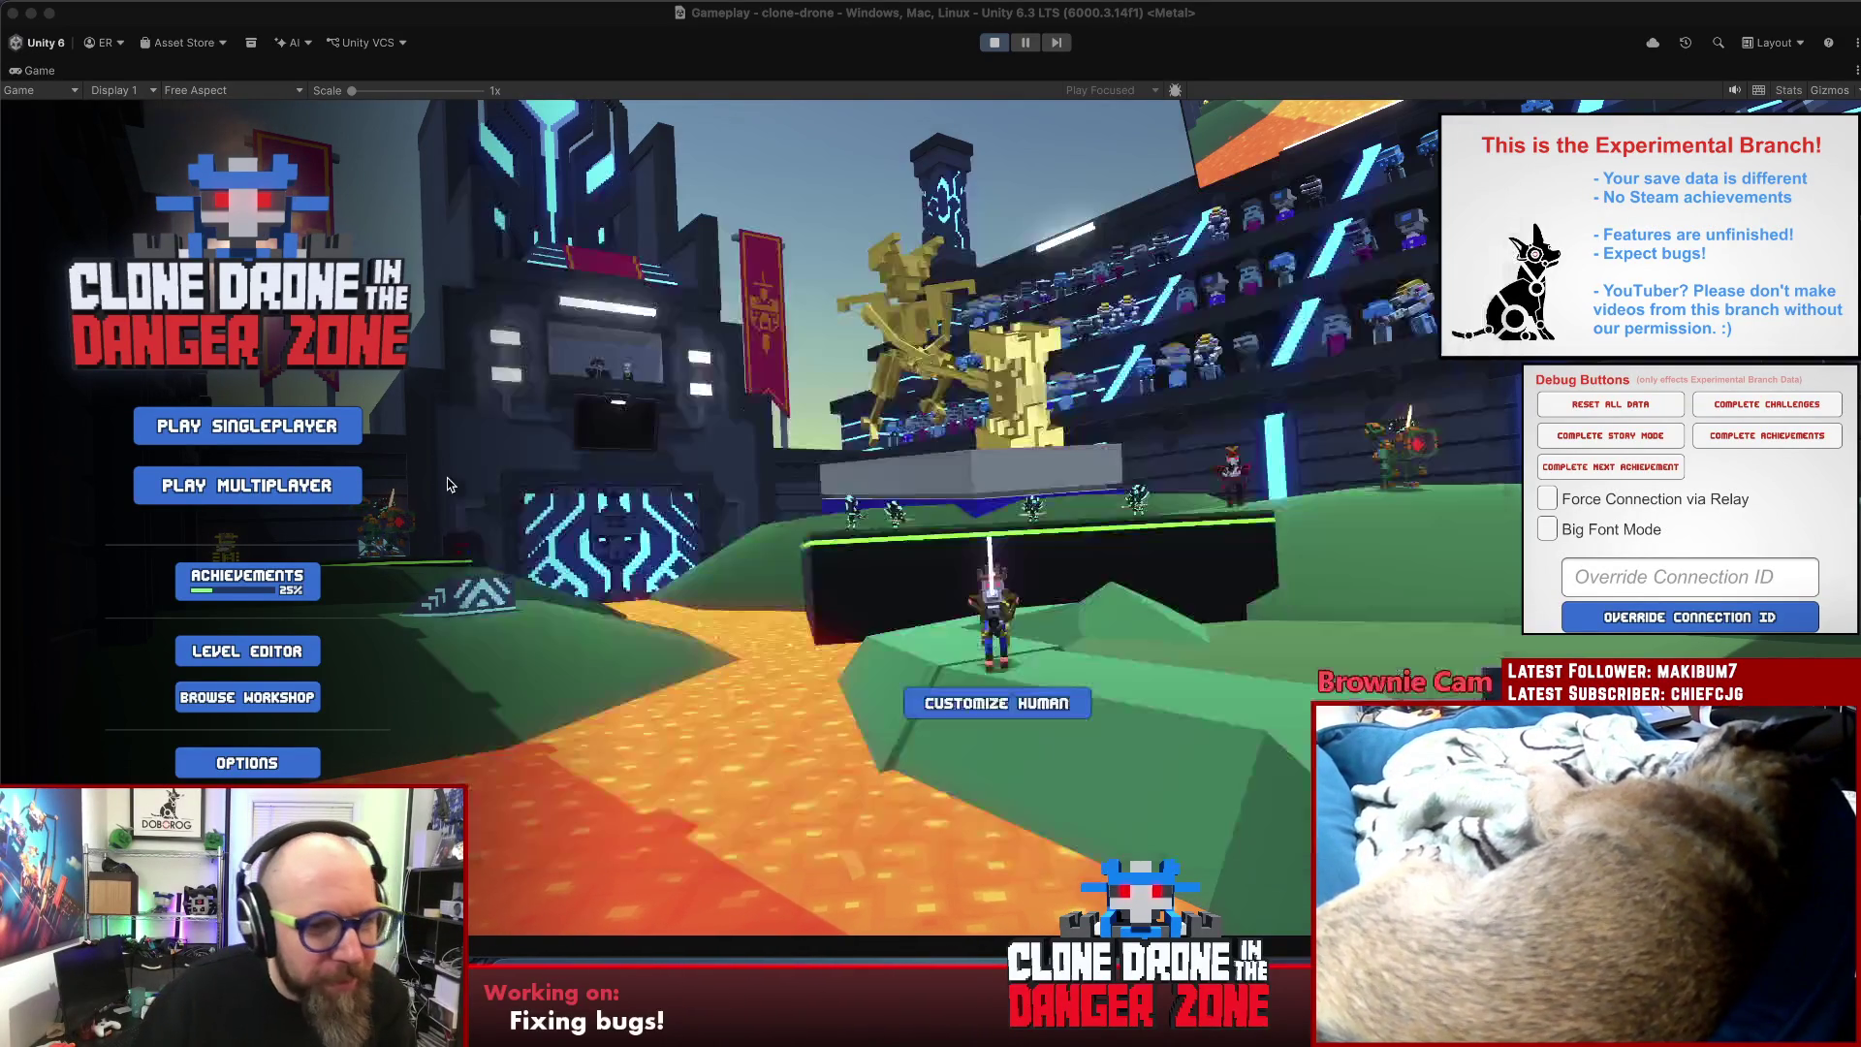
pyautogui.click(257, 654)
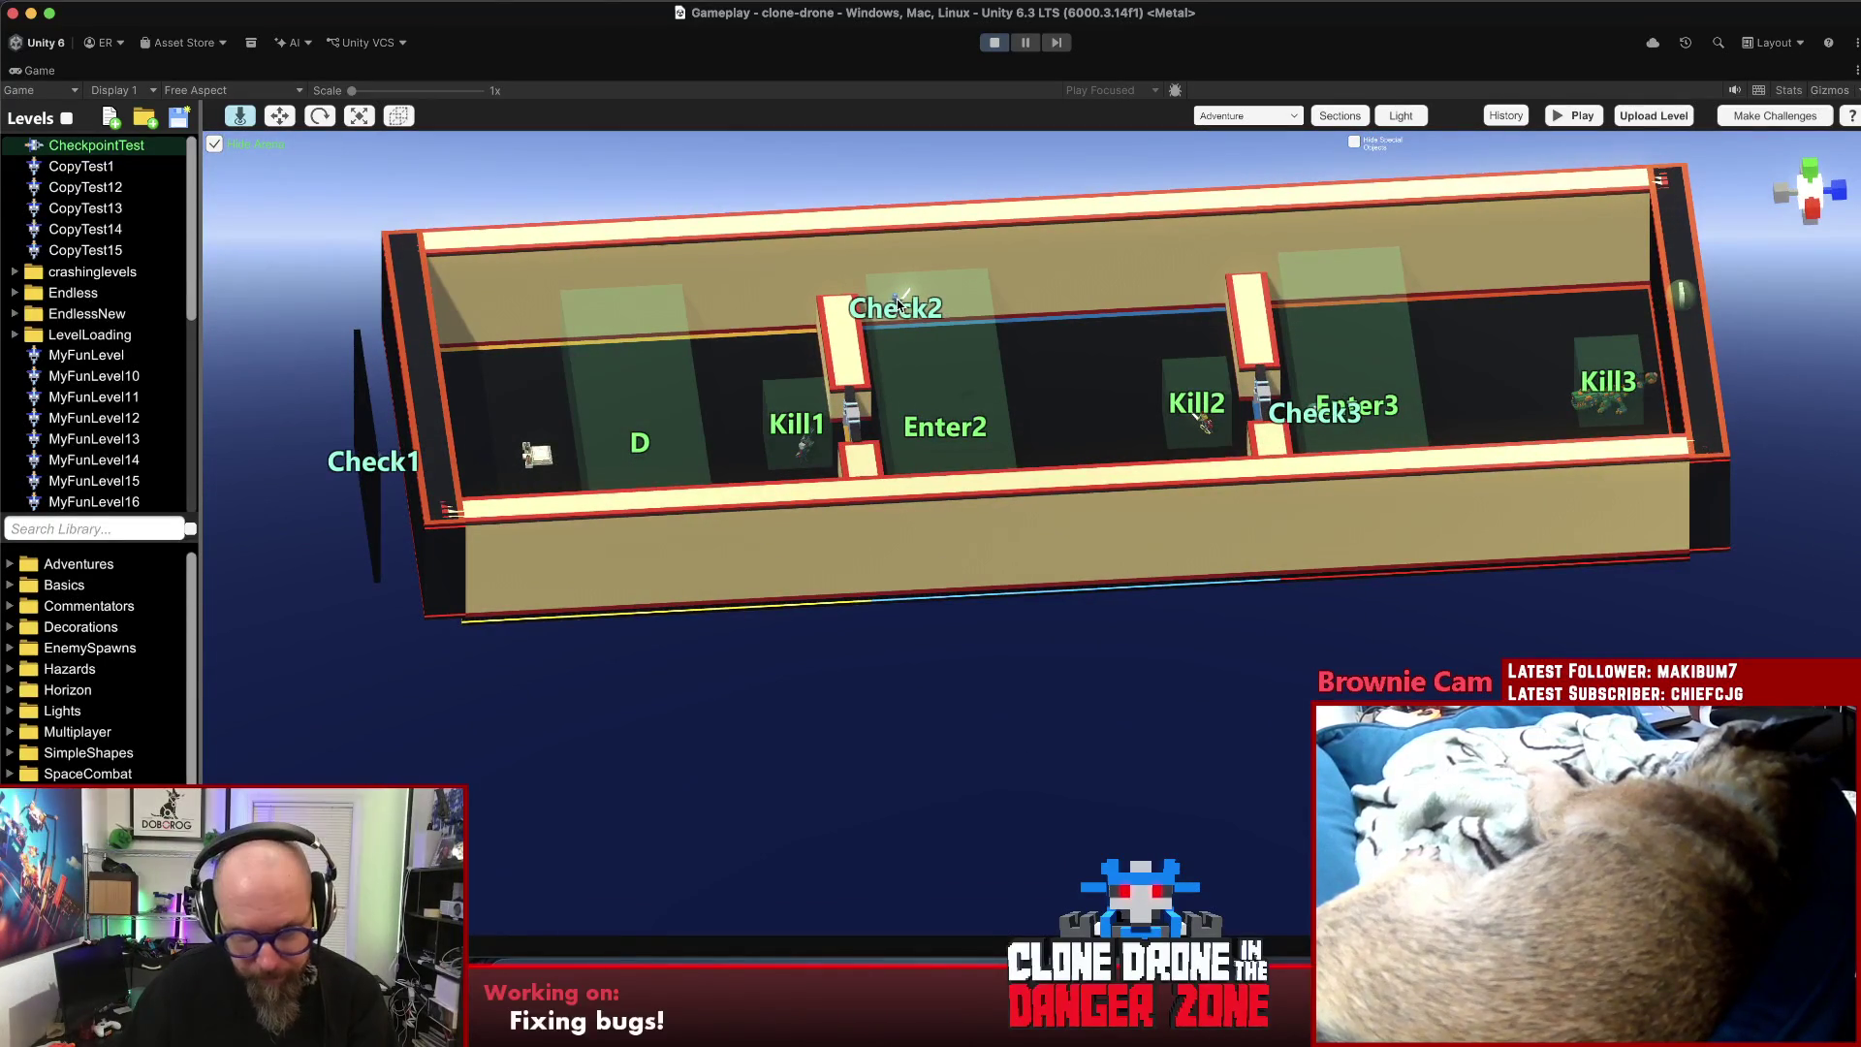
pyautogui.click(897, 305)
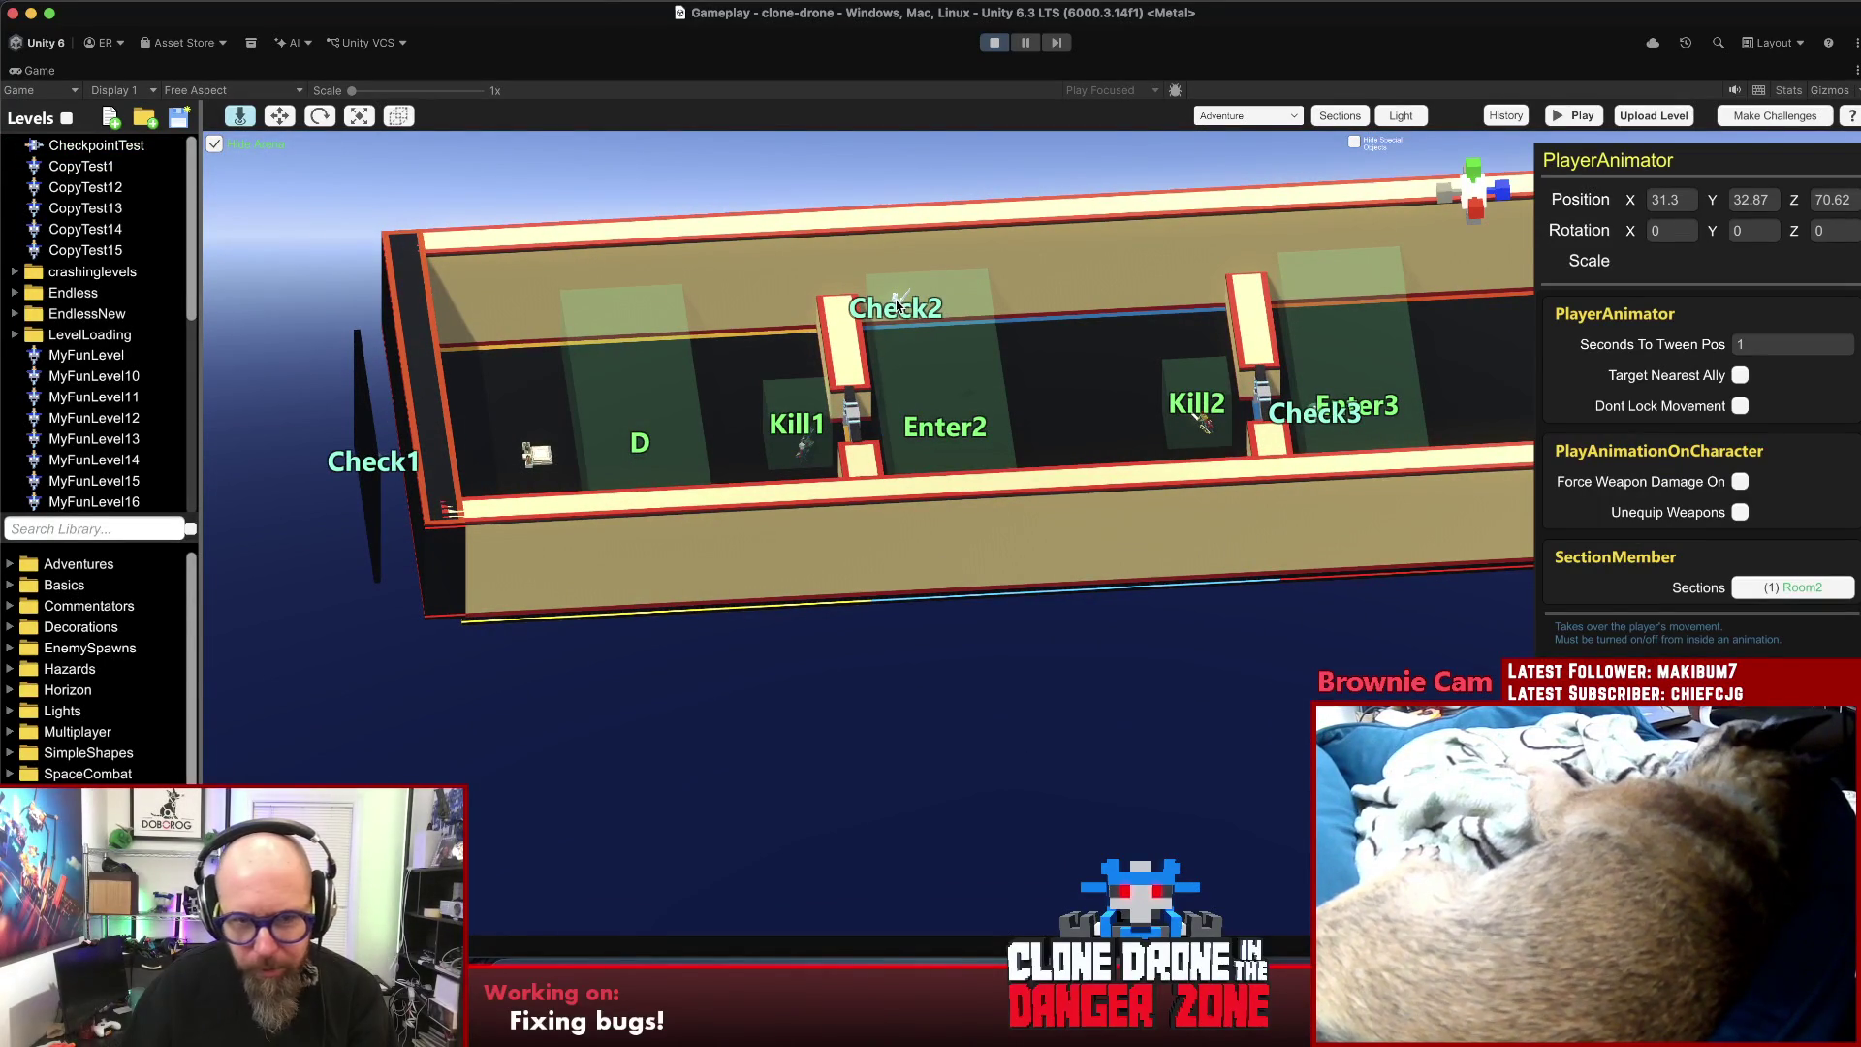
pyautogui.moveTo(1039, 441)
pyautogui.mouseDown()
pyautogui.moveTo(1102, 740)
pyautogui.moveTo(938, 538)
pyautogui.mouseUp()
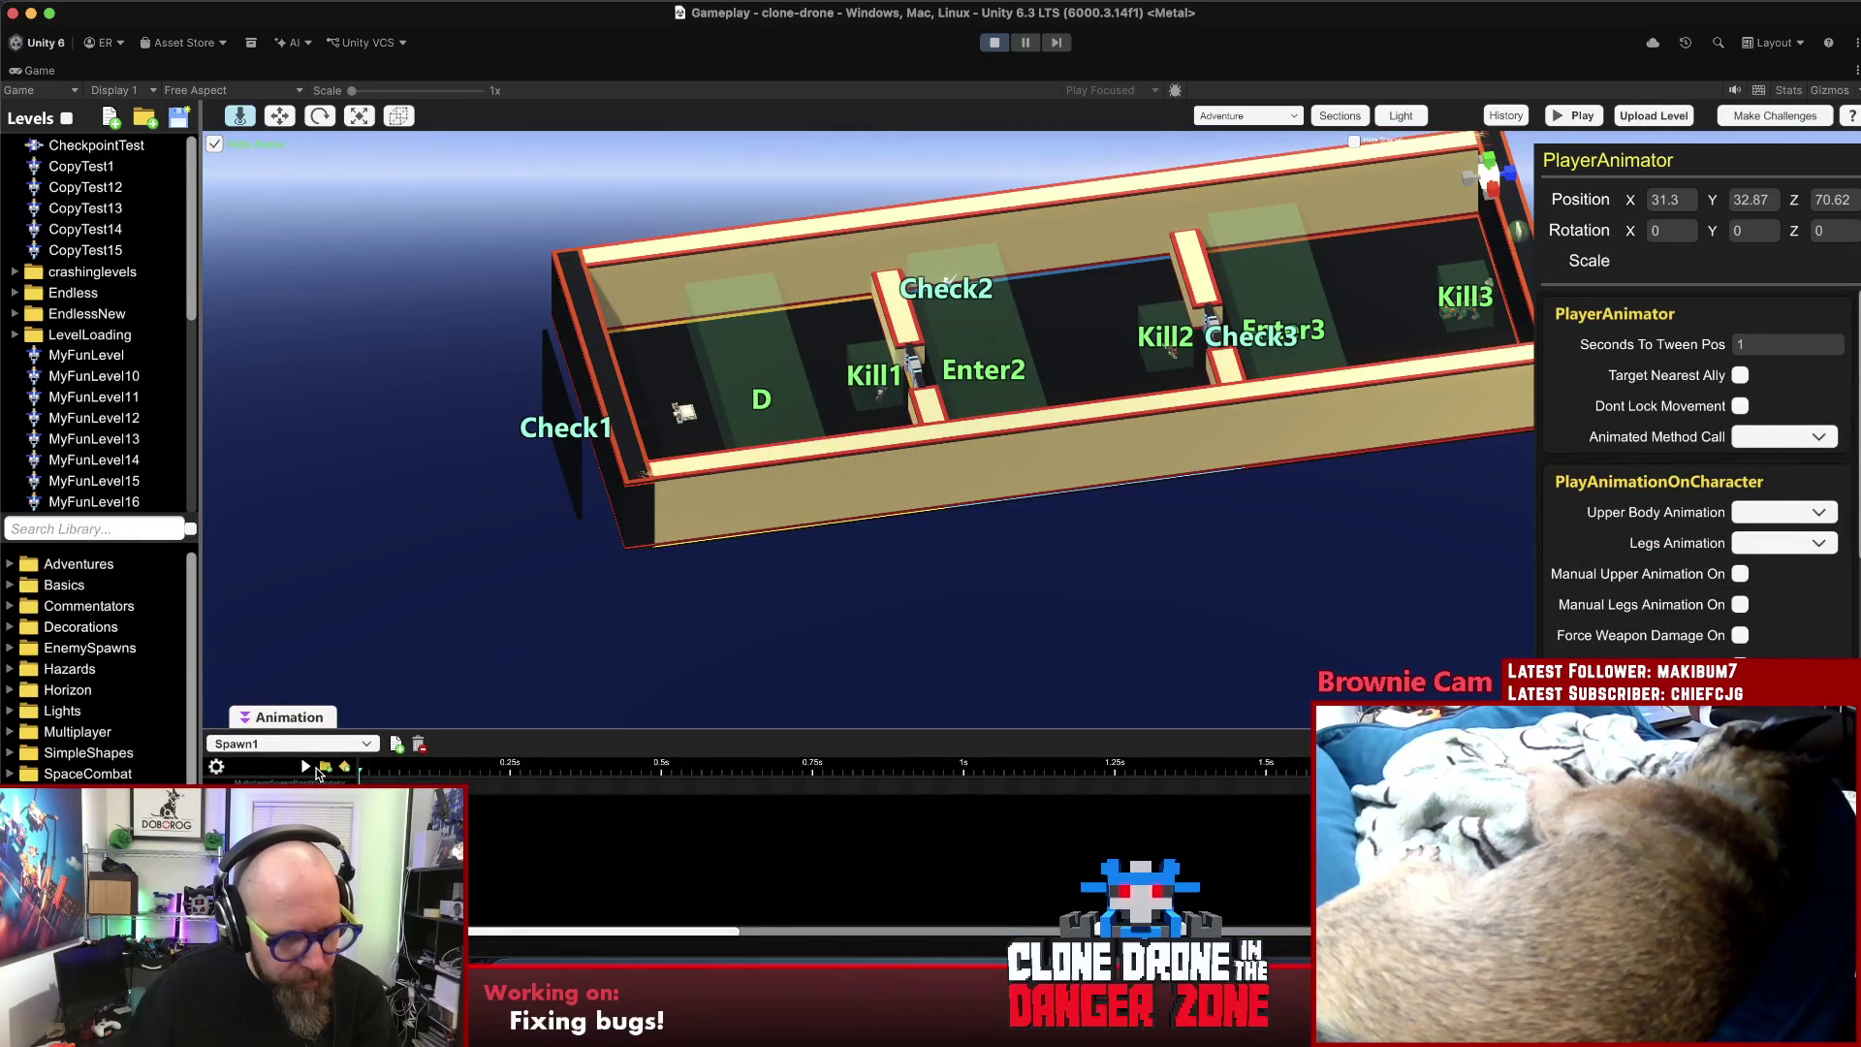
pyautogui.click(349, 782)
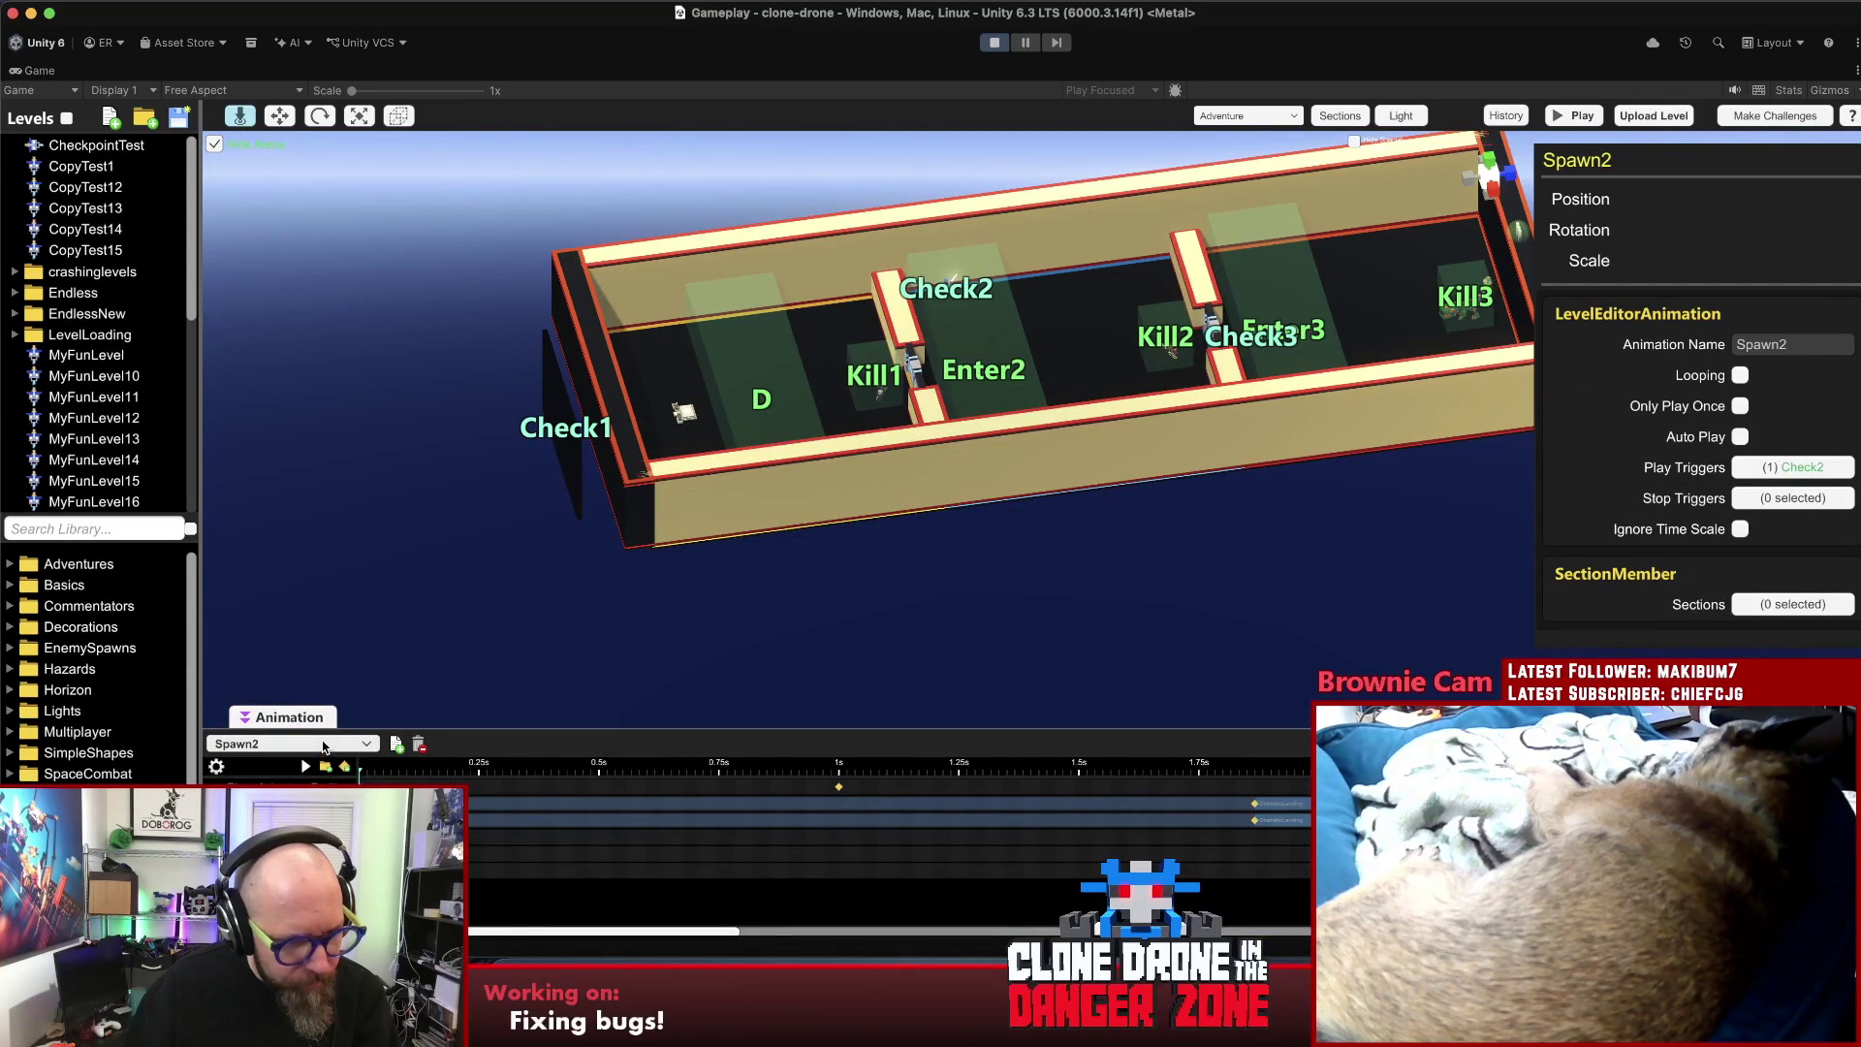
pyautogui.click(301, 765)
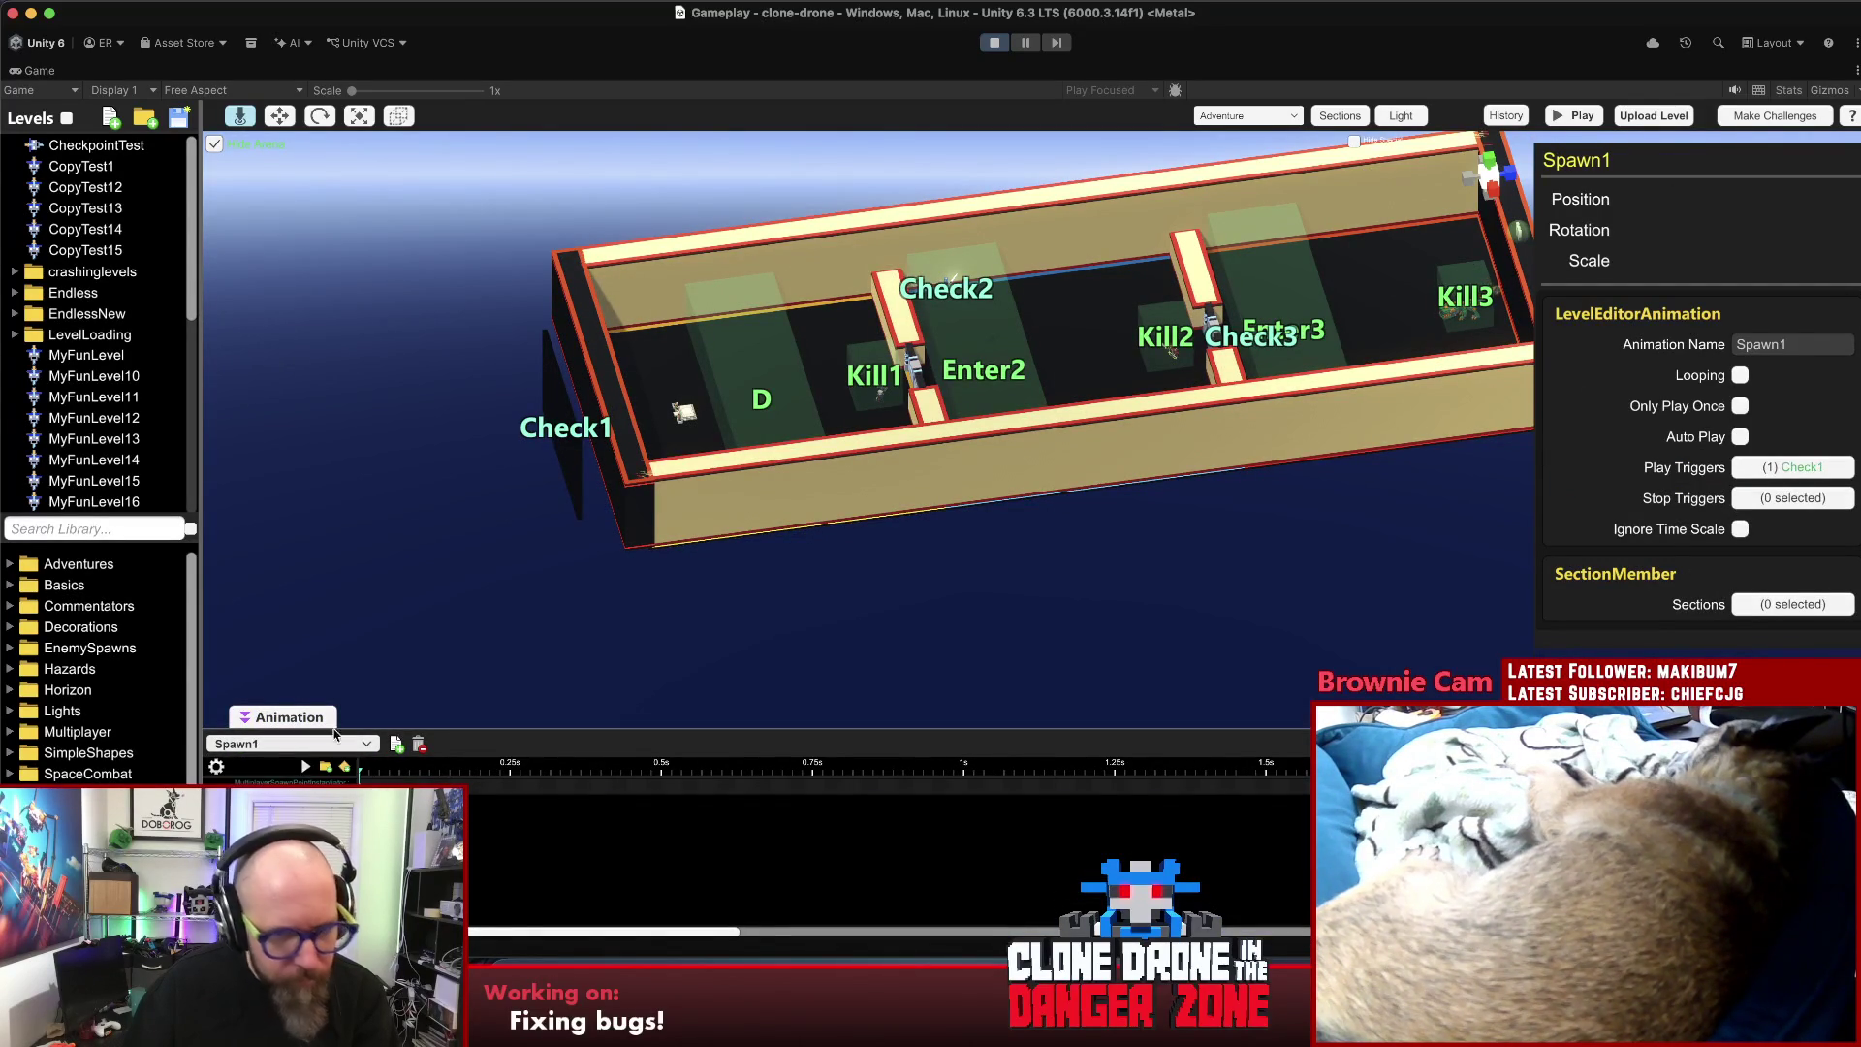
pyautogui.click(949, 294)
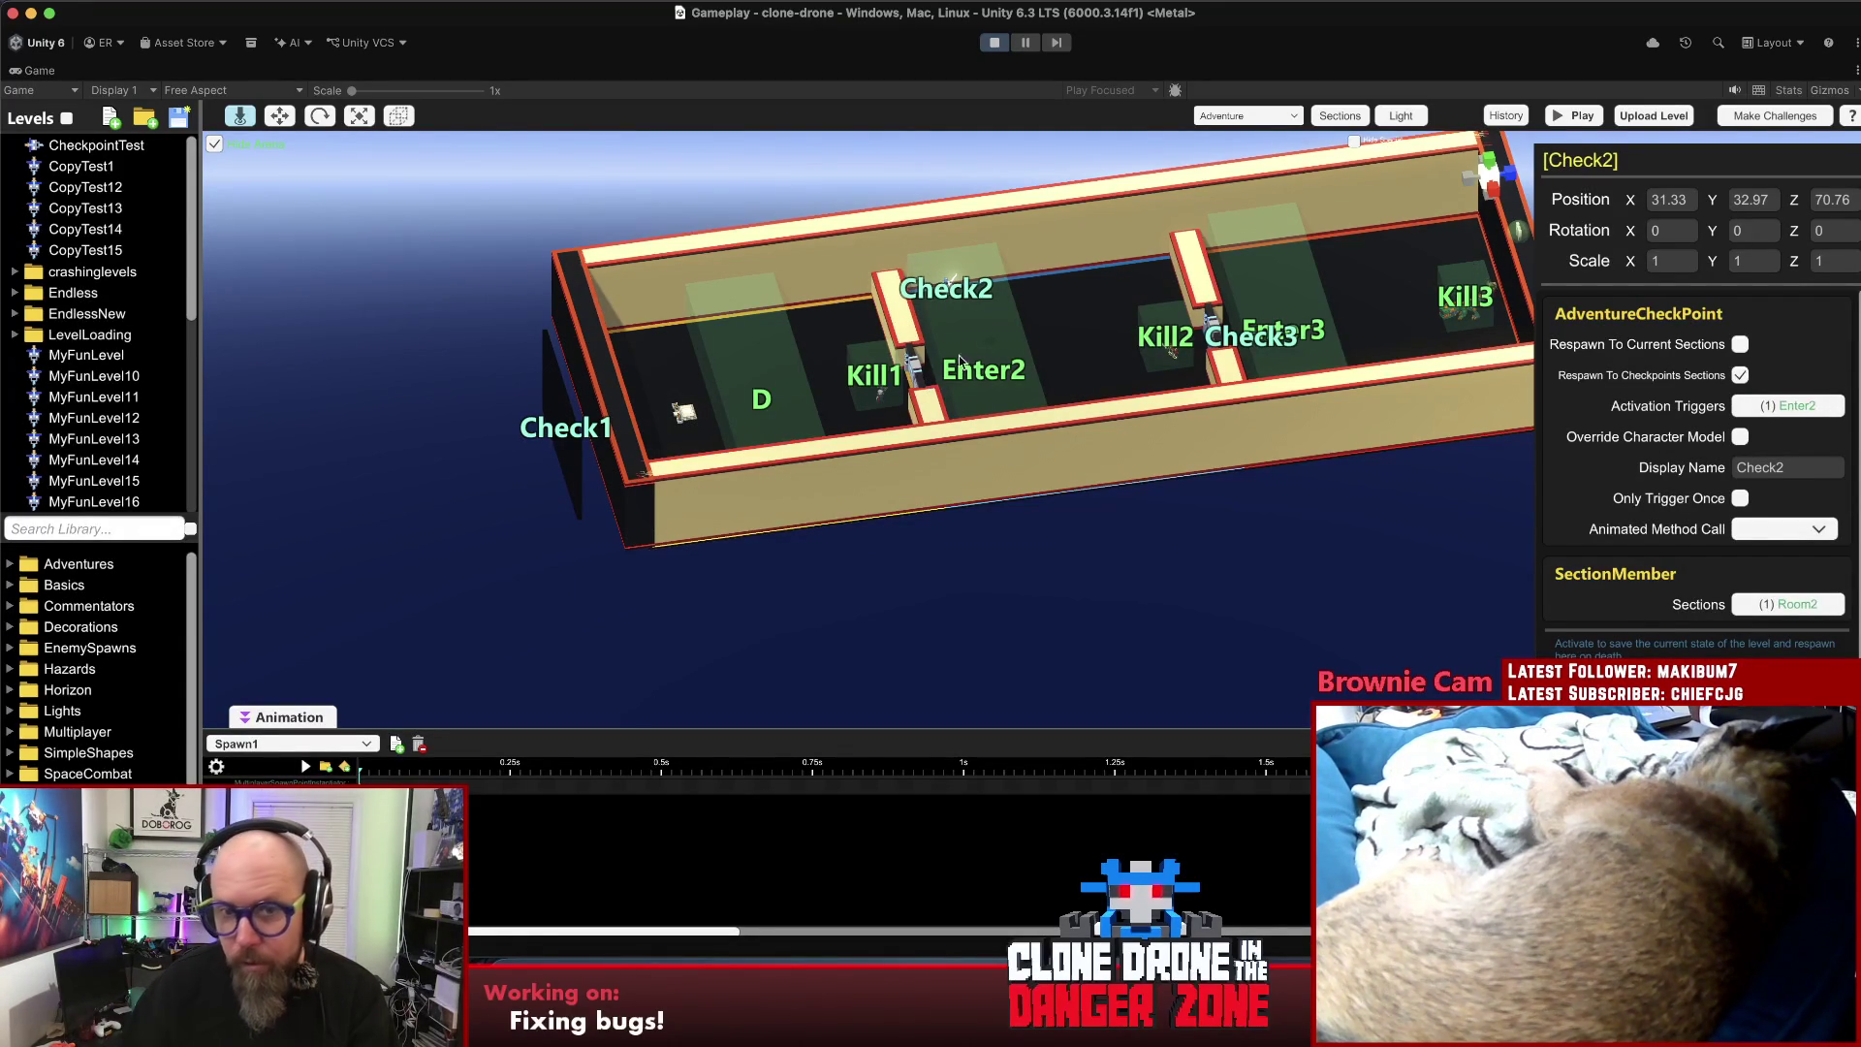
# - Inspect the Enter3 trigger and Check3 checkpoint, then open Make Challenges on CheckpointTest
pyautogui.moveTo(1251, 377); pyautogui.dragTo(1150, 511)
pyautogui.doubleClick(1247, 416)
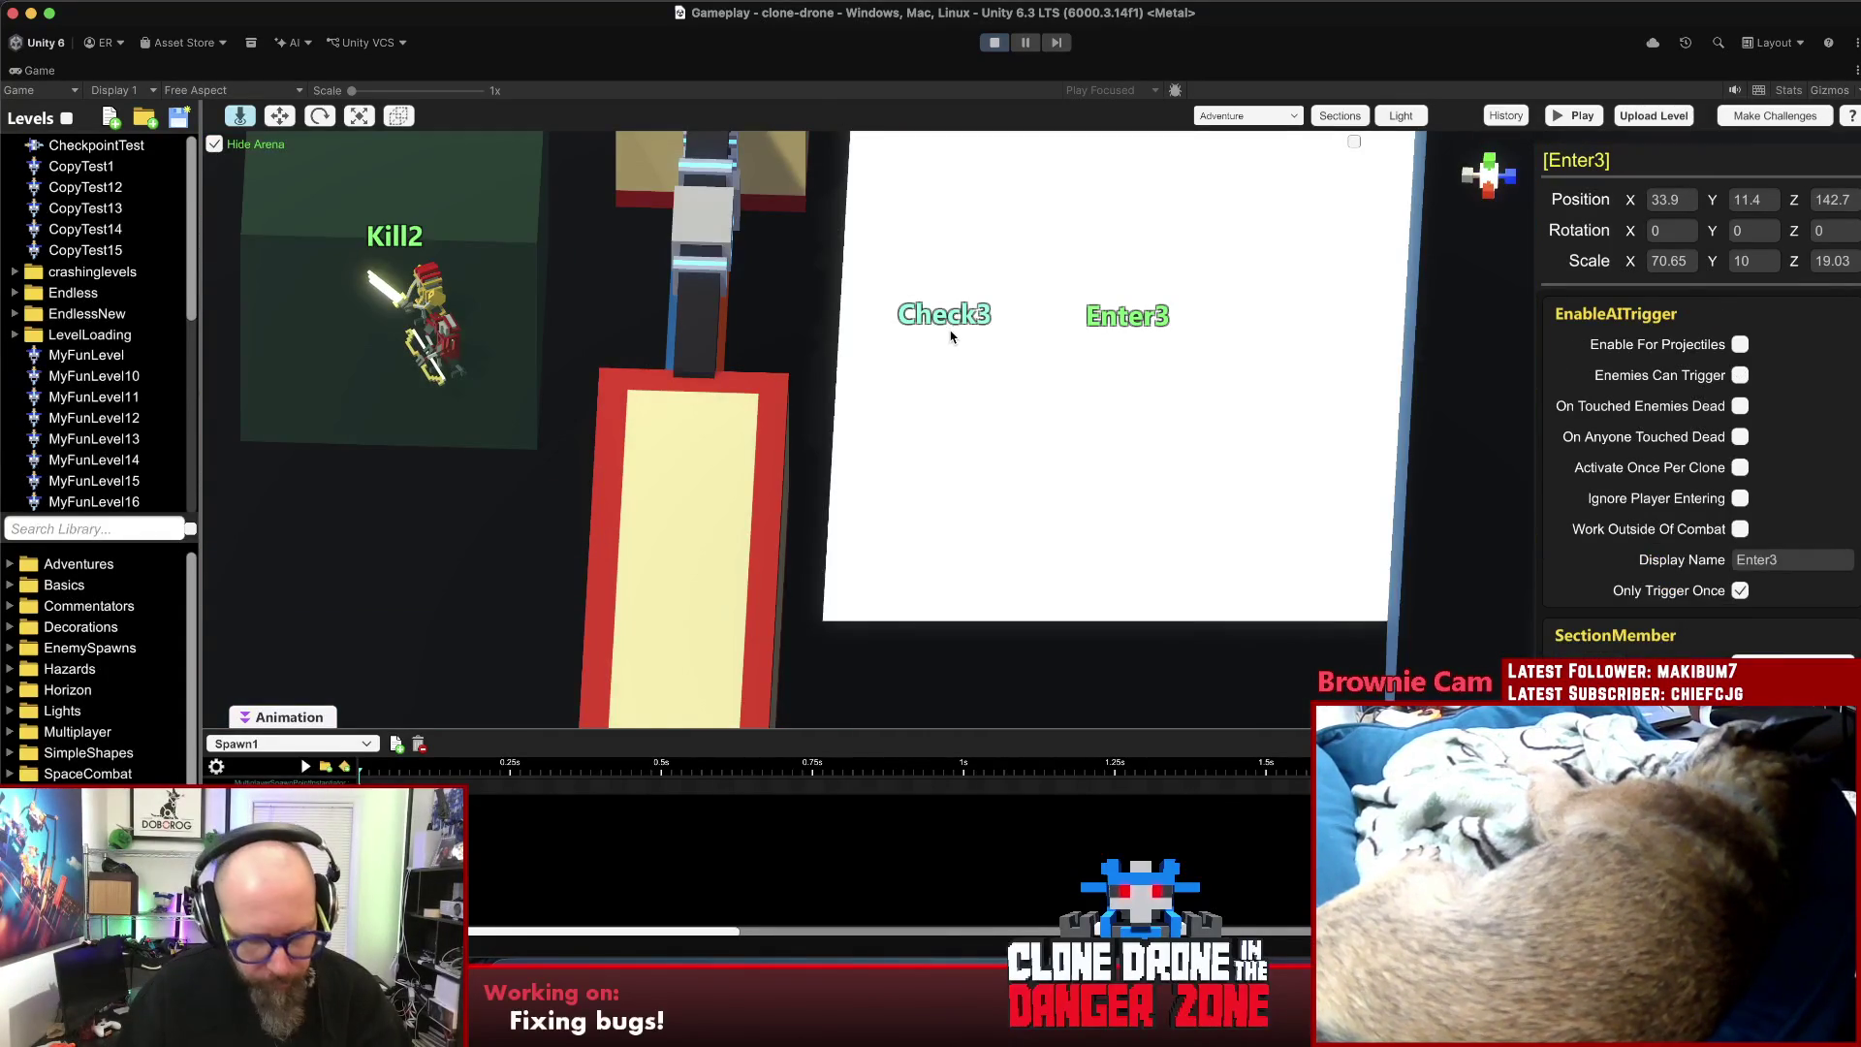
pyautogui.click(951, 335)
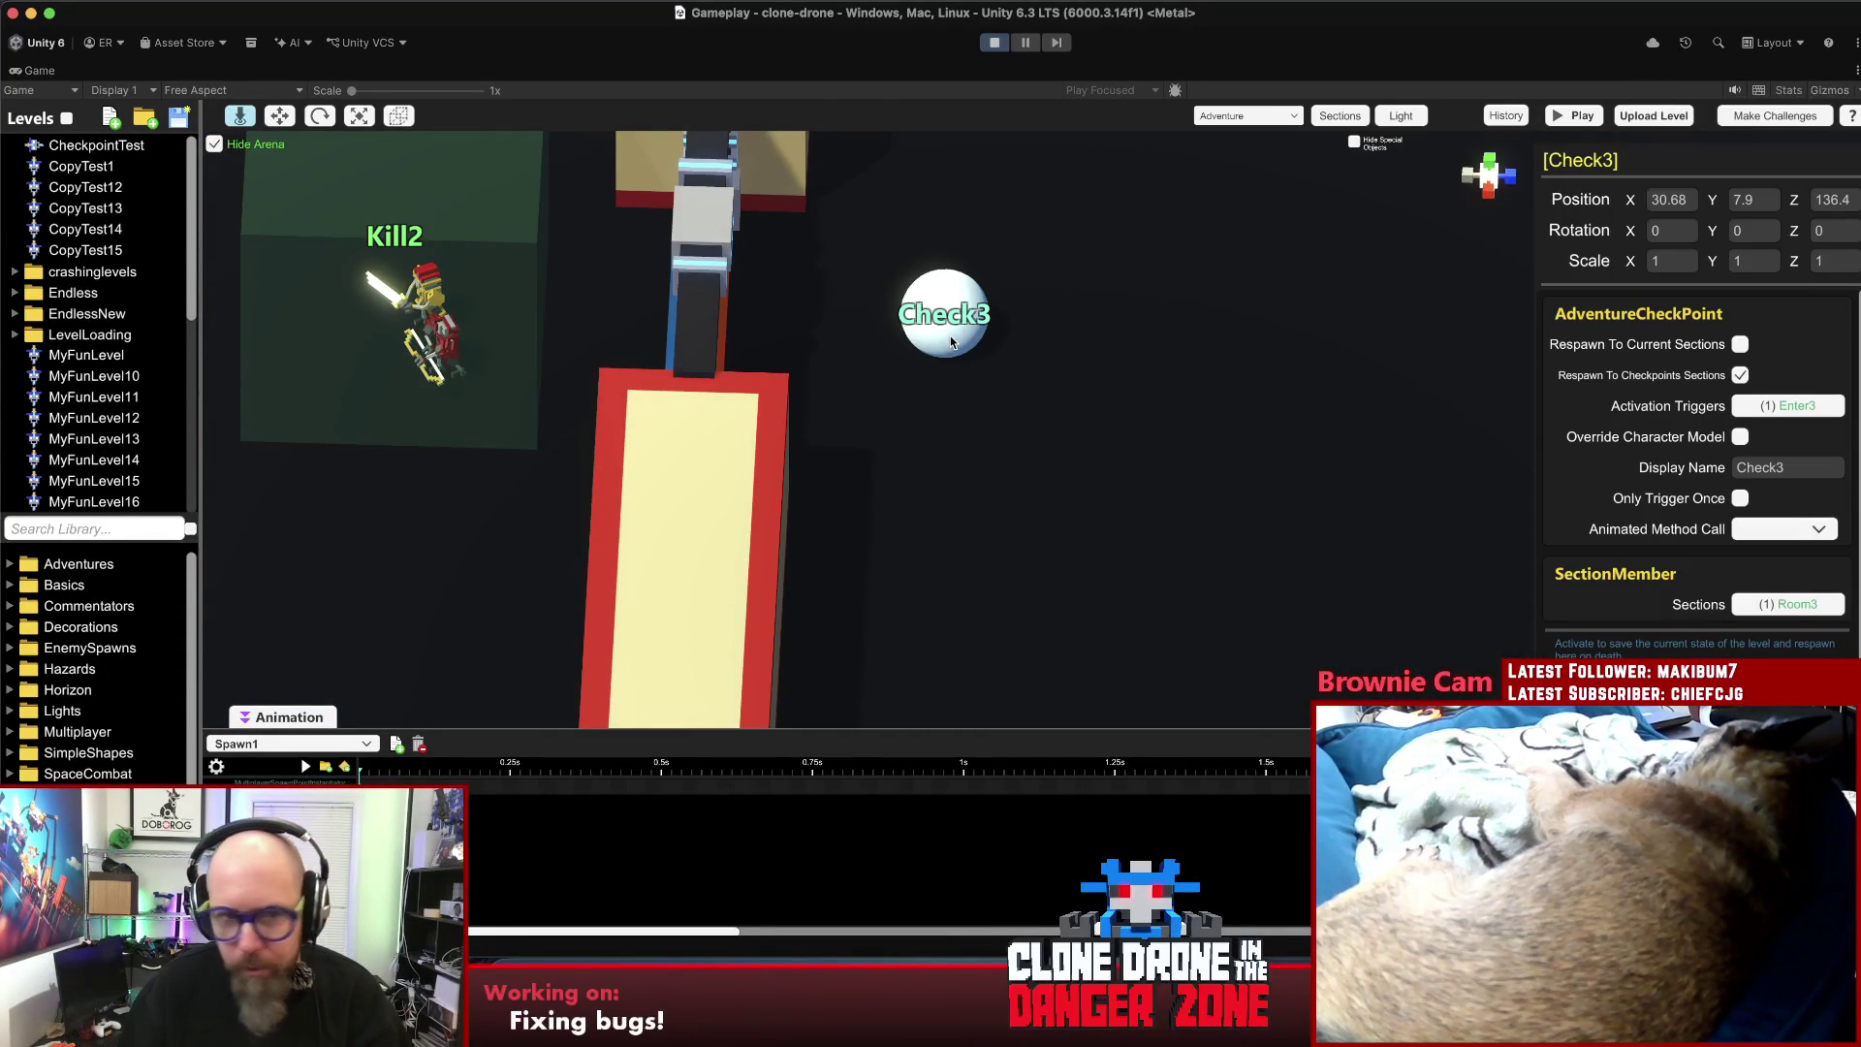
pyautogui.scroll(-10, 954, 335)
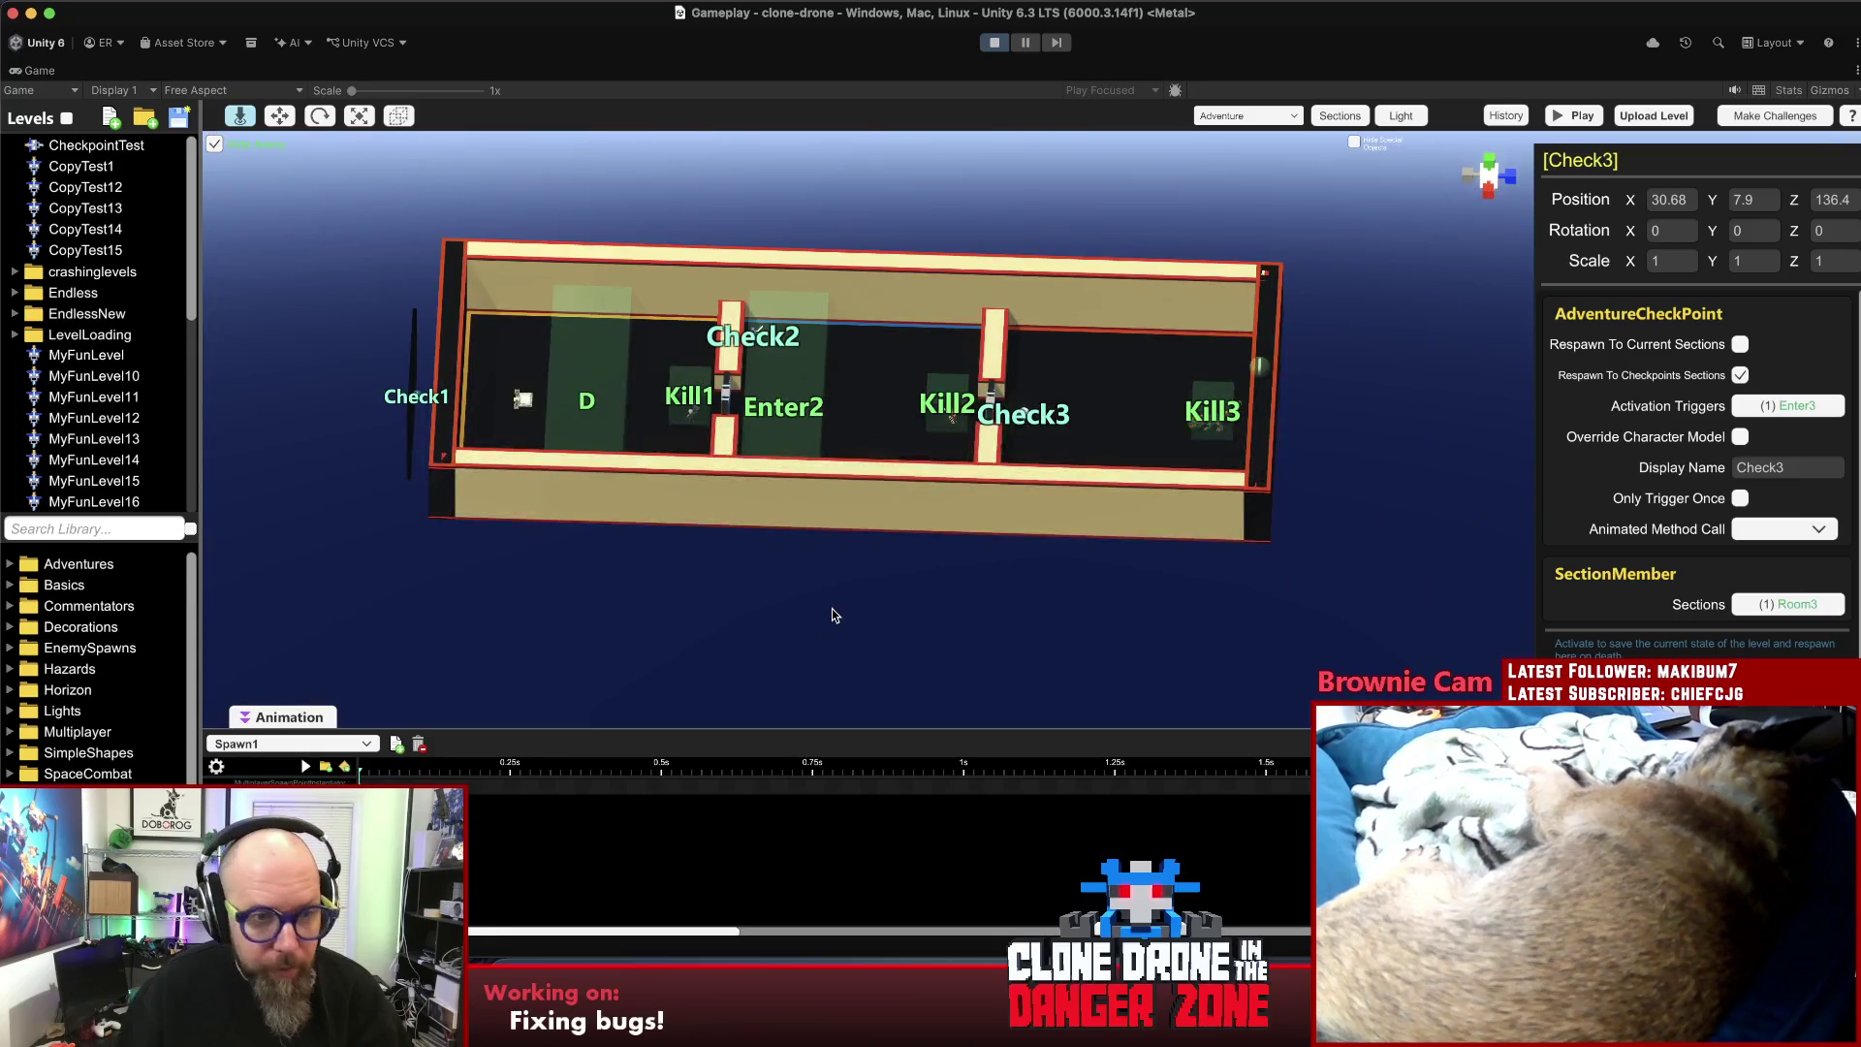
pyautogui.click(834, 615)
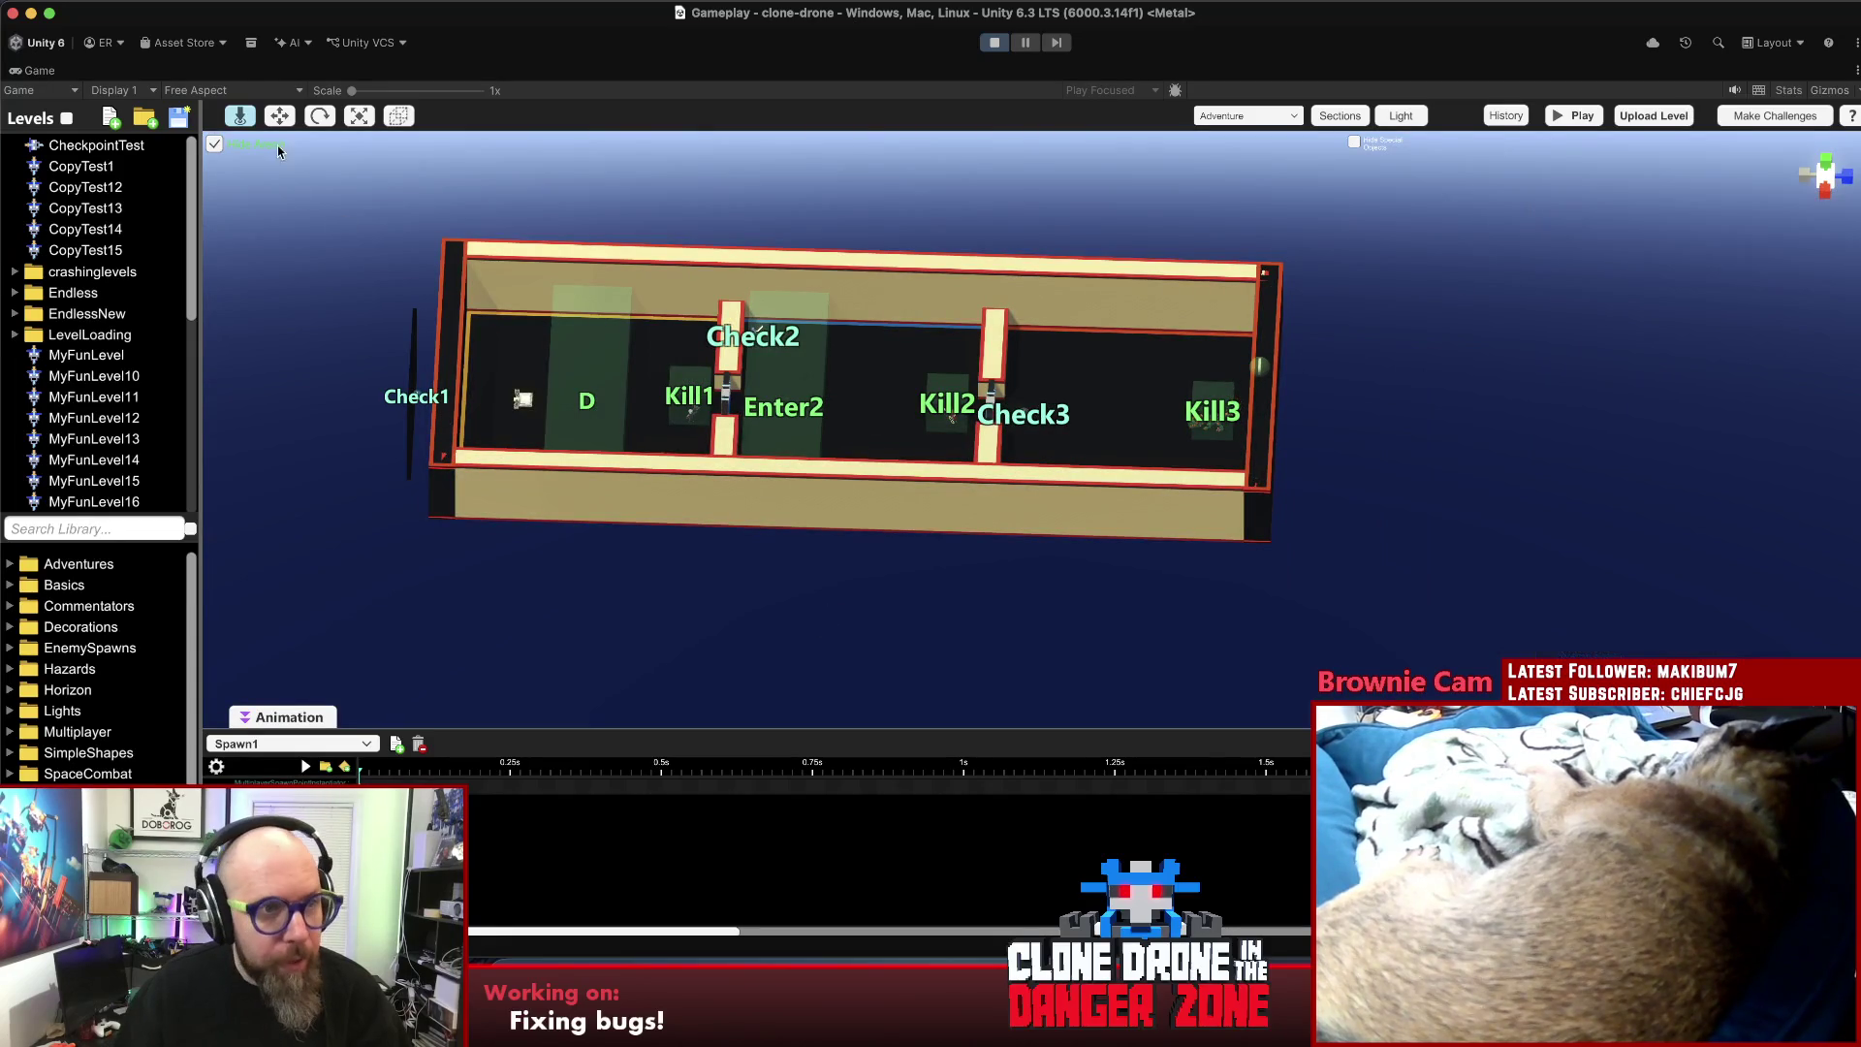
pyautogui.scroll(3, 642, 431)
pyautogui.moveTo(899, 481)
pyautogui.mouseDown()
pyautogui.moveTo(1279, 553)
pyautogui.moveTo(1289, 587)
pyautogui.moveTo(1246, 602)
pyautogui.moveTo(1409, 562)
pyautogui.mouseUp()
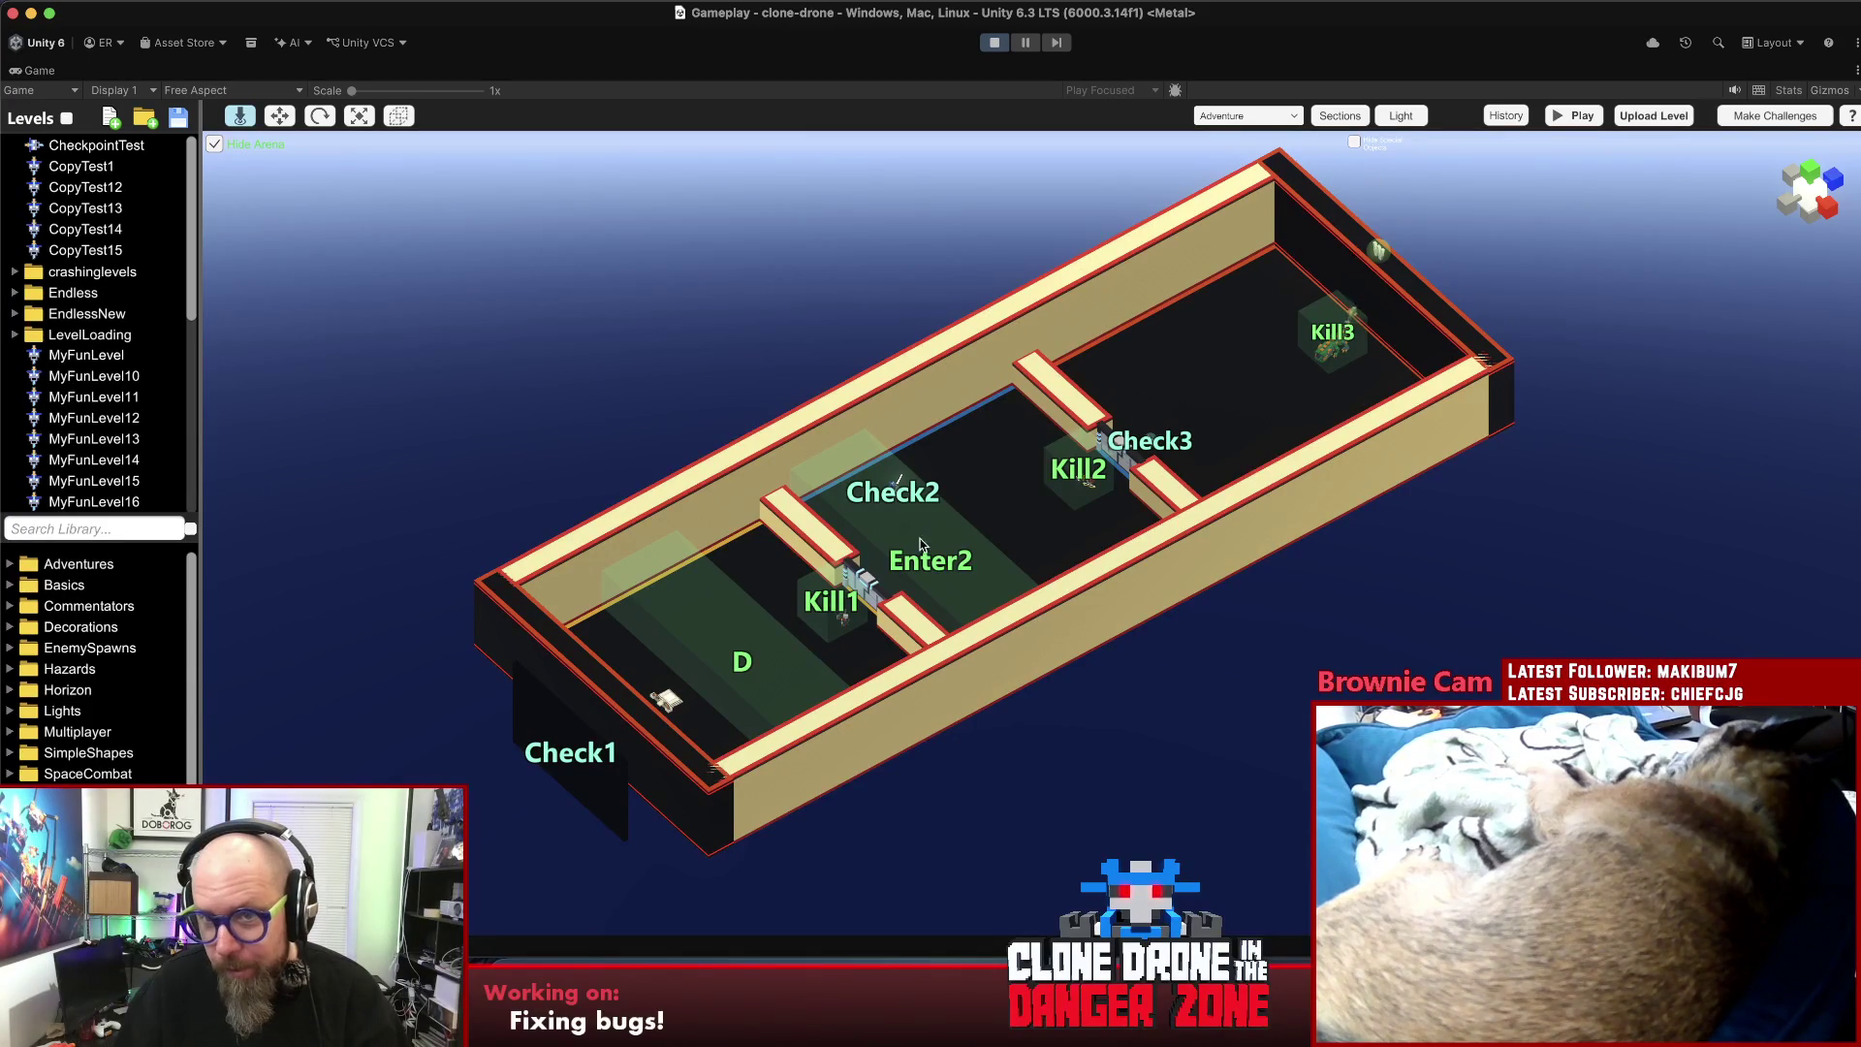
pyautogui.click(1776, 116)
pyautogui.click(582, 234)
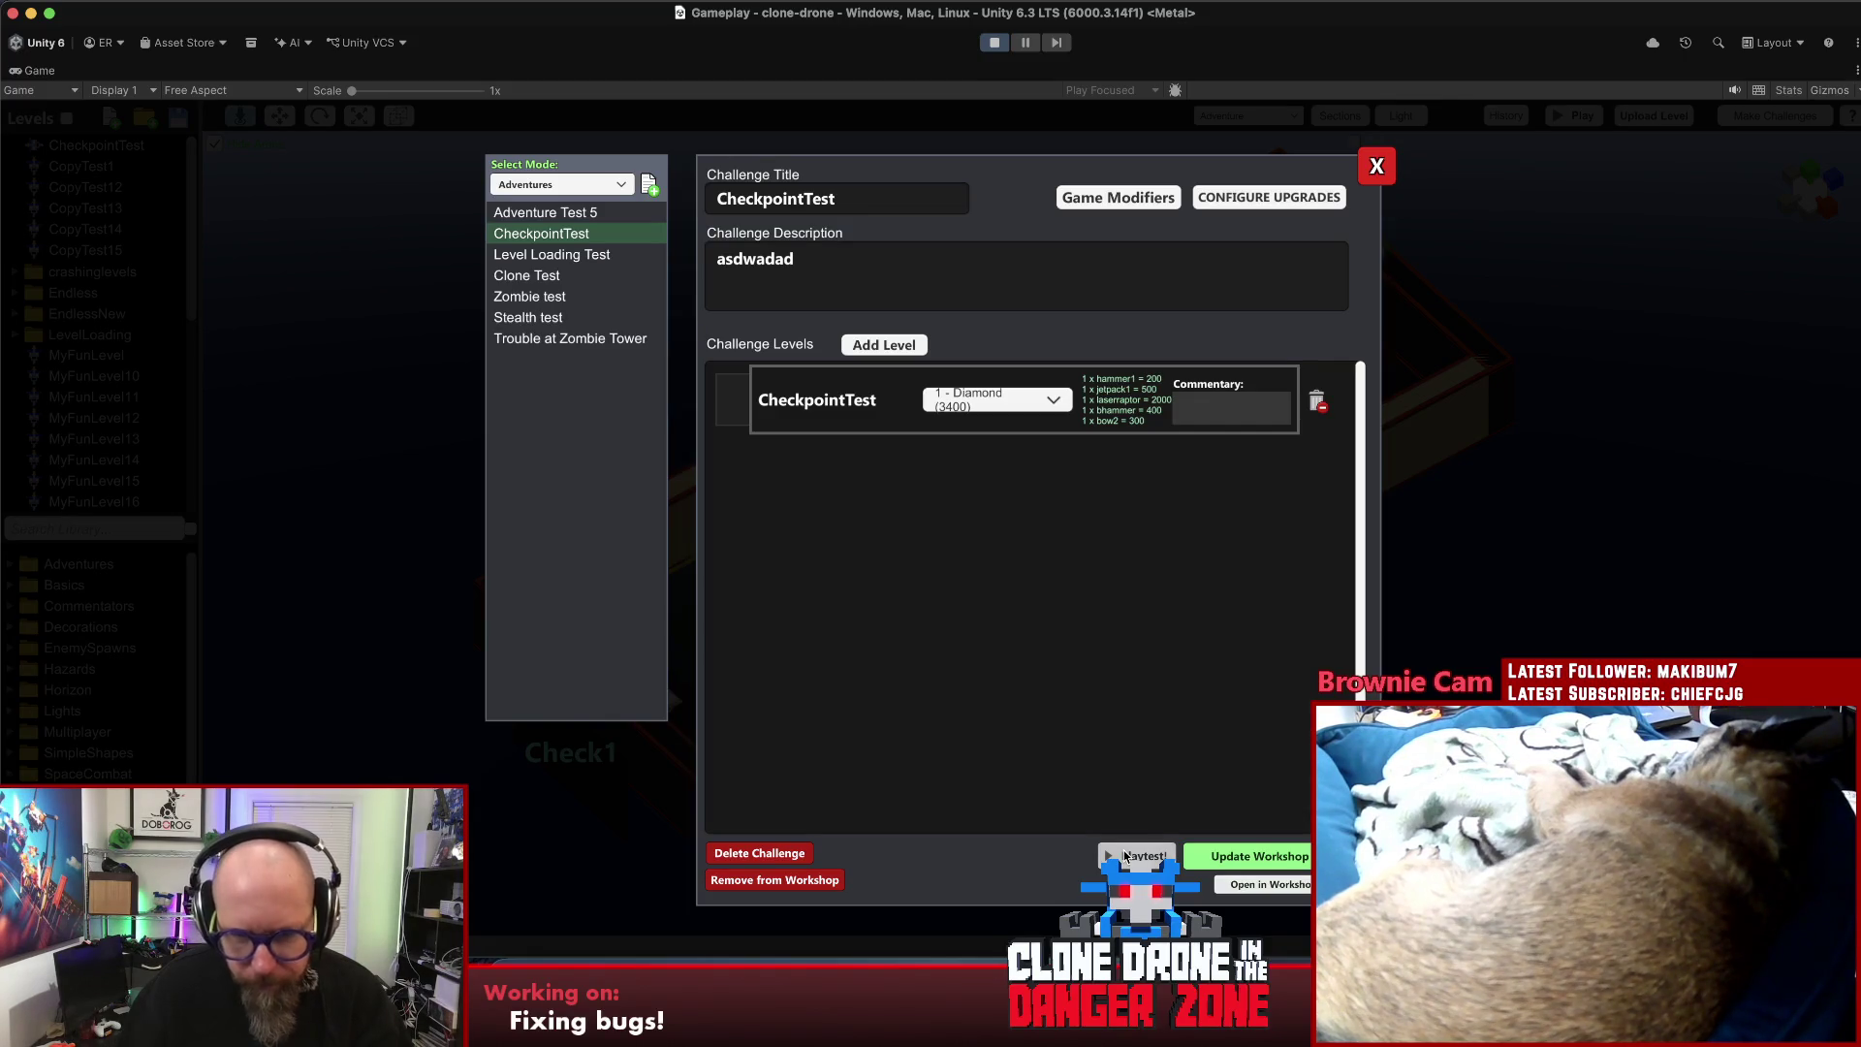
# - Playtest the CheckpointTest challenge with the sword, restarting after the first defeat
pyautogui.click(1136, 856)
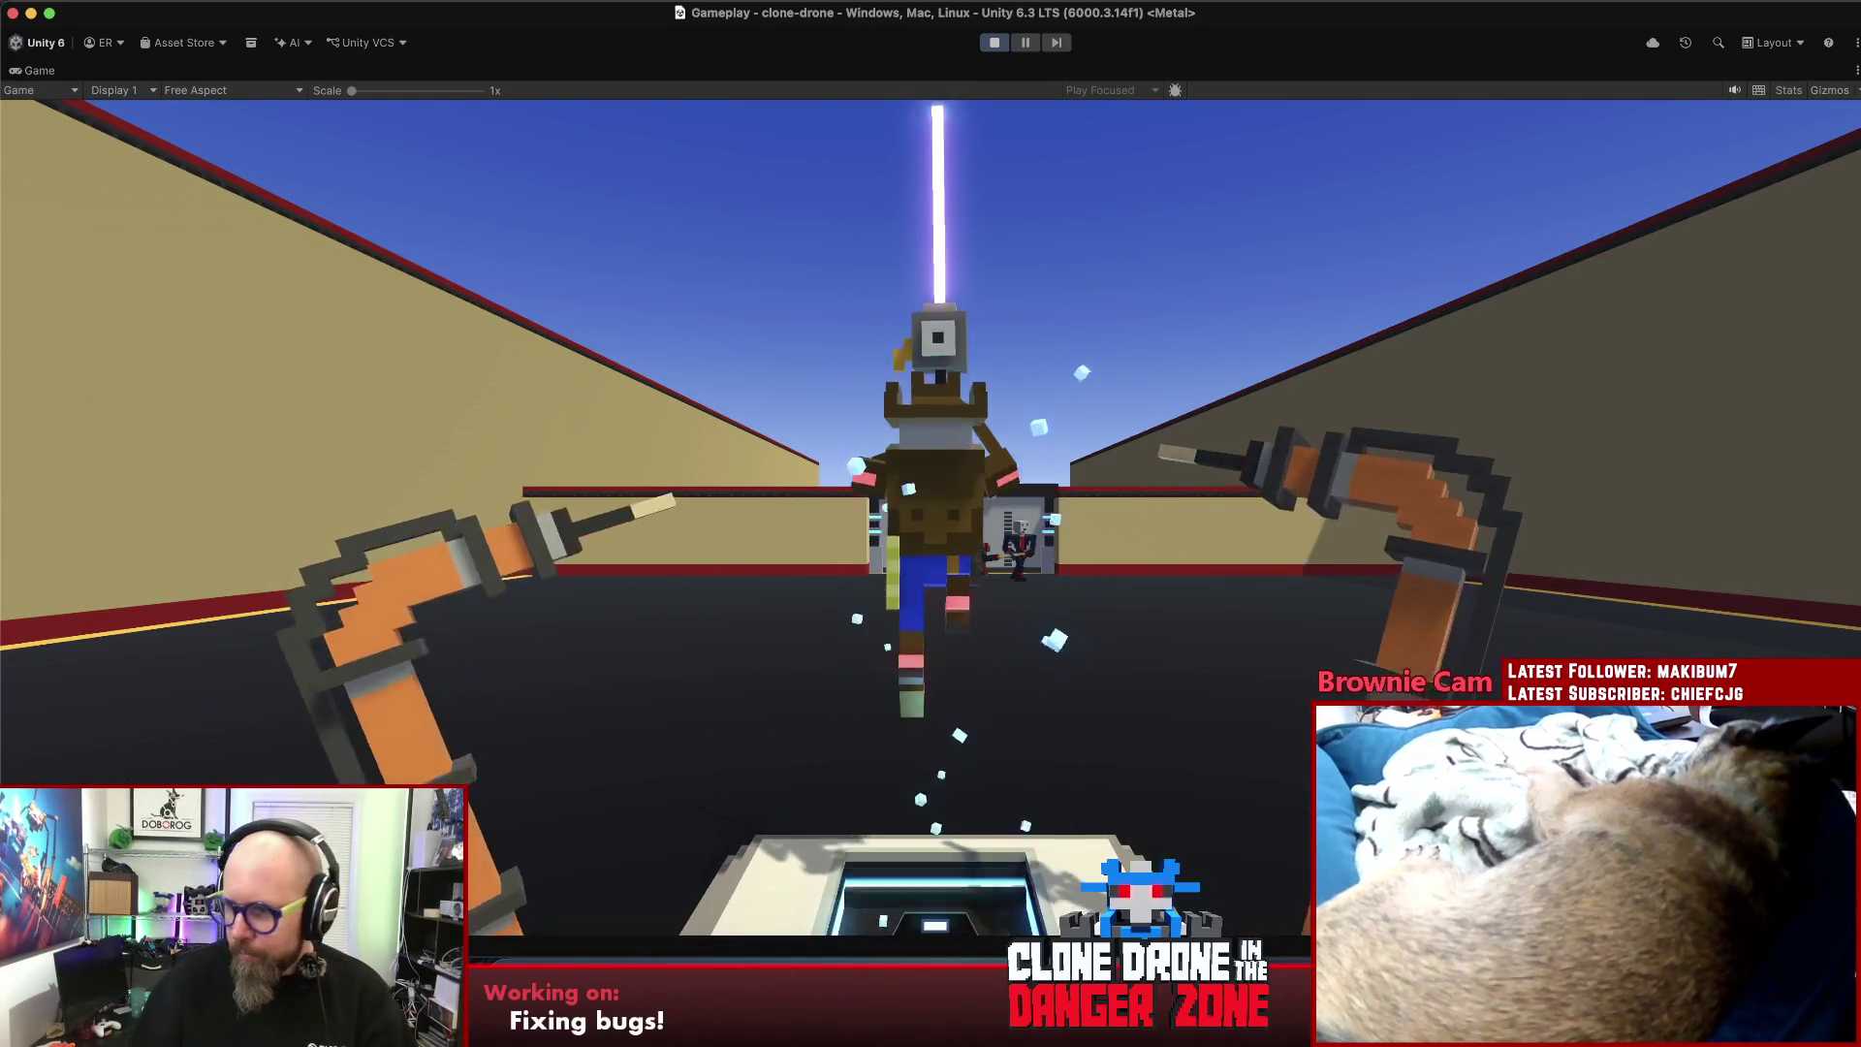
pyautogui.press('1')
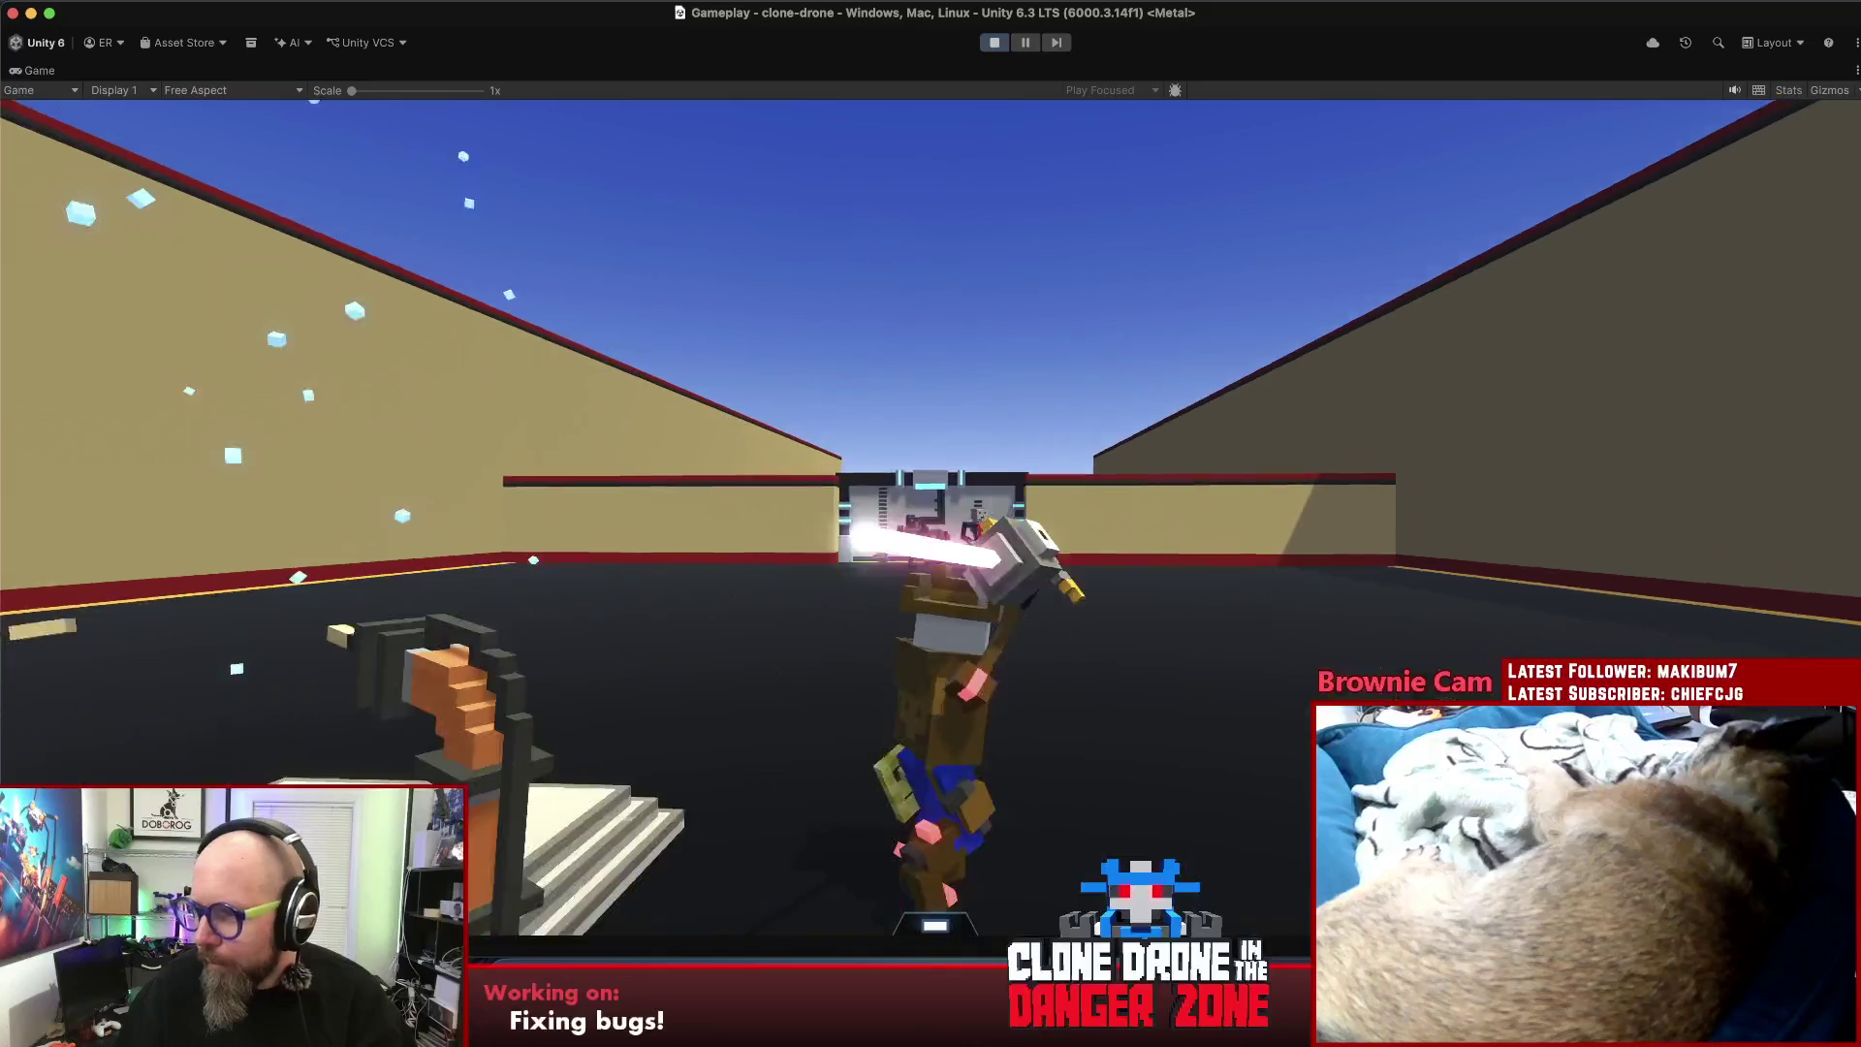
pyautogui.press('w')
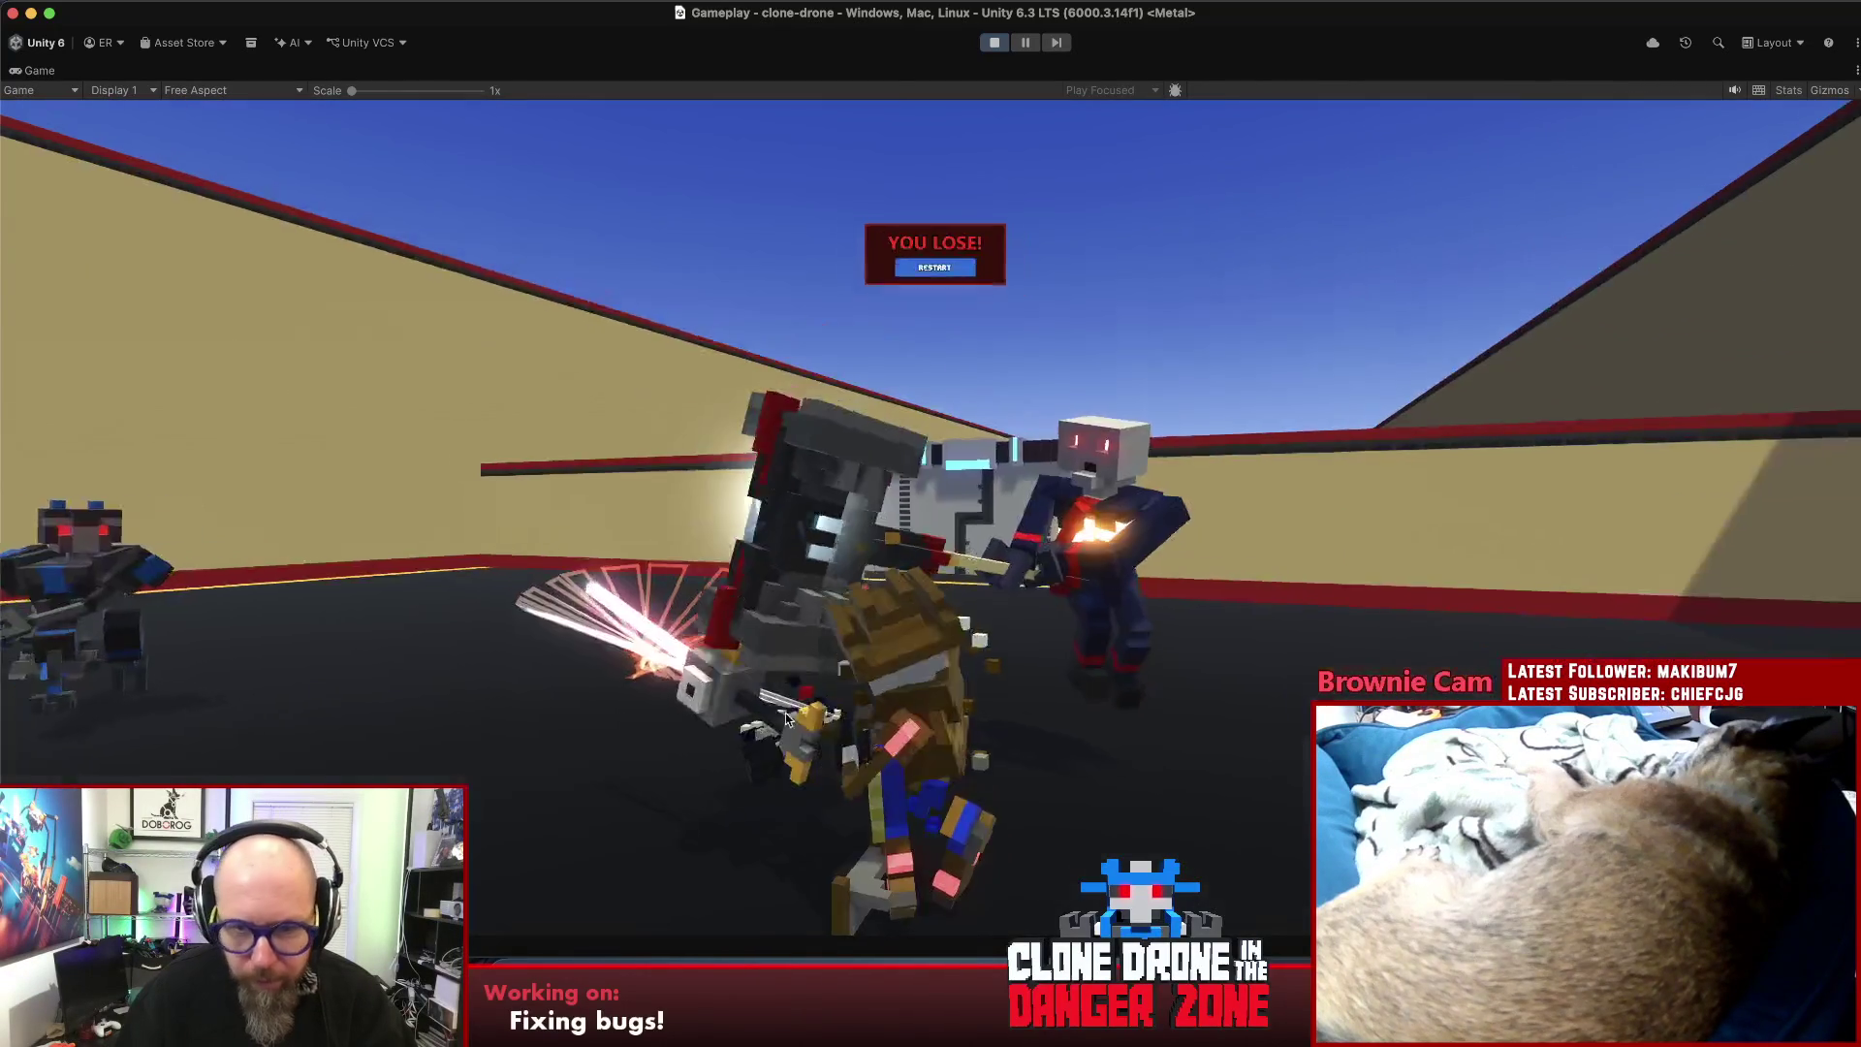
pyautogui.click(926, 278)
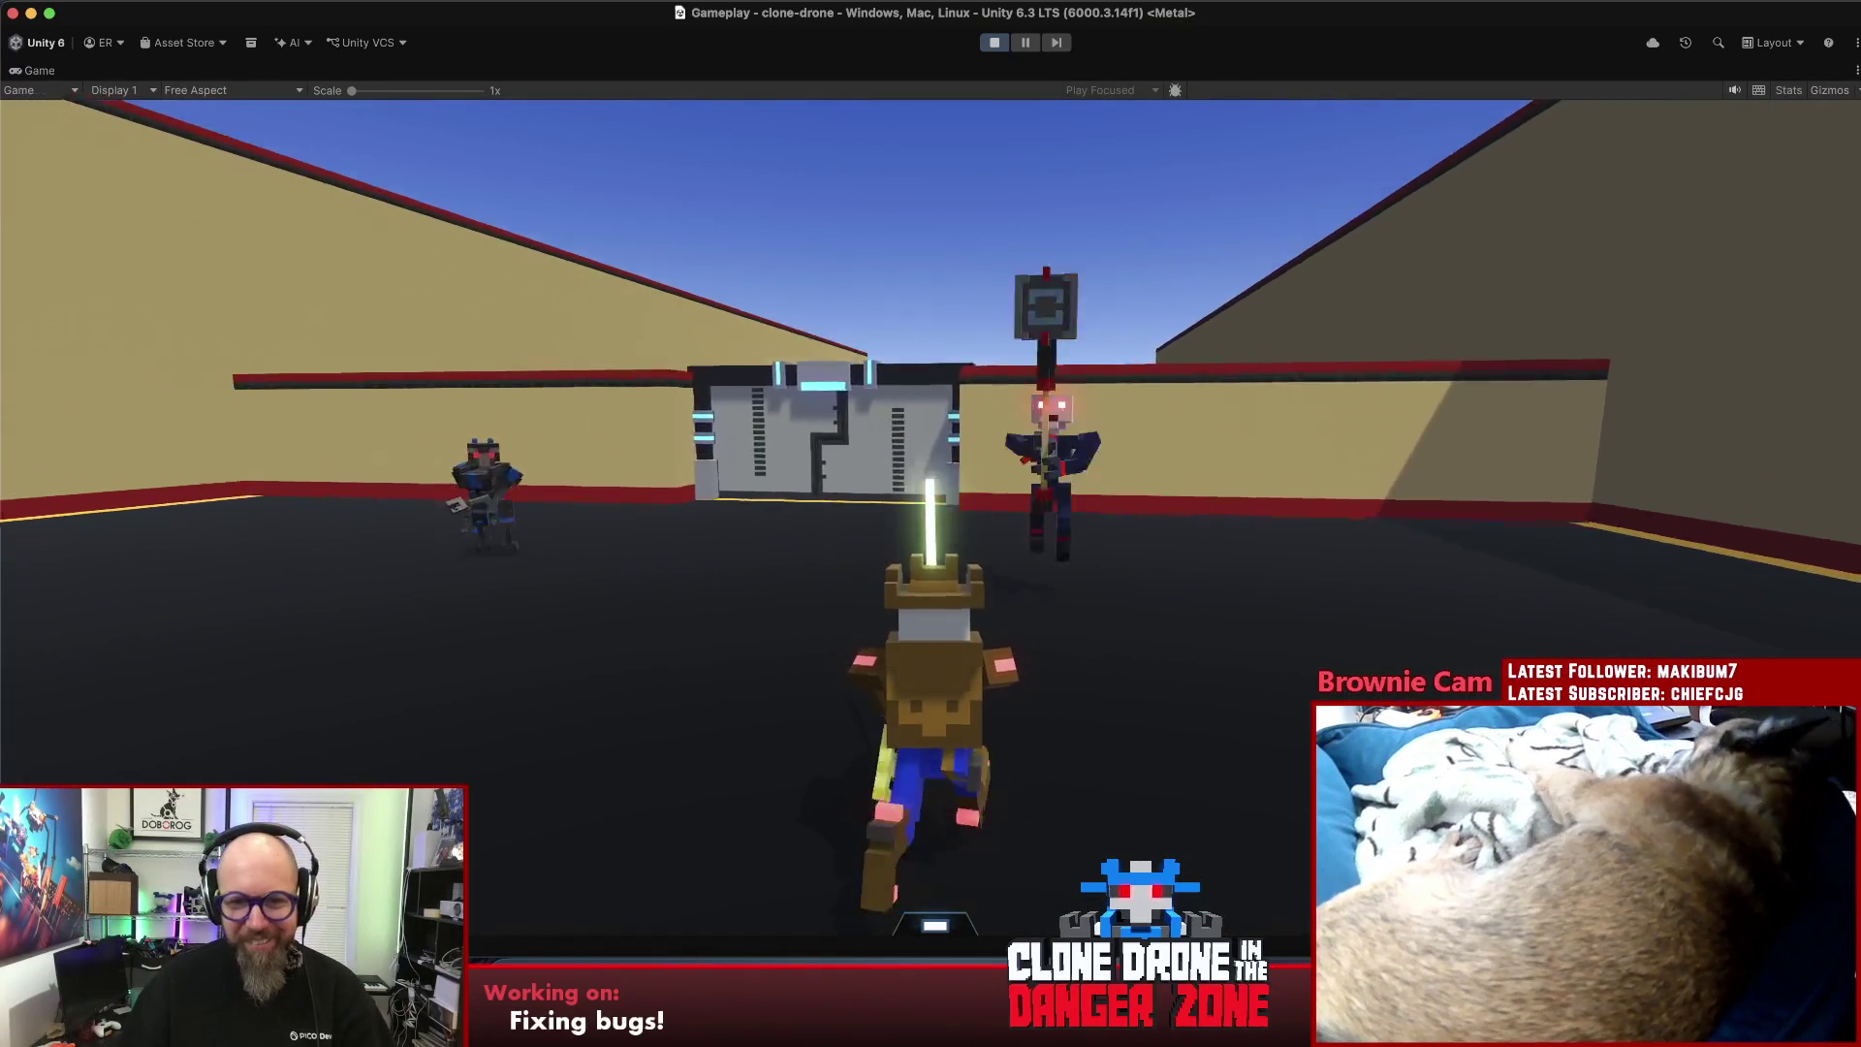
# - Fight the first room's enemies, push through the doorway into the next arena, and restart after losing
pyautogui.click(930, 523)
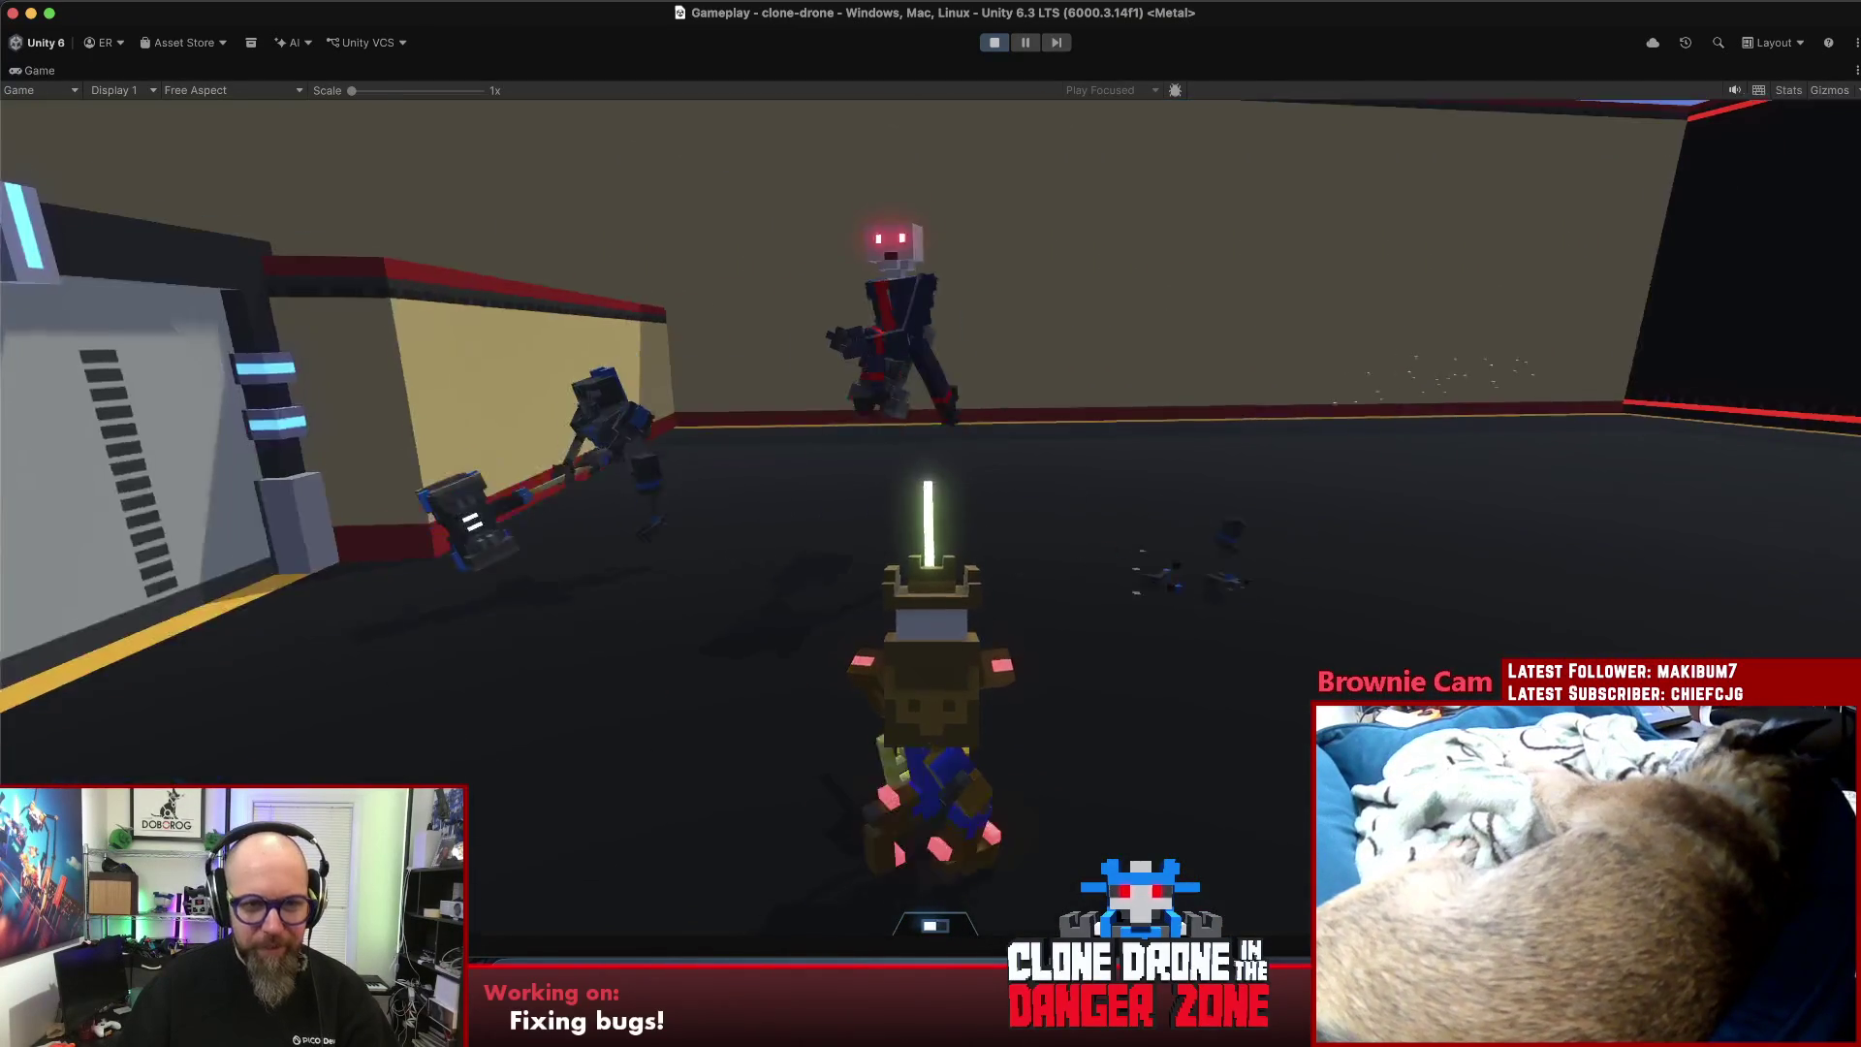
pyautogui.press('space')
pyautogui.click(930, 524)
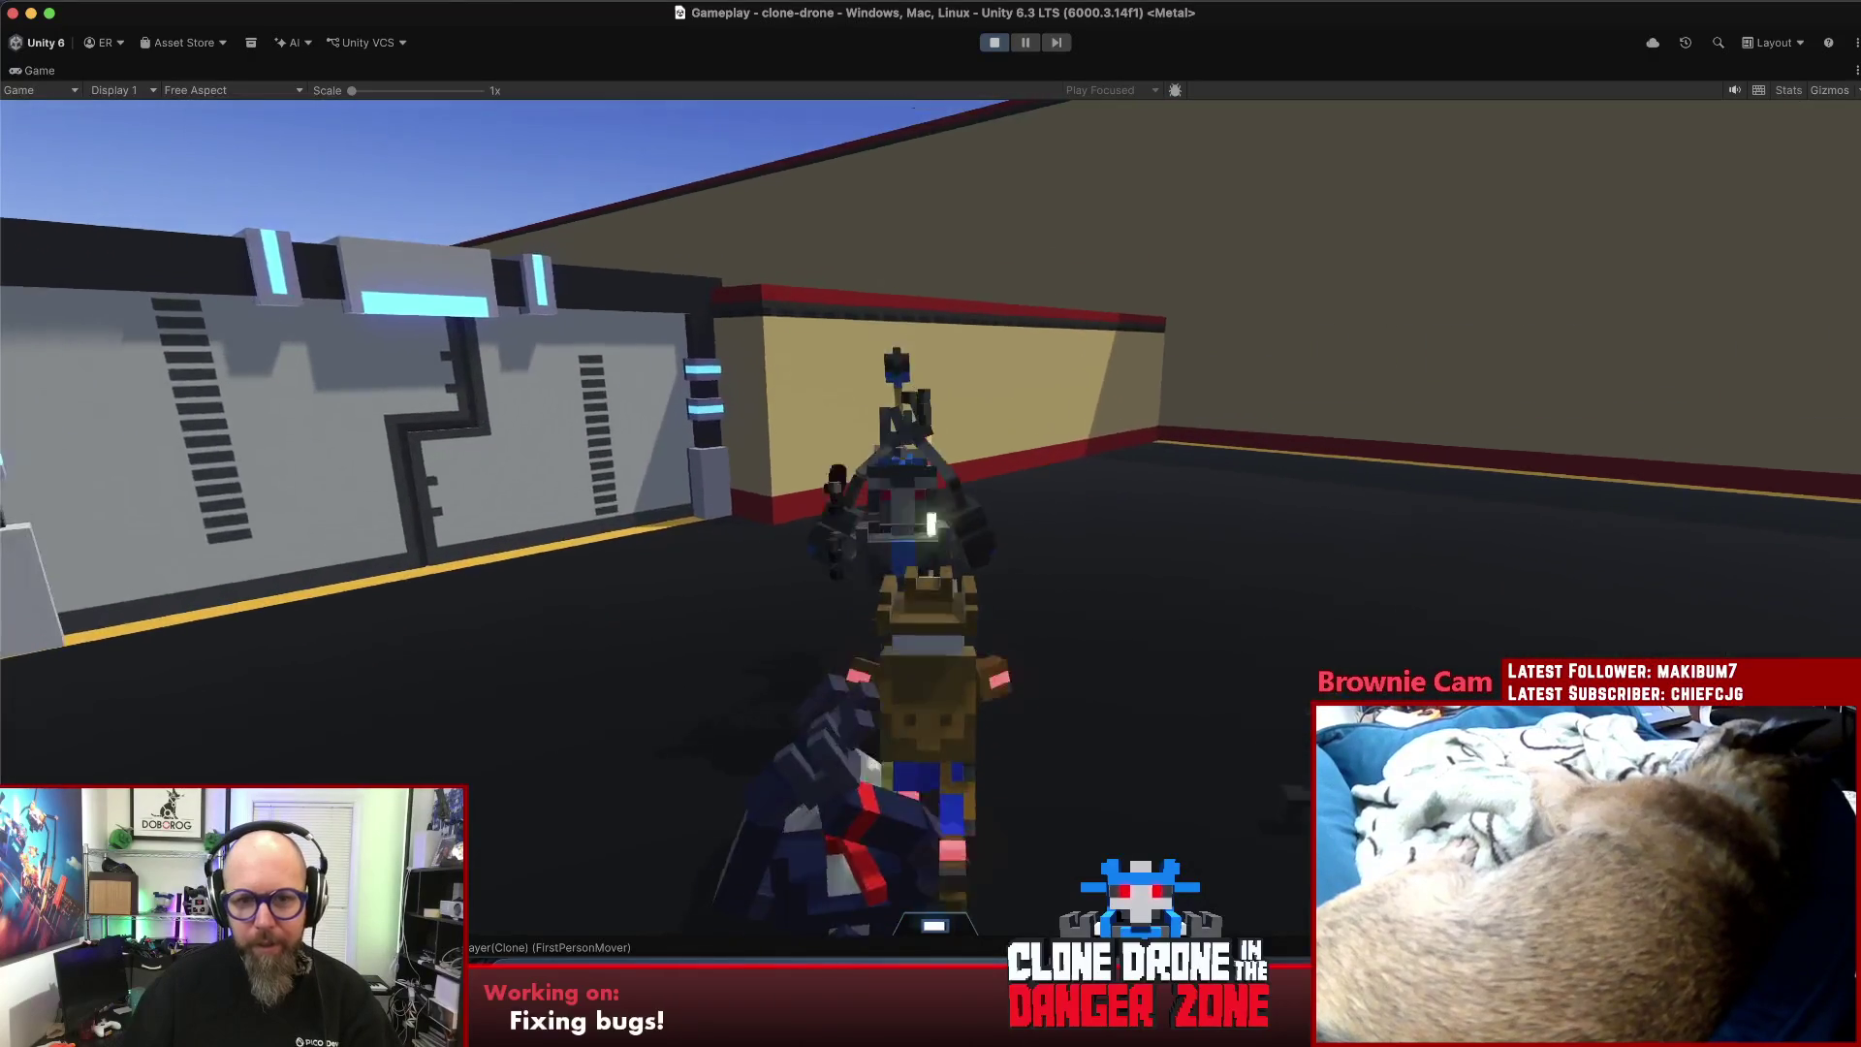
pyautogui.click(930, 523)
pyautogui.press('w')
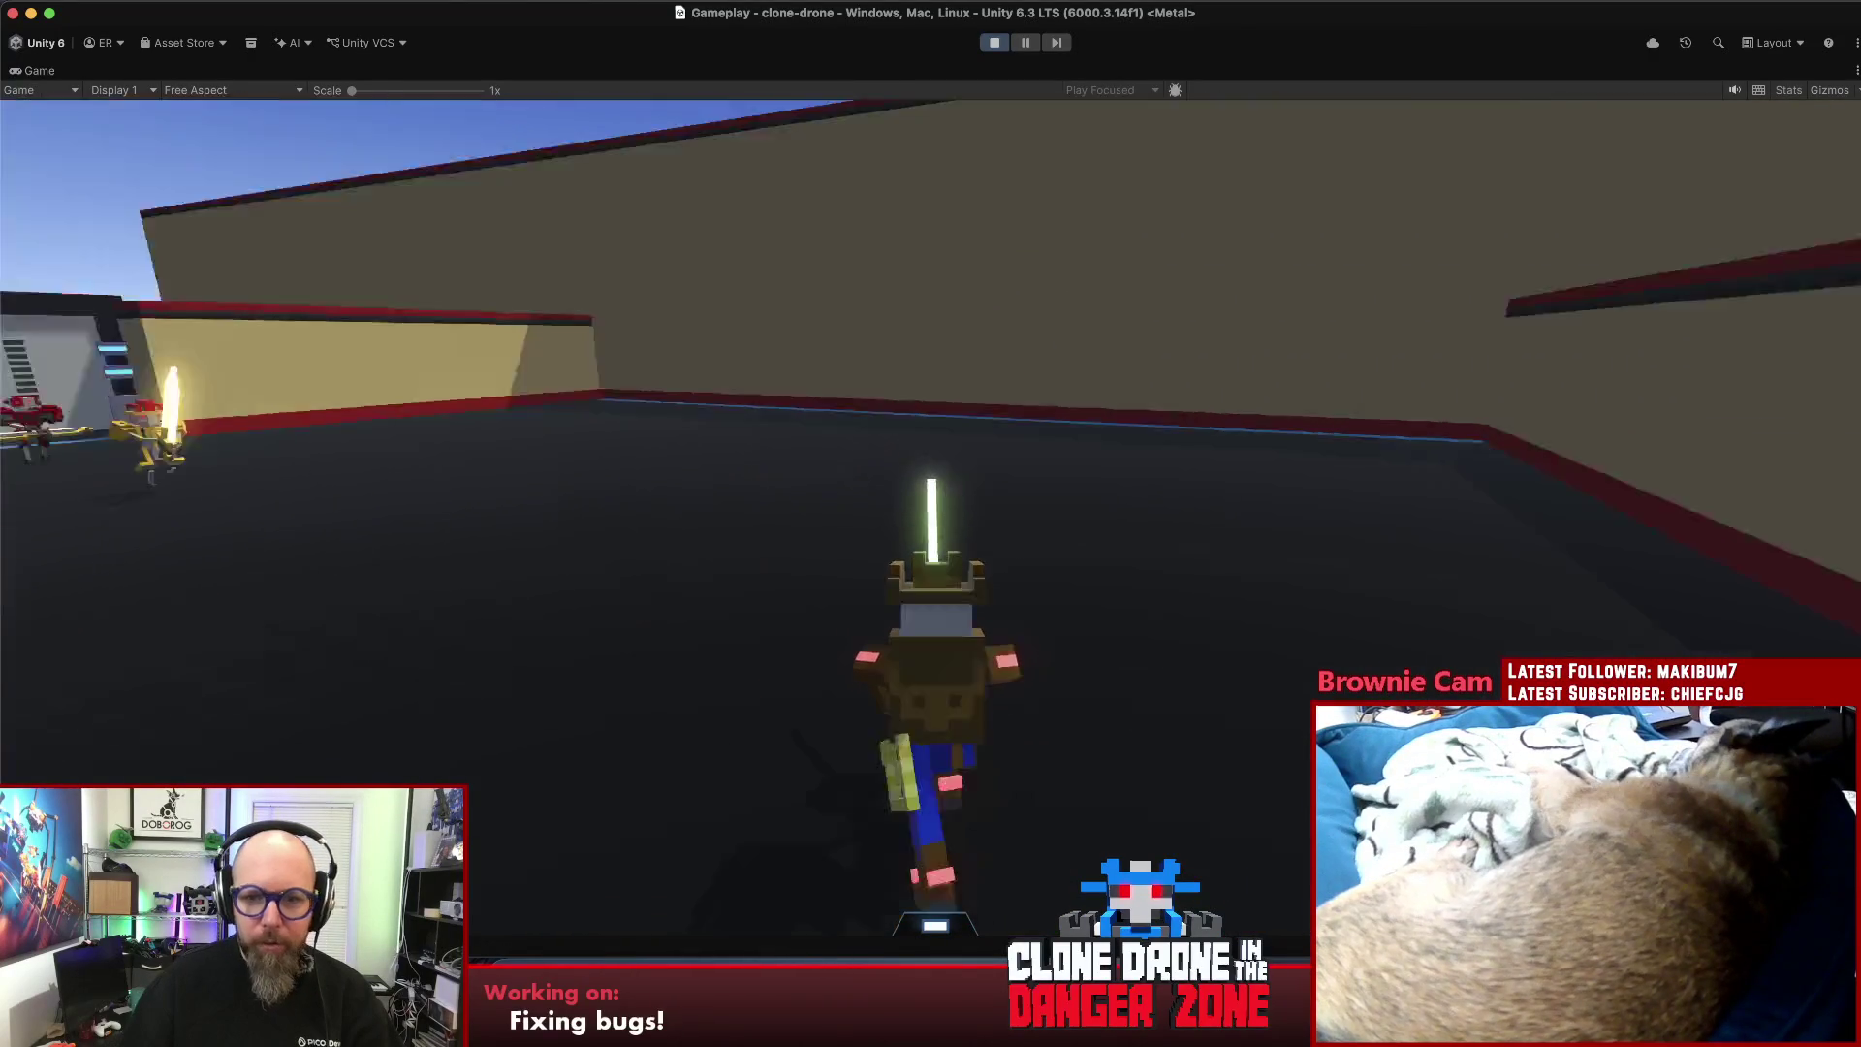
pyautogui.press('space')
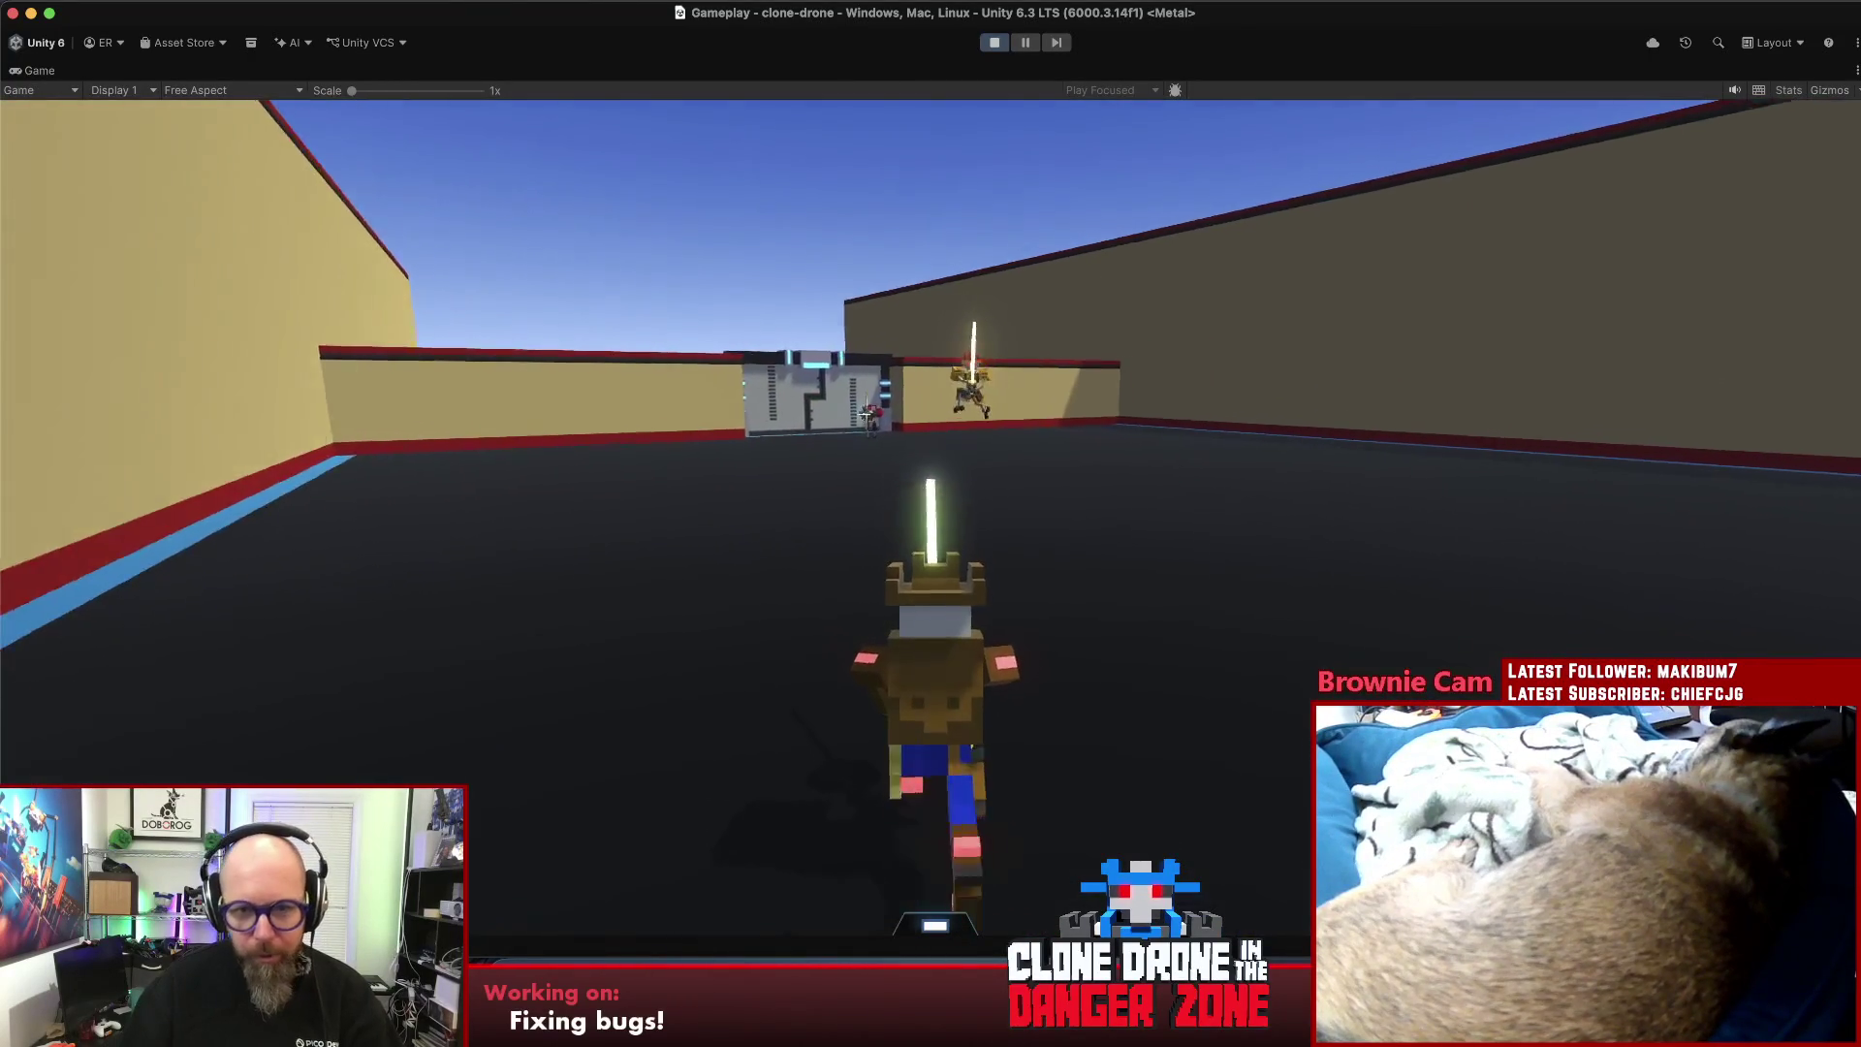
pyautogui.click(930, 524)
pyautogui.press('w')
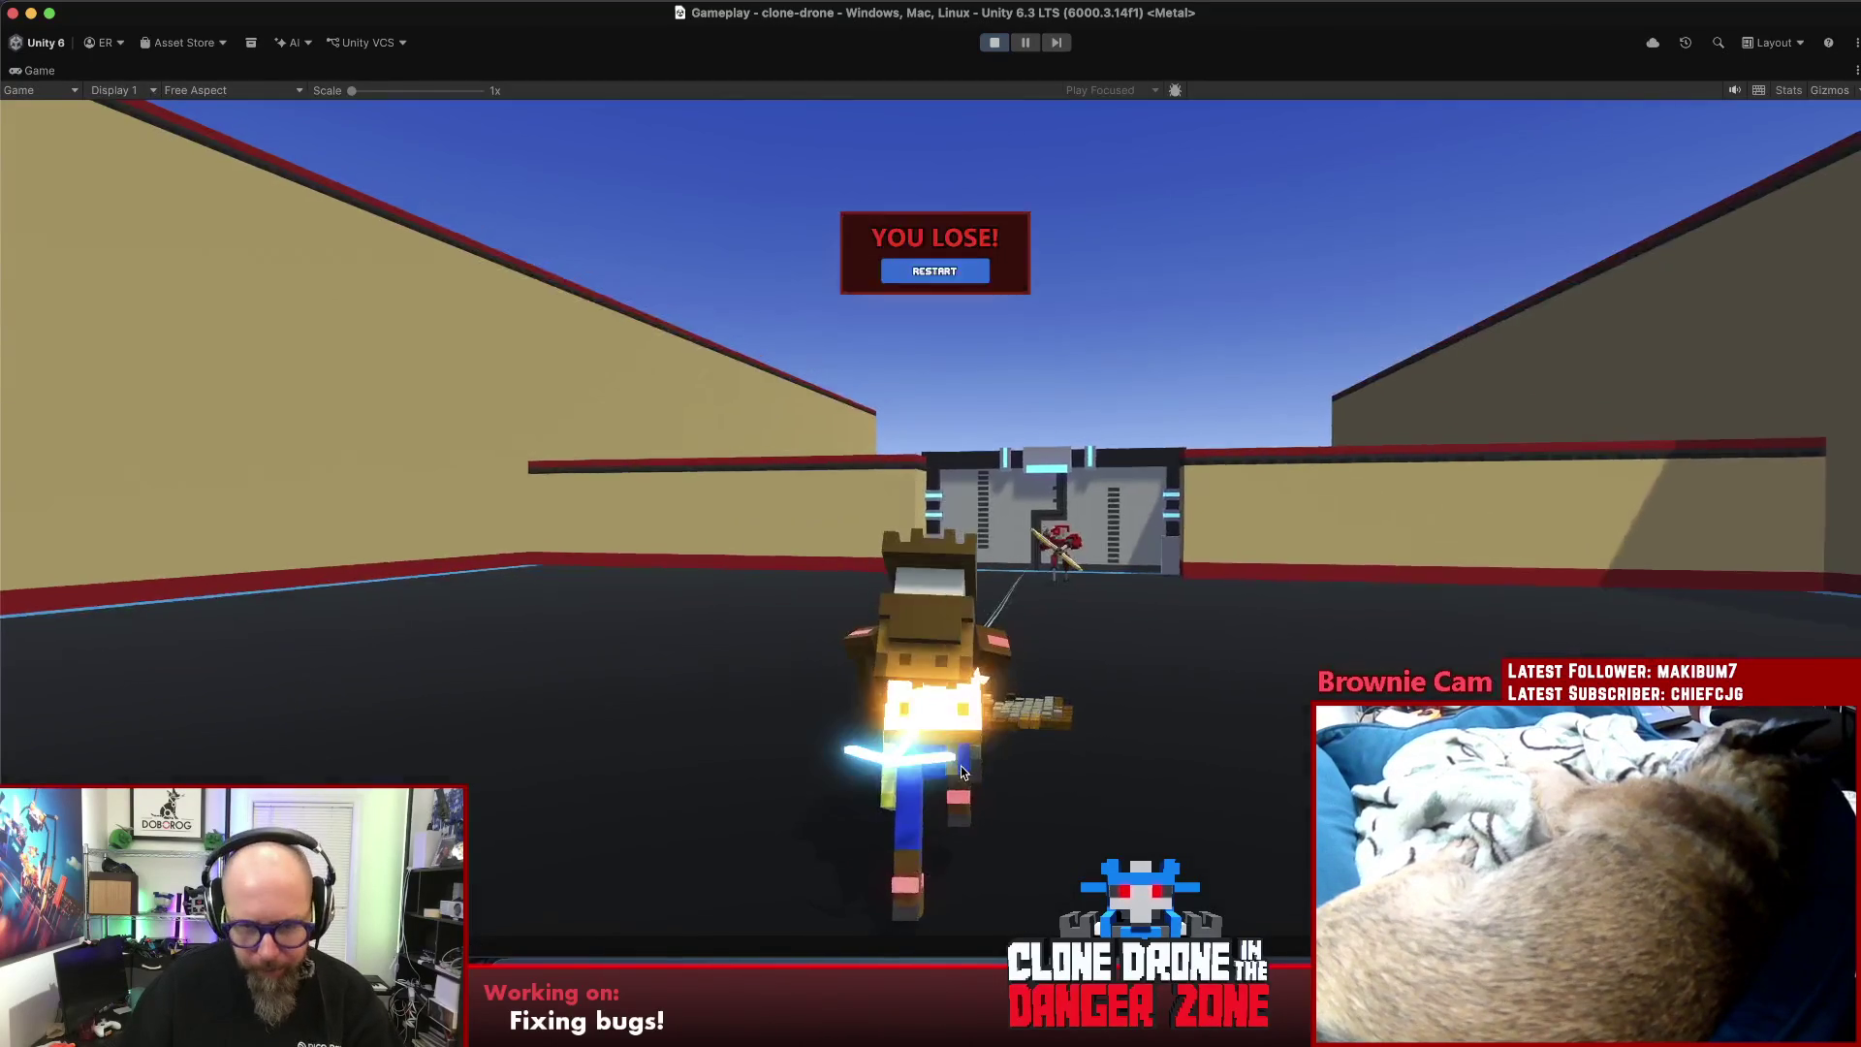
pyautogui.click(934, 277)
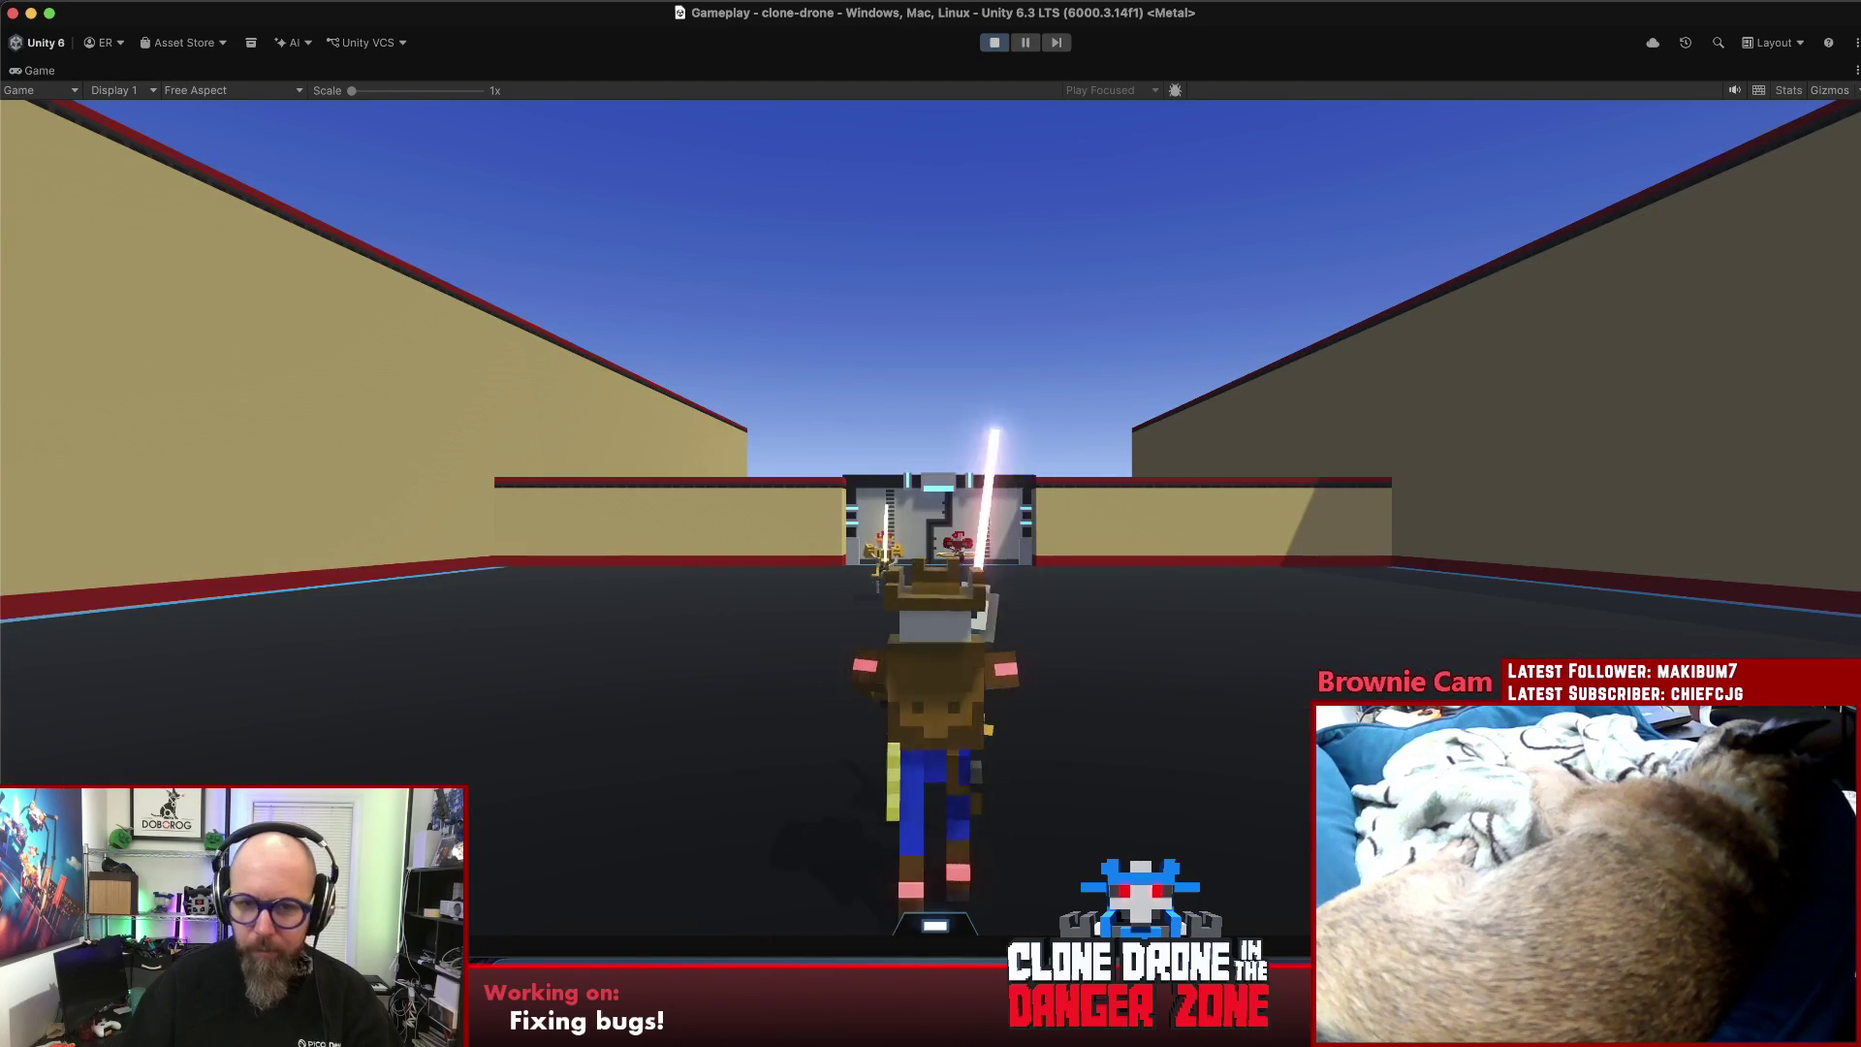
# - Replay the arena through three more restarts after defeats, then pause with Escape
pyautogui.press('w')
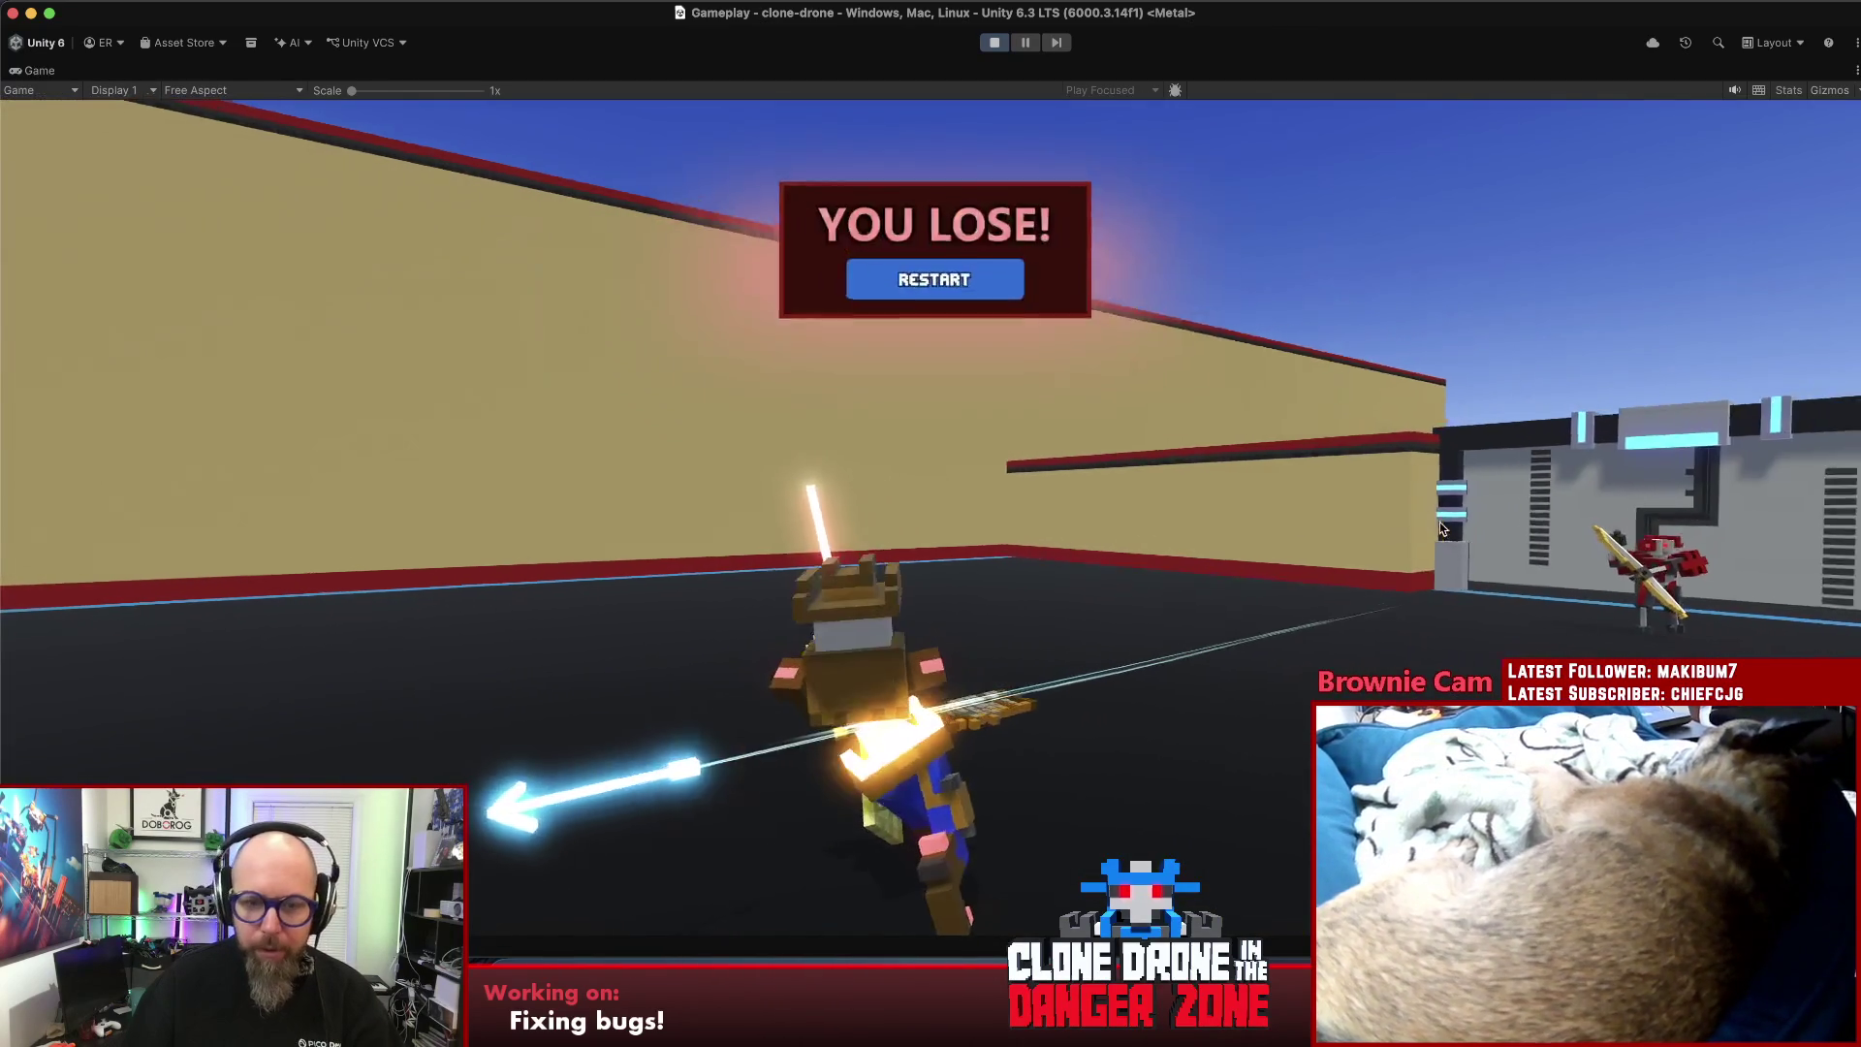
pyautogui.click(936, 281)
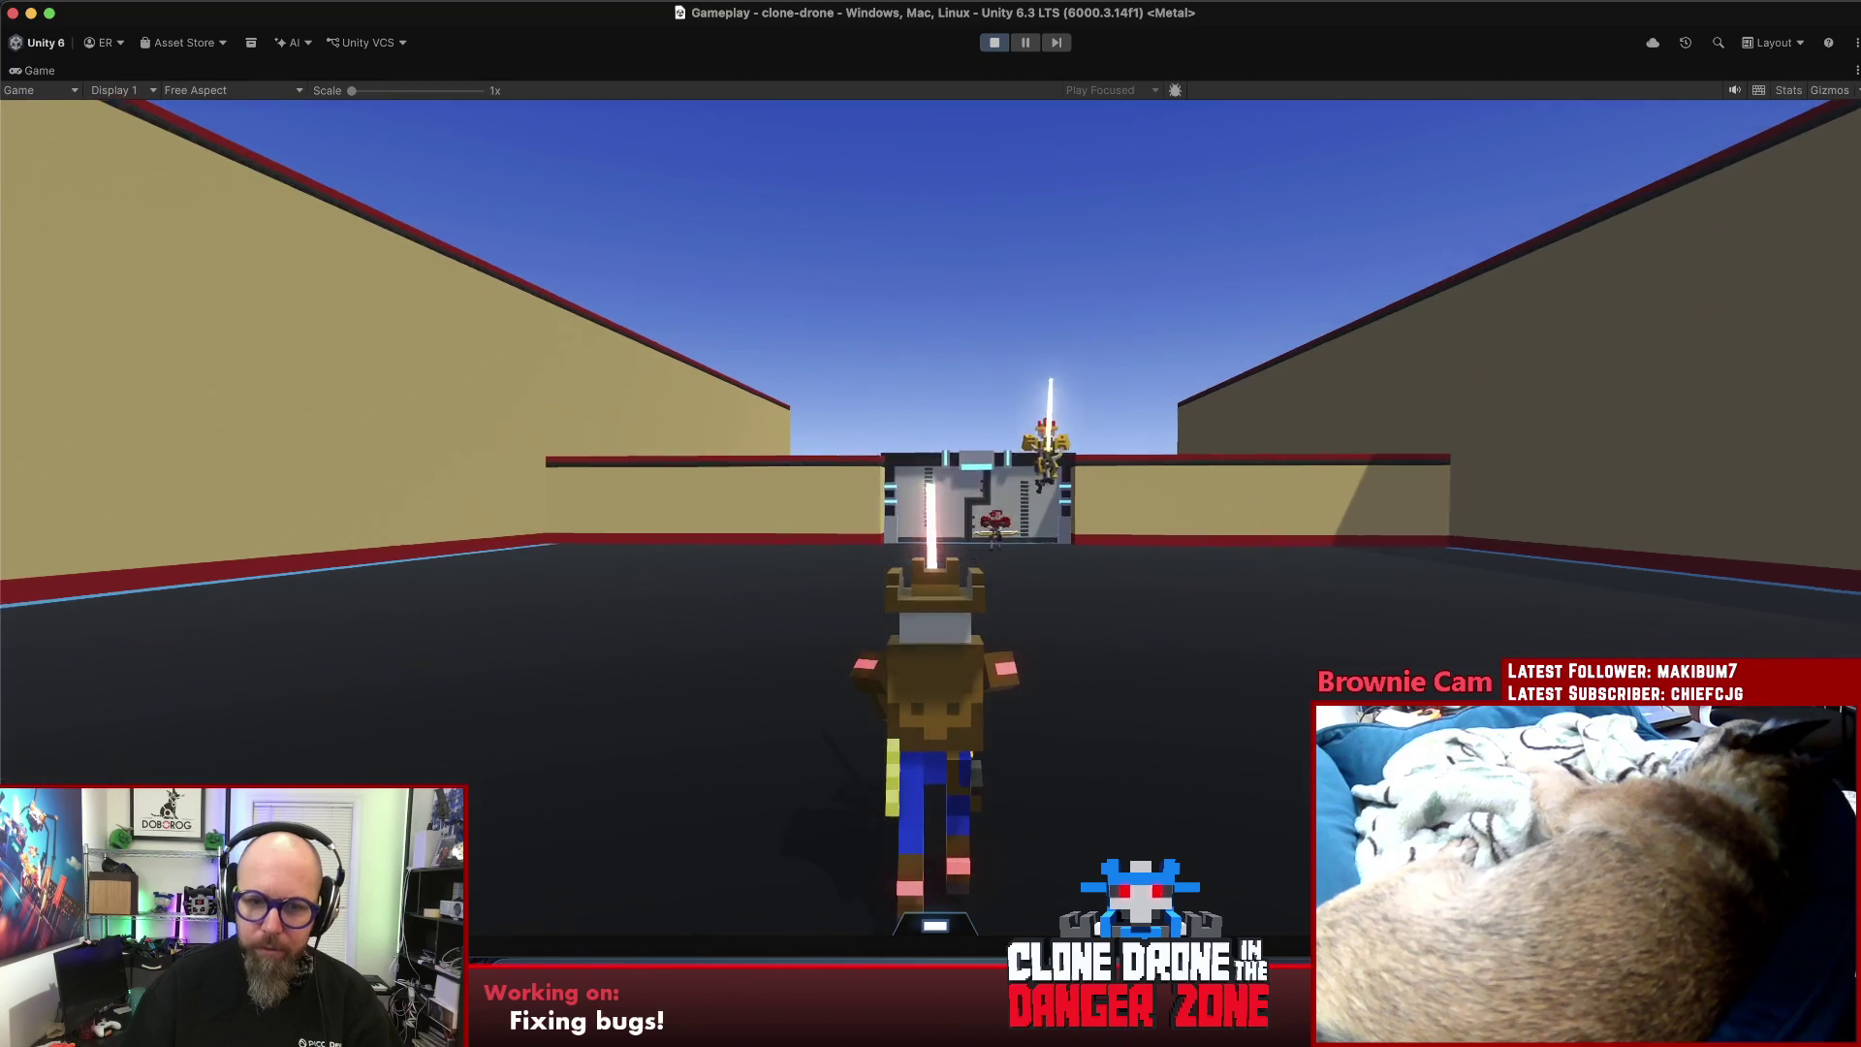
pyautogui.click(930, 523)
pyautogui.press('w')
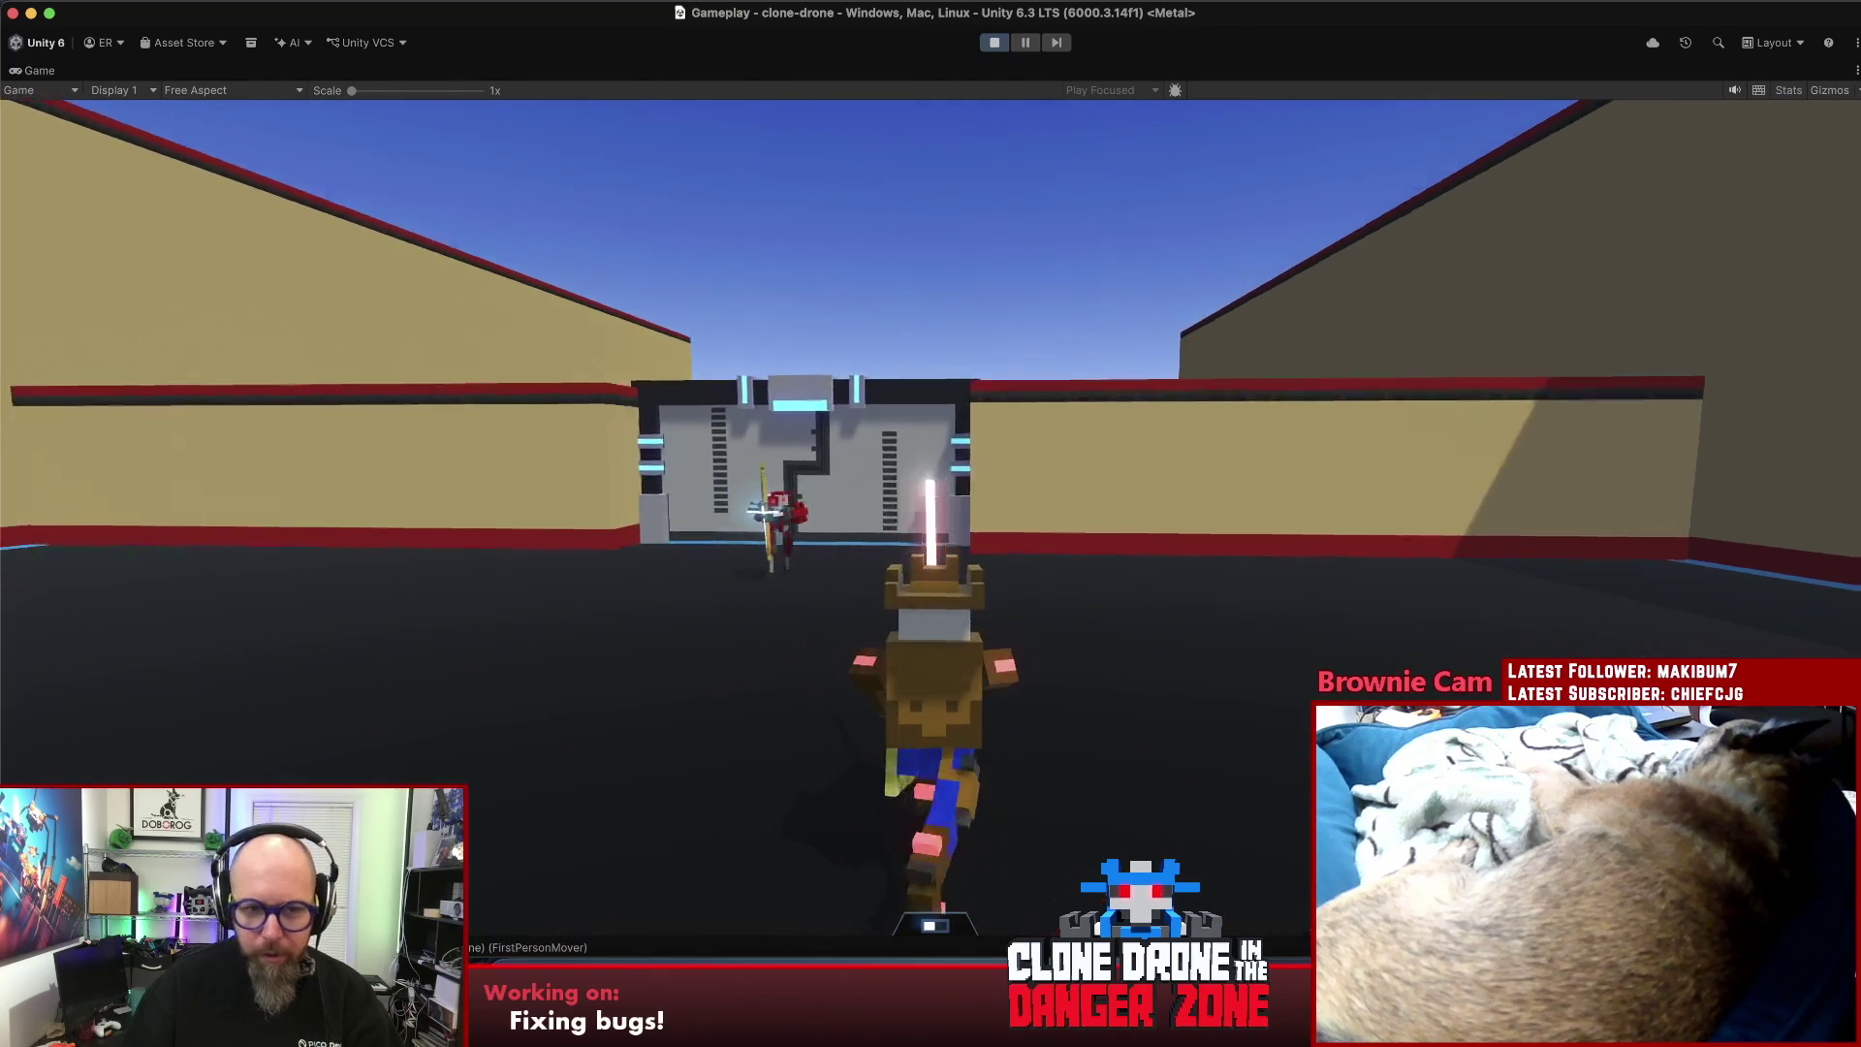
pyautogui.click(930, 523)
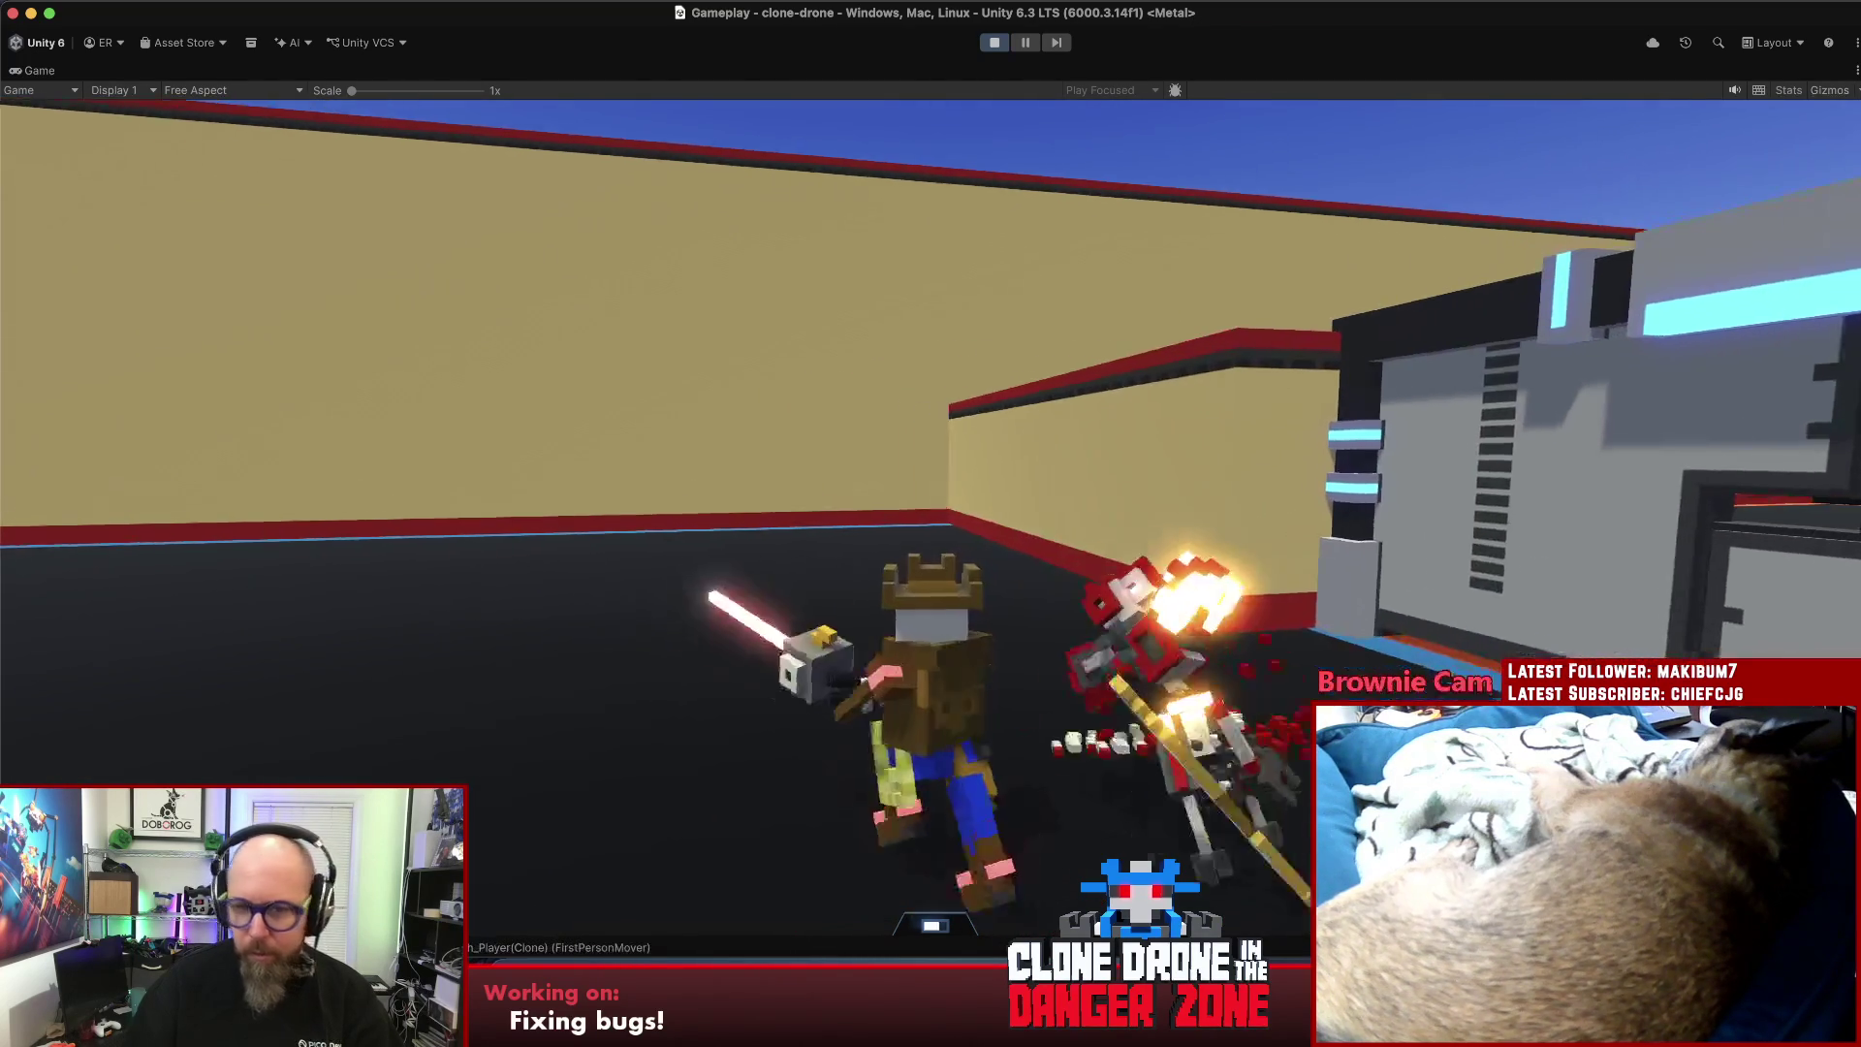
pyautogui.press('w')
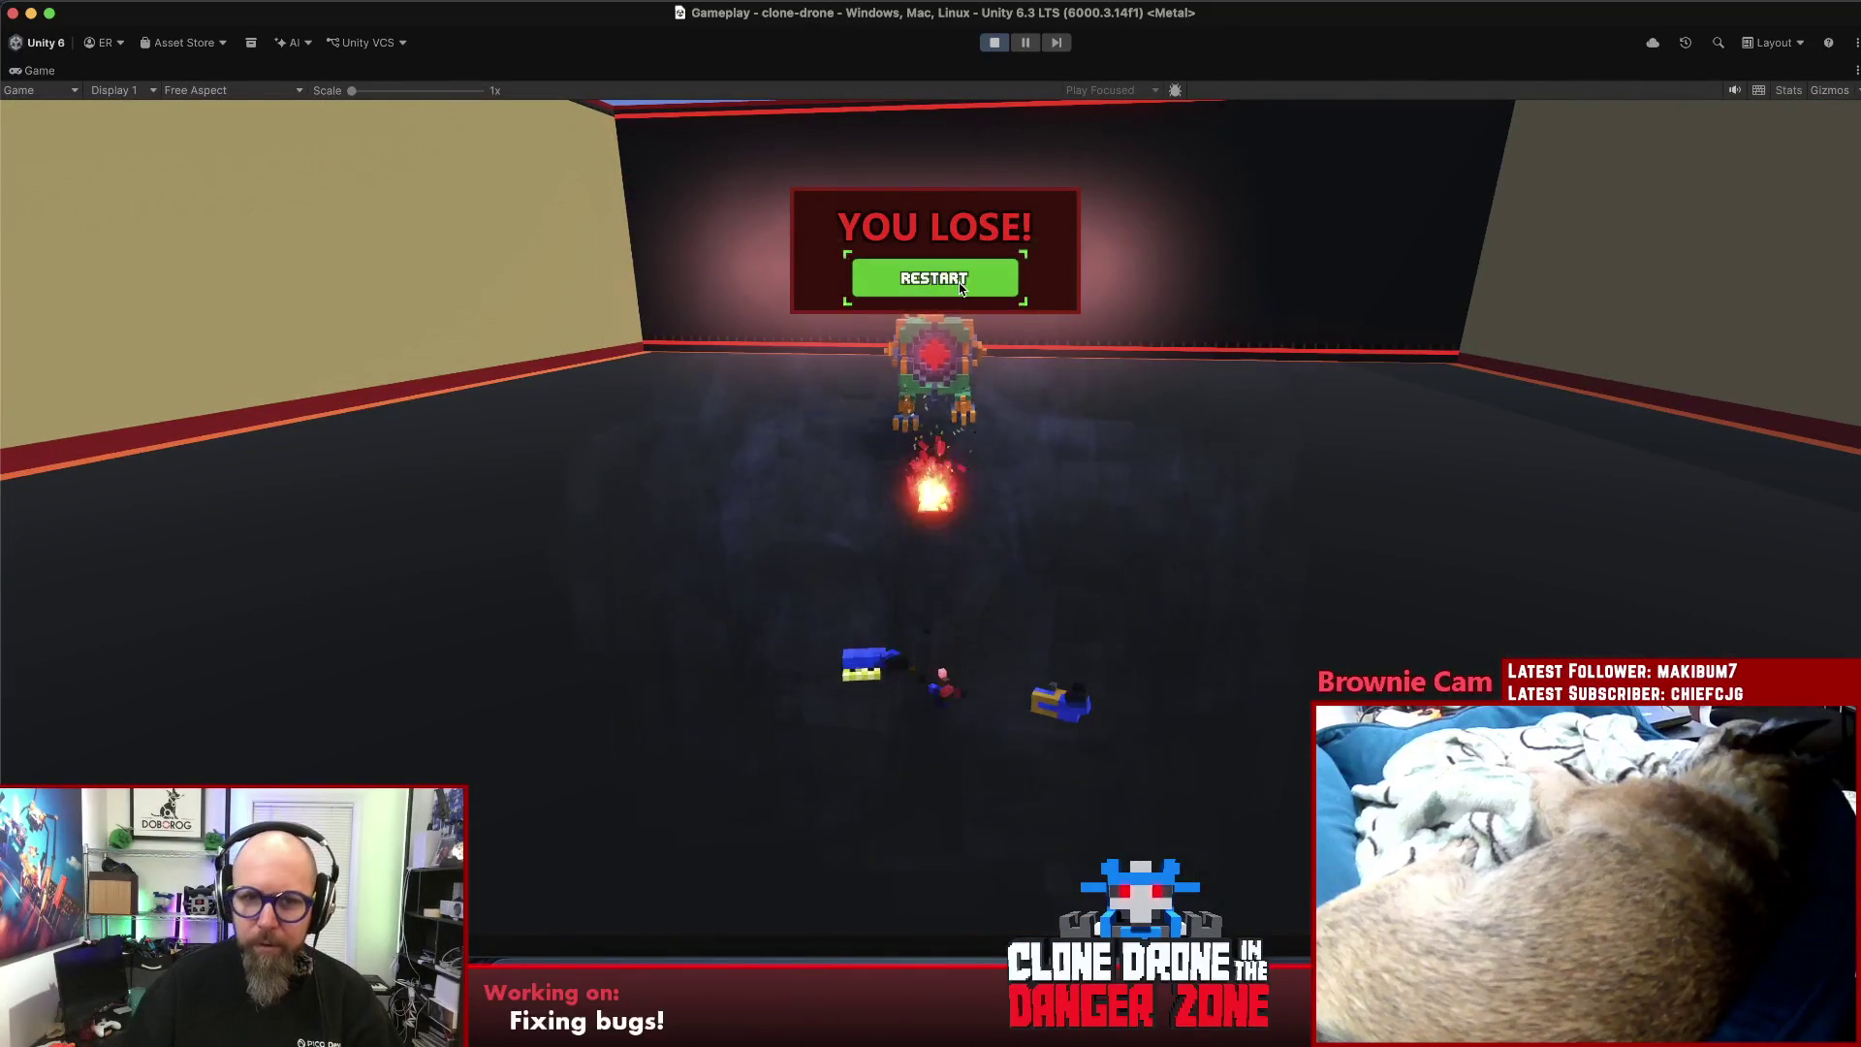
pyautogui.click(958, 282)
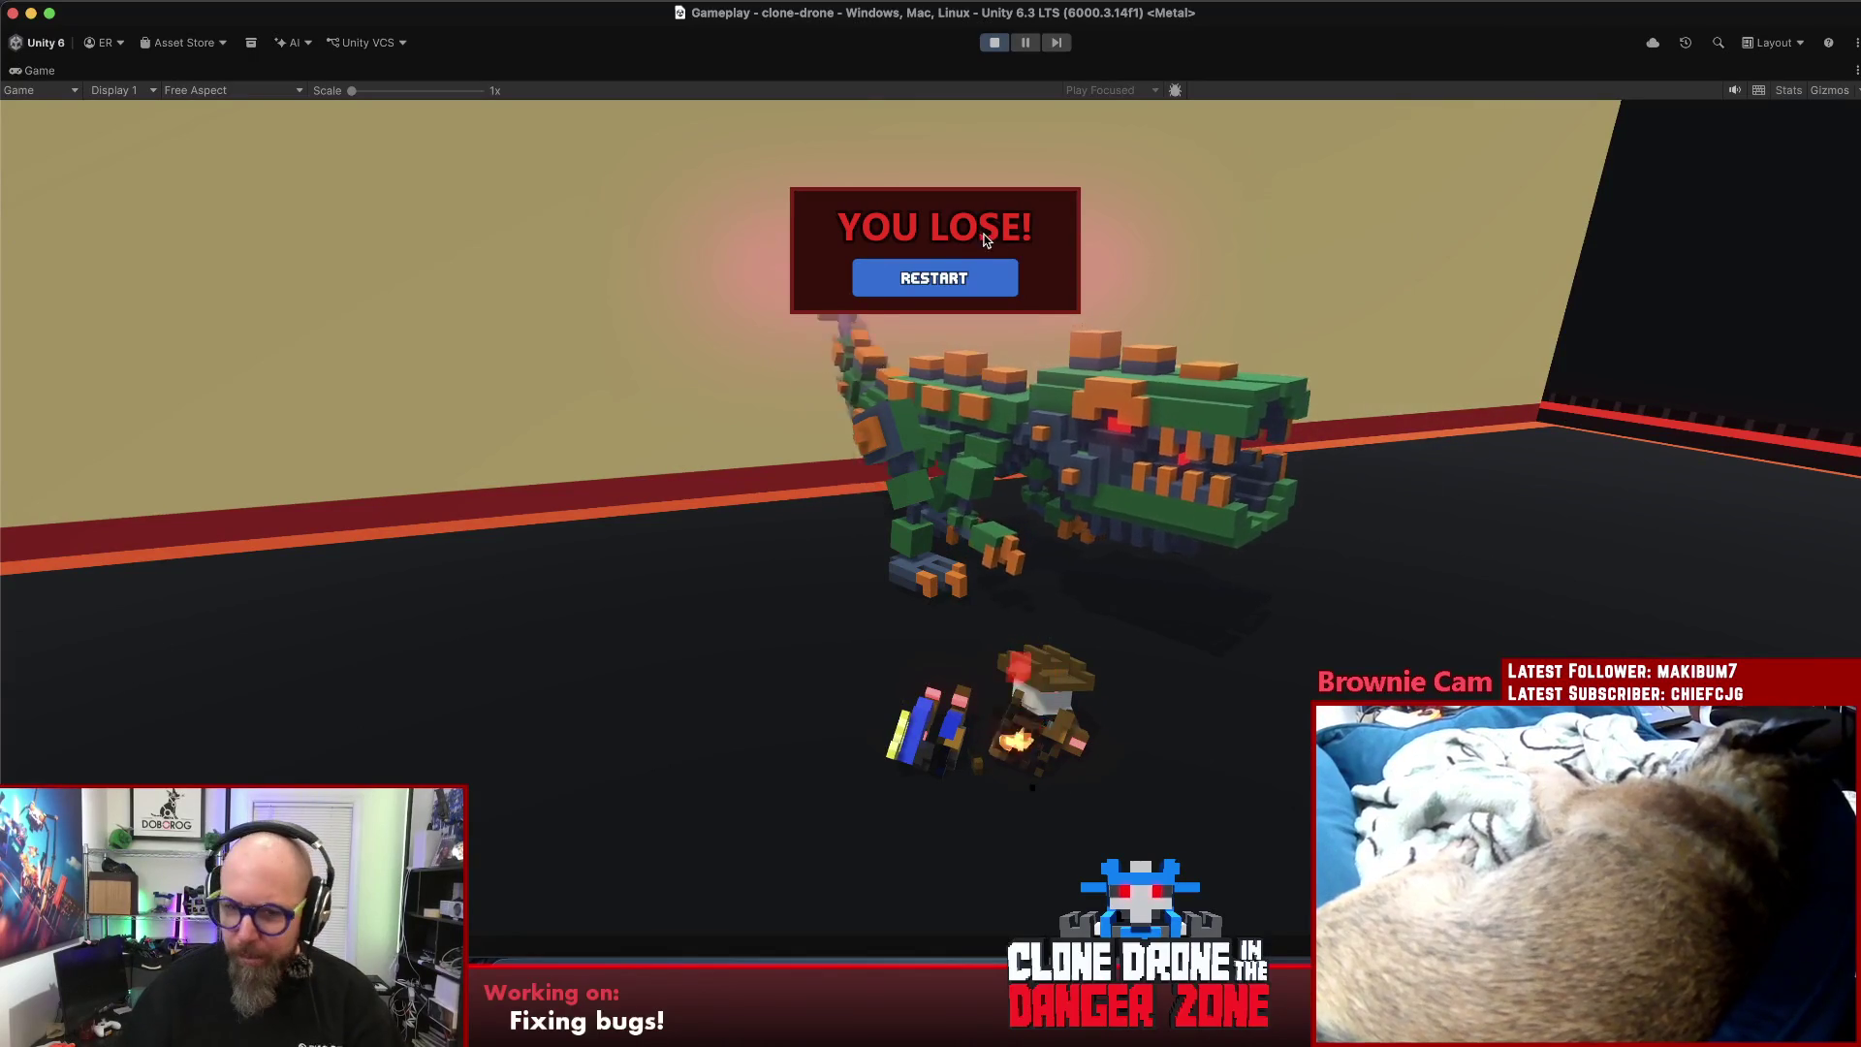
pyautogui.click(919, 271)
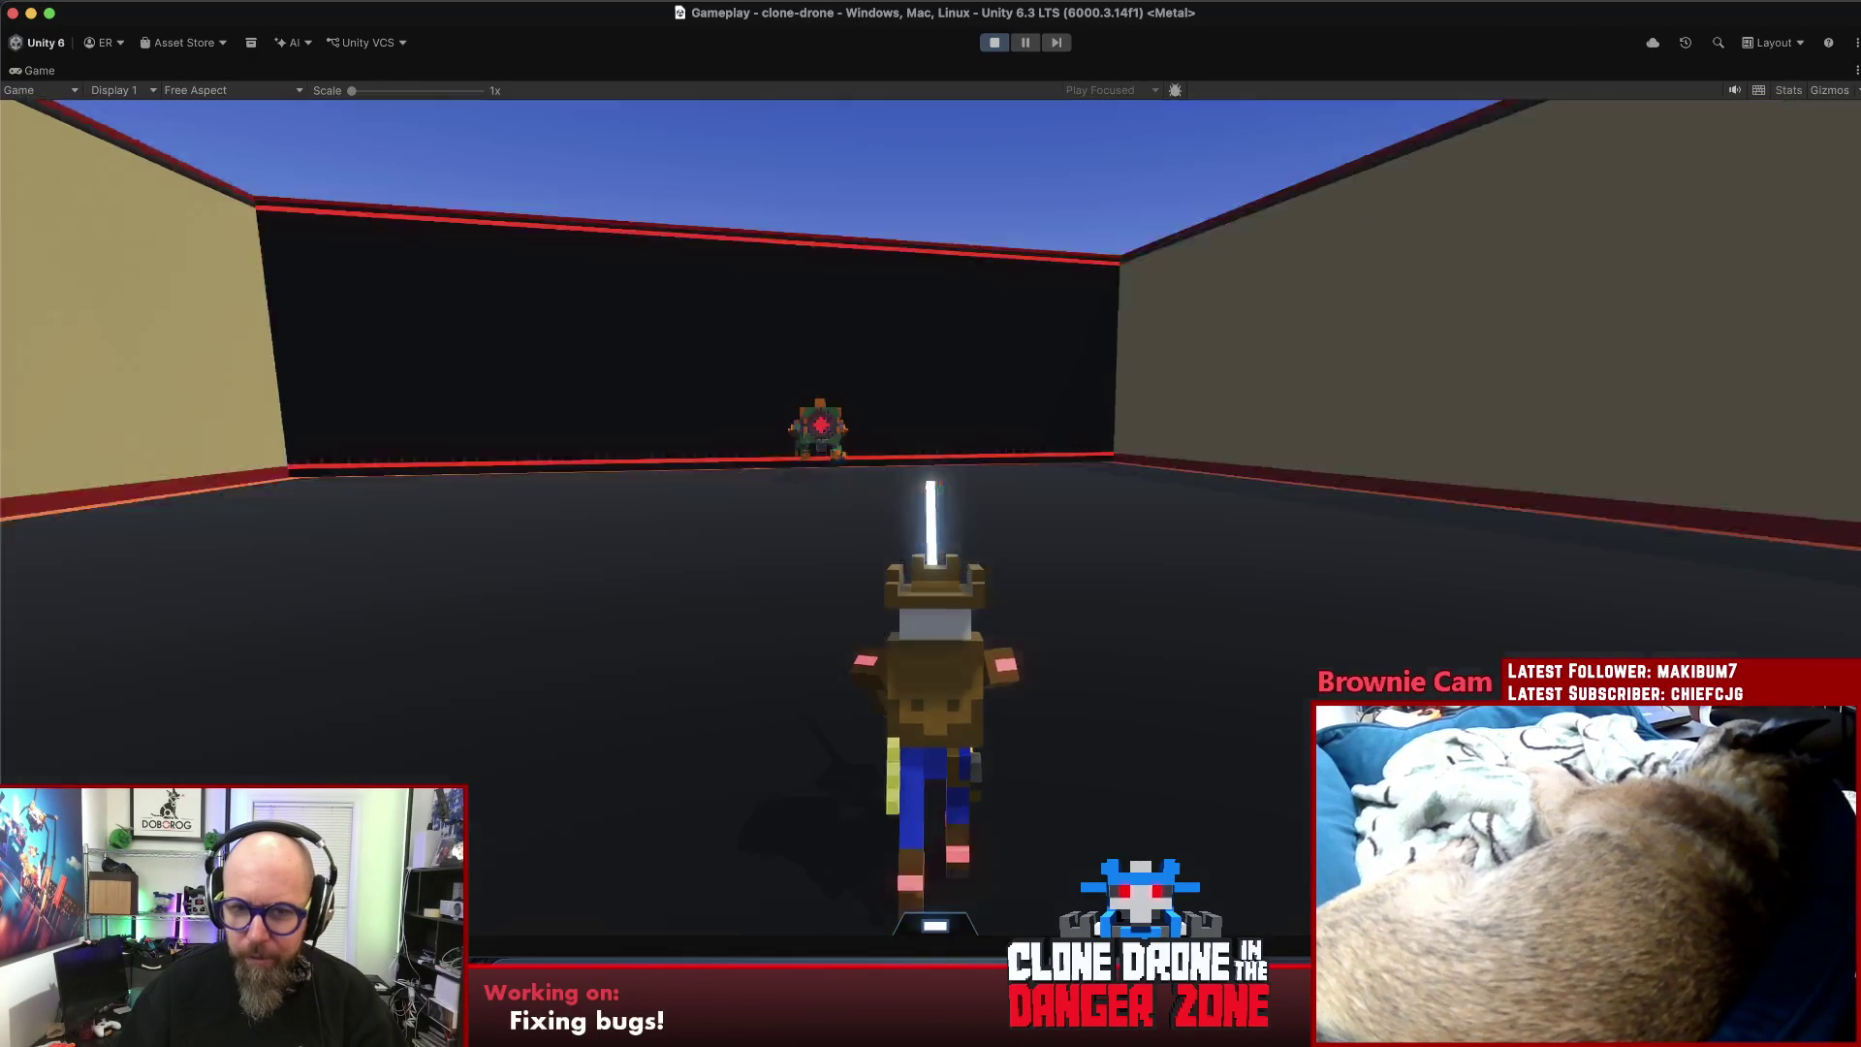
pyautogui.press('Escape')
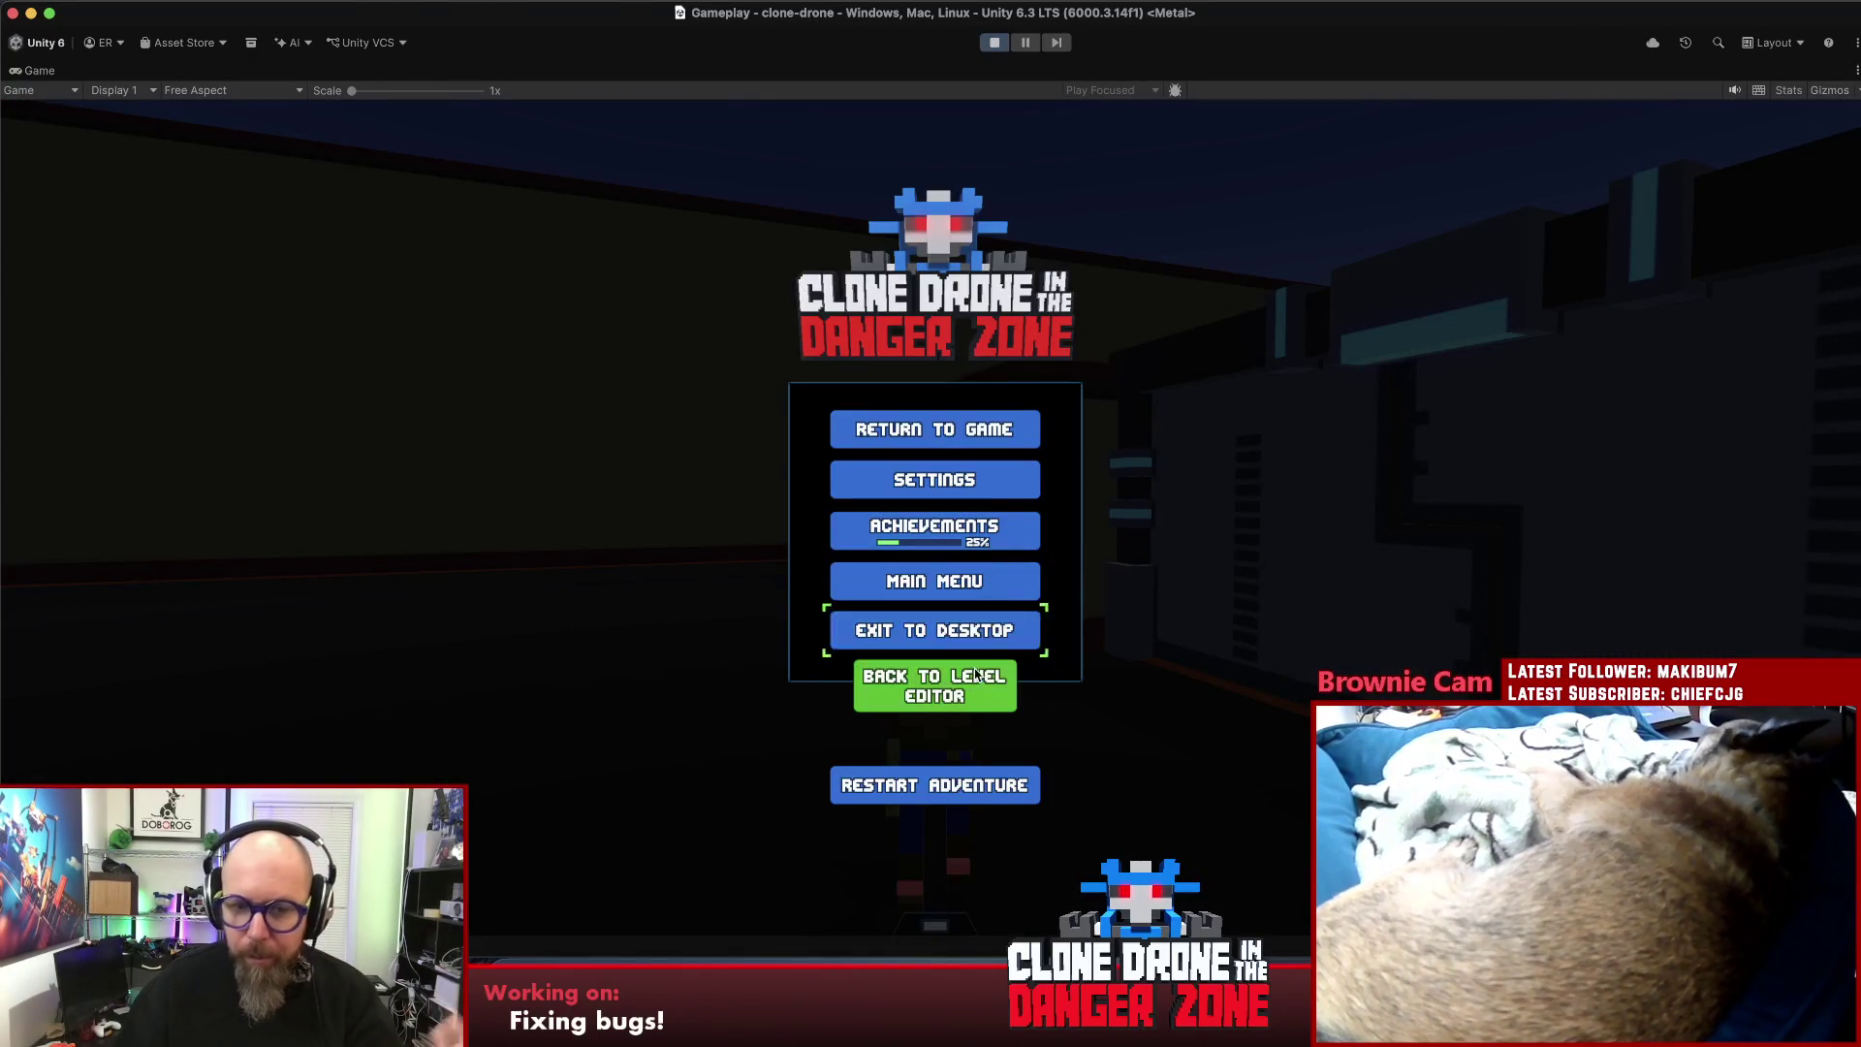
# - Return from the playtest to the level editor and start a new empty Adventure level
pyautogui.click(988, 686)
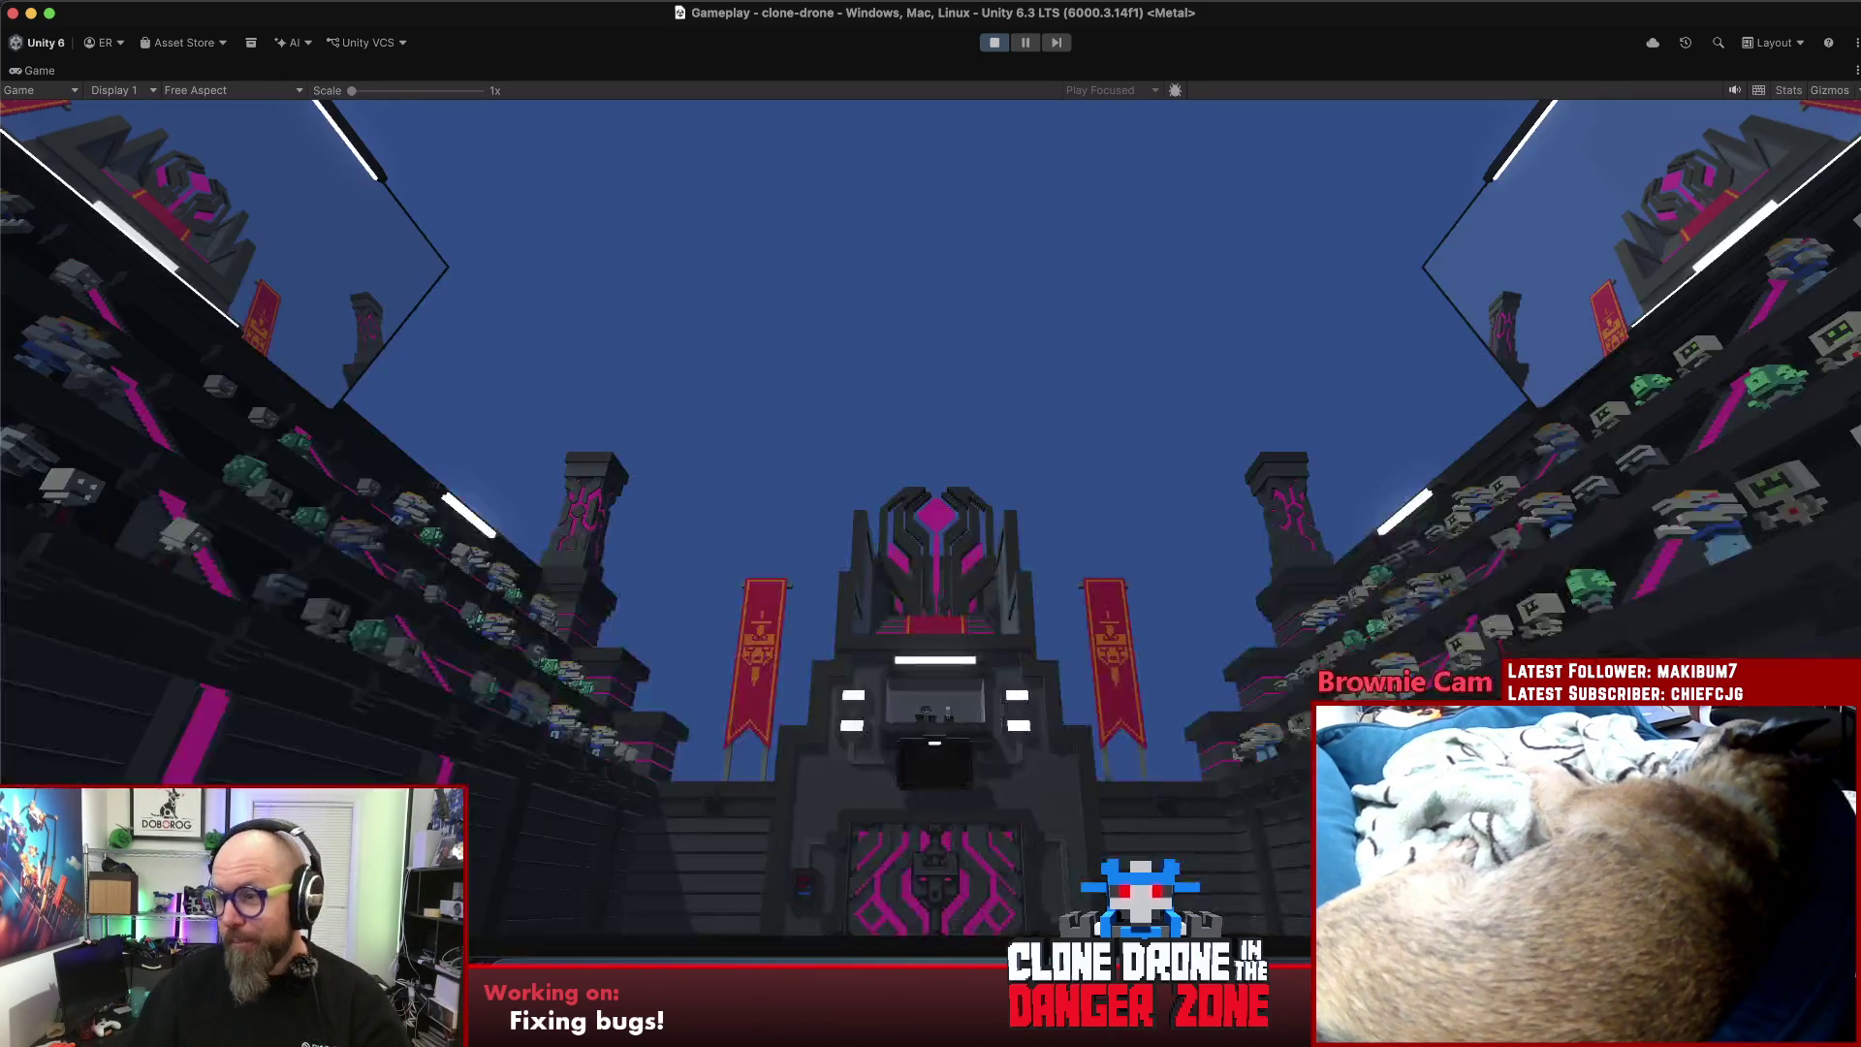
pyautogui.moveTo(789, 506); pyautogui.dragTo(1035, 790)
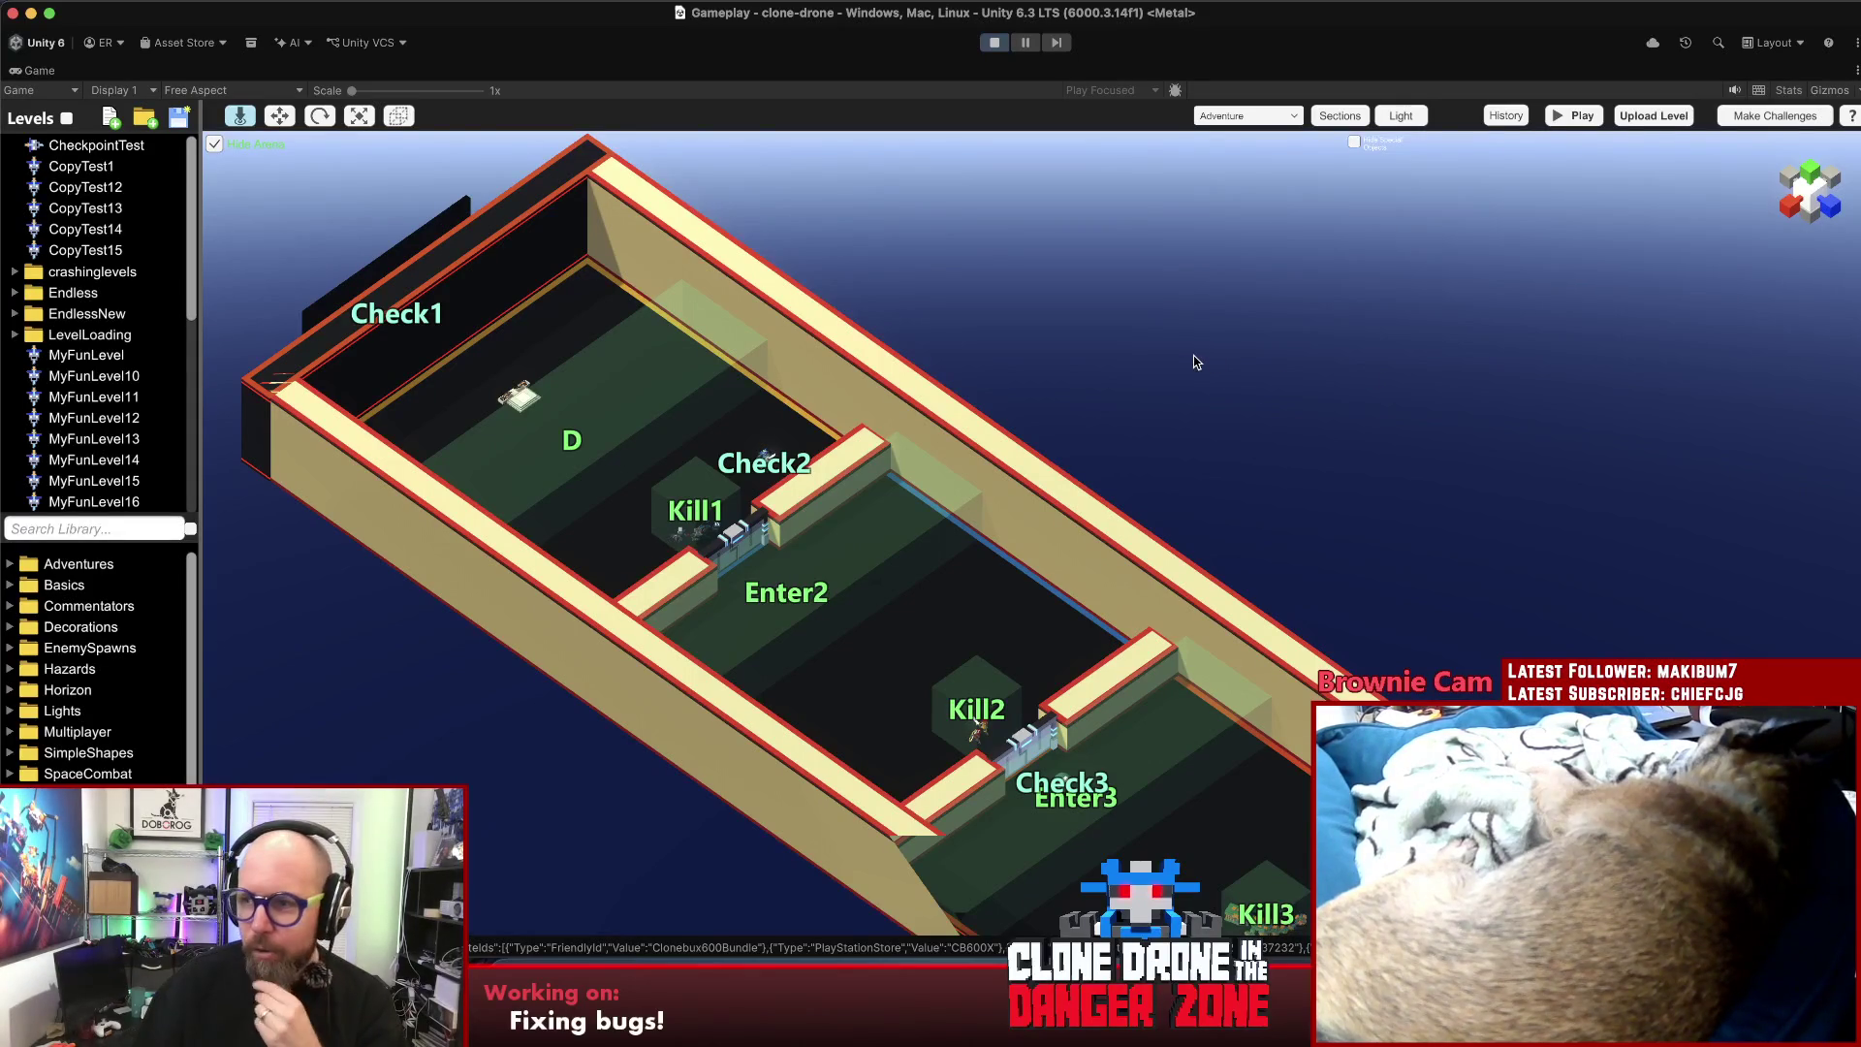
pyautogui.click(112, 118)
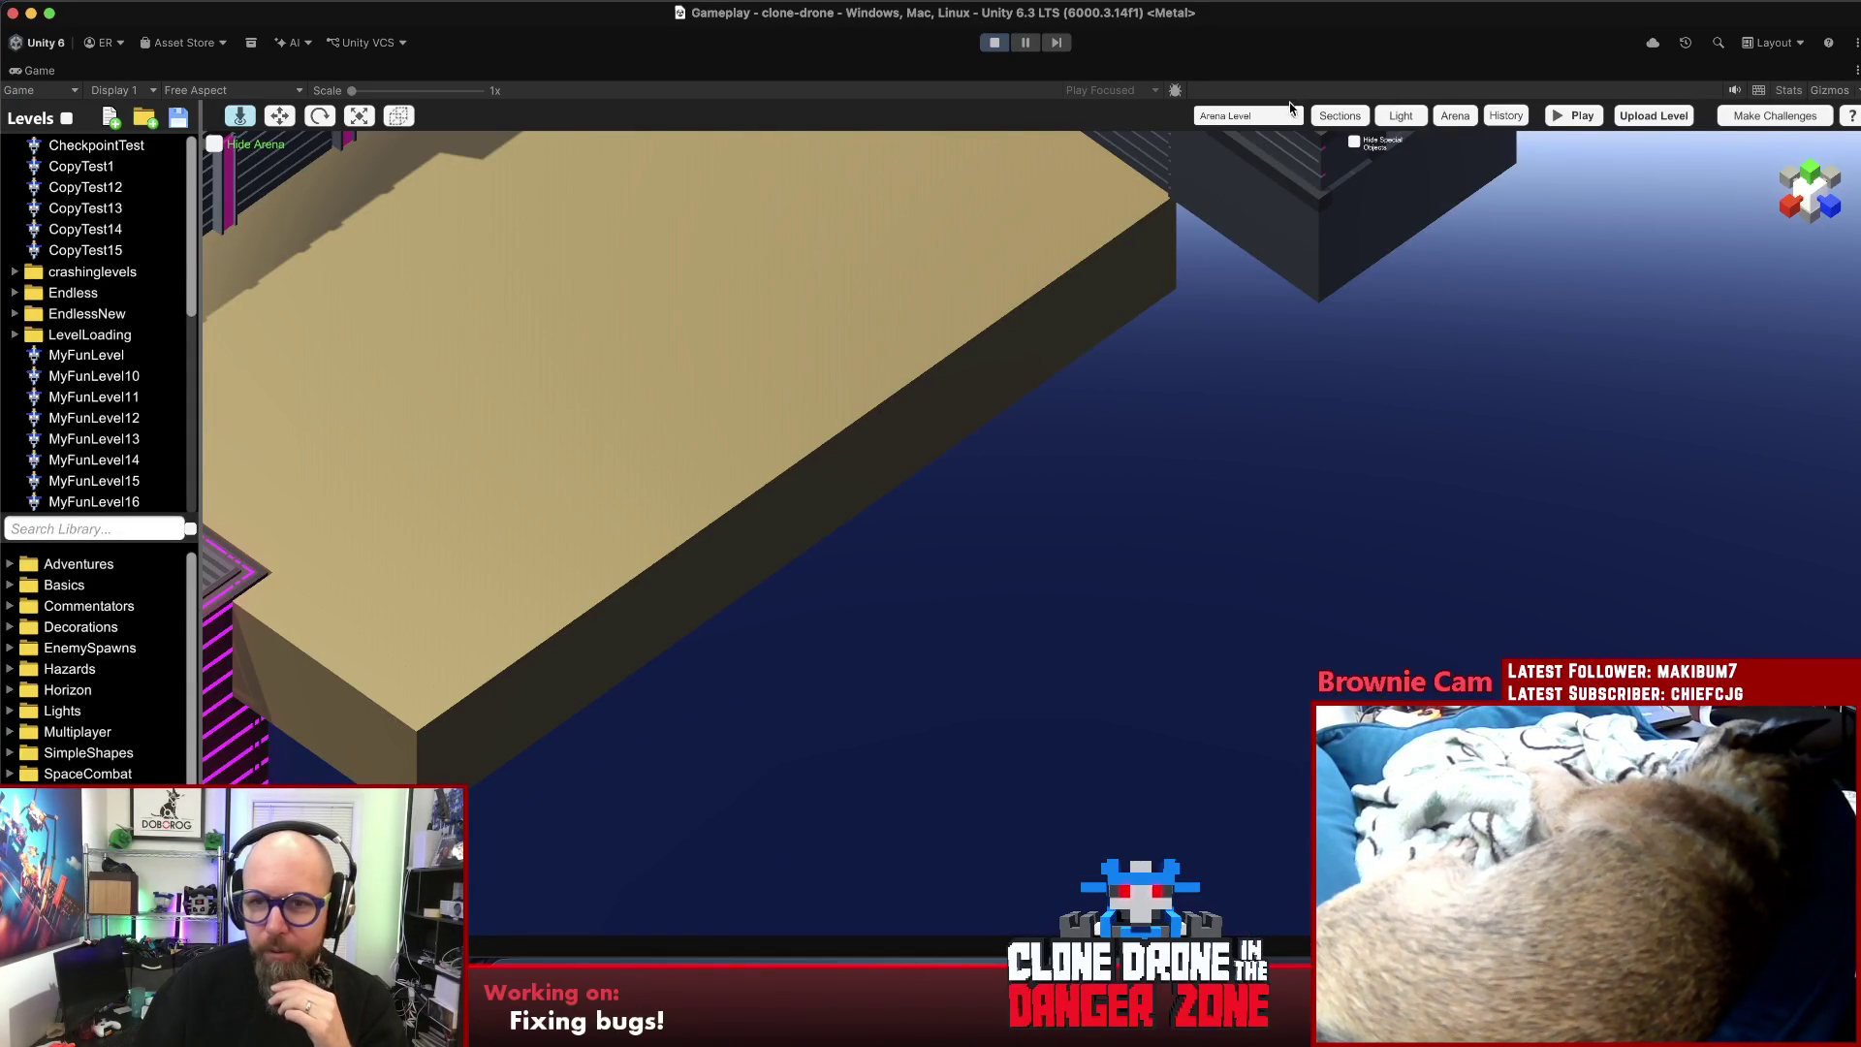
pyautogui.click(1292, 115)
pyautogui.click(1264, 163)
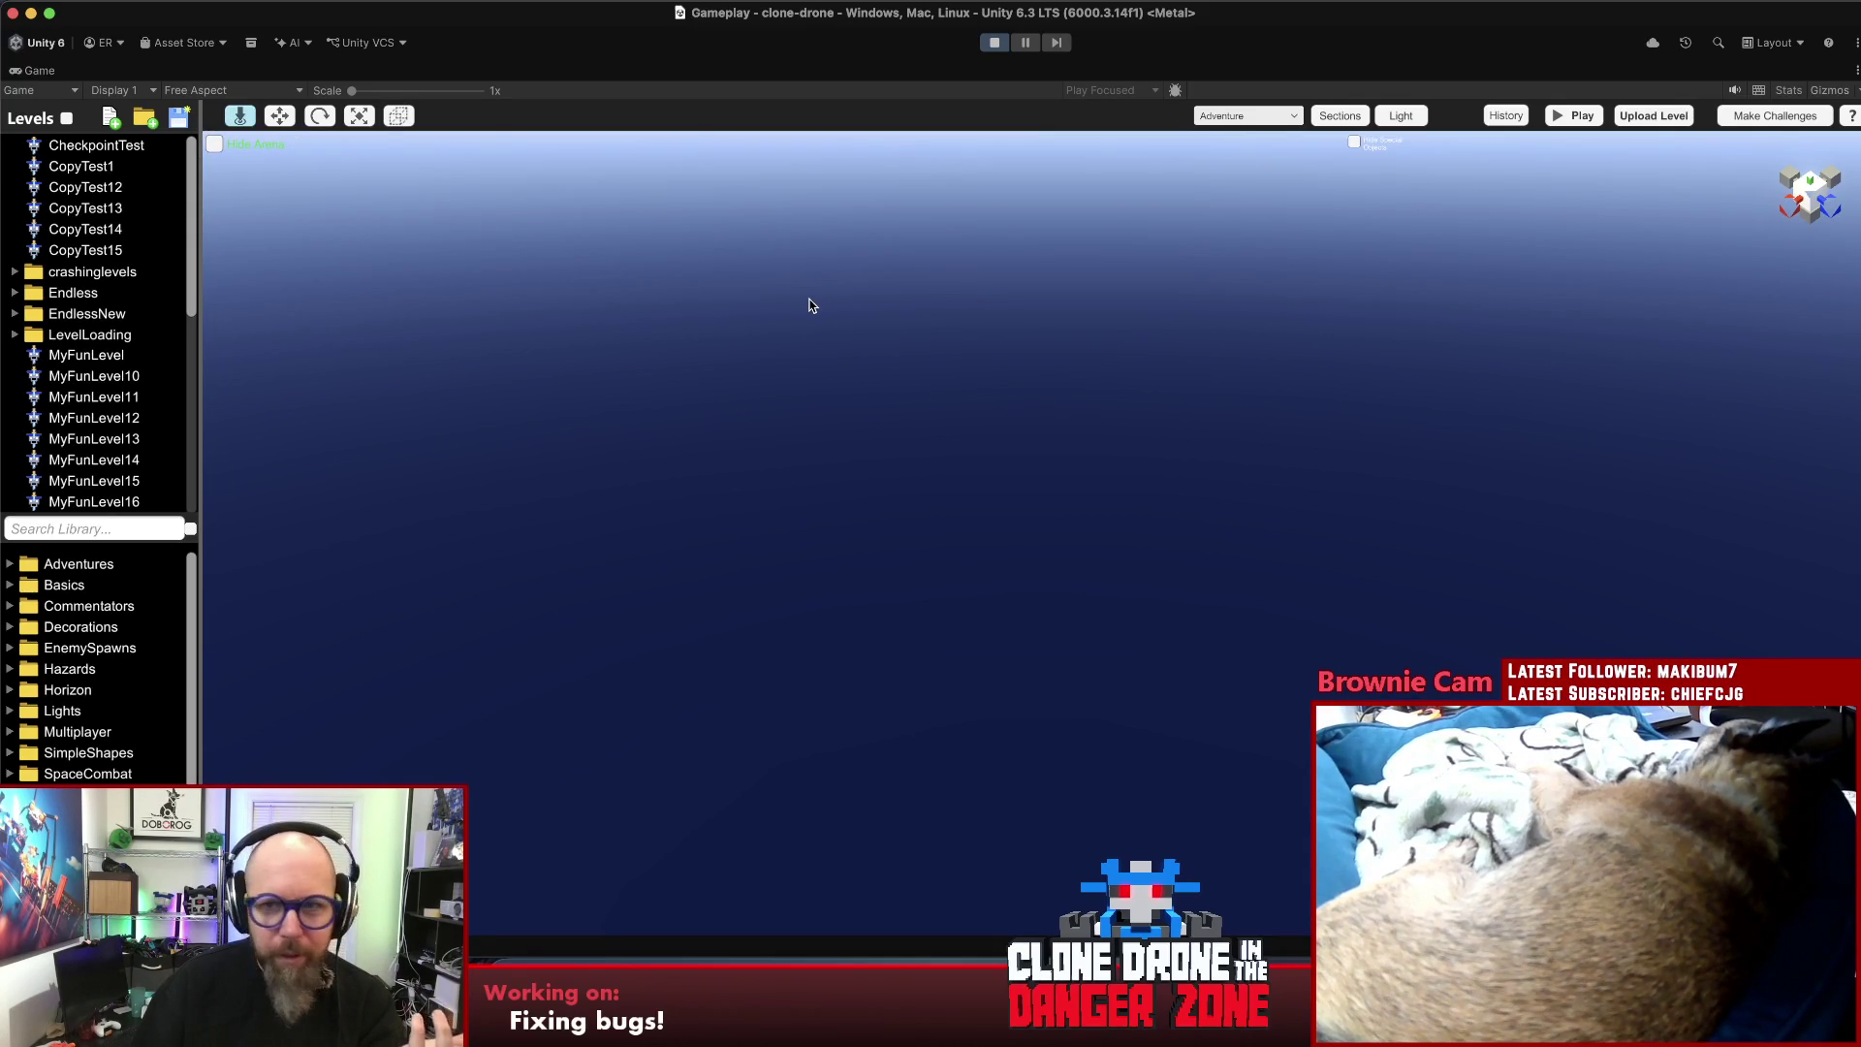
# - Place a Platform from Basics into the empty scene, deleting an accidental CubeFlat block
pyautogui.click(78, 587)
pyautogui.moveTo(83, 607)
pyautogui.mouseDown()
pyautogui.moveTo(672, 623)
pyautogui.moveTo(781, 607)
pyautogui.mouseUp()
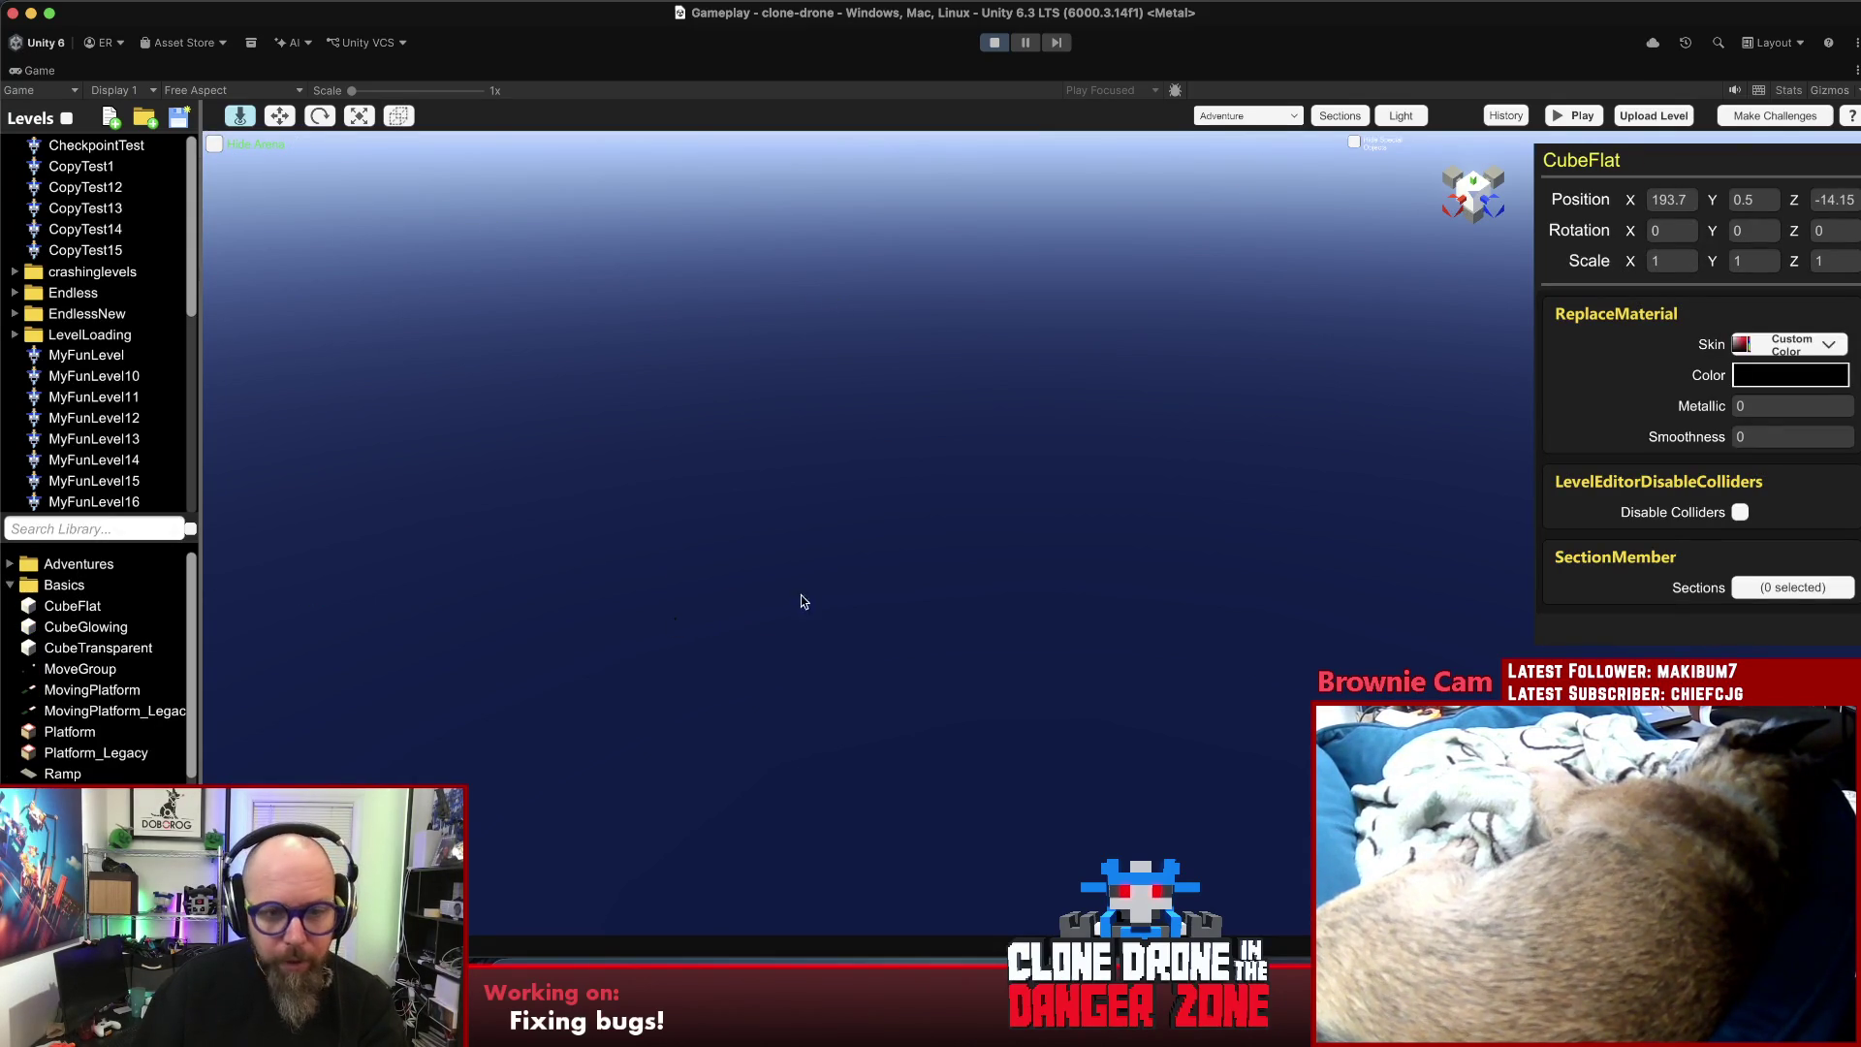
pyautogui.press('Delete')
pyautogui.click(980, 545)
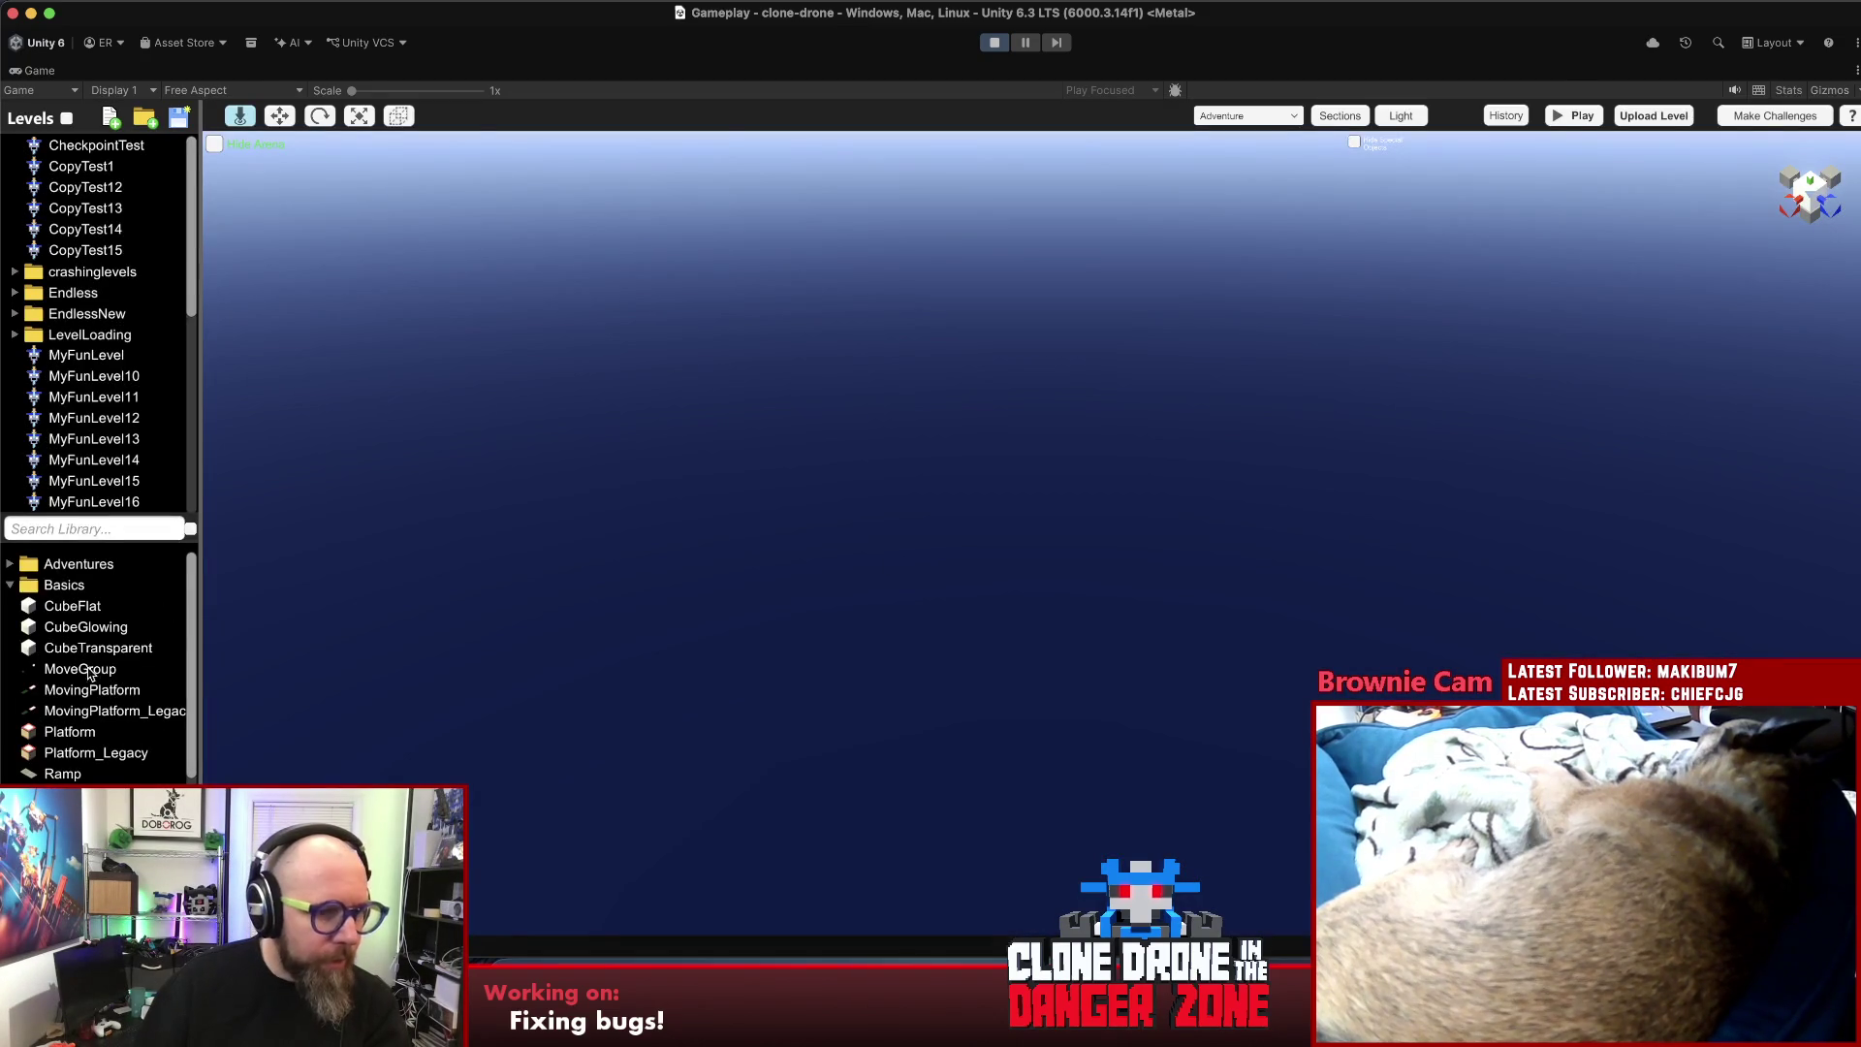
pyautogui.moveTo(74, 733)
pyautogui.mouseDown()
pyautogui.moveTo(694, 678)
pyautogui.moveTo(705, 718)
pyautogui.moveTo(731, 727)
pyautogui.moveTo(767, 686)
pyautogui.moveTo(801, 760)
pyautogui.moveTo(772, 706)
pyautogui.moveTo(984, 590)
pyautogui.moveTo(1050, 520)
pyautogui.mouseUp()
pyautogui.press('r')
pyautogui.click(1194, 651)
pyautogui.scroll(2, 1167, 625)
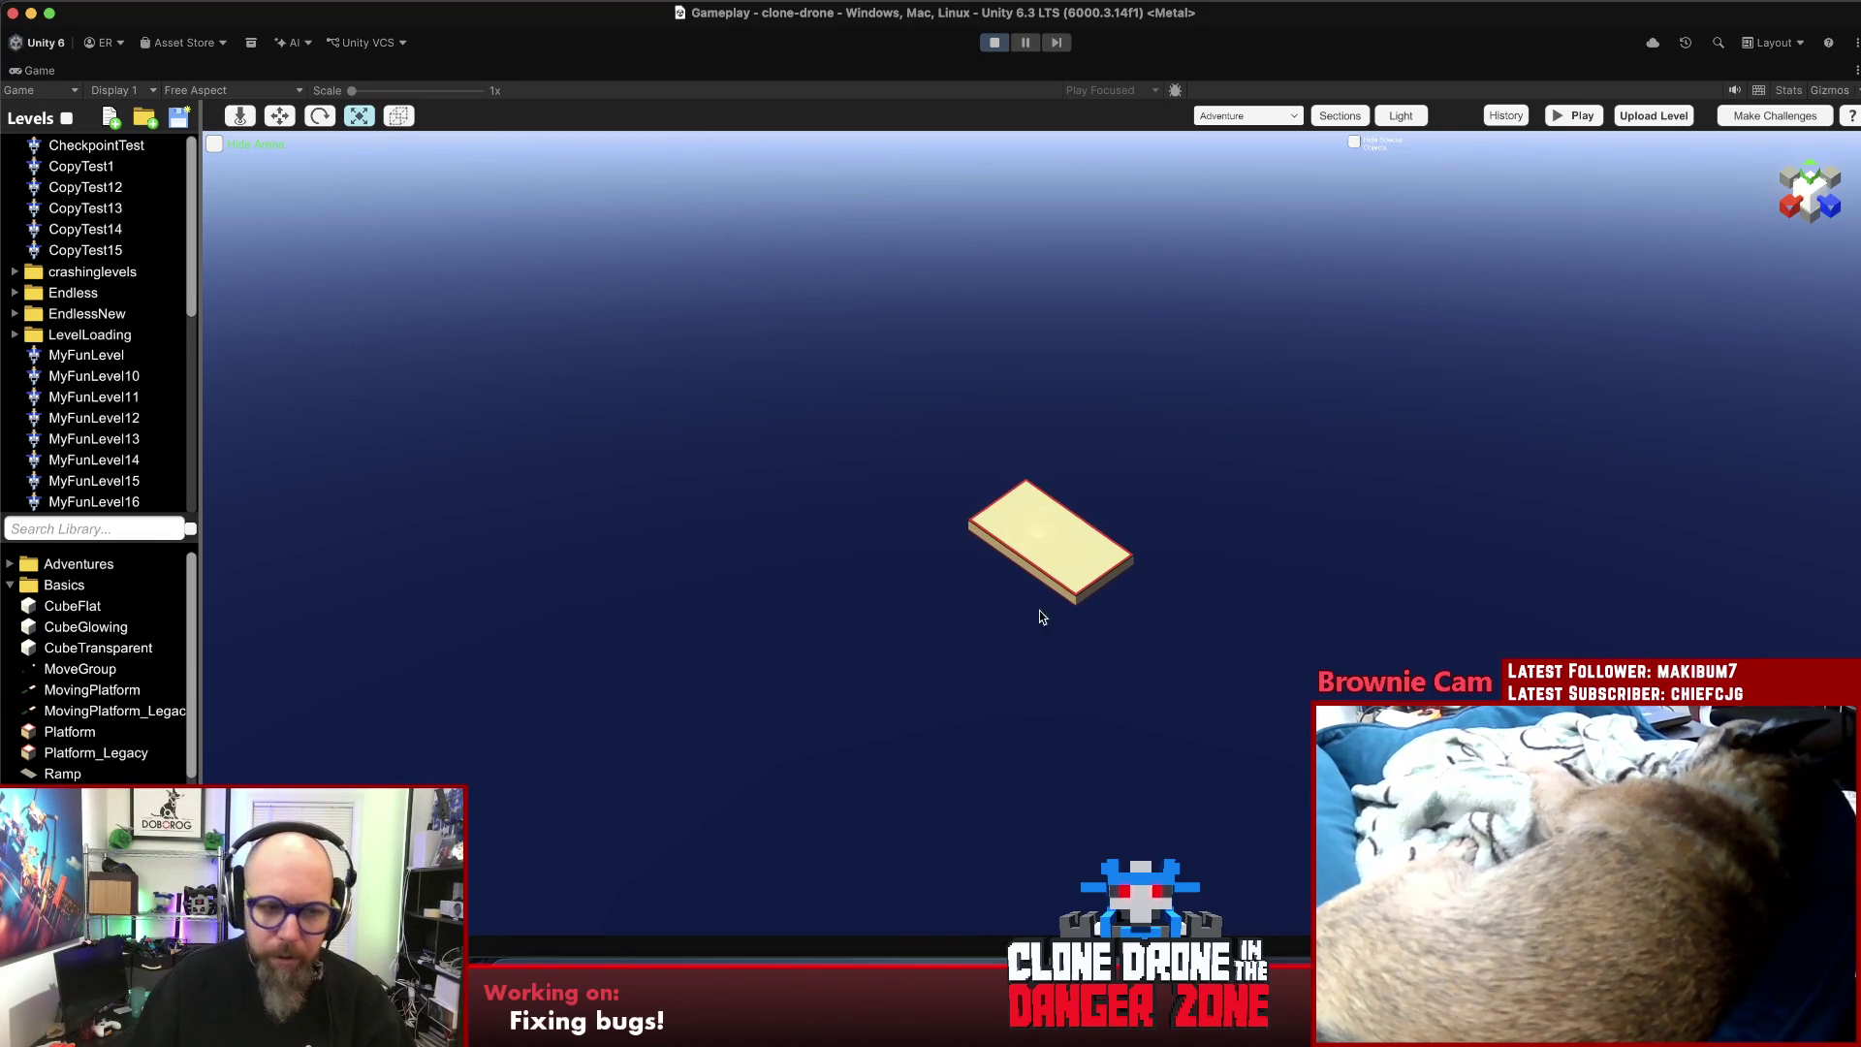
# - Drop an AdventureCheckPoint from Adventures onto the platform as checkpoint A
pyautogui.click(8, 564)
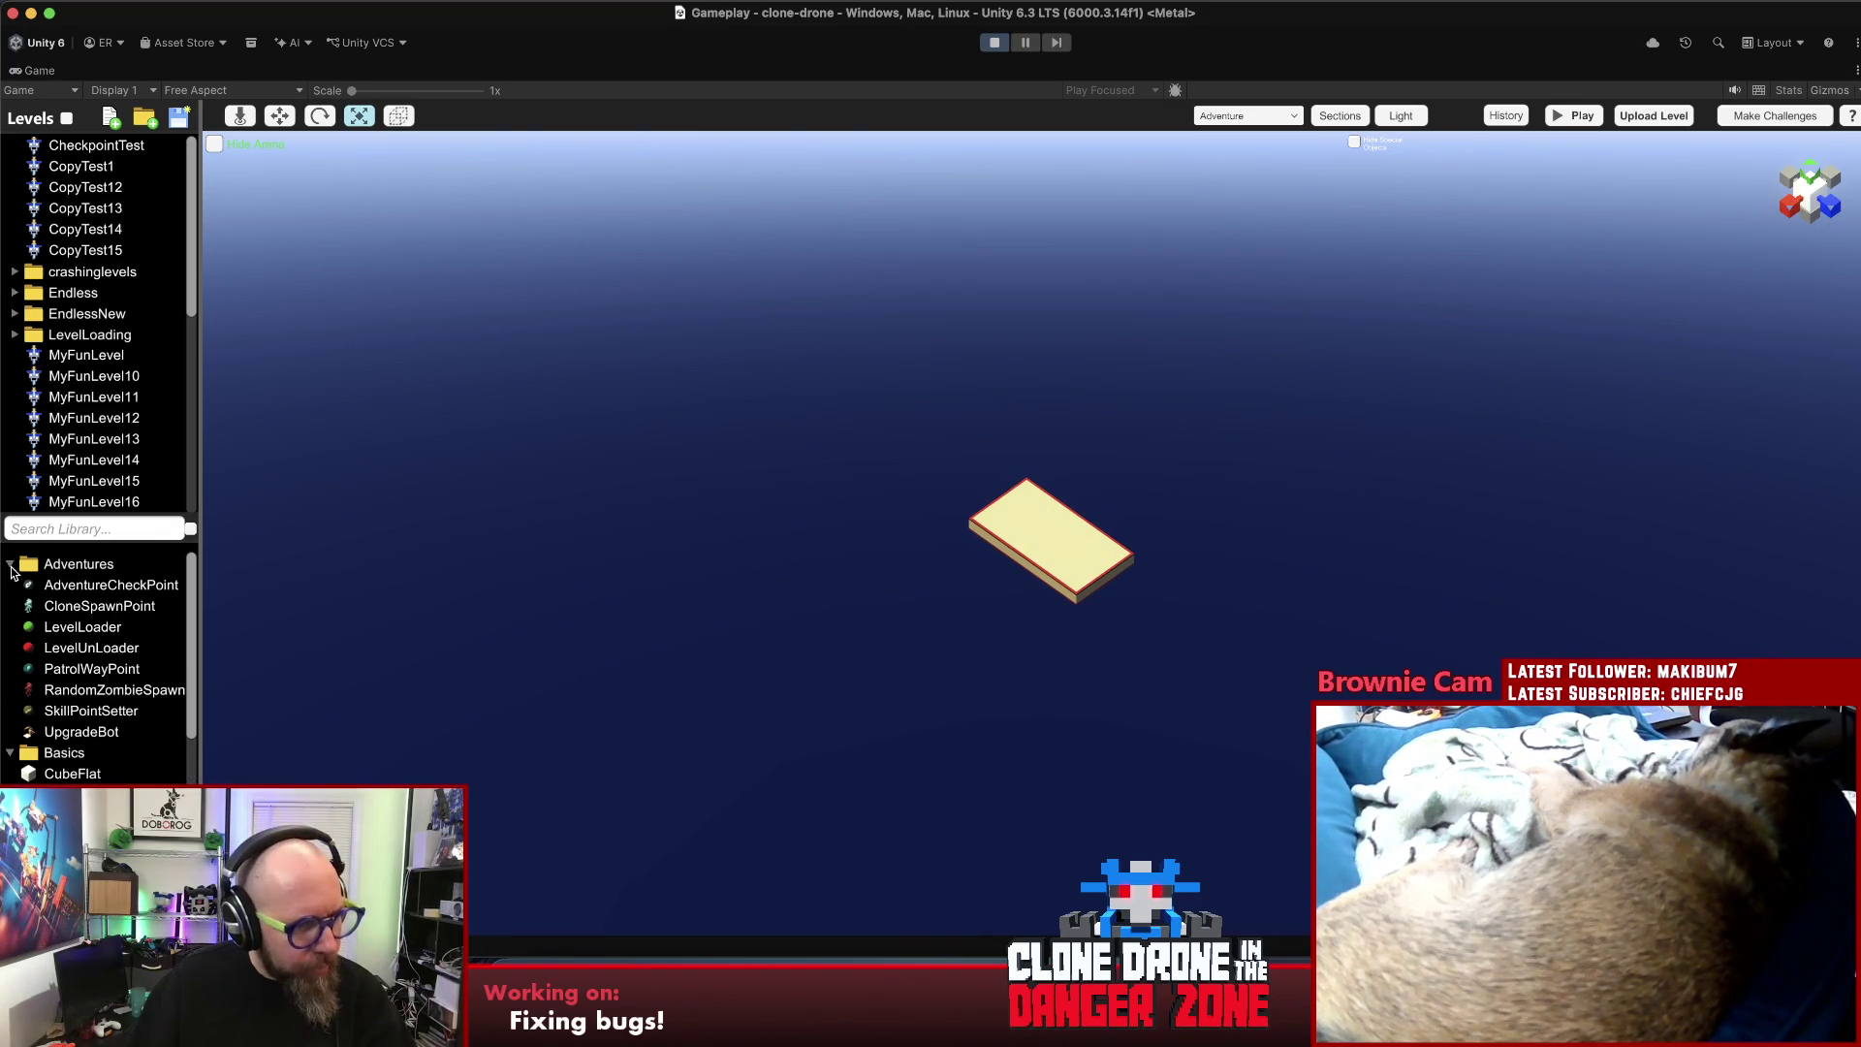
pyautogui.moveTo(77, 588)
pyautogui.mouseDown()
pyautogui.moveTo(1018, 528)
pyautogui.moveTo(1035, 551)
pyautogui.mouseUp()
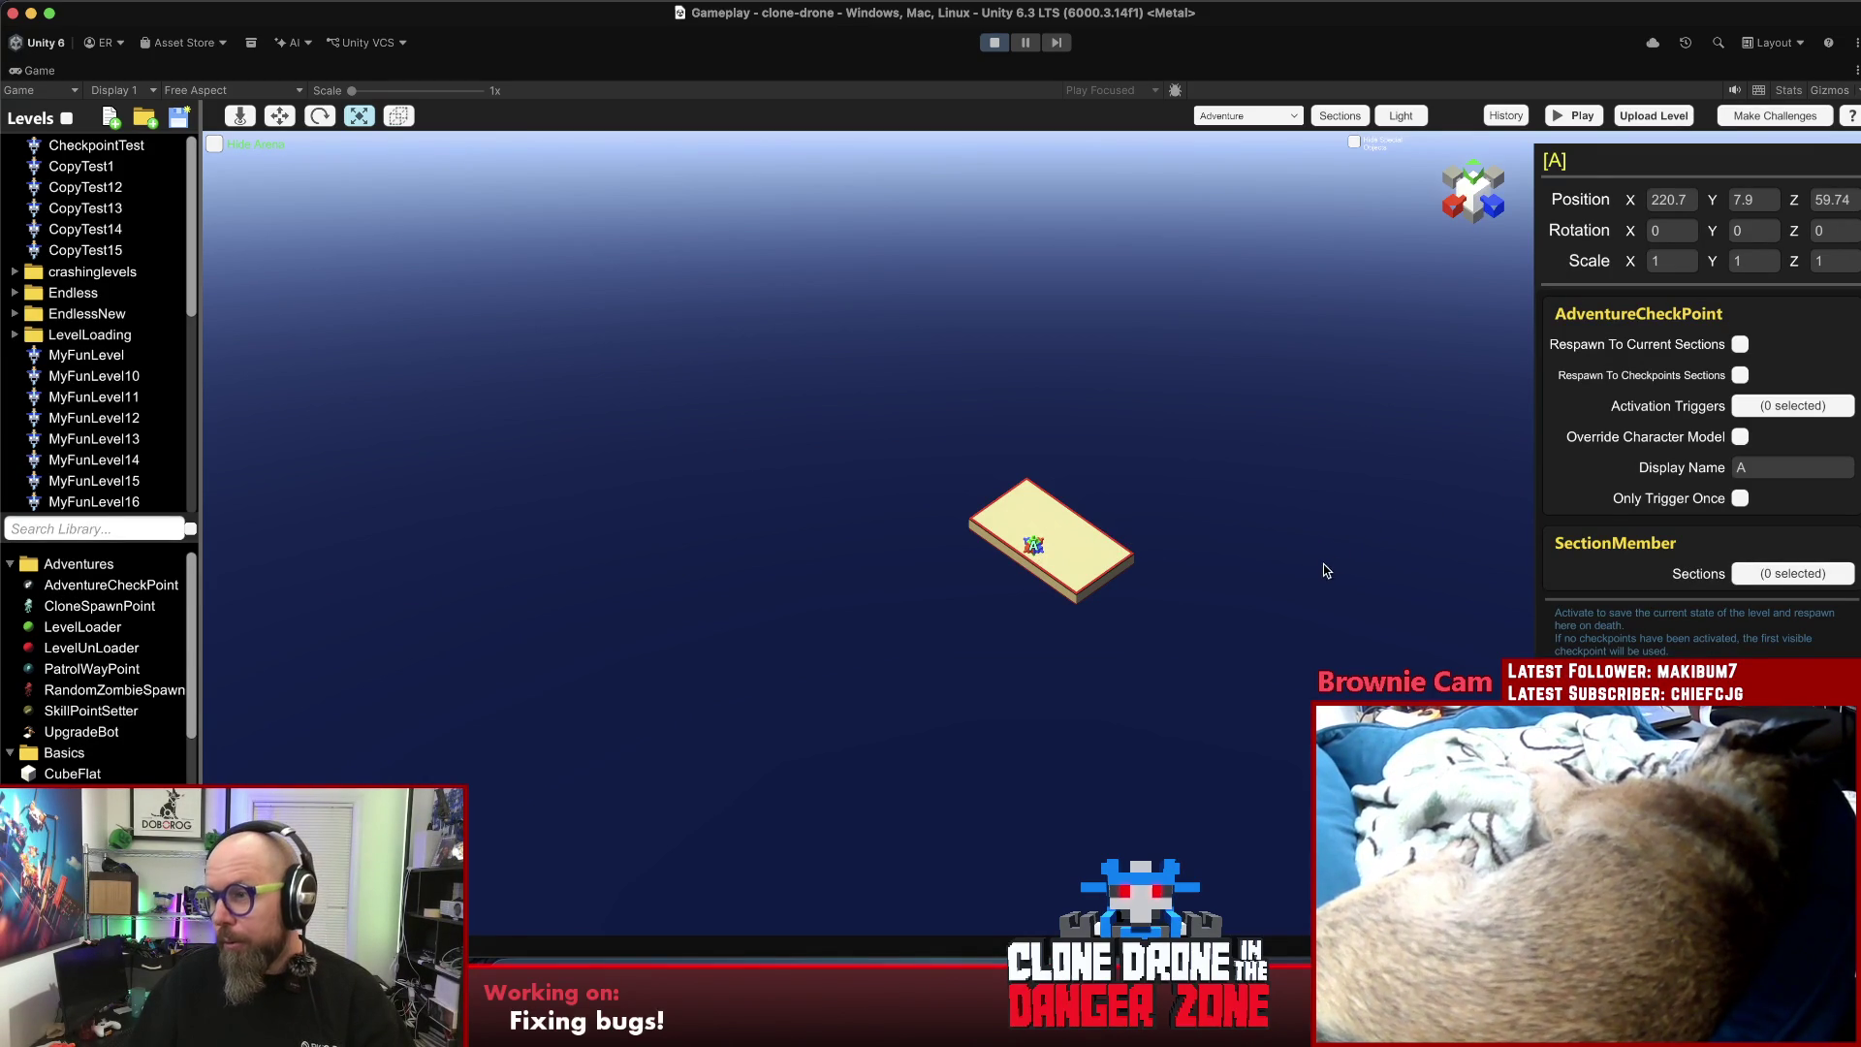
pyautogui.scroll(2, 1163, 533)
pyautogui.scroll(3, 1012, 544)
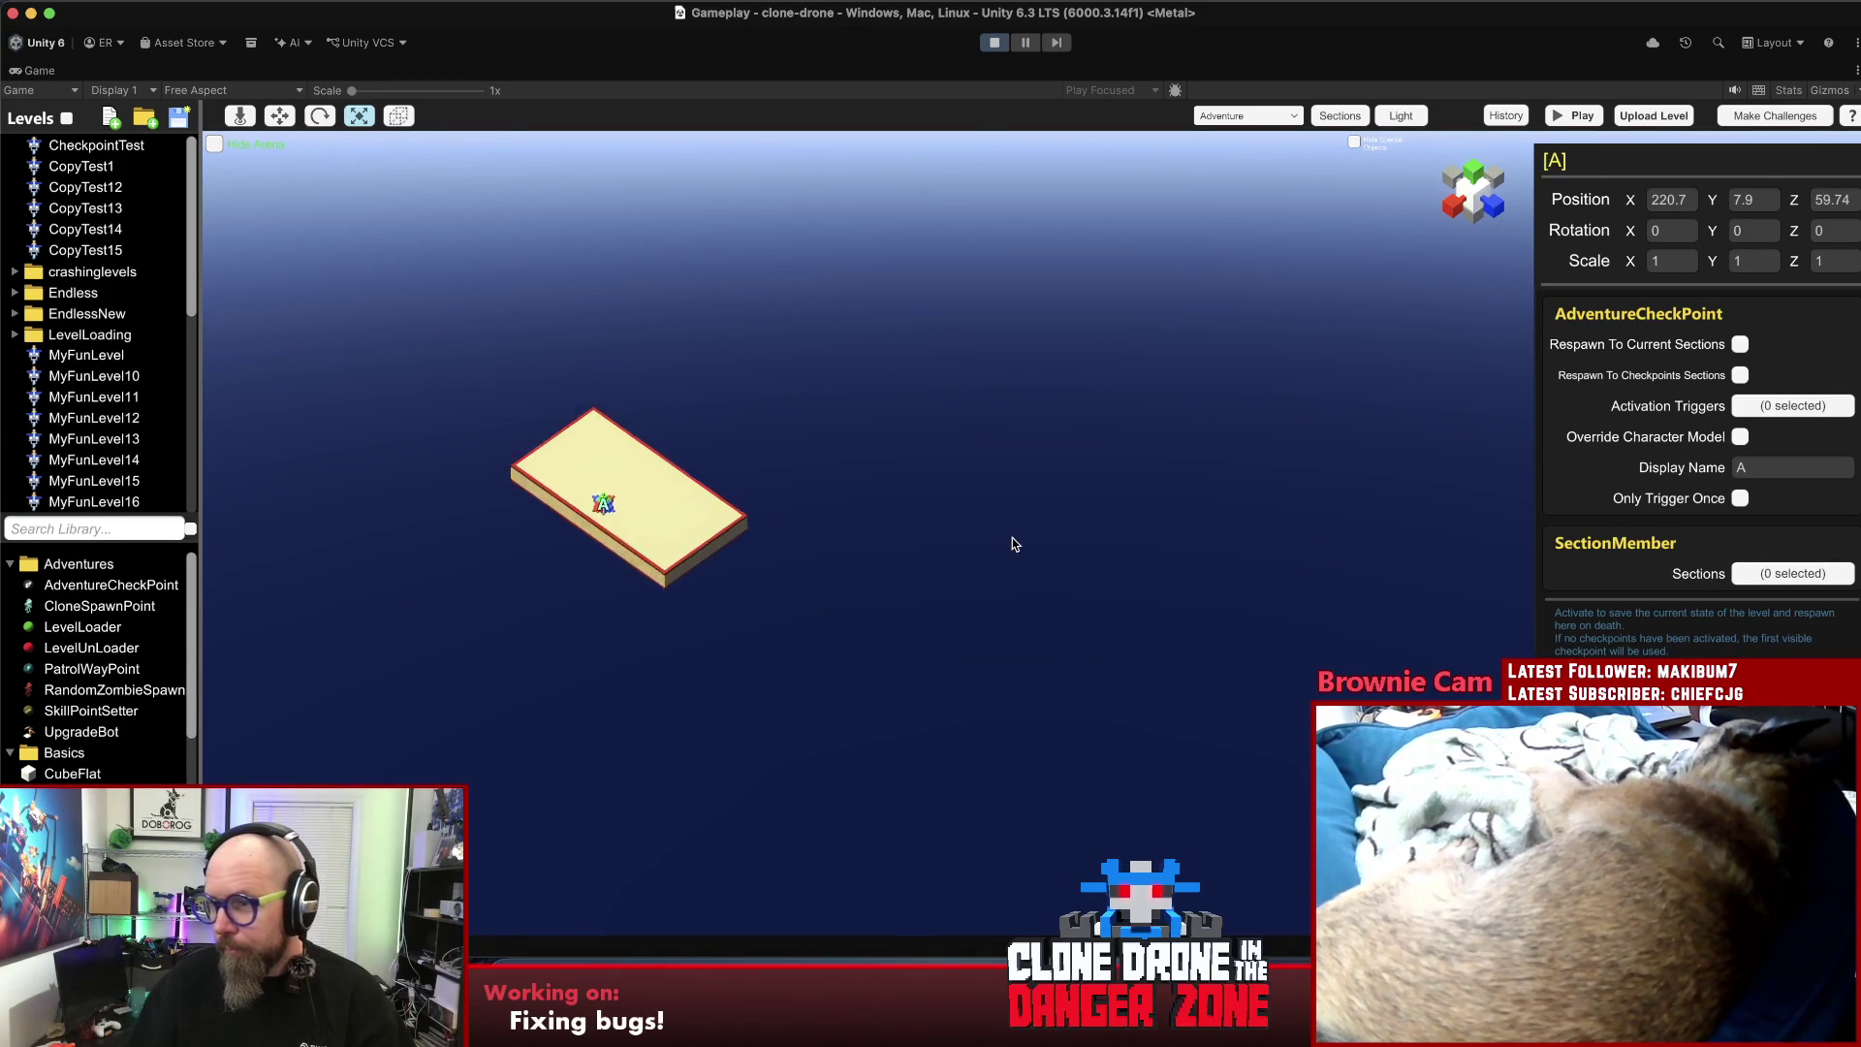
pyautogui.scroll(1, 1012, 544)
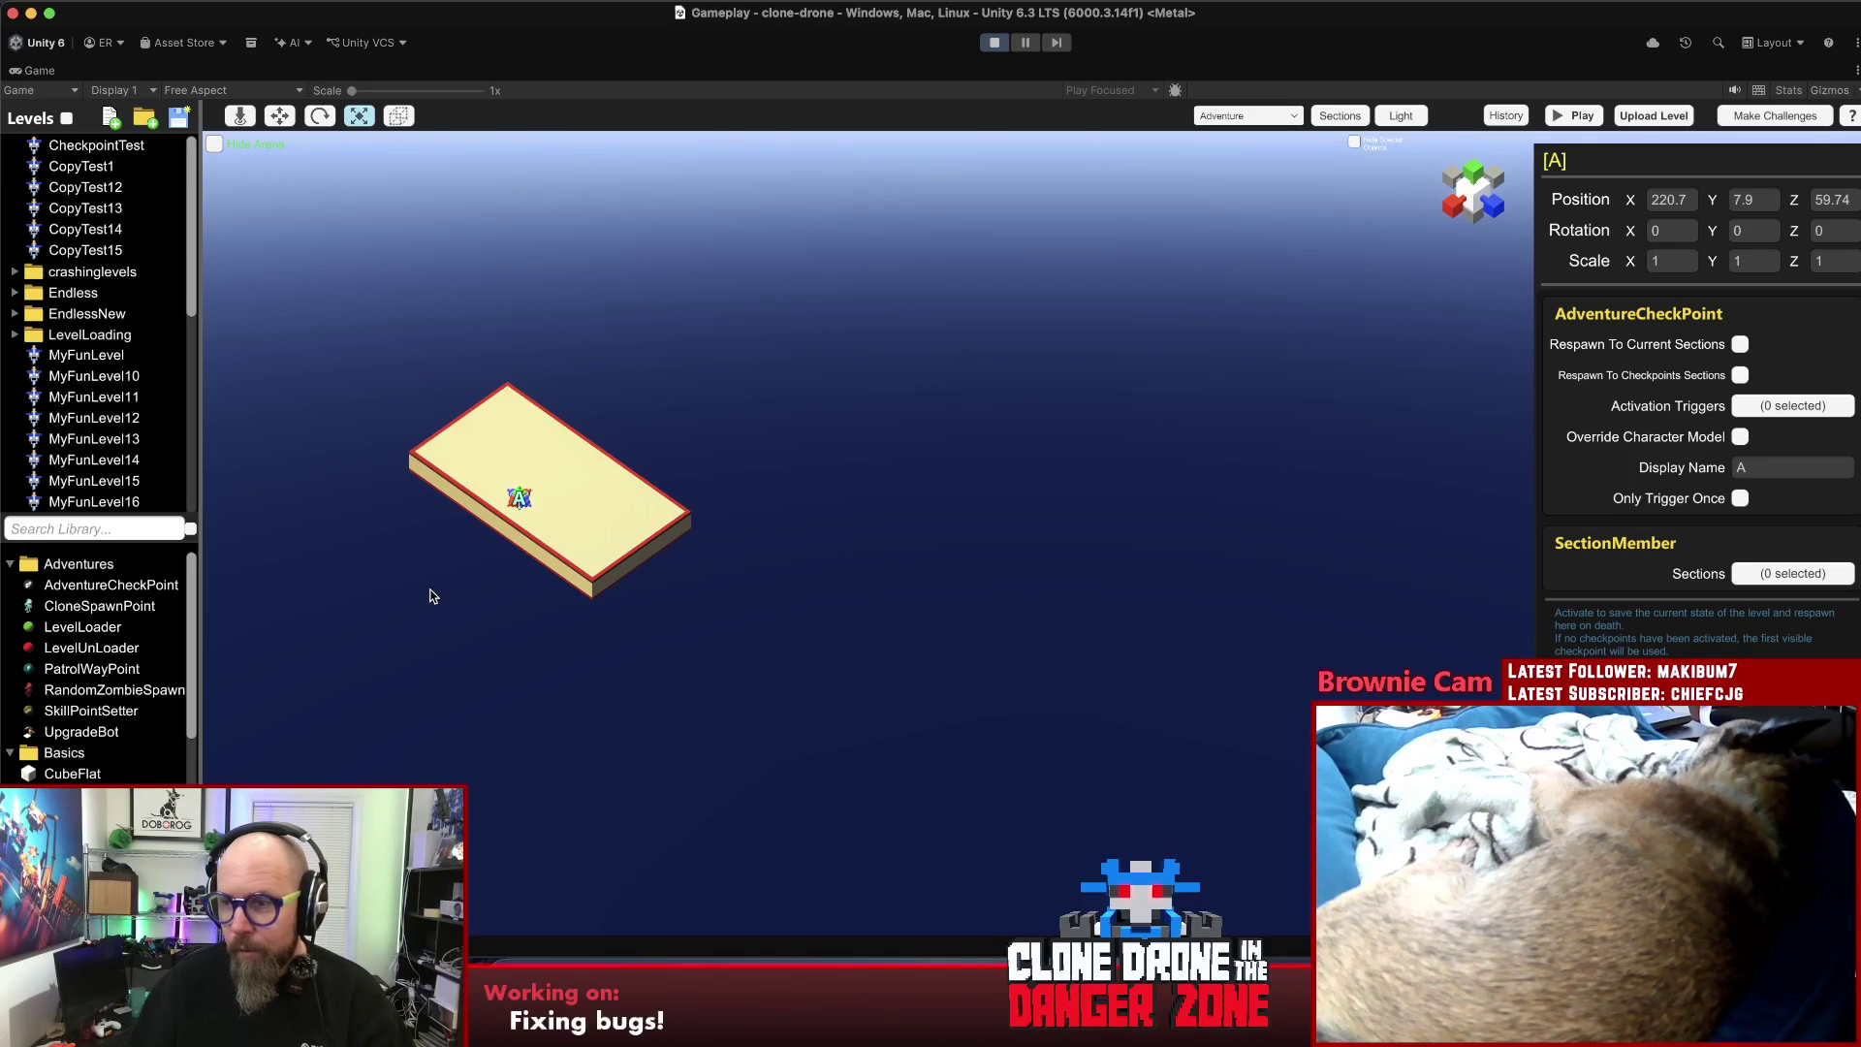
pyautogui.moveTo(443, 591); pyautogui.dragTo(972, 528)
pyautogui.scroll(3, 989, 536)
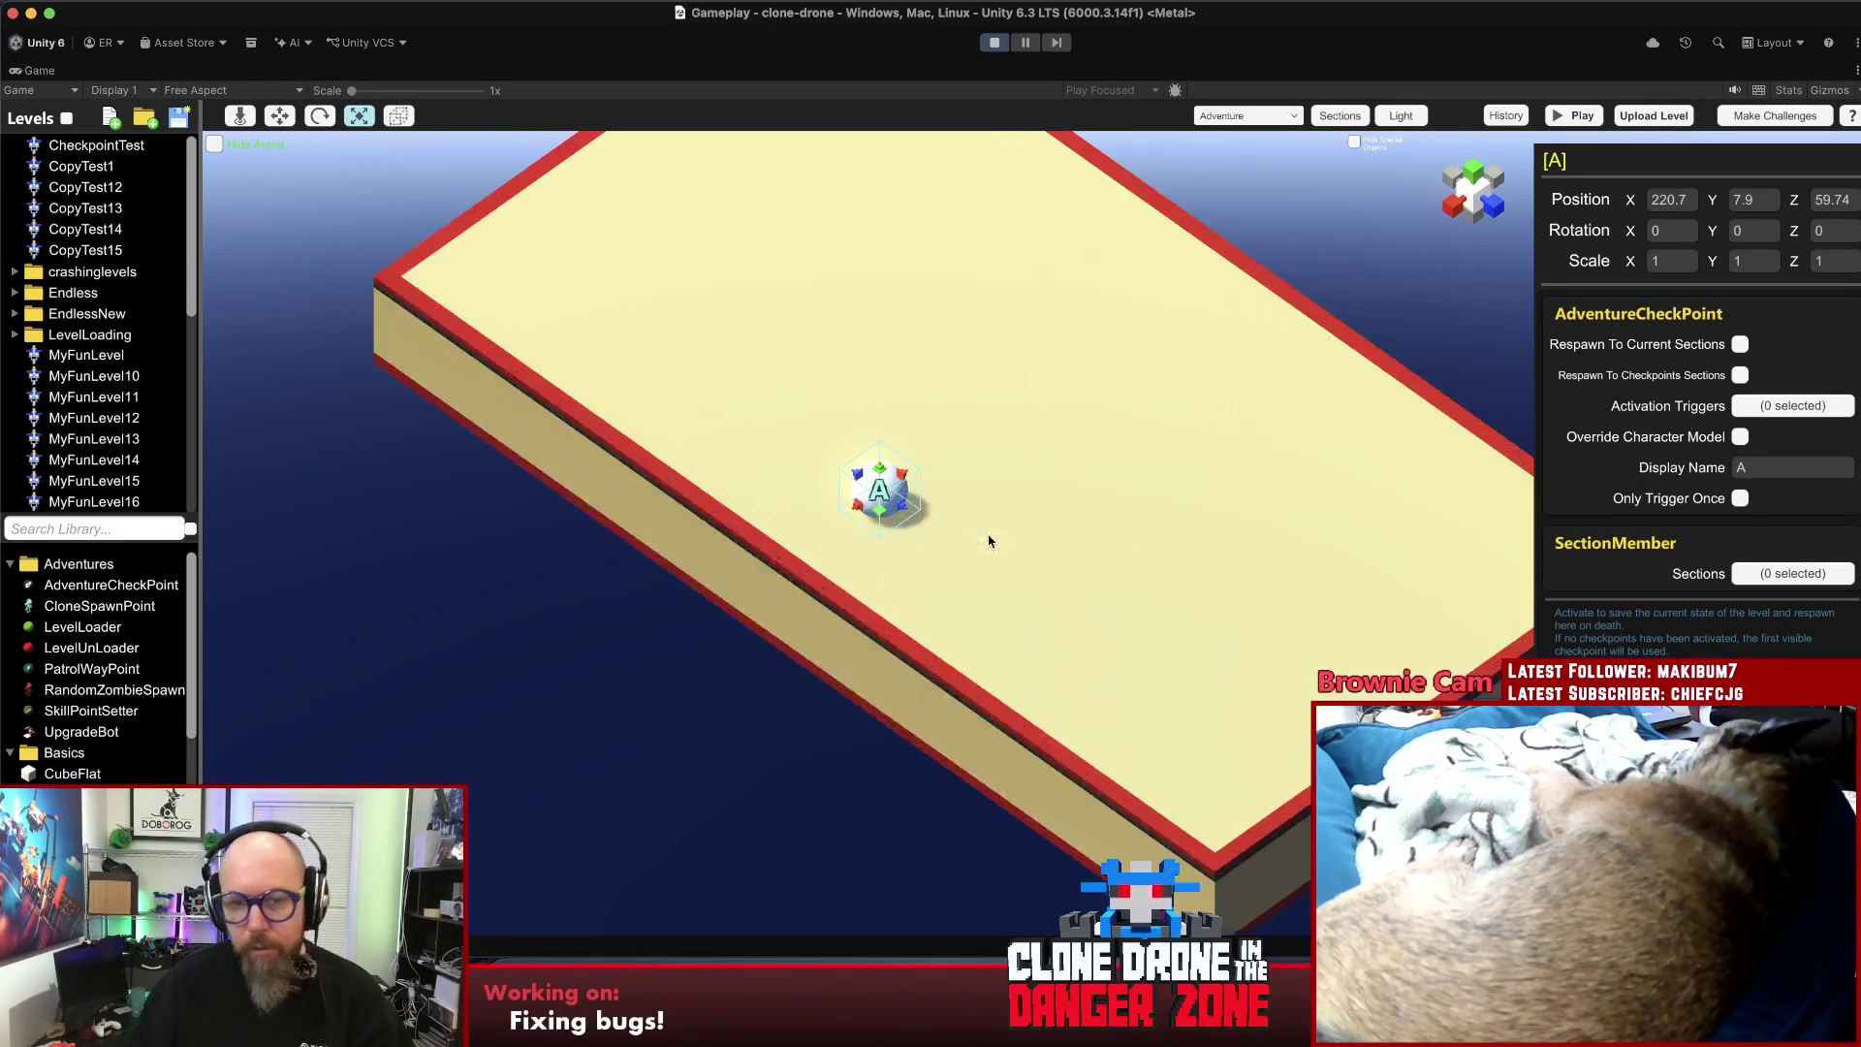
pyautogui.scroll(-2, 1012, 521)
pyautogui.click(551, 675)
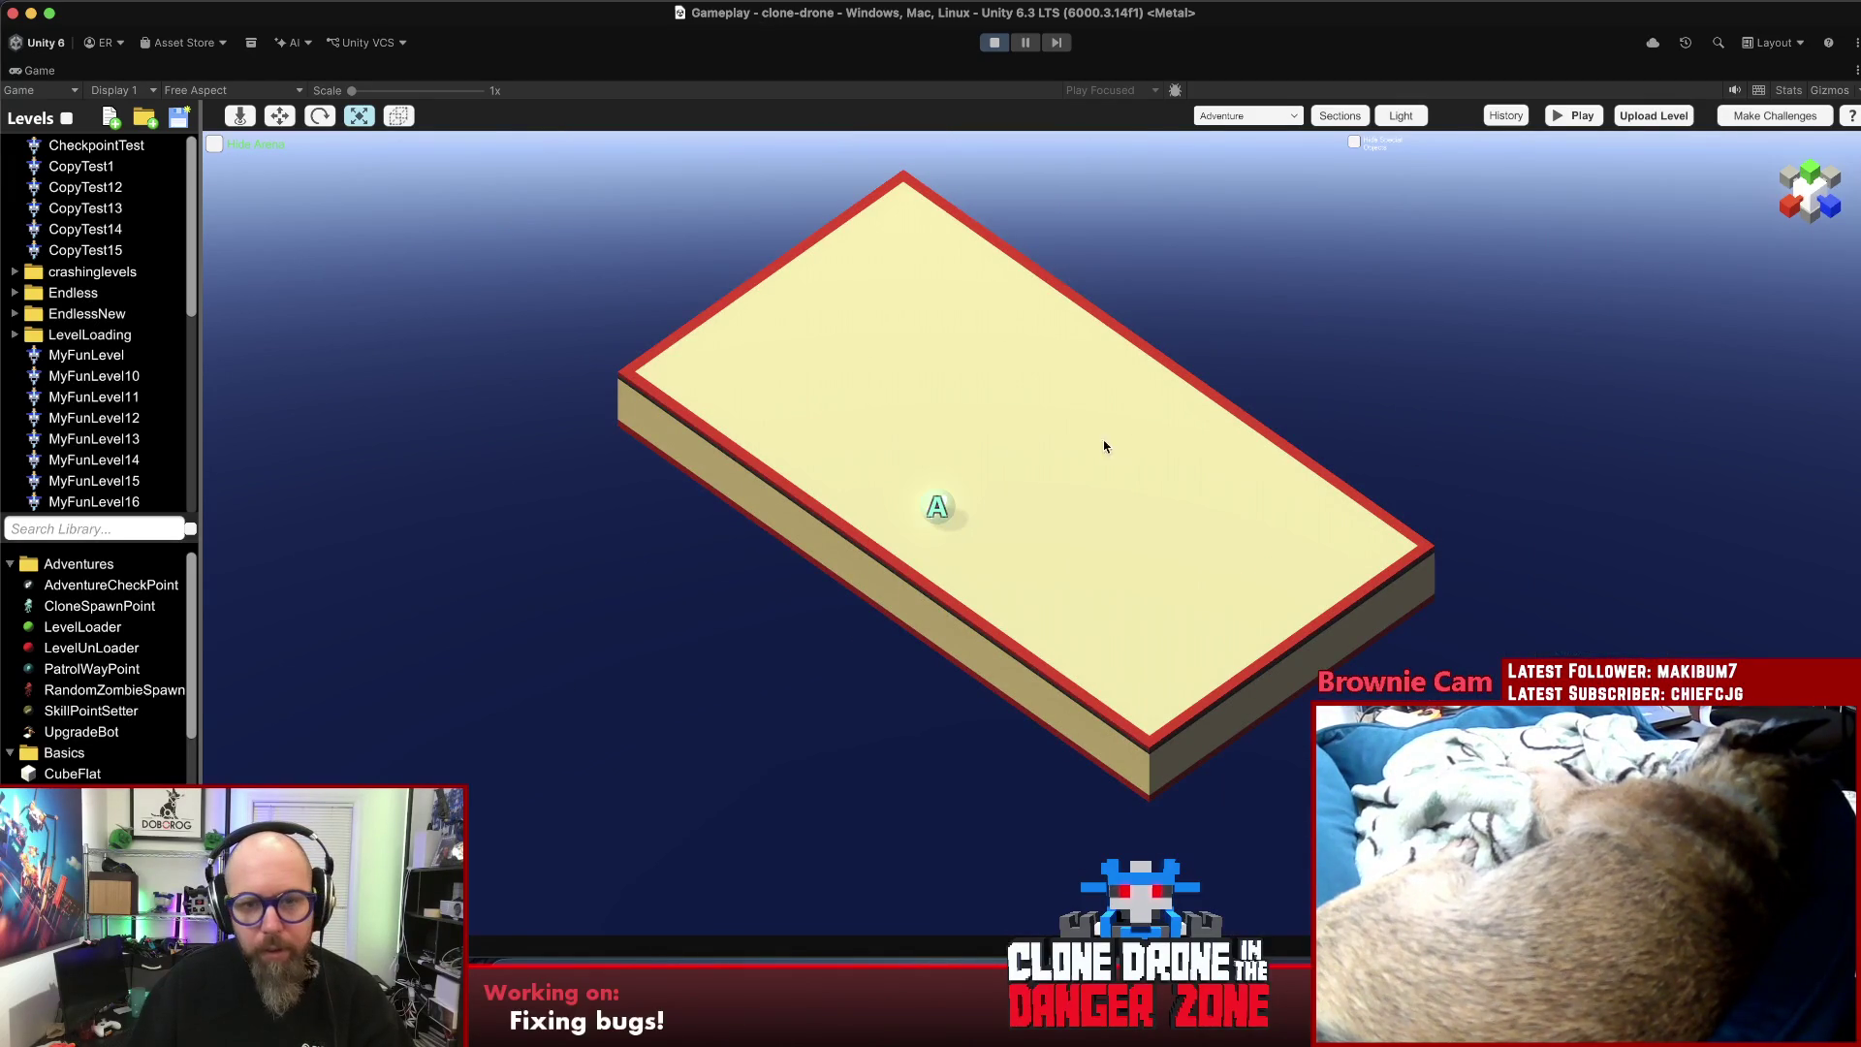
pyautogui.click(938, 504)
pyautogui.moveTo(997, 528)
pyautogui.mouseDown()
pyautogui.moveTo(700, 501)
pyautogui.moveTo(673, 561)
pyautogui.mouseUp()
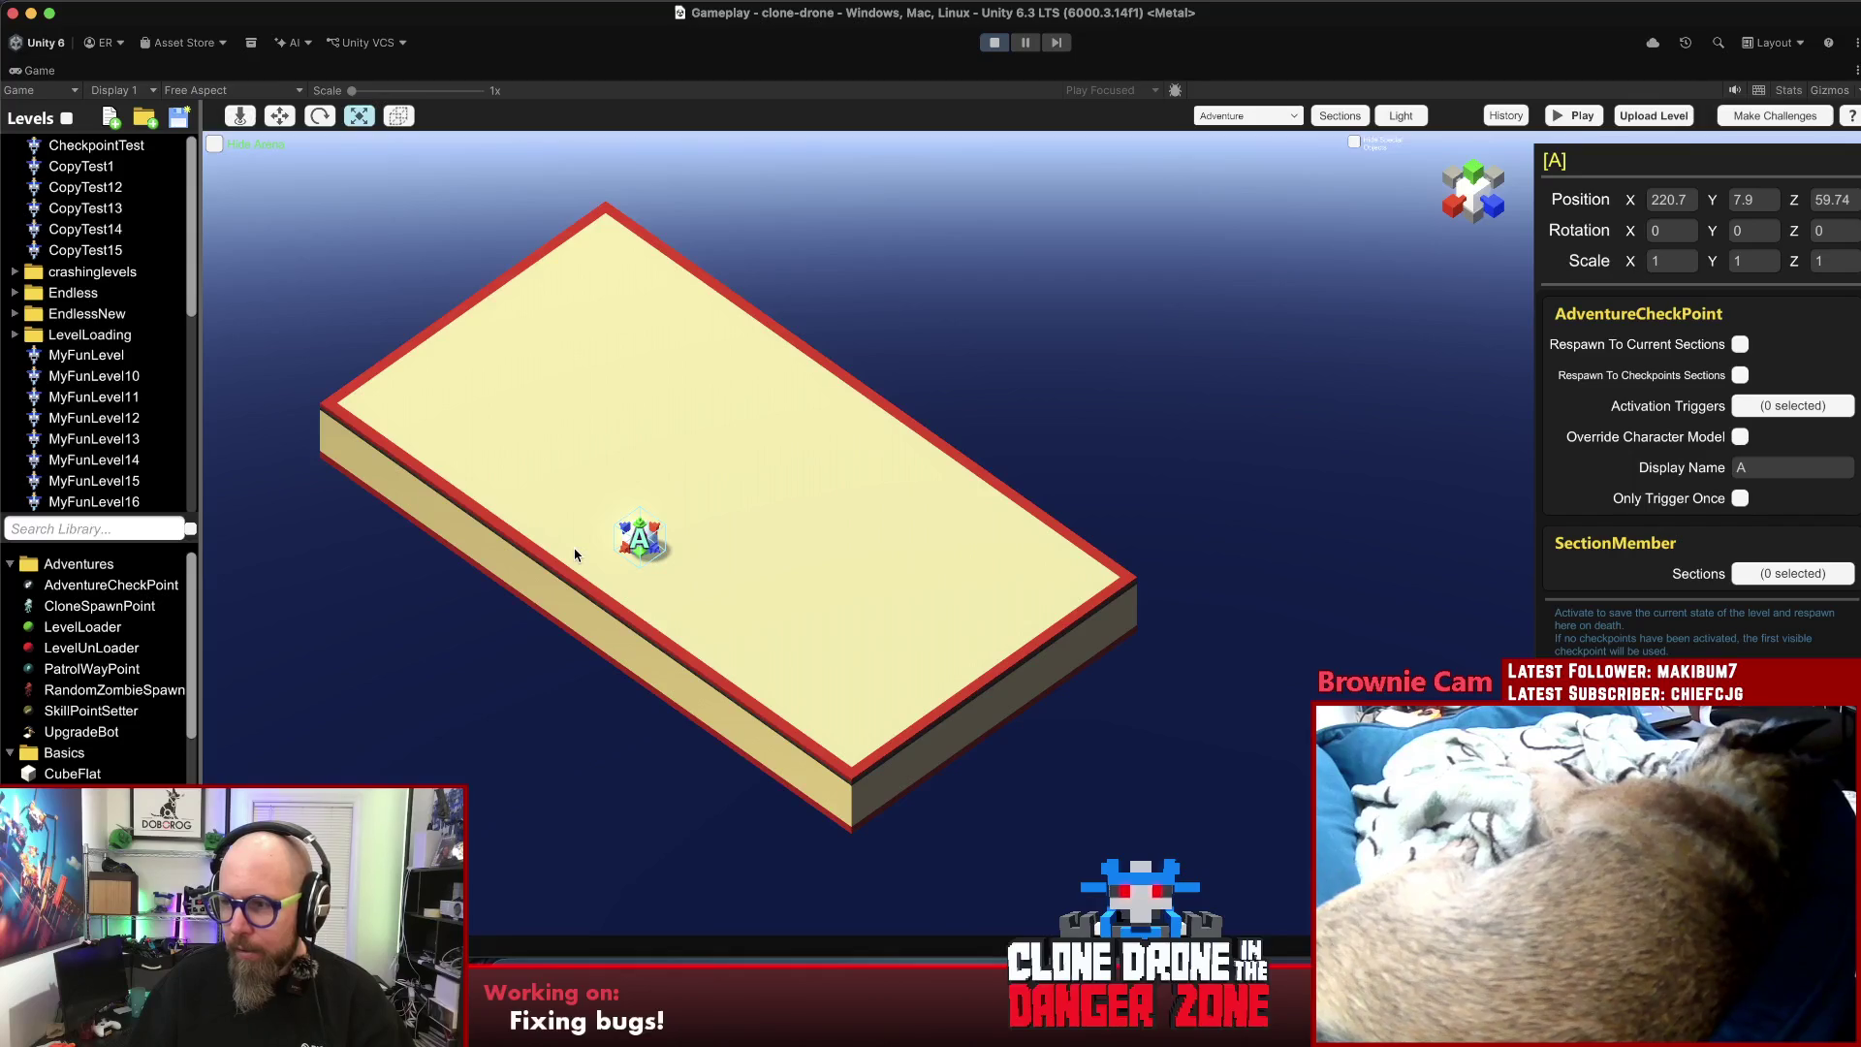
pyautogui.click(722, 550)
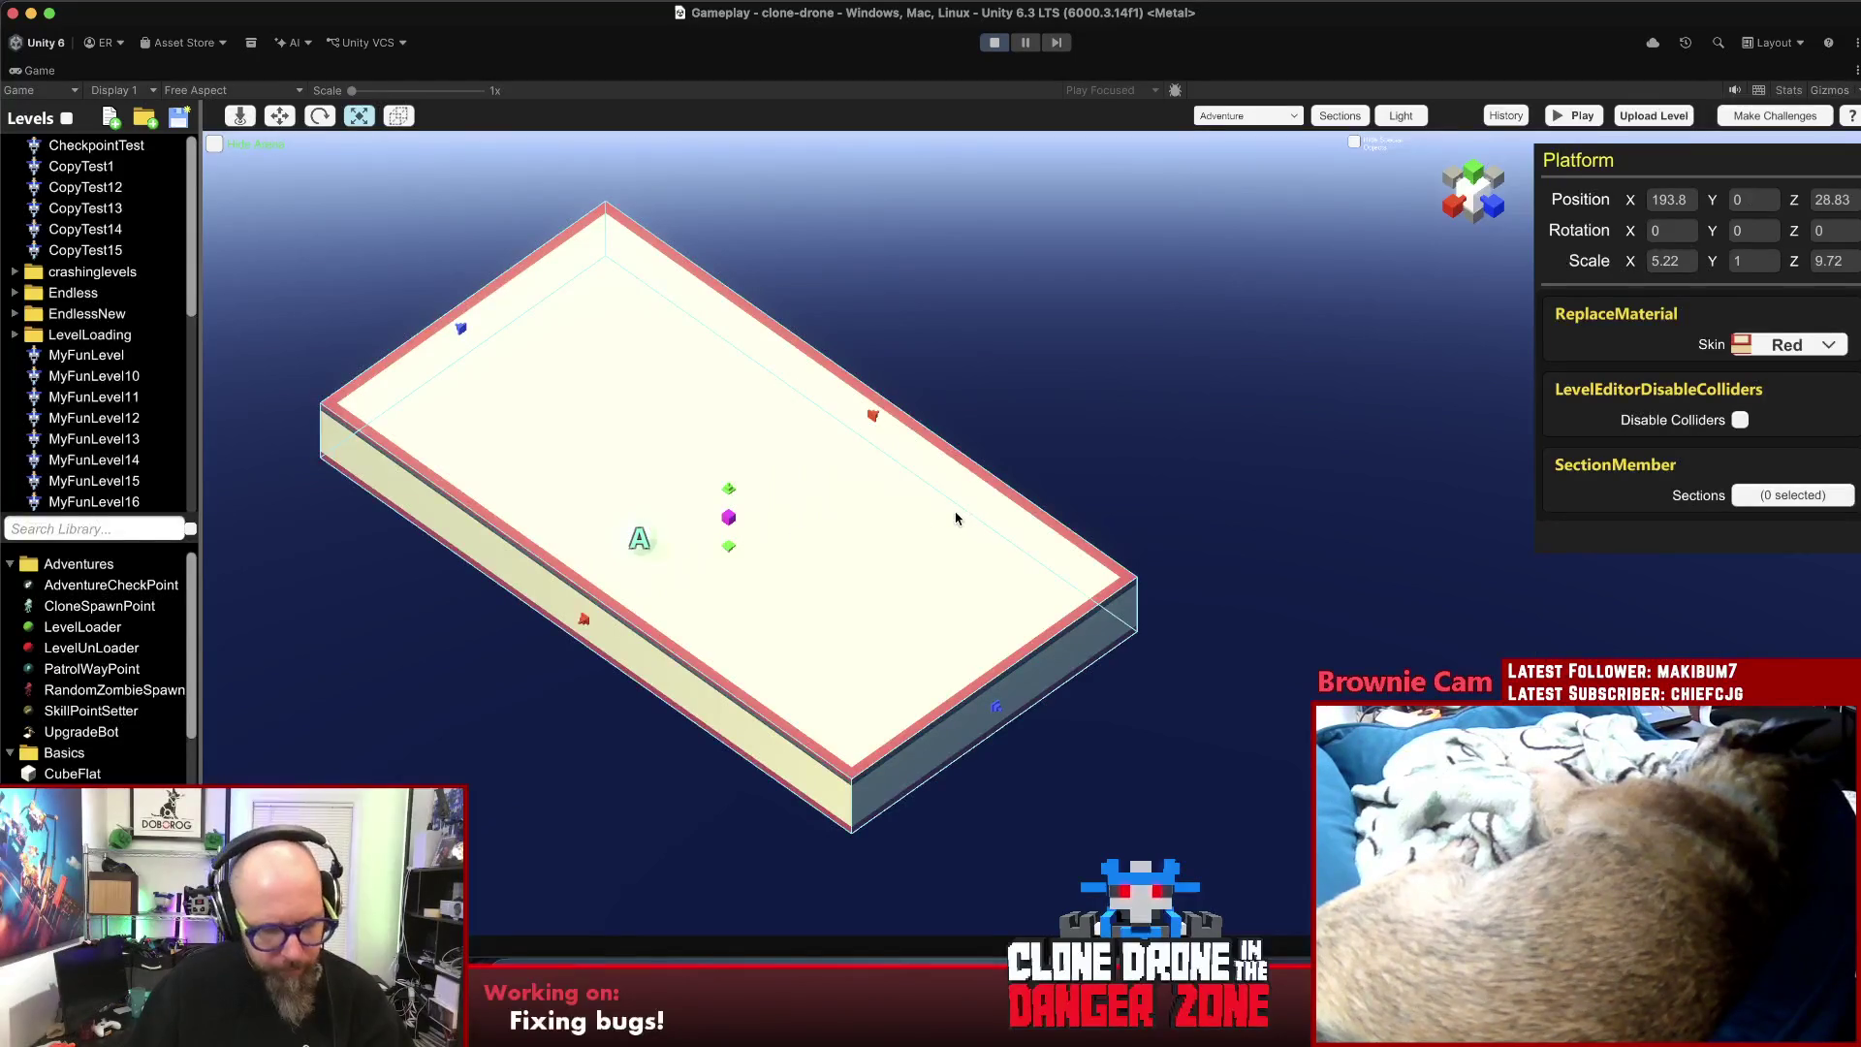
# - Slide the platform along X and duplicate checkpoint A into checkpoint B beside it
pyautogui.press('w')
pyautogui.moveTo(685, 572); pyautogui.dragTo(972, 374)
pyautogui.click(638, 539)
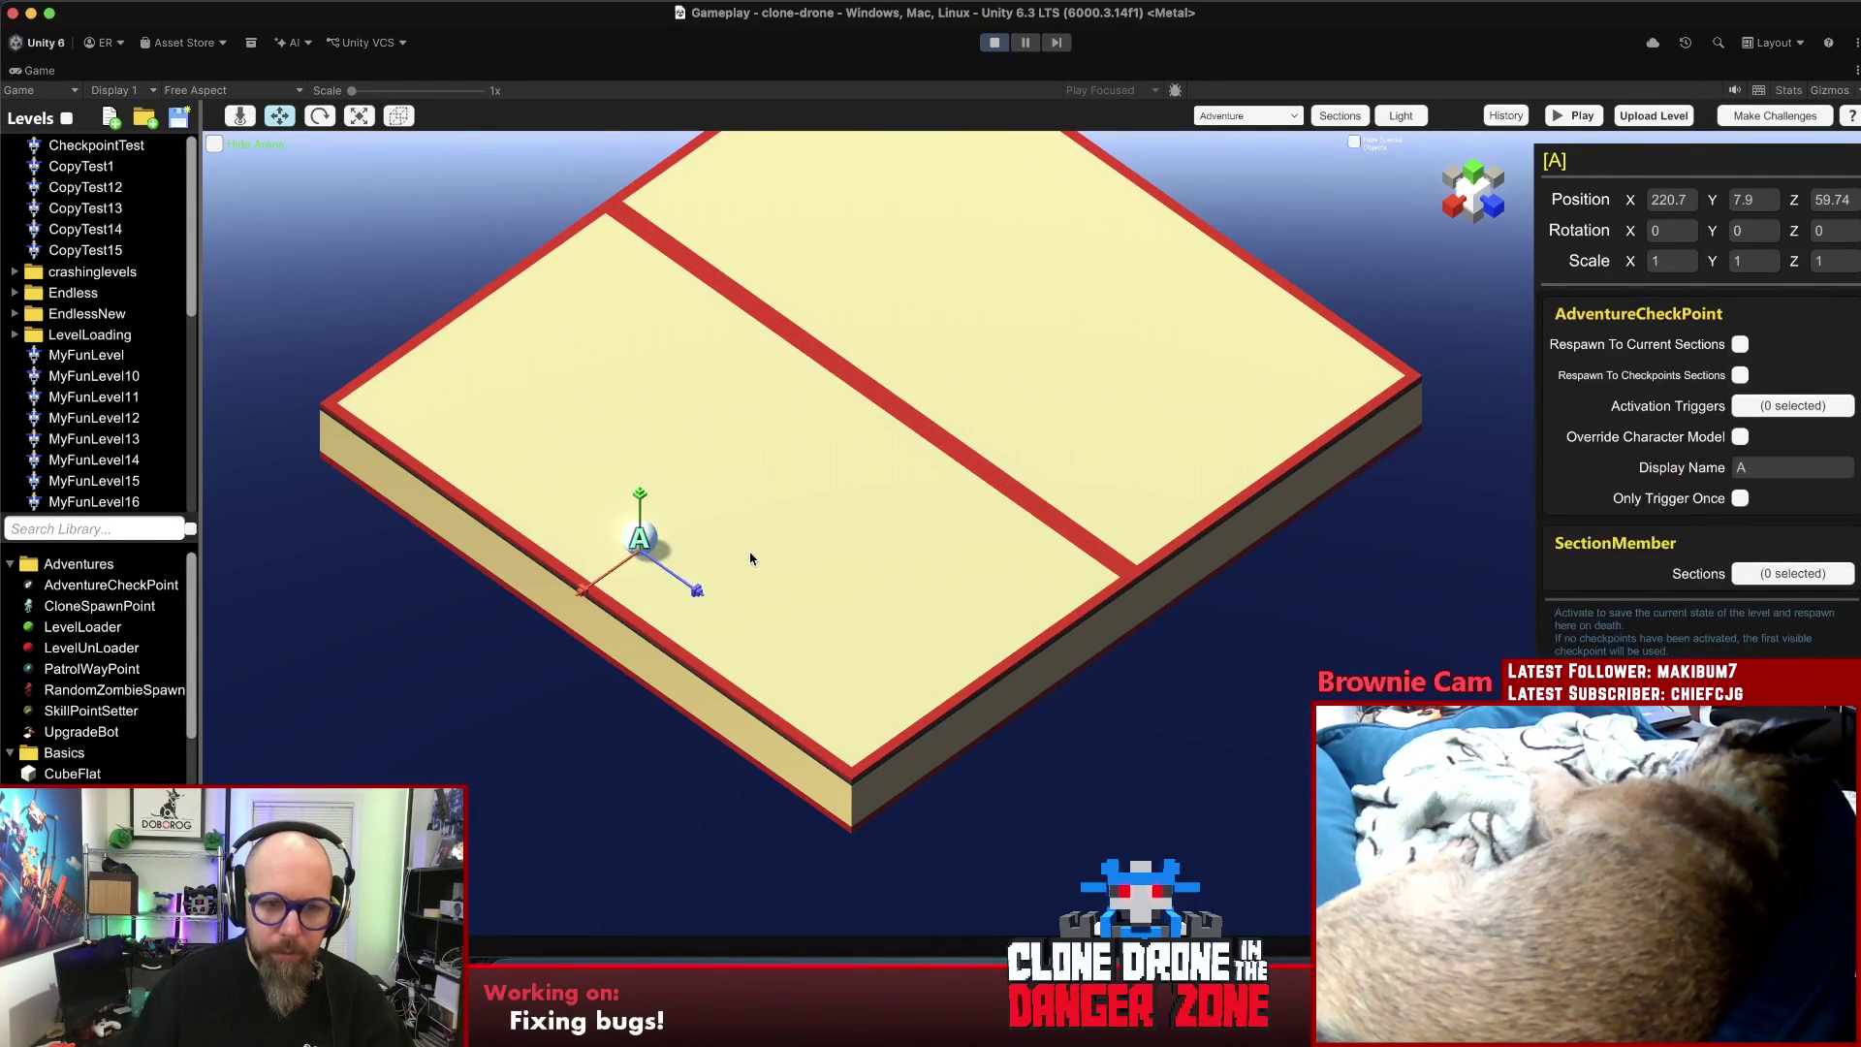
pyautogui.hotkey('ctrl', 'd')
pyautogui.moveTo(698, 590); pyautogui.dragTo(970, 396)
# - Duplicate the platform to extend the floor and copy checkpoint B as C onto it
pyautogui.click(1163, 334)
pyautogui.press('f')
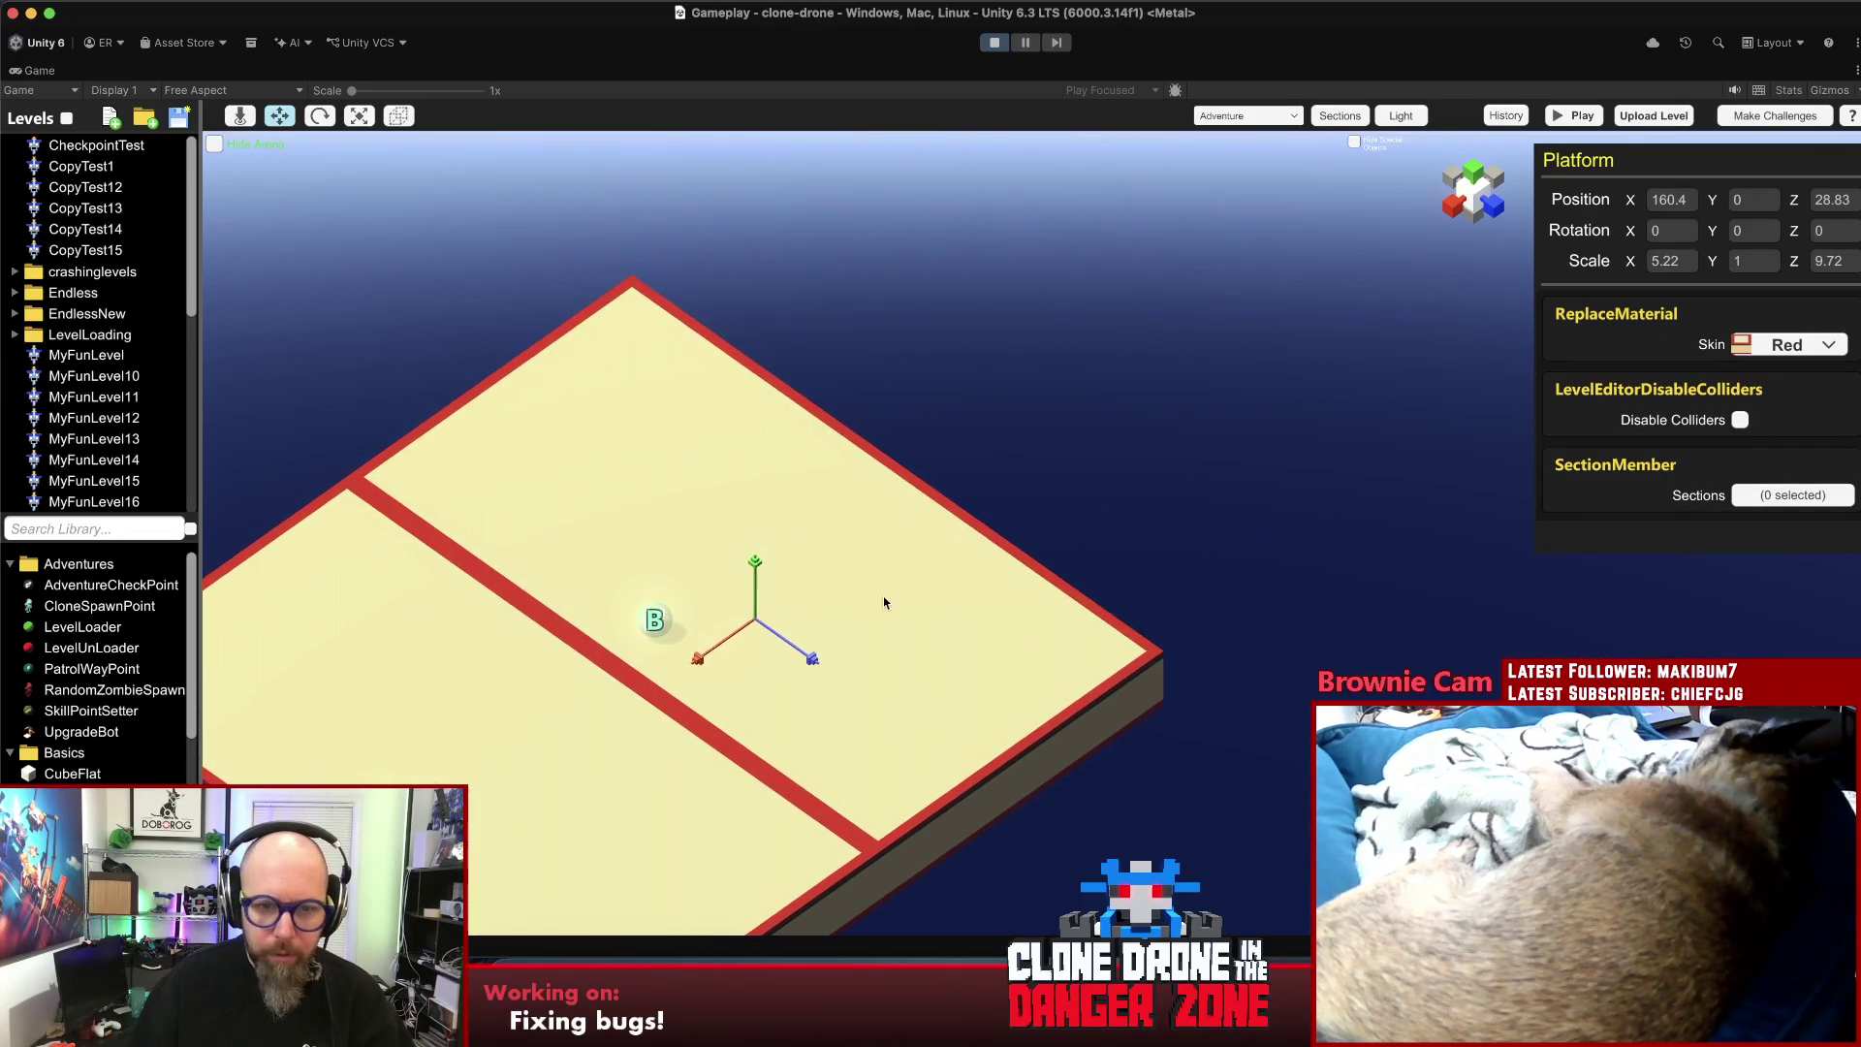
pyautogui.moveTo(726, 645)
pyautogui.mouseDown()
pyautogui.moveTo(1029, 419)
pyautogui.moveTo(1012, 442)
pyautogui.mouseUp()
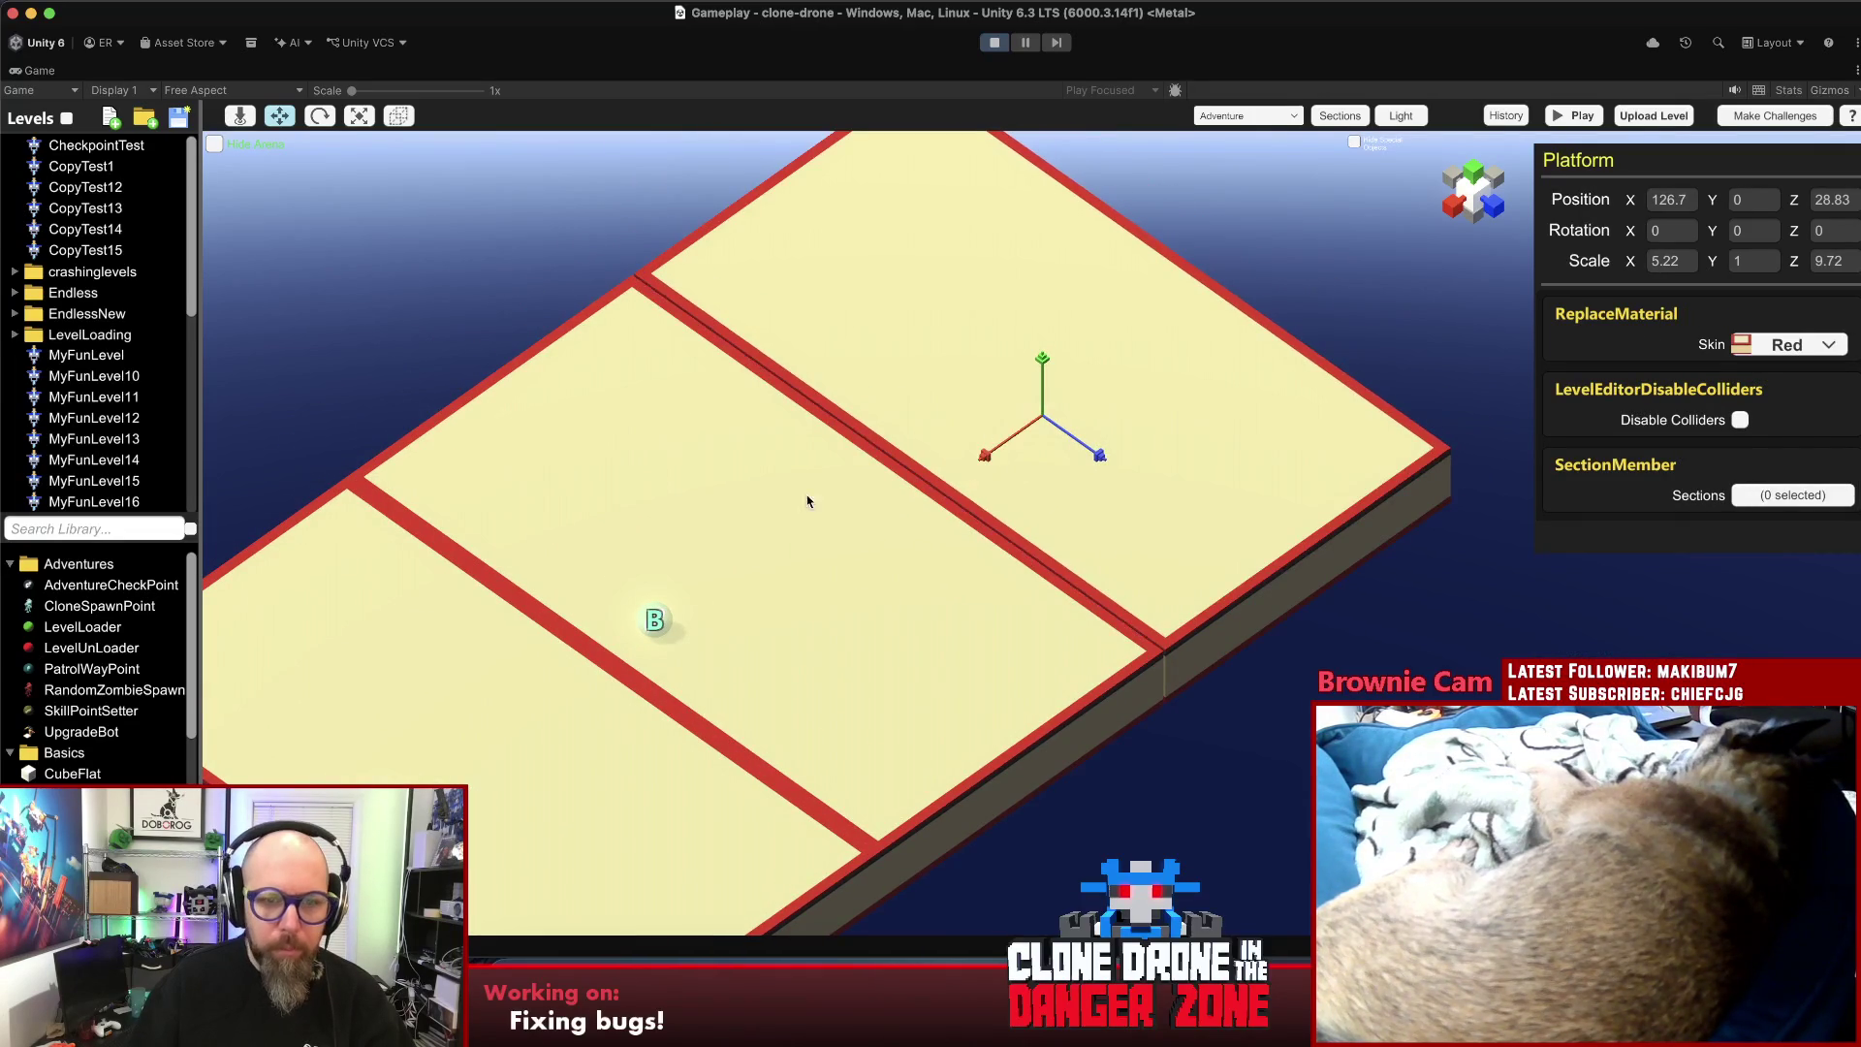
pyautogui.click(652, 625)
pyautogui.hotkey('ctrl', 'd')
pyautogui.moveTo(642, 648)
pyautogui.mouseDown()
pyautogui.moveTo(894, 455)
pyautogui.moveTo(940, 444)
pyautogui.moveTo(914, 455)
pyautogui.mouseUp()
pyautogui.press('a')
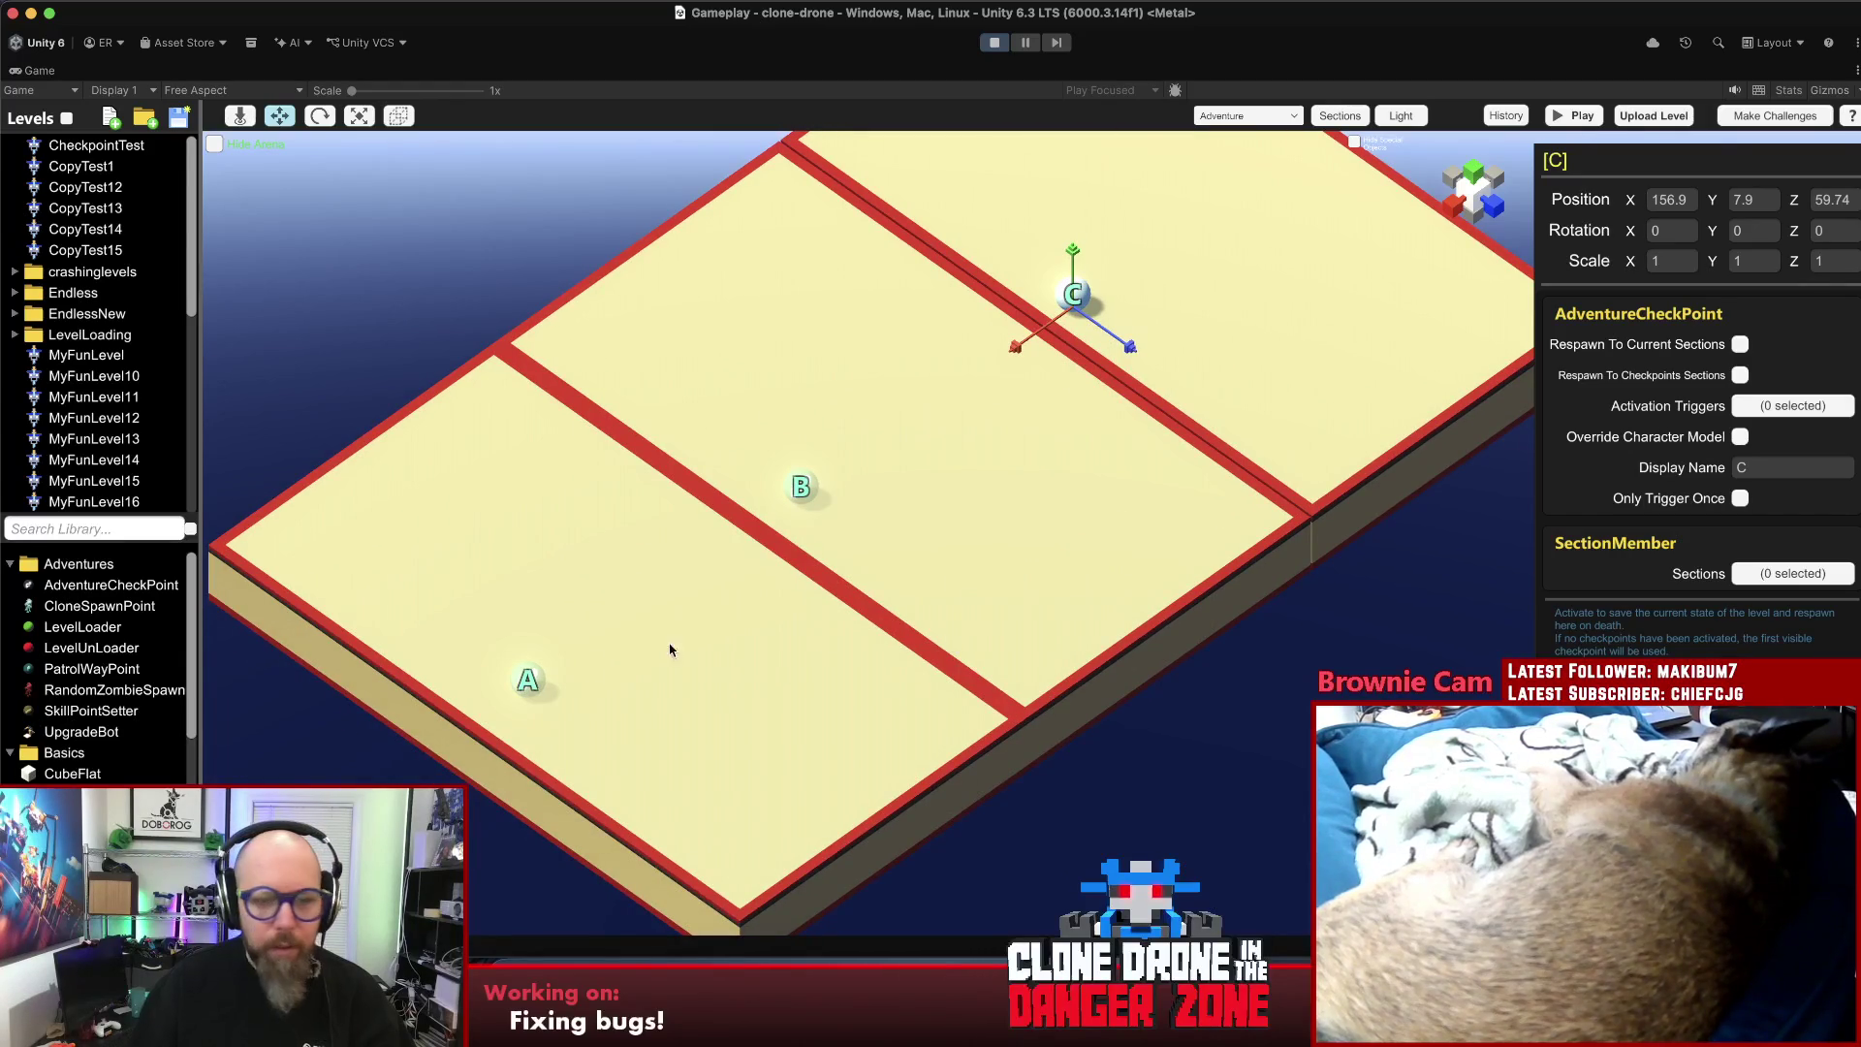
pyautogui.click(536, 683)
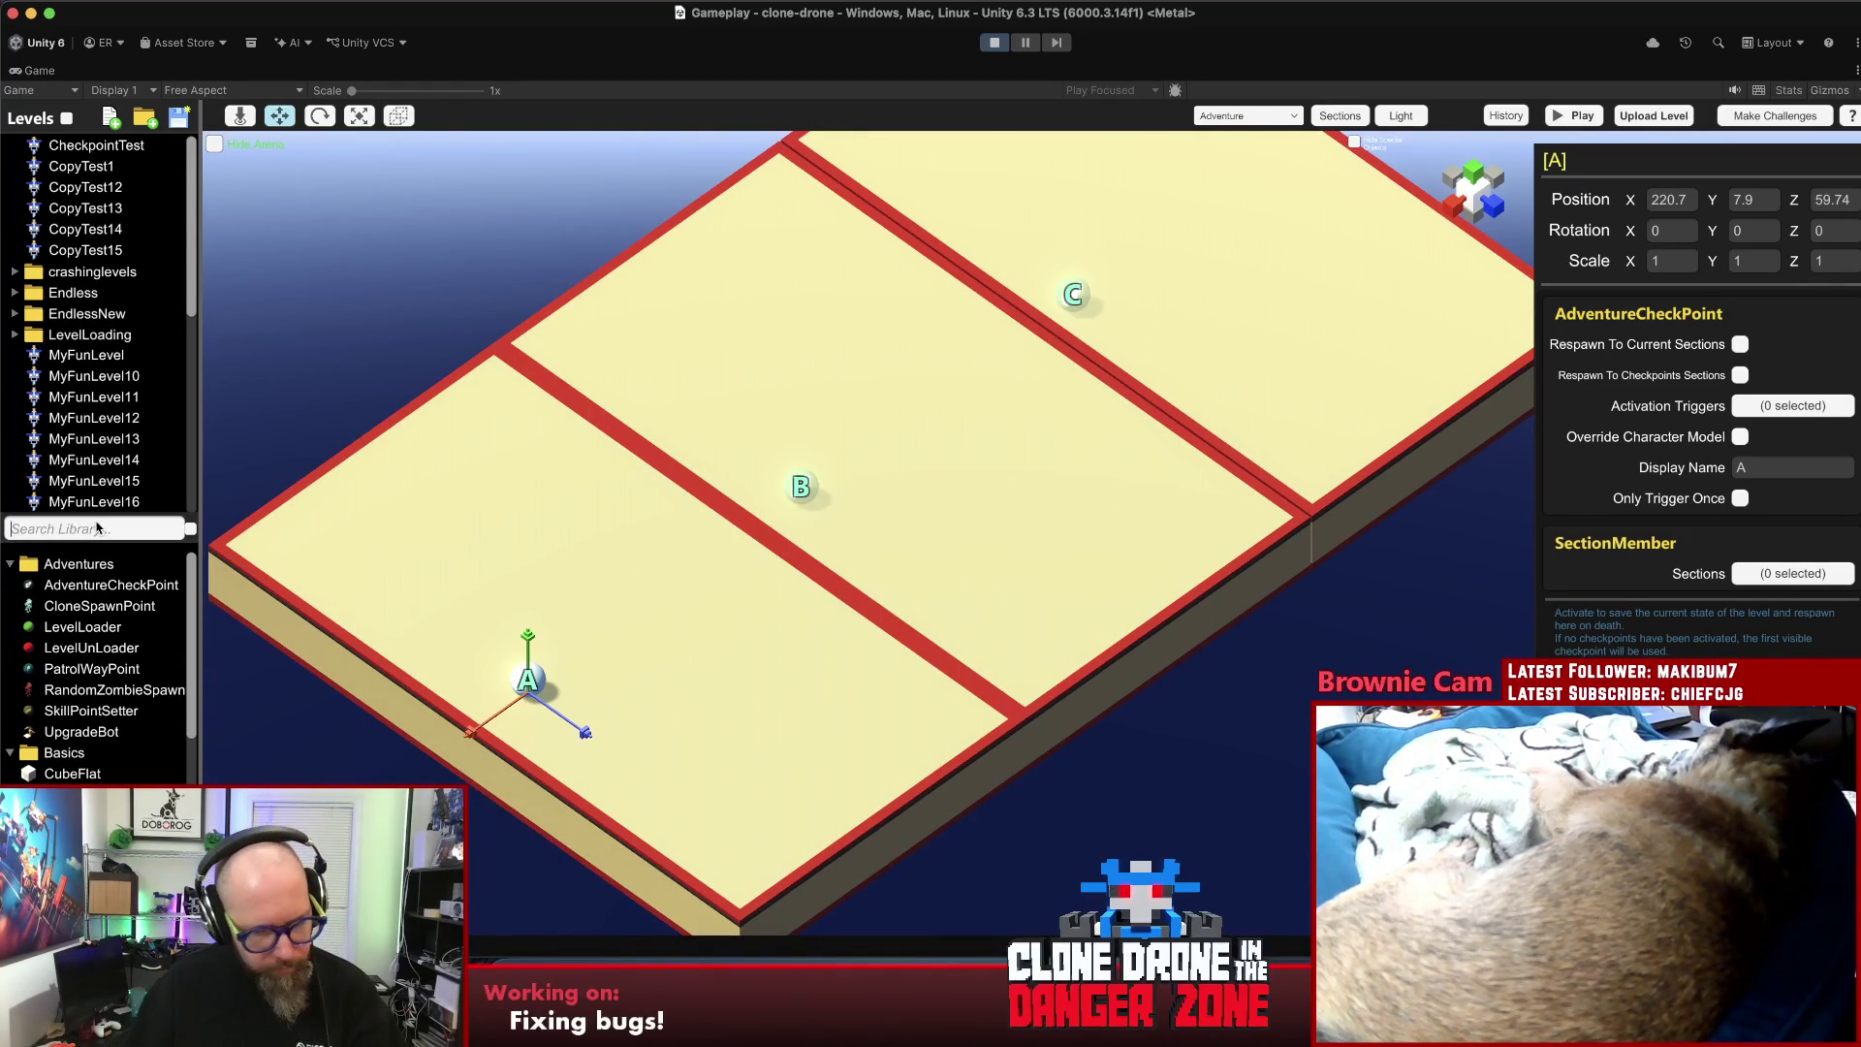
# - Place an AITriggerArea from the 'trigg' search named Enter2 over checkpoint B, then duplicate it
pyautogui.write('trigg')
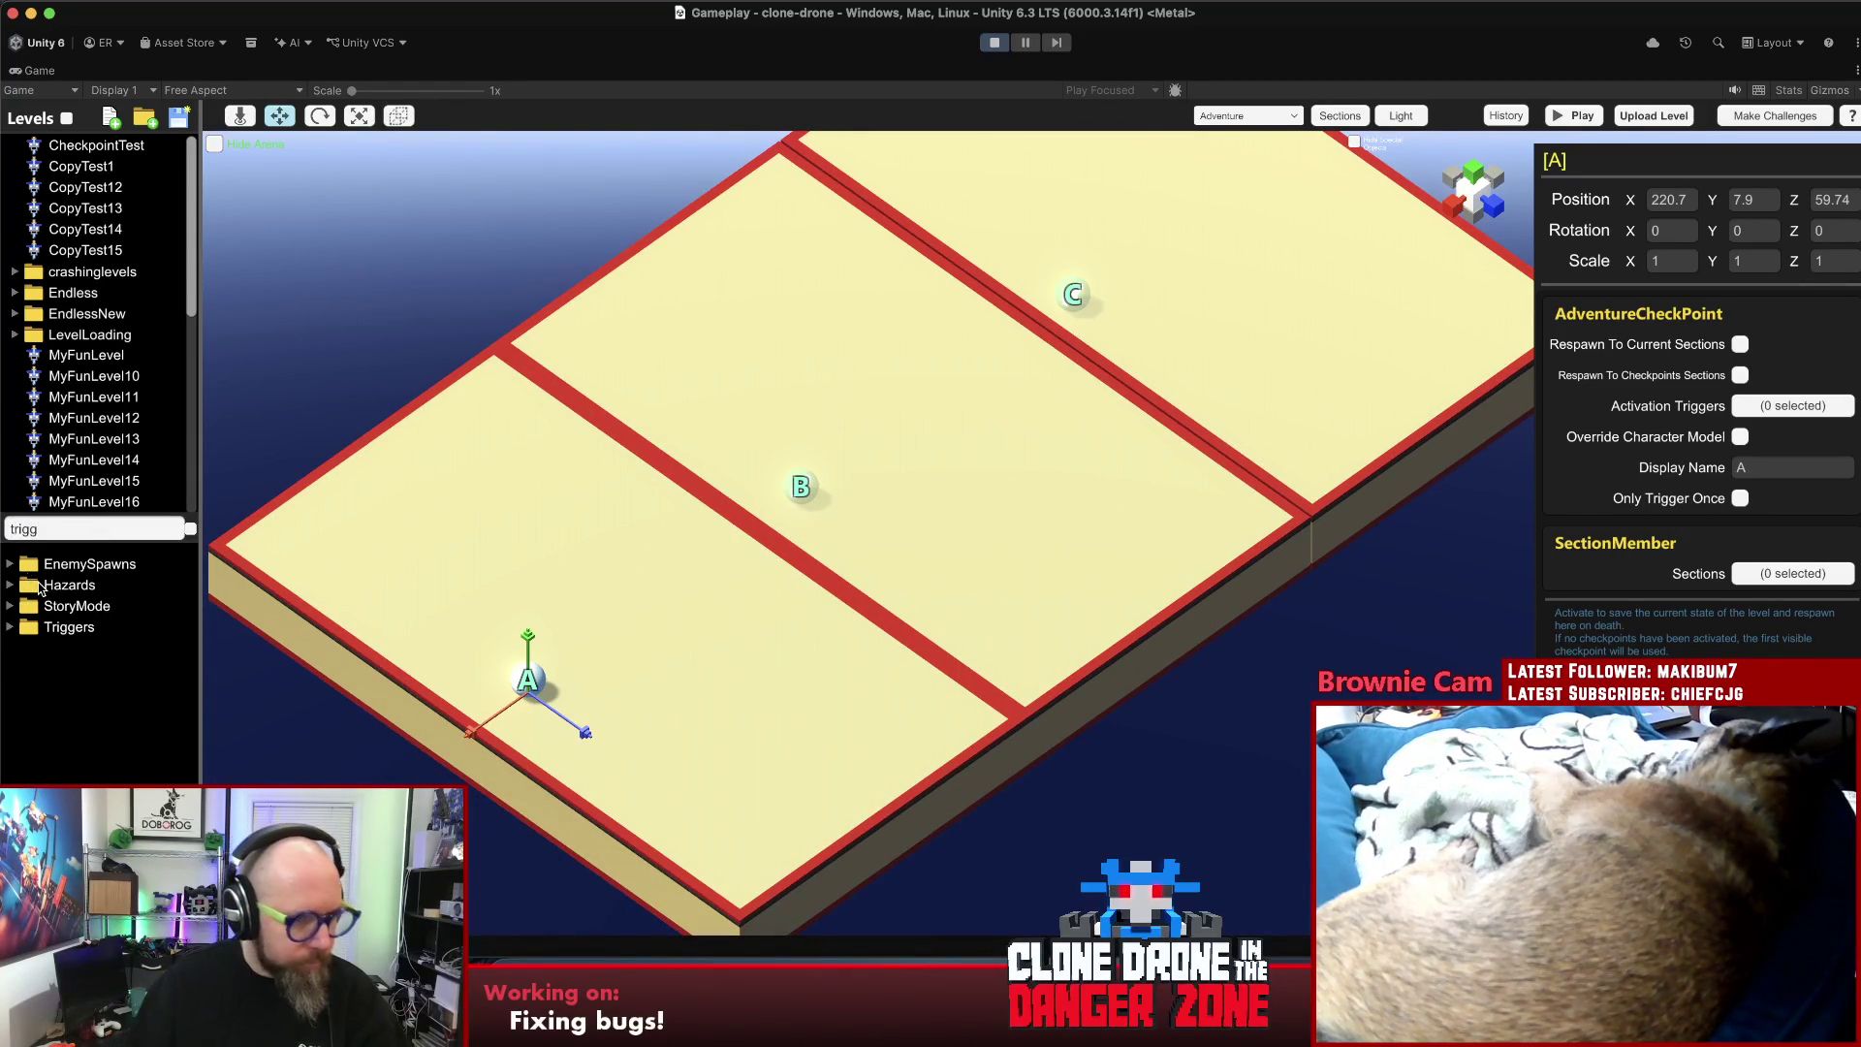
pyautogui.click(9, 627)
pyautogui.moveTo(86, 648)
pyautogui.mouseDown()
pyautogui.moveTo(386, 620)
pyautogui.moveTo(812, 500)
pyautogui.mouseUp()
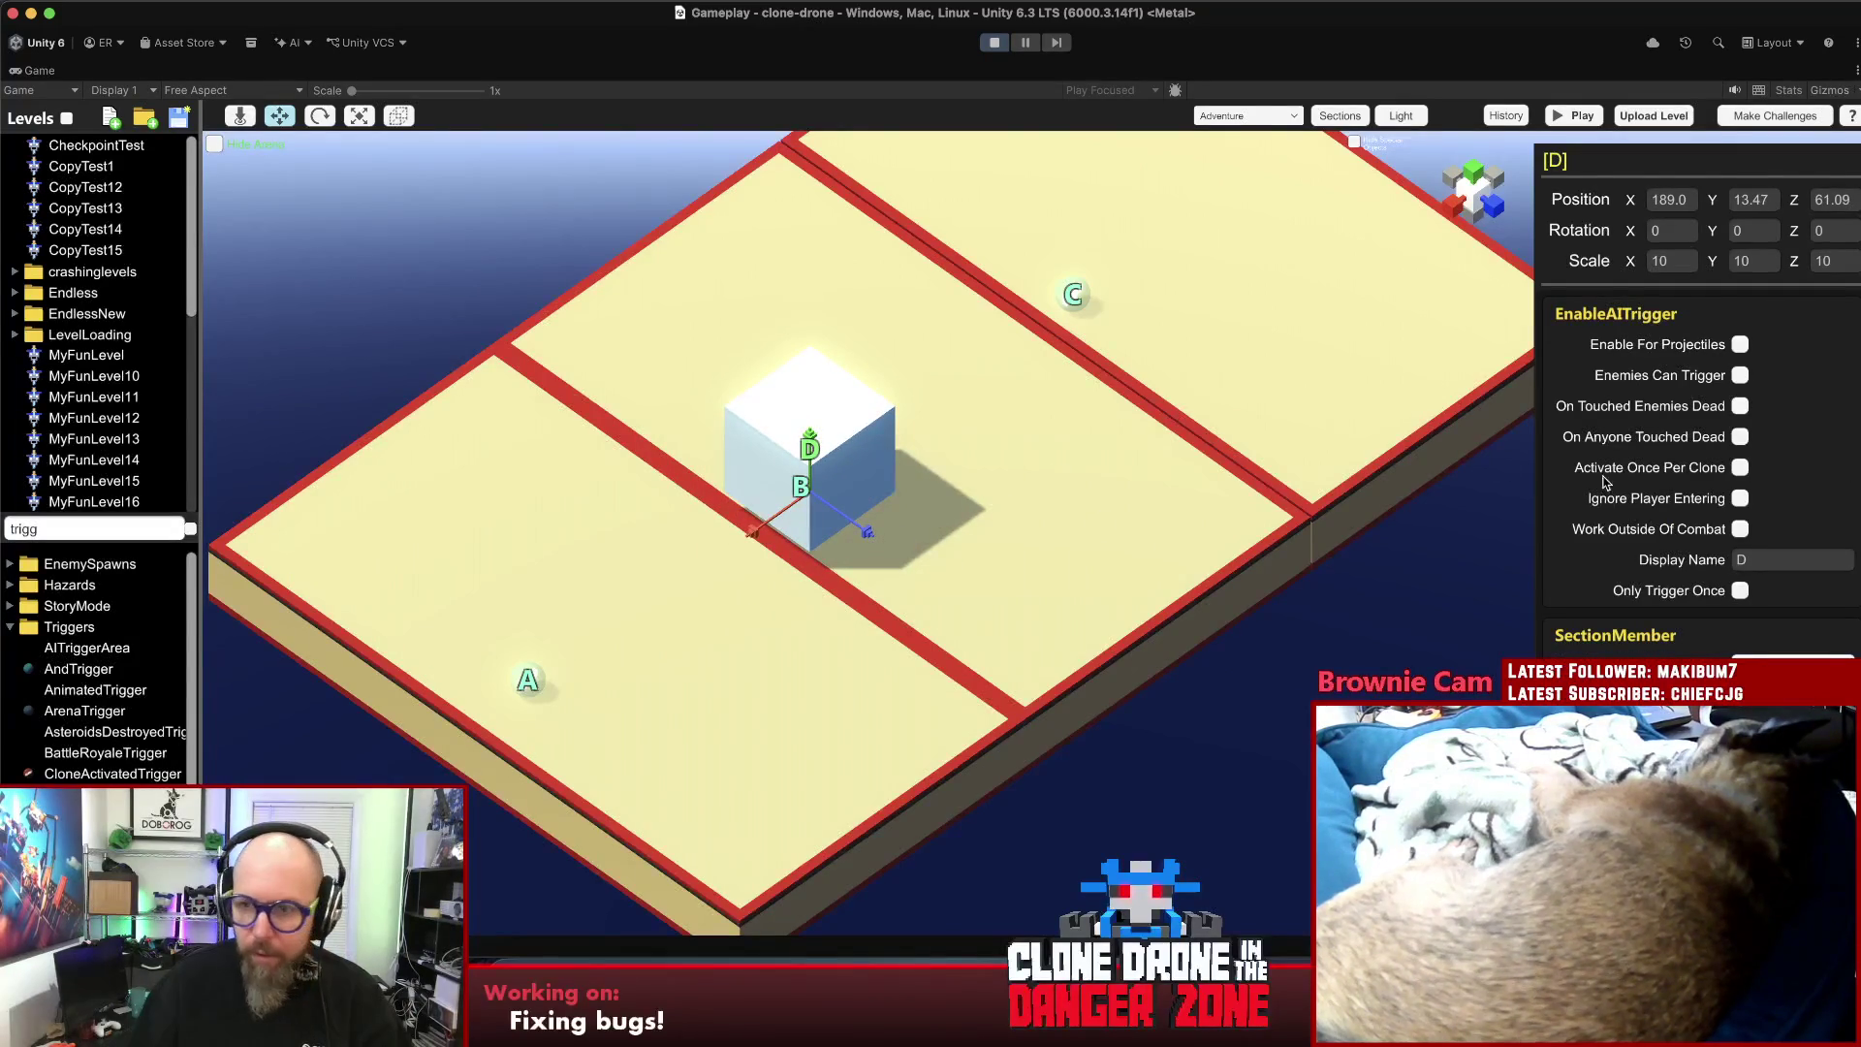
pyautogui.click(1781, 560)
pyautogui.write('Enter2')
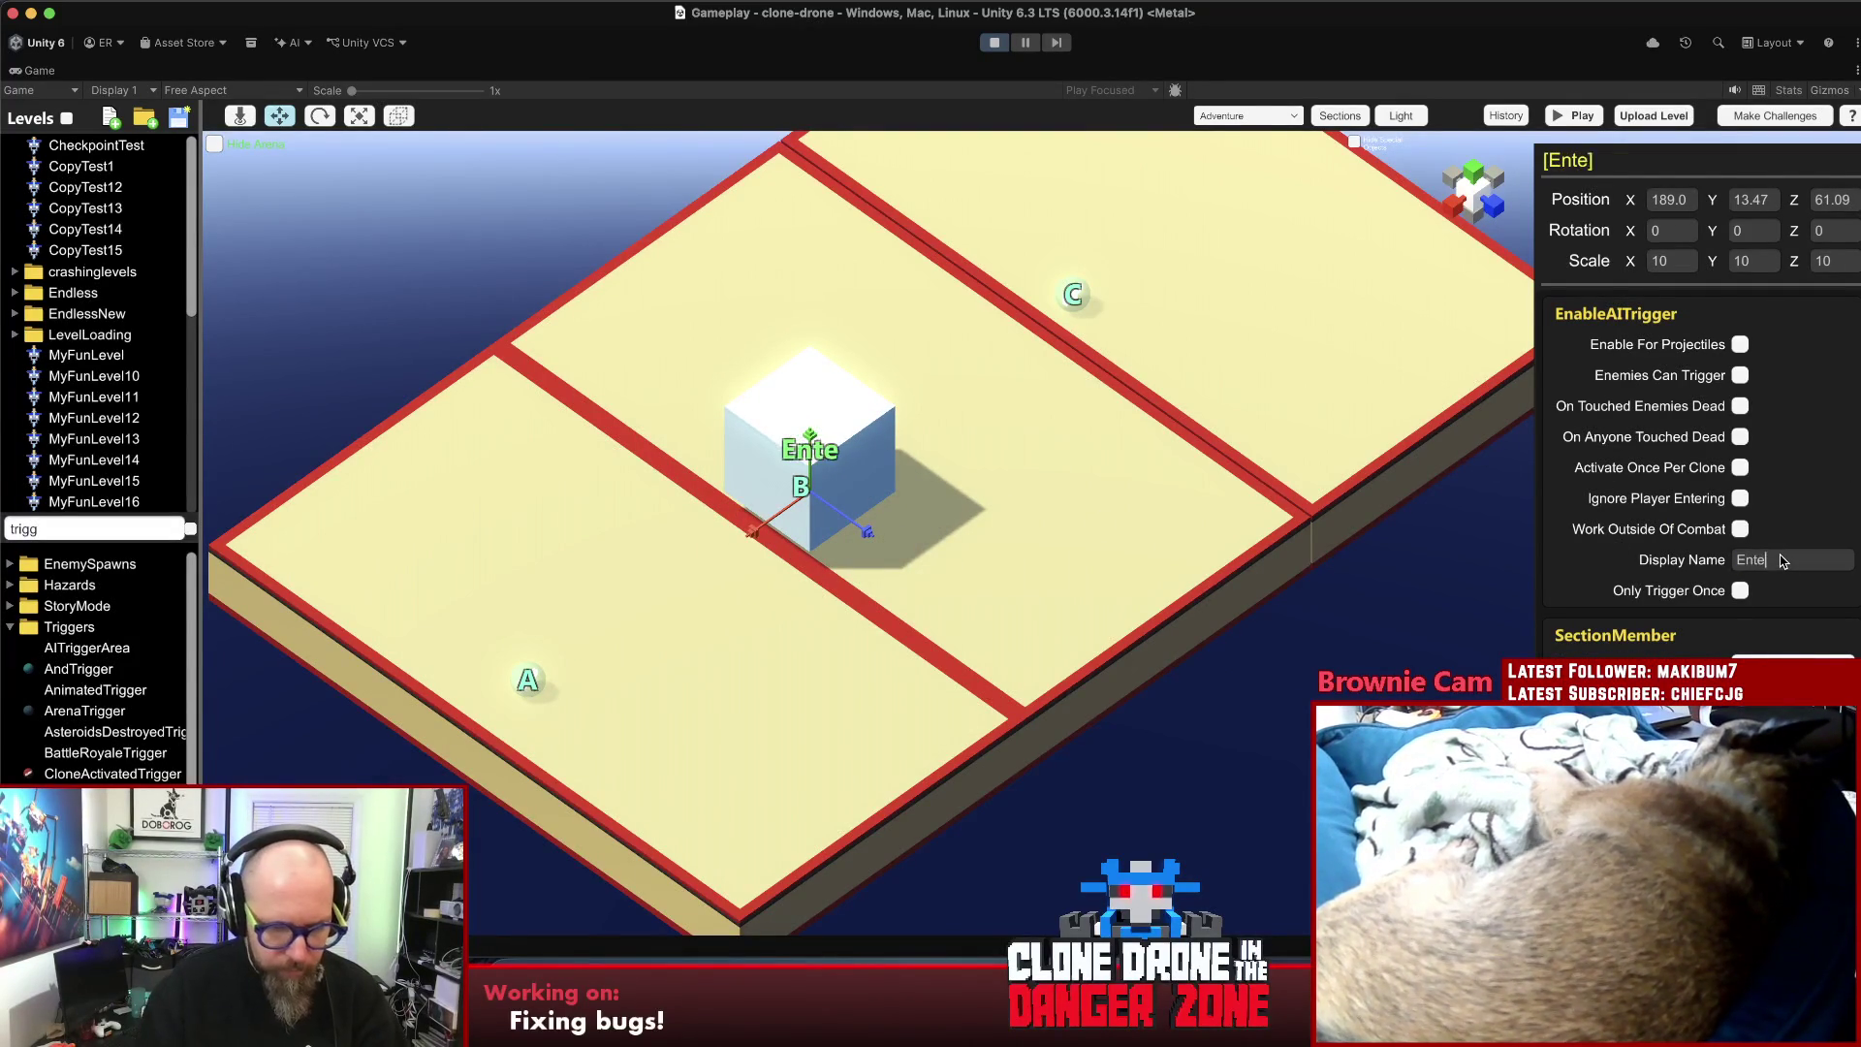
pyautogui.moveTo(755, 529)
pyautogui.mouseDown()
pyautogui.moveTo(920, 448)
pyautogui.moveTo(789, 540)
pyautogui.moveTo(1096, 369)
pyautogui.mouseUp()
pyautogui.hotkey('ctrl', 'd')
# - Rename the duplicated trigger to Enter3 for checkpoint C
pyautogui.click(1752, 559)
pyautogui.write('Enter3')
pyautogui.click(1310, 607)
pyautogui.click(1136, 225)
pyautogui.keyDown('shift'); pyautogui.click(811, 401); pyautogui.keyUp('shift')
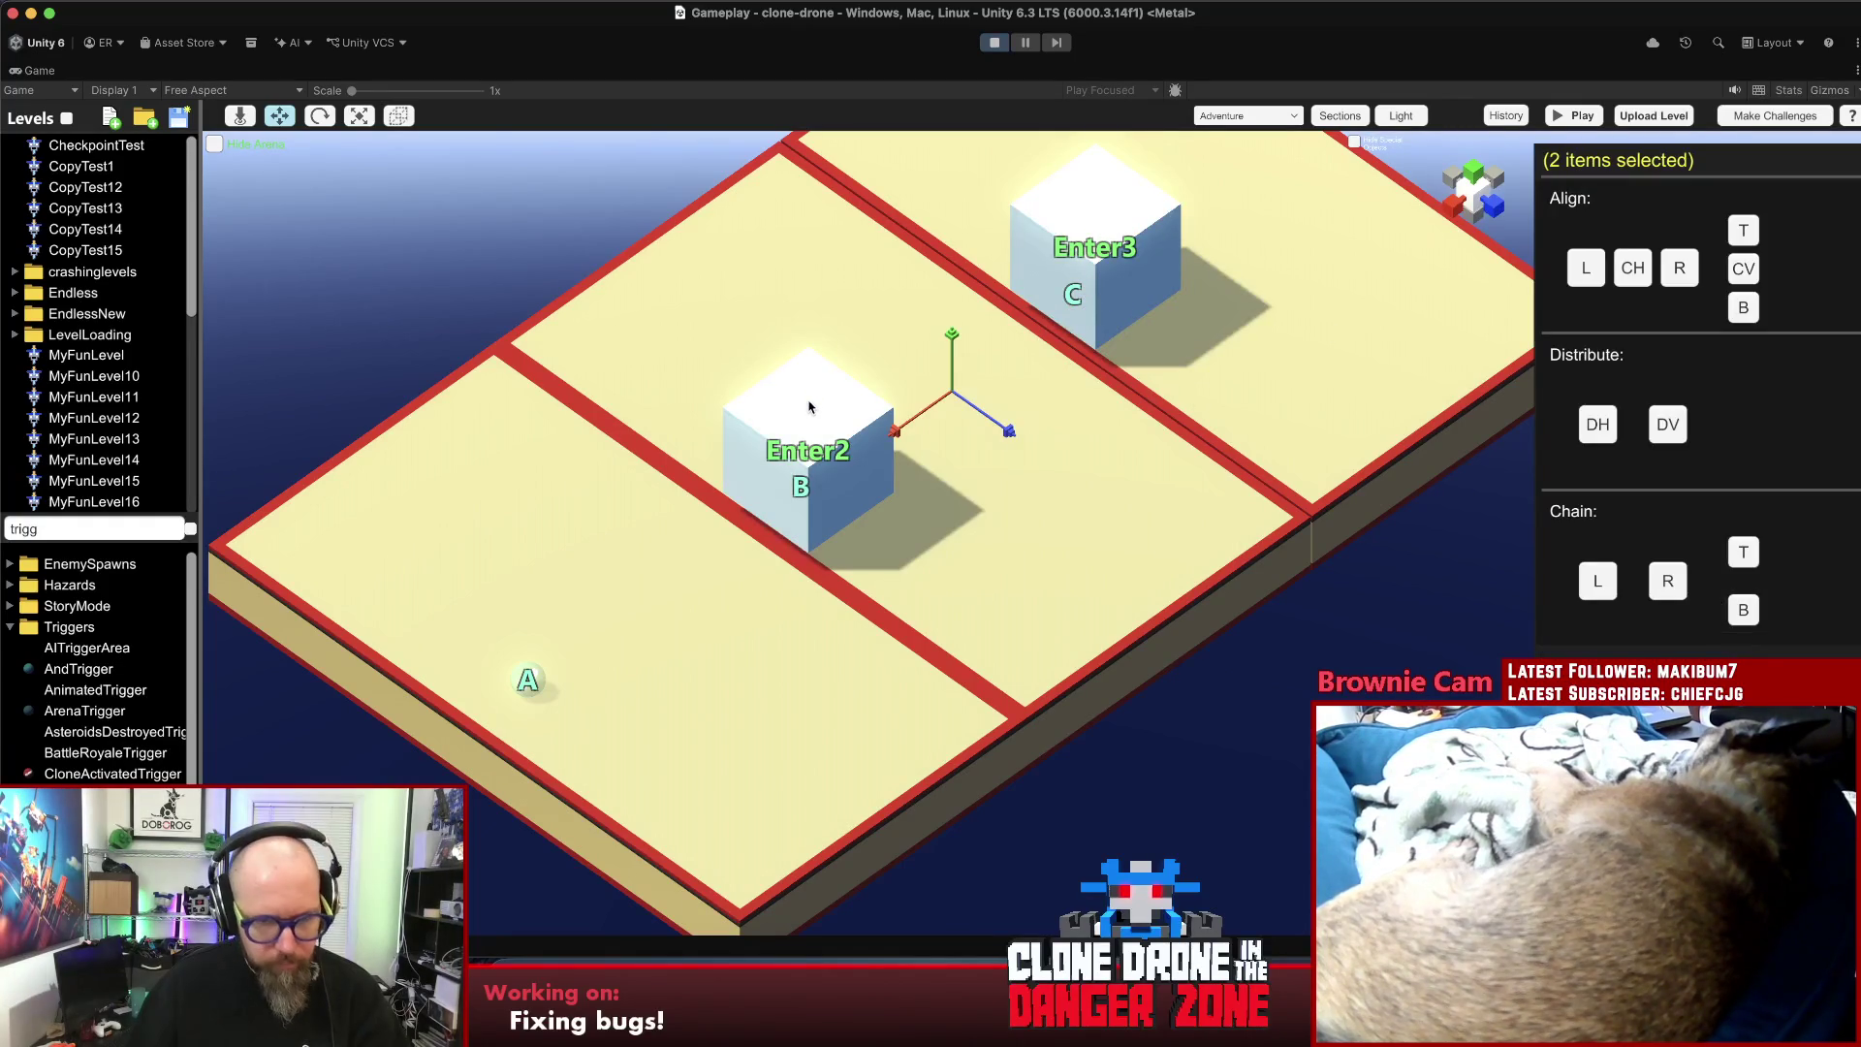
# - Set checkpoint B's activation trigger to Enter2 and checkpoint C's to Enter3
pyautogui.click(800, 487)
pyautogui.click(1774, 423)
pyautogui.click(707, 471)
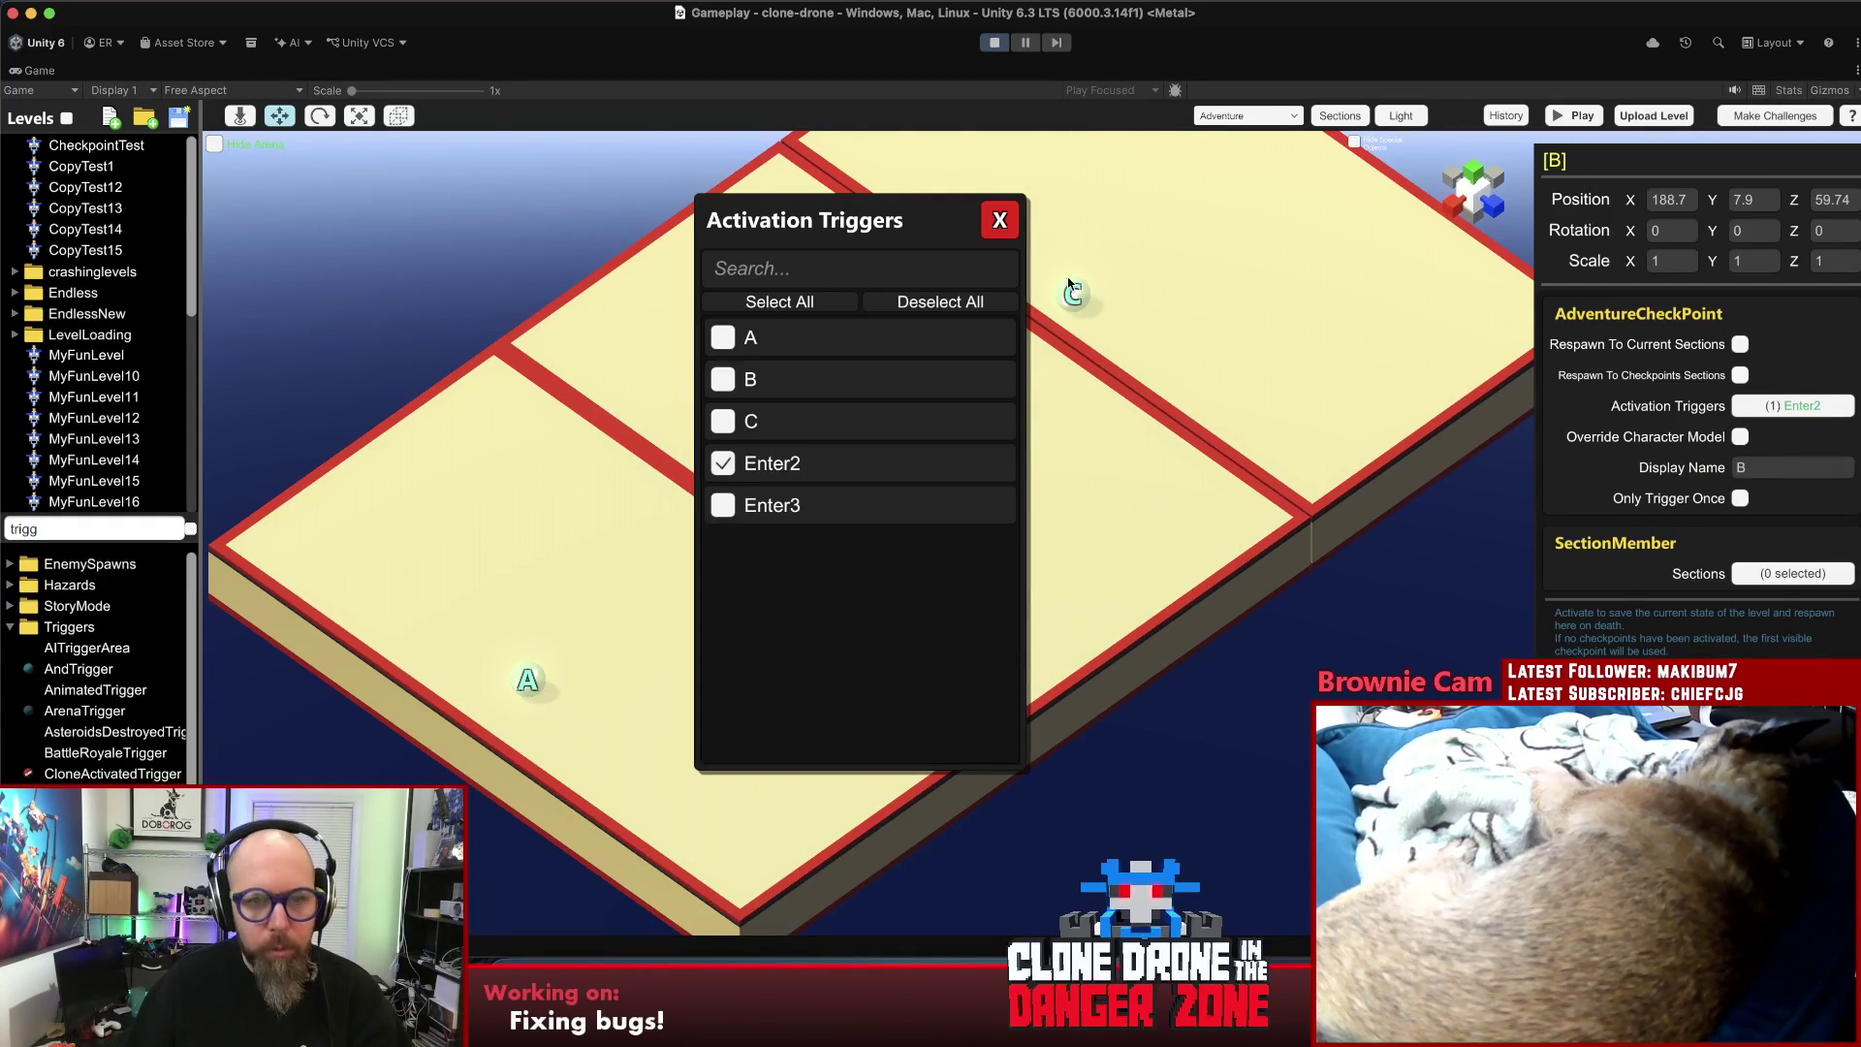
pyautogui.click(1001, 221)
pyautogui.click(1073, 295)
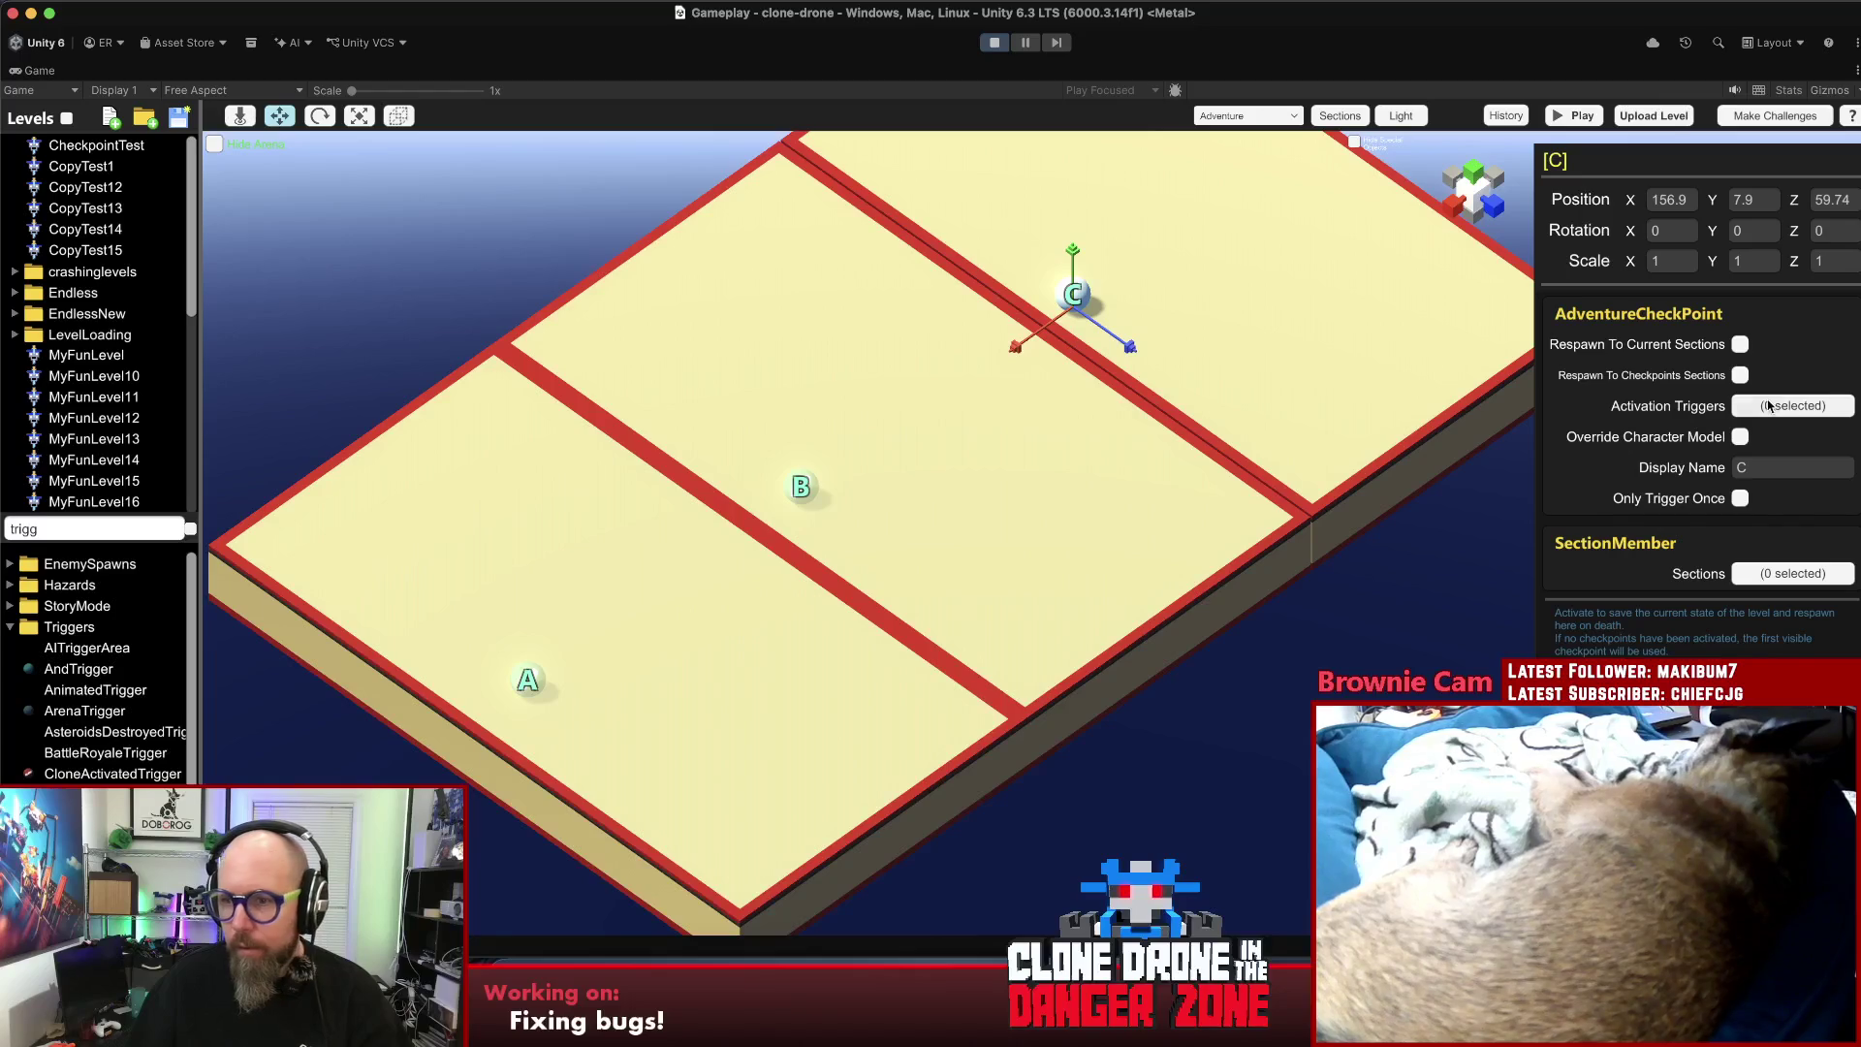
pyautogui.click(1759, 409)
pyautogui.click(722, 505)
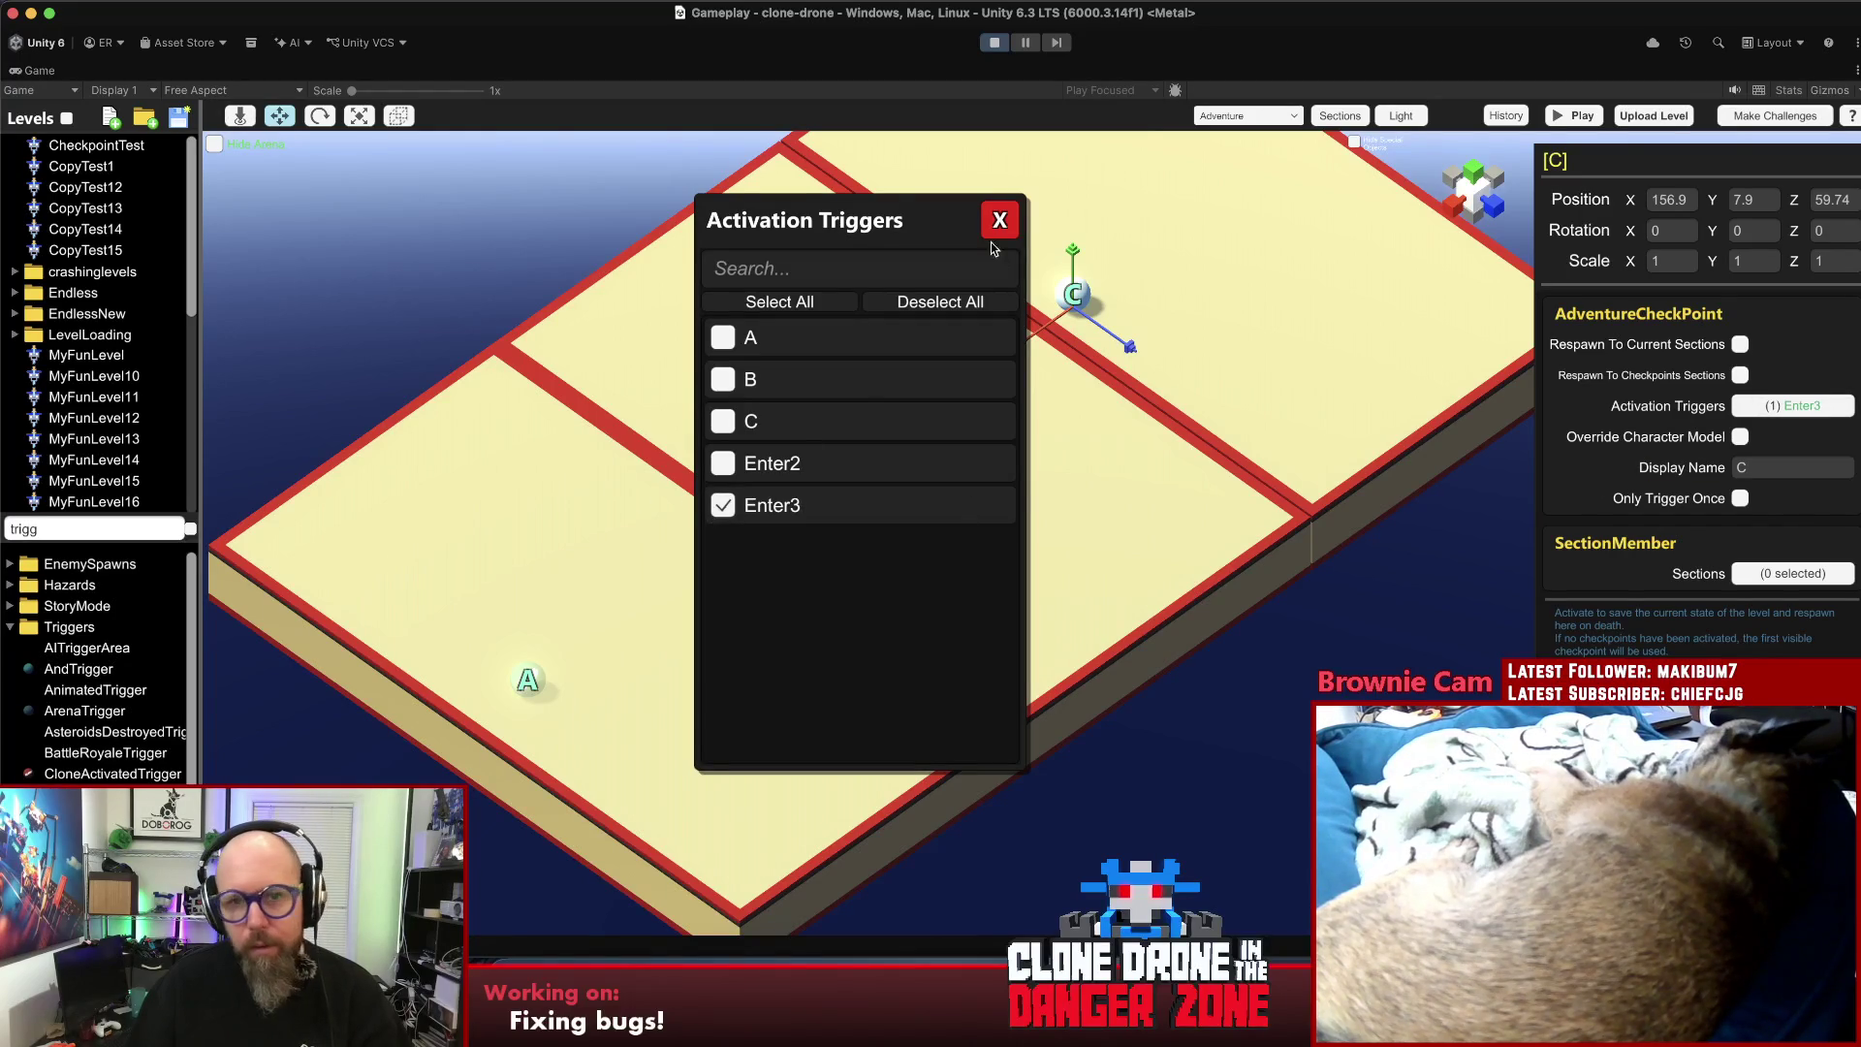
pyautogui.click(1000, 221)
pyautogui.click(1342, 690)
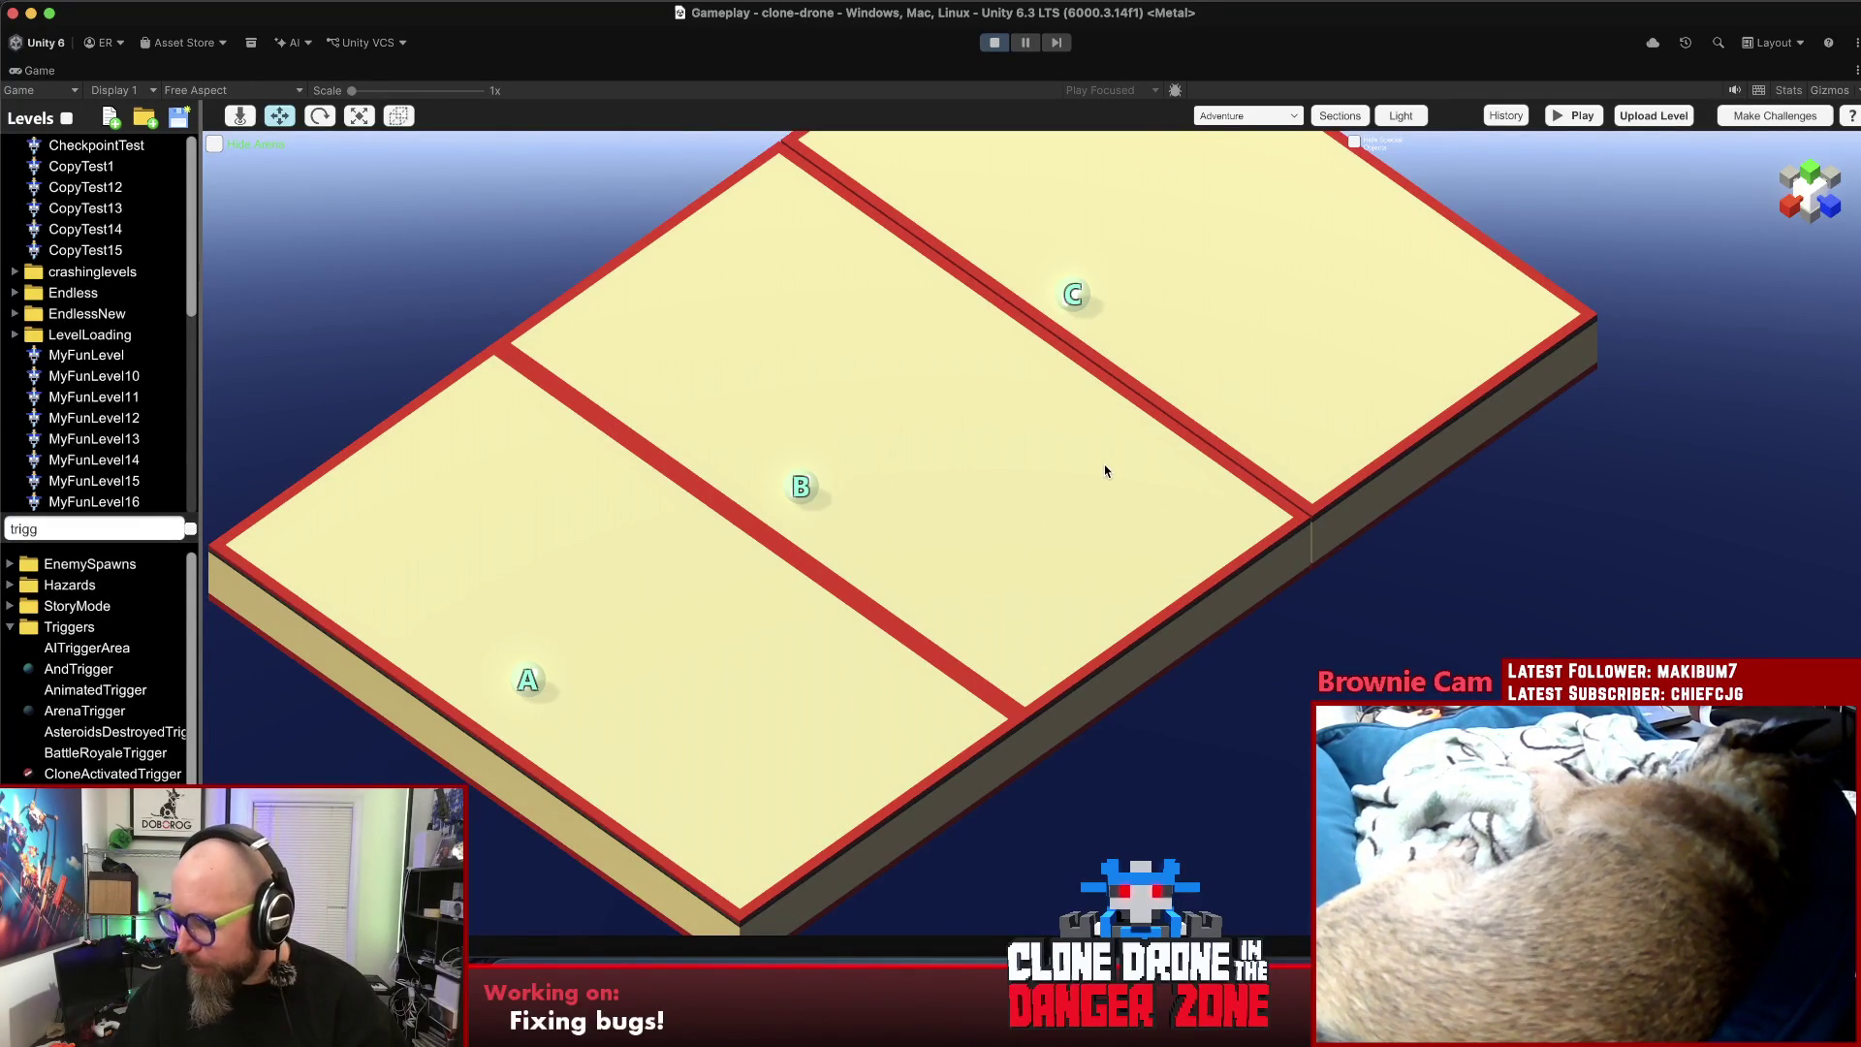
pyautogui.moveTo(959, 456)
pyautogui.mouseDown()
pyautogui.moveTo(1043, 486)
pyautogui.moveTo(1137, 582)
pyautogui.mouseUp()
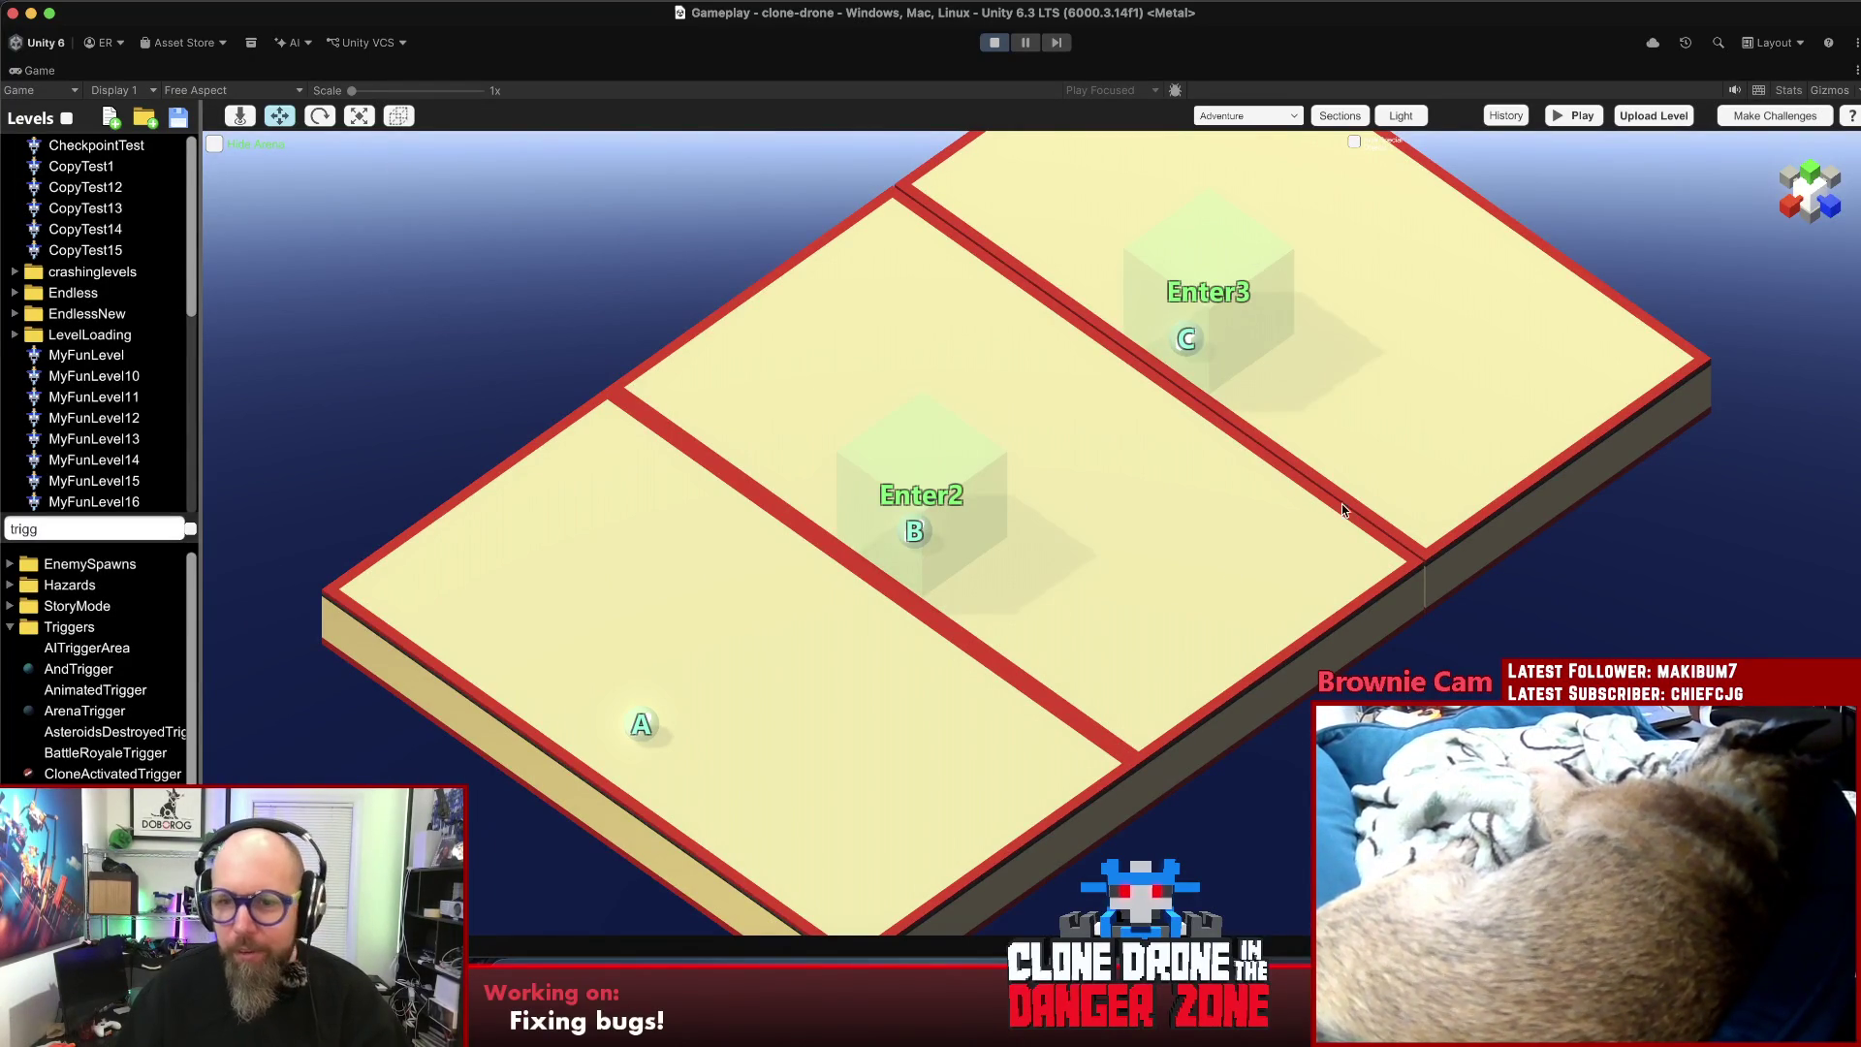
# - Apply a dark skin to the far and middle platforms
pyautogui.click(1395, 446)
pyautogui.click(1793, 344)
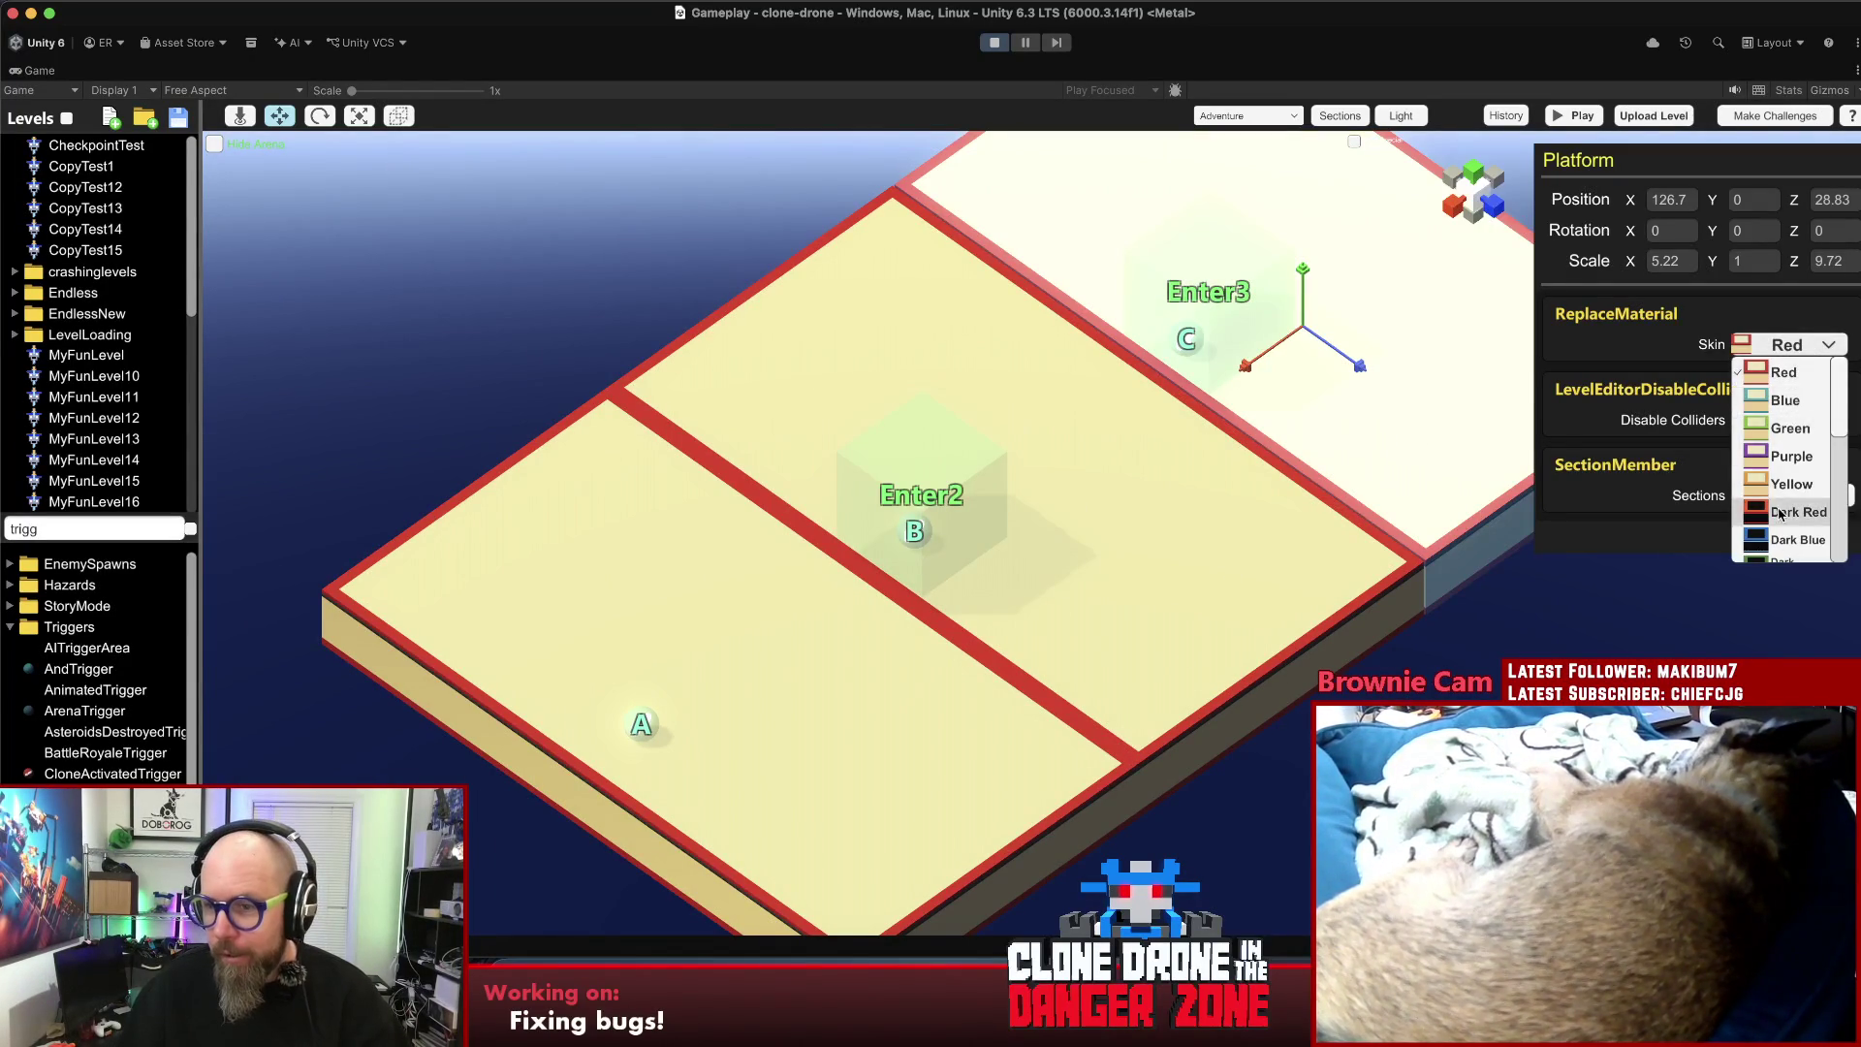
pyautogui.click(1798, 512)
pyautogui.click(1228, 587)
pyautogui.click(1827, 343)
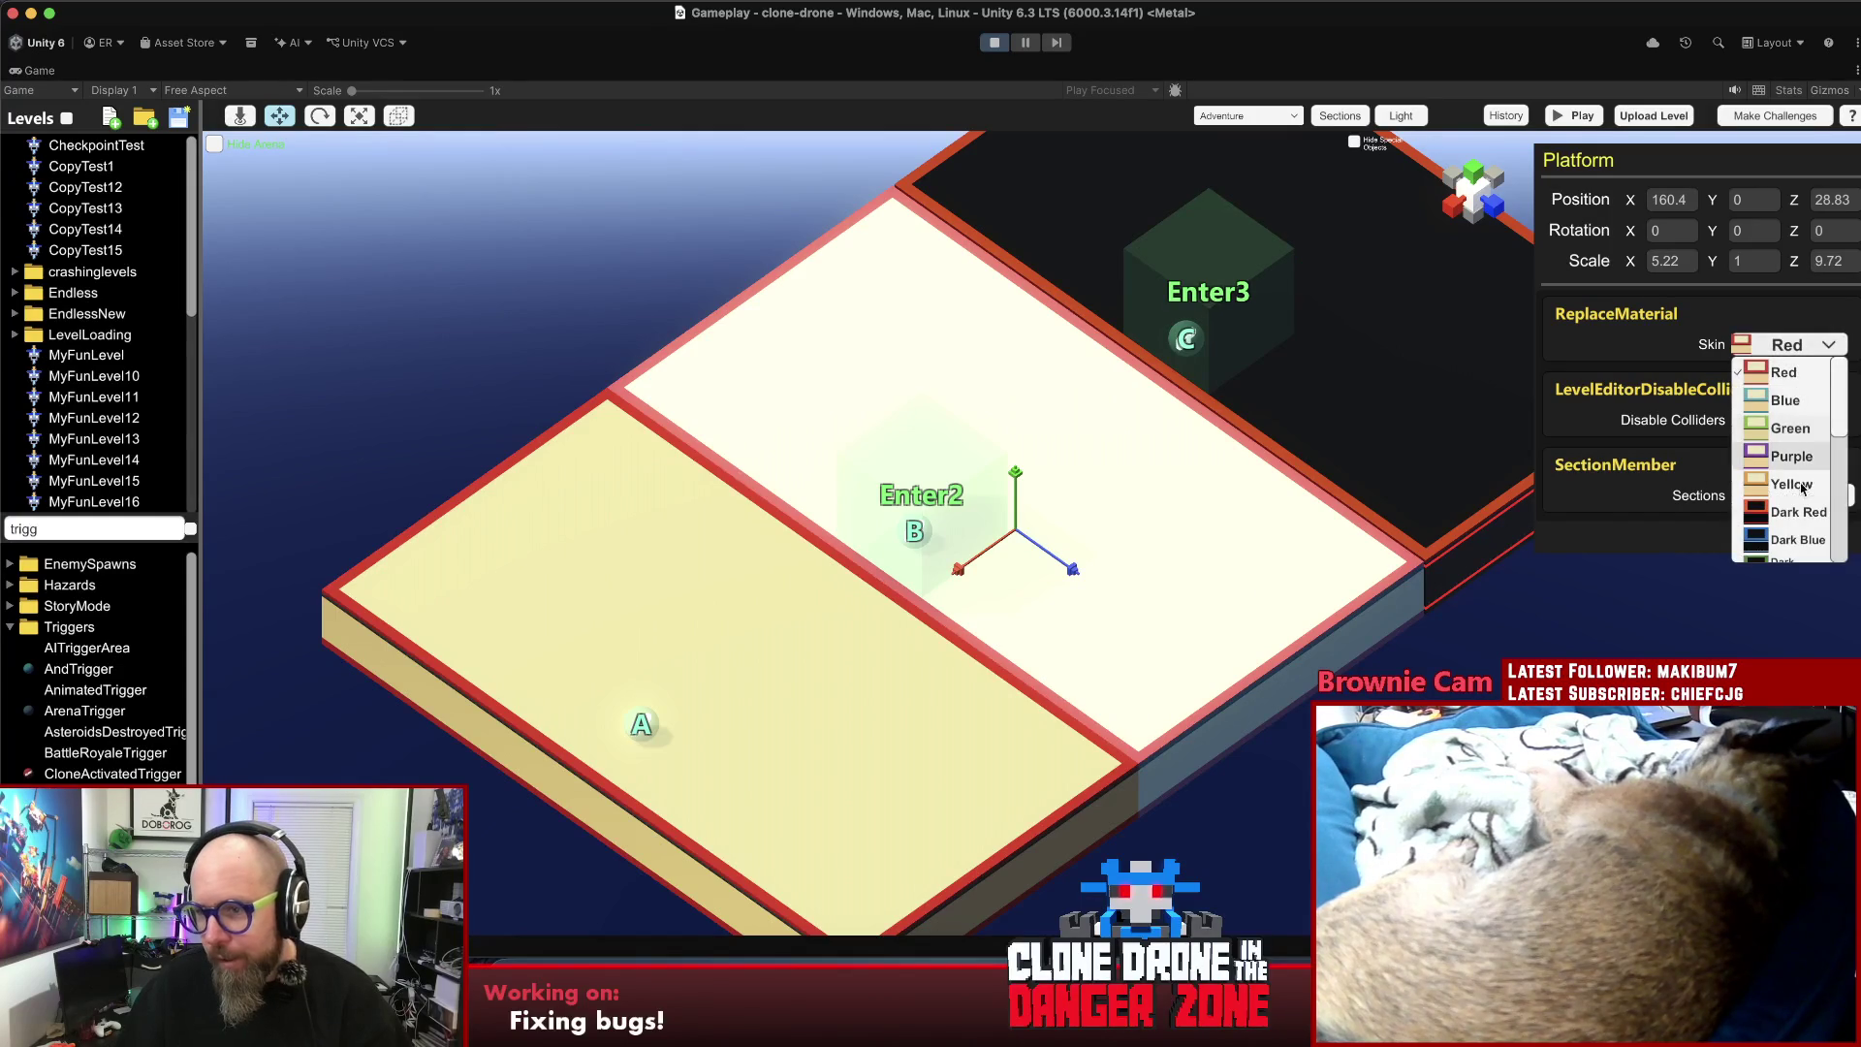
pyautogui.click(1798, 512)
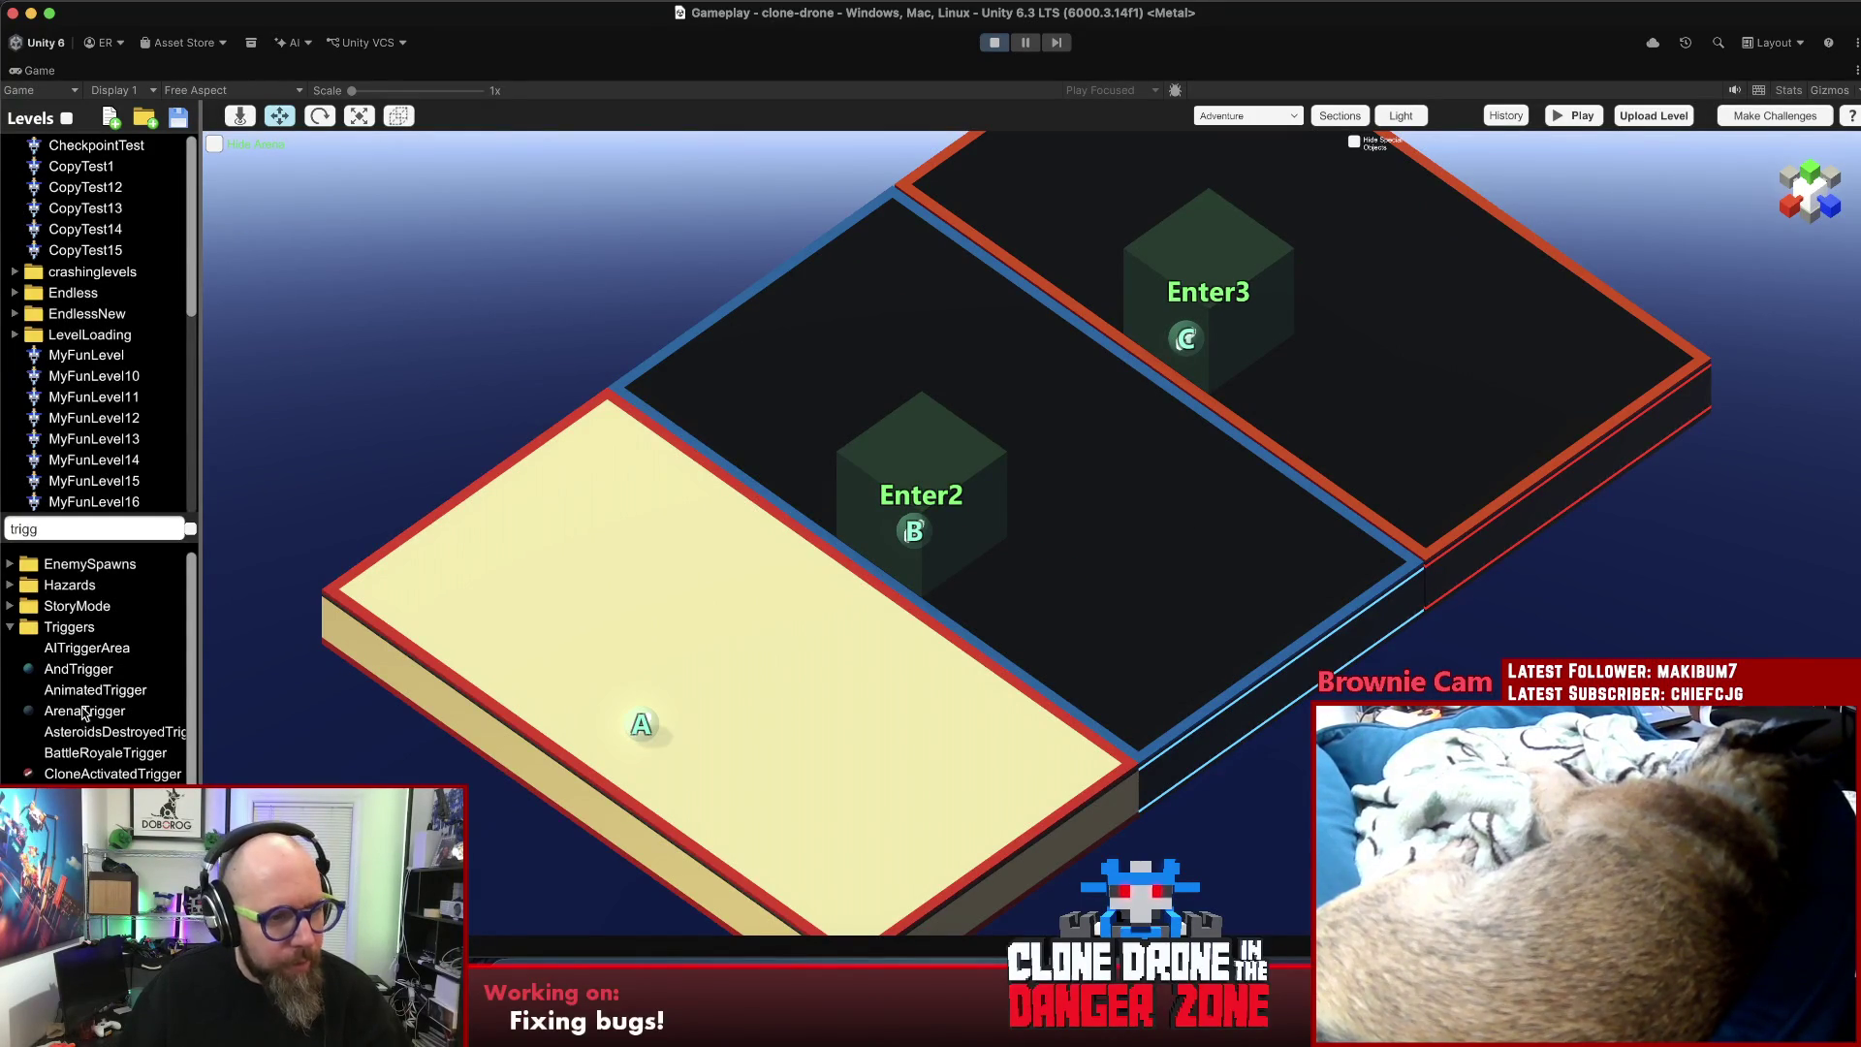
# - Rename level MyFunLevel23 to checktest2 and clear the library search
pyautogui.click(81, 506)
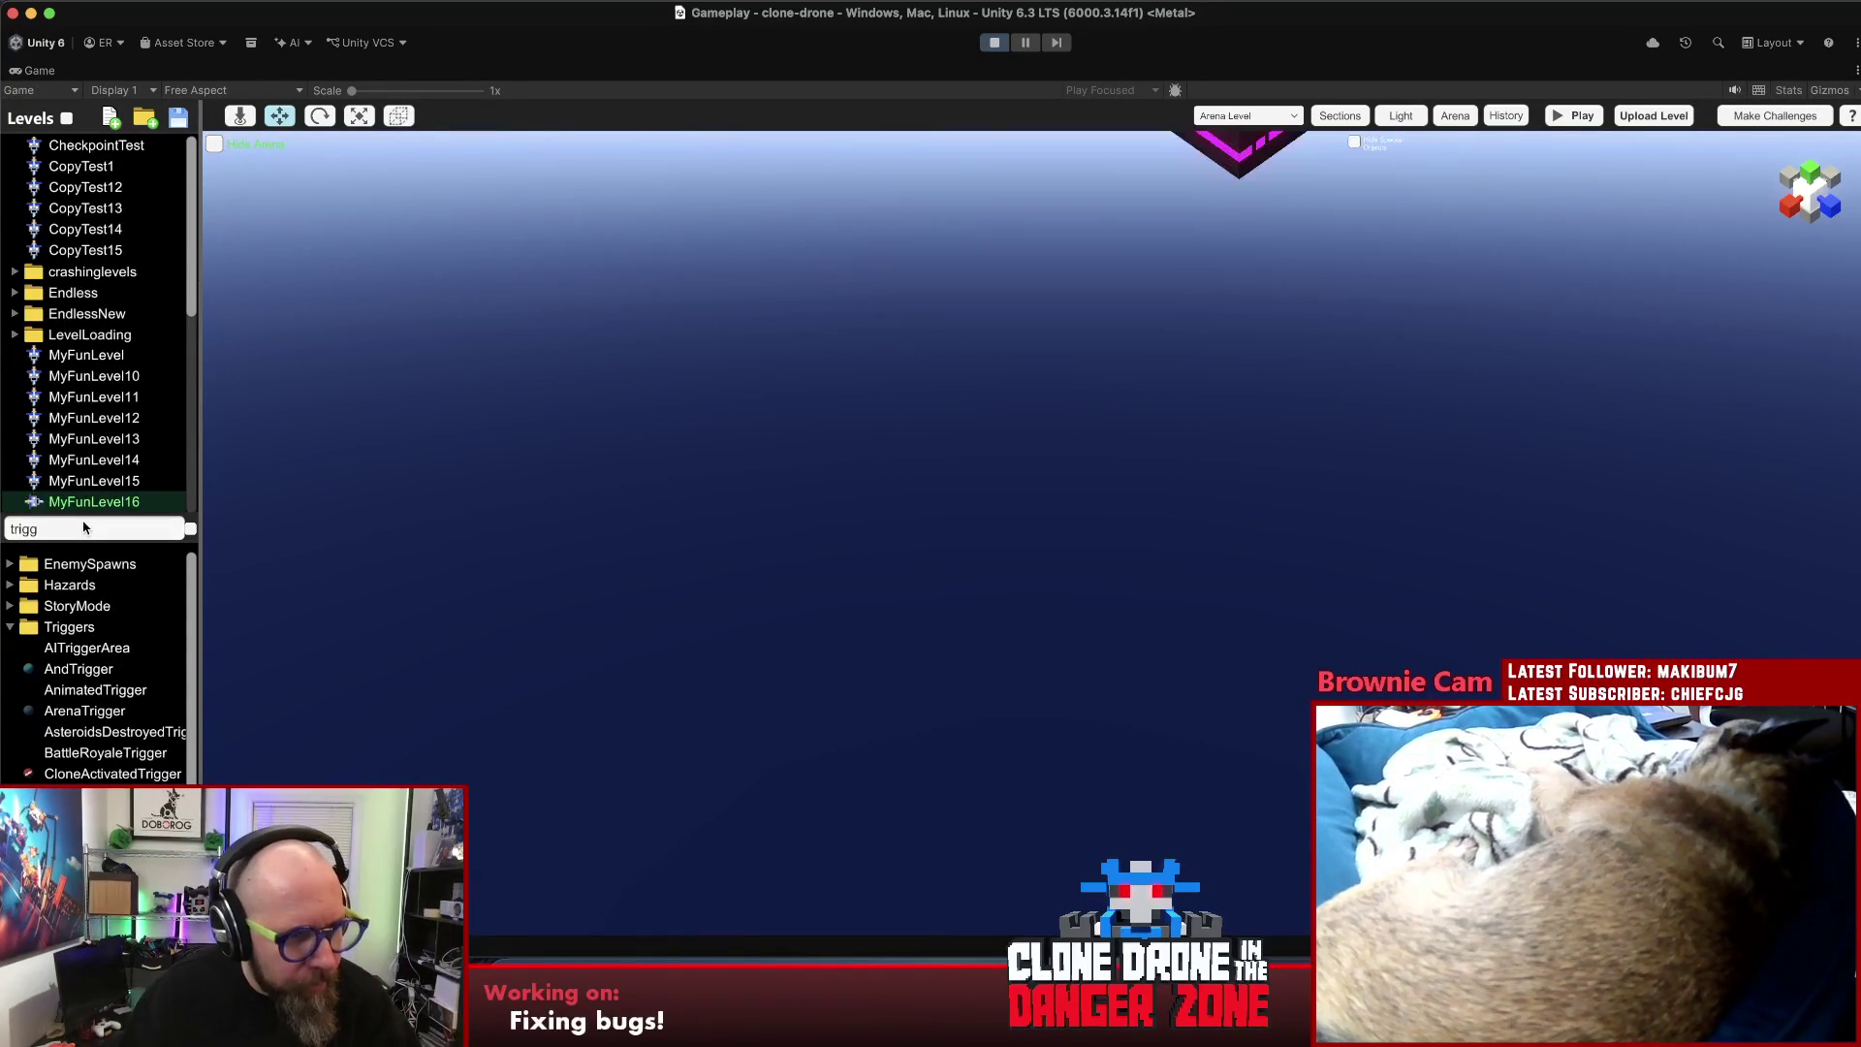
pyautogui.scroll(-10, 105, 500)
pyautogui.scroll(-2, 104, 500)
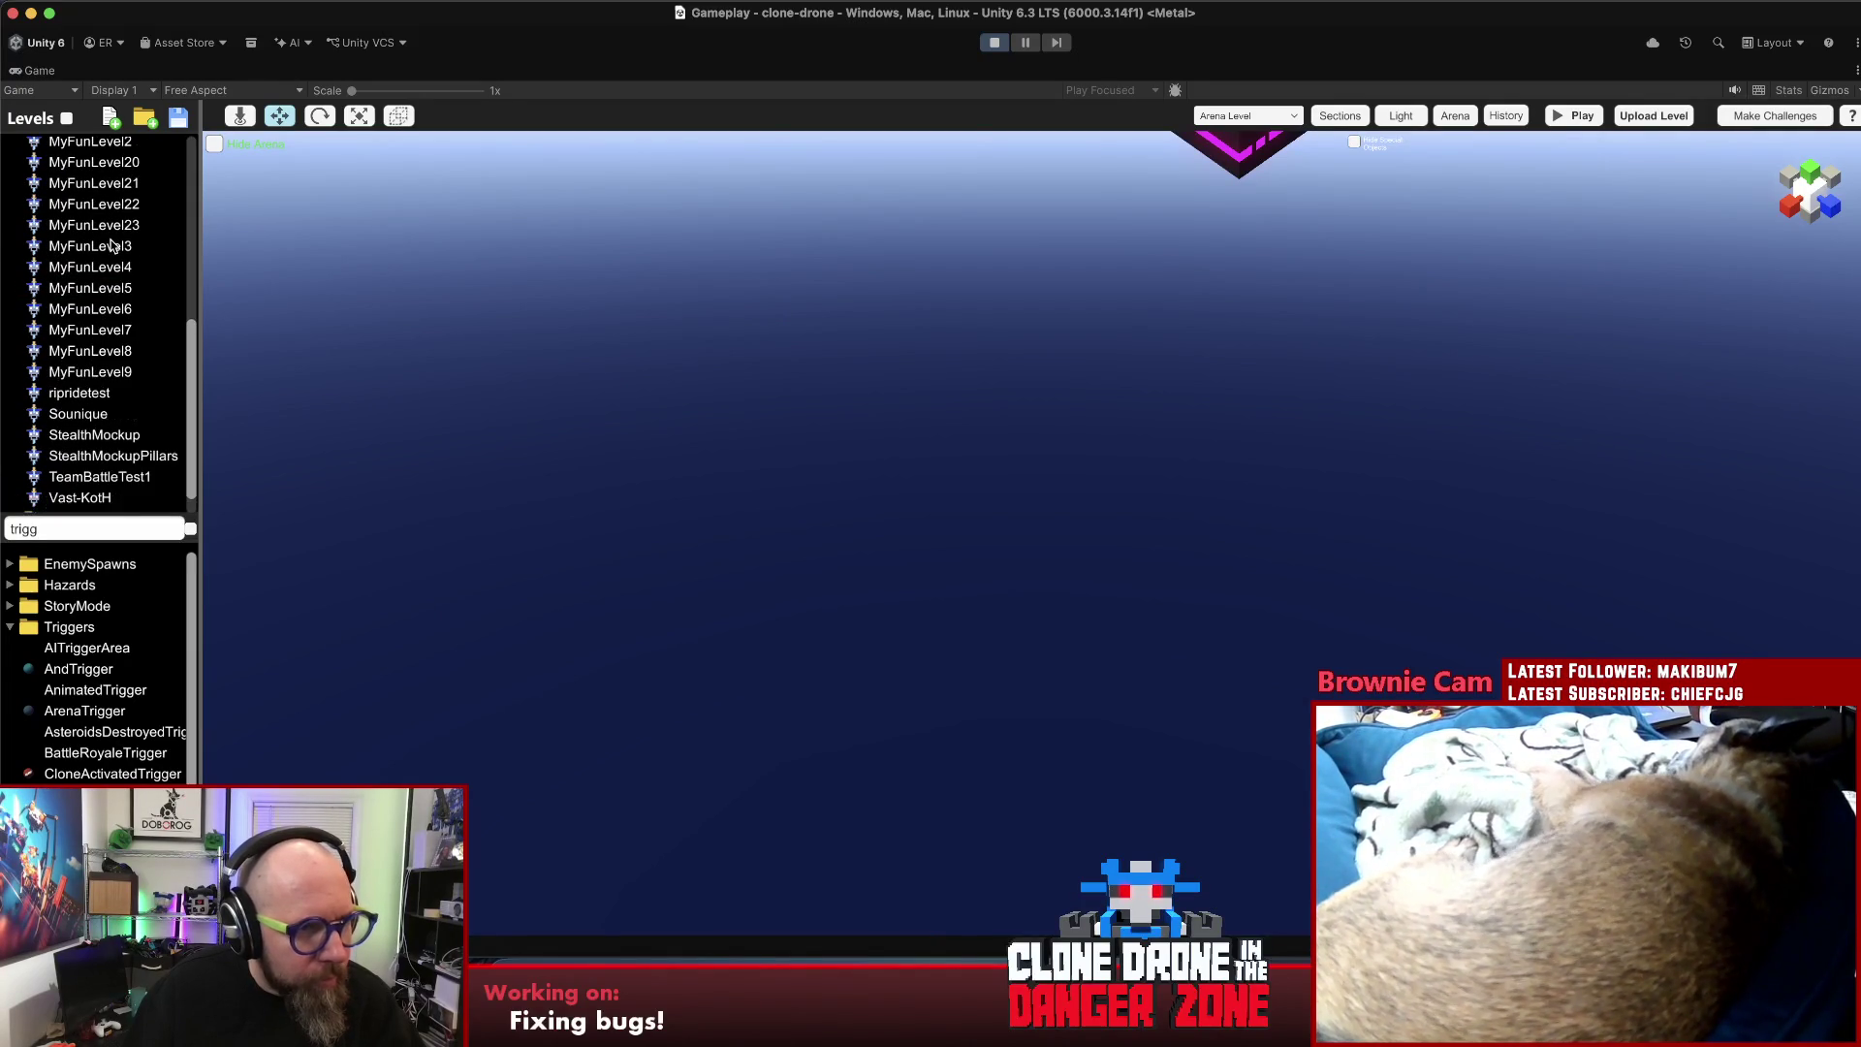
pyautogui.click(109, 226)
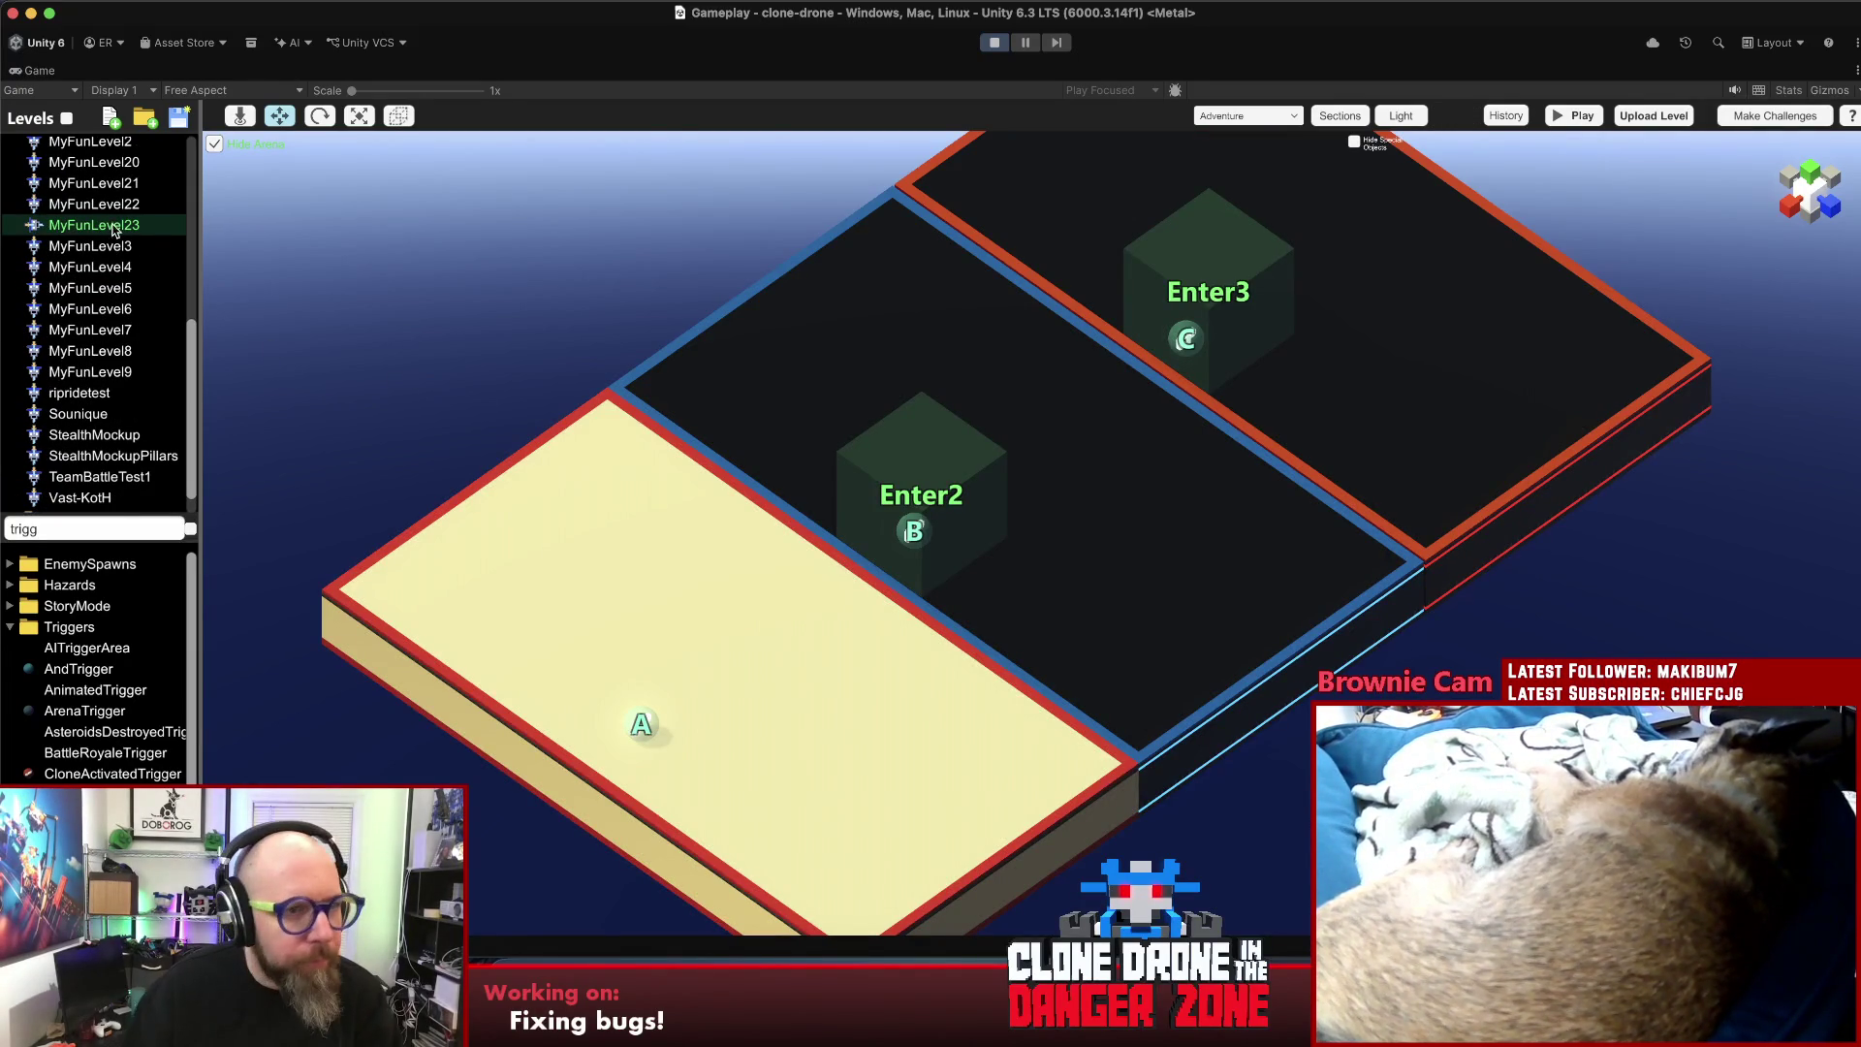
pyautogui.click(108, 226)
pyautogui.write('che')
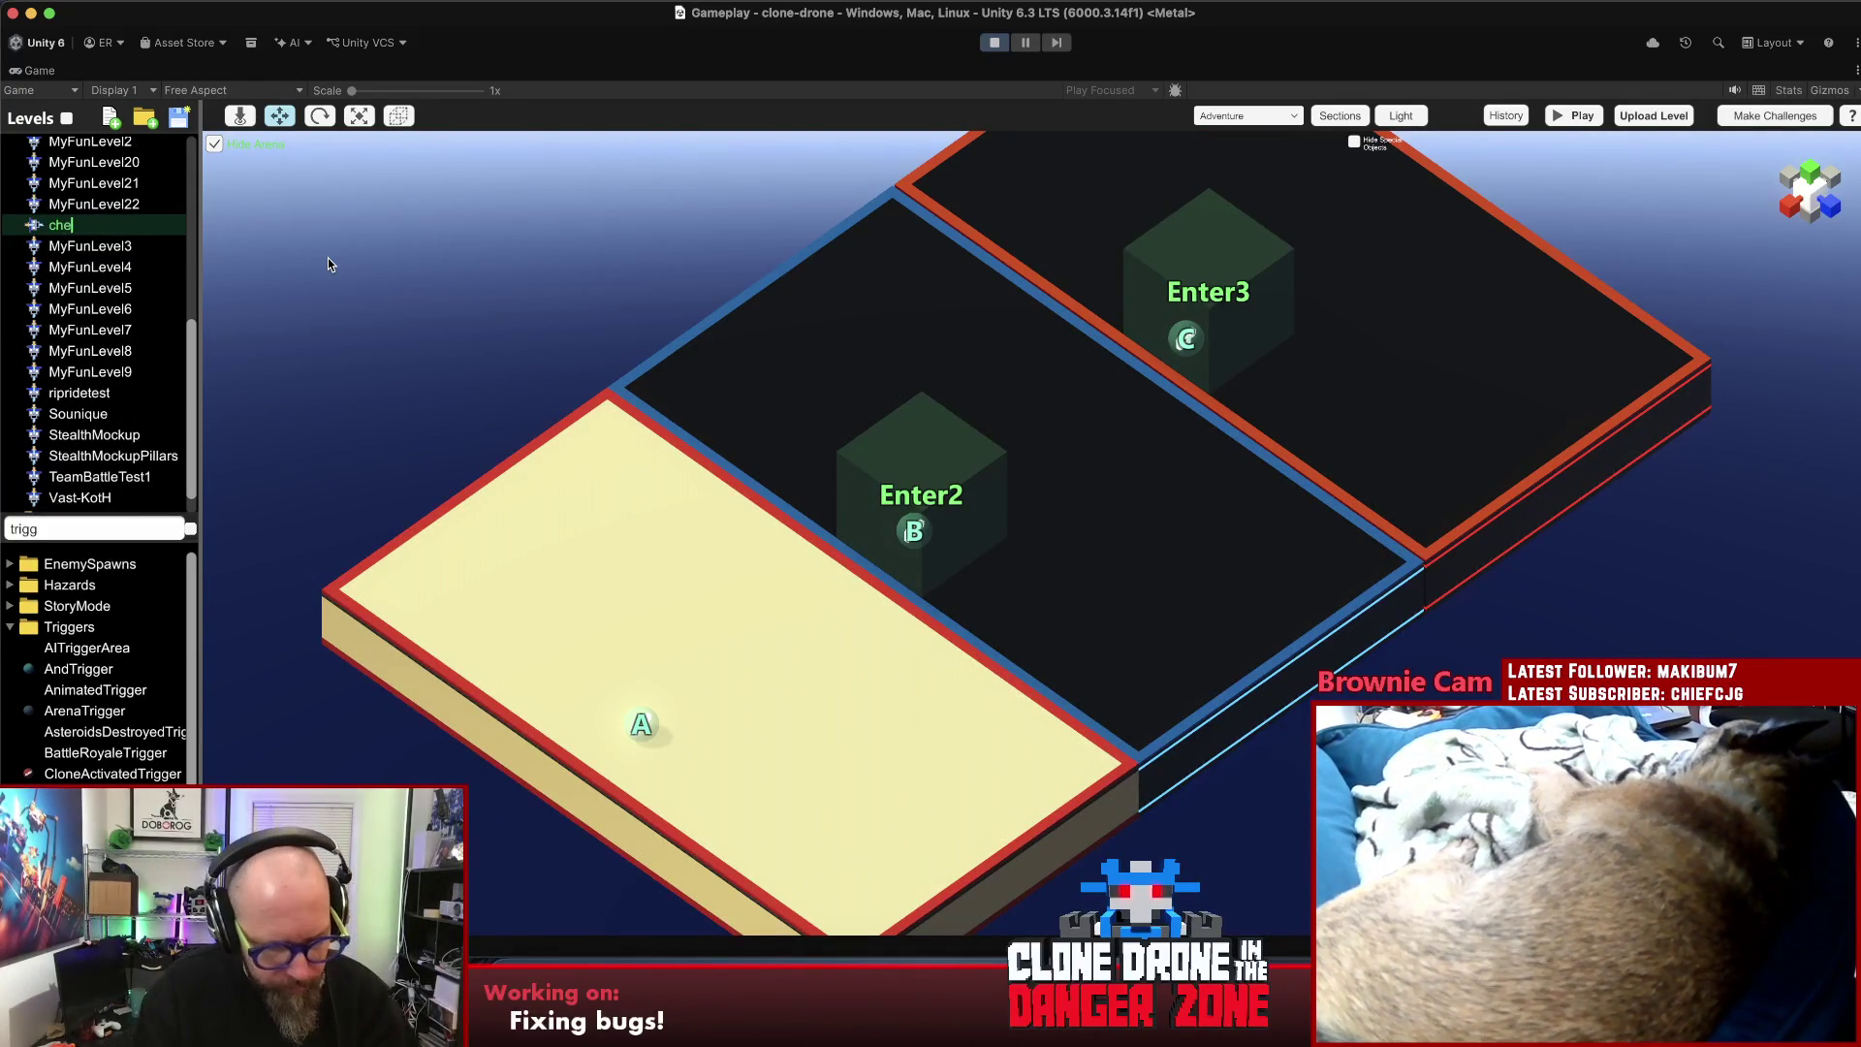
pyautogui.write('cktest2')
pyautogui.press('Return')
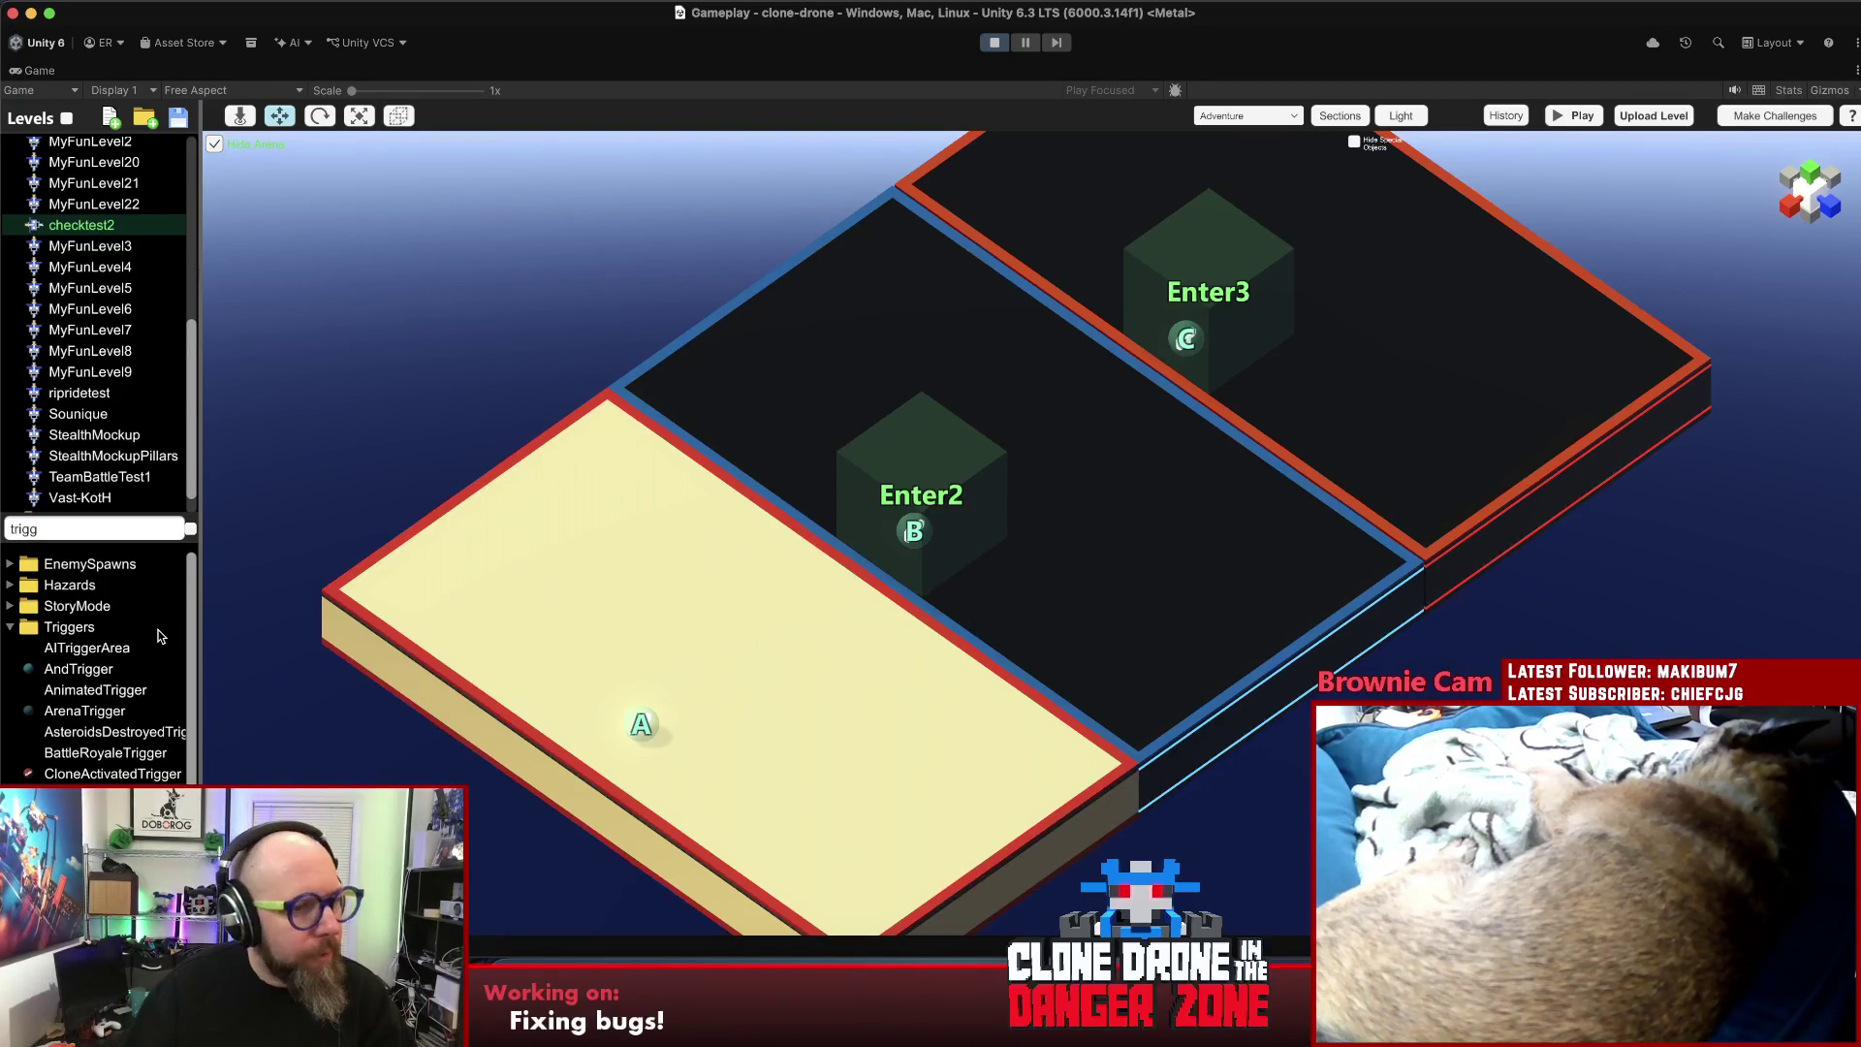
pyautogui.click(12, 627)
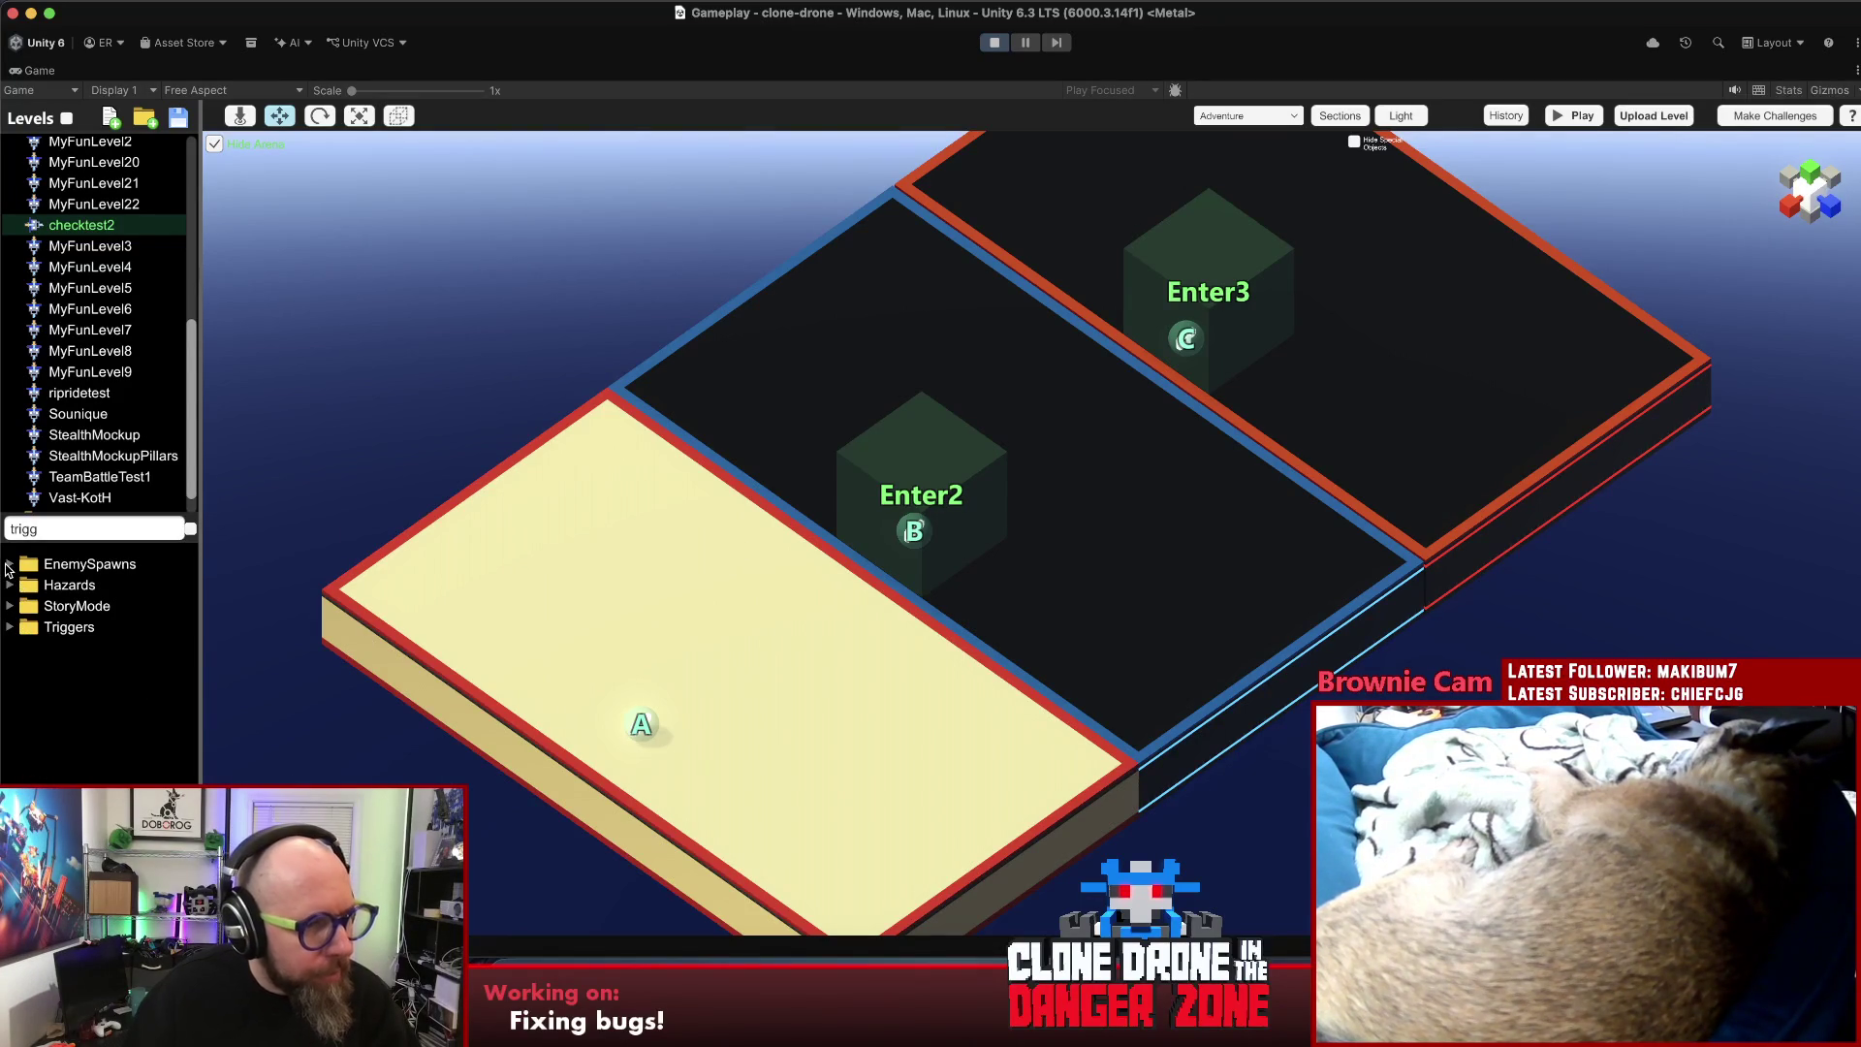
pyautogui.doubleClick(27, 541)
pyautogui.press('BackSpace')
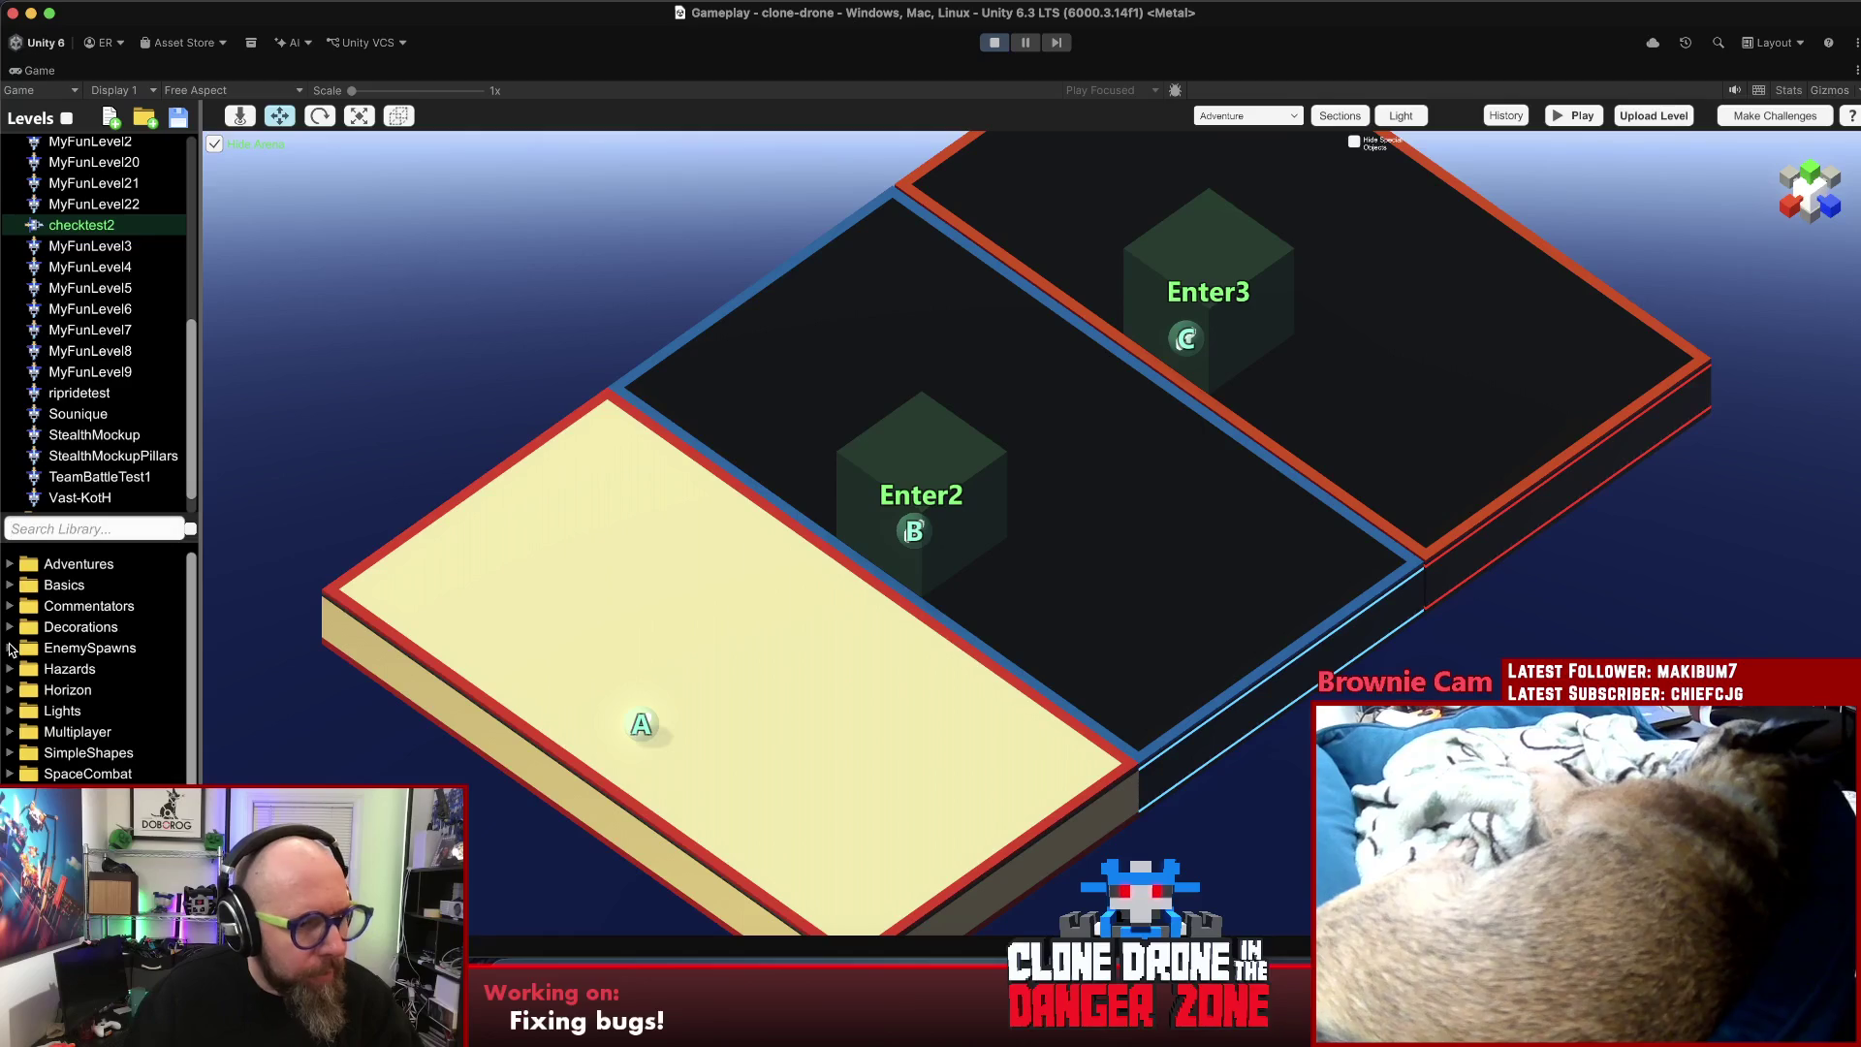
# - Place a Bow1 enemy spawner from EnemySpawns on the middle platform
pyautogui.click(9, 647)
pyautogui.moveTo(60, 689)
pyautogui.mouseDown()
pyautogui.moveTo(739, 412)
pyautogui.moveTo(850, 319)
pyautogui.mouseUp()
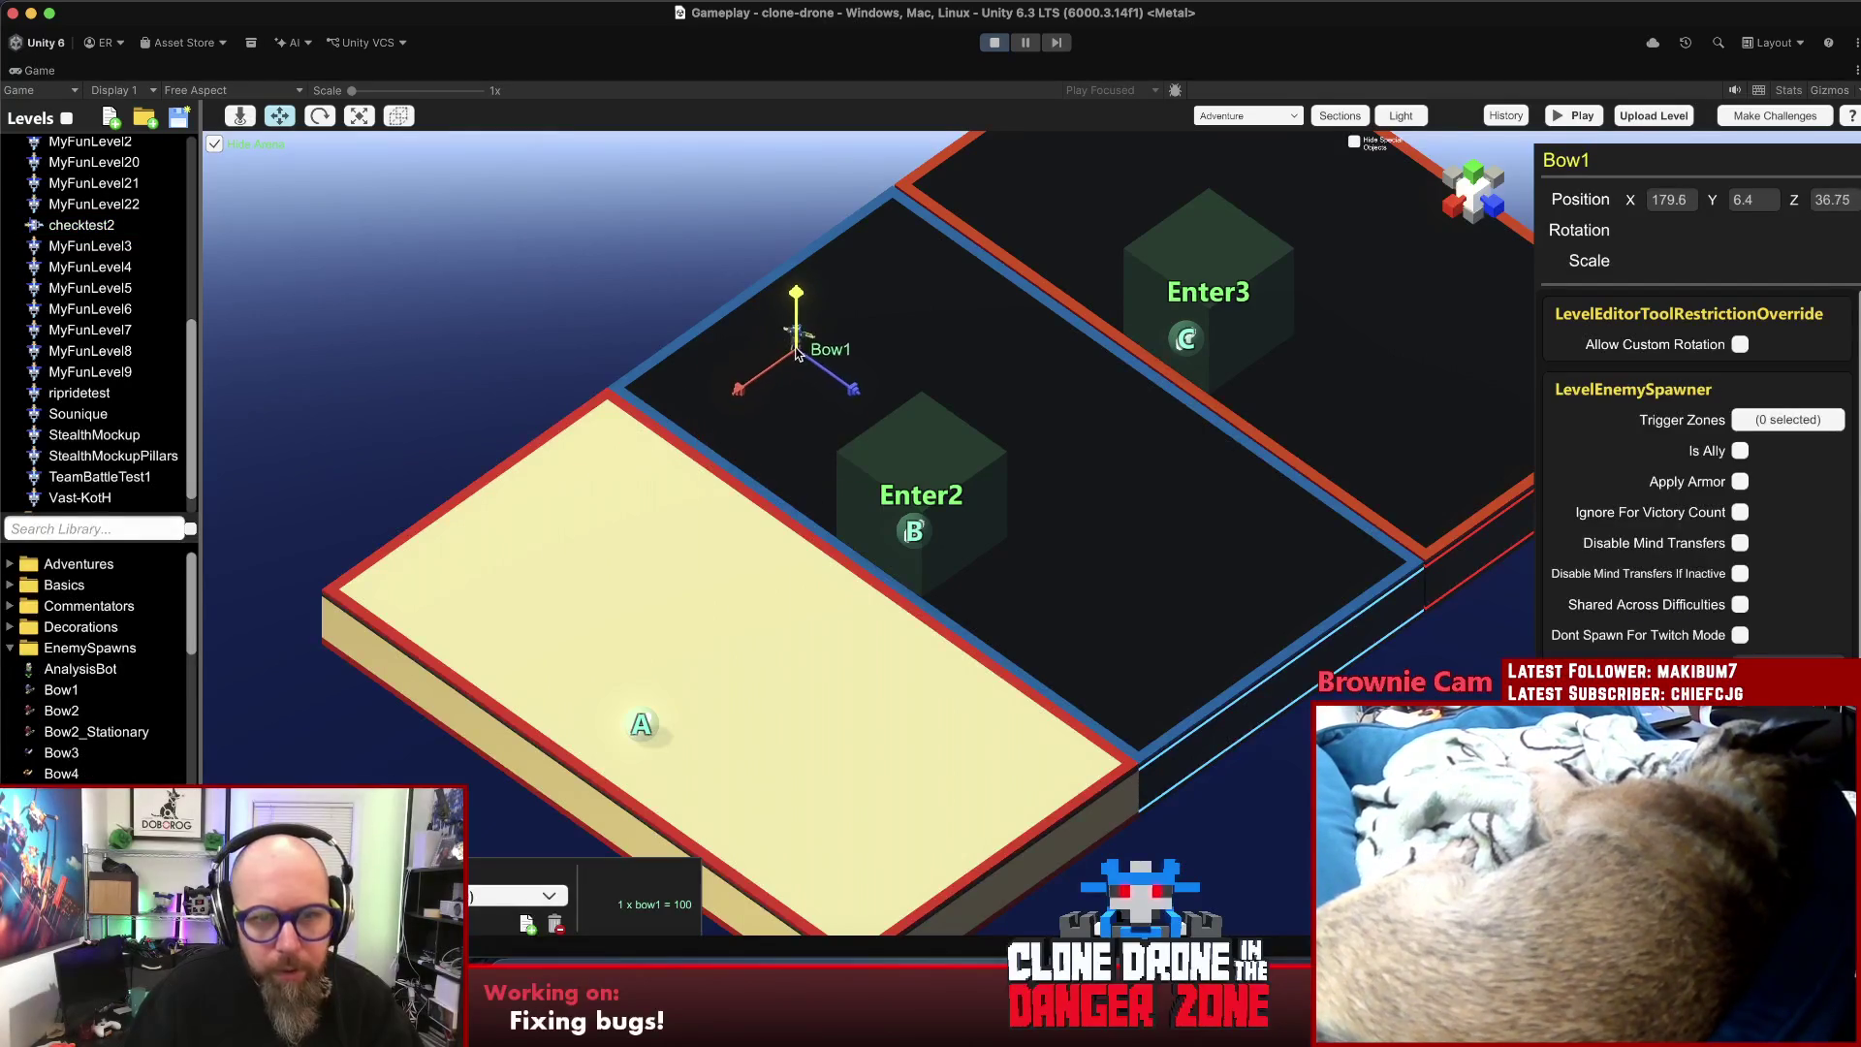
pyautogui.click(608, 316)
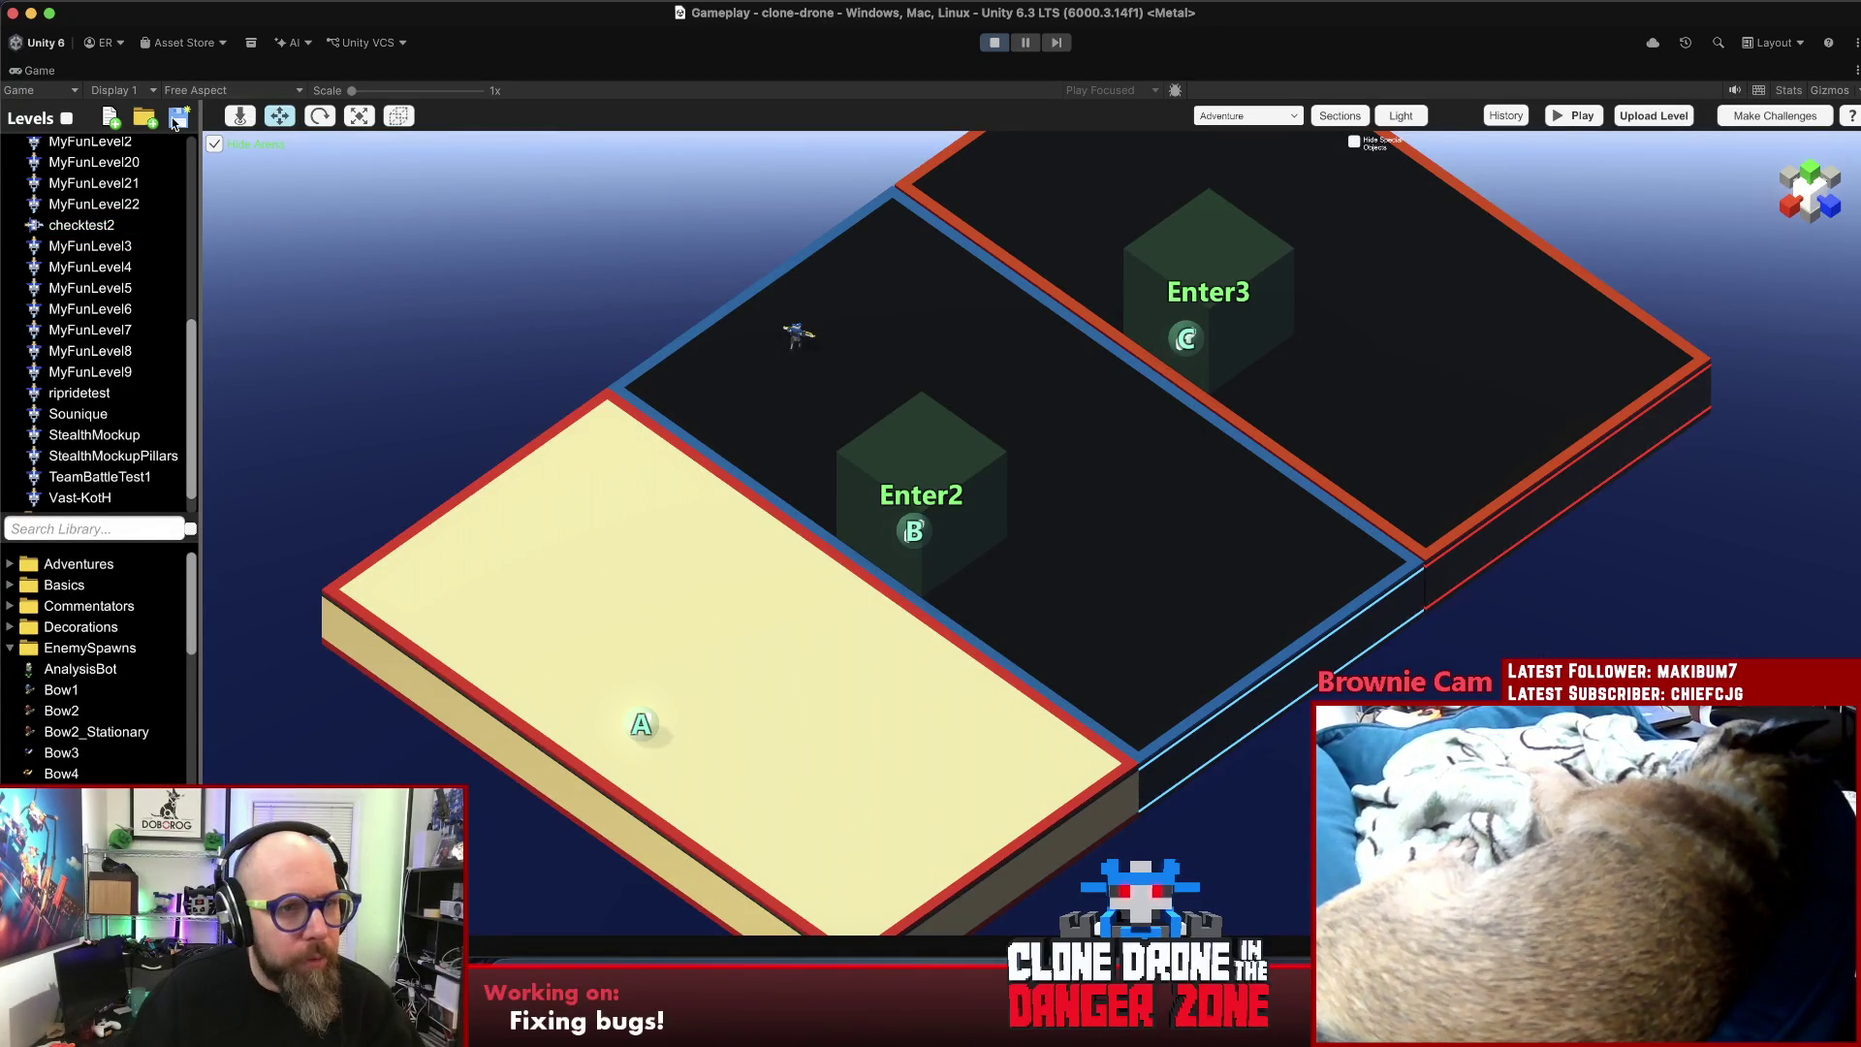
# - Playtest the level, then pause and go back to the level editor
pyautogui.click(1572, 115)
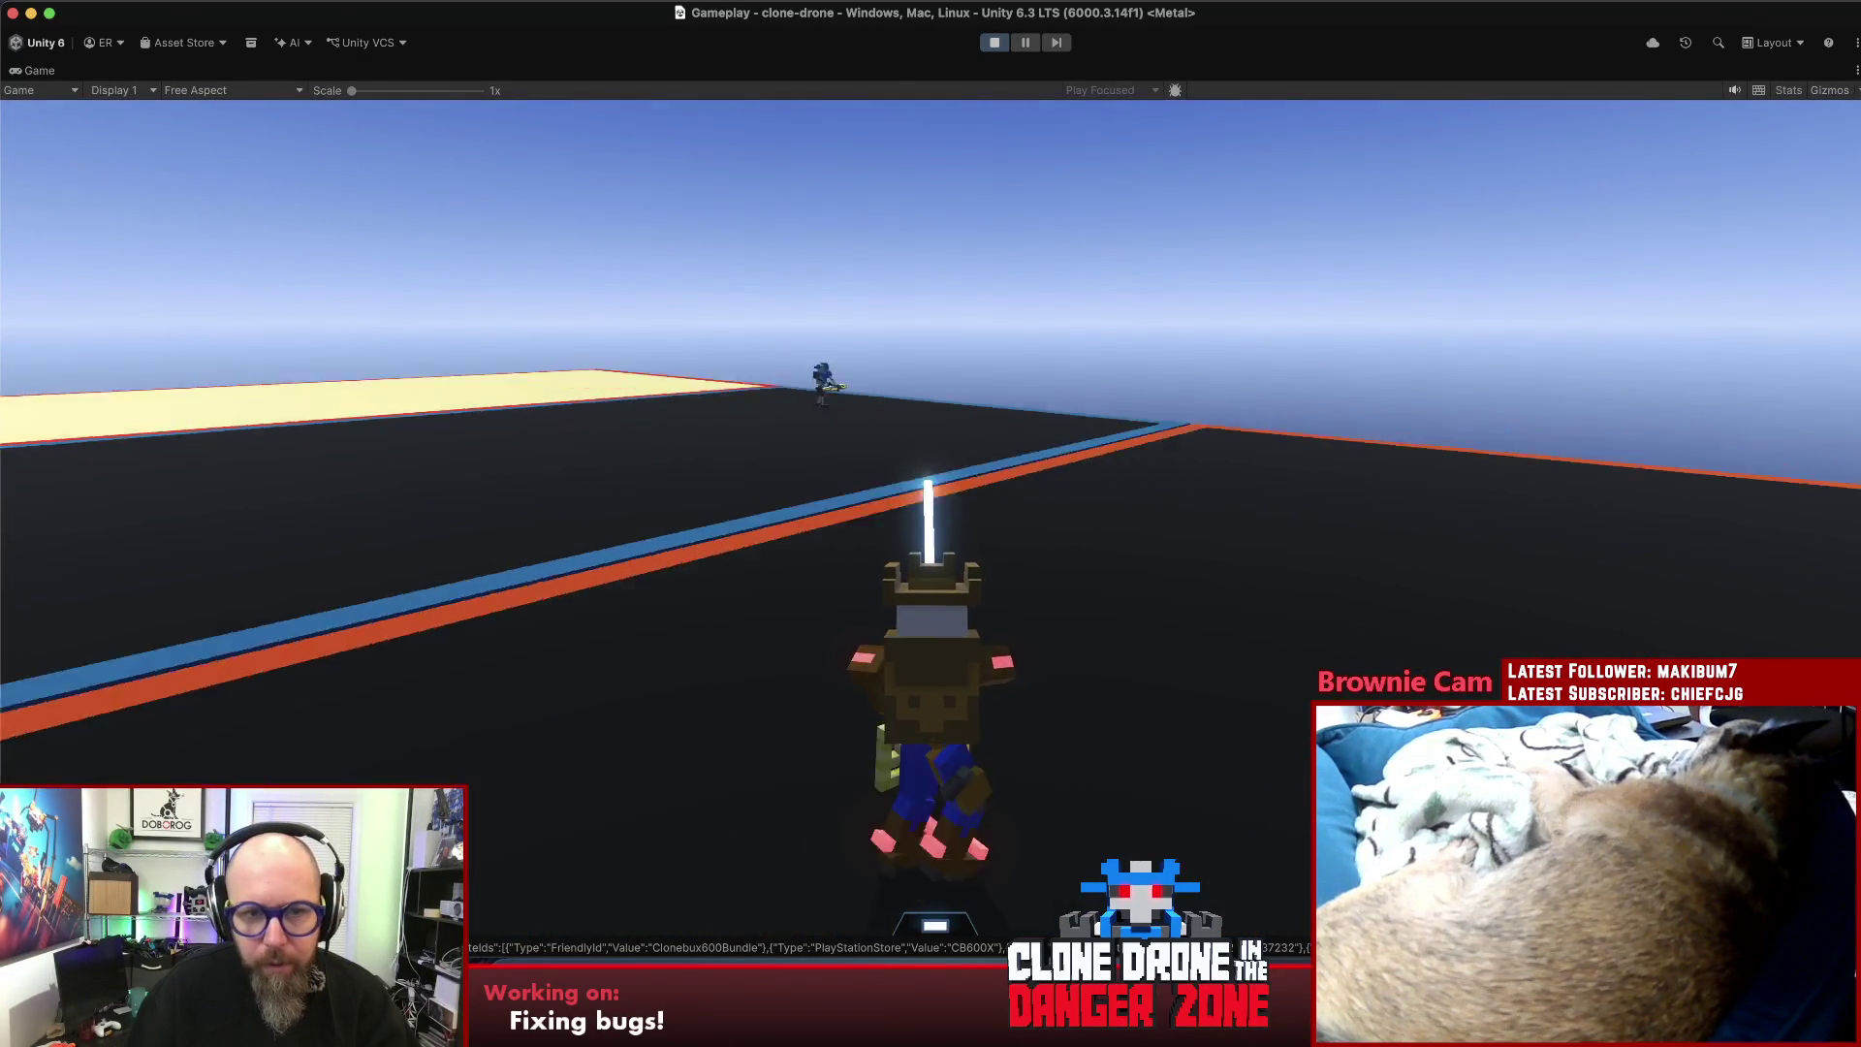
pyautogui.press('Escape')
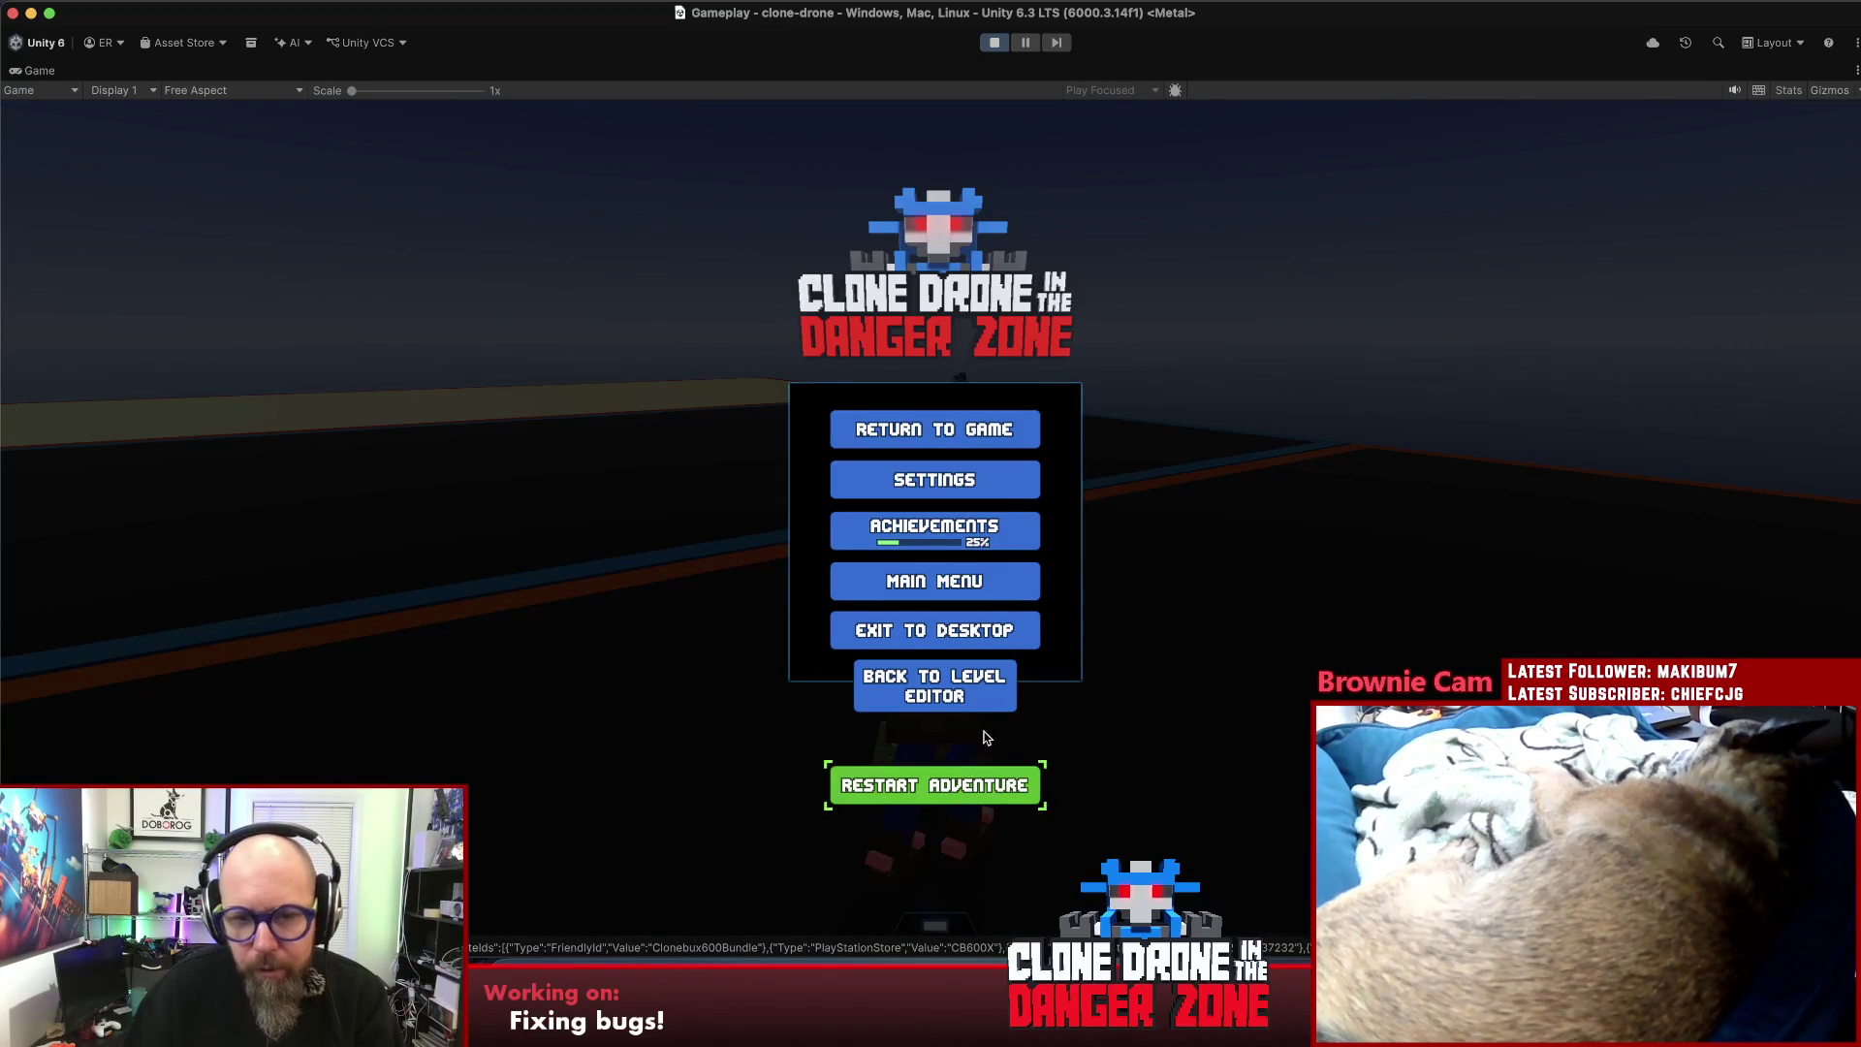
pyautogui.click(1007, 688)
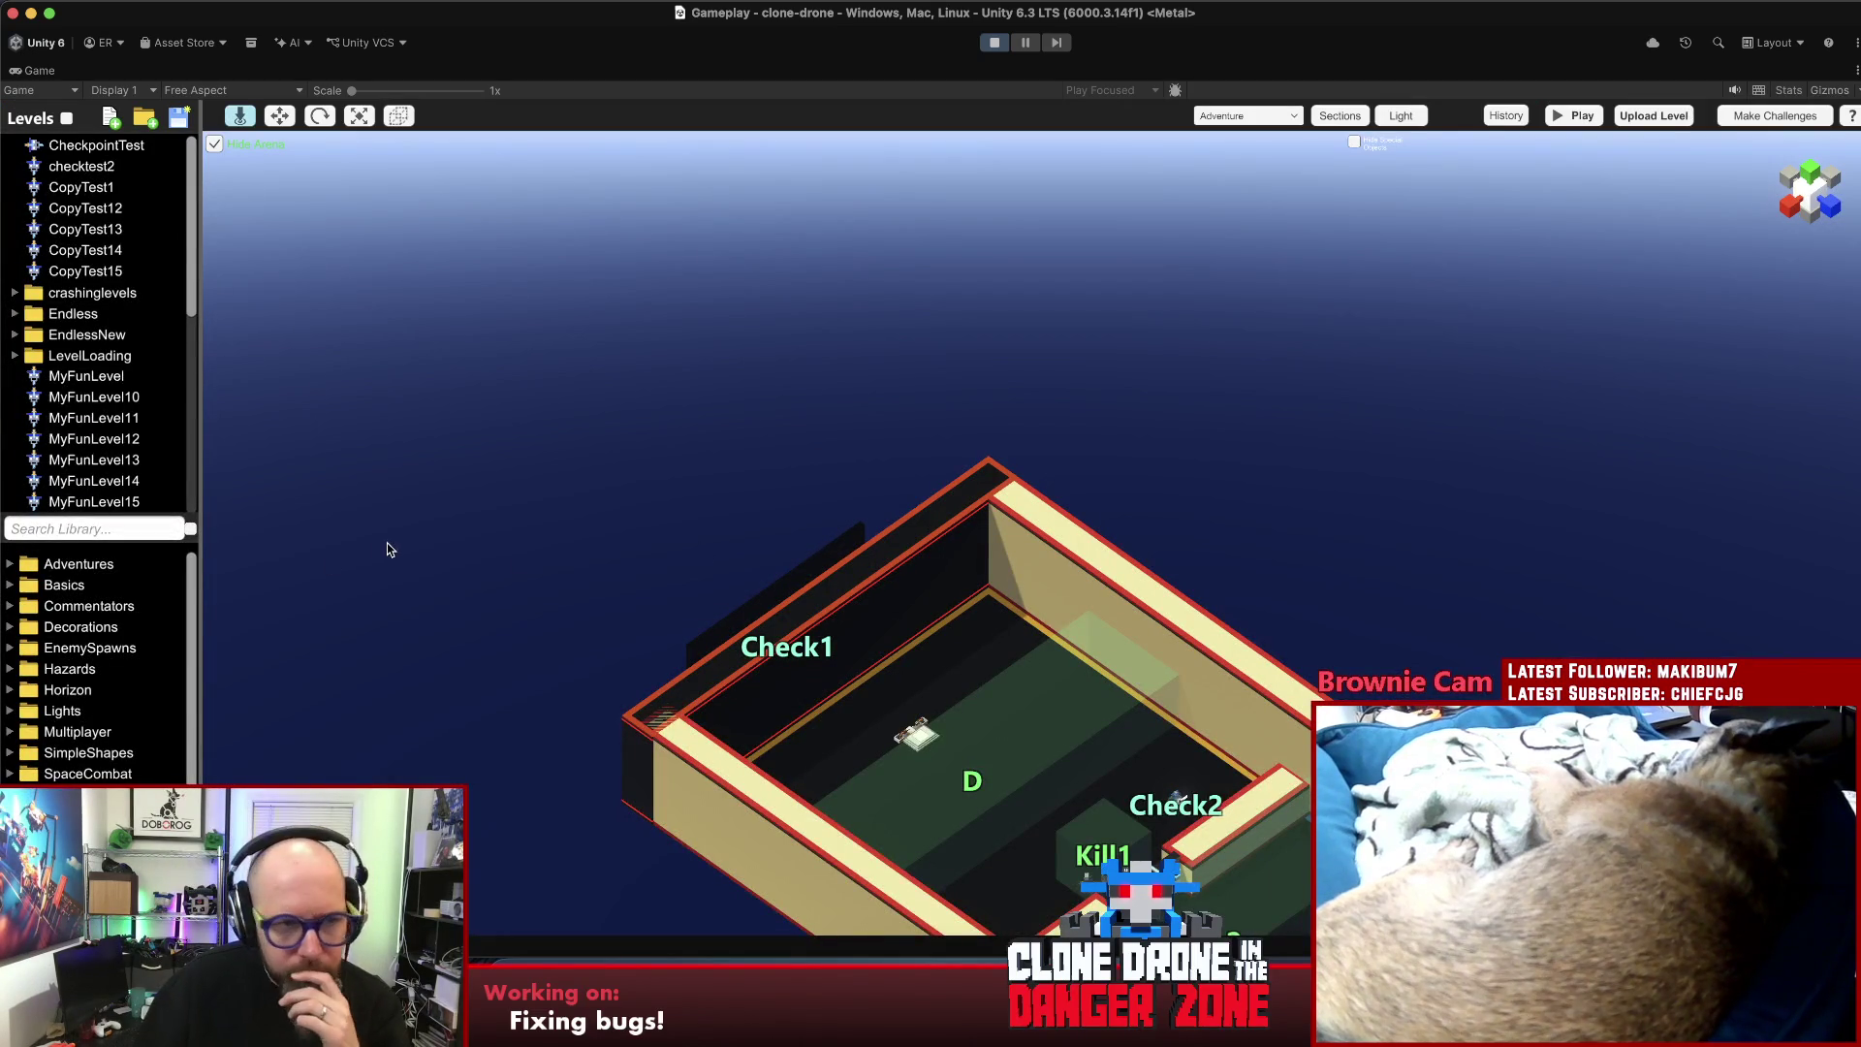
# - View the level from a long side angle and inspect the WinChallenge object at its end
pyautogui.scroll(-10, 134, 412)
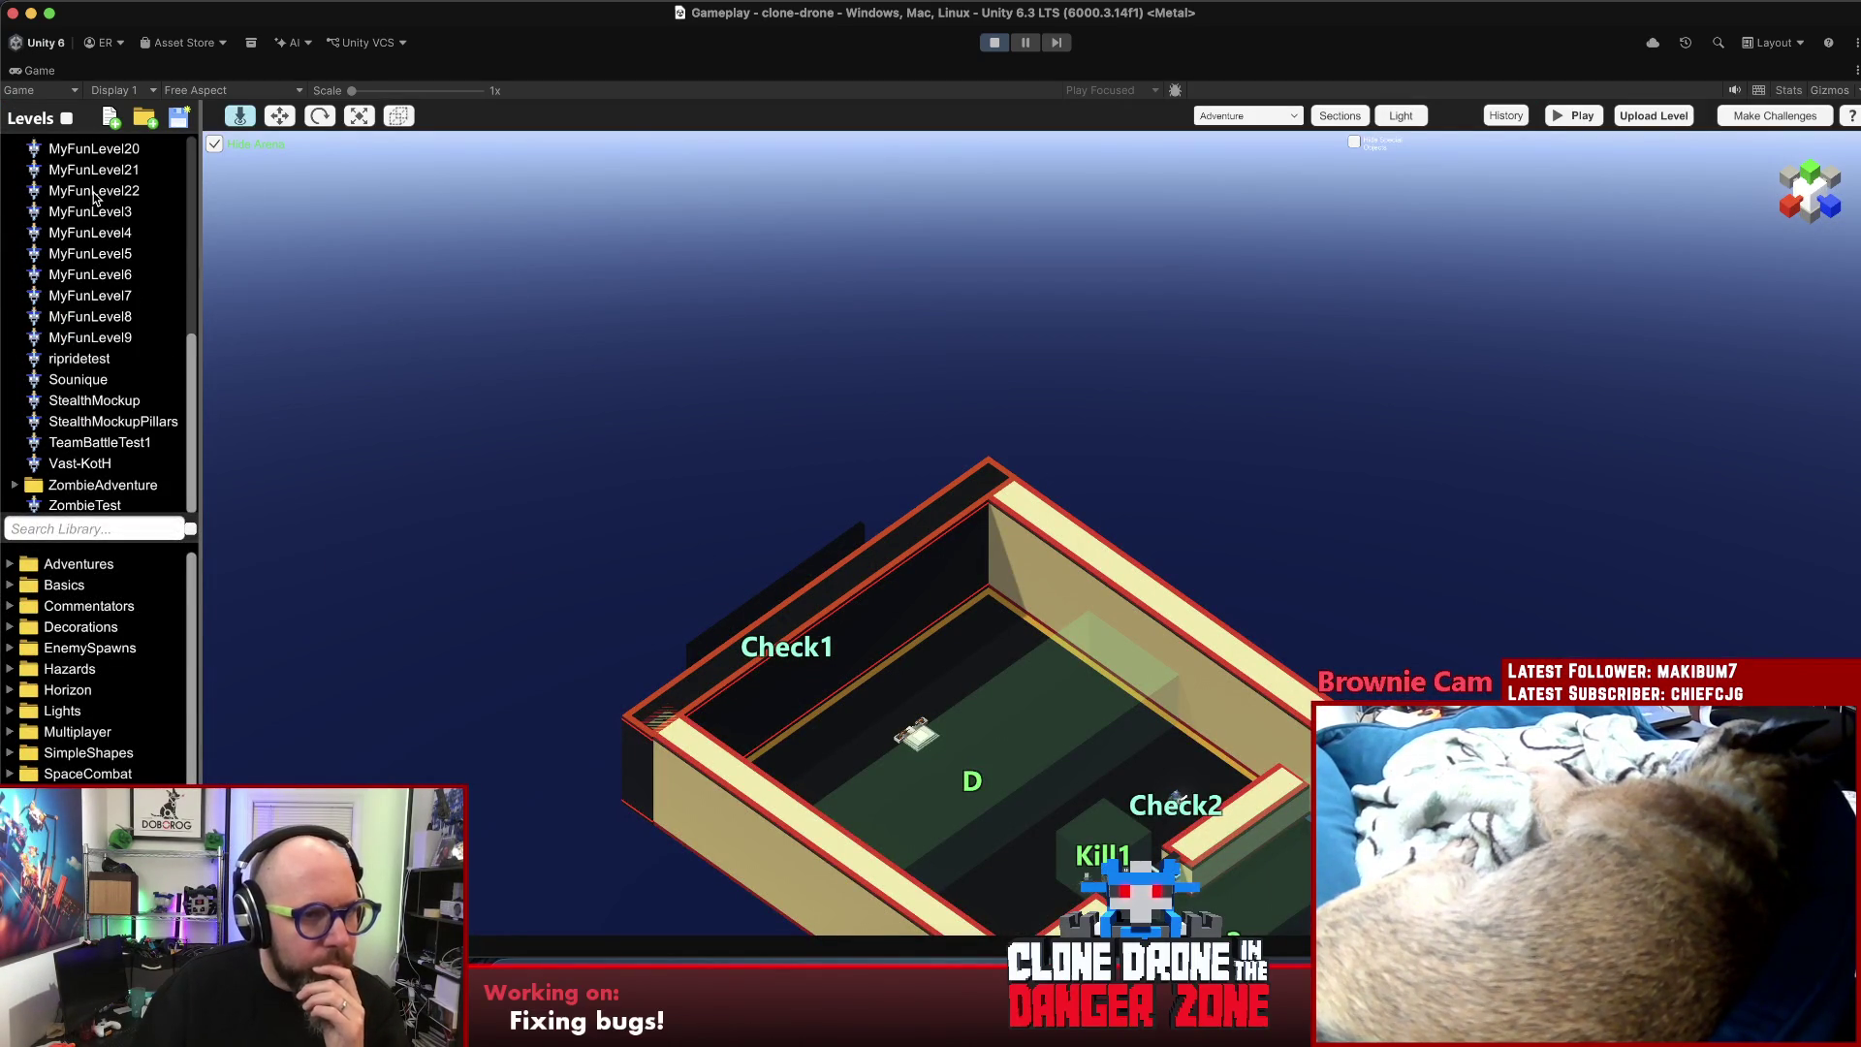
pyautogui.press('s')
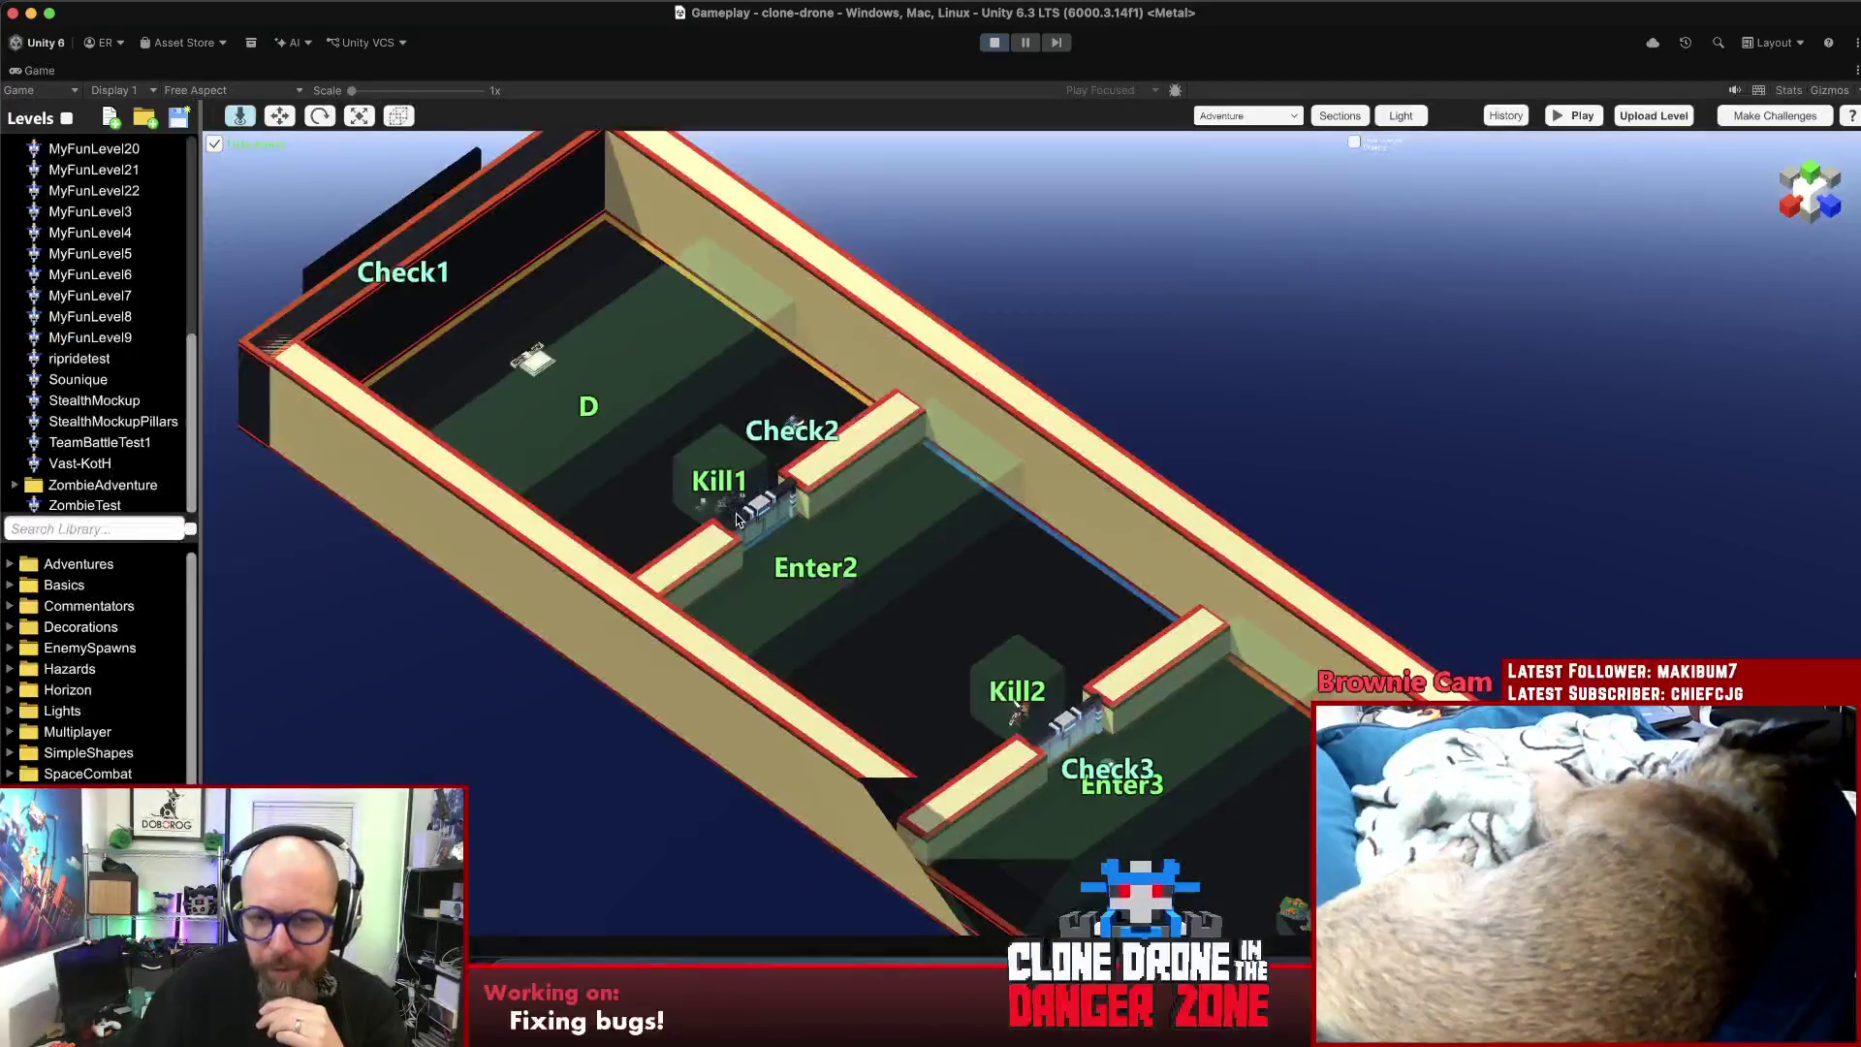
pyautogui.scroll(-3, 737, 519)
pyautogui.moveTo(679, 692)
pyautogui.mouseDown()
pyautogui.moveTo(1310, 572)
pyautogui.moveTo(886, 590)
pyautogui.moveTo(1039, 589)
pyautogui.mouseUp()
pyautogui.moveTo(1008, 694); pyautogui.dragTo(1030, 668)
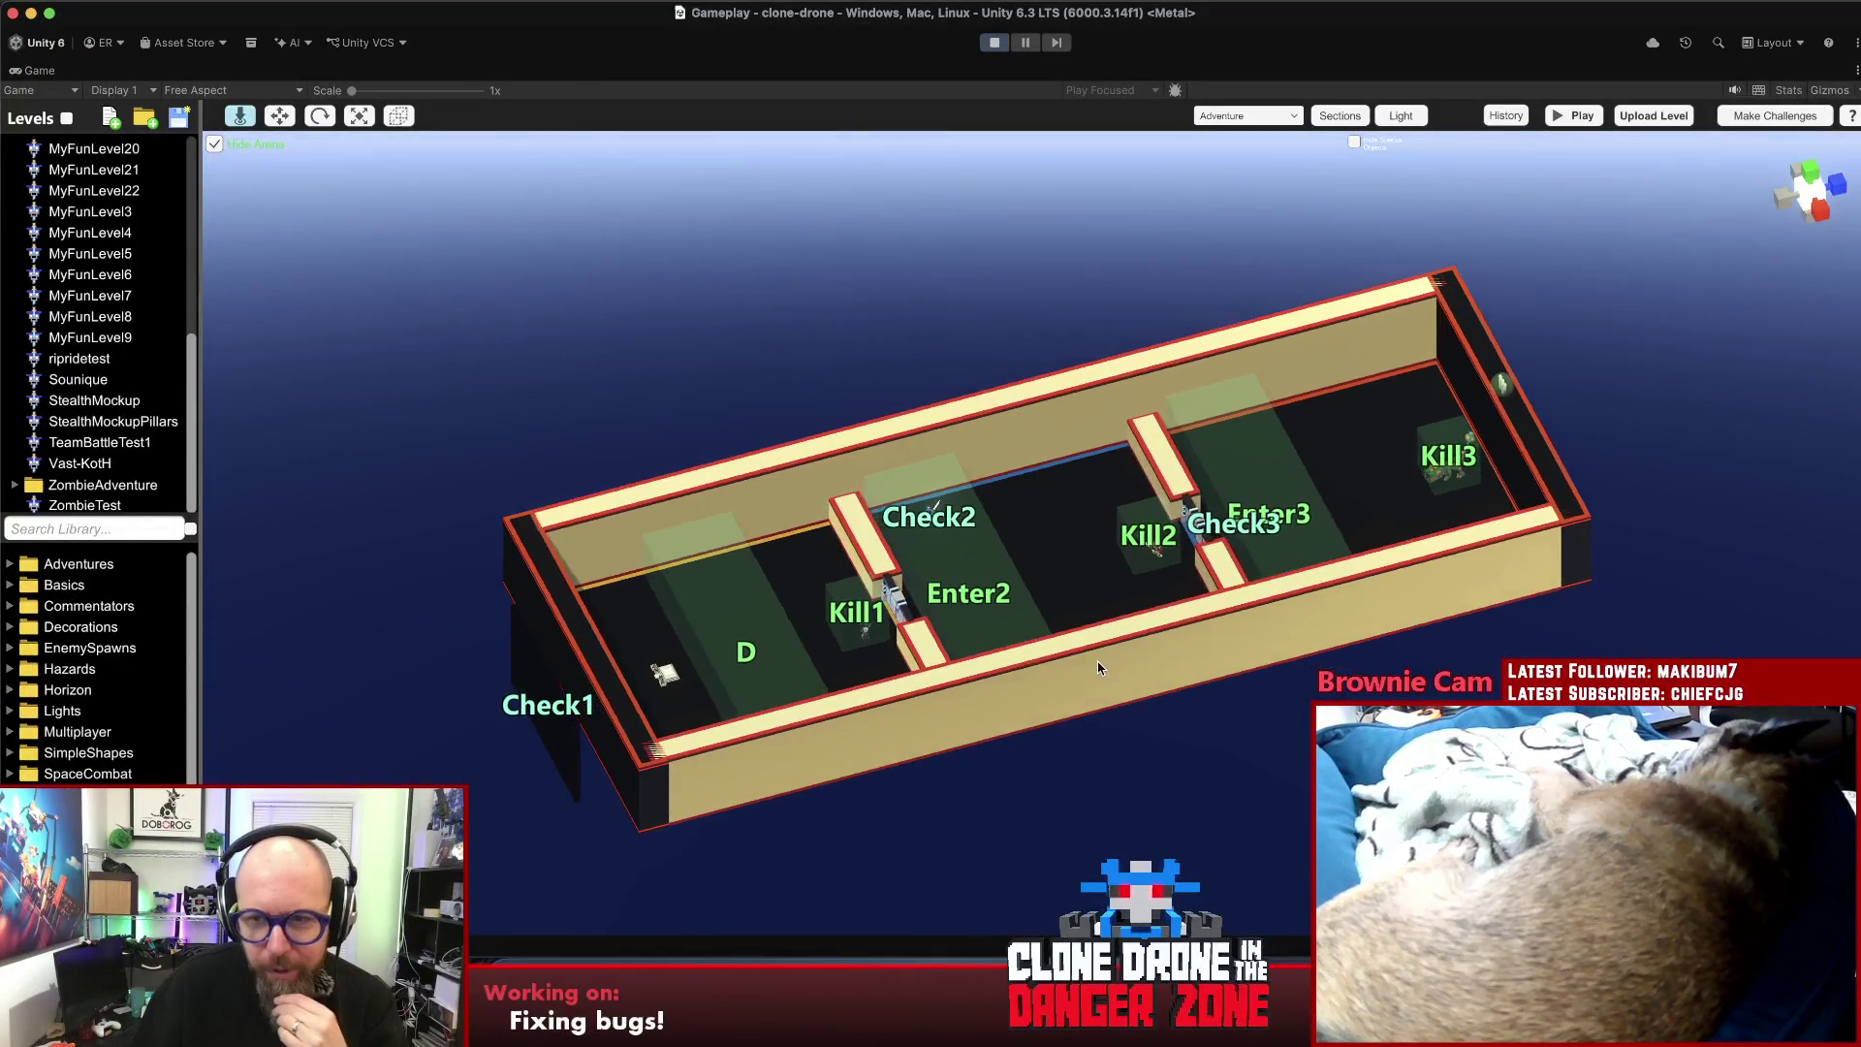
pyautogui.click(1502, 386)
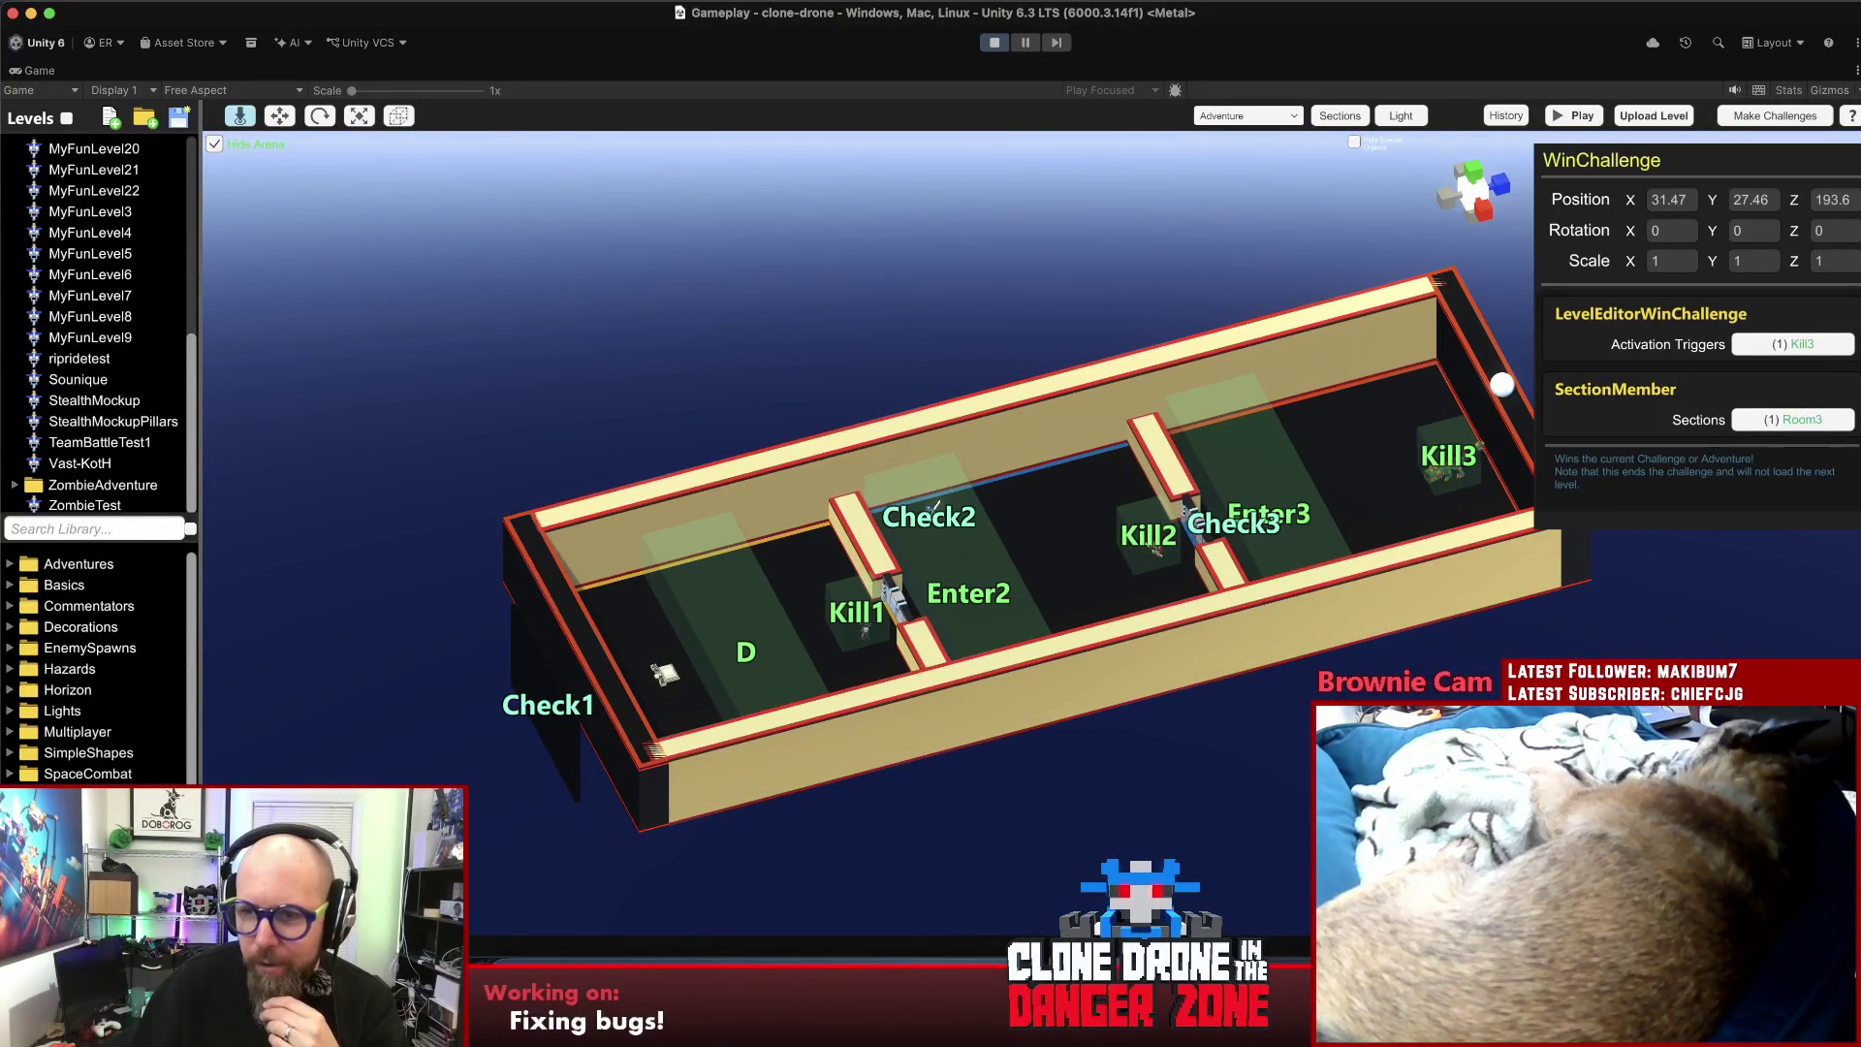
pyautogui.press('Escape')
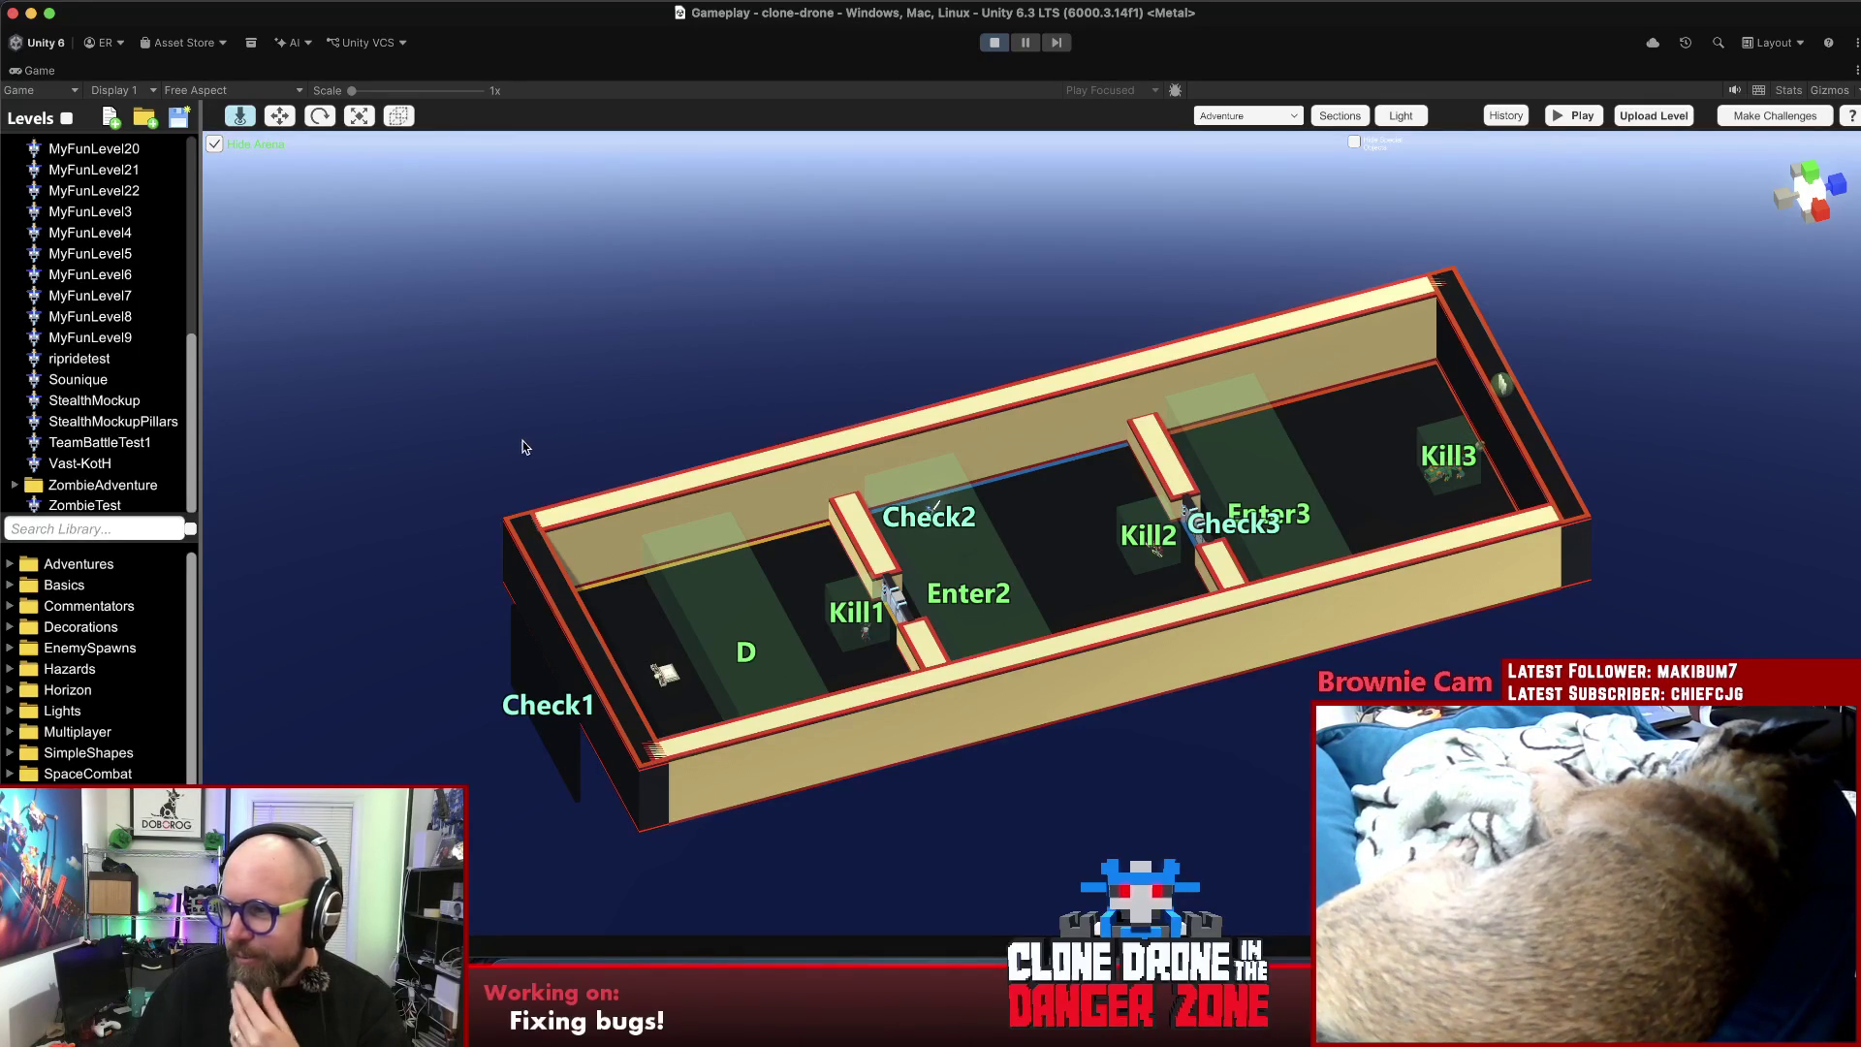
# - Load checktest2 from the Levels list
pyautogui.scroll(8, 121, 419)
pyautogui.click(87, 173)
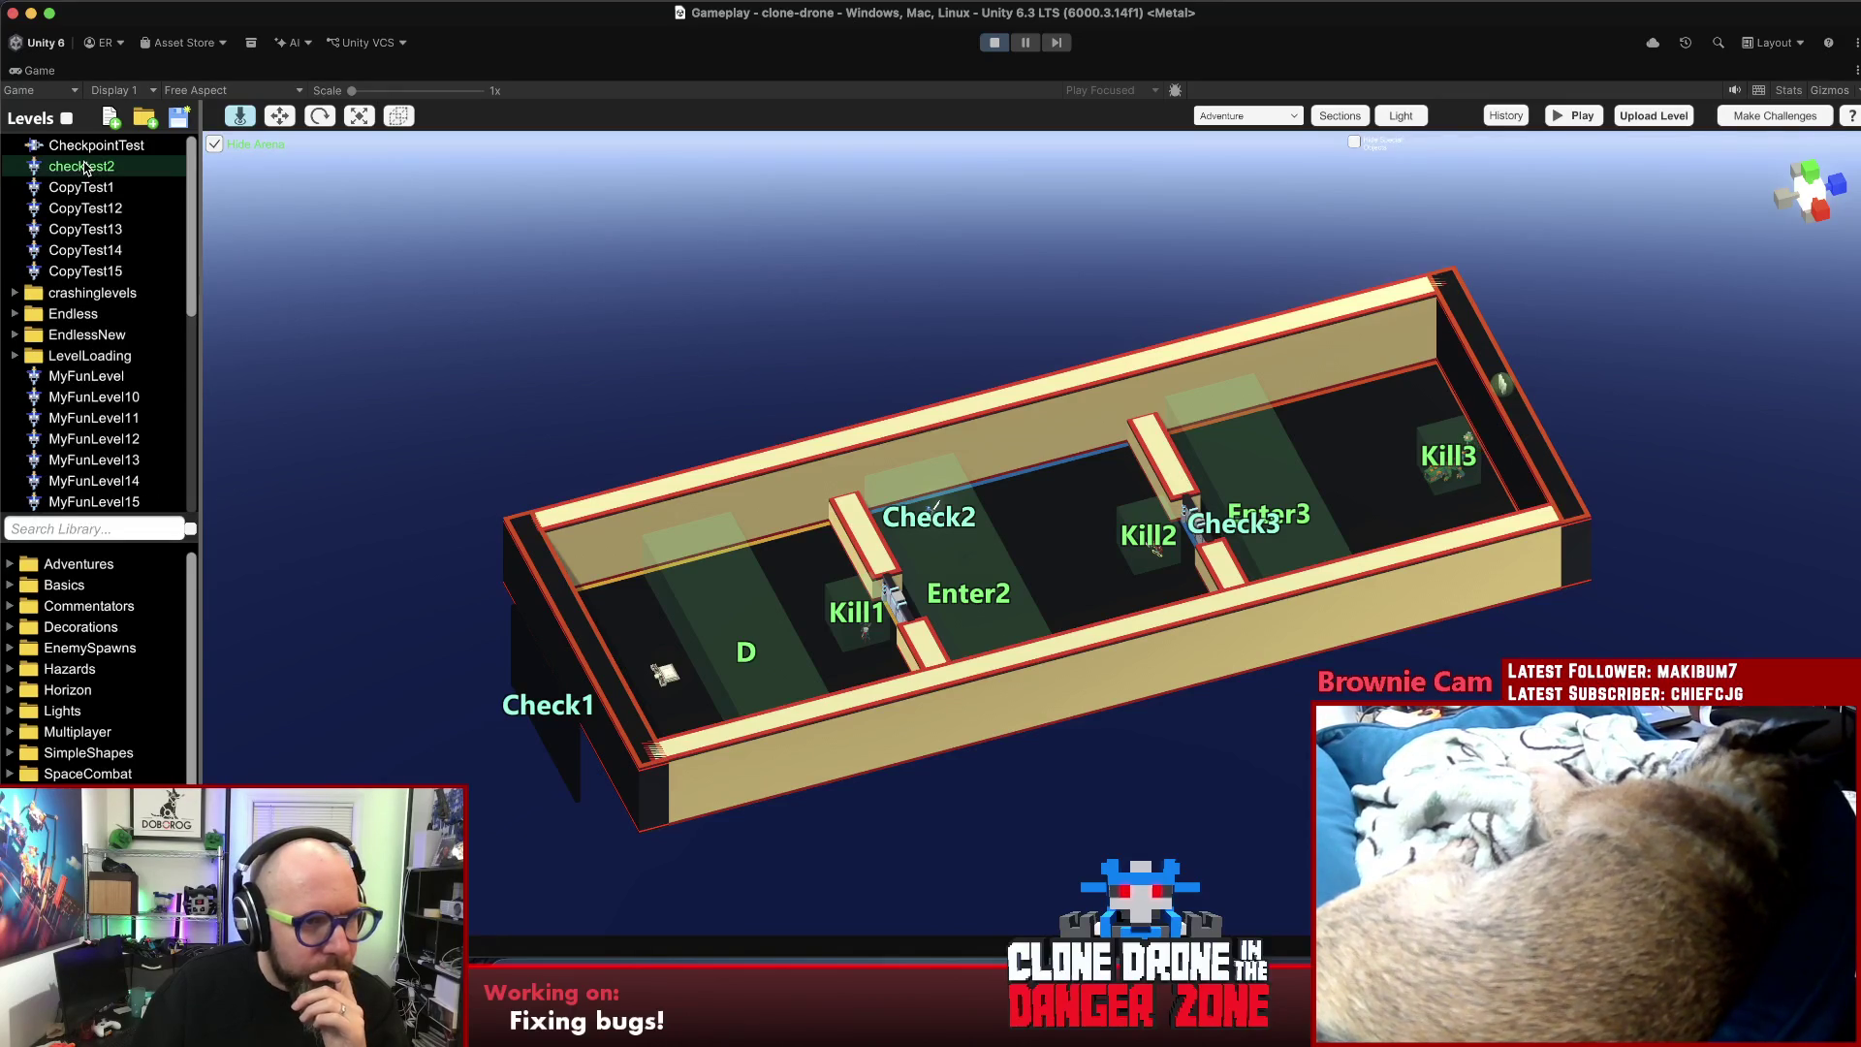
pyautogui.doubleClick(68, 170)
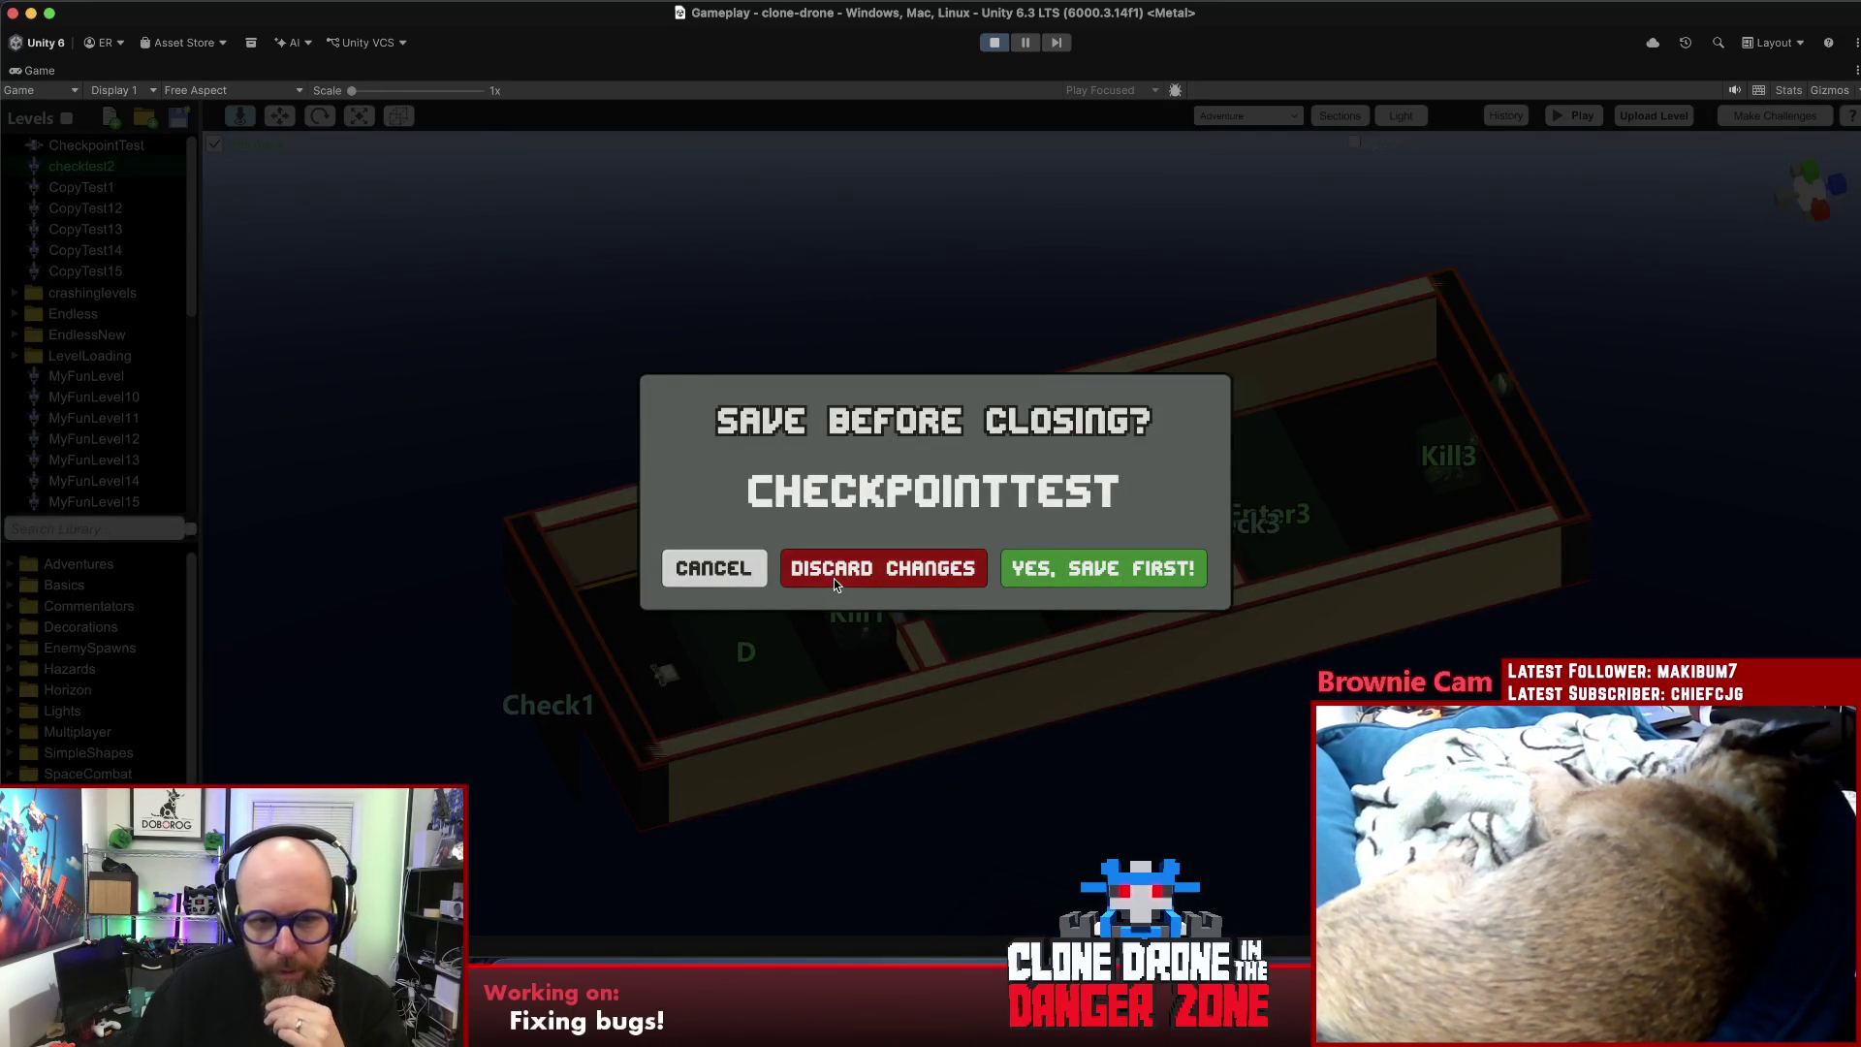
# - Discard CheckpointTest's changes and place a Bow1 enemy spawner in the middle section
pyautogui.click(833, 574)
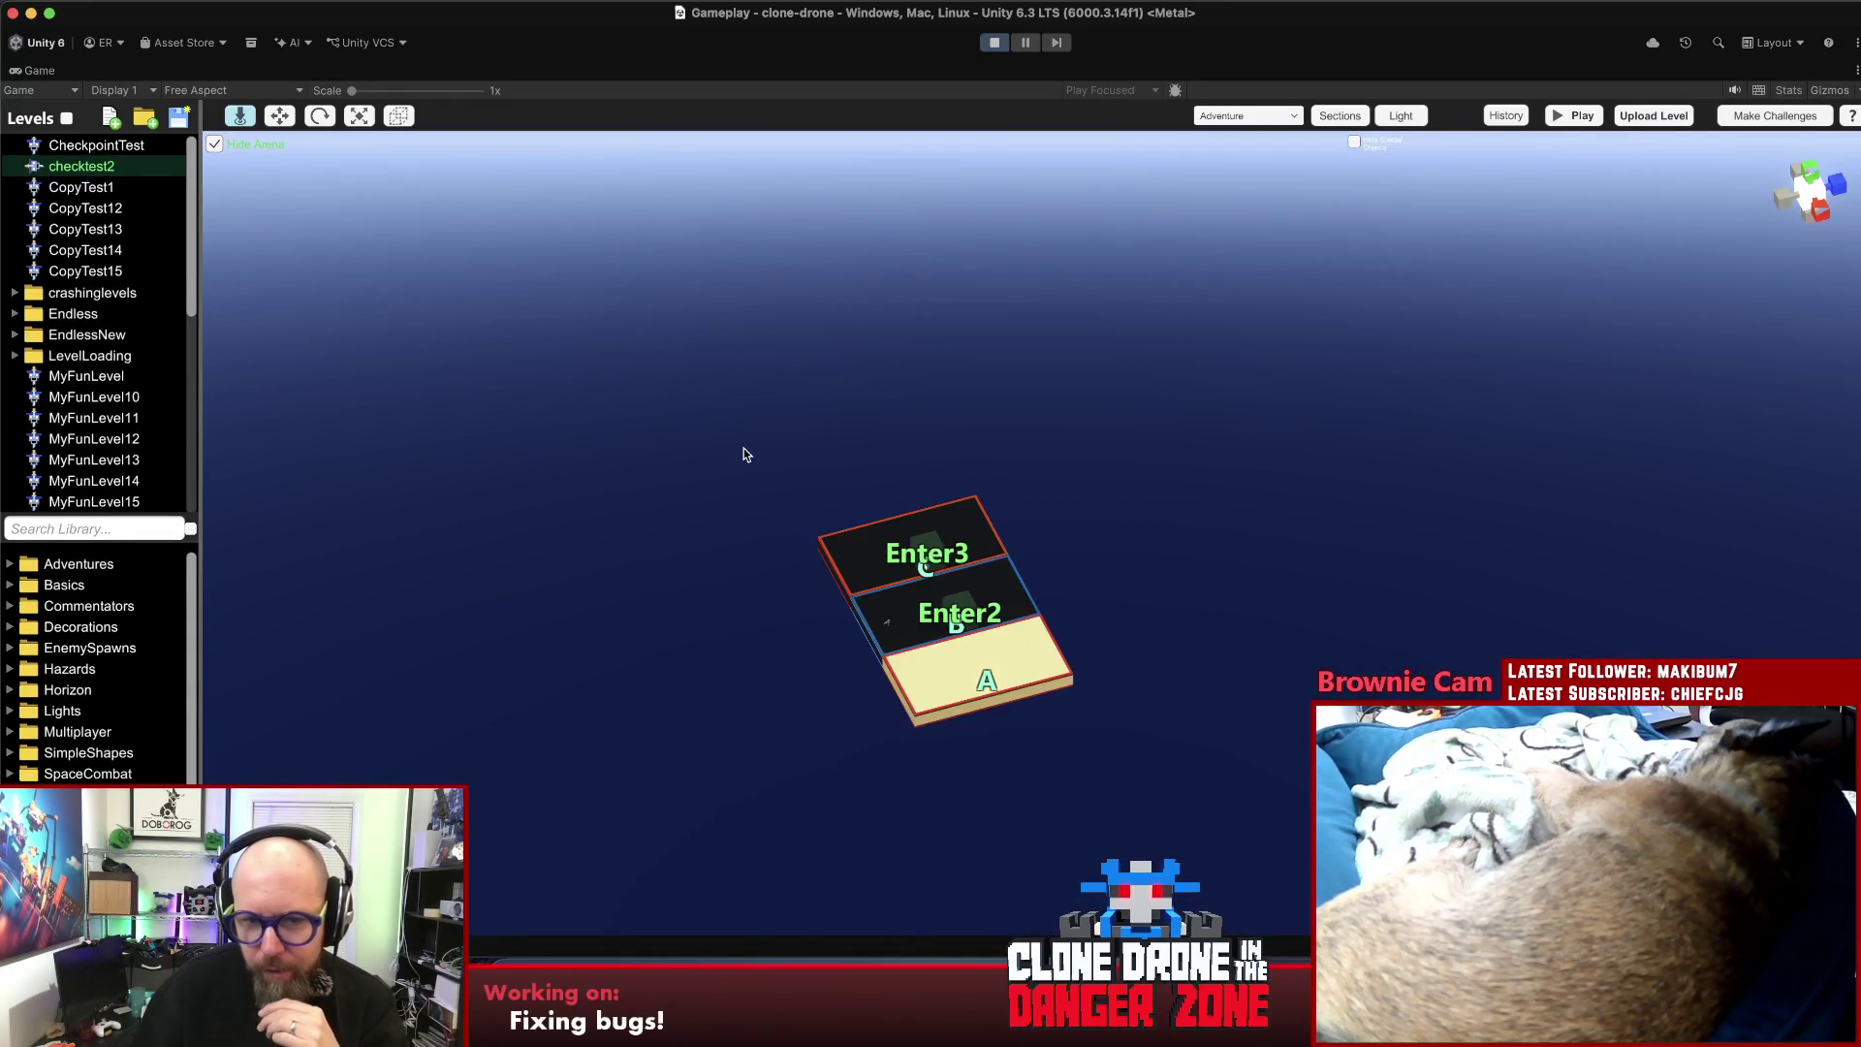
pyautogui.scroll(5, 933, 635)
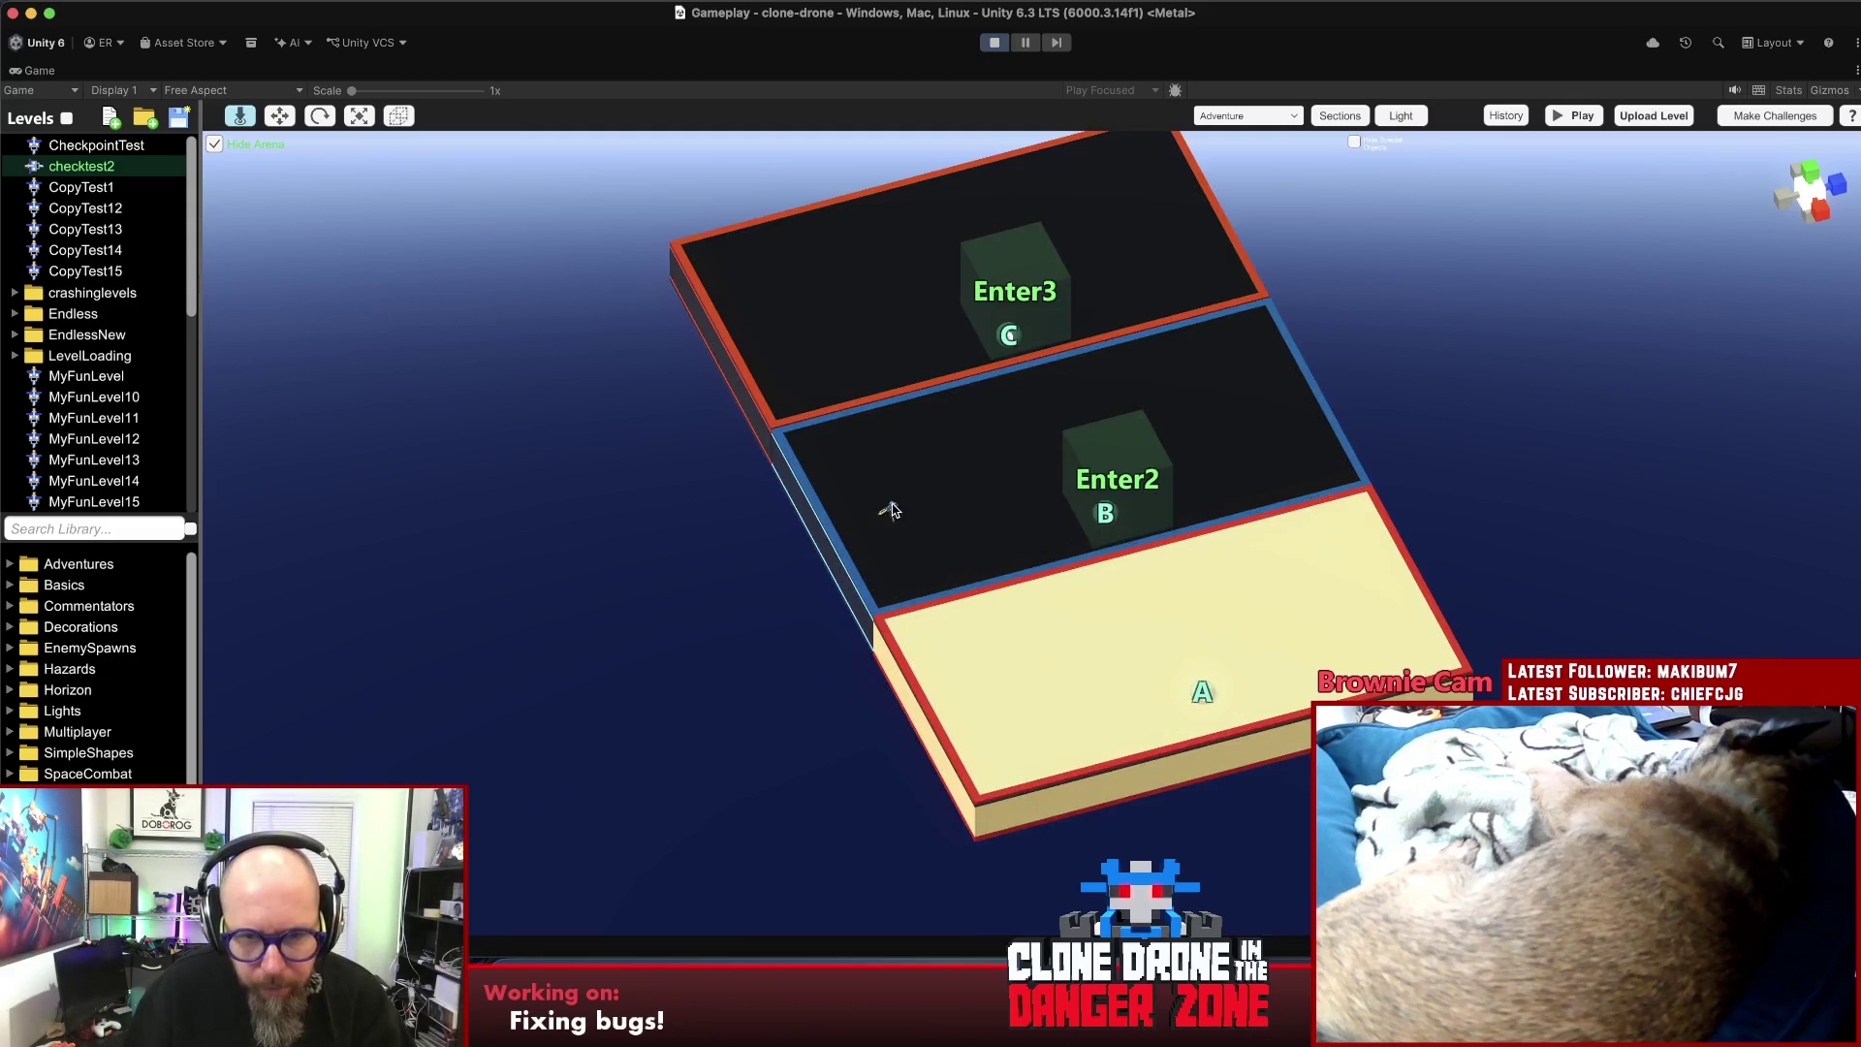
pyautogui.click(890, 511)
pyautogui.click(890, 510)
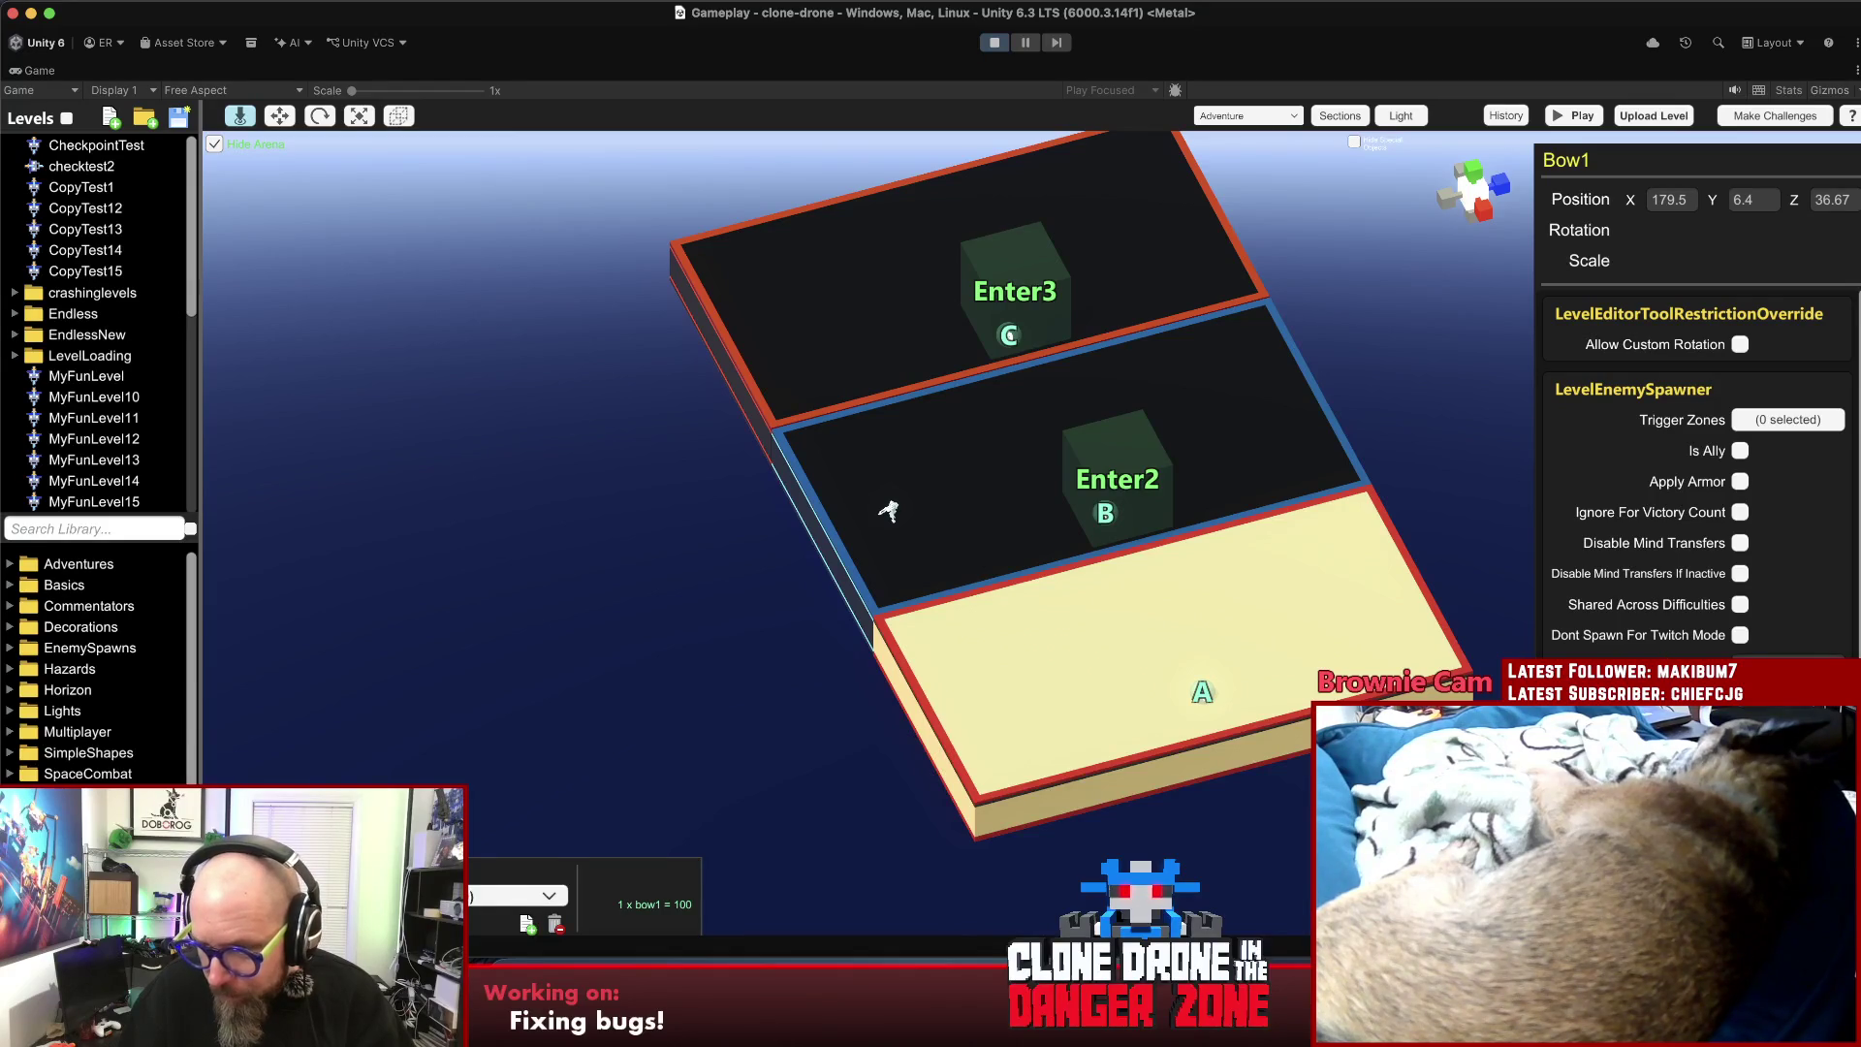
# - Make trigger zone A spawn the Bow1 enemy
pyautogui.scroll(-4, 1696, 465)
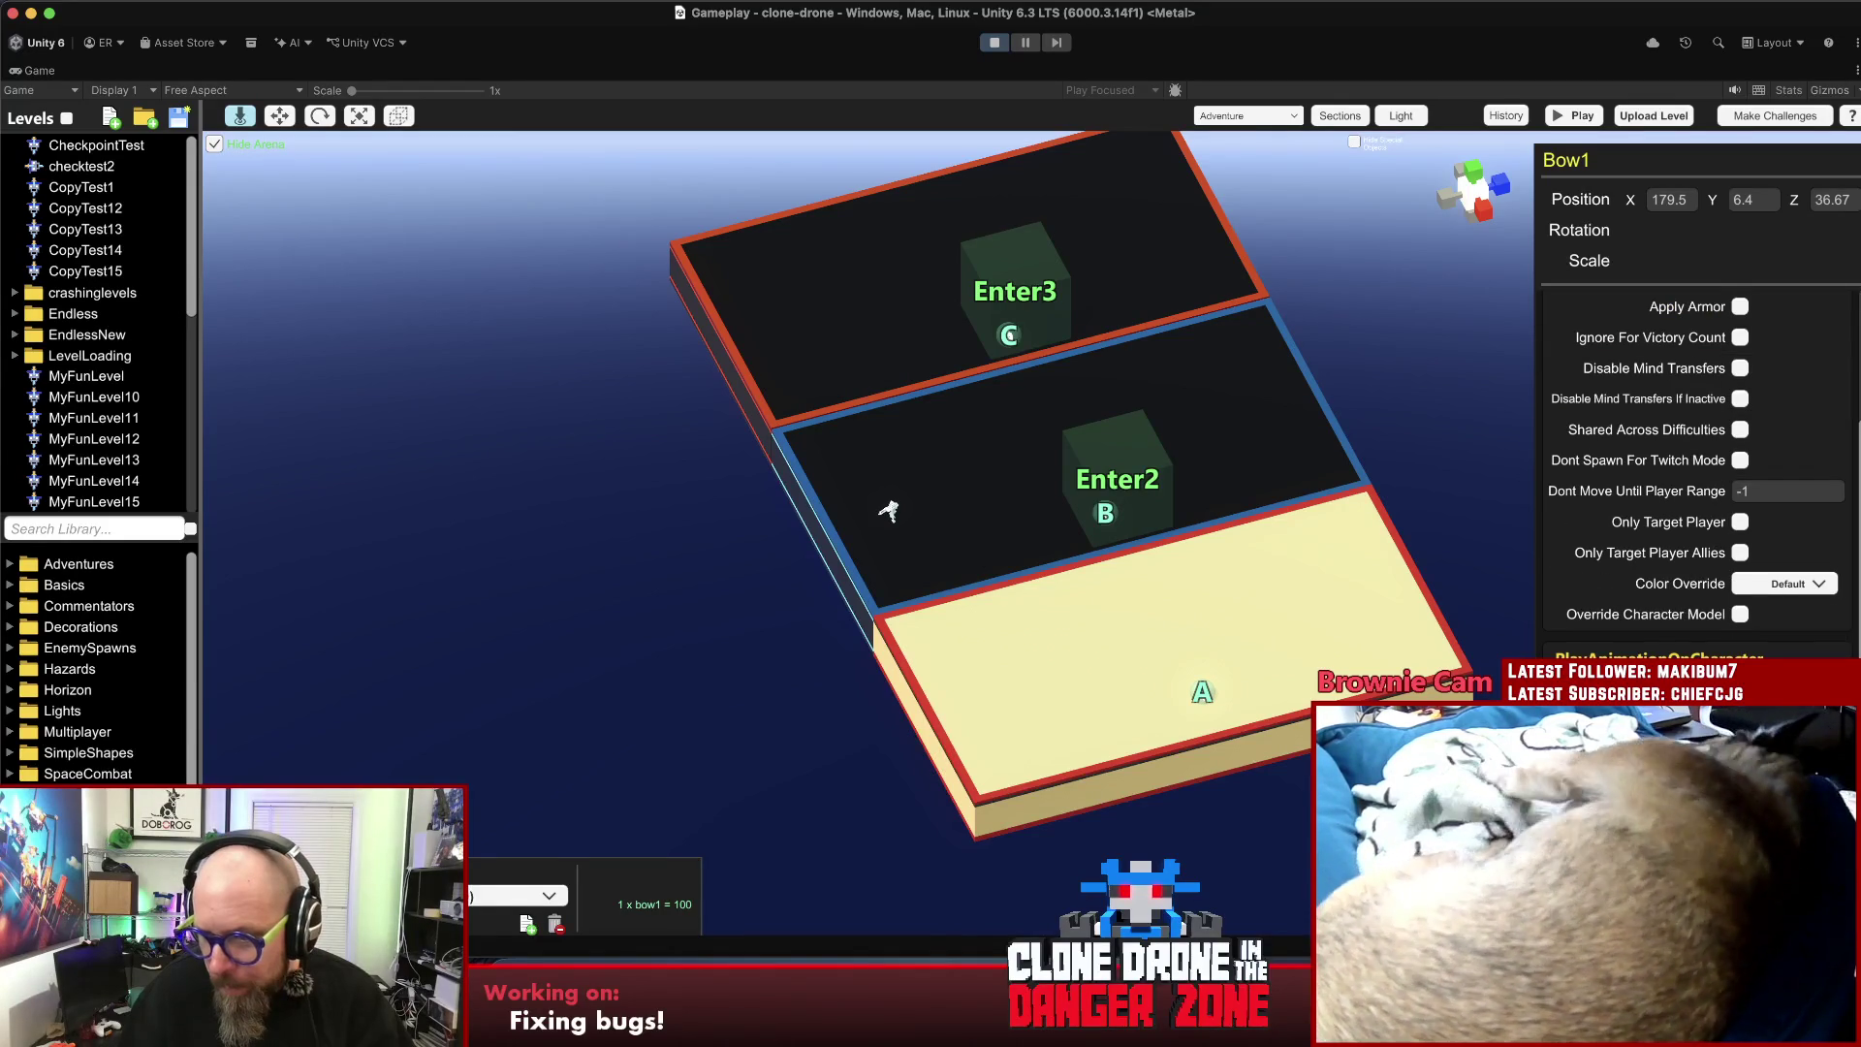
pyautogui.scroll(4, 1713, 448)
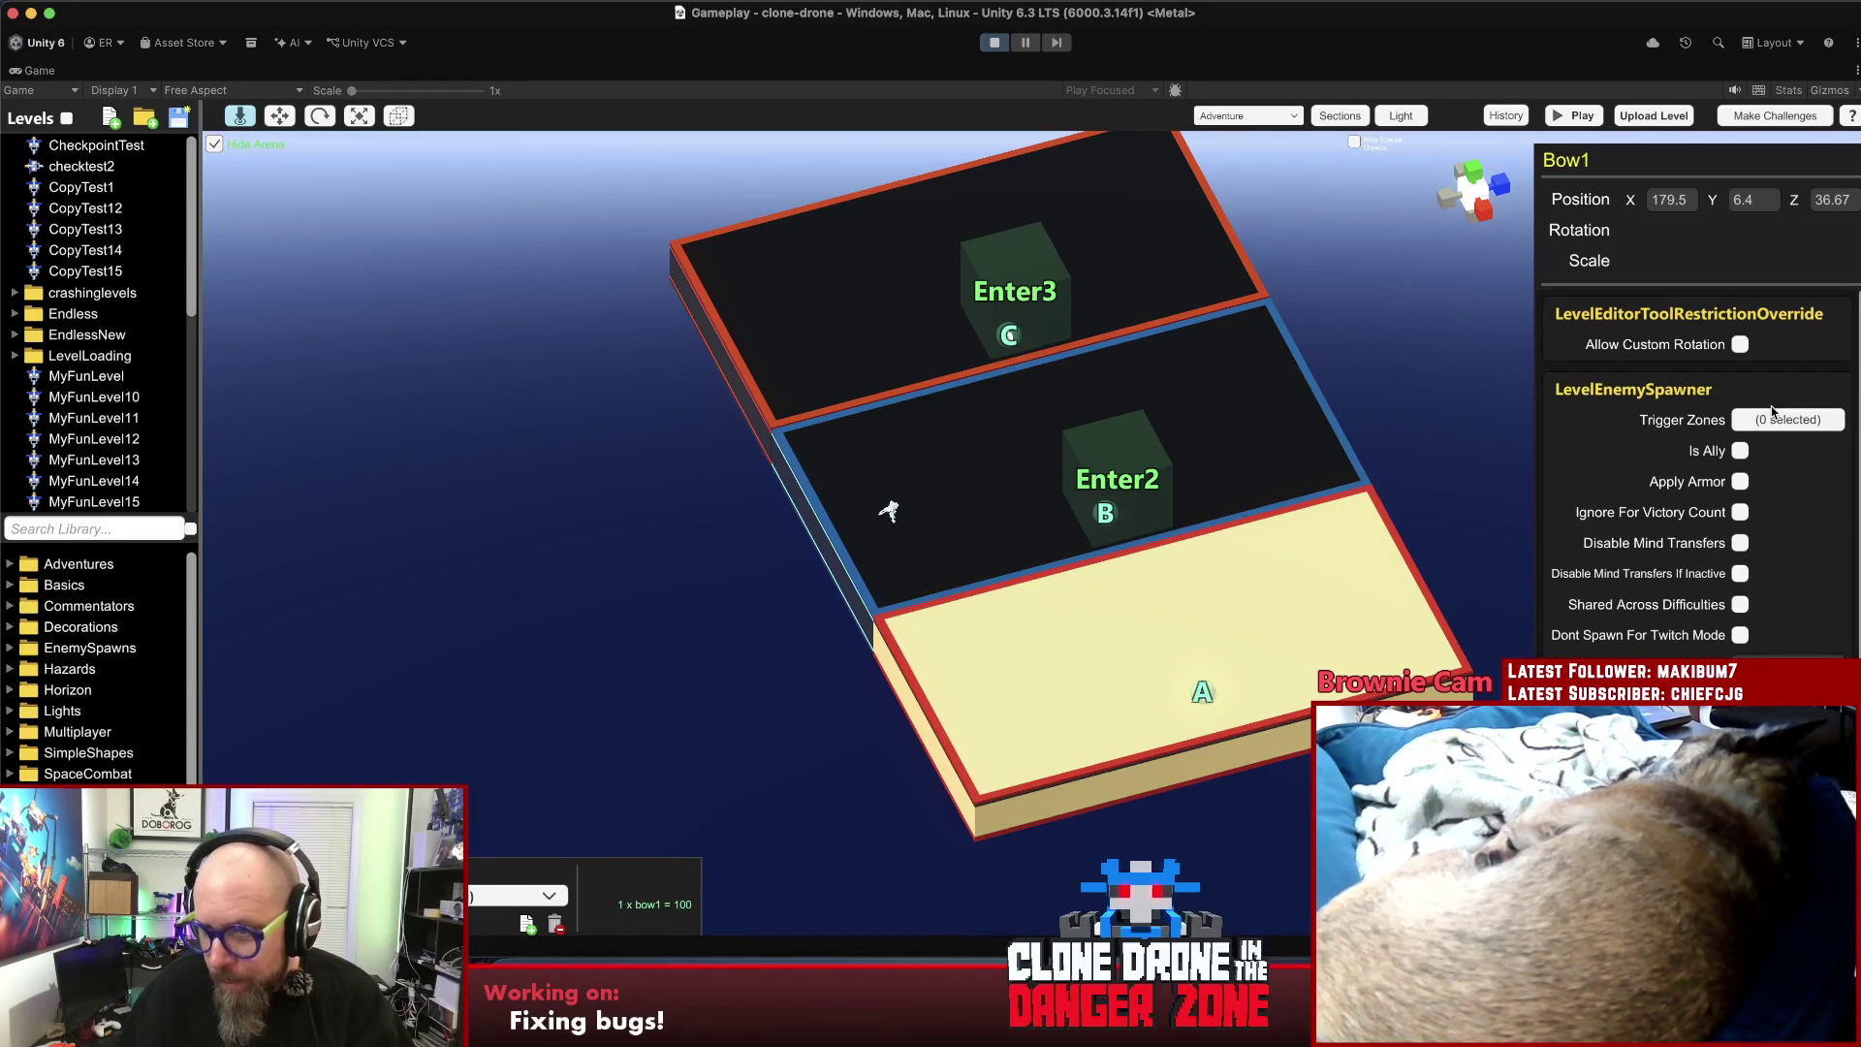
pyautogui.click(1776, 418)
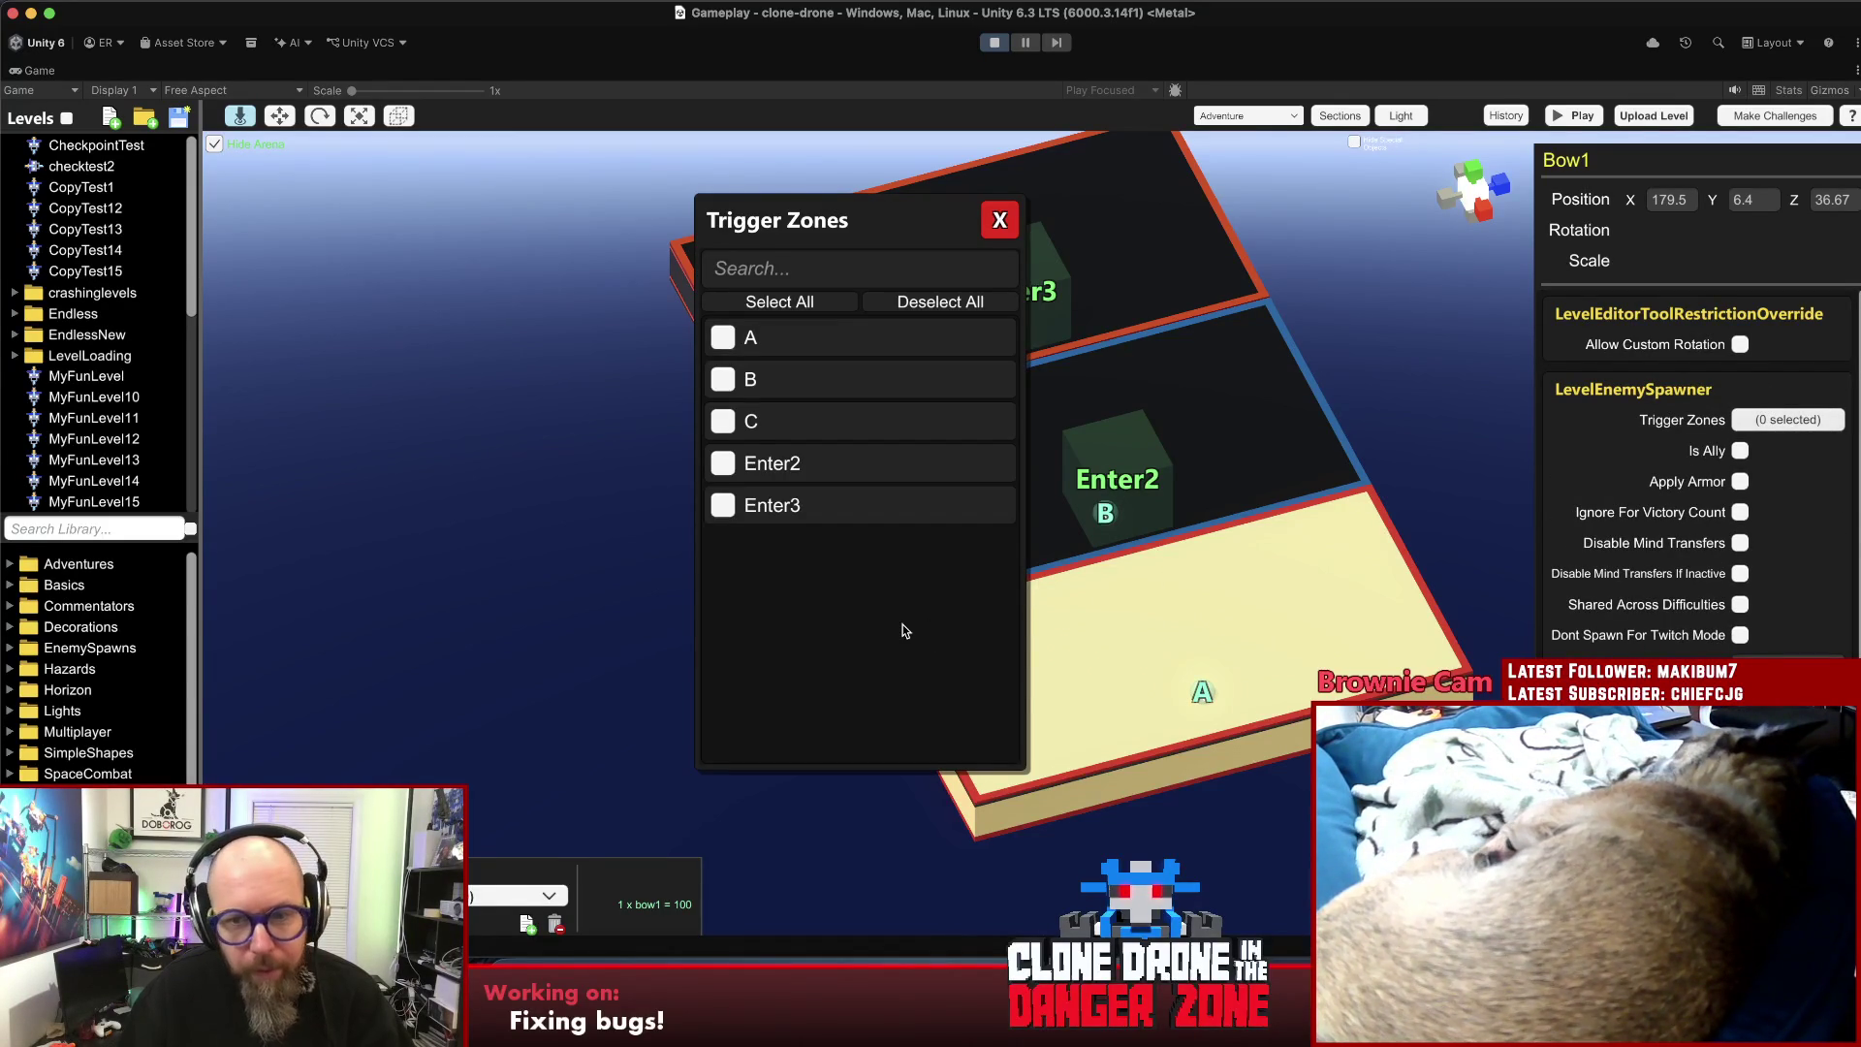
pyautogui.click(740, 342)
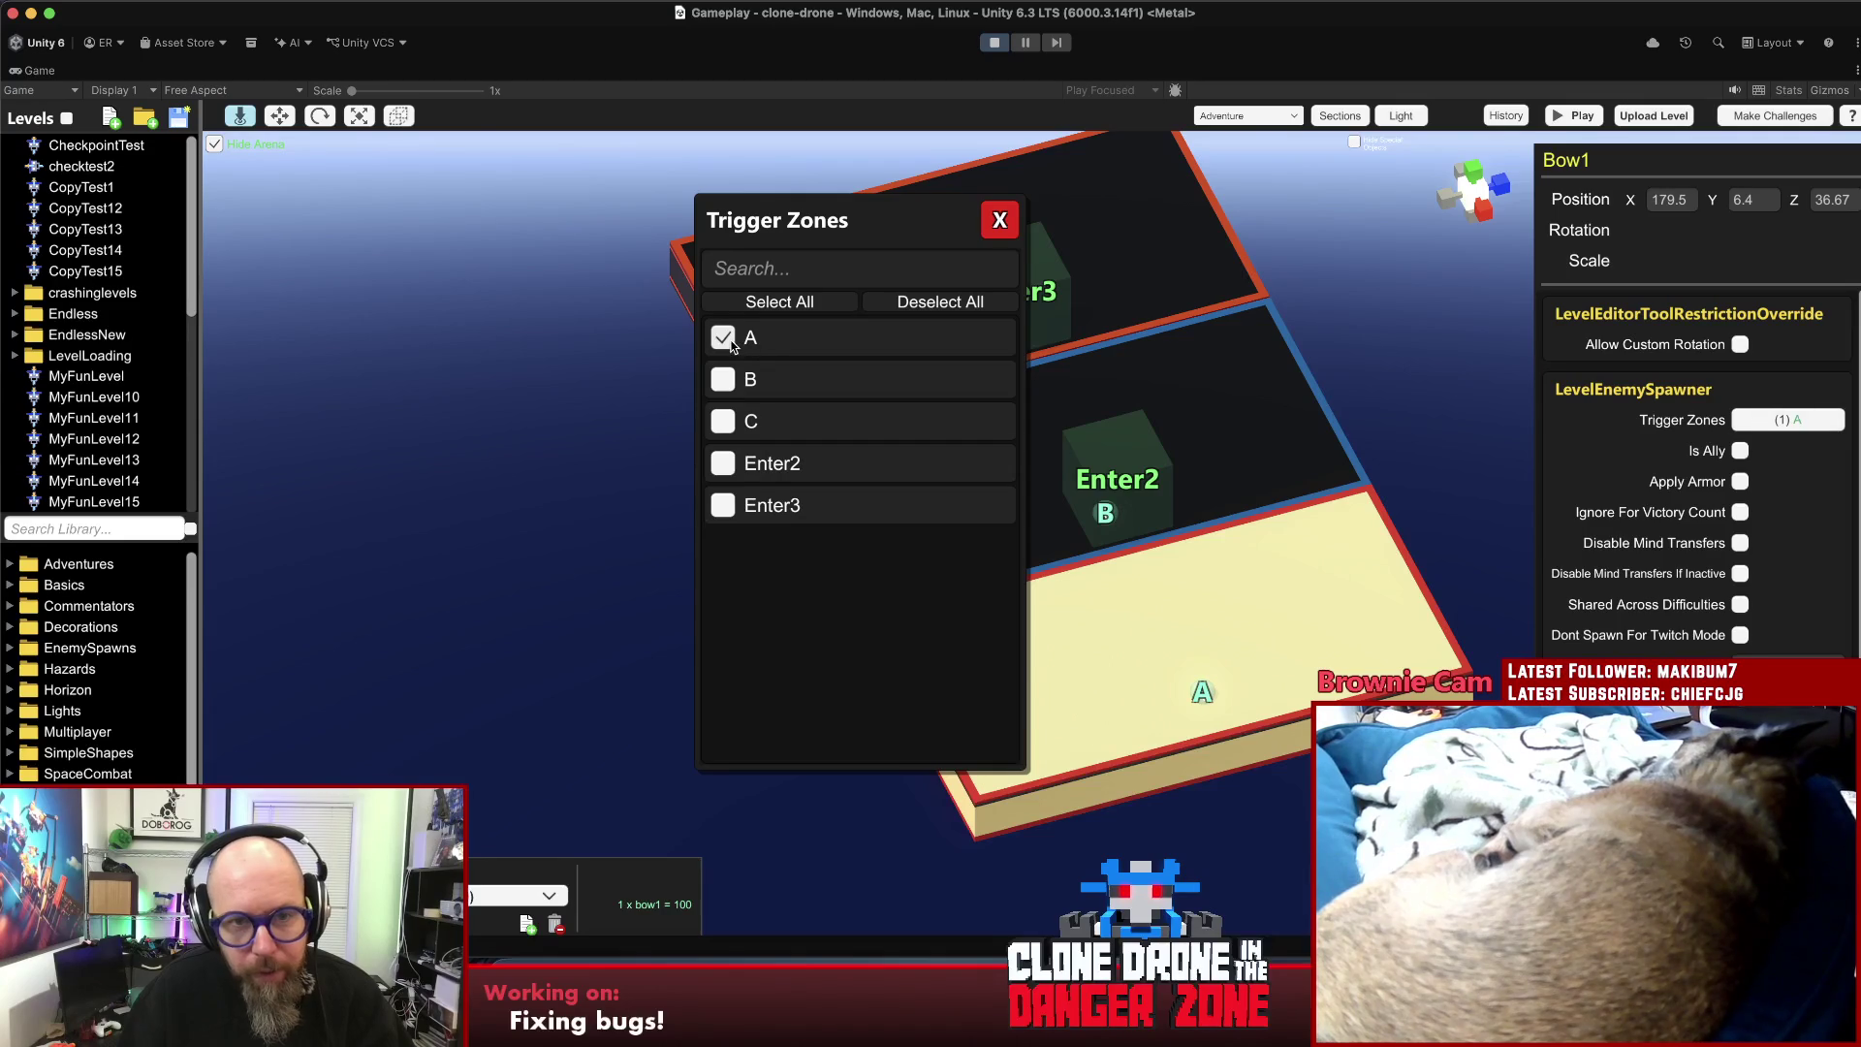
pyautogui.click(997, 228)
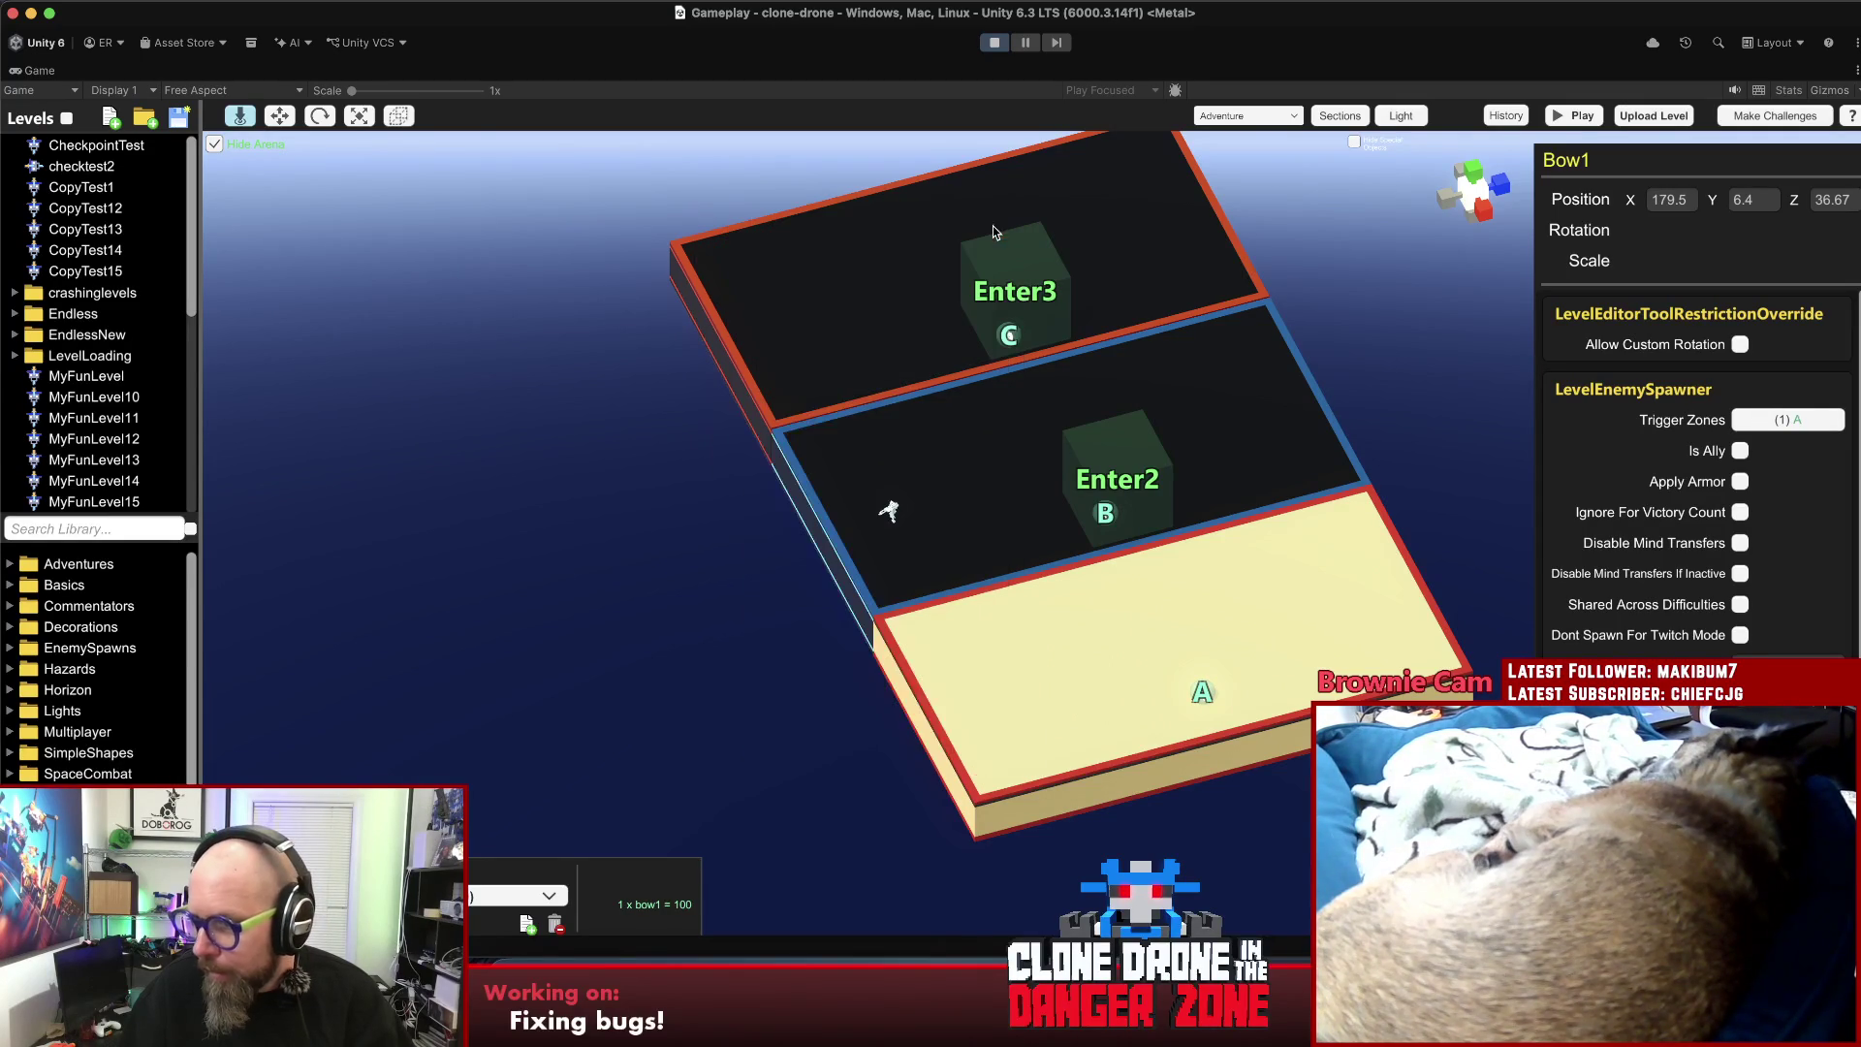
pyautogui.click(613, 512)
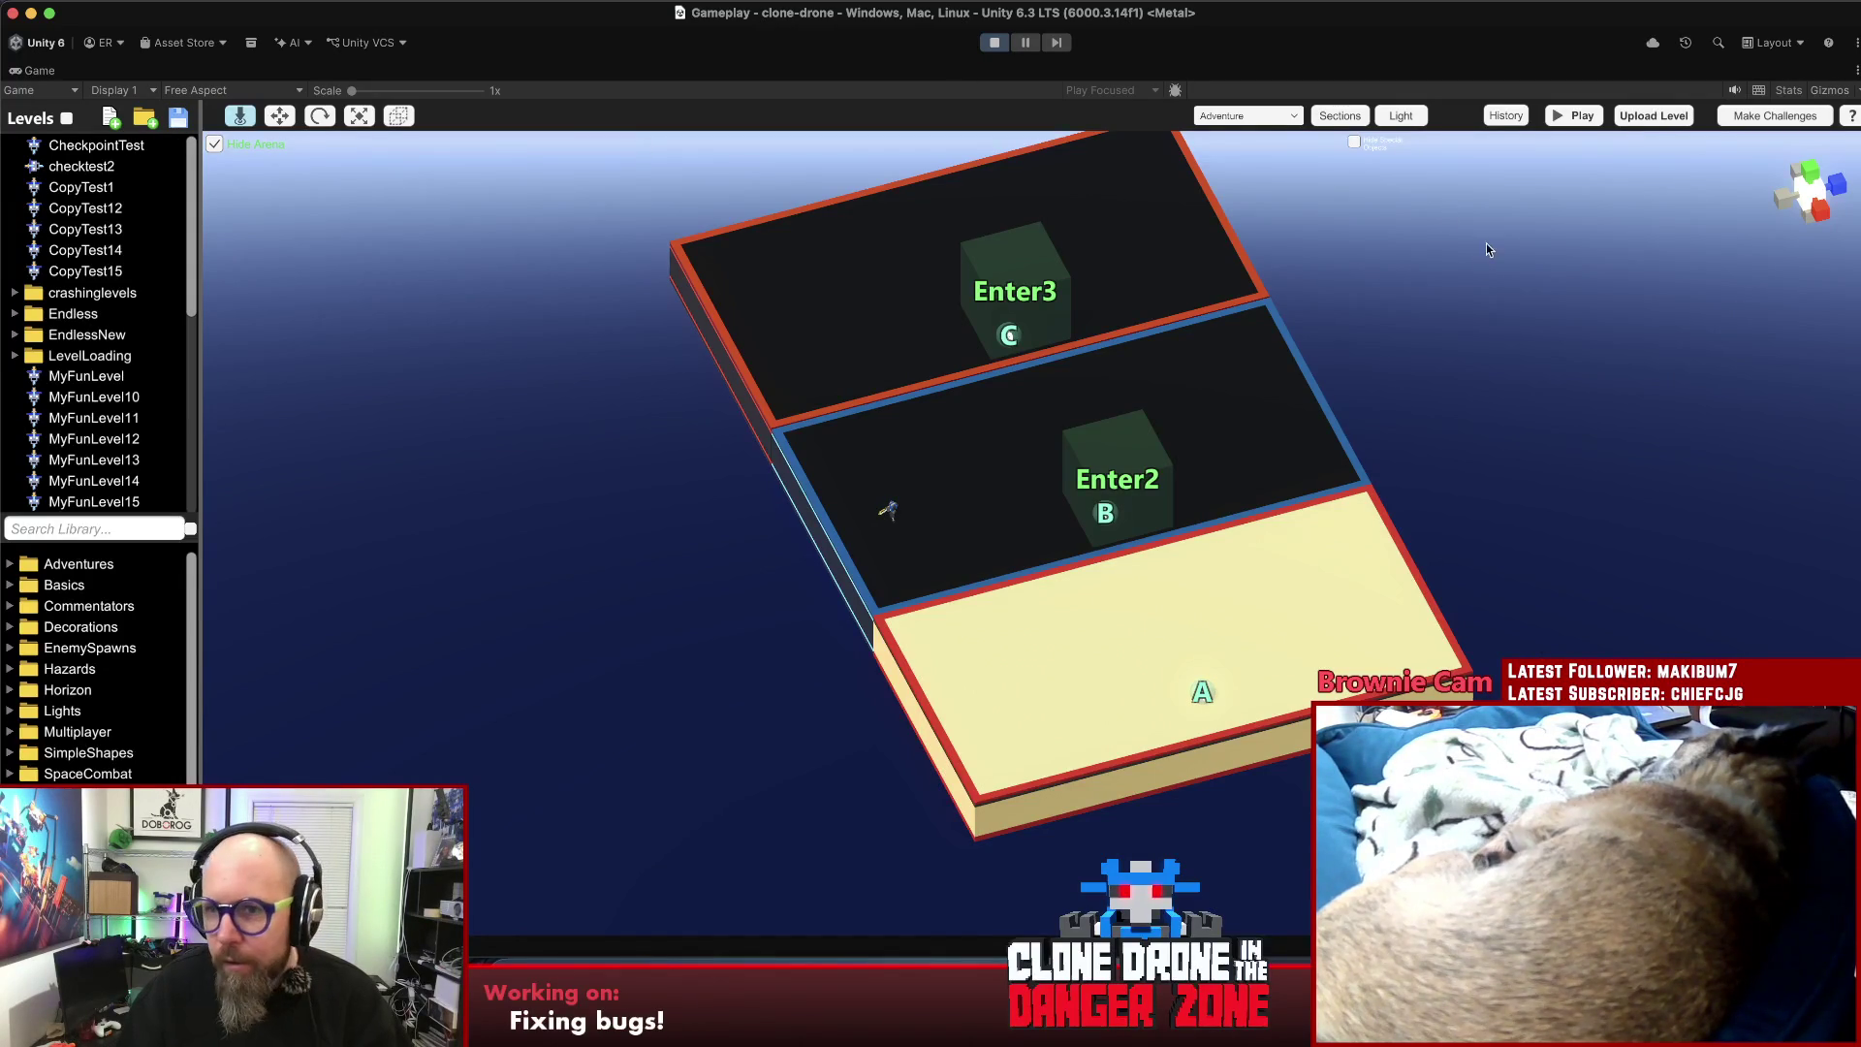
pyautogui.press('d')
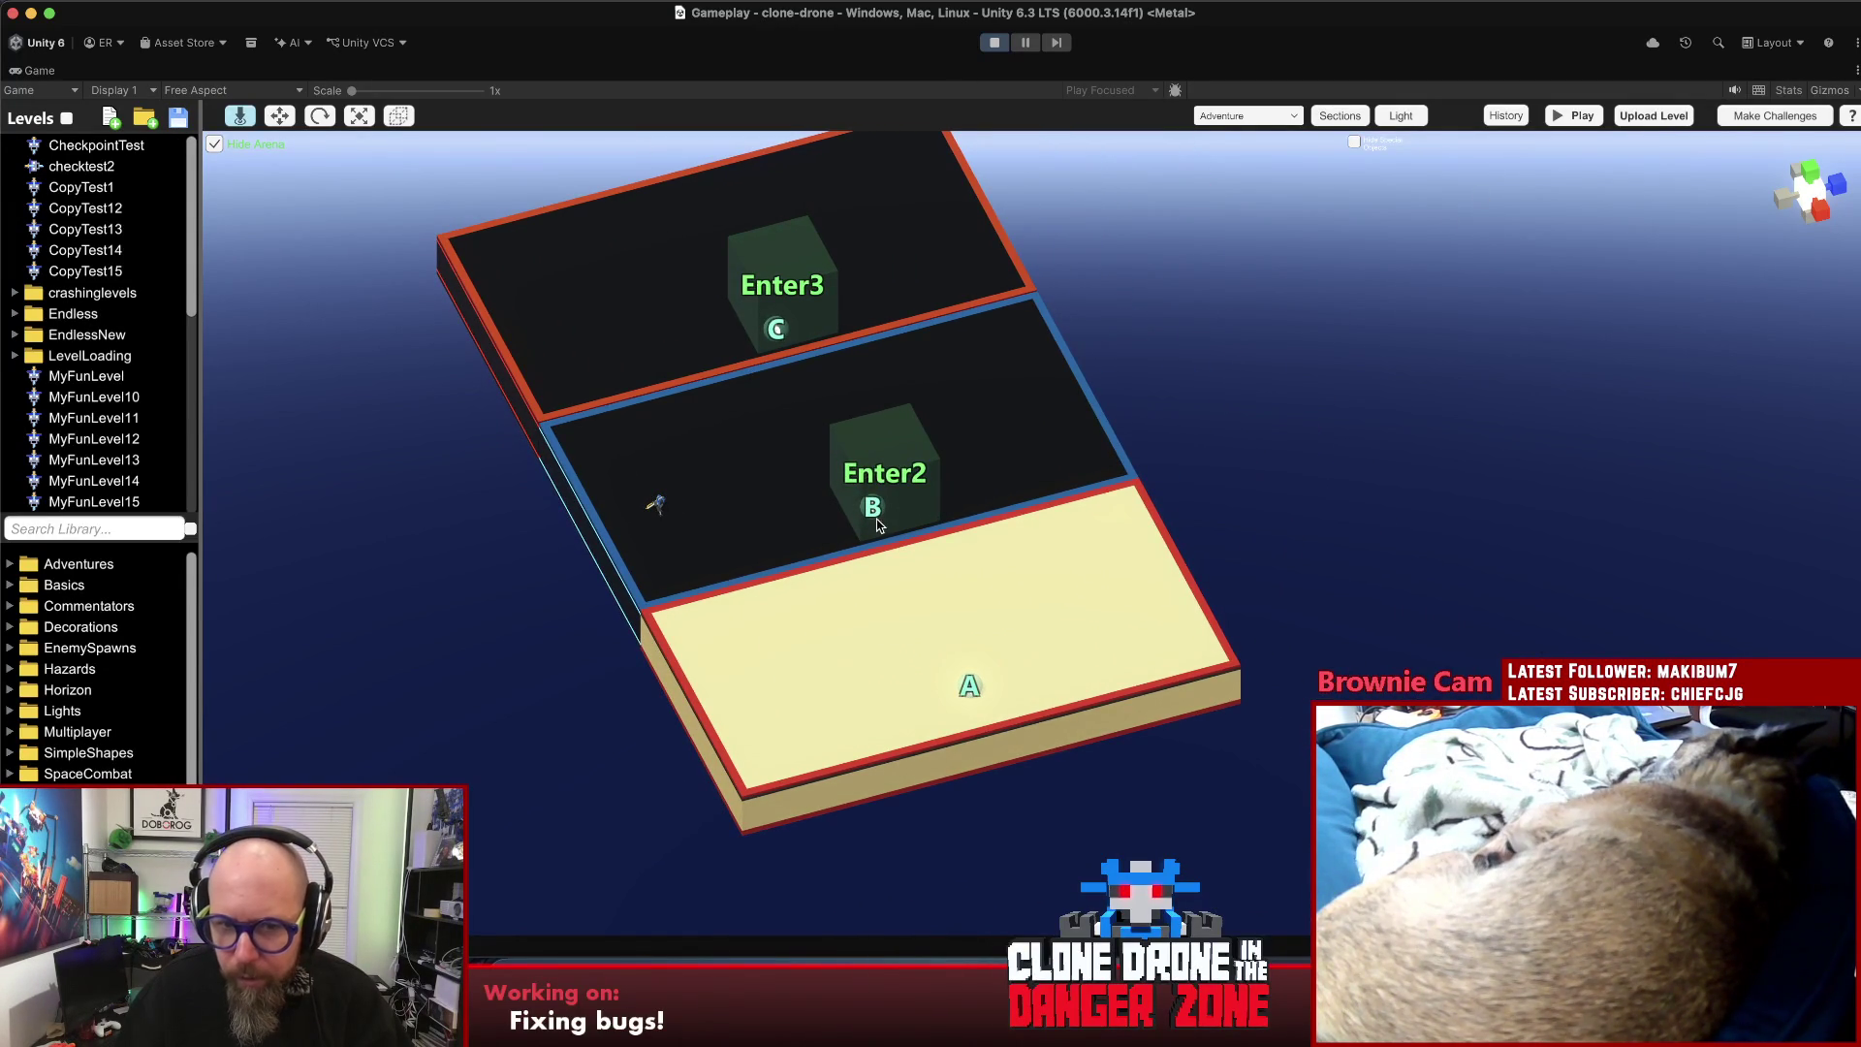
# - Add checkpoint B to Section1 and rename that section Room2
pyautogui.click(876, 522)
pyautogui.click(876, 520)
pyautogui.click(876, 514)
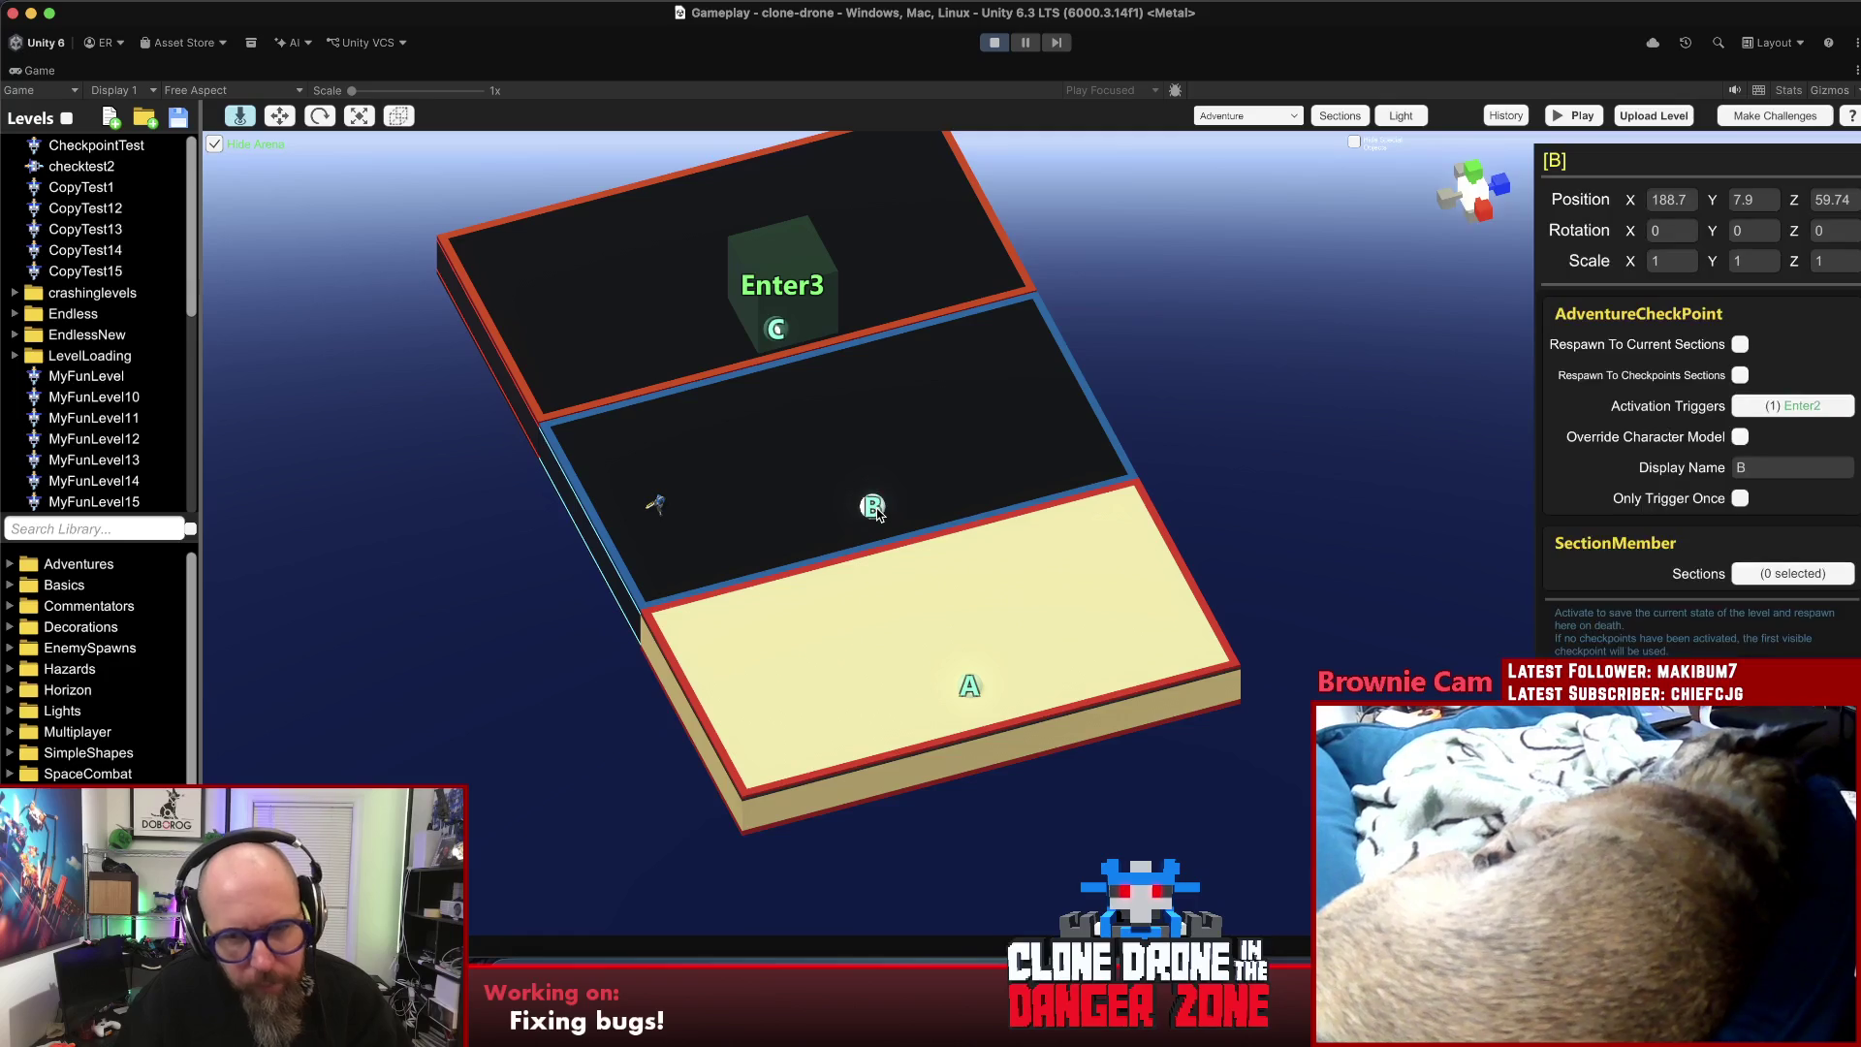
pyautogui.click(1345, 118)
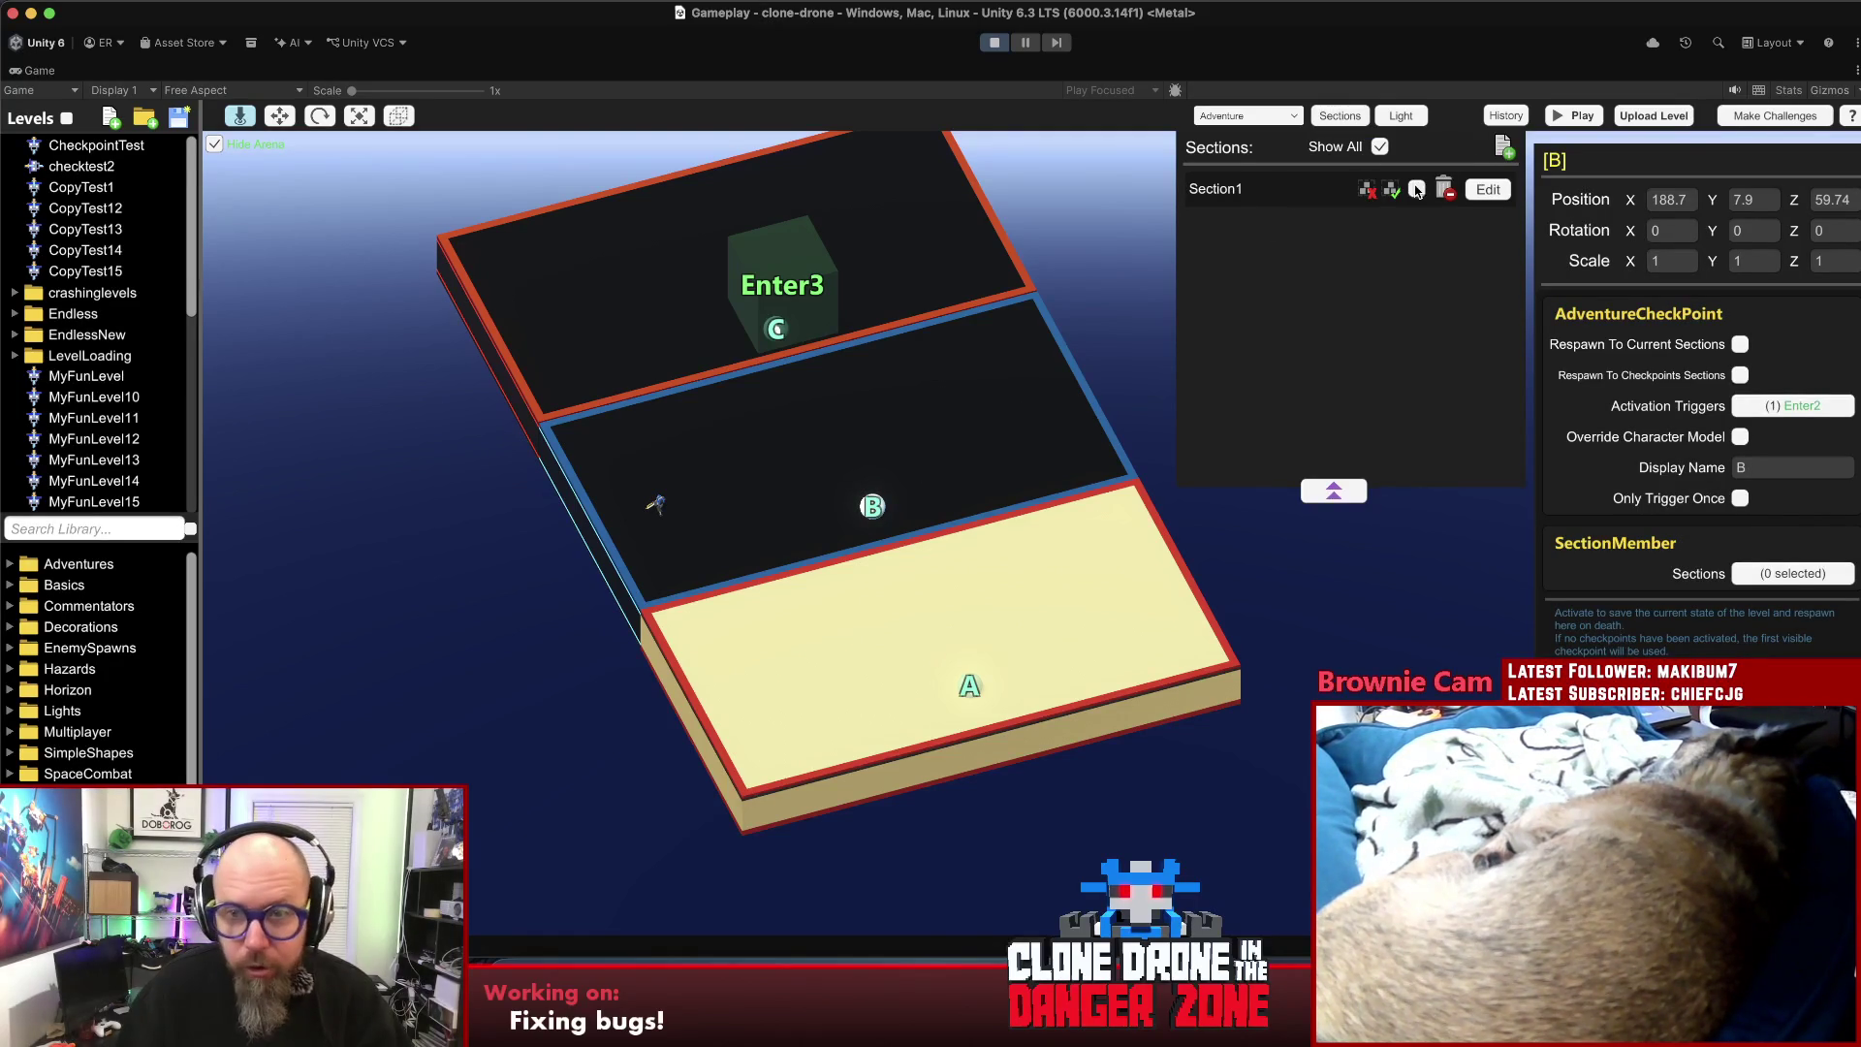
pyautogui.click(1396, 190)
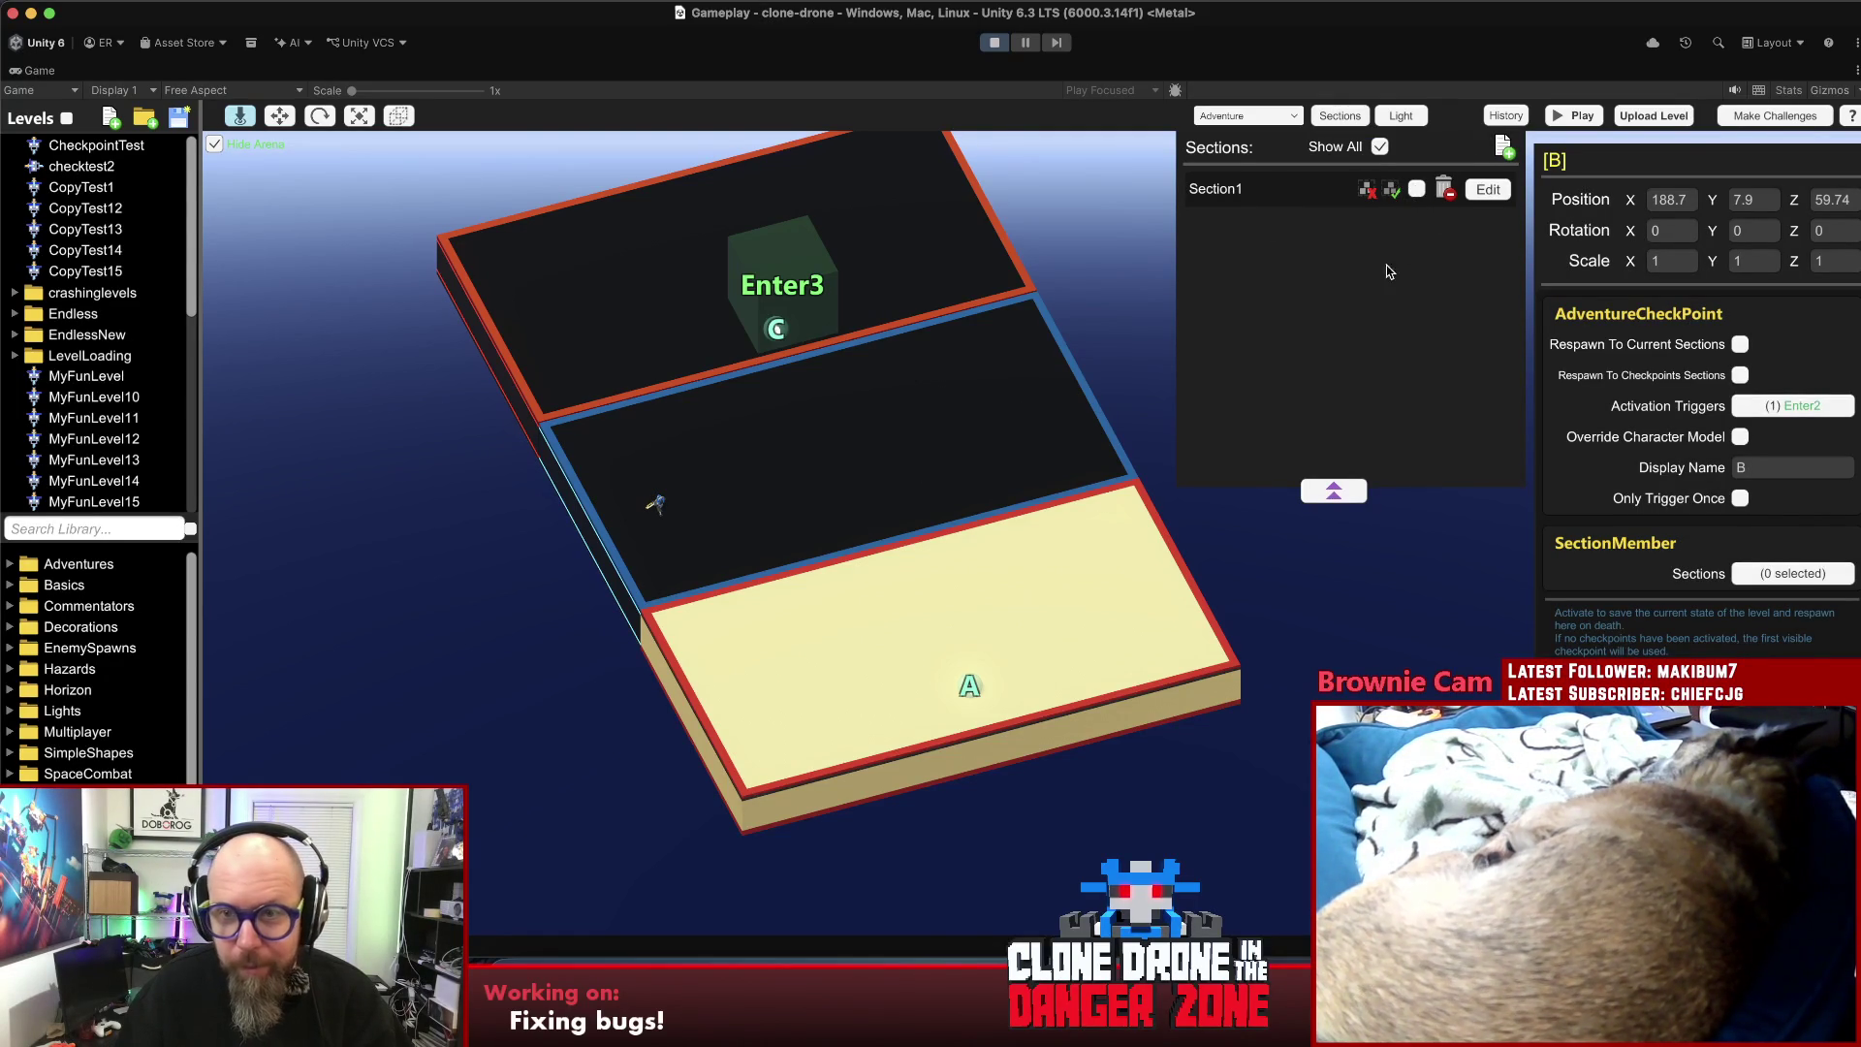
pyautogui.click(1503, 195)
pyautogui.doubleClick(1764, 345)
pyautogui.write('Room23')
pyautogui.press('BackSpace')
# - Create a new section named Room3 and add checkpoint C to it
pyautogui.click(787, 307)
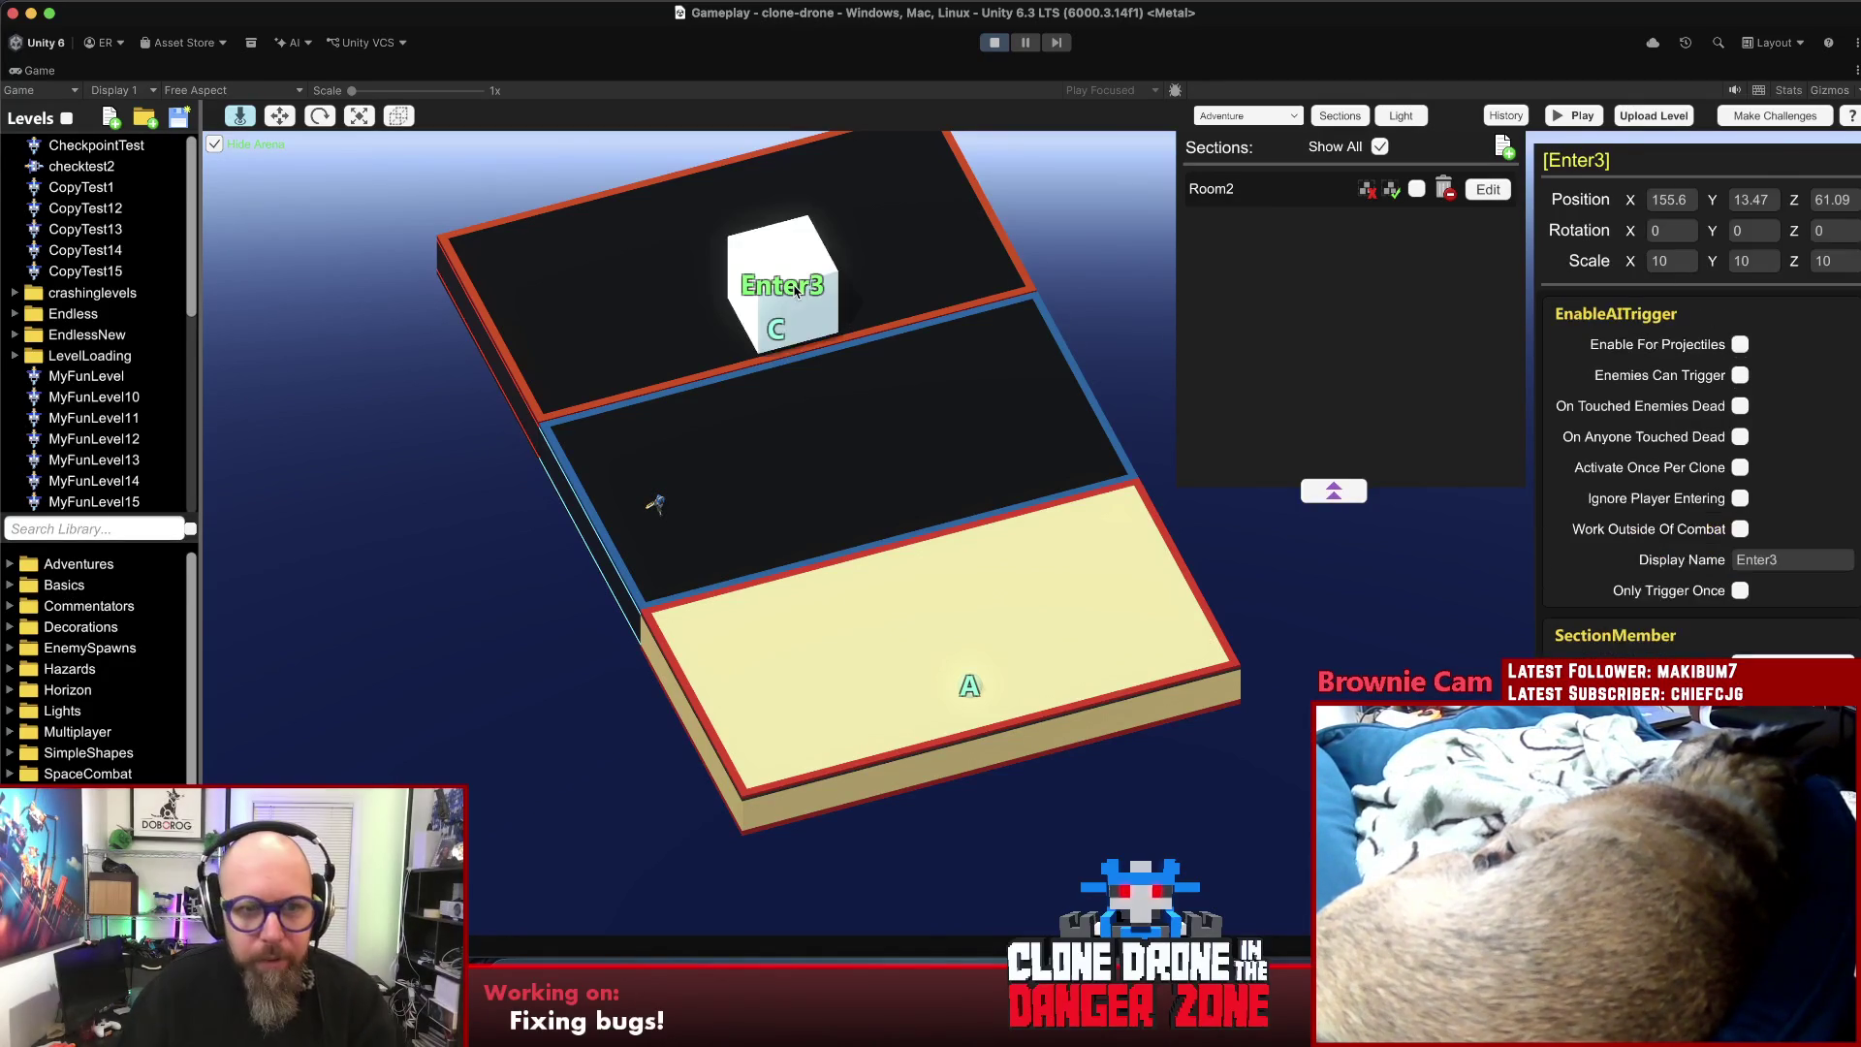
pyautogui.press('Delete')
pyautogui.click(777, 330)
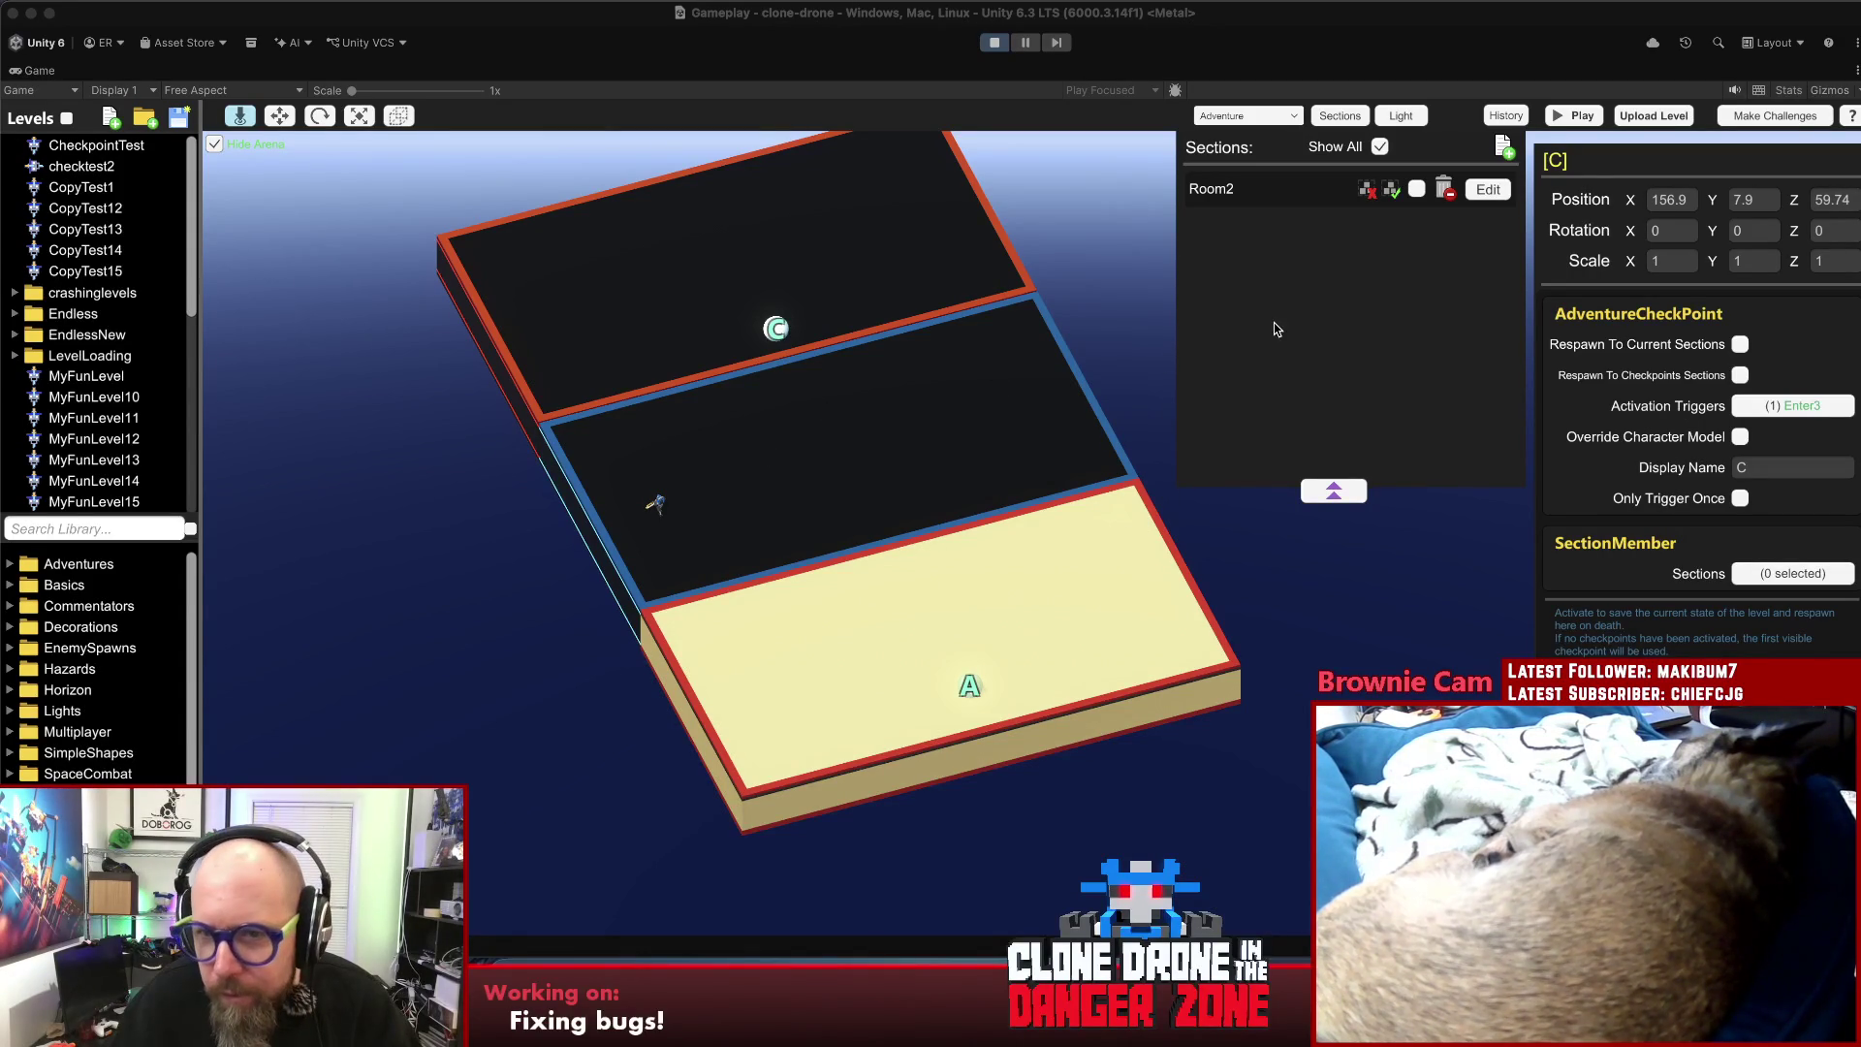
pyautogui.click(1503, 148)
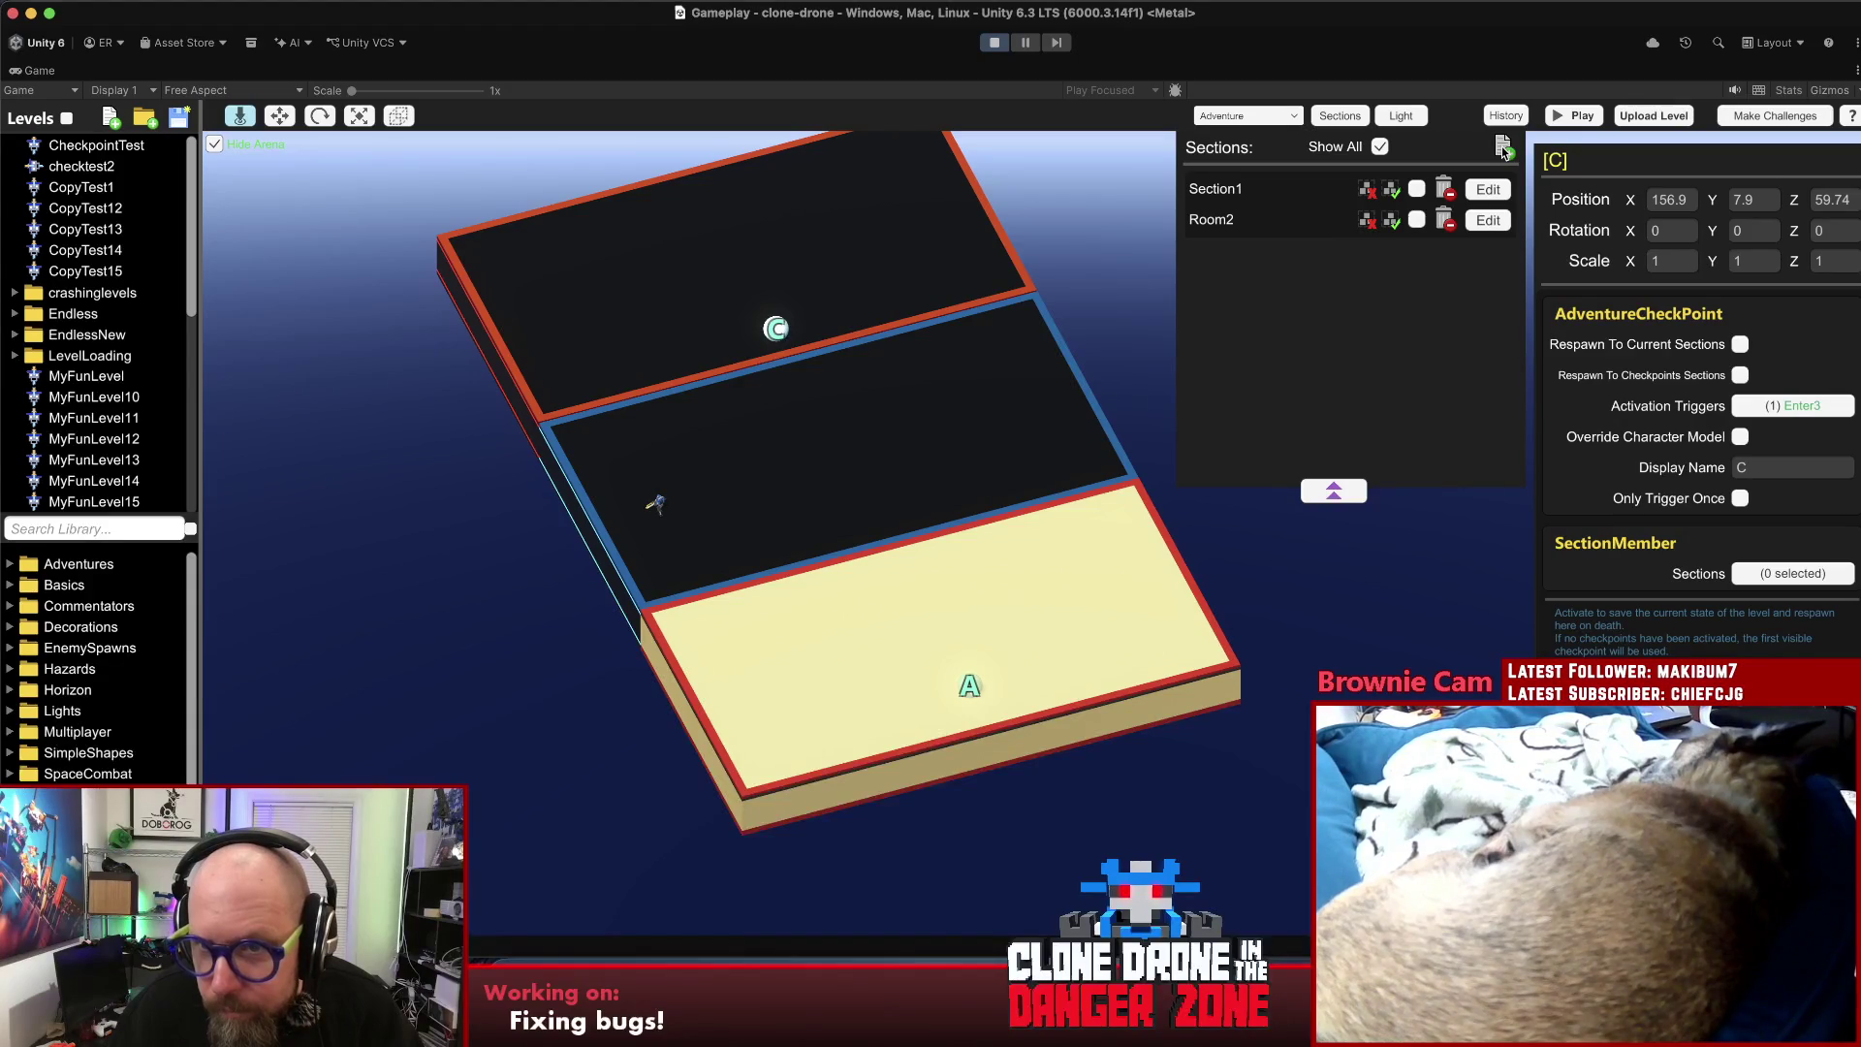
pyautogui.click(1391, 191)
pyautogui.click(1795, 345)
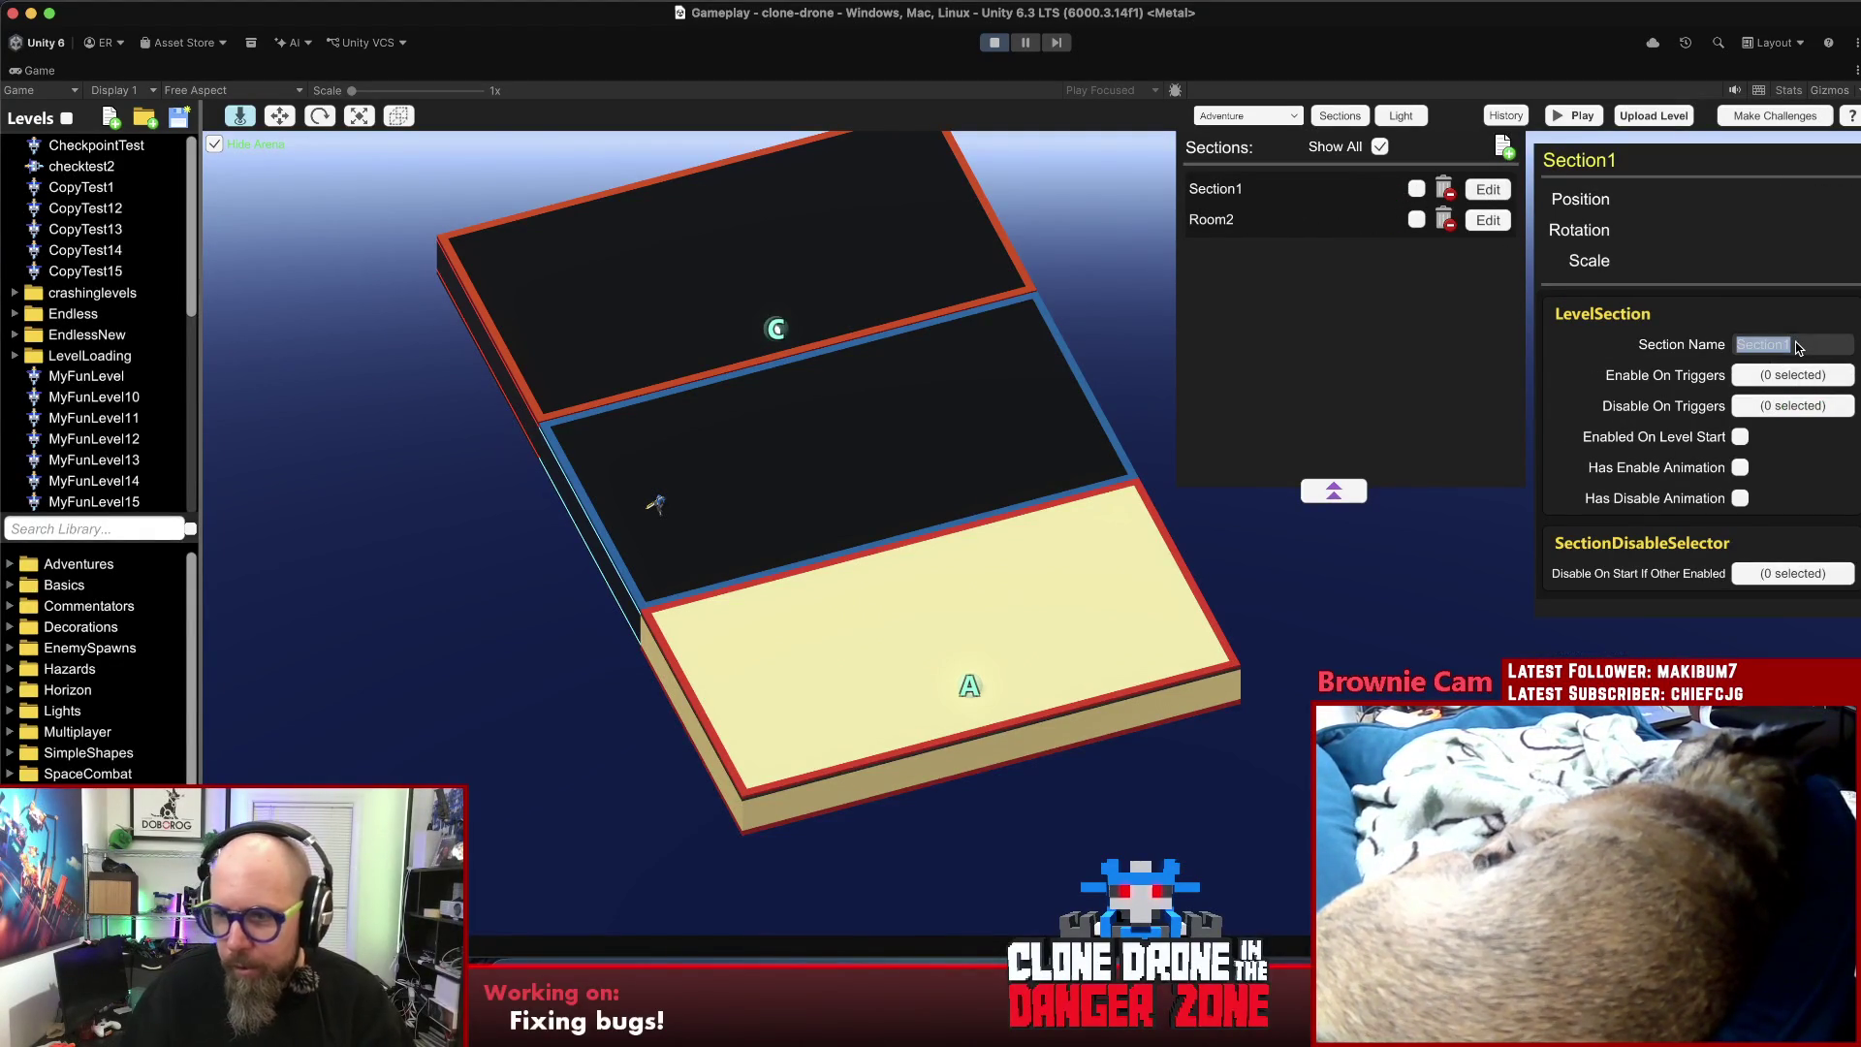
pyautogui.write('Room3')
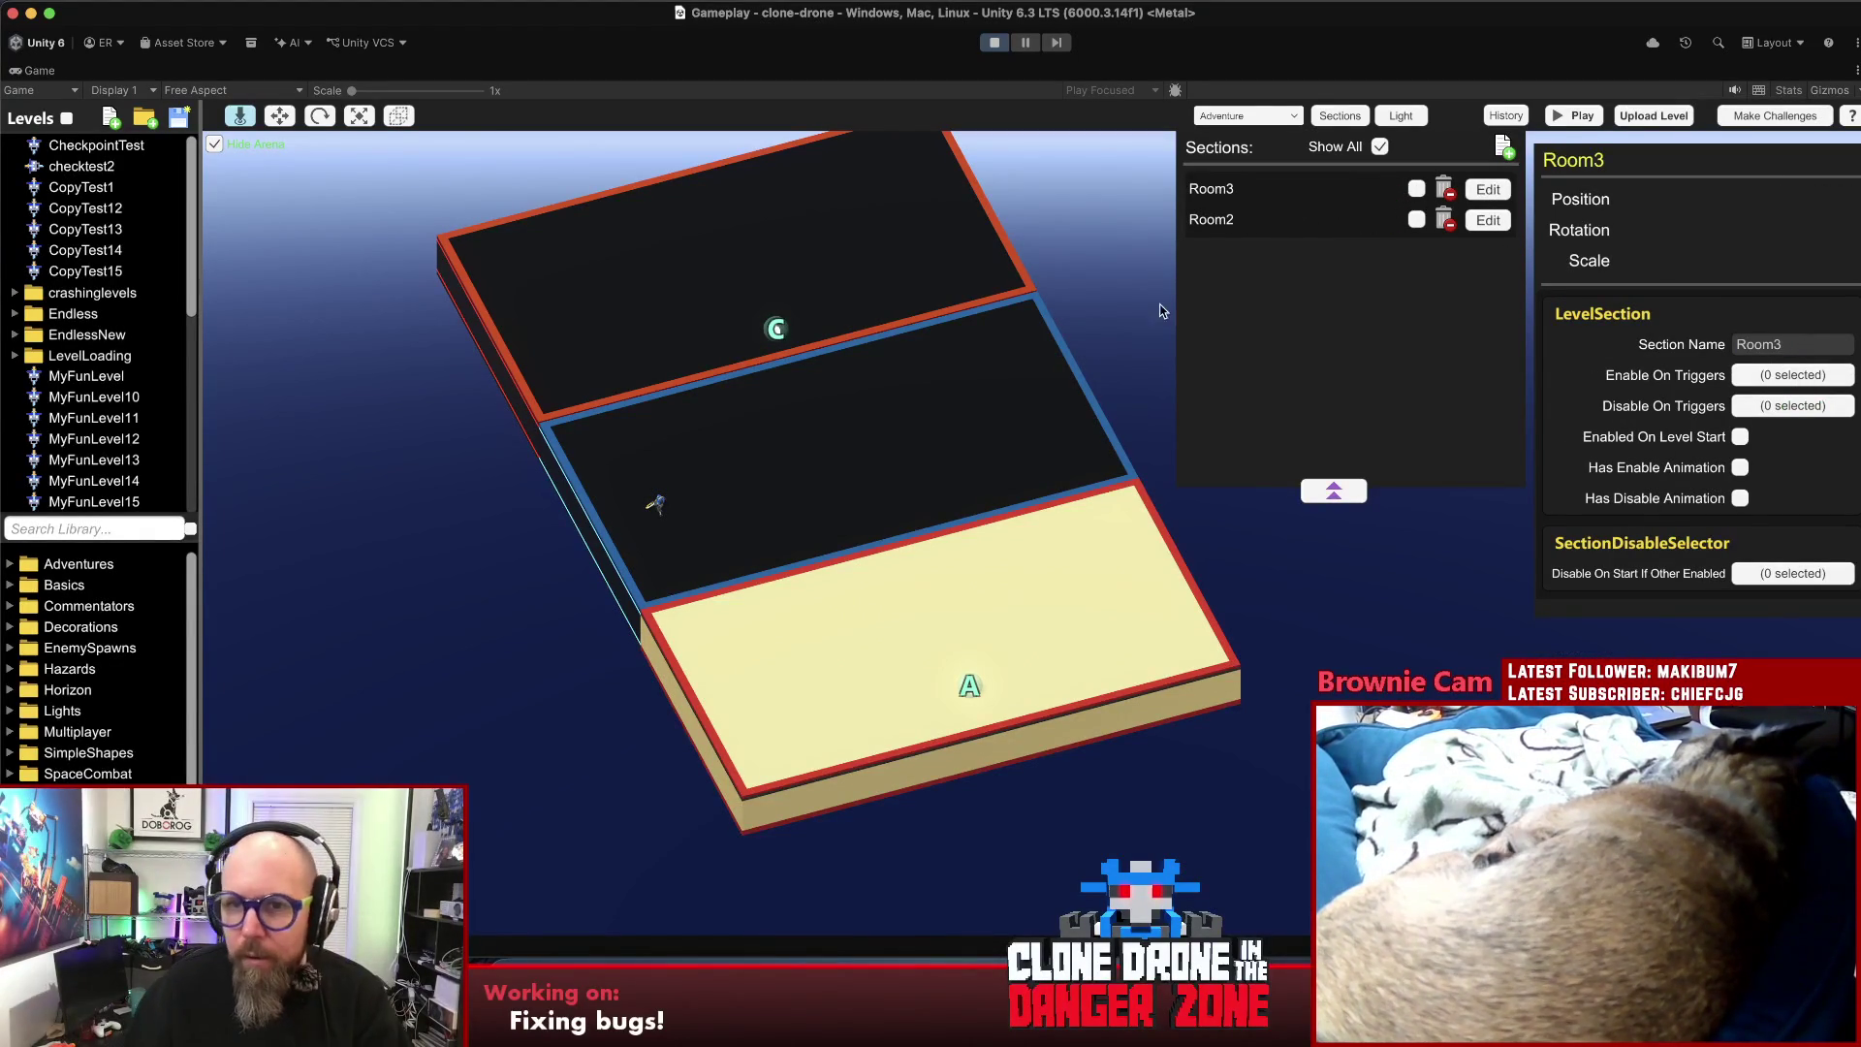
pyautogui.click(776, 330)
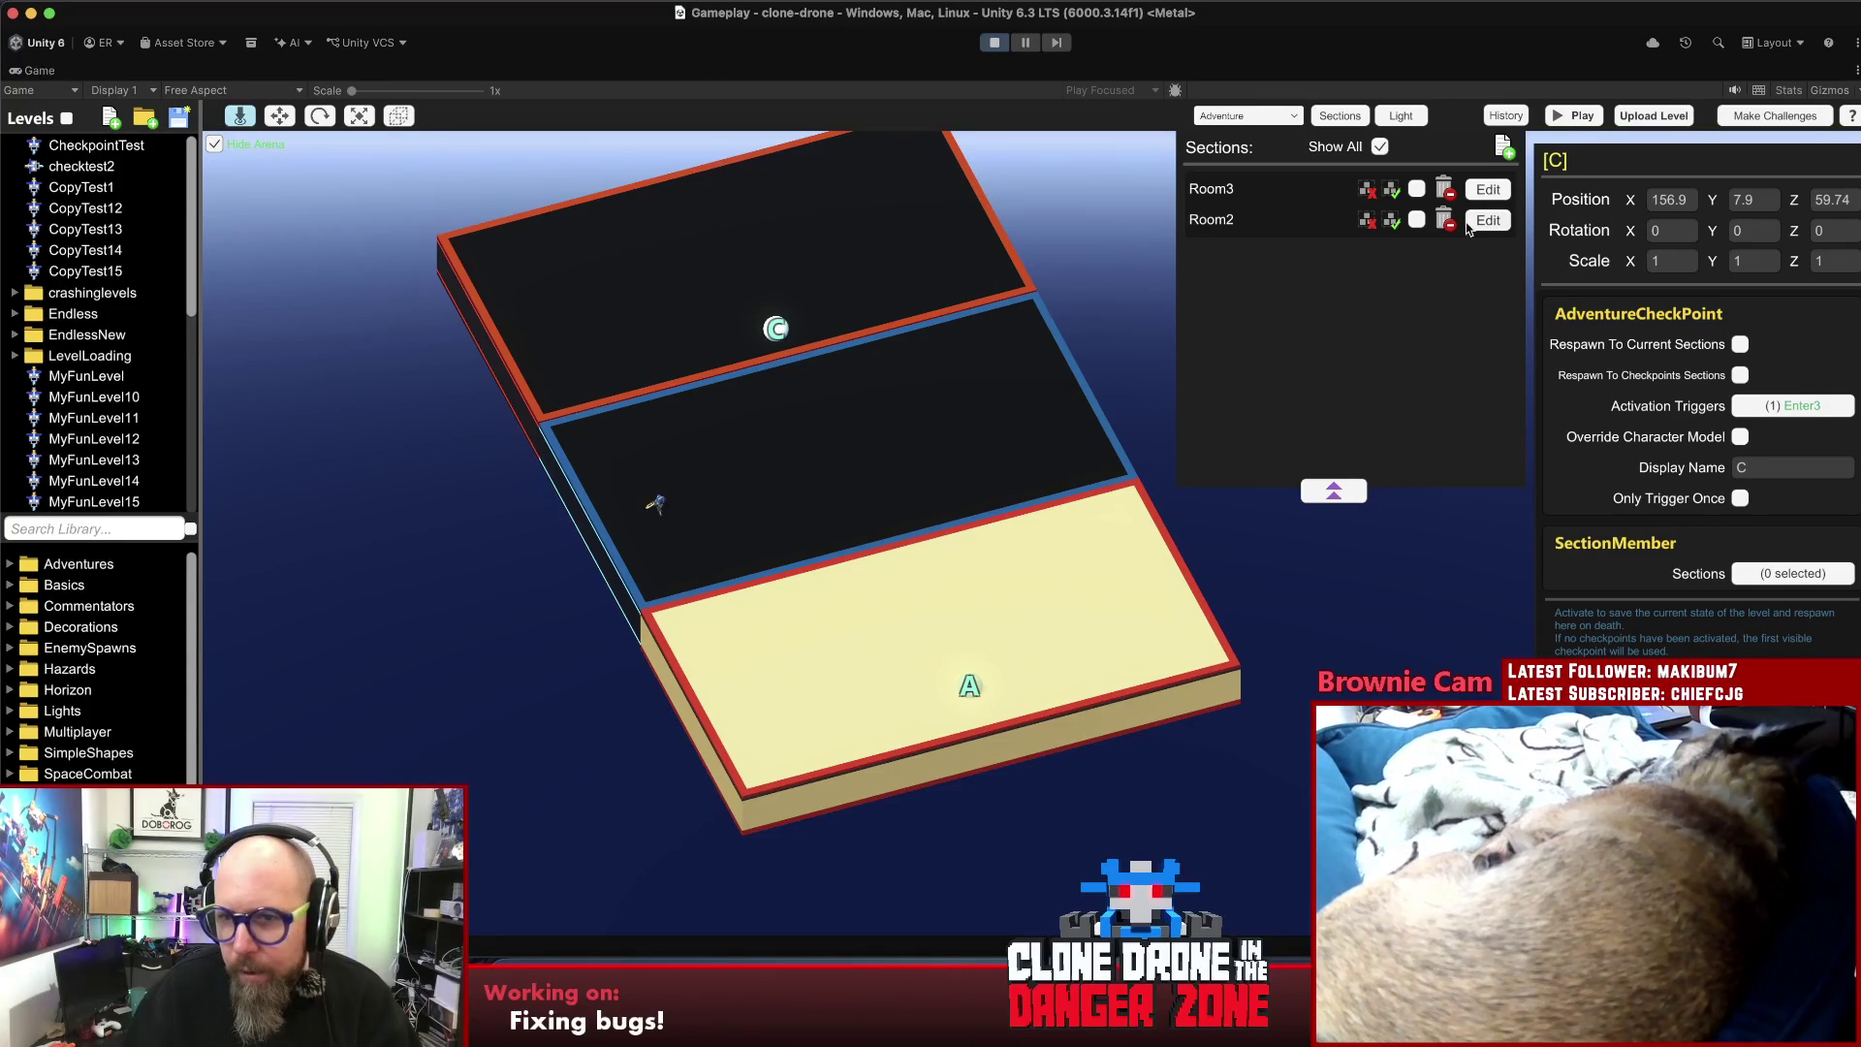
pyautogui.click(1392, 191)
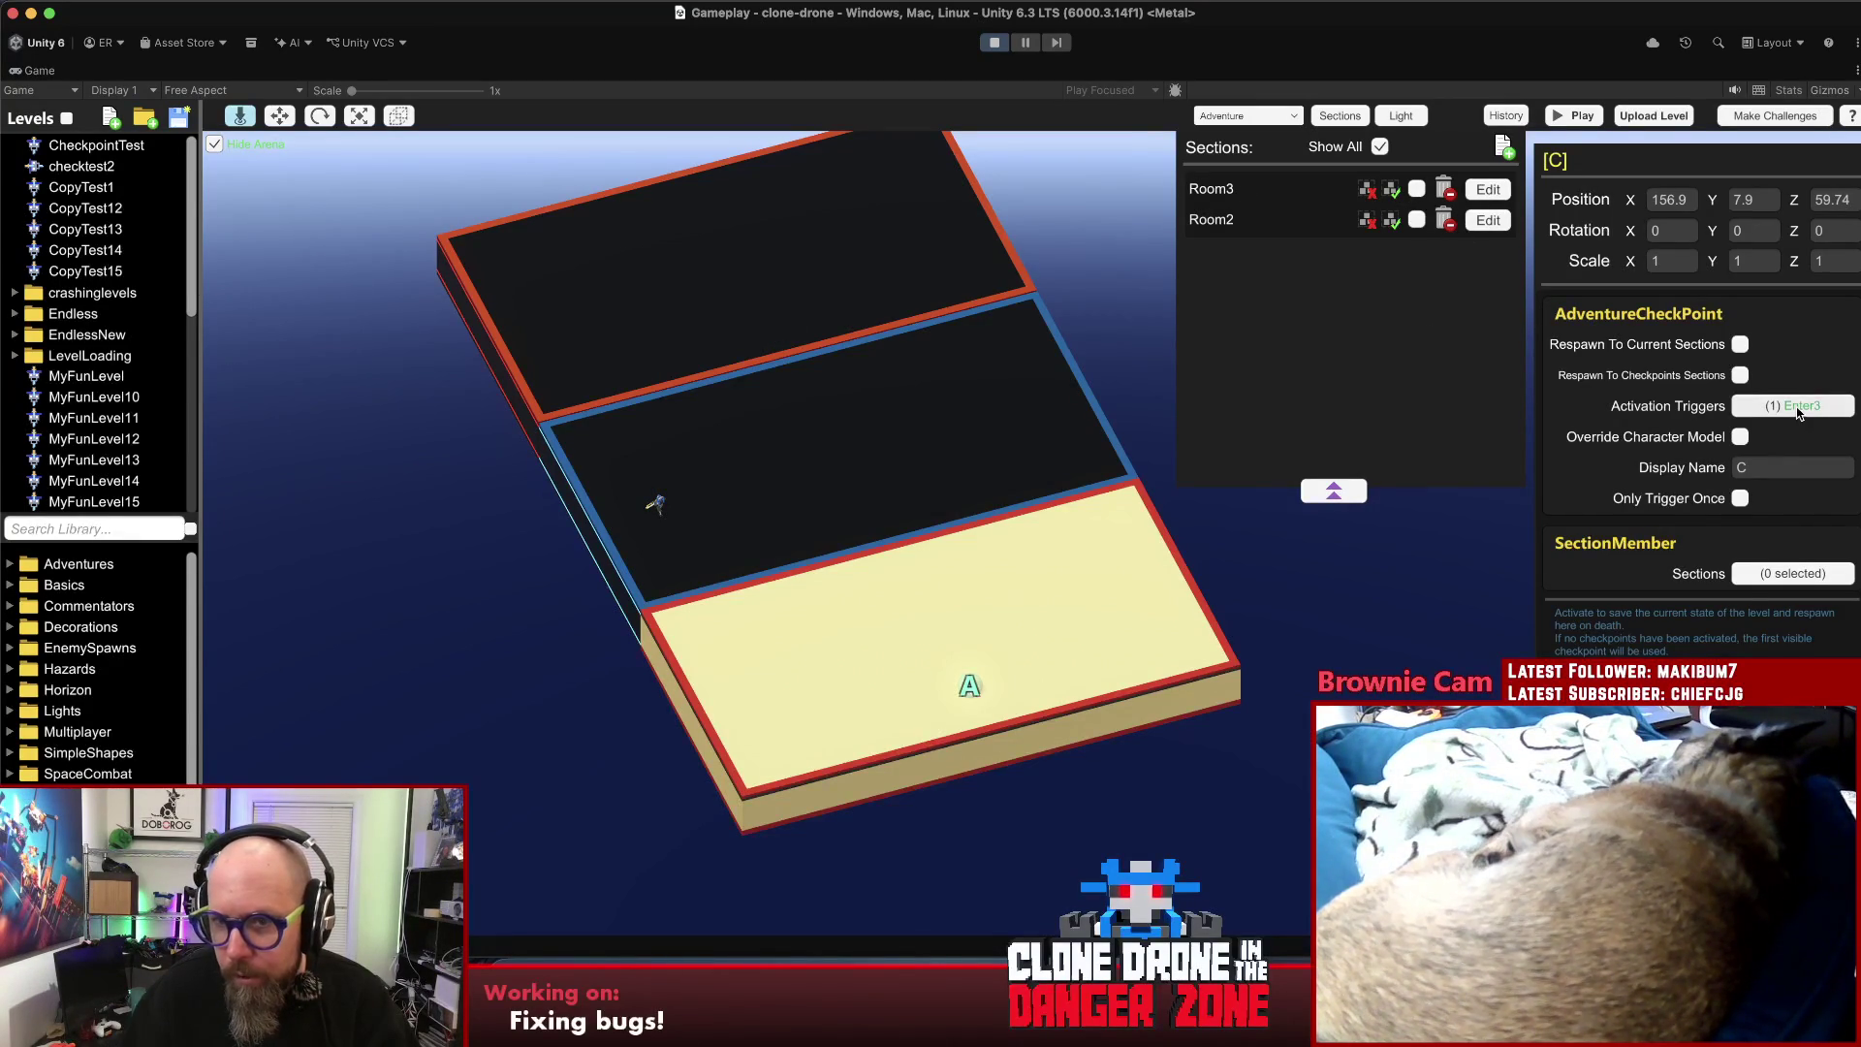
# - Have Enter3 enable Room3 and Enter2 enable Room2, then collapse the sections and playtest
pyautogui.click(1492, 193)
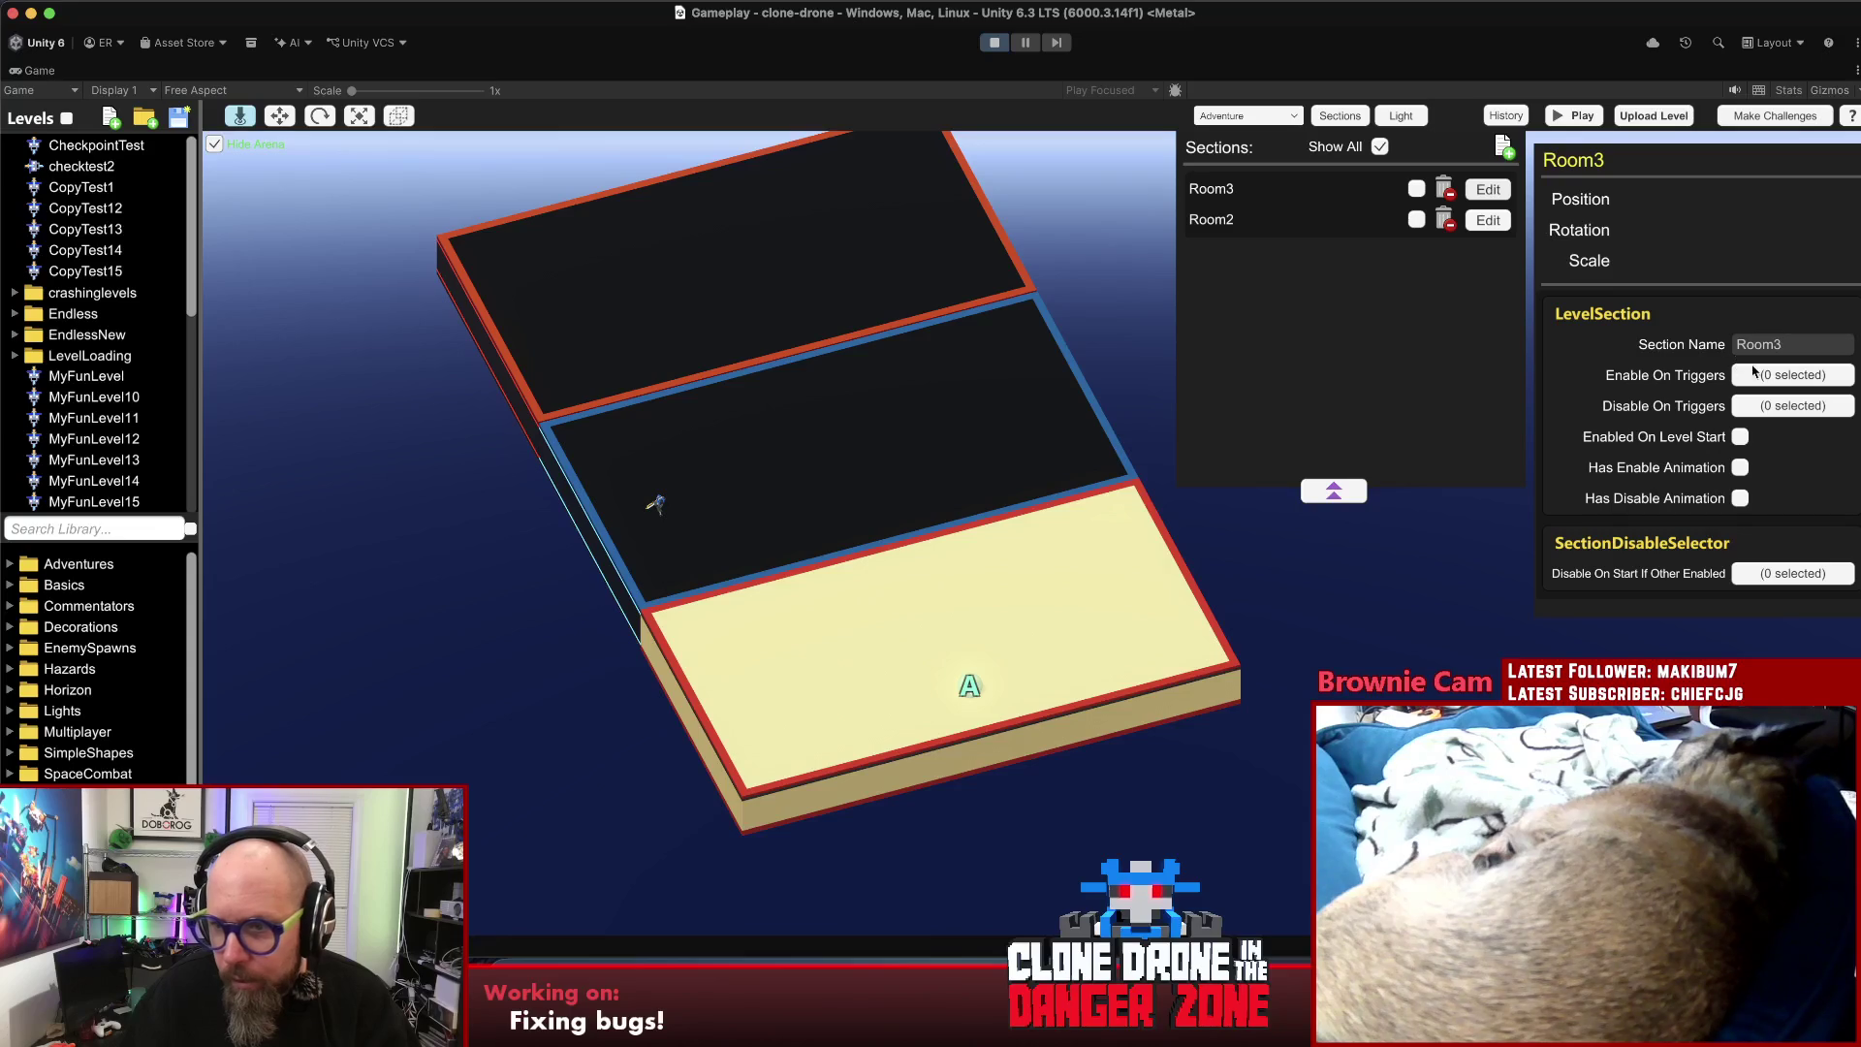
pyautogui.click(1773, 376)
pyautogui.click(733, 506)
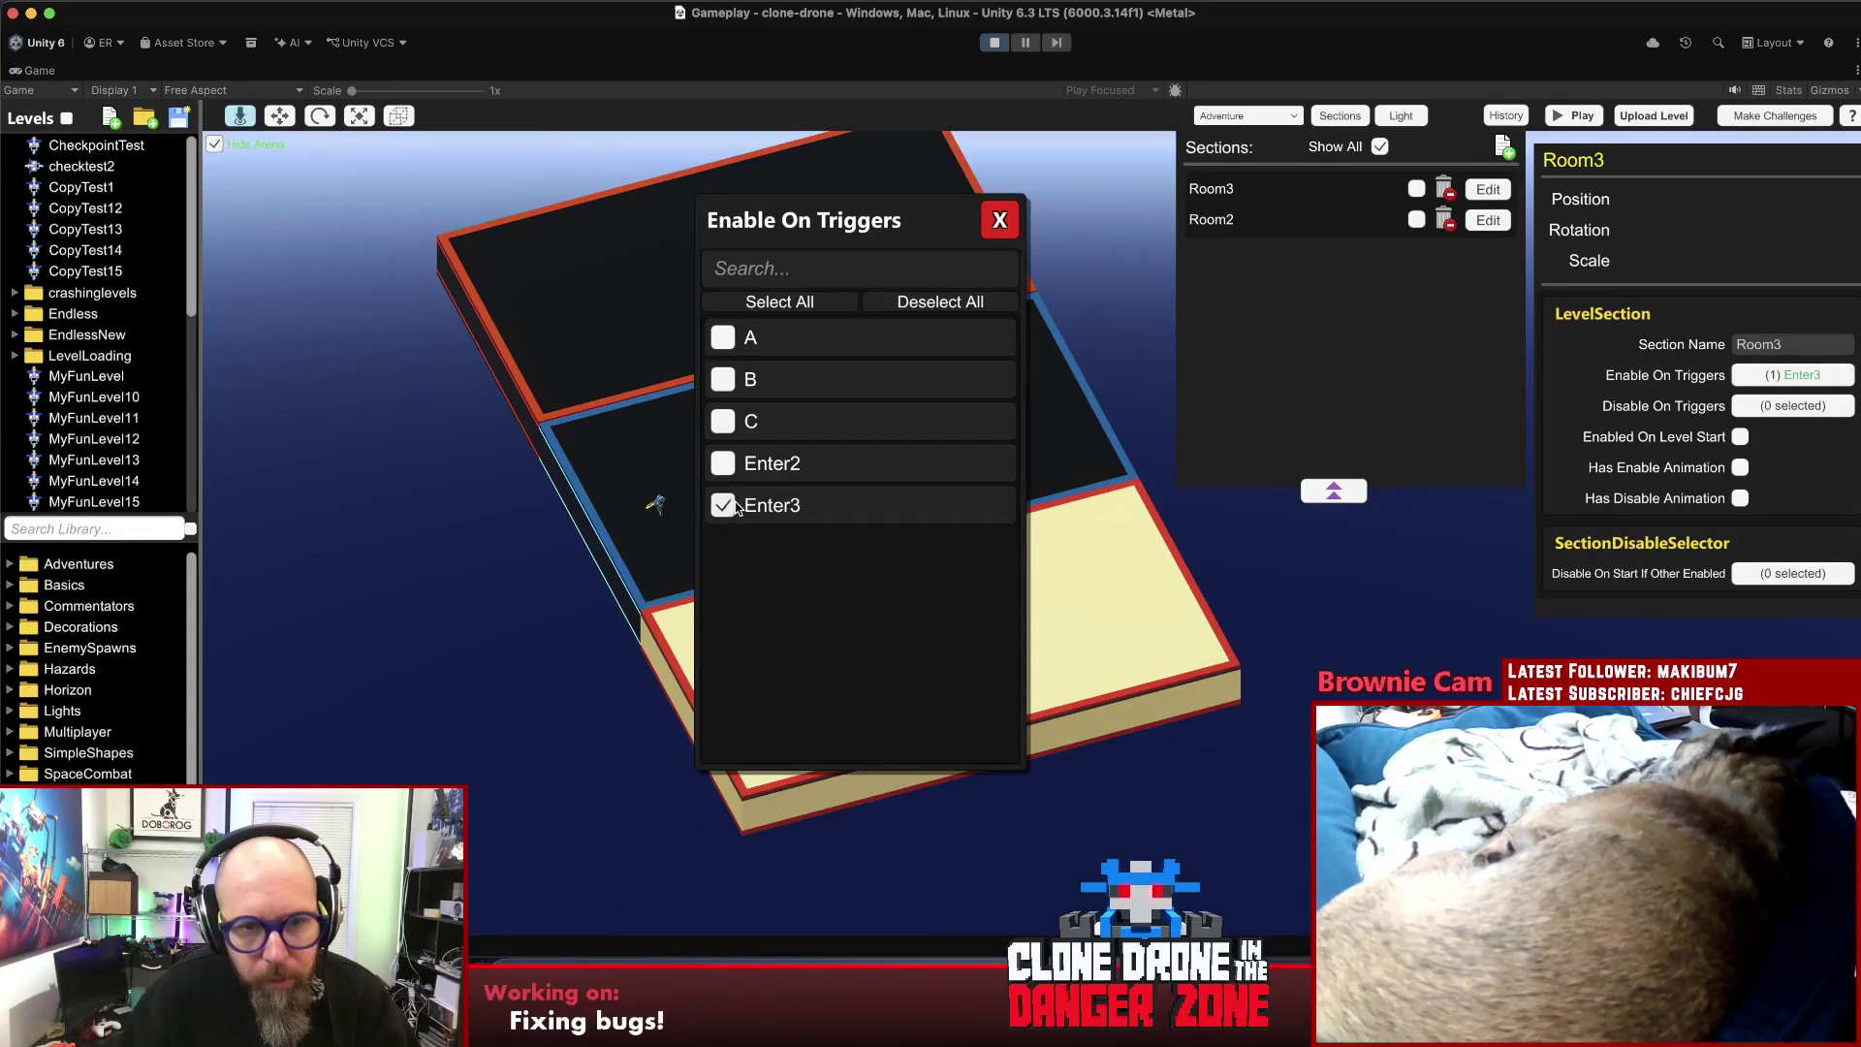
pyautogui.click(988, 221)
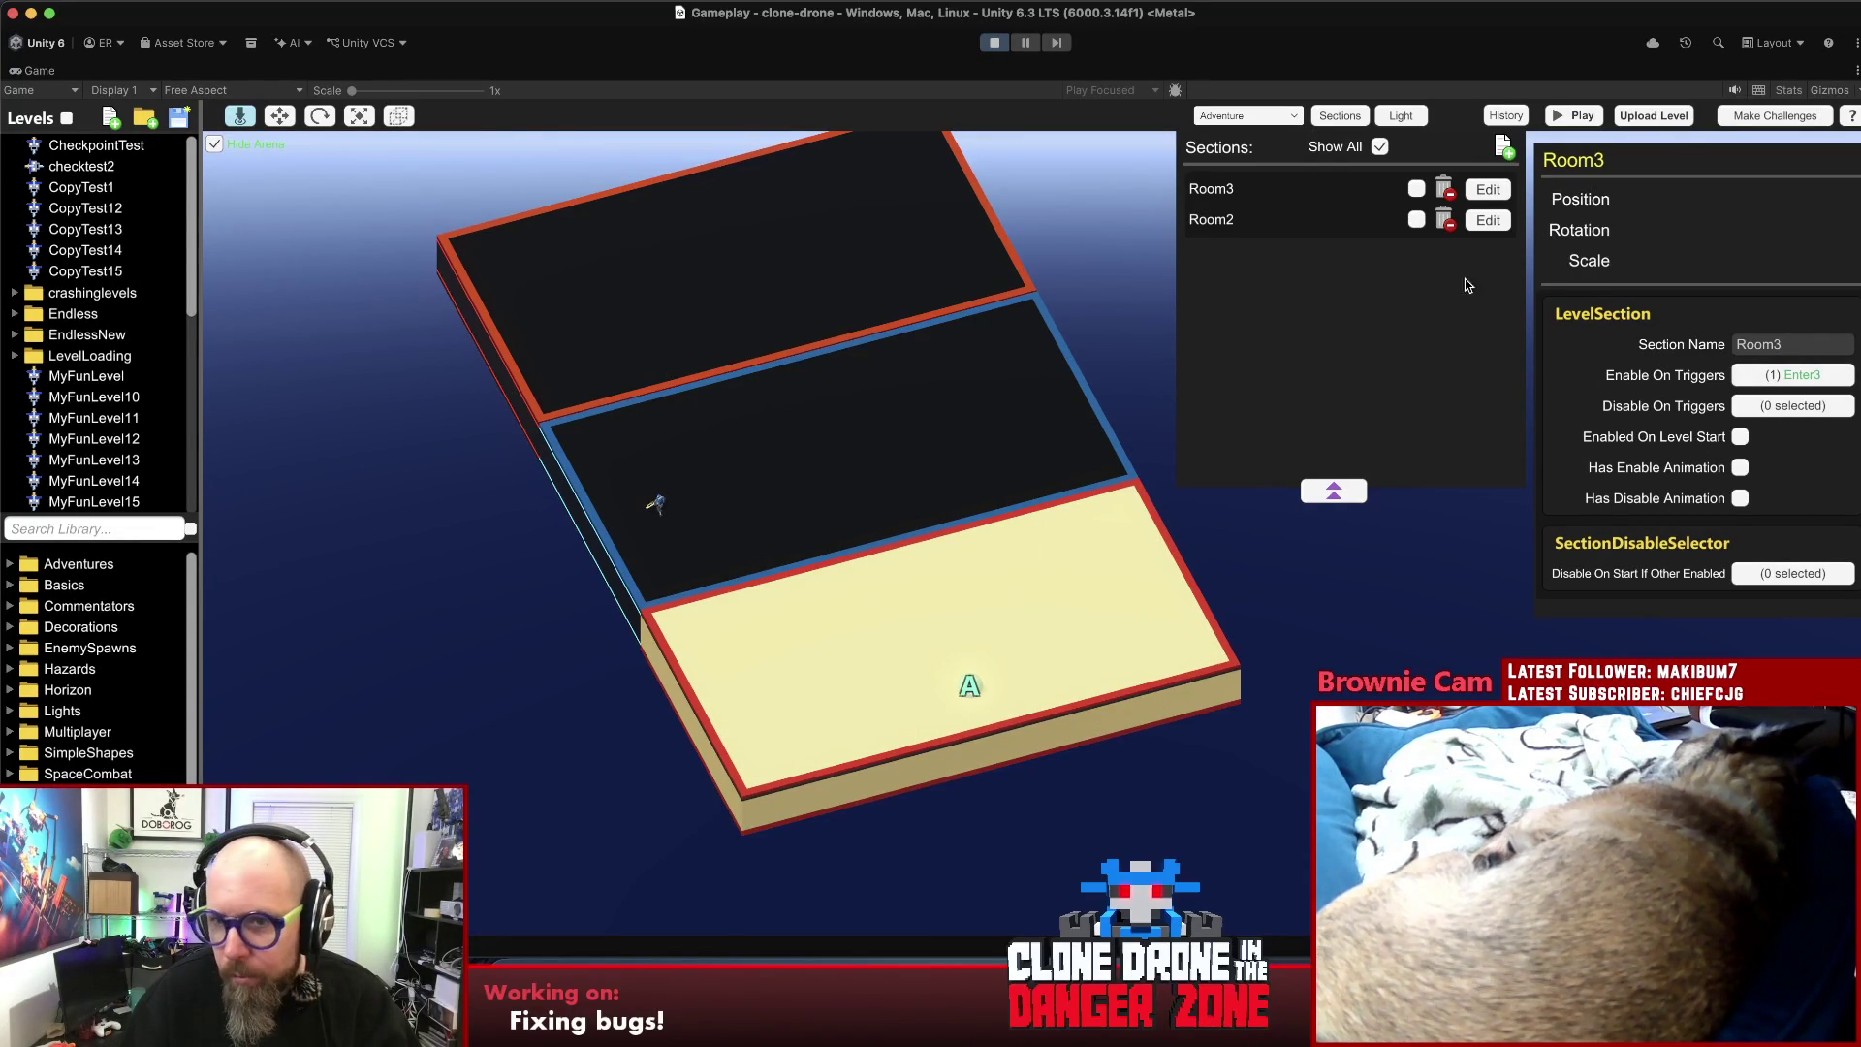
pyautogui.click(1487, 225)
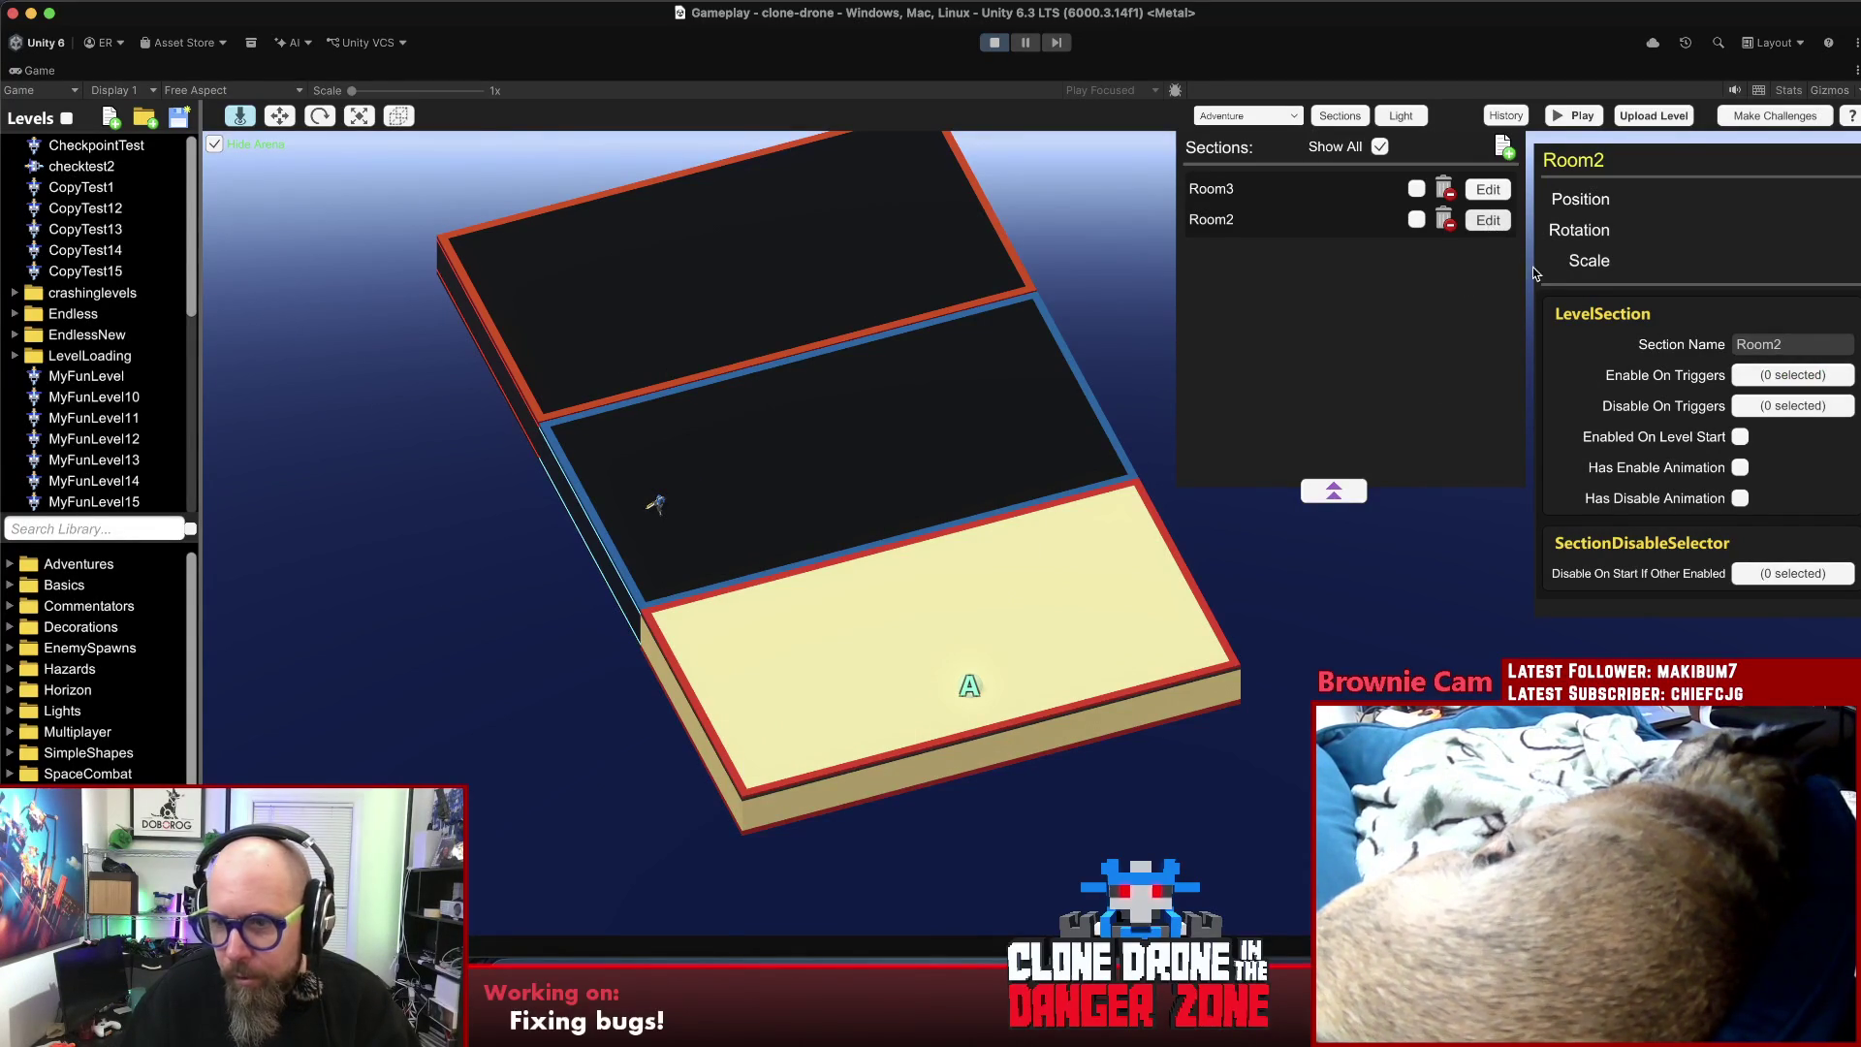
pyautogui.click(1815, 377)
pyautogui.click(723, 464)
pyautogui.click(1000, 221)
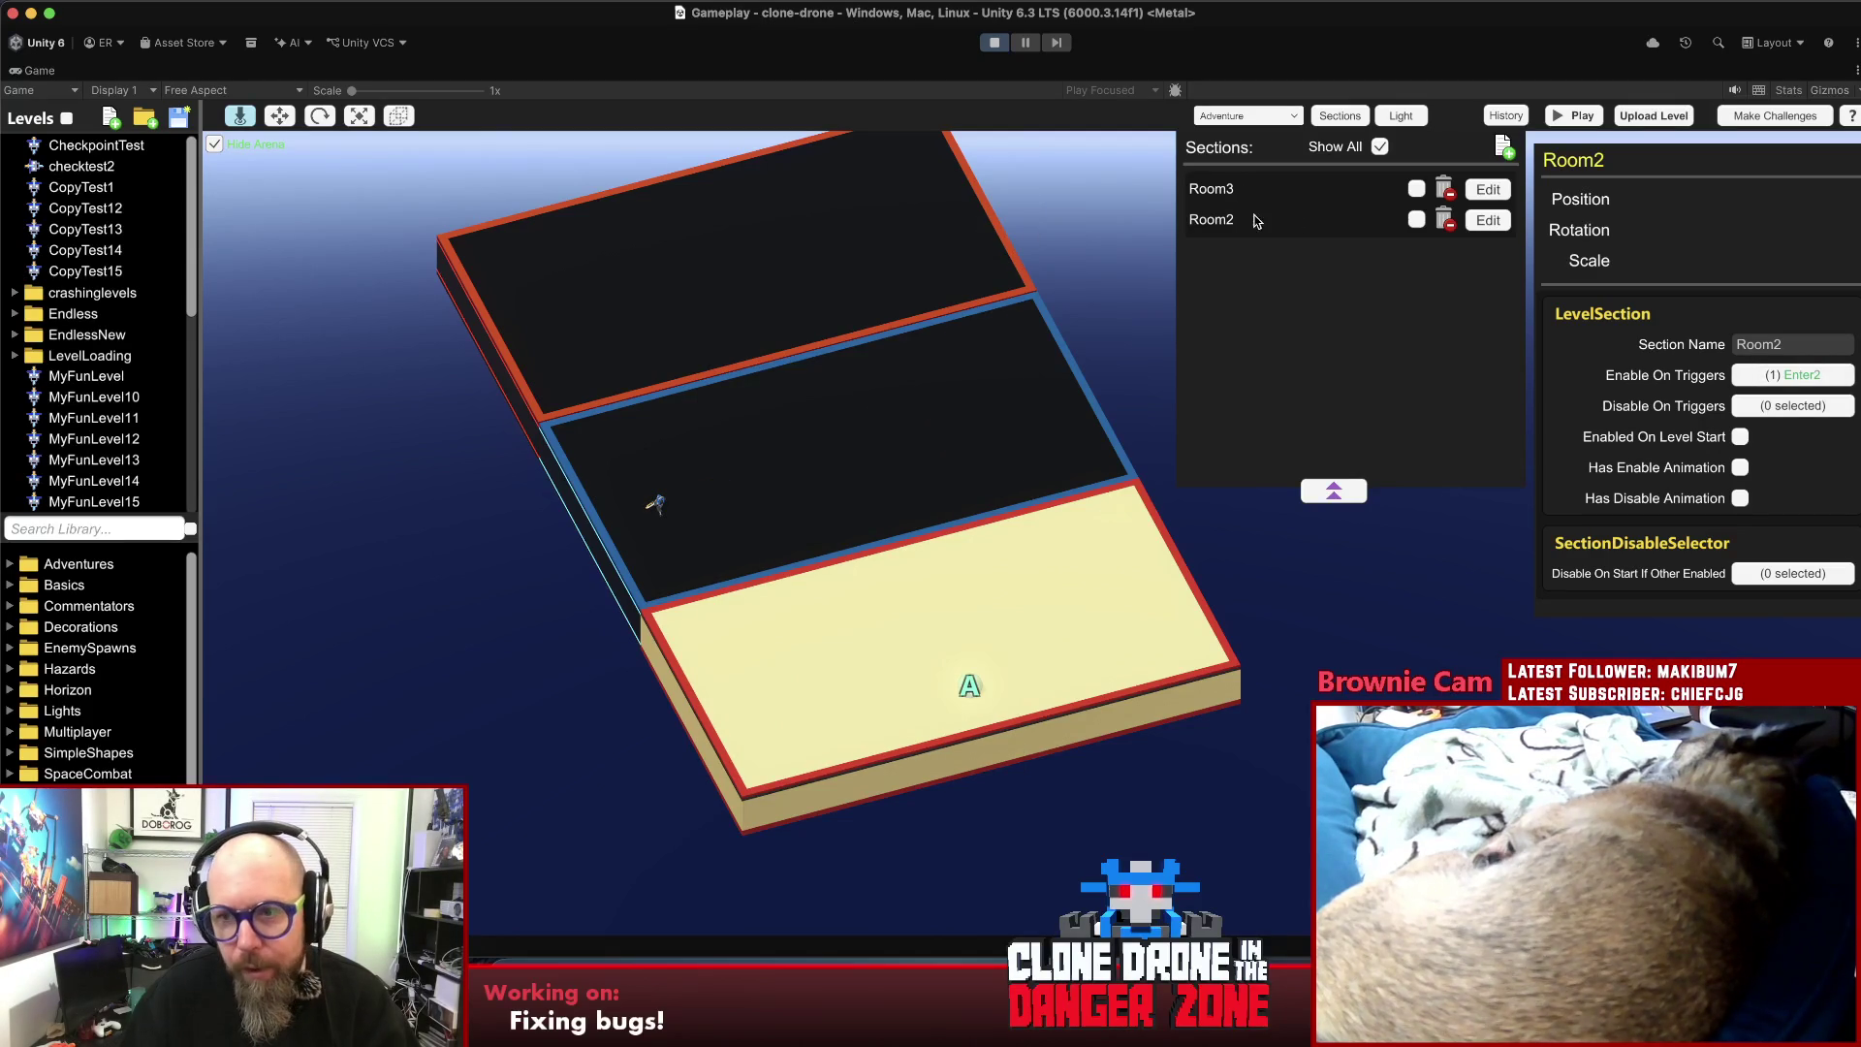
pyautogui.click(1351, 492)
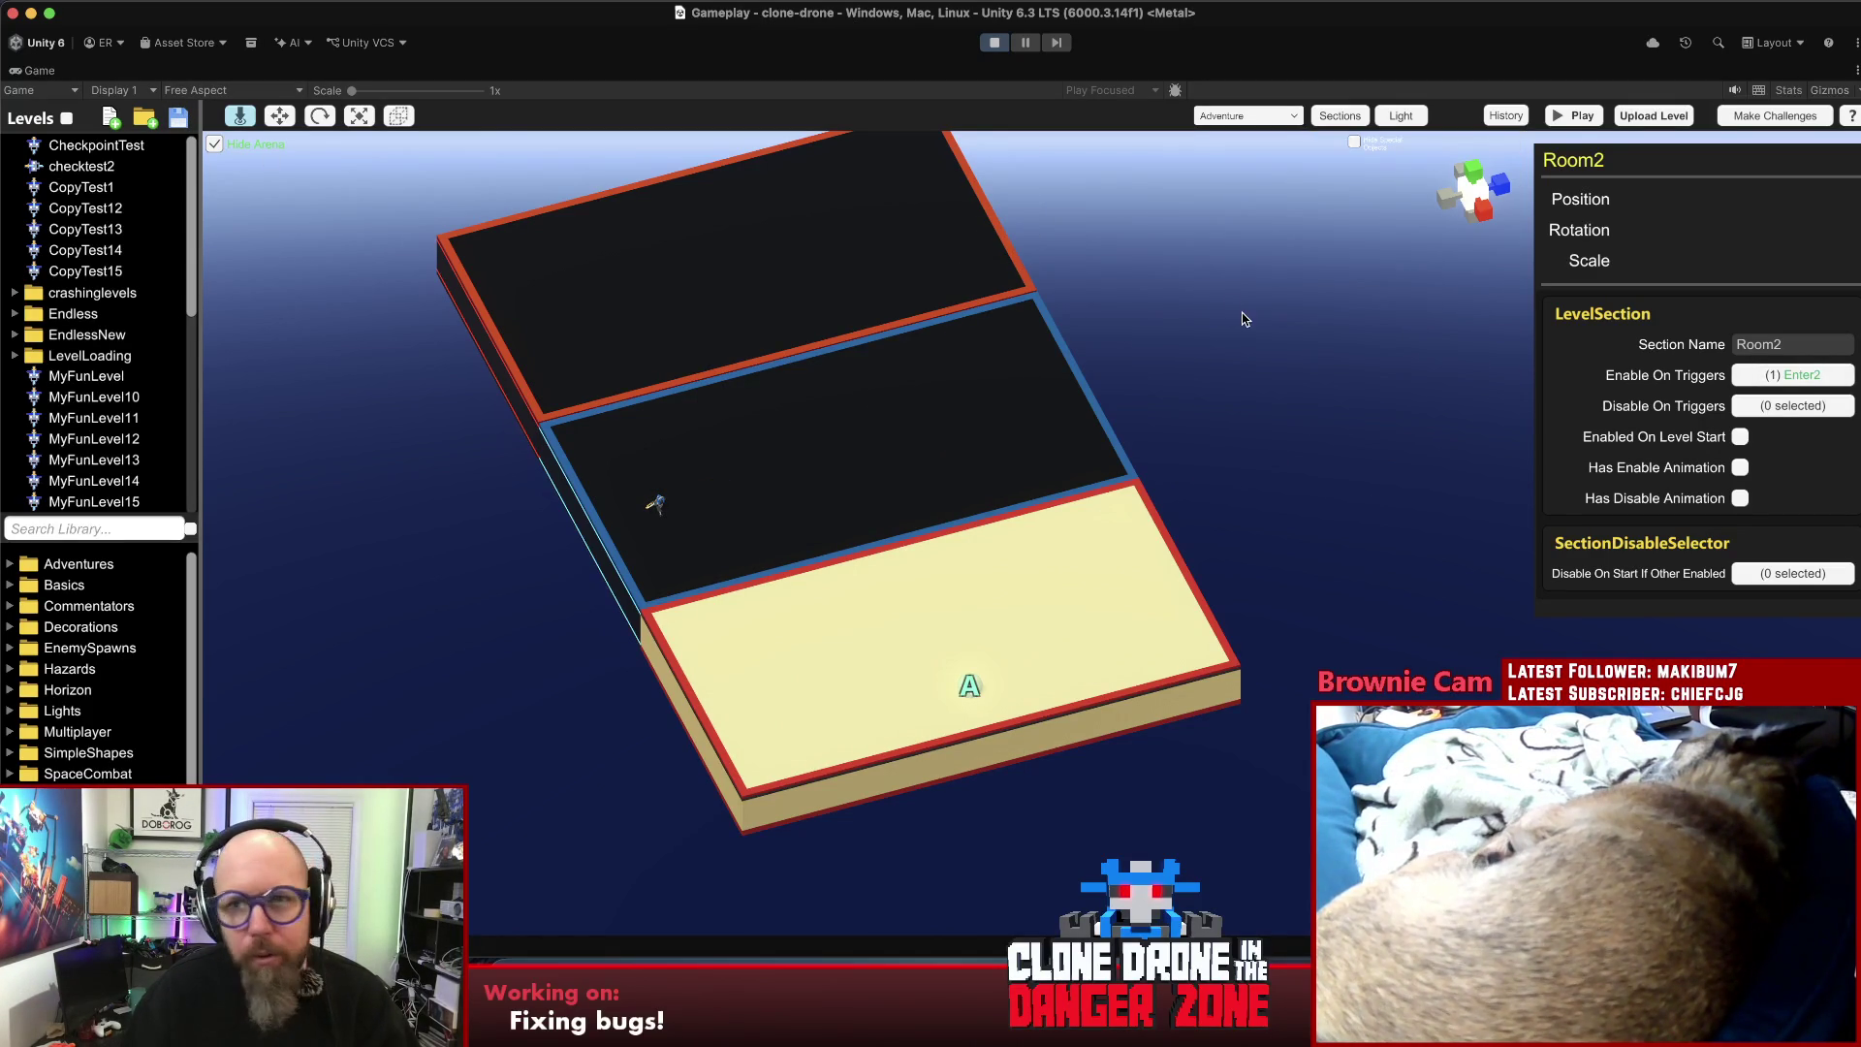
pyautogui.click(1313, 332)
pyautogui.click(1573, 115)
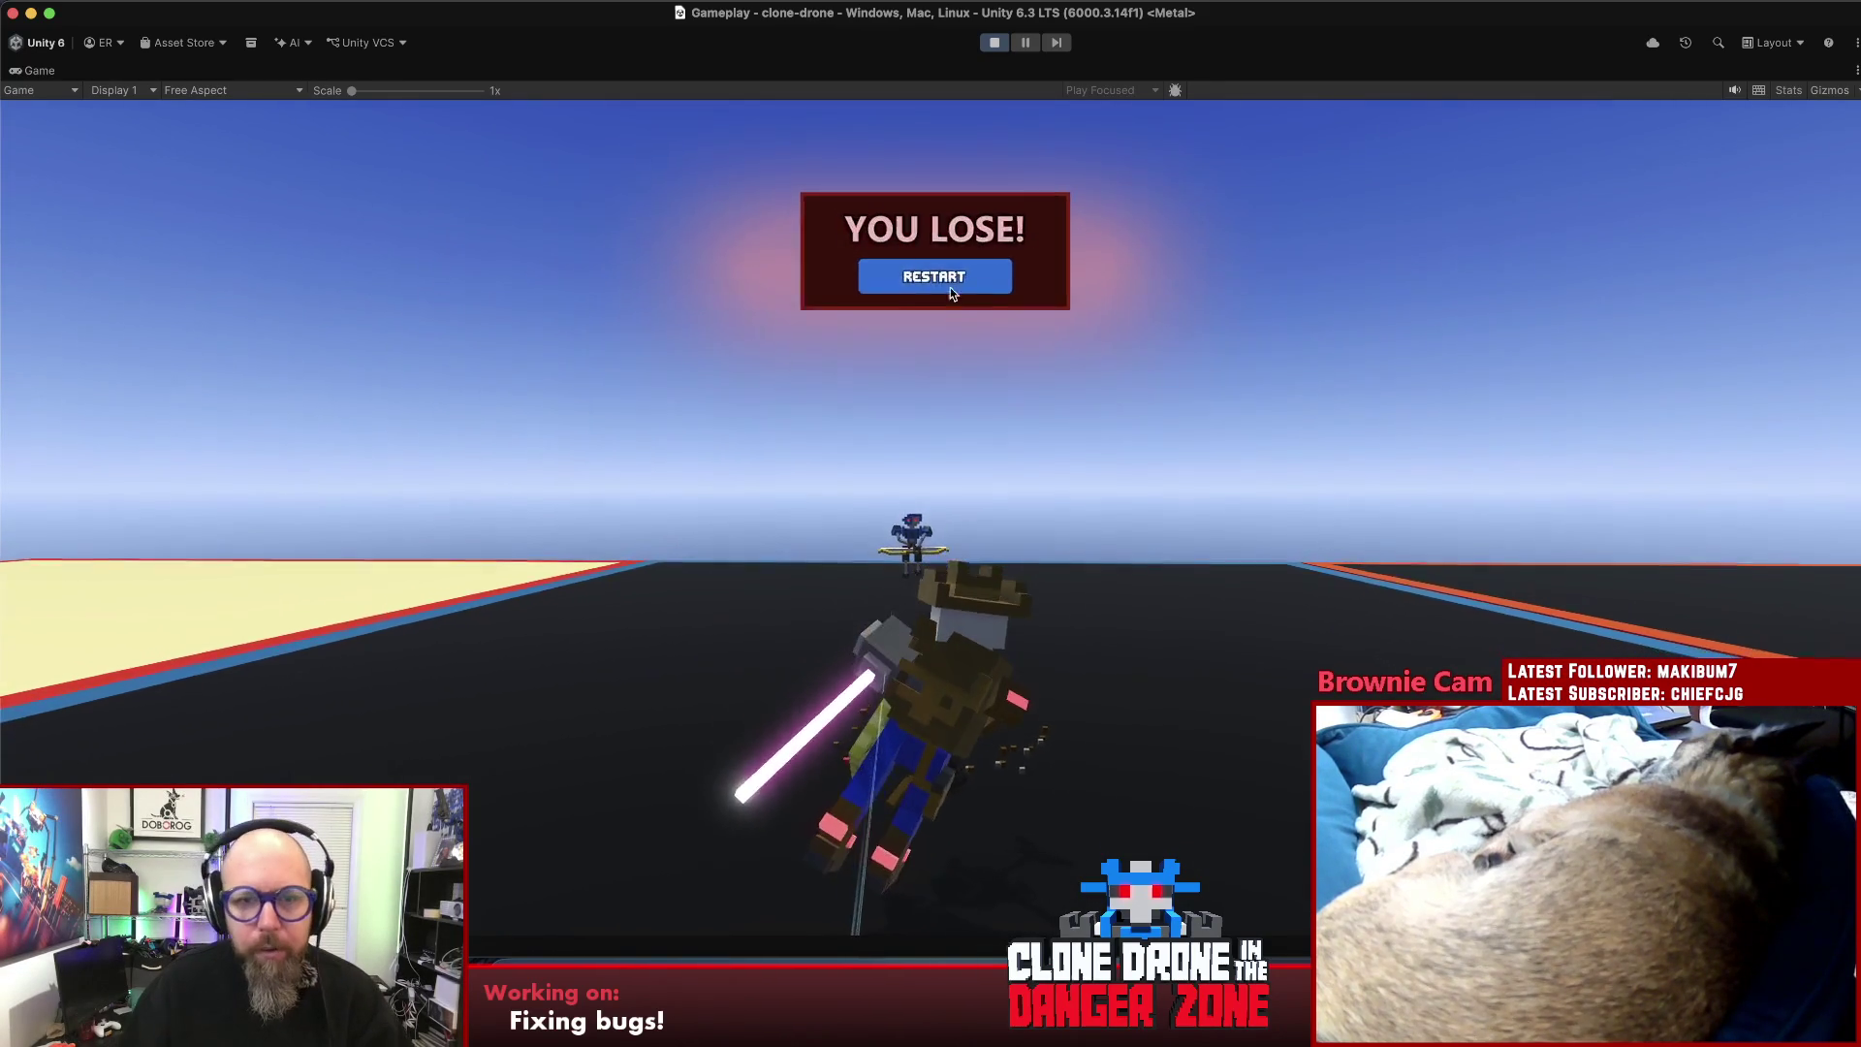
# - Restart the checktest2 playtest after the loss and bring up the pause menu
pyautogui.click(934, 279)
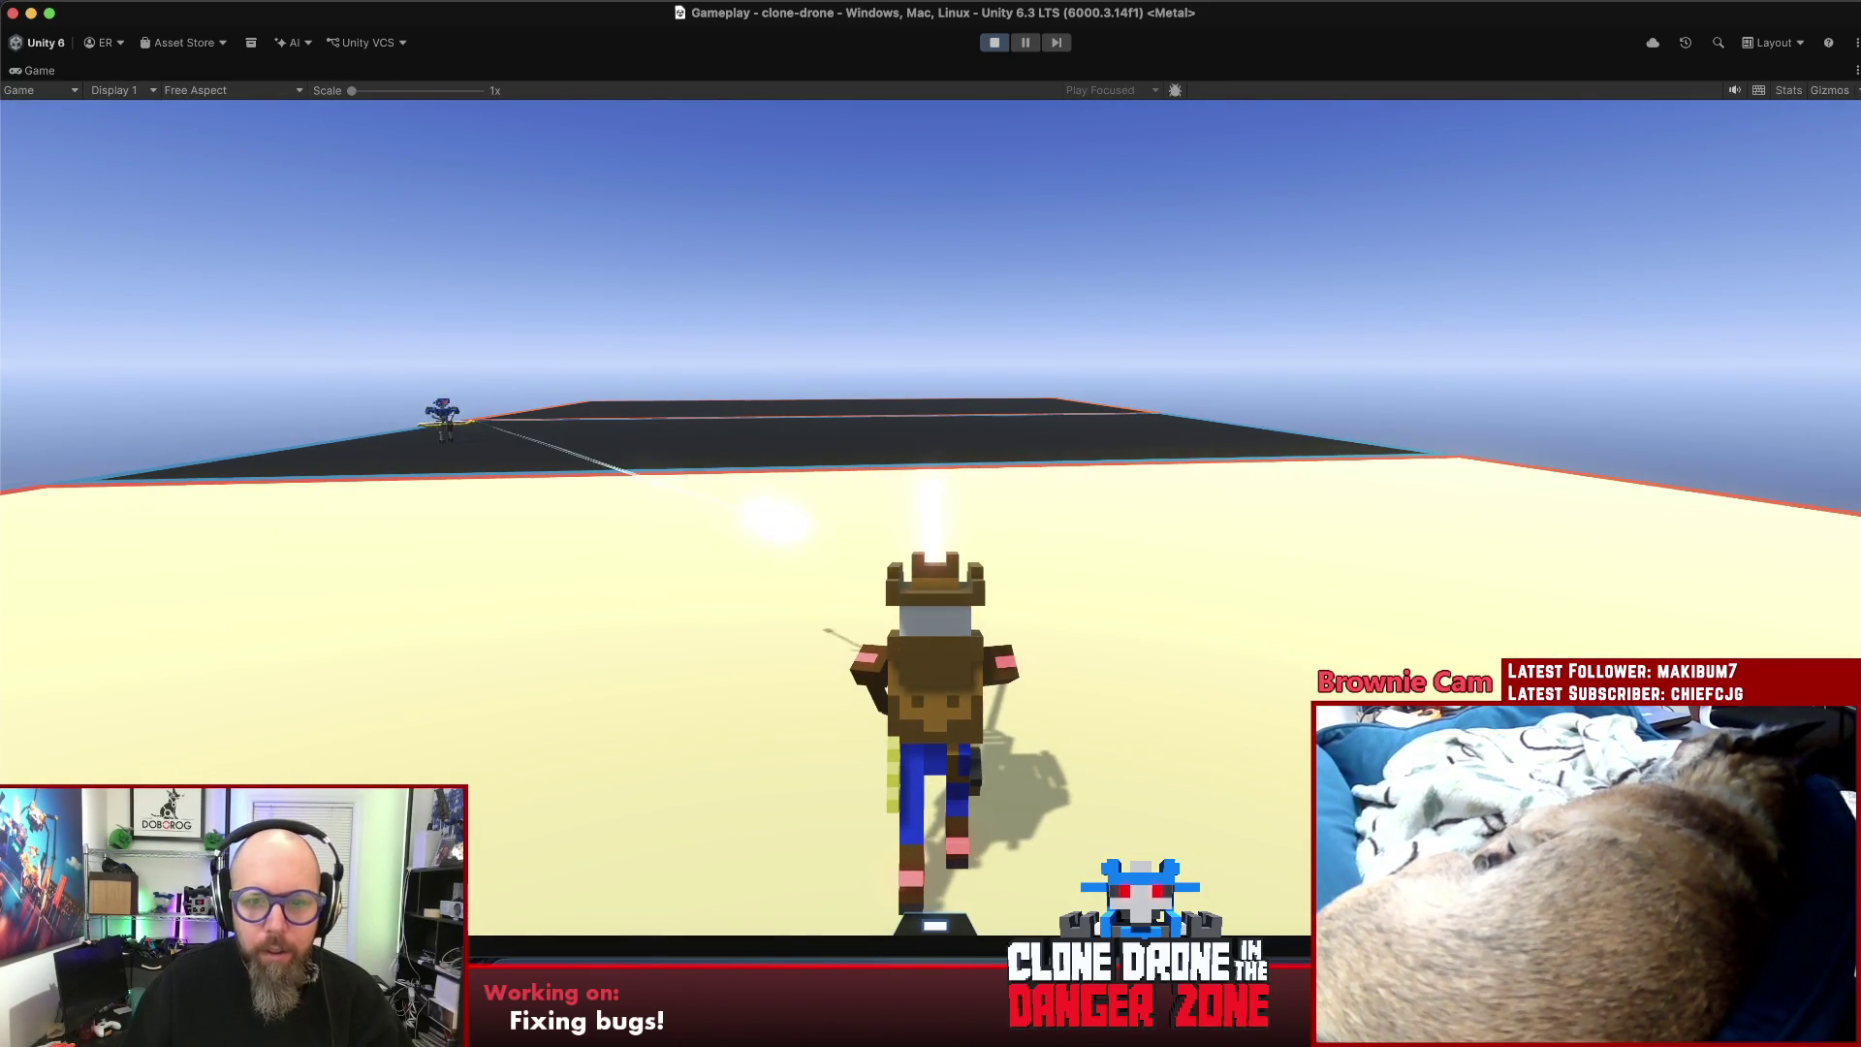
pyautogui.press('Escape')
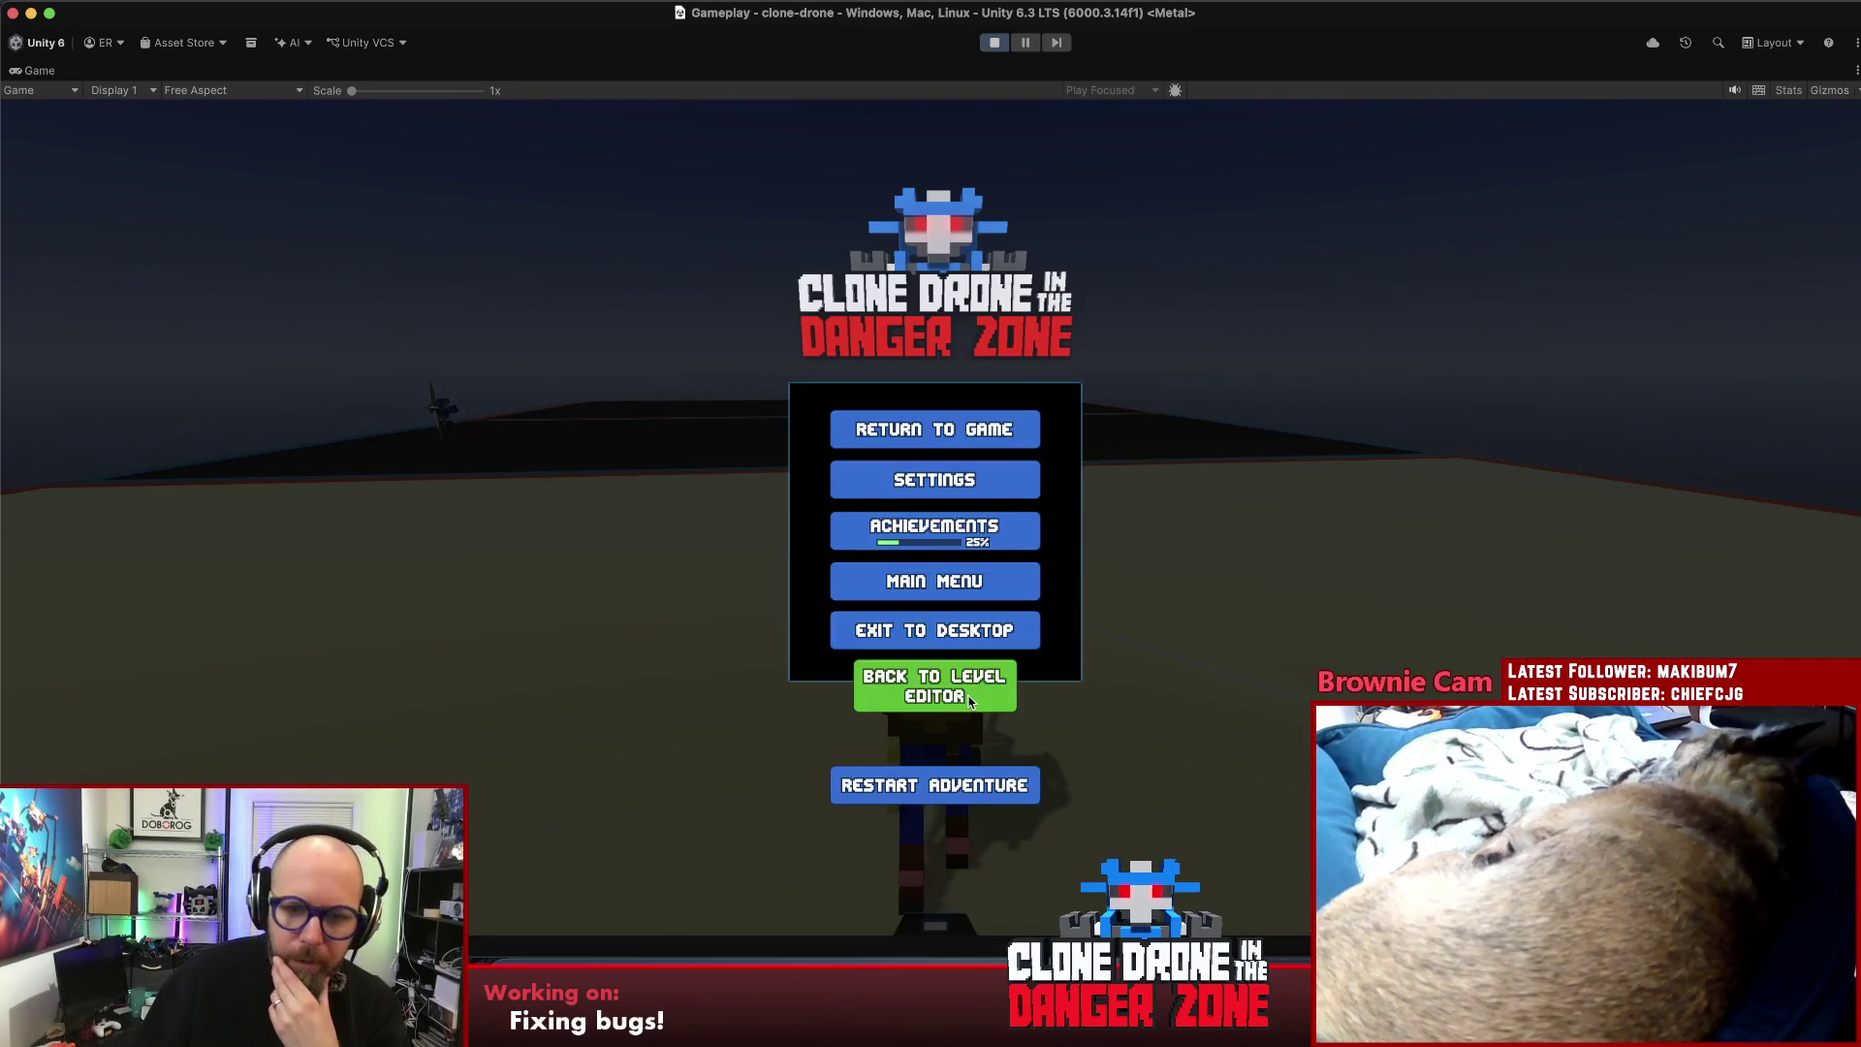
# - Back in the level editor, create a new challenge and add the checktest2 level to it
pyautogui.click(969, 690)
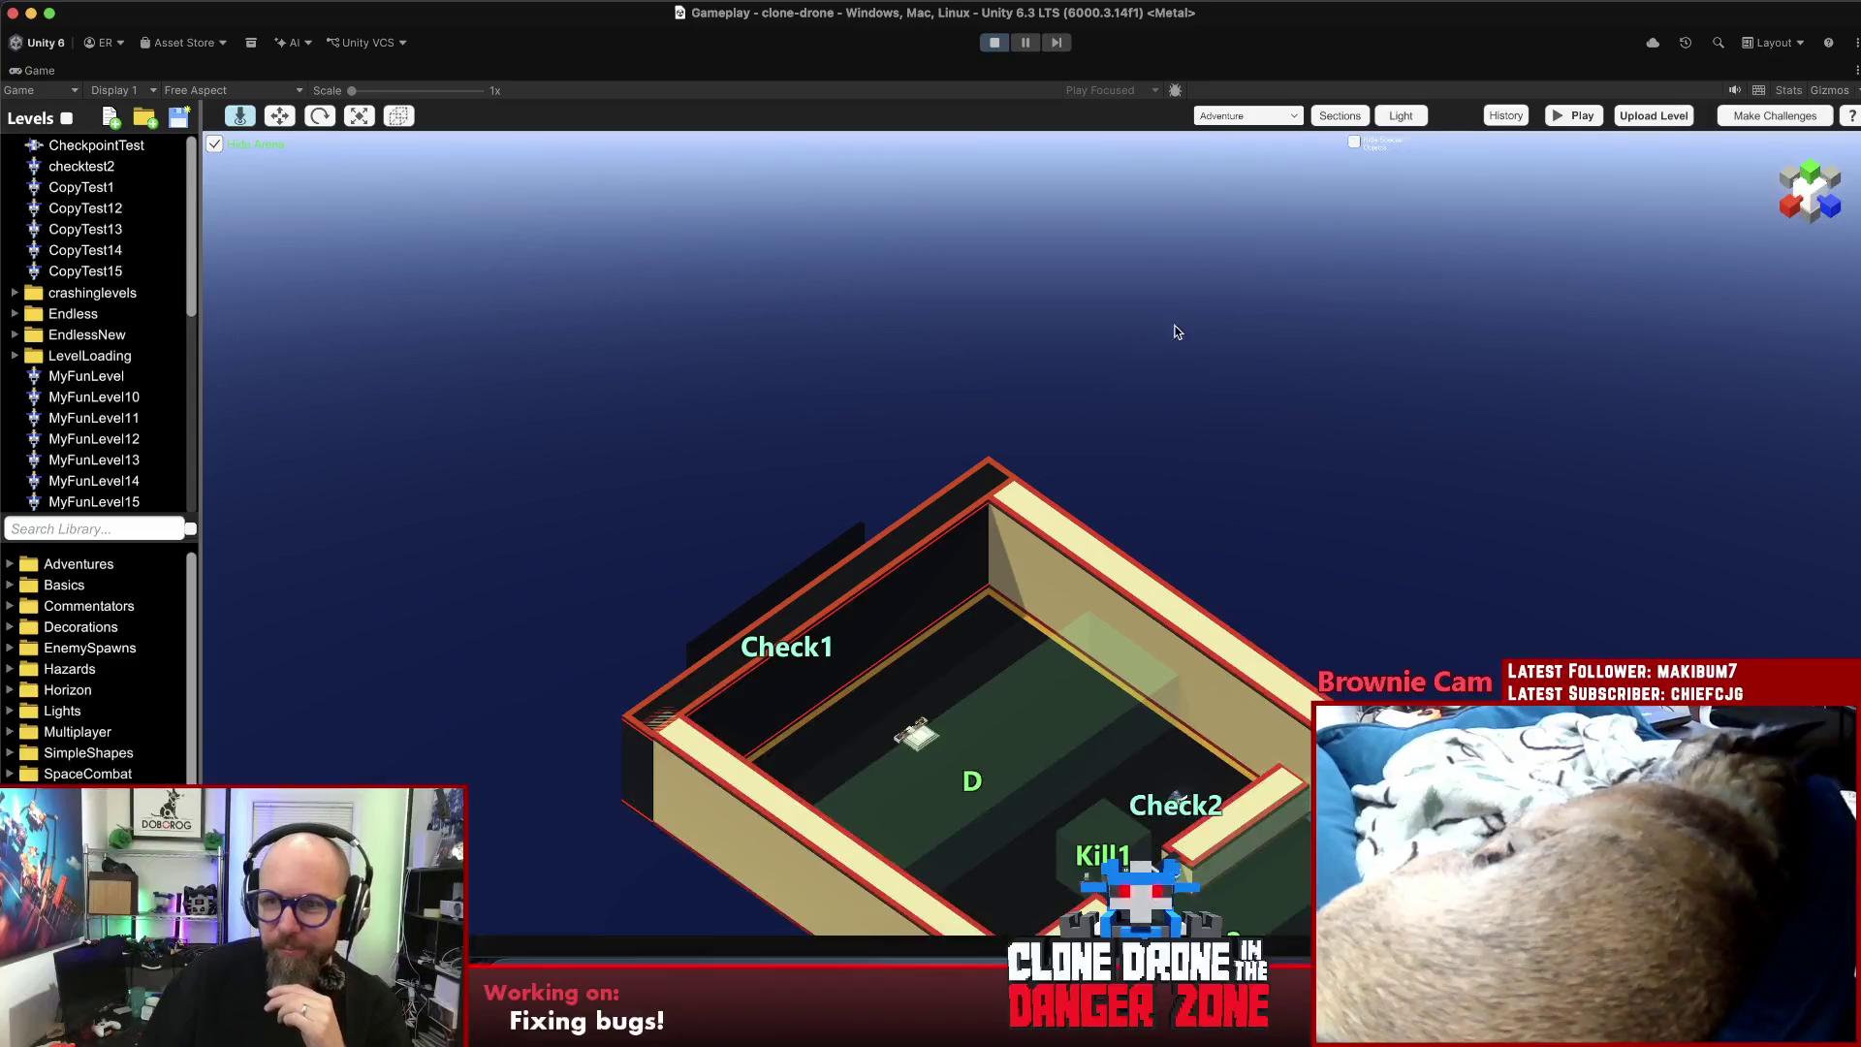
pyautogui.click(1778, 116)
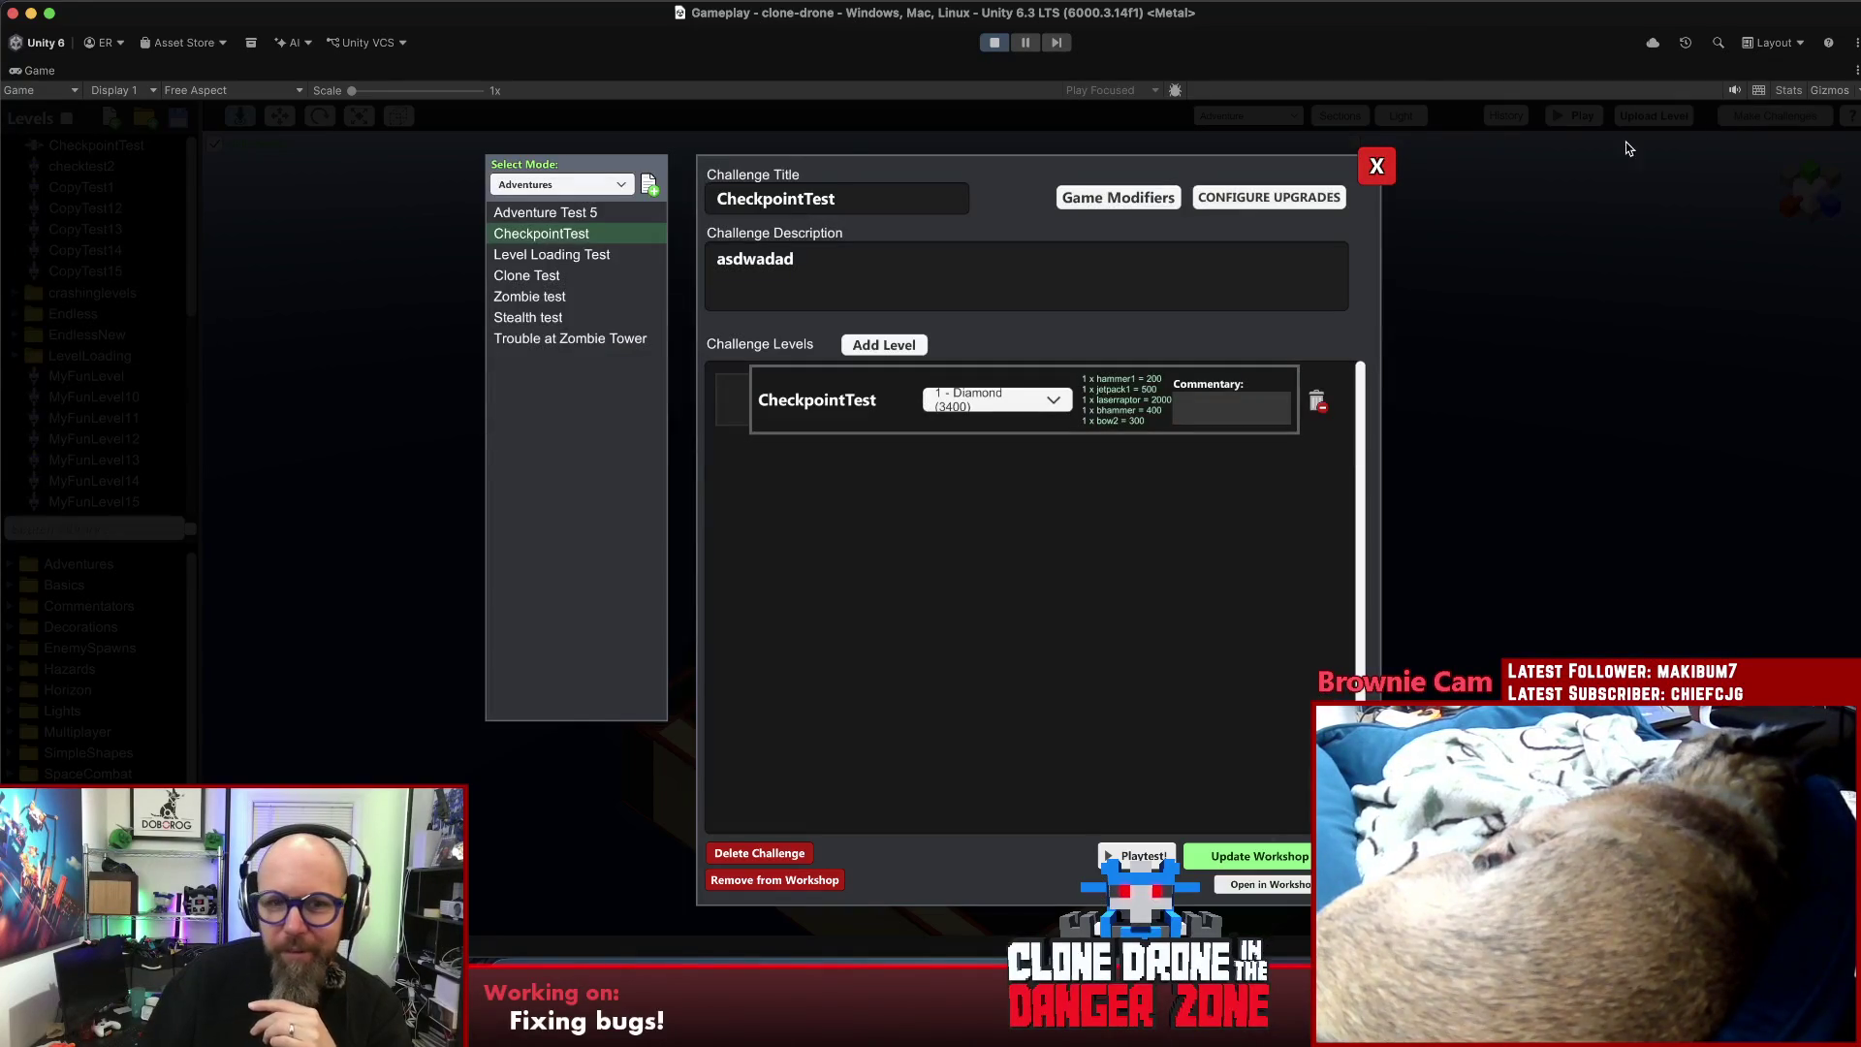
pyautogui.click(649, 185)
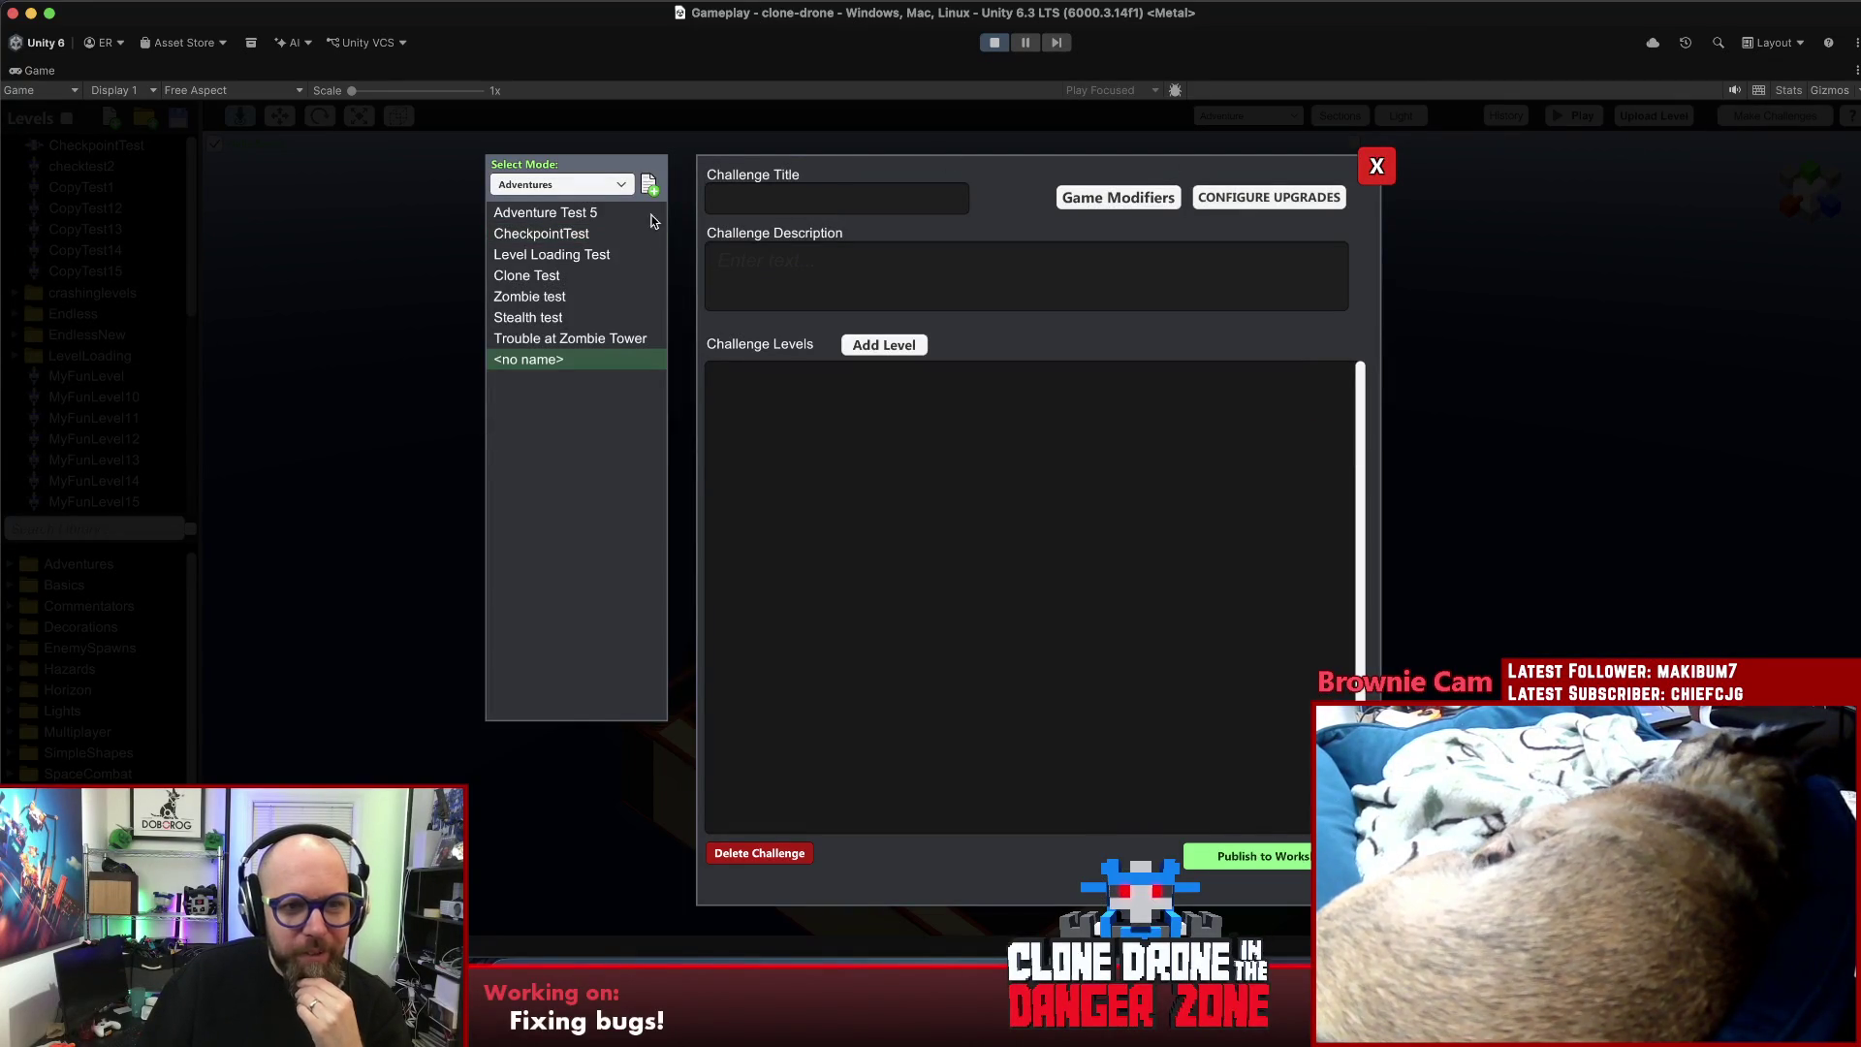
pyautogui.click(899, 347)
pyautogui.click(850, 381)
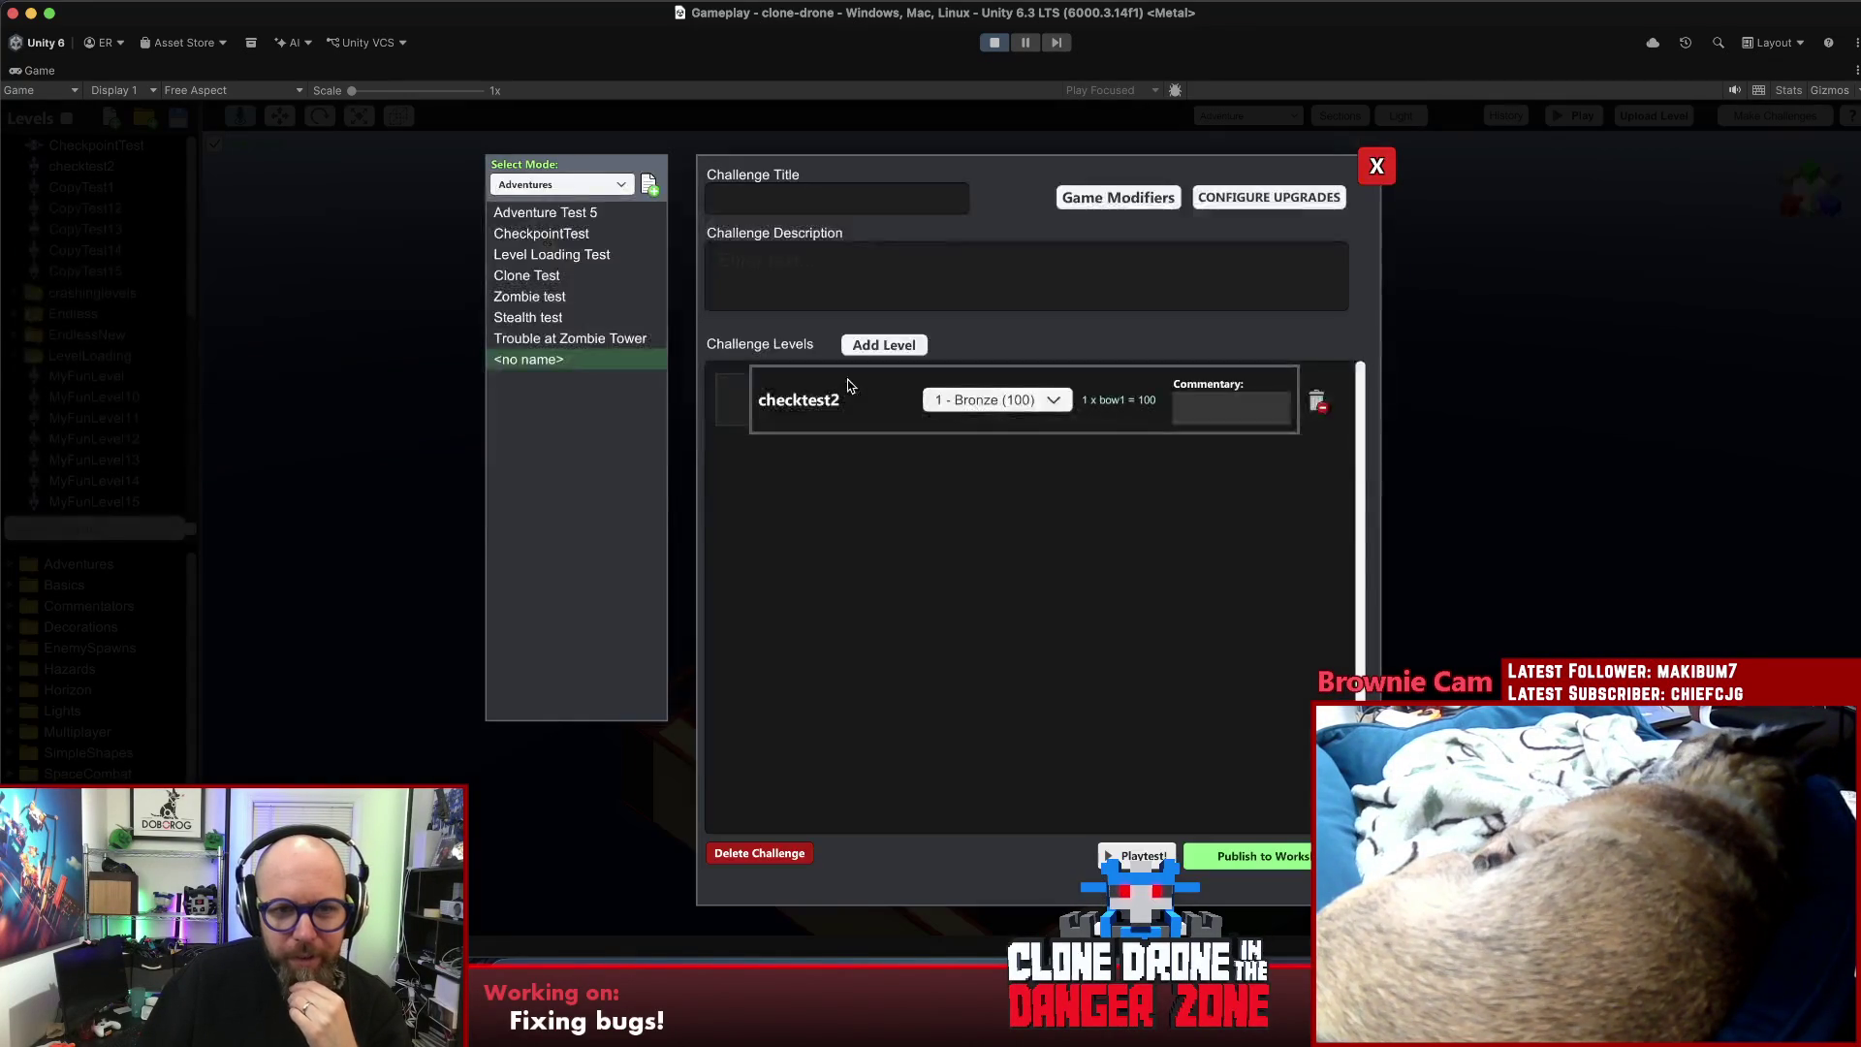
pyautogui.click(1113, 857)
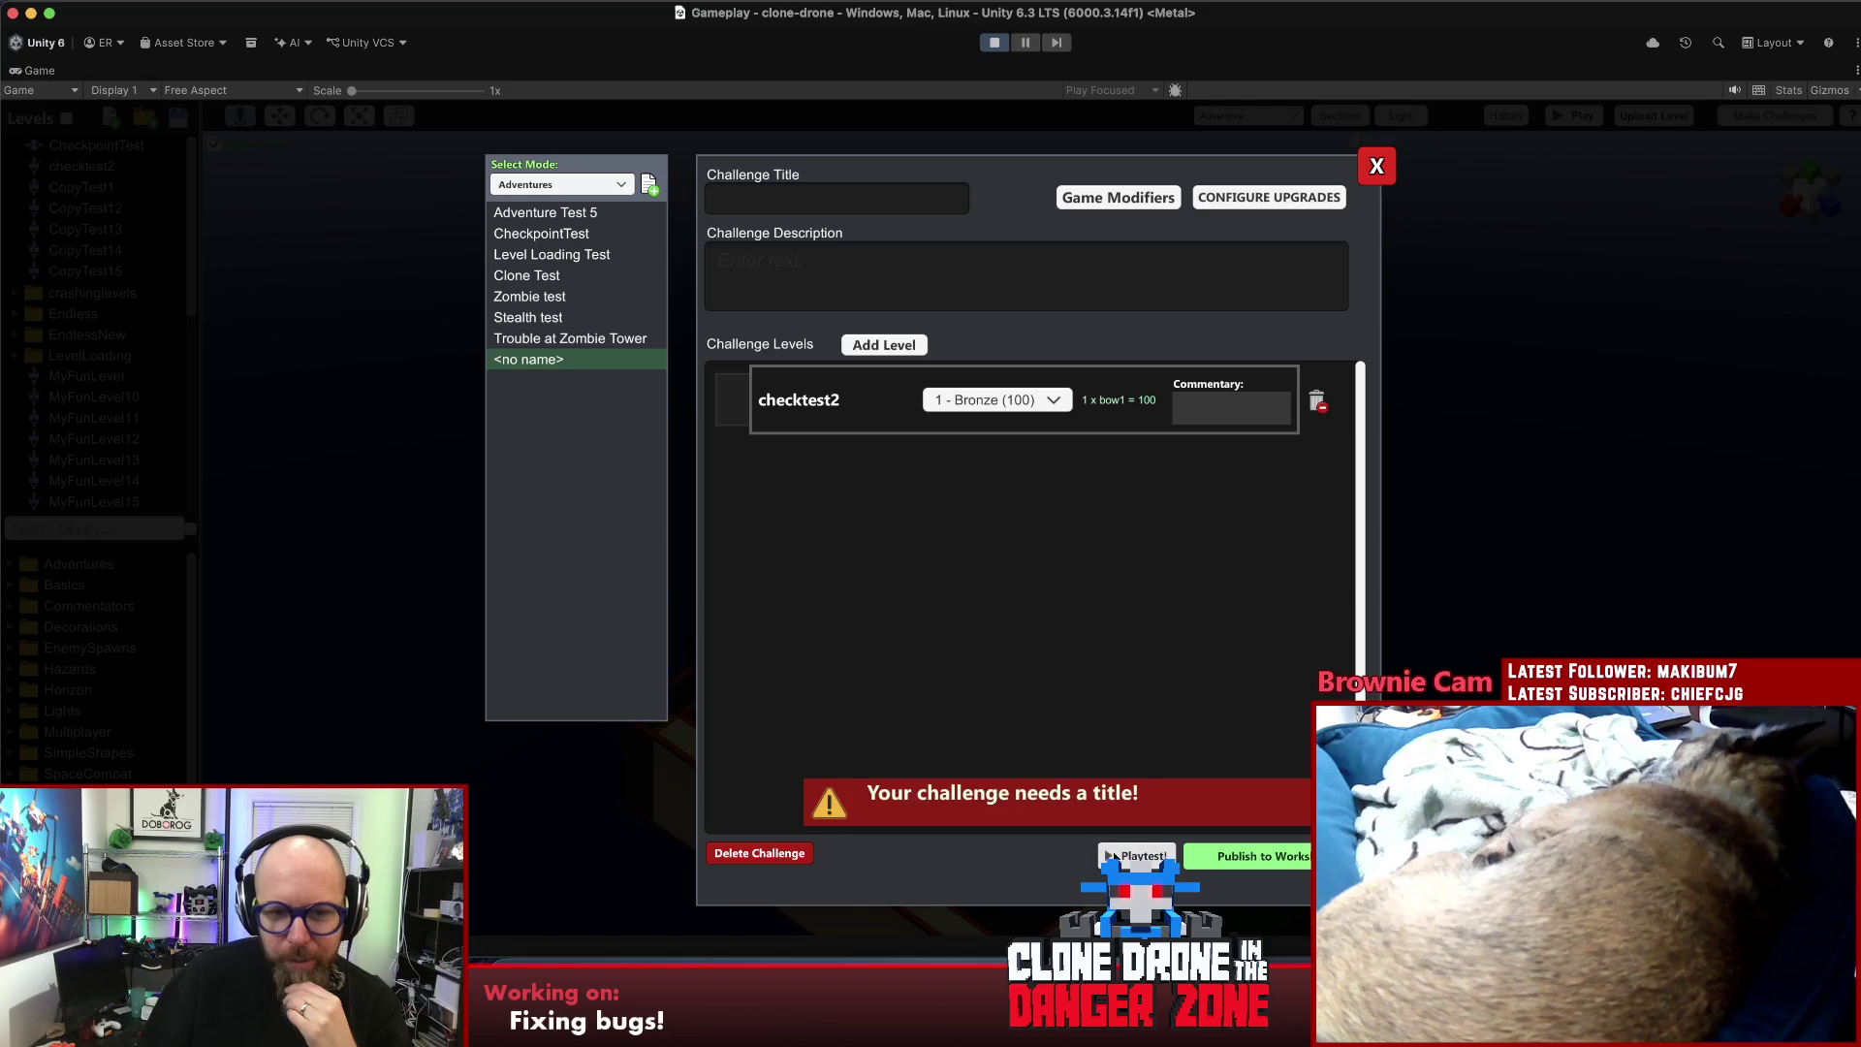
# - Fill in the challenge title and description, ending with title 'dawdadawdawd' and description 'fsefsef'
pyautogui.click(841, 198)
pyautogui.write('dadwa')
pyautogui.click(836, 258)
pyautogui.write('dawdawd')
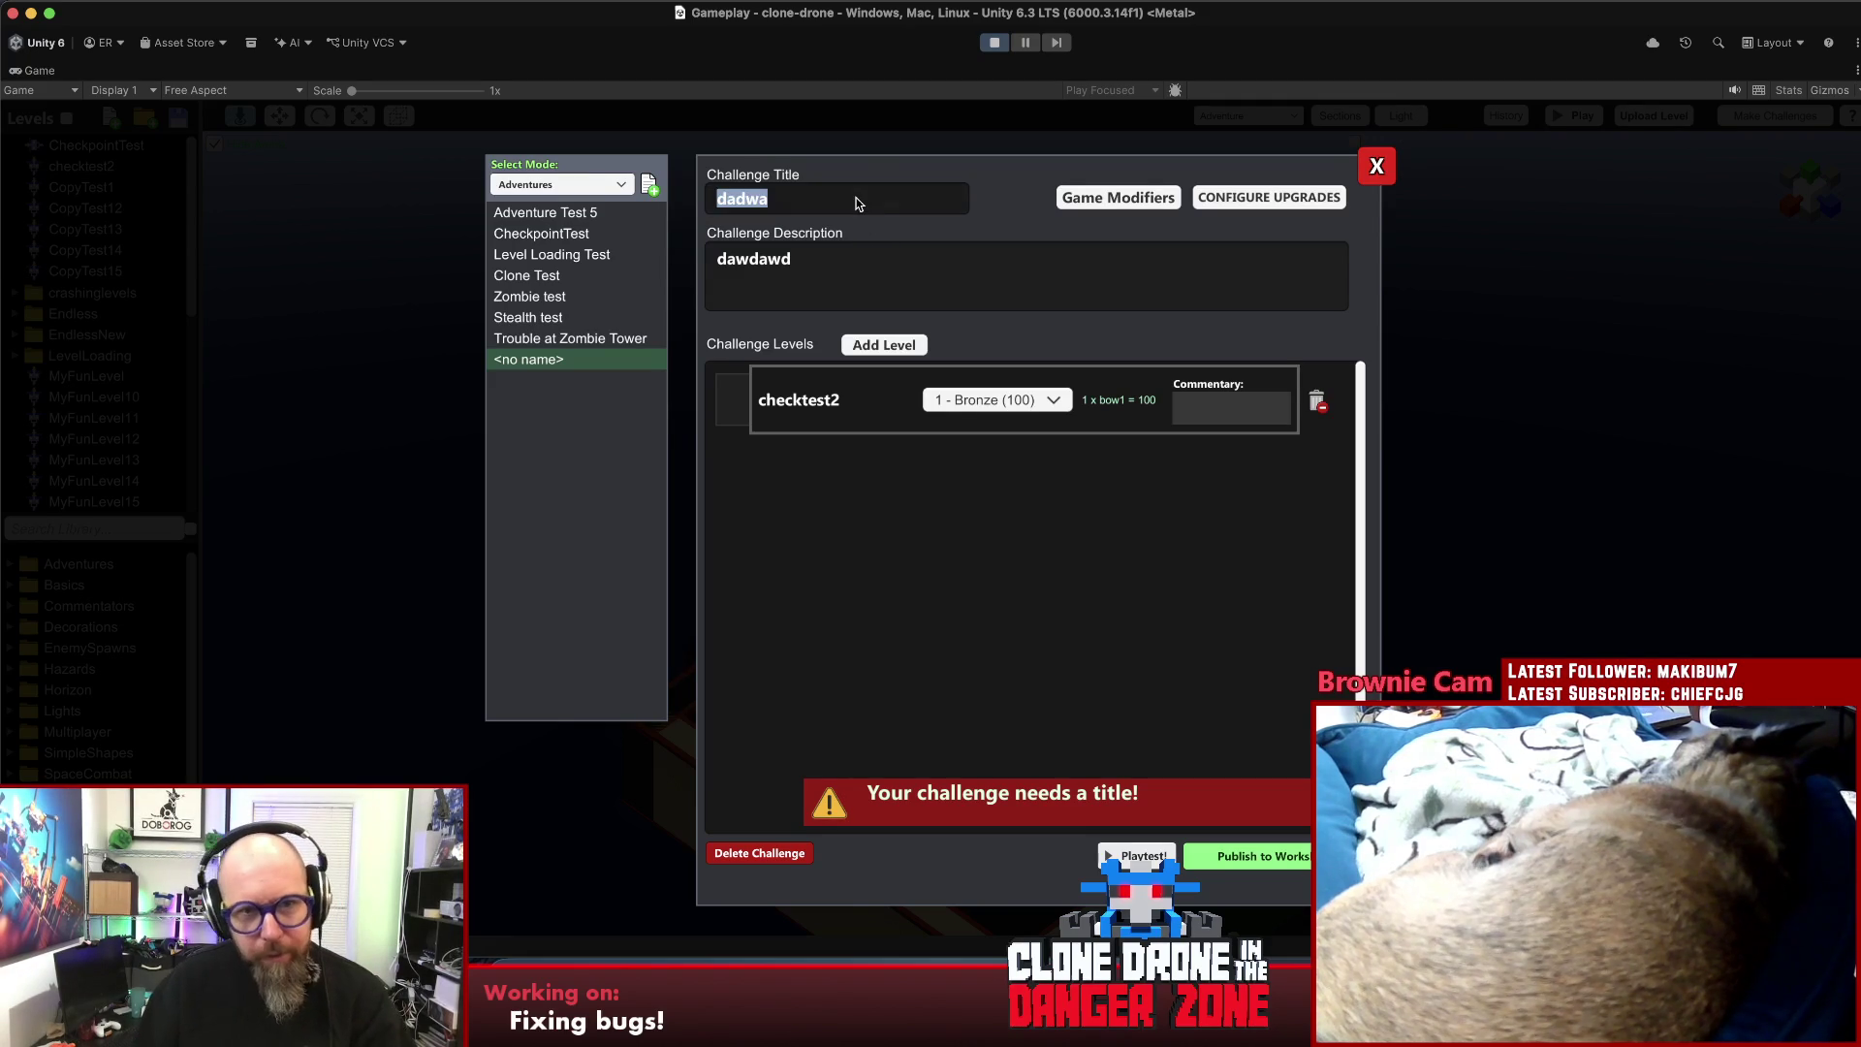
pyautogui.click(864, 268)
pyautogui.write('fsefsef')
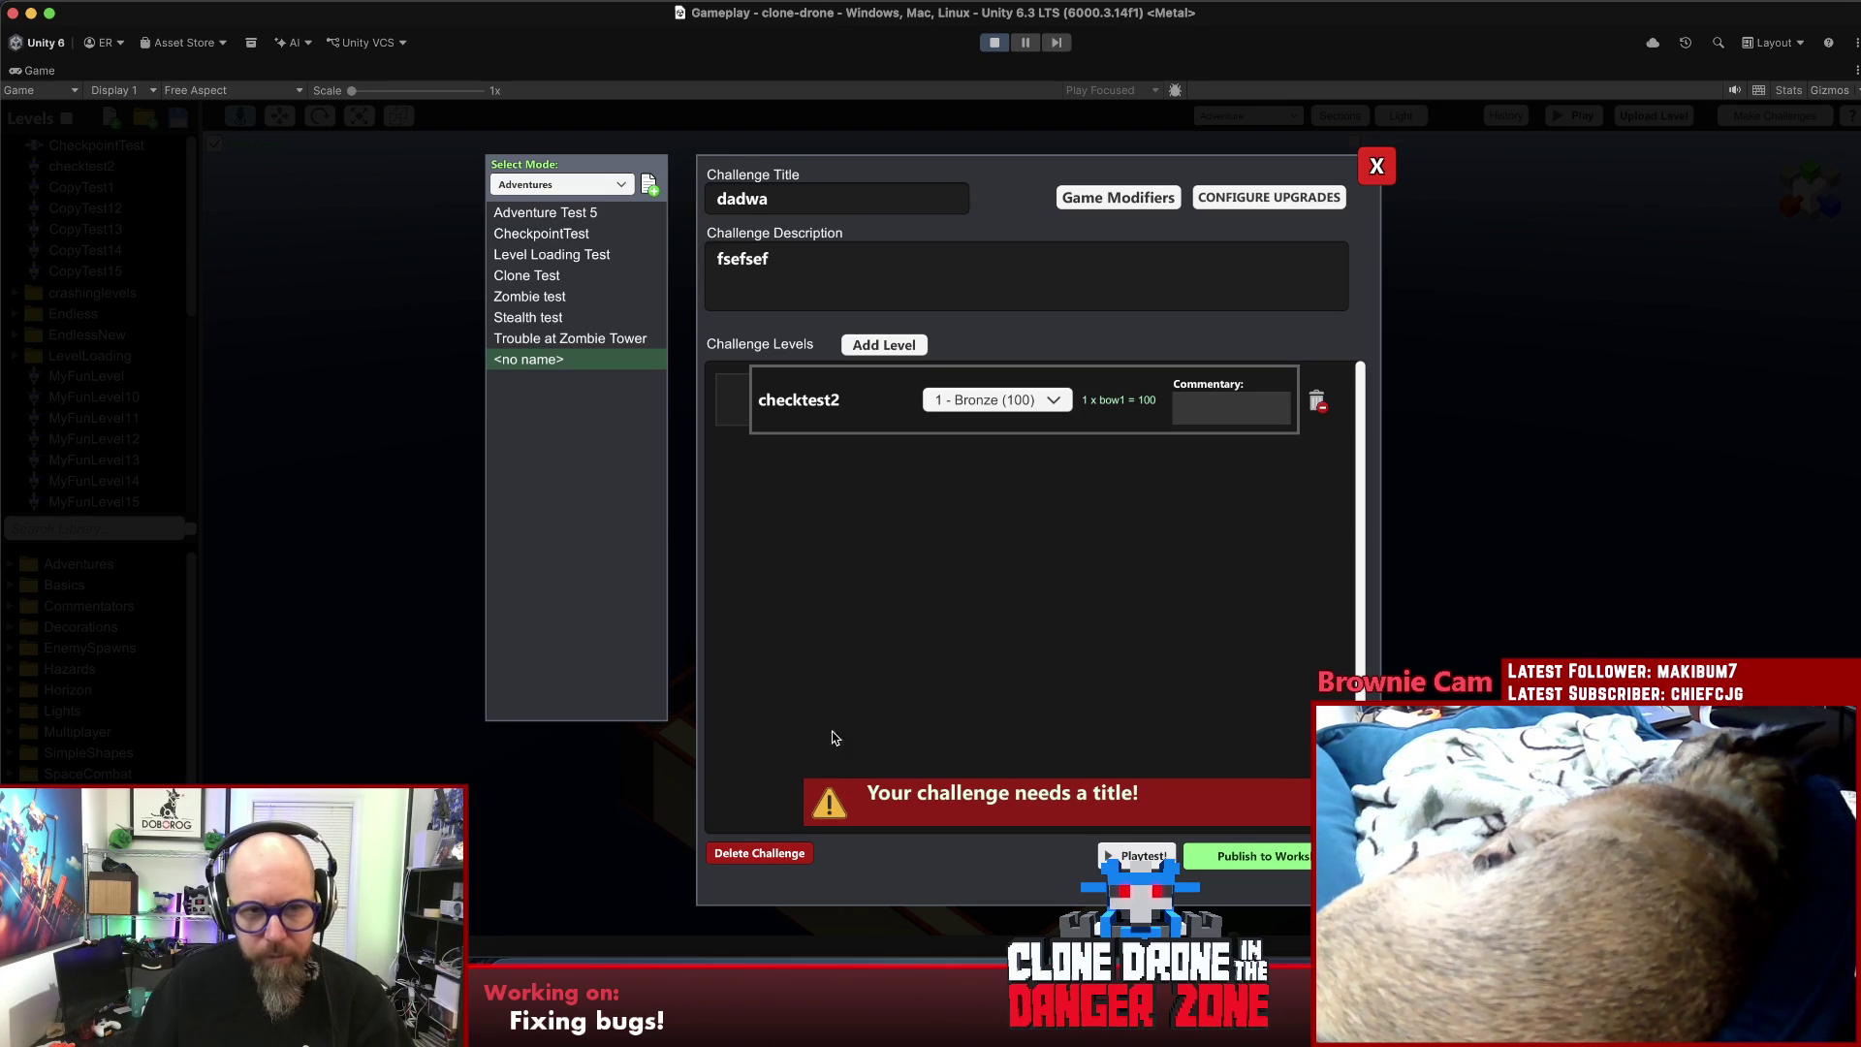
pyautogui.click(825, 208)
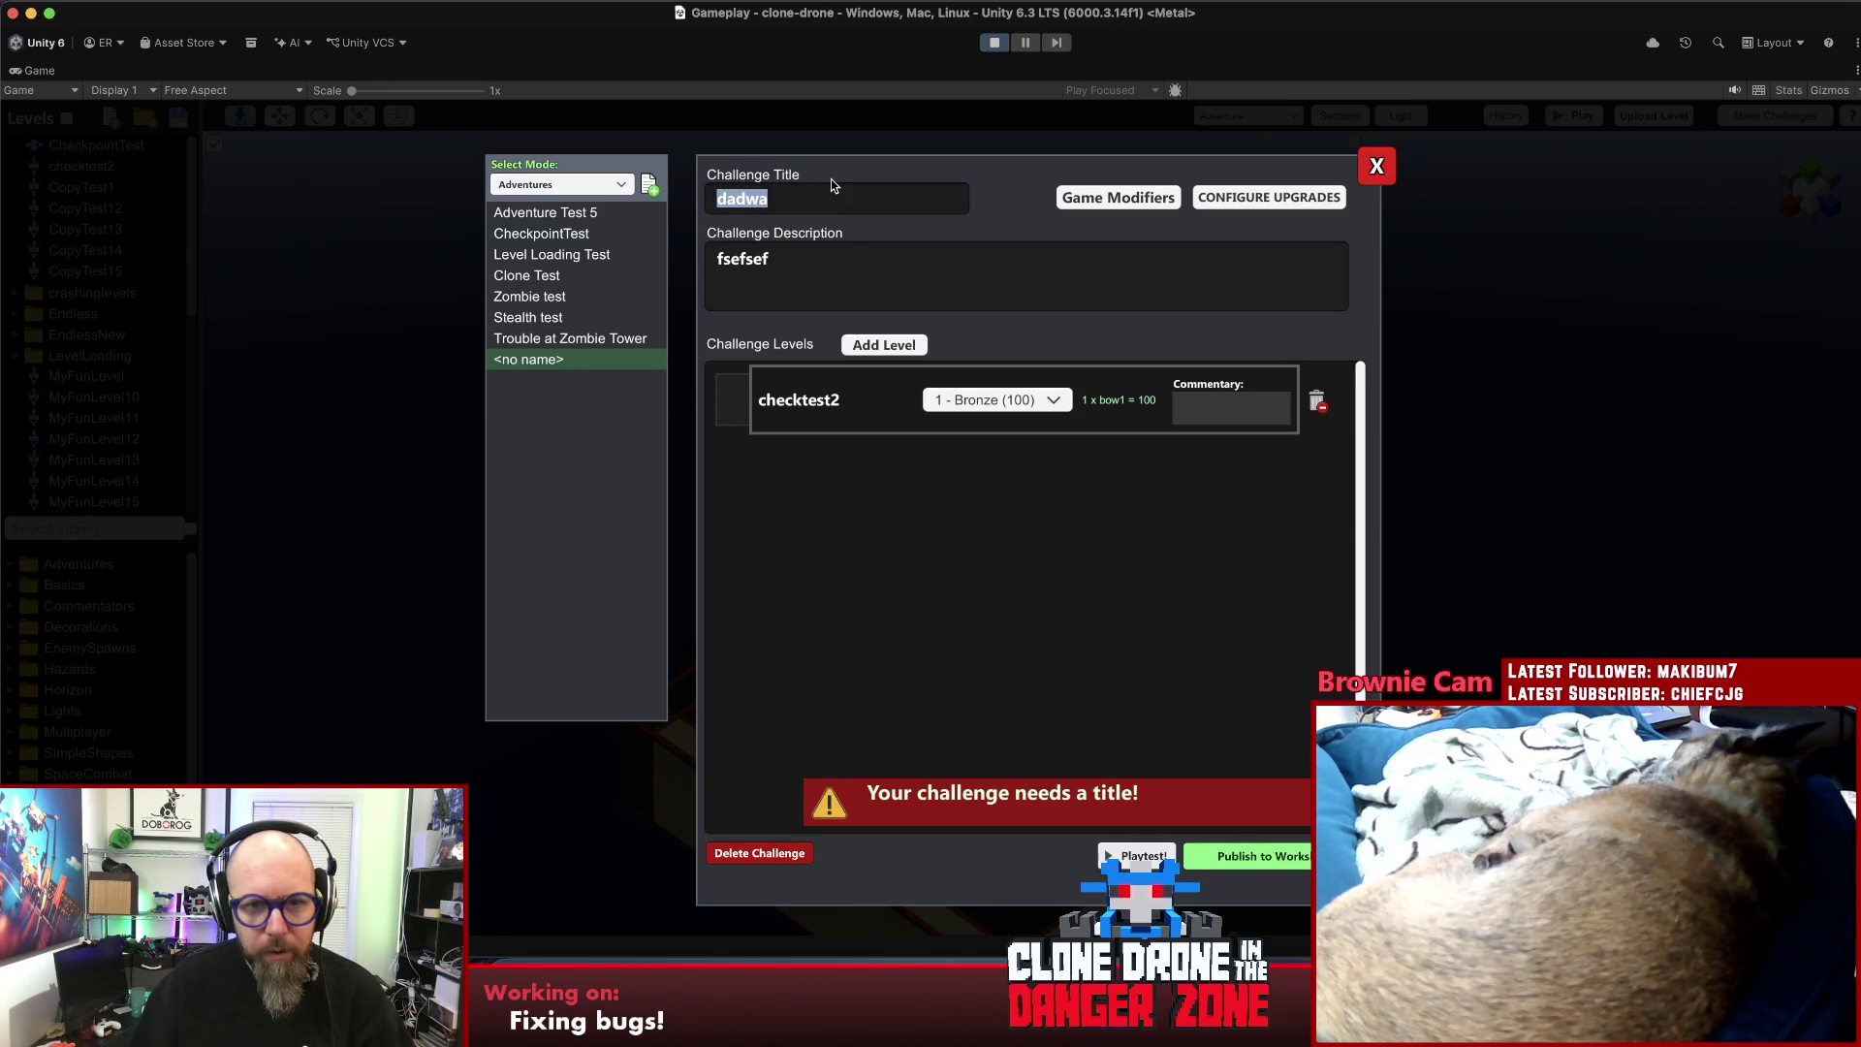
pyautogui.write('dawdadawdawd')
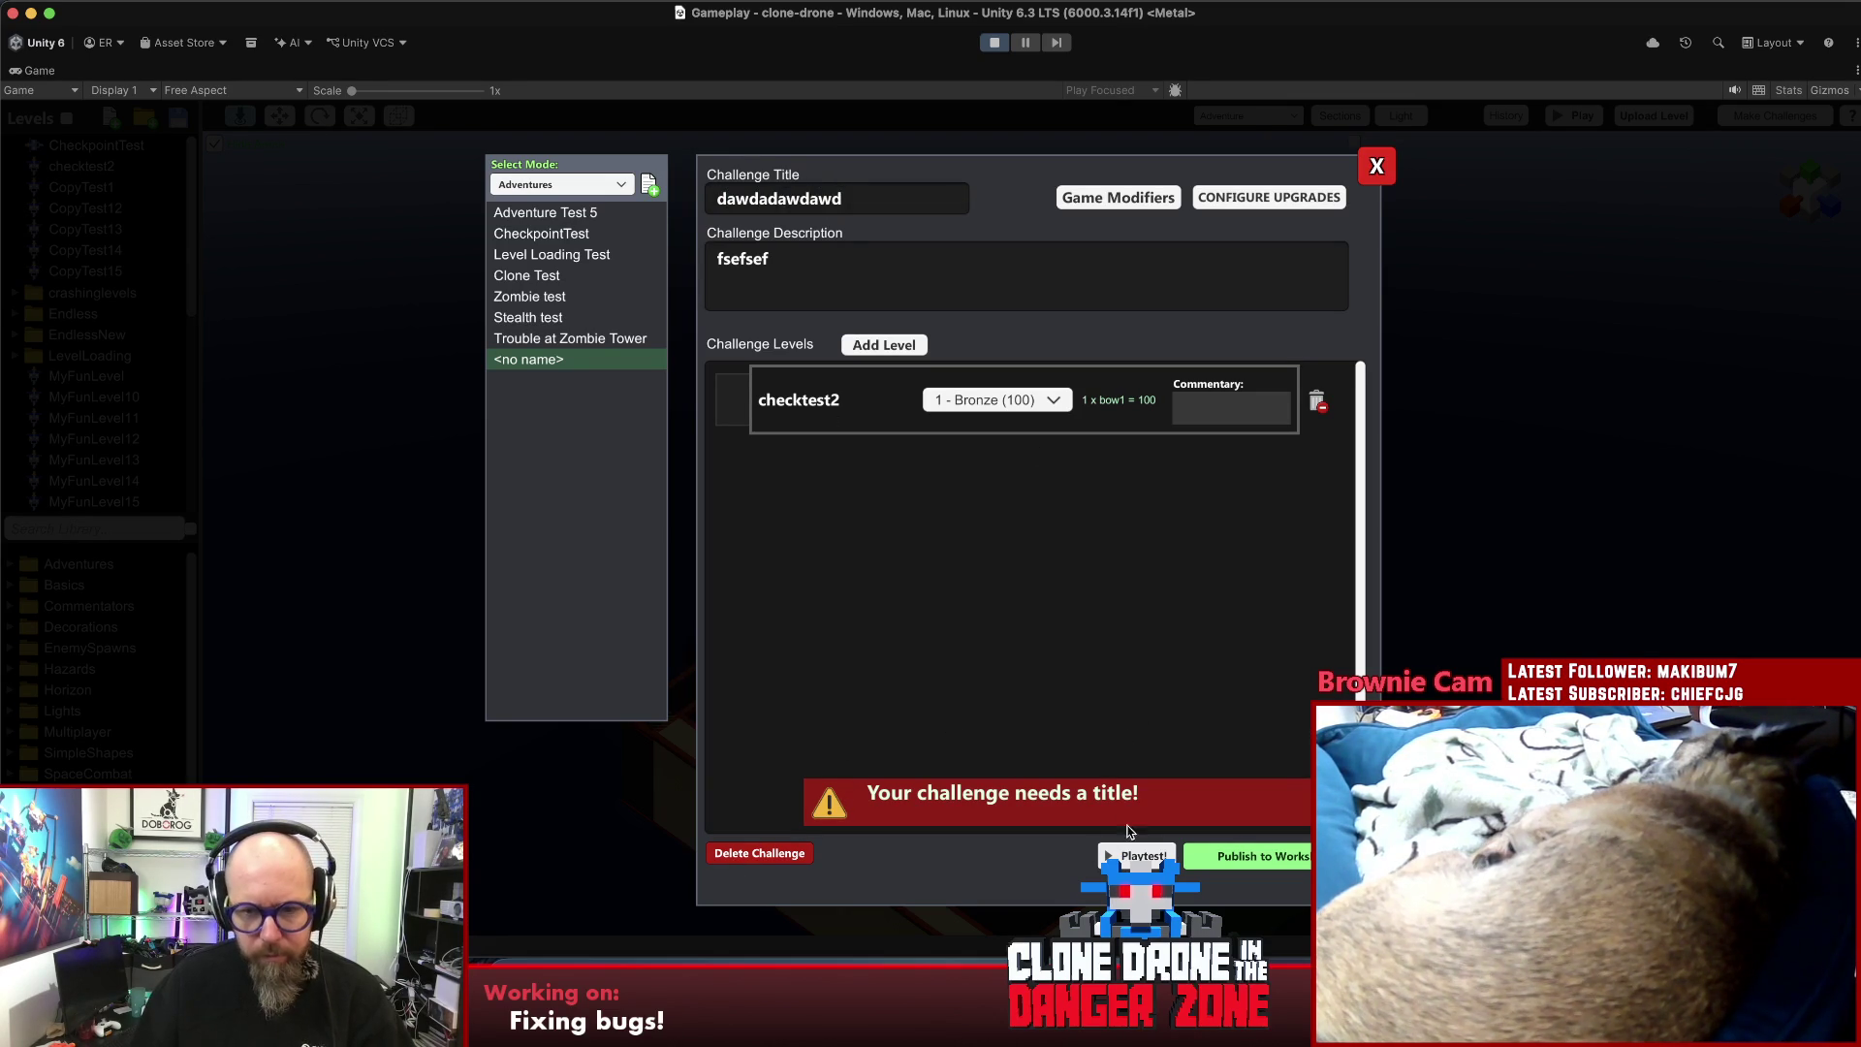
# - Re-enter the new challenge's title 'dawdawd' and description 'awdwadawd', try playtesting, then close the editor
pyautogui.click(522, 338)
pyautogui.click(545, 361)
pyautogui.write('dawdawd')
pyautogui.click(806, 265)
pyautogui.write('awdwadawd')
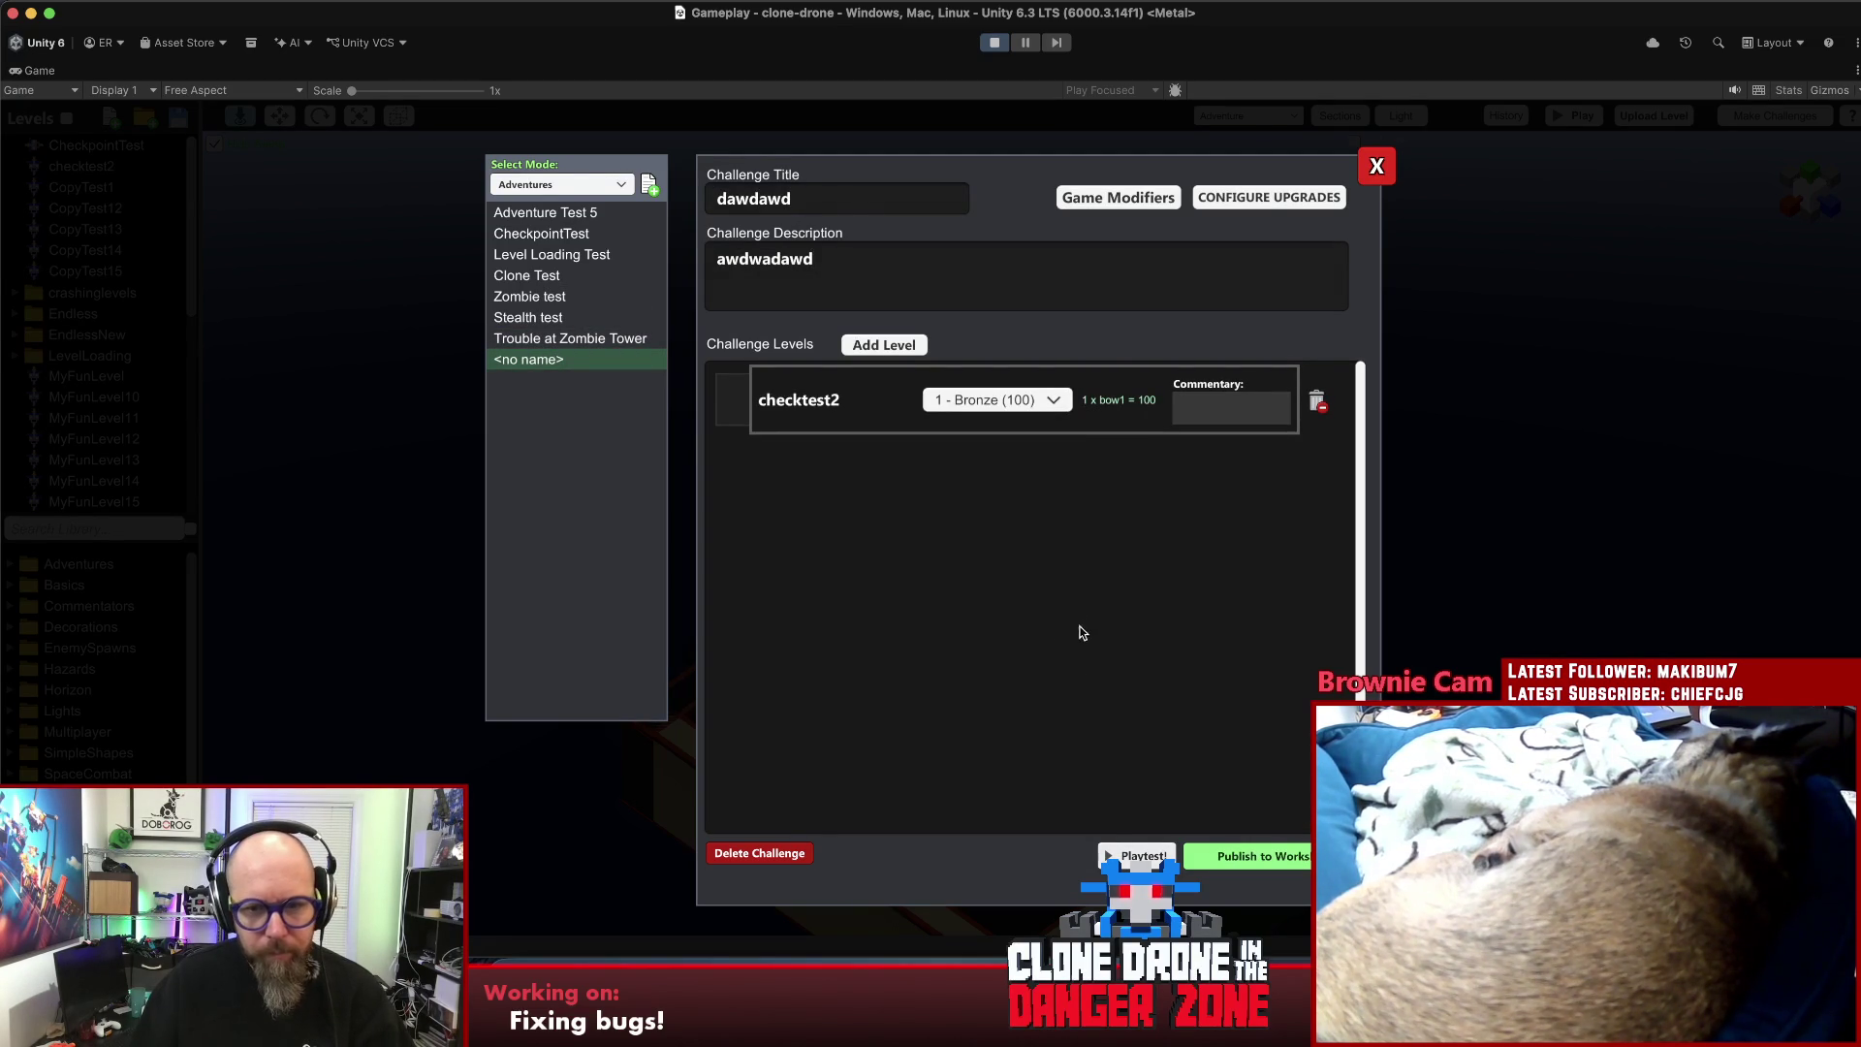
pyautogui.click(1114, 852)
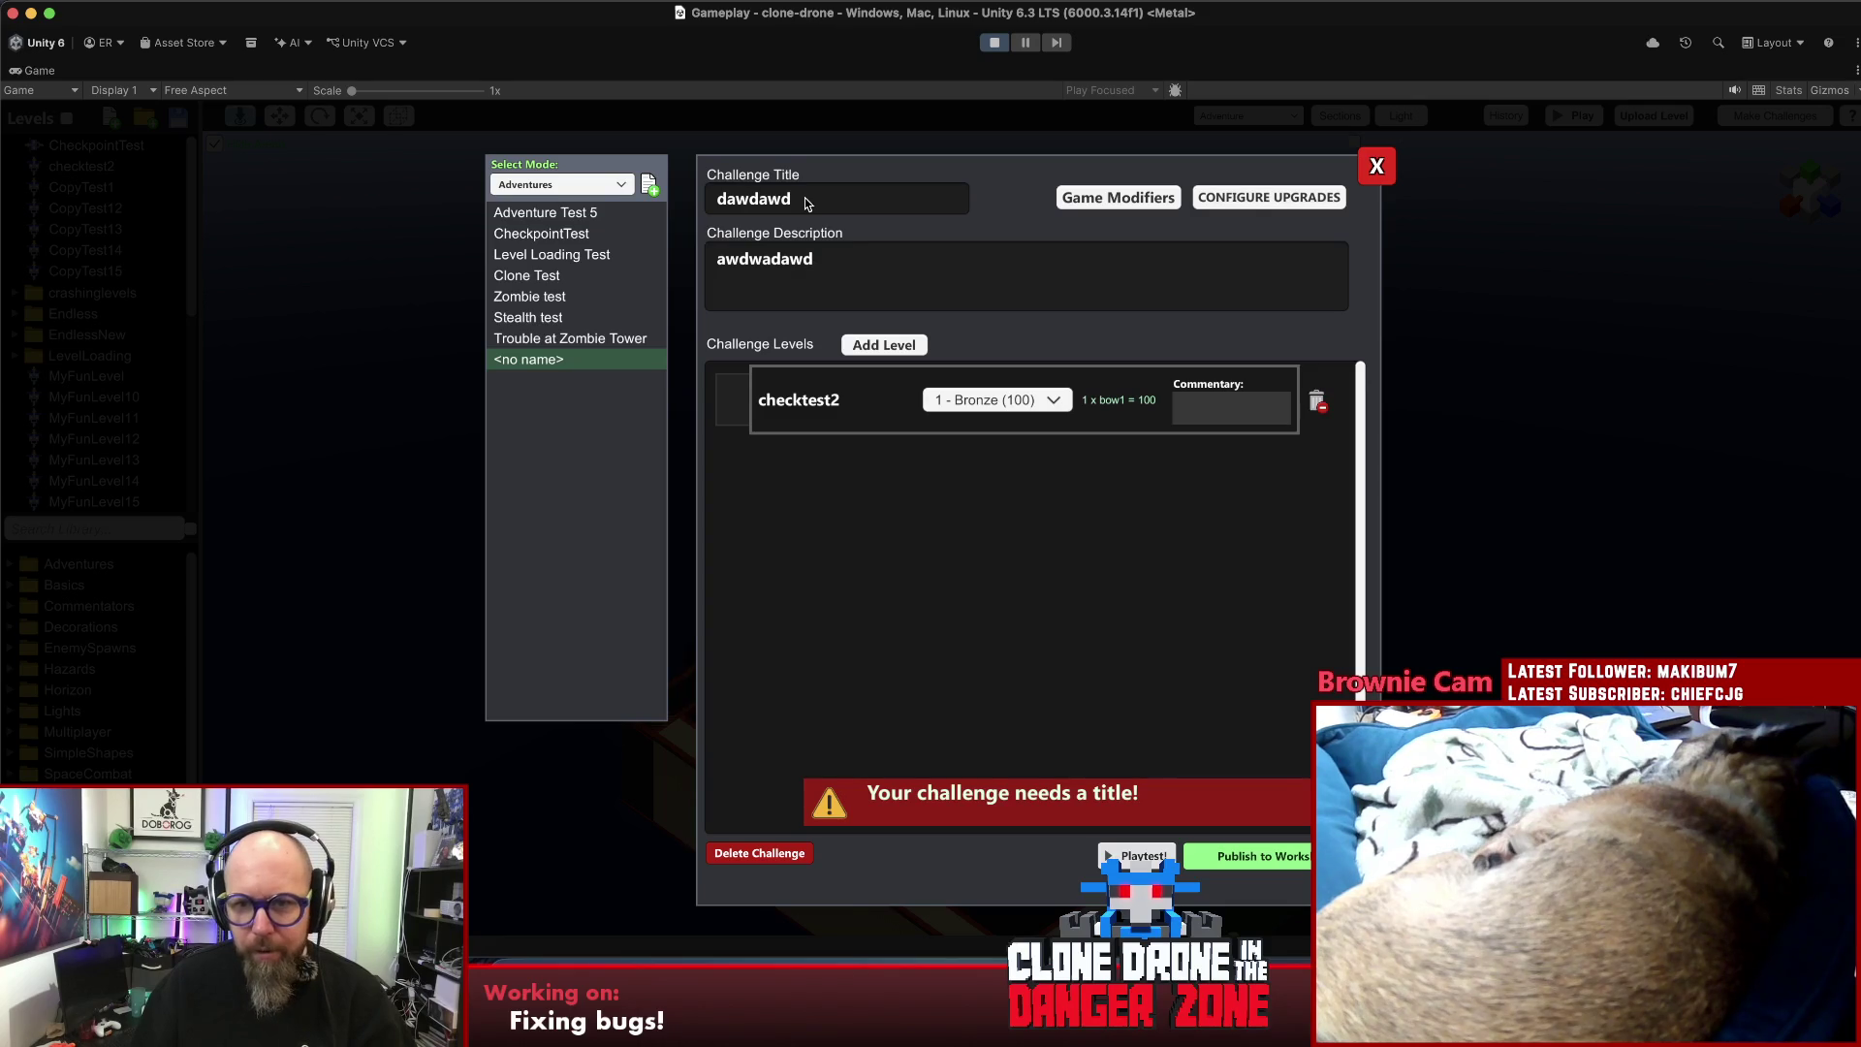
pyautogui.click(1377, 167)
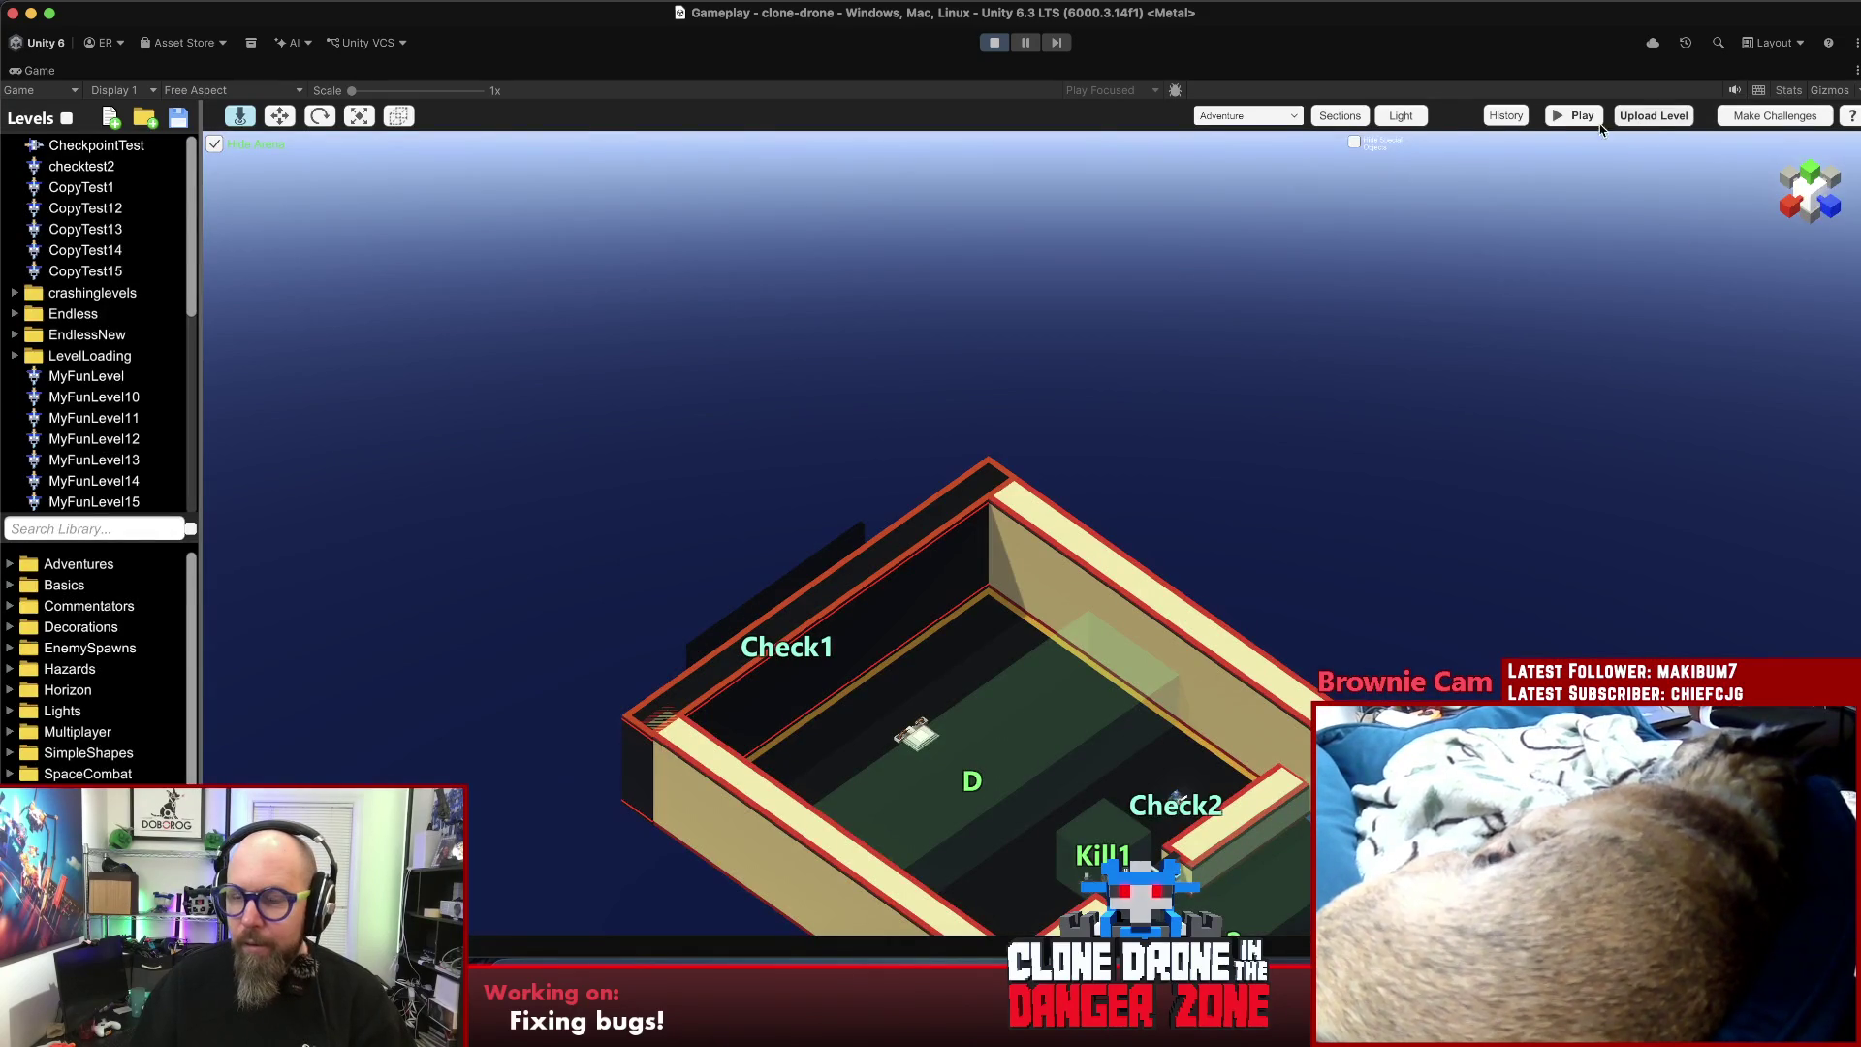
# - Create another new challenge containing checktest2 and start its playtest
pyautogui.click(1759, 120)
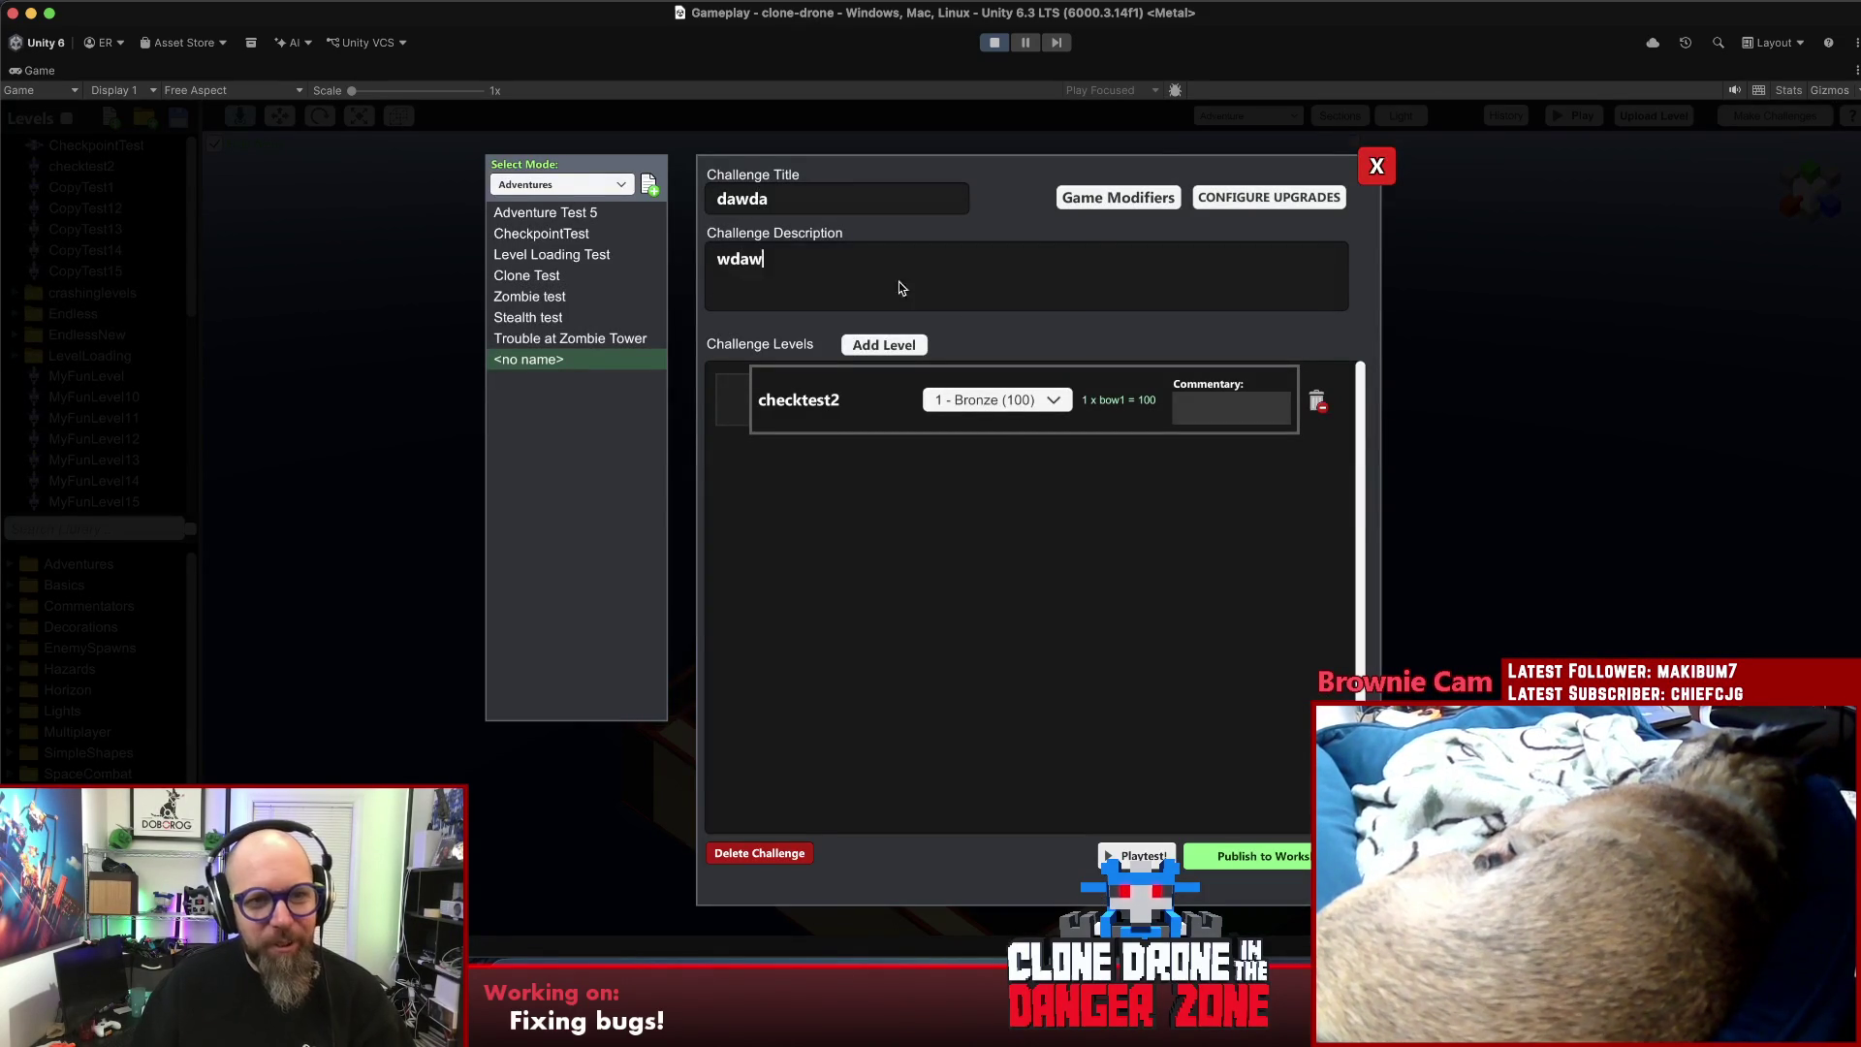
pyautogui.click(1138, 855)
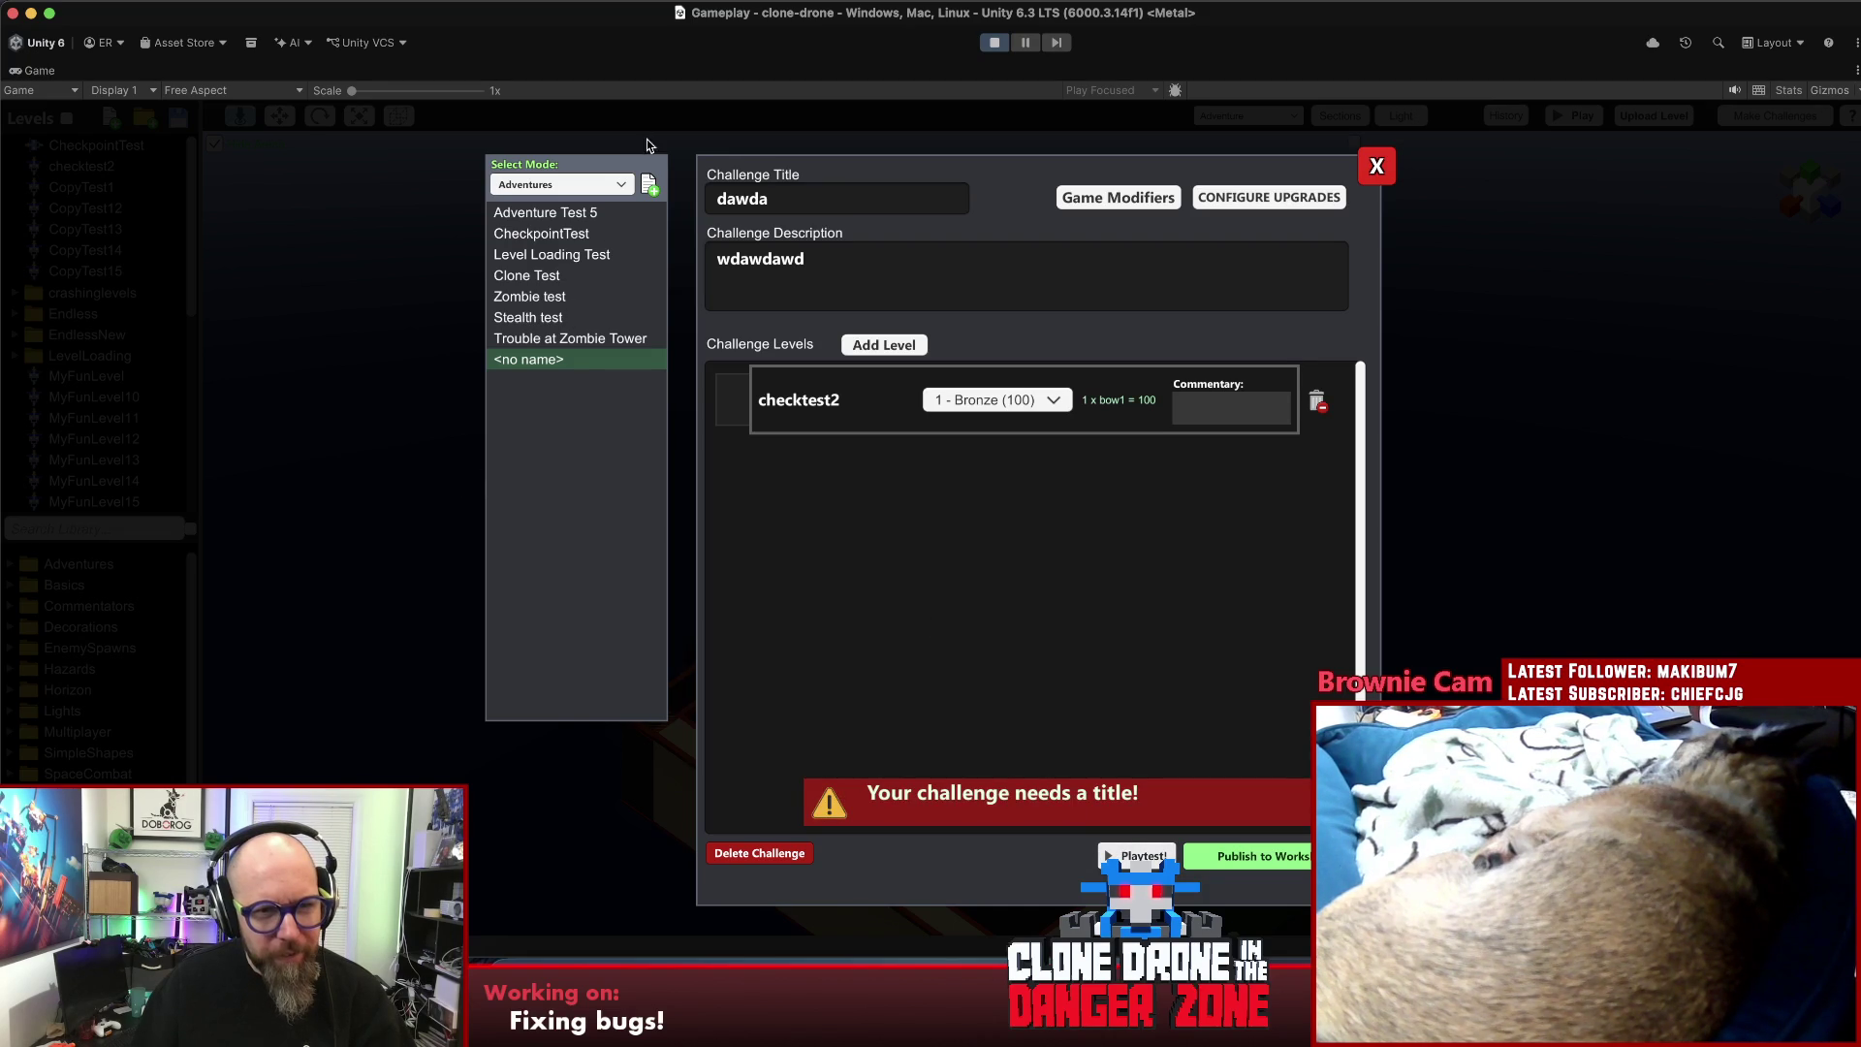
pyautogui.click(649, 185)
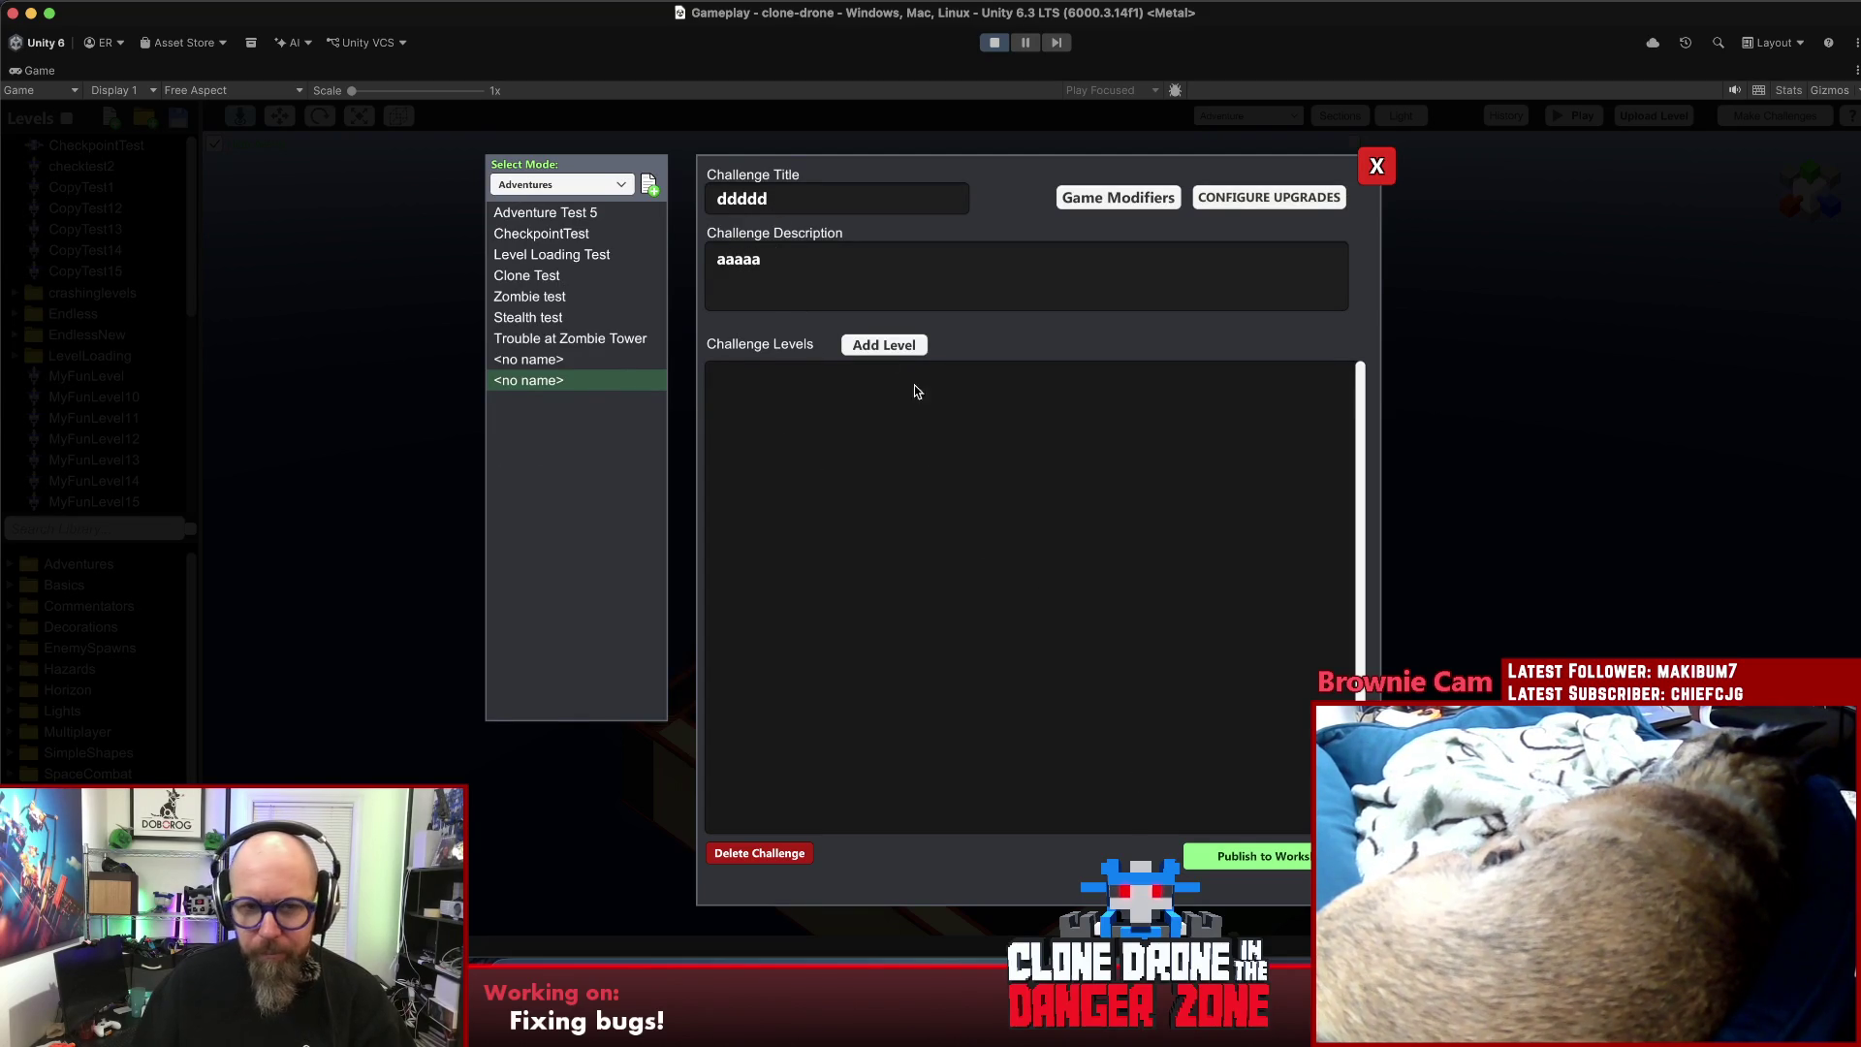
pyautogui.click(880, 346)
pyautogui.click(862, 384)
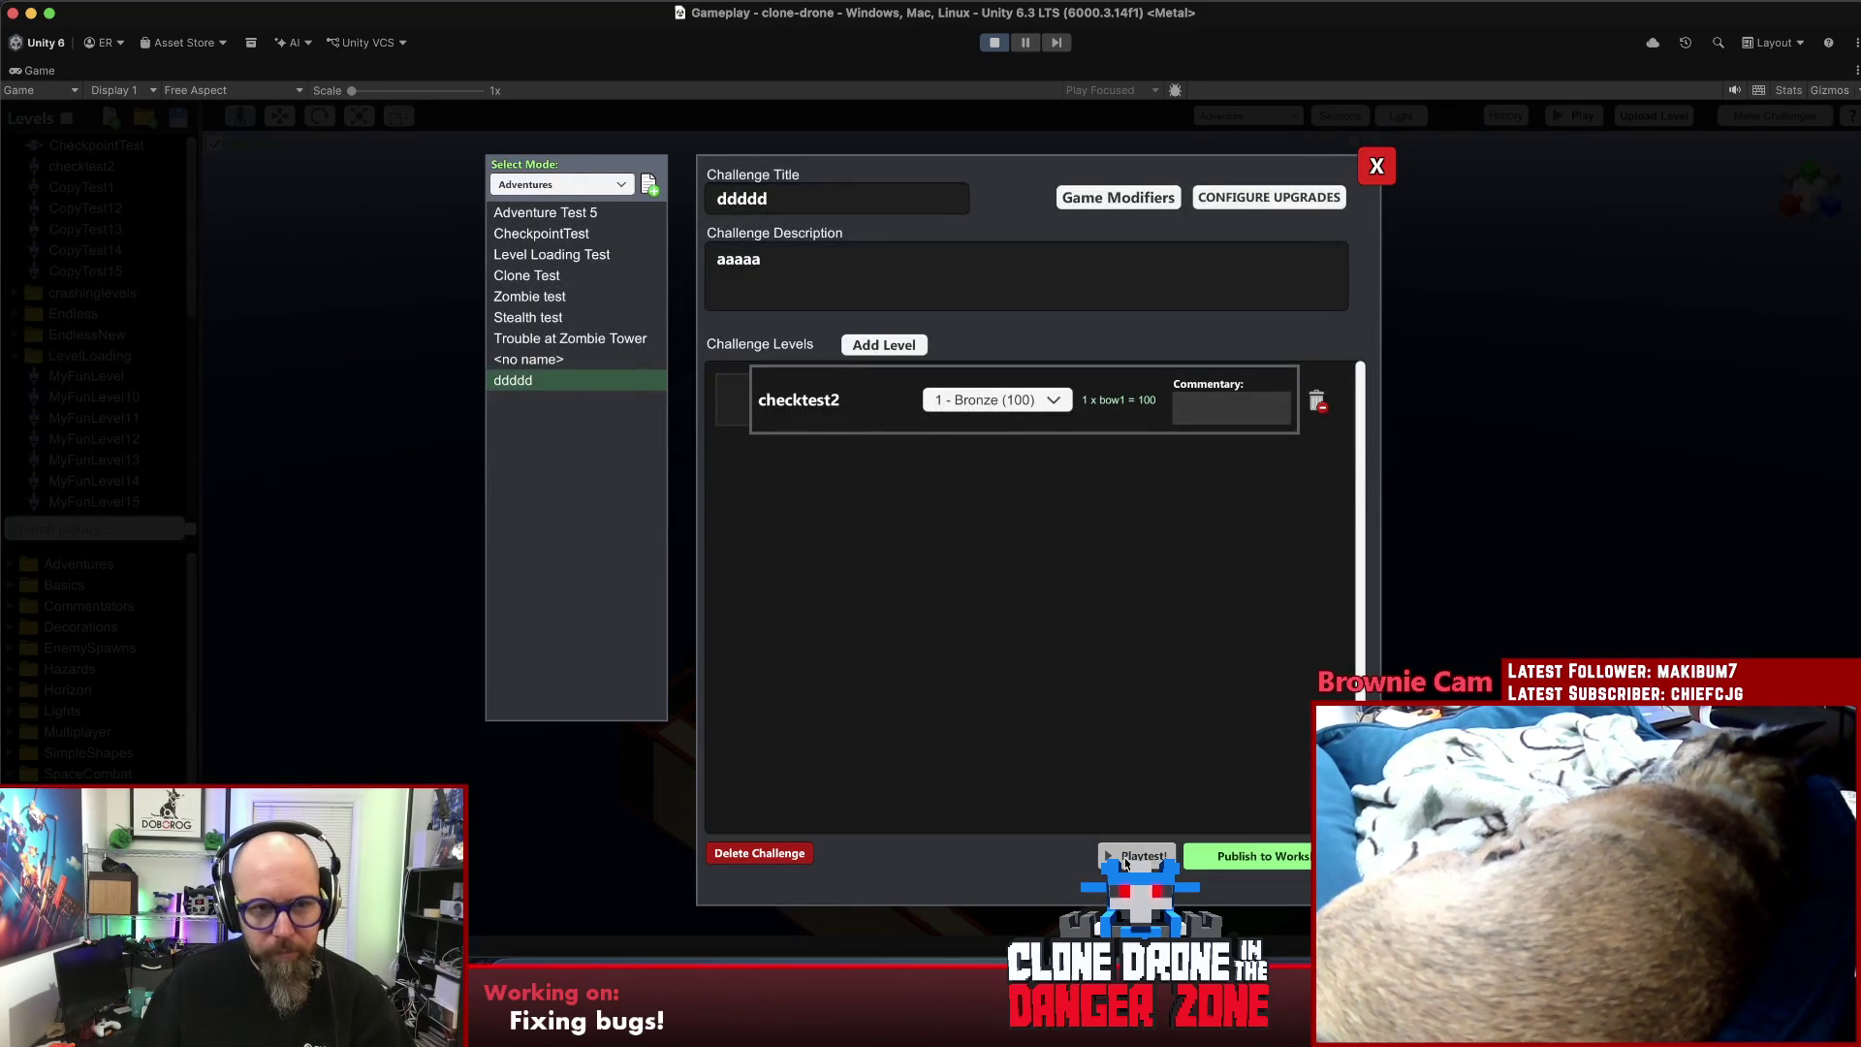
pyautogui.click(1137, 857)
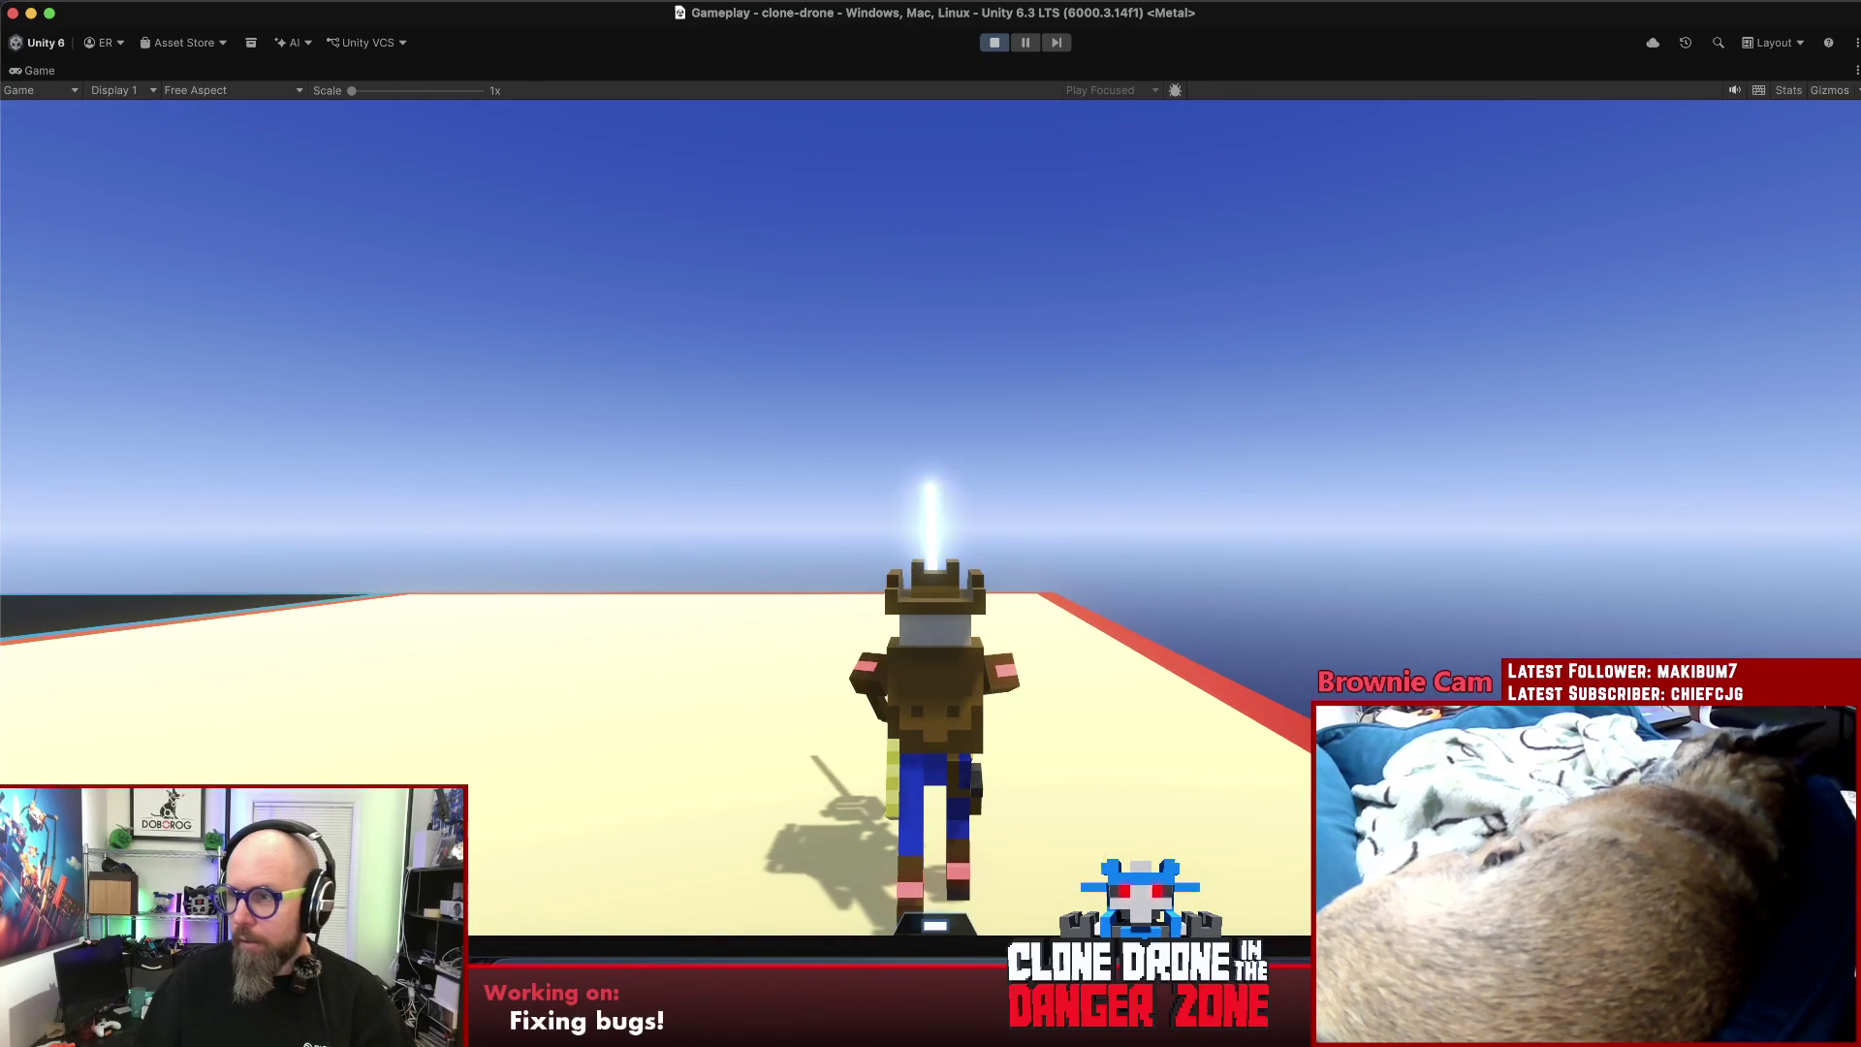
# - Drive the robot forward with W to fight the blue enemy robot, then restart after losing
pyautogui.press('w')
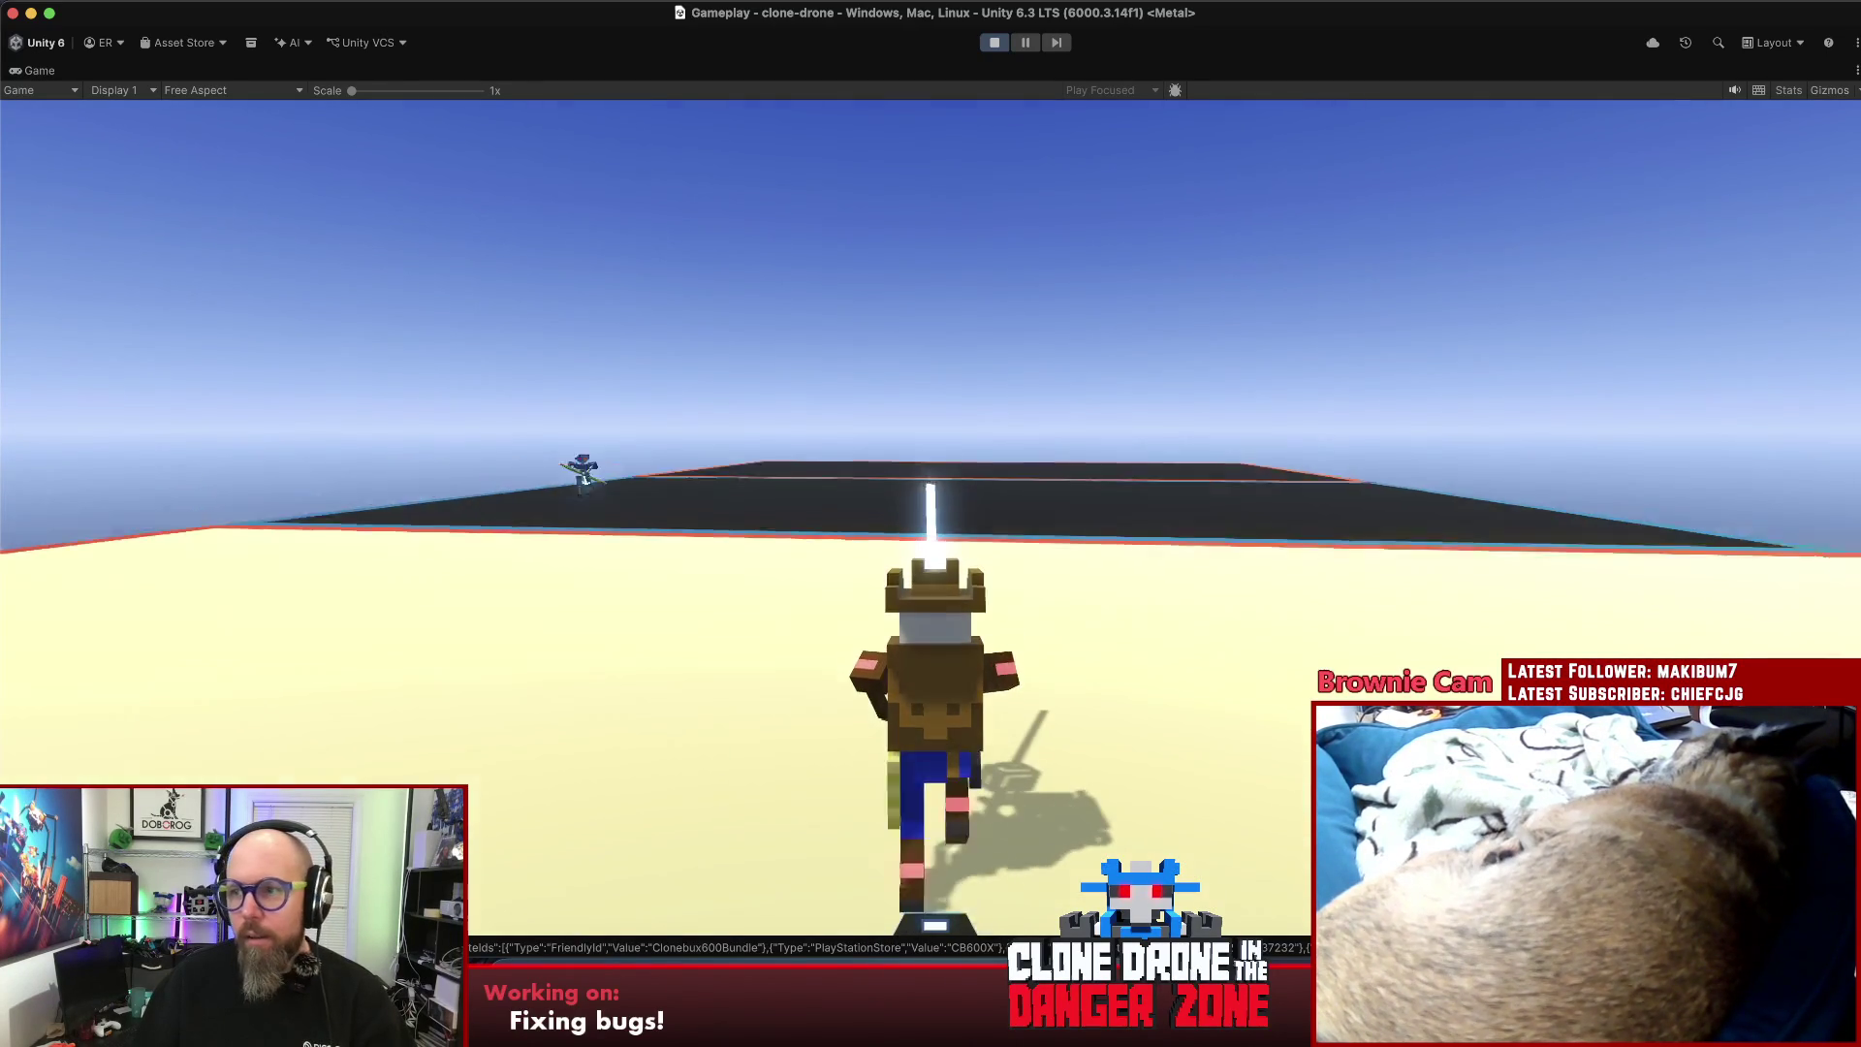
pyautogui.press('w')
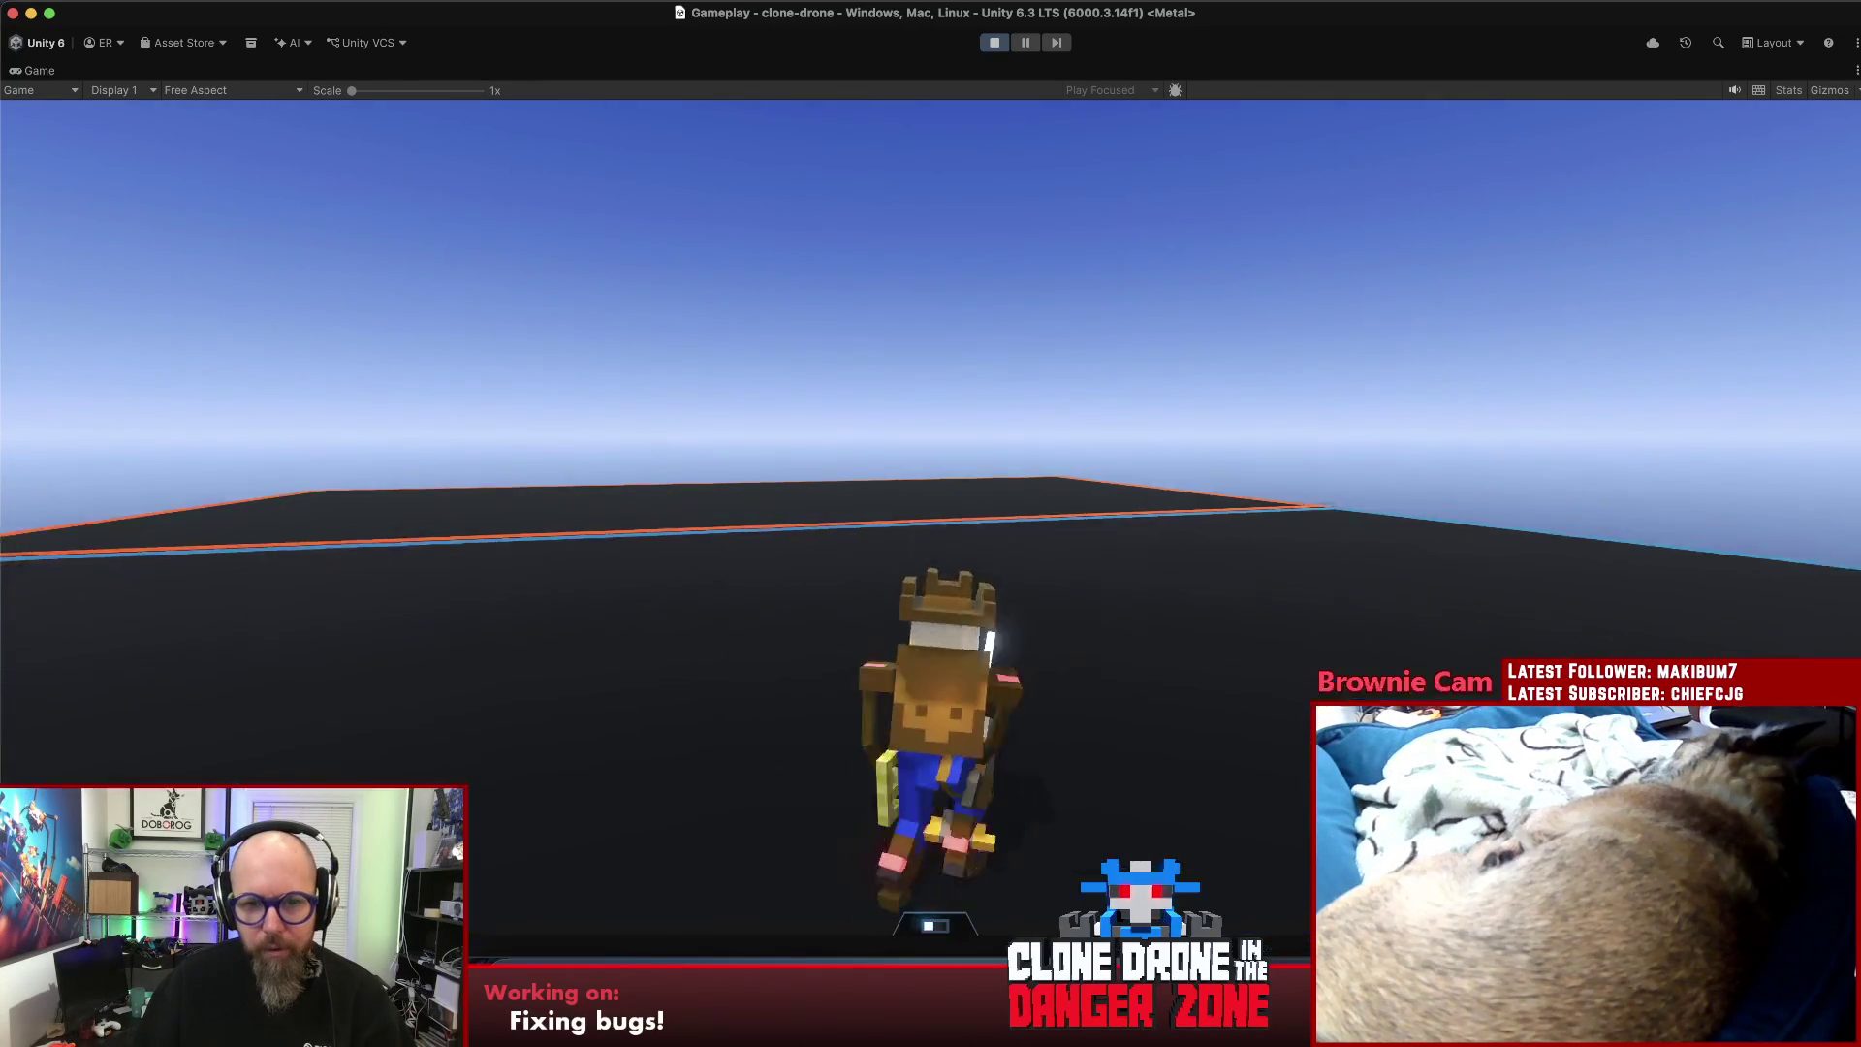
pyautogui.press('w')
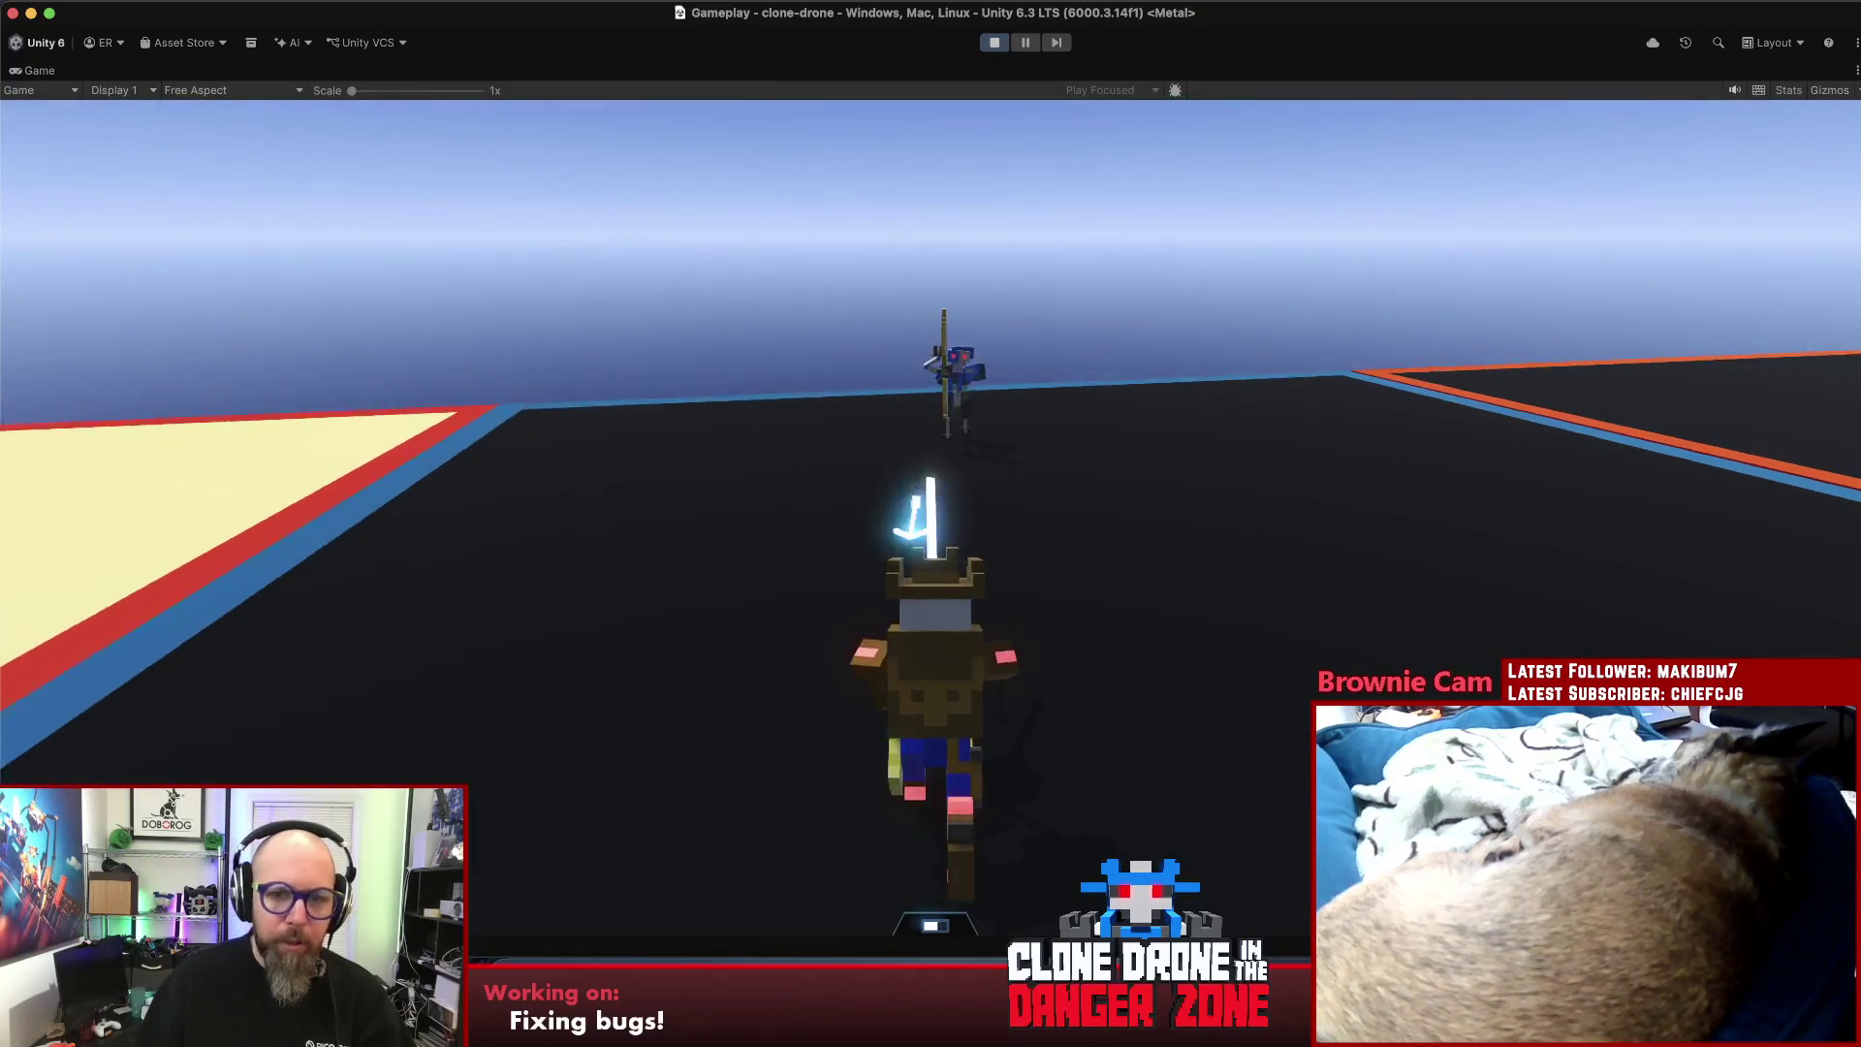
pyautogui.press('w')
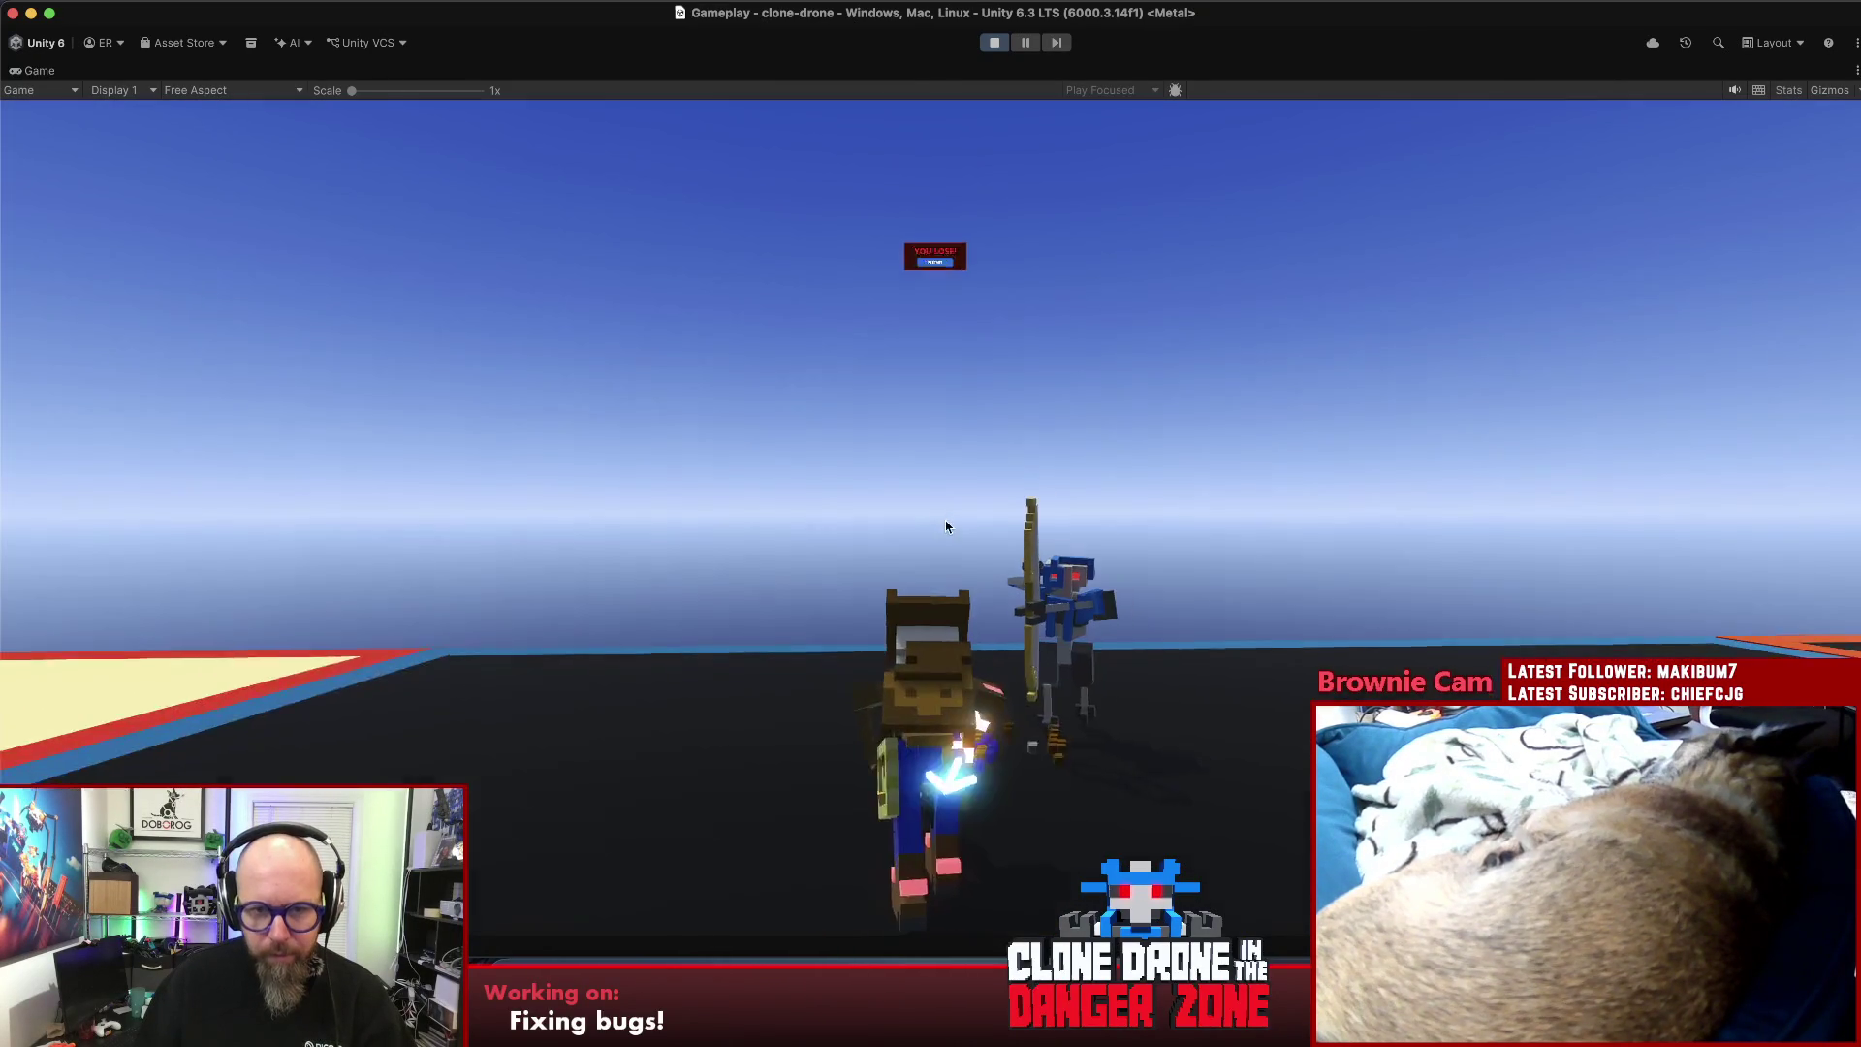
pyautogui.click(970, 275)
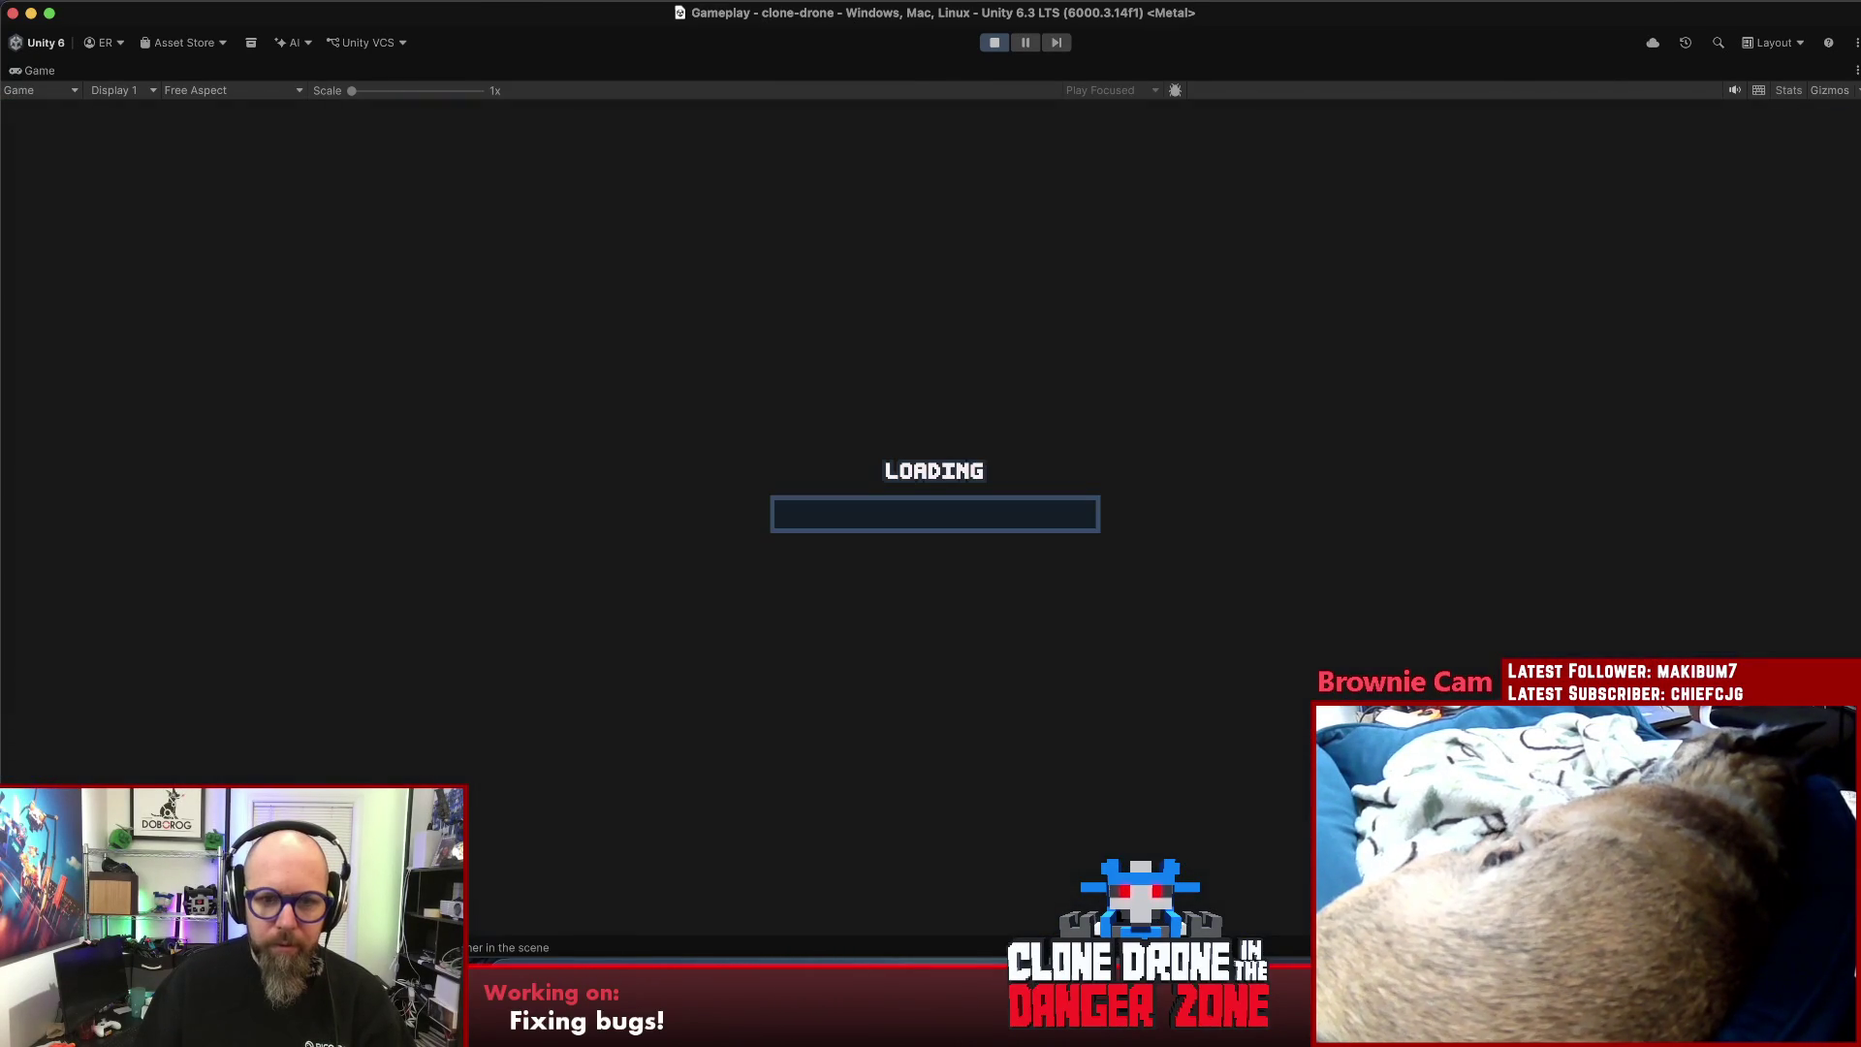
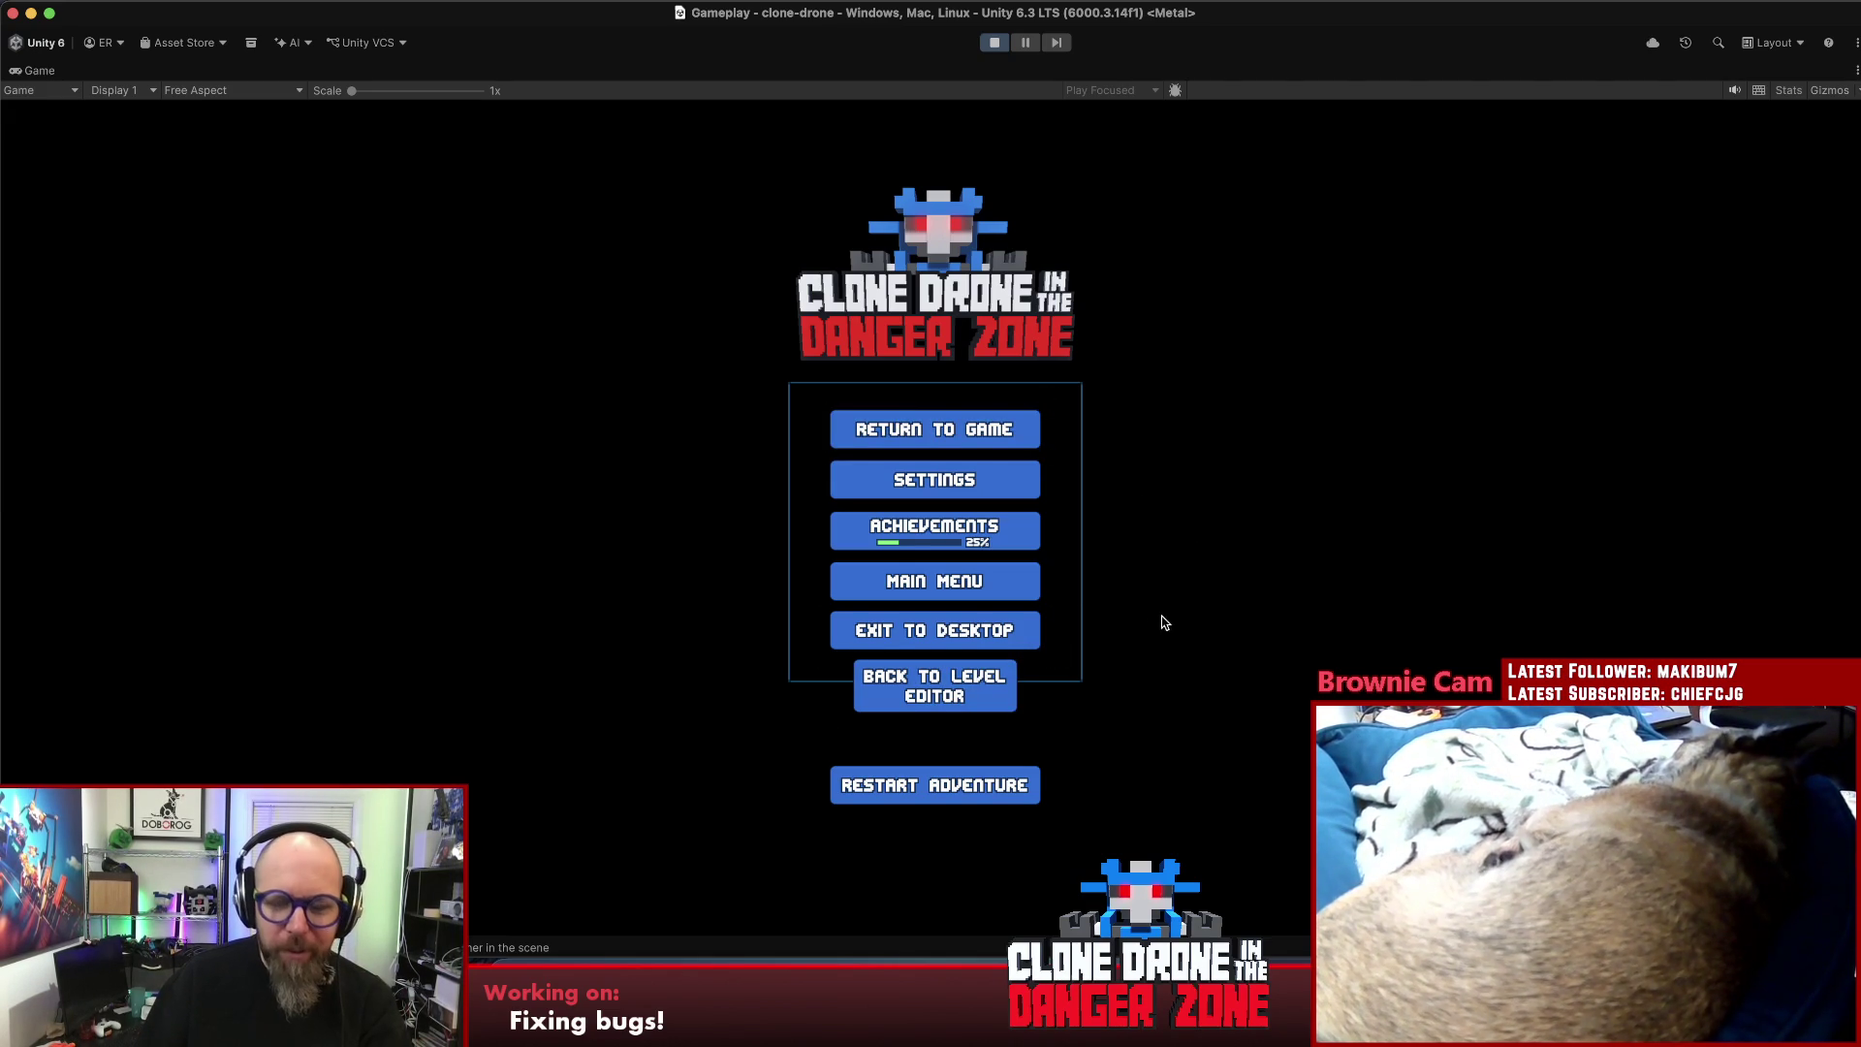
# - Exit the playtest and load checktest2, discarding CheckpointTest's unsaved changes
pyautogui.click(972, 679)
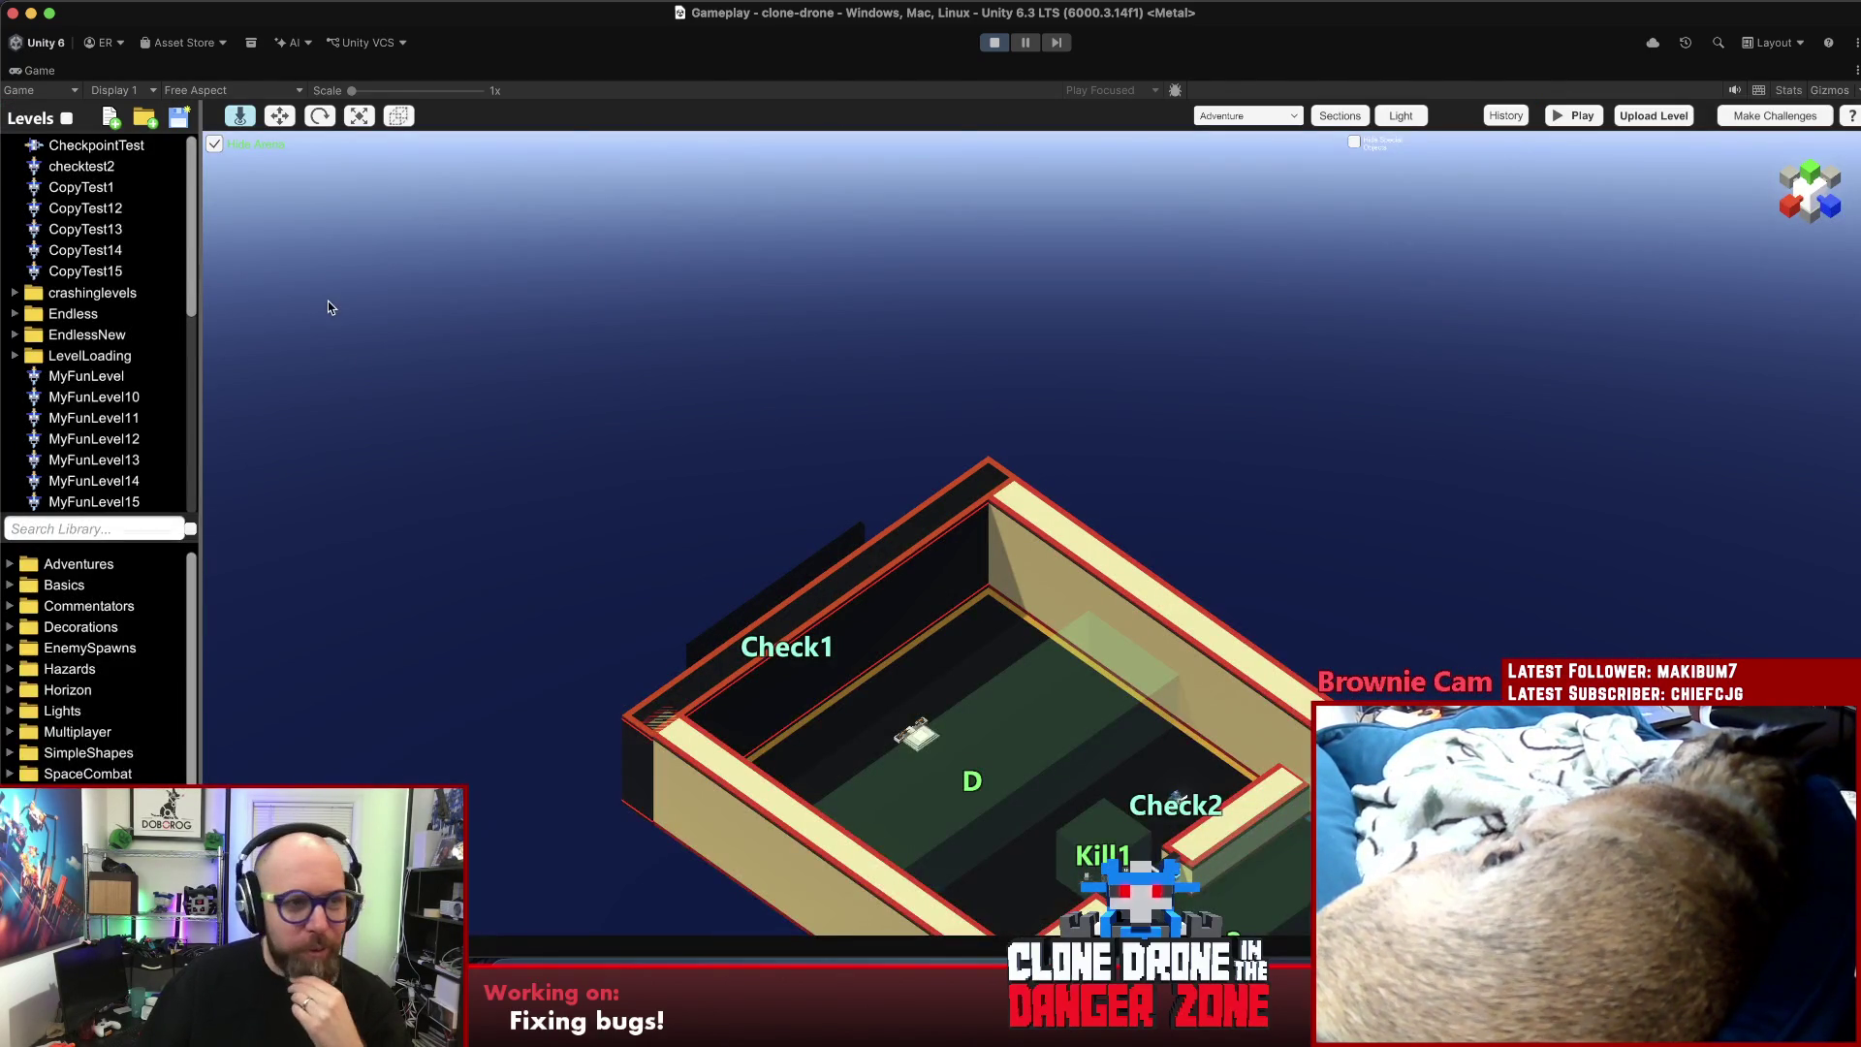
pyautogui.doubleClick(85, 171)
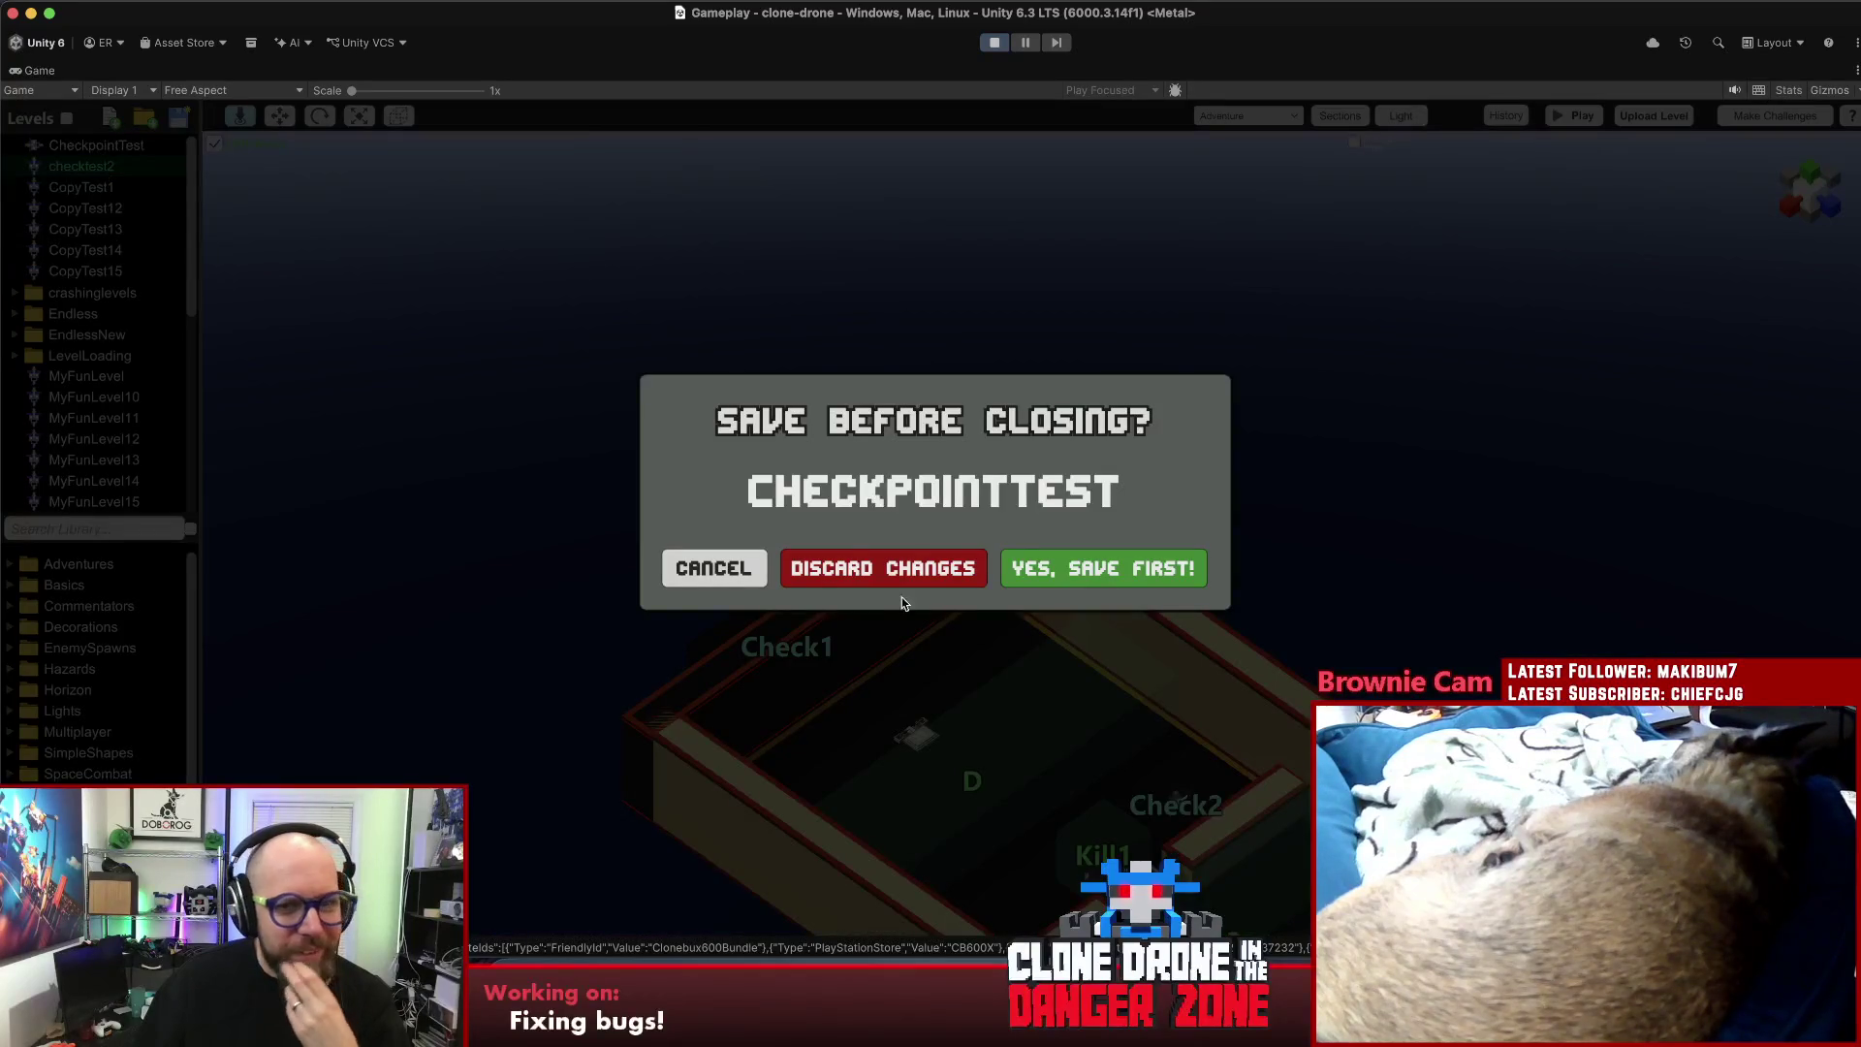
pyautogui.click(882, 568)
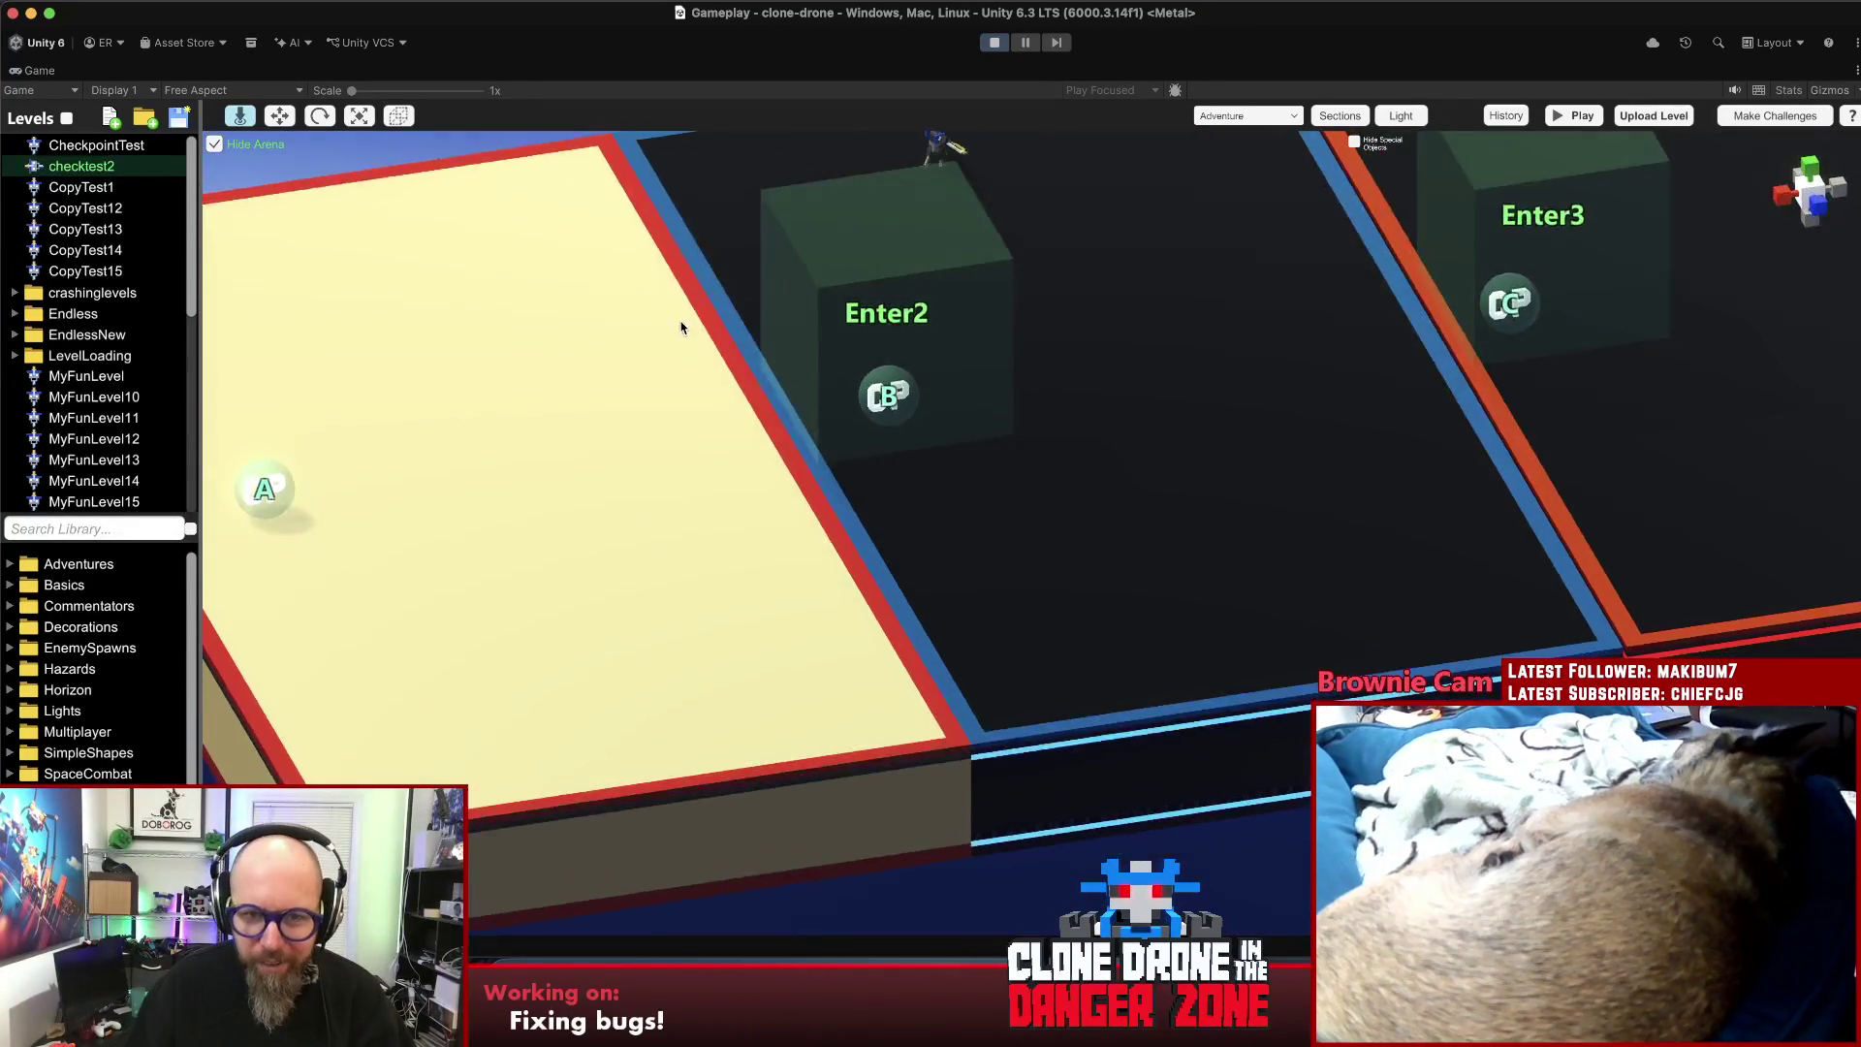
# - Inspect checkpoint B's settings next to the Enter2 trigger
pyautogui.click(923, 293)
pyautogui.click(870, 392)
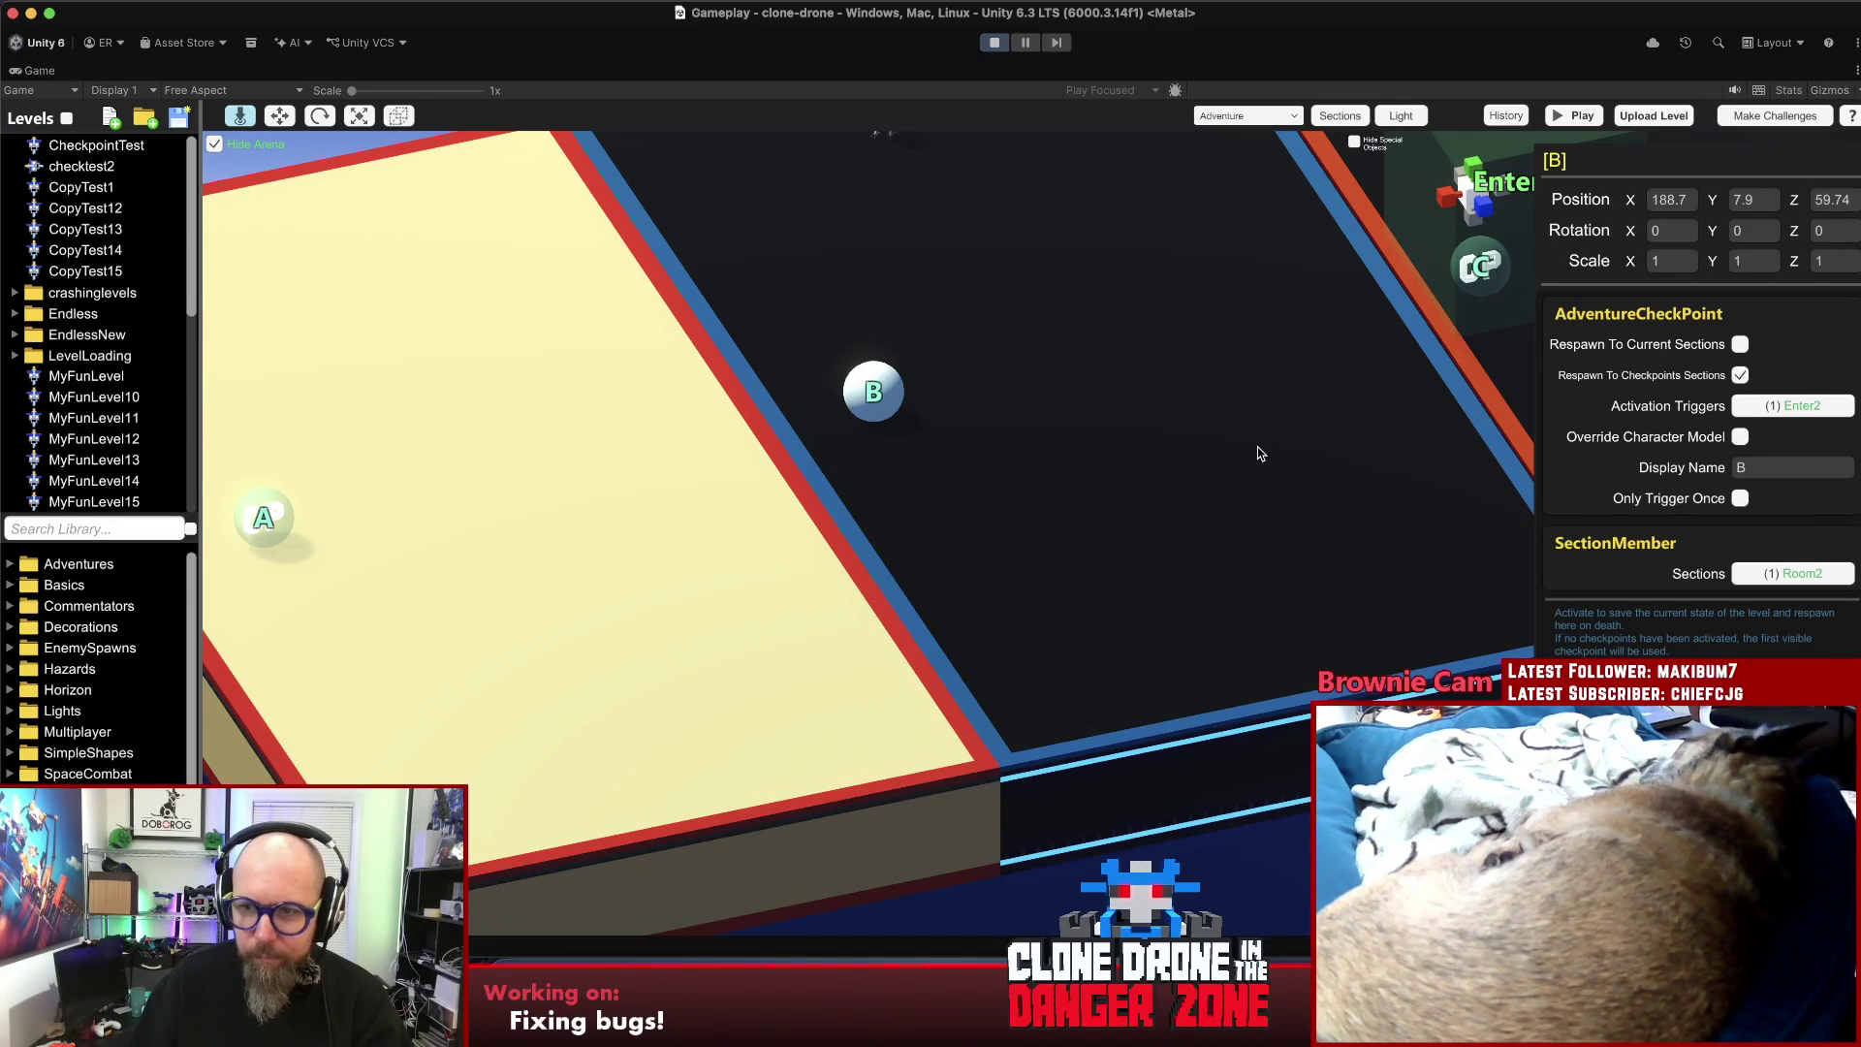
pyautogui.scroll(-3, 1257, 447)
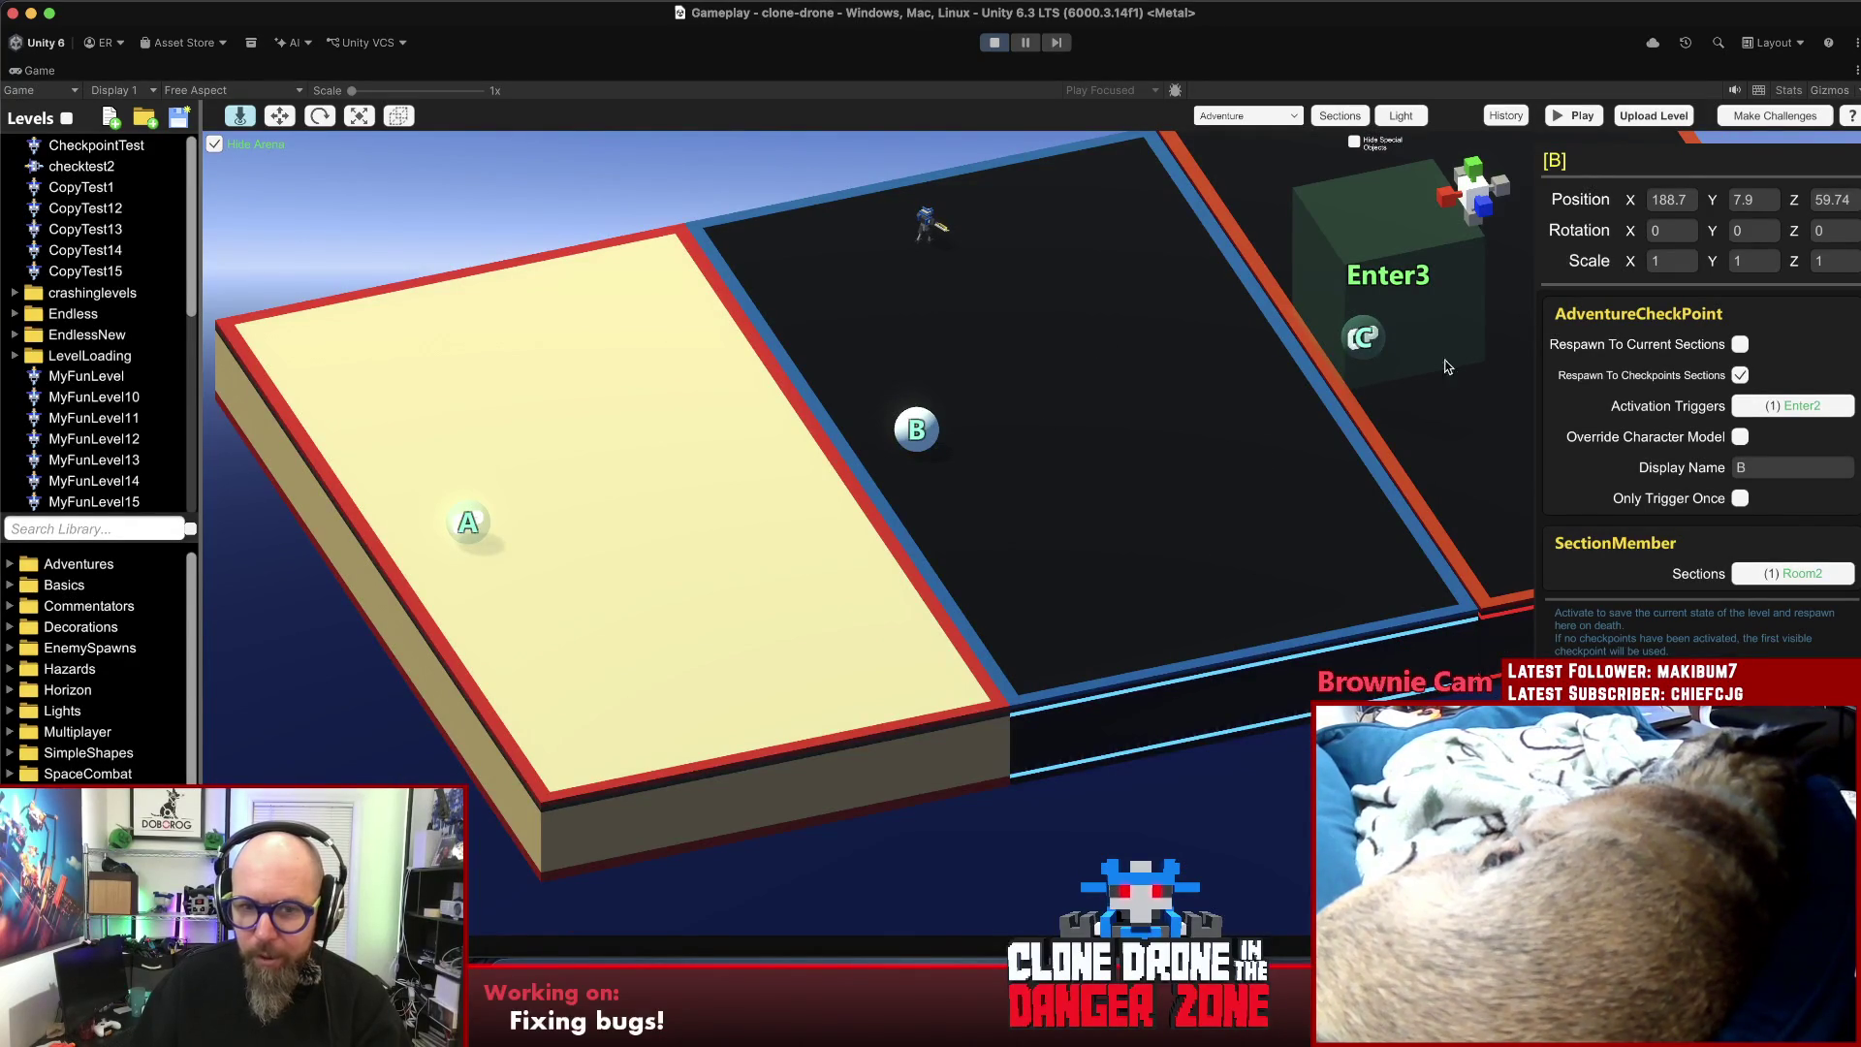
# - Enable Respawn To Checkpoints Sections on checkpoint C and compare it with checkpoint A
pyautogui.click(1426, 335)
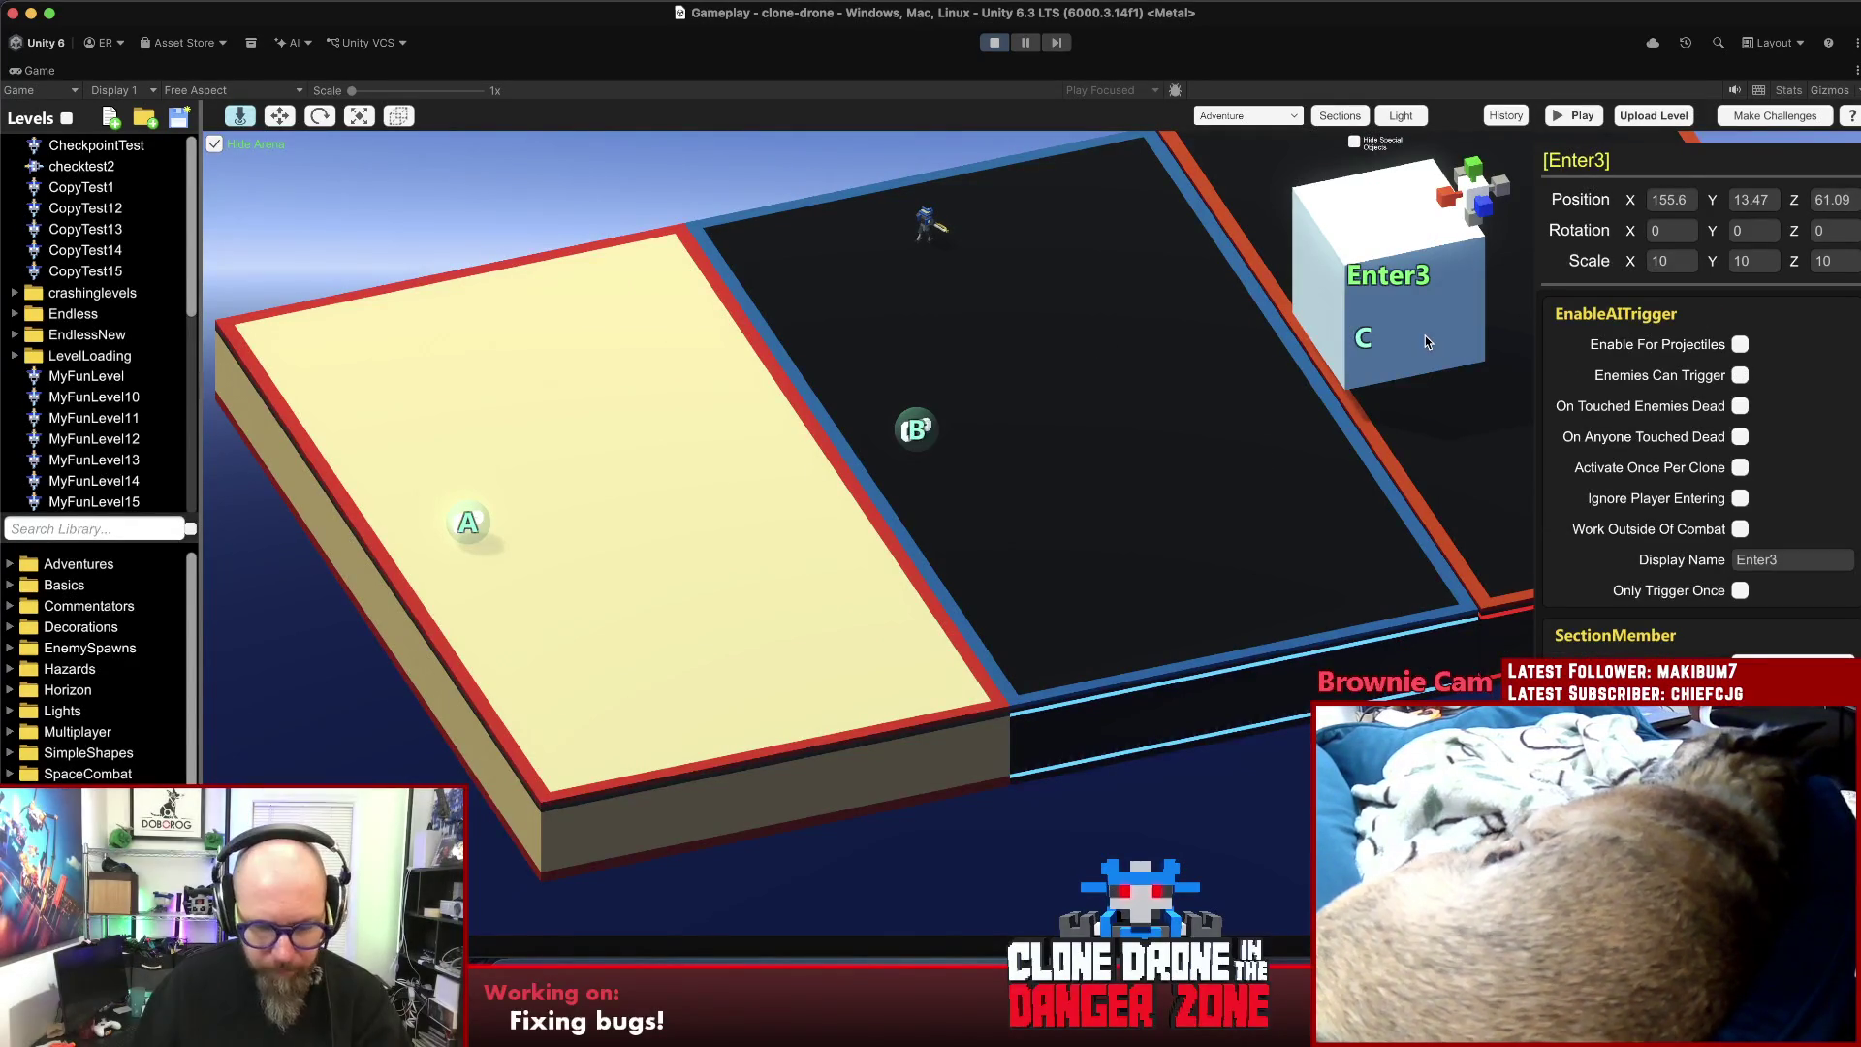
pyautogui.click(1384, 352)
pyautogui.click(1384, 352)
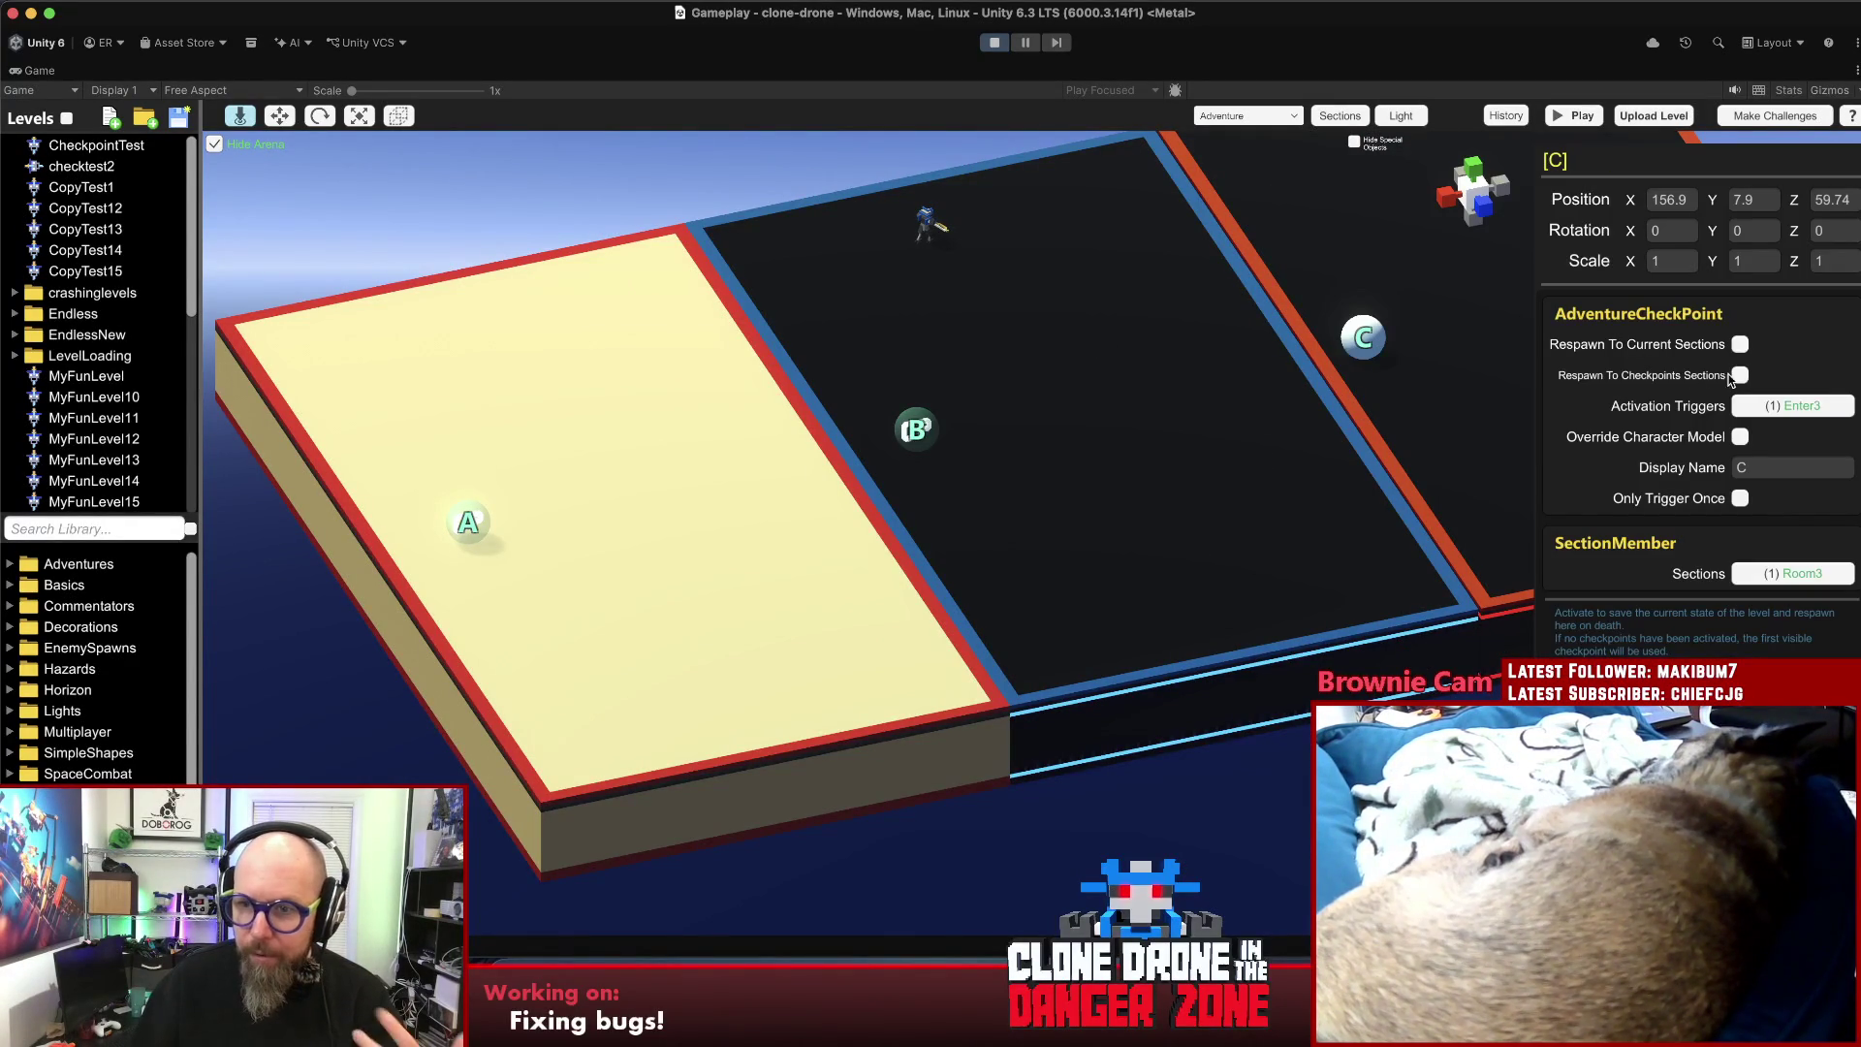
pyautogui.click(1741, 374)
pyautogui.click(475, 524)
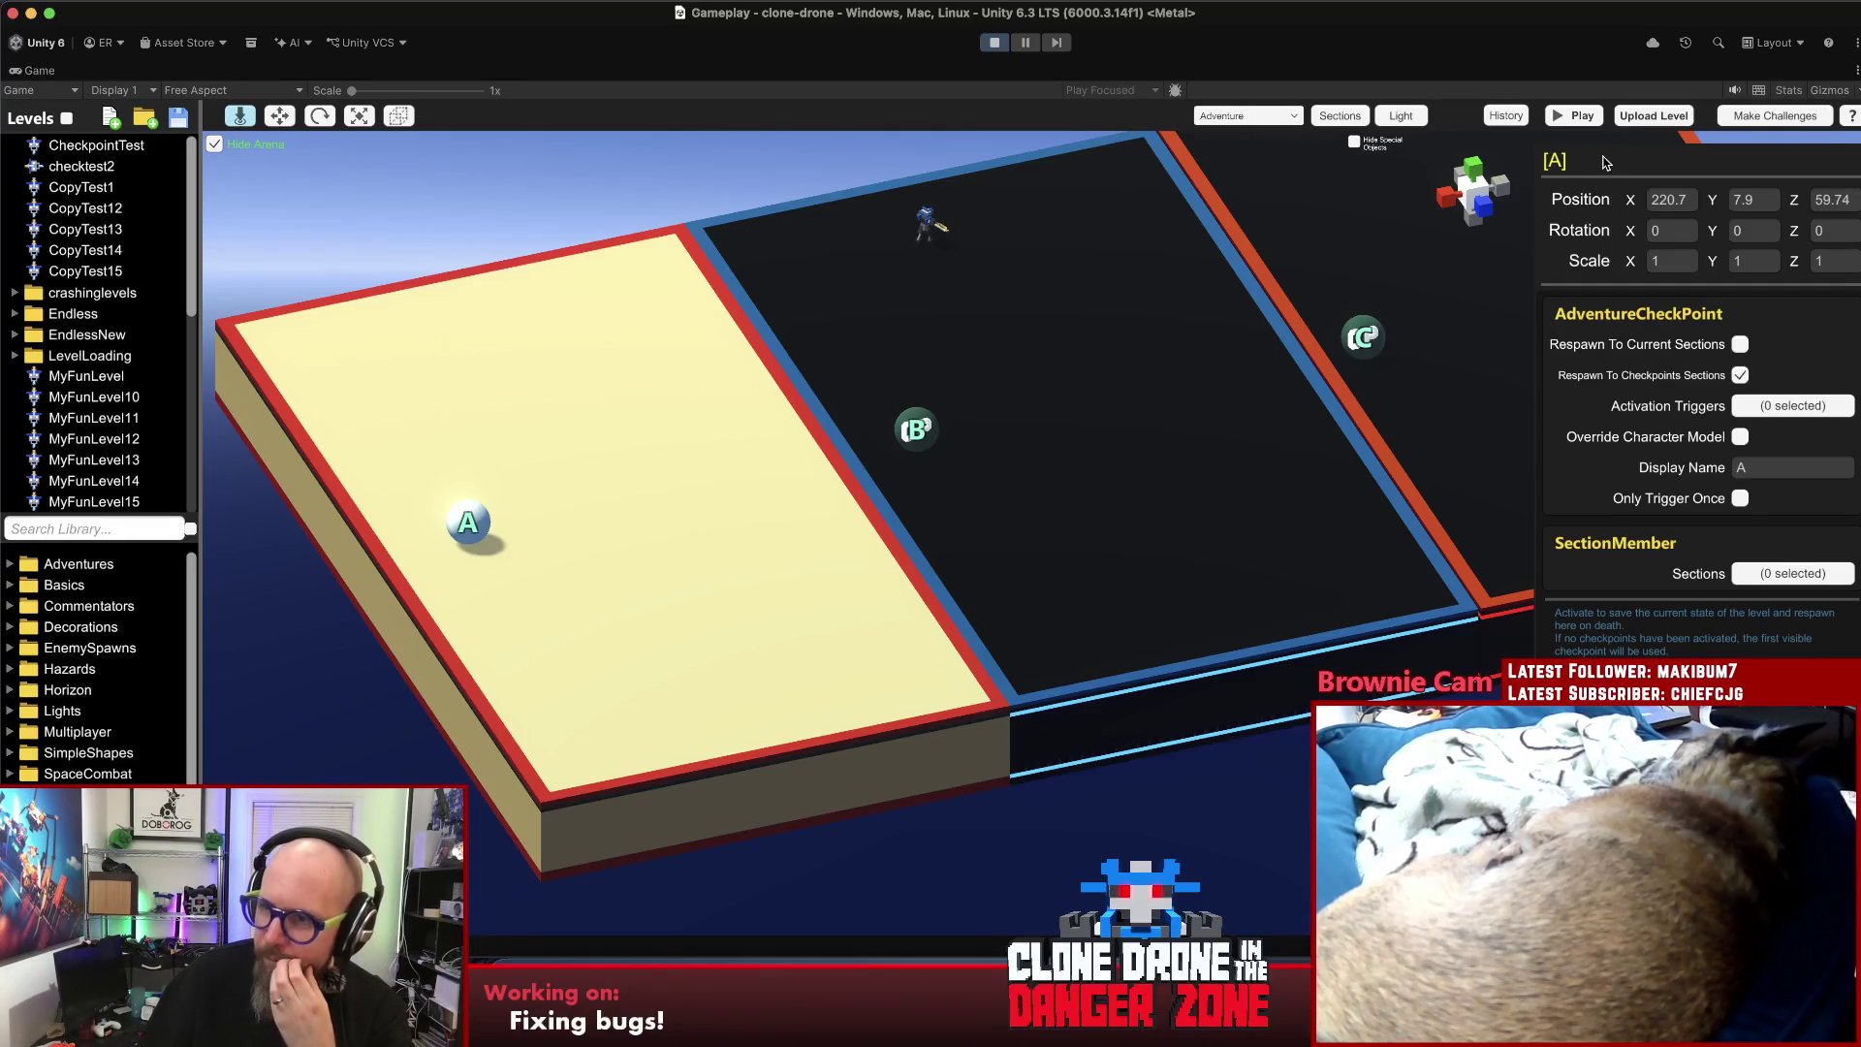
pyautogui.click(1772, 117)
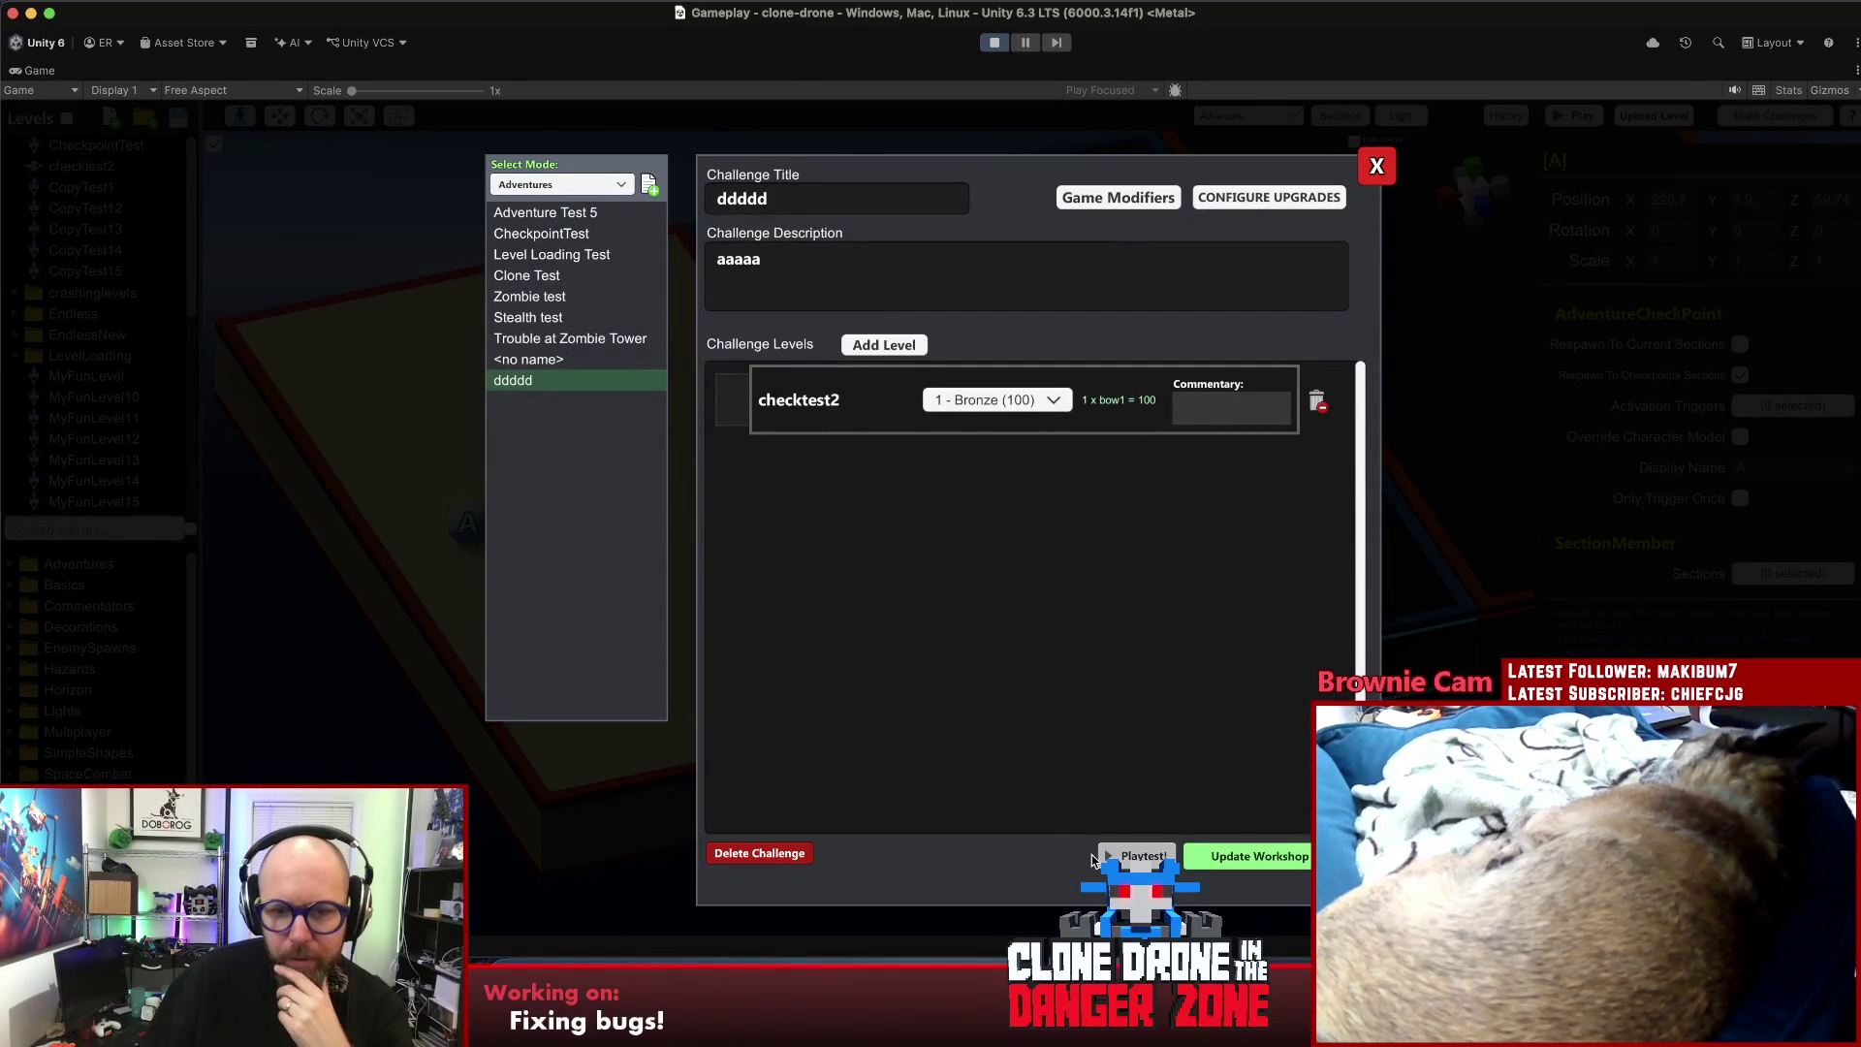
# - Playtest challenge ddddd, charging the enemy robot until losing, then restart
pyautogui.click(1136, 856)
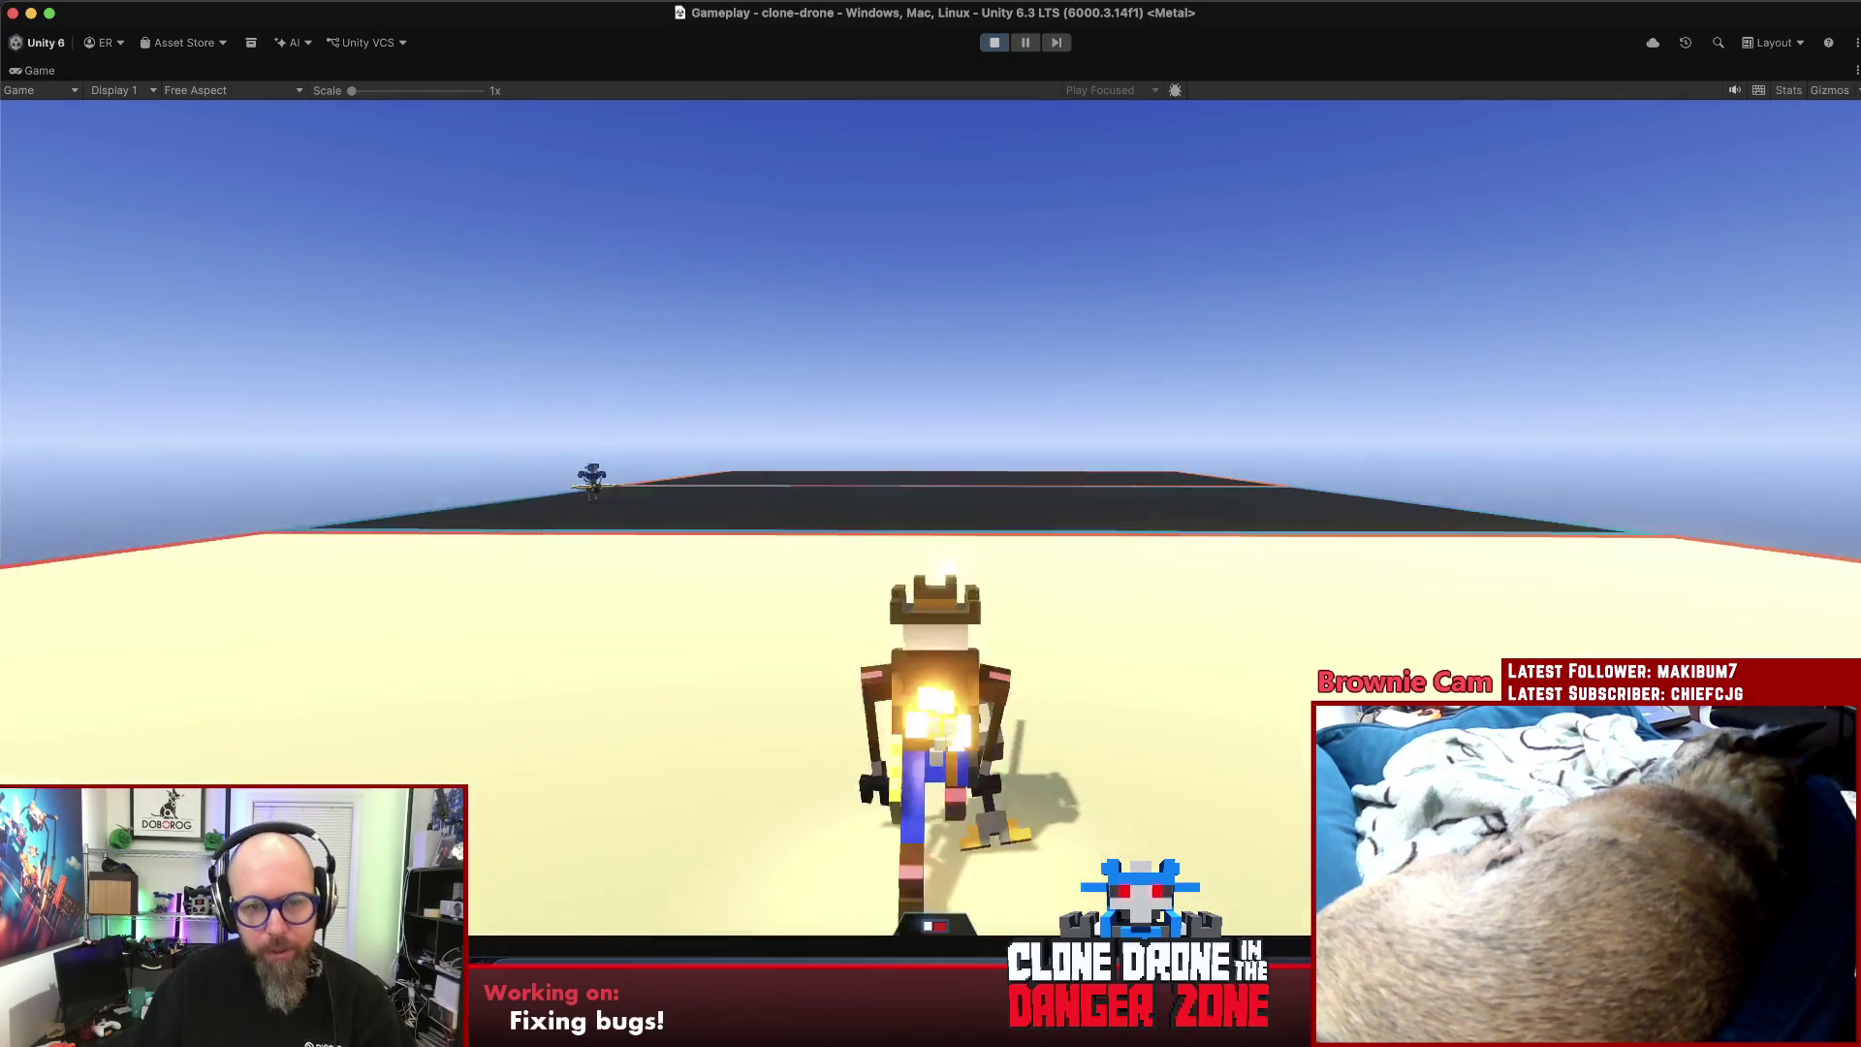
pyautogui.press('w')
pyautogui.press('w')
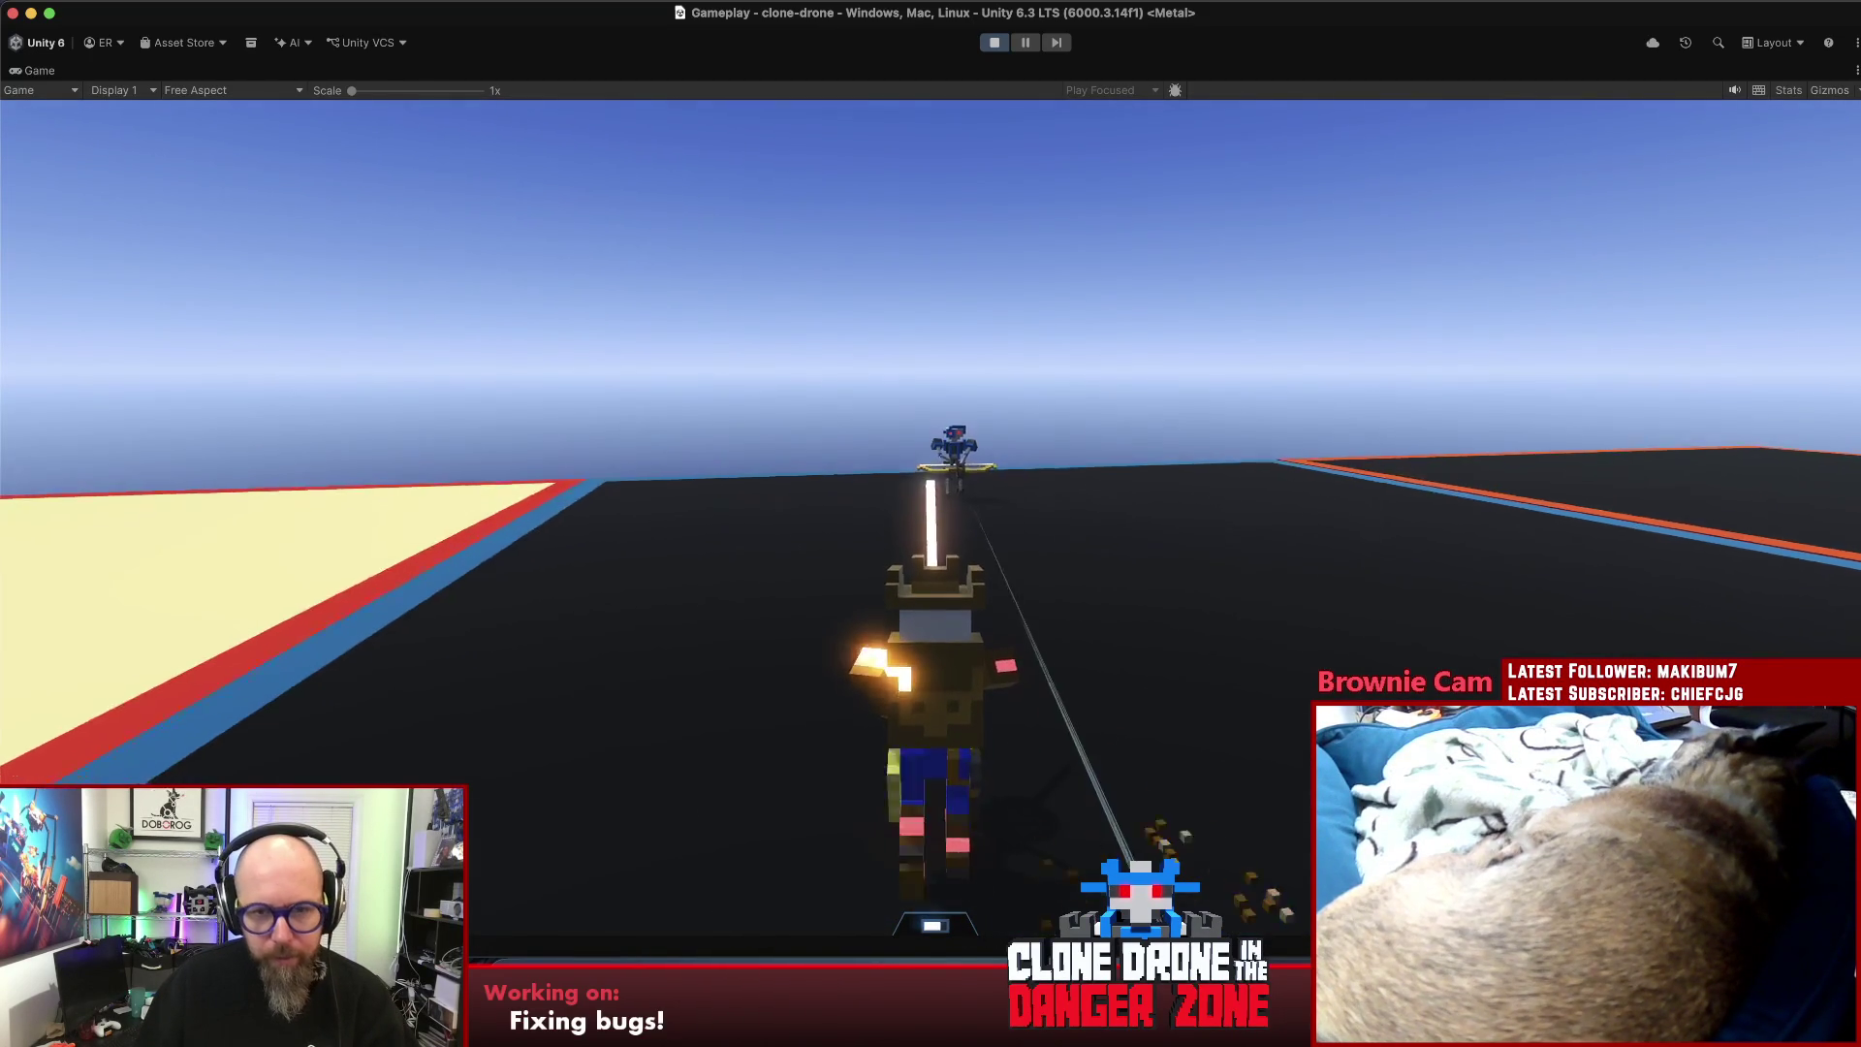
pyautogui.press('w')
pyautogui.press('w')
pyautogui.press('w')
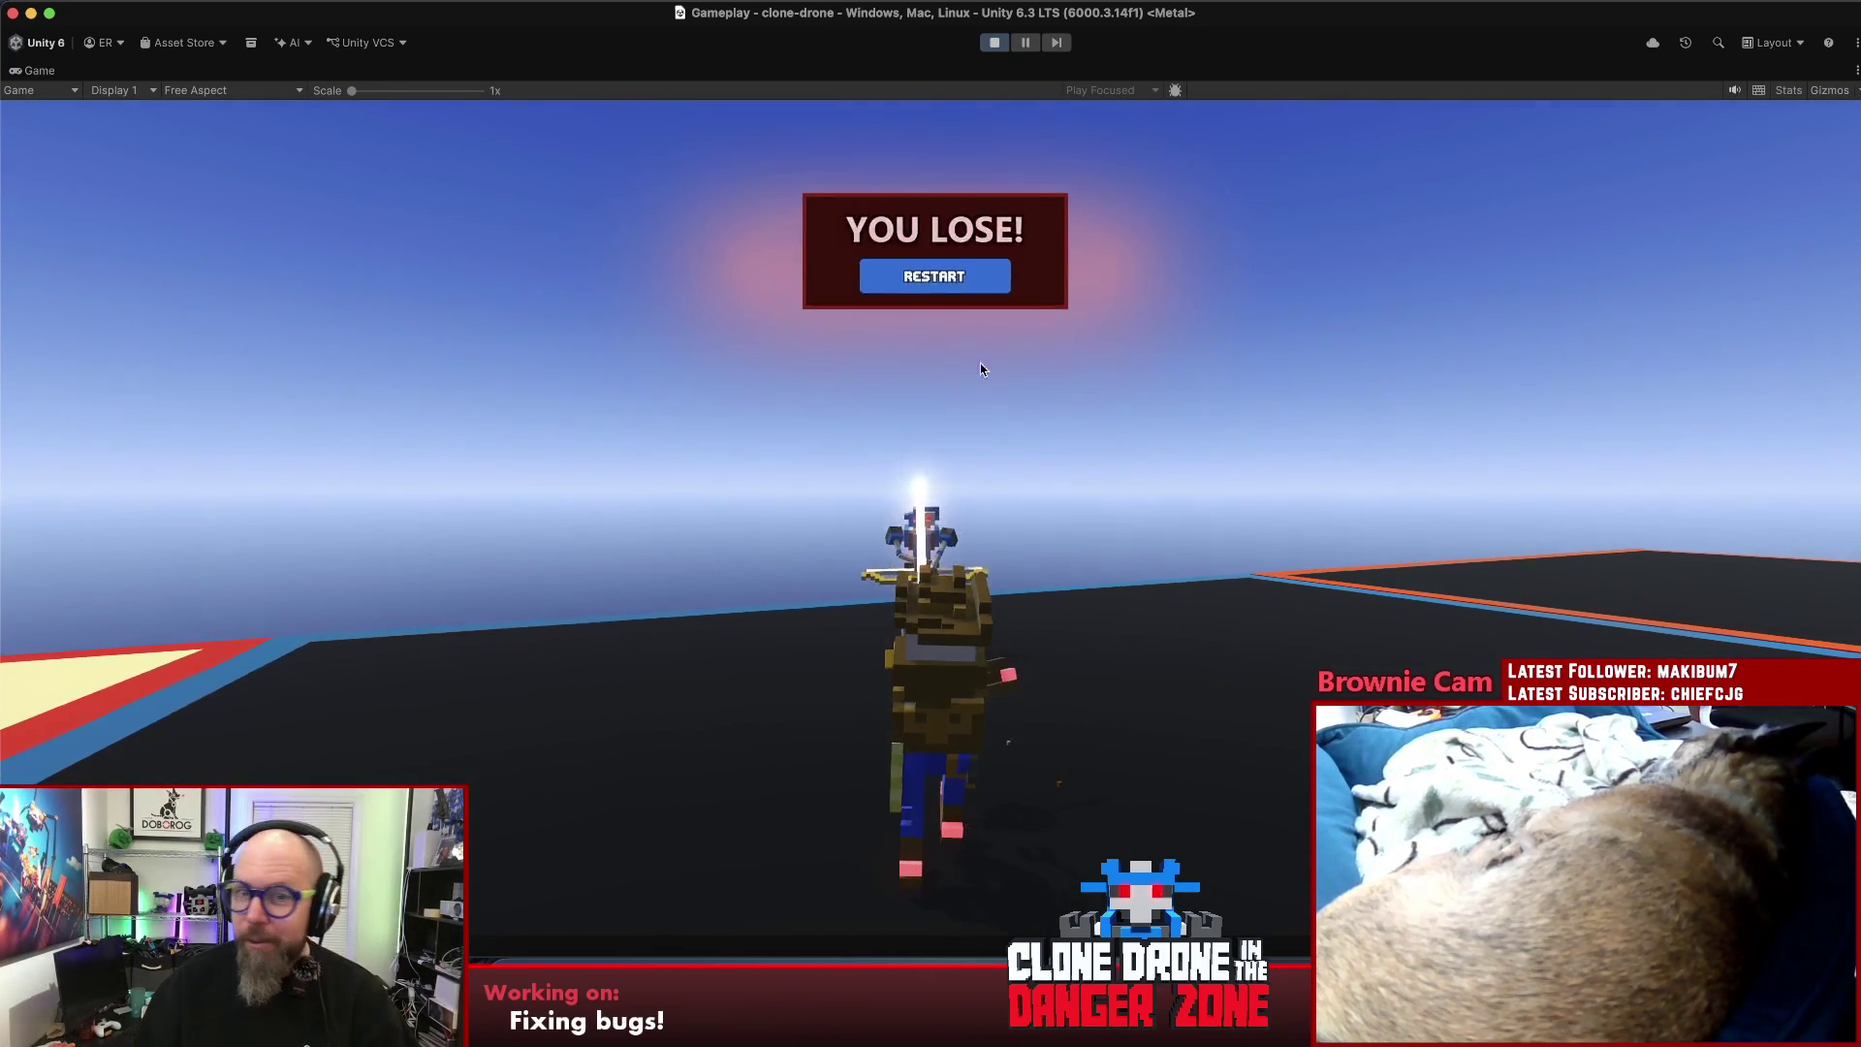
pyautogui.click(935, 277)
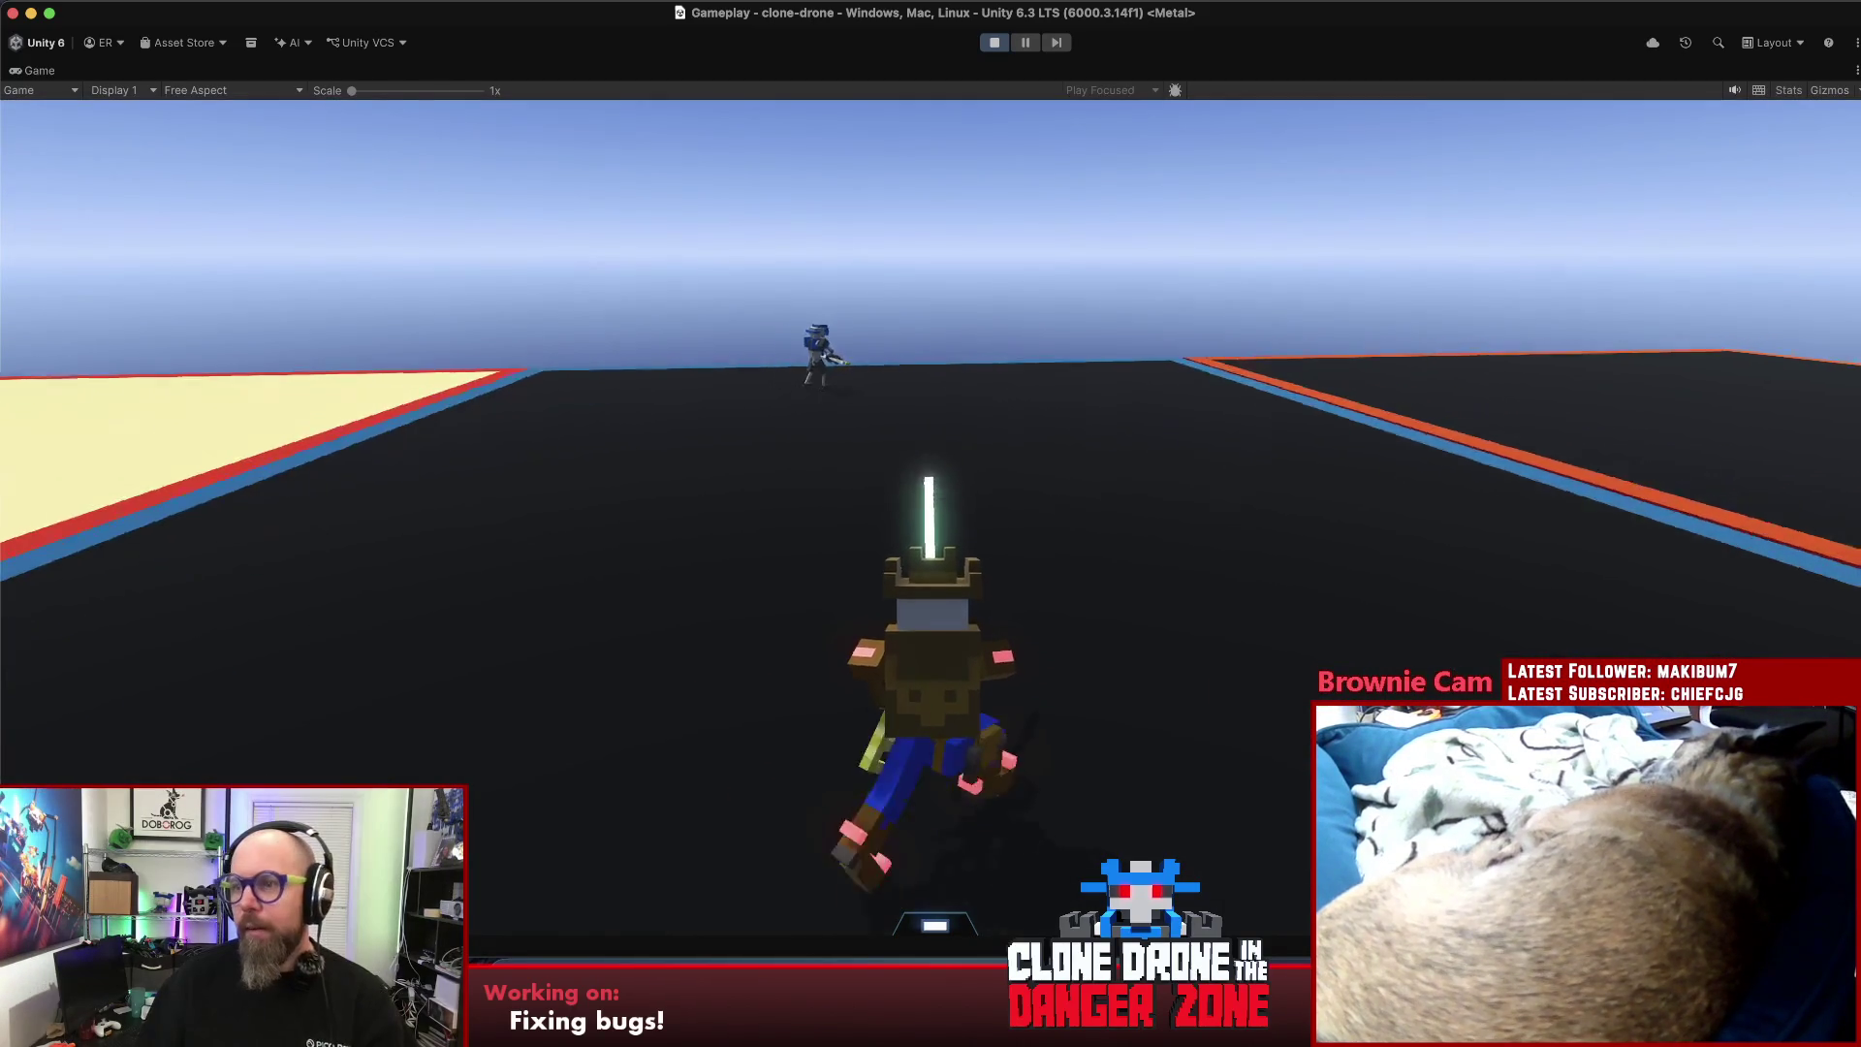
# - Attack the enemy robot with the sword, then restart after losing again
pyautogui.press('w')
pyautogui.click(930, 523)
pyautogui.press('w')
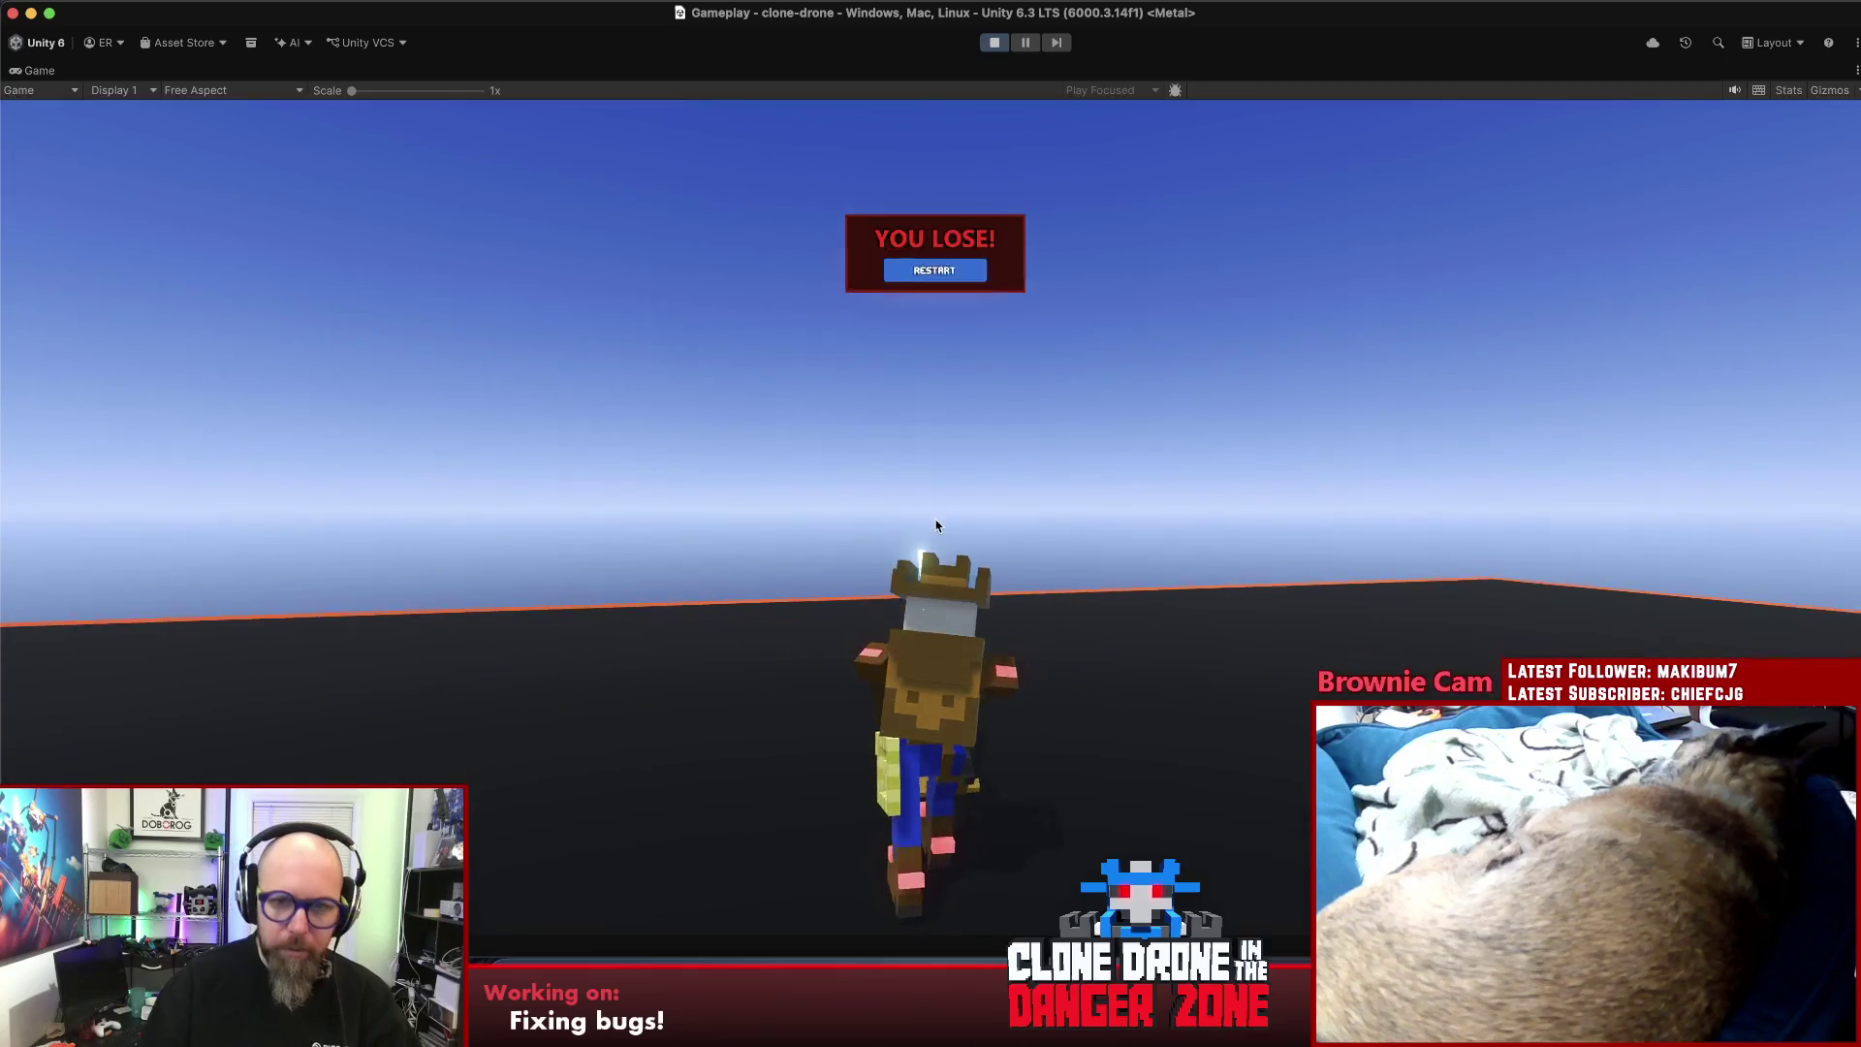
pyautogui.click(935, 269)
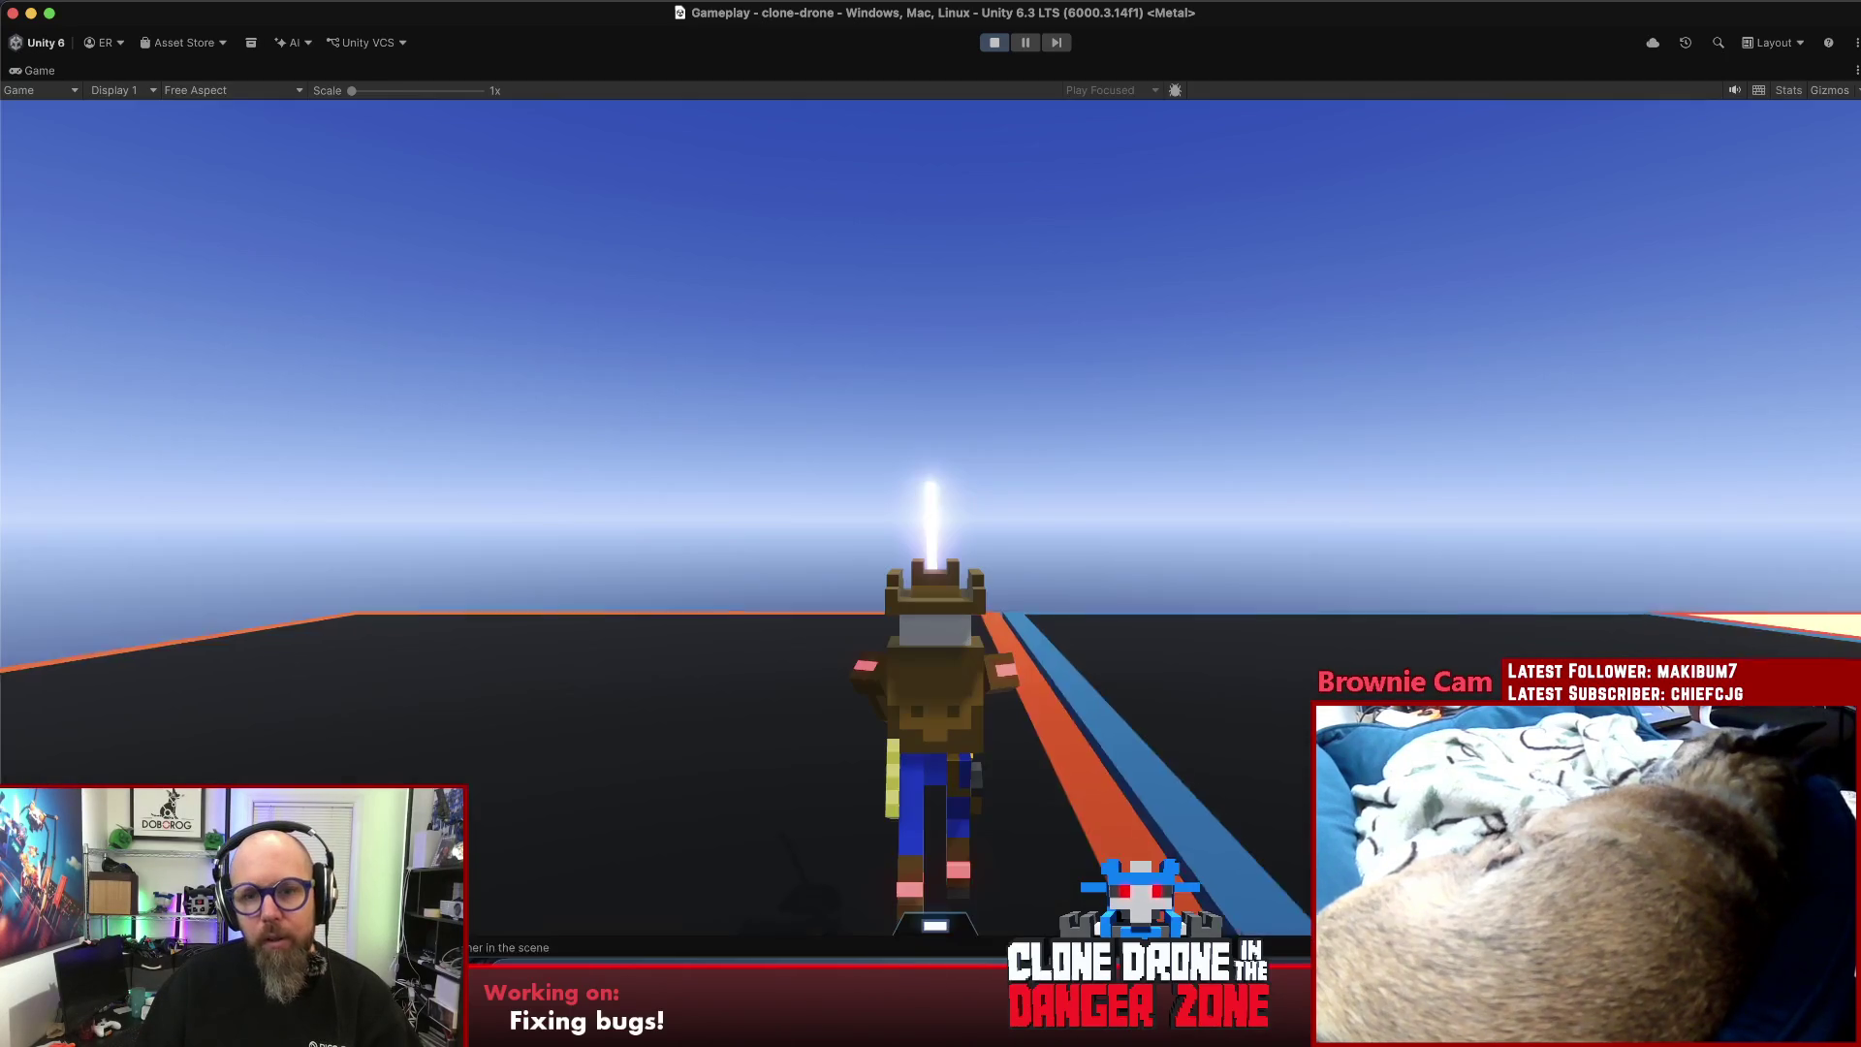
# - Run at the enemy robot and cut it apart, then run along the arena edge
pyautogui.press('w')
pyautogui.press('w')
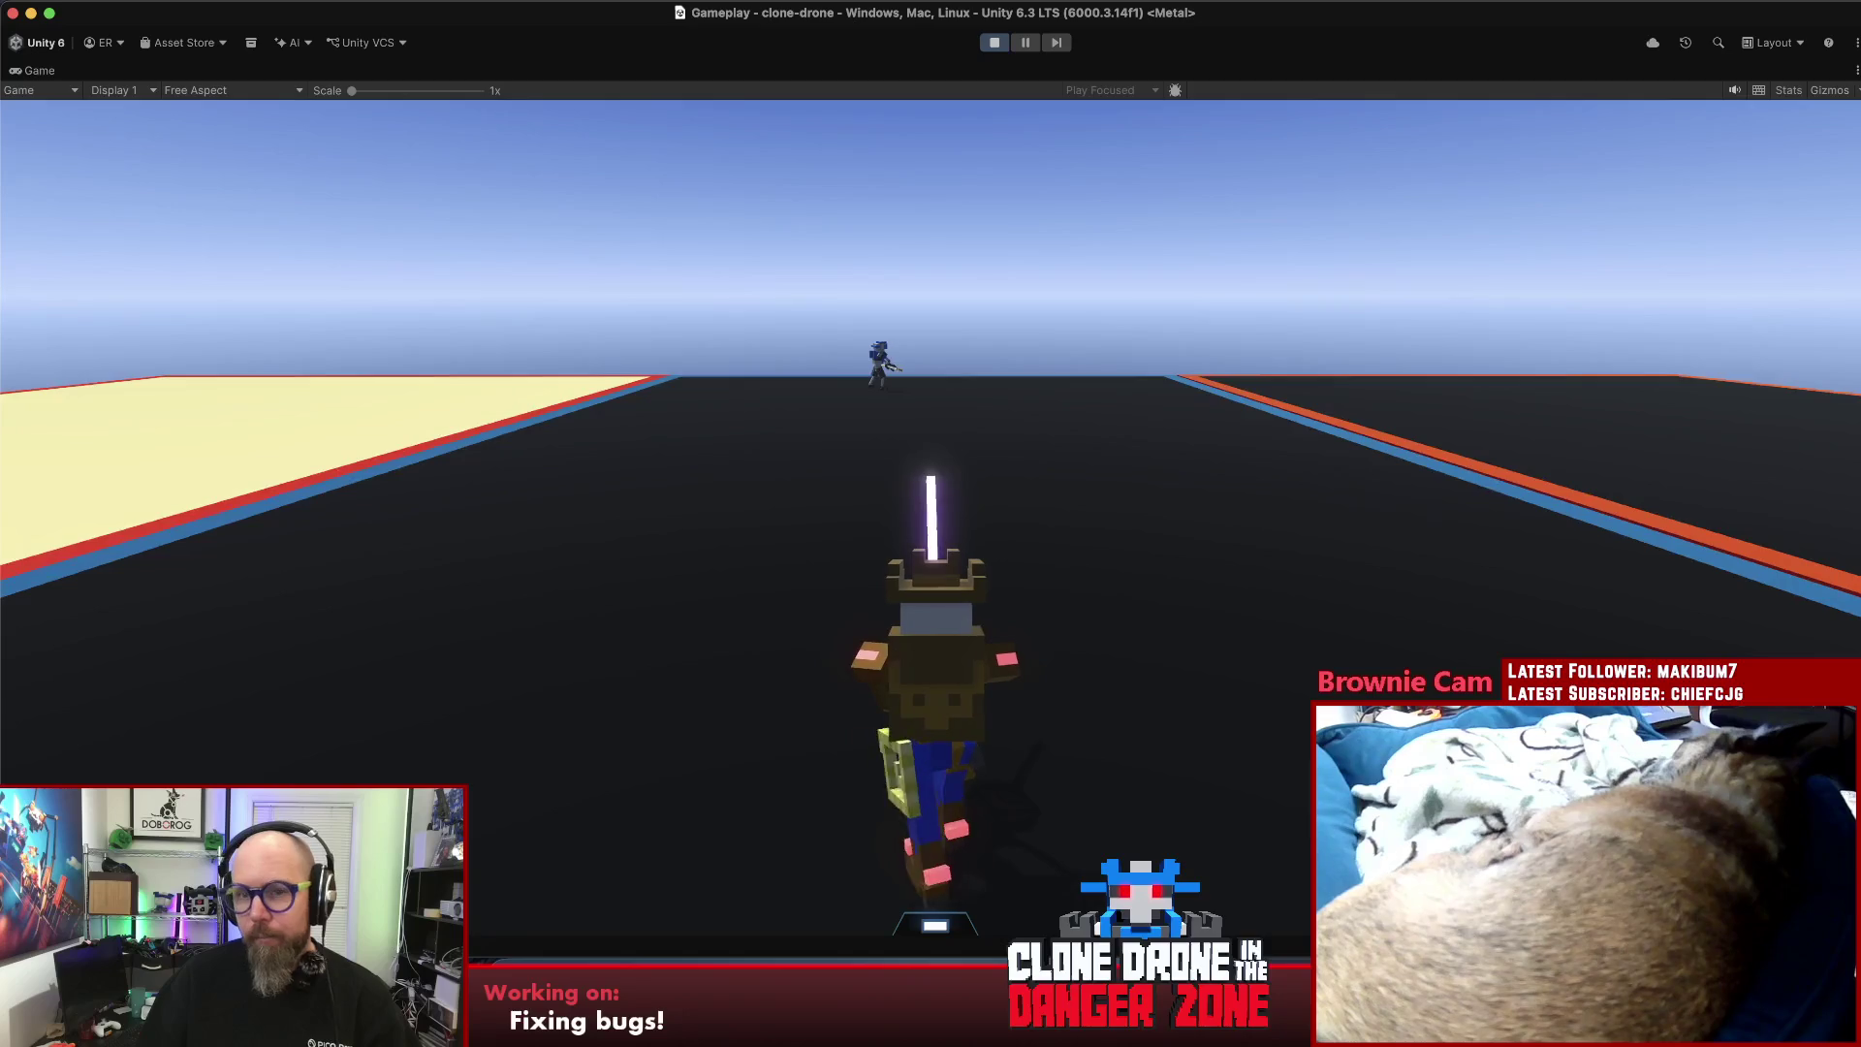
pyautogui.press('w')
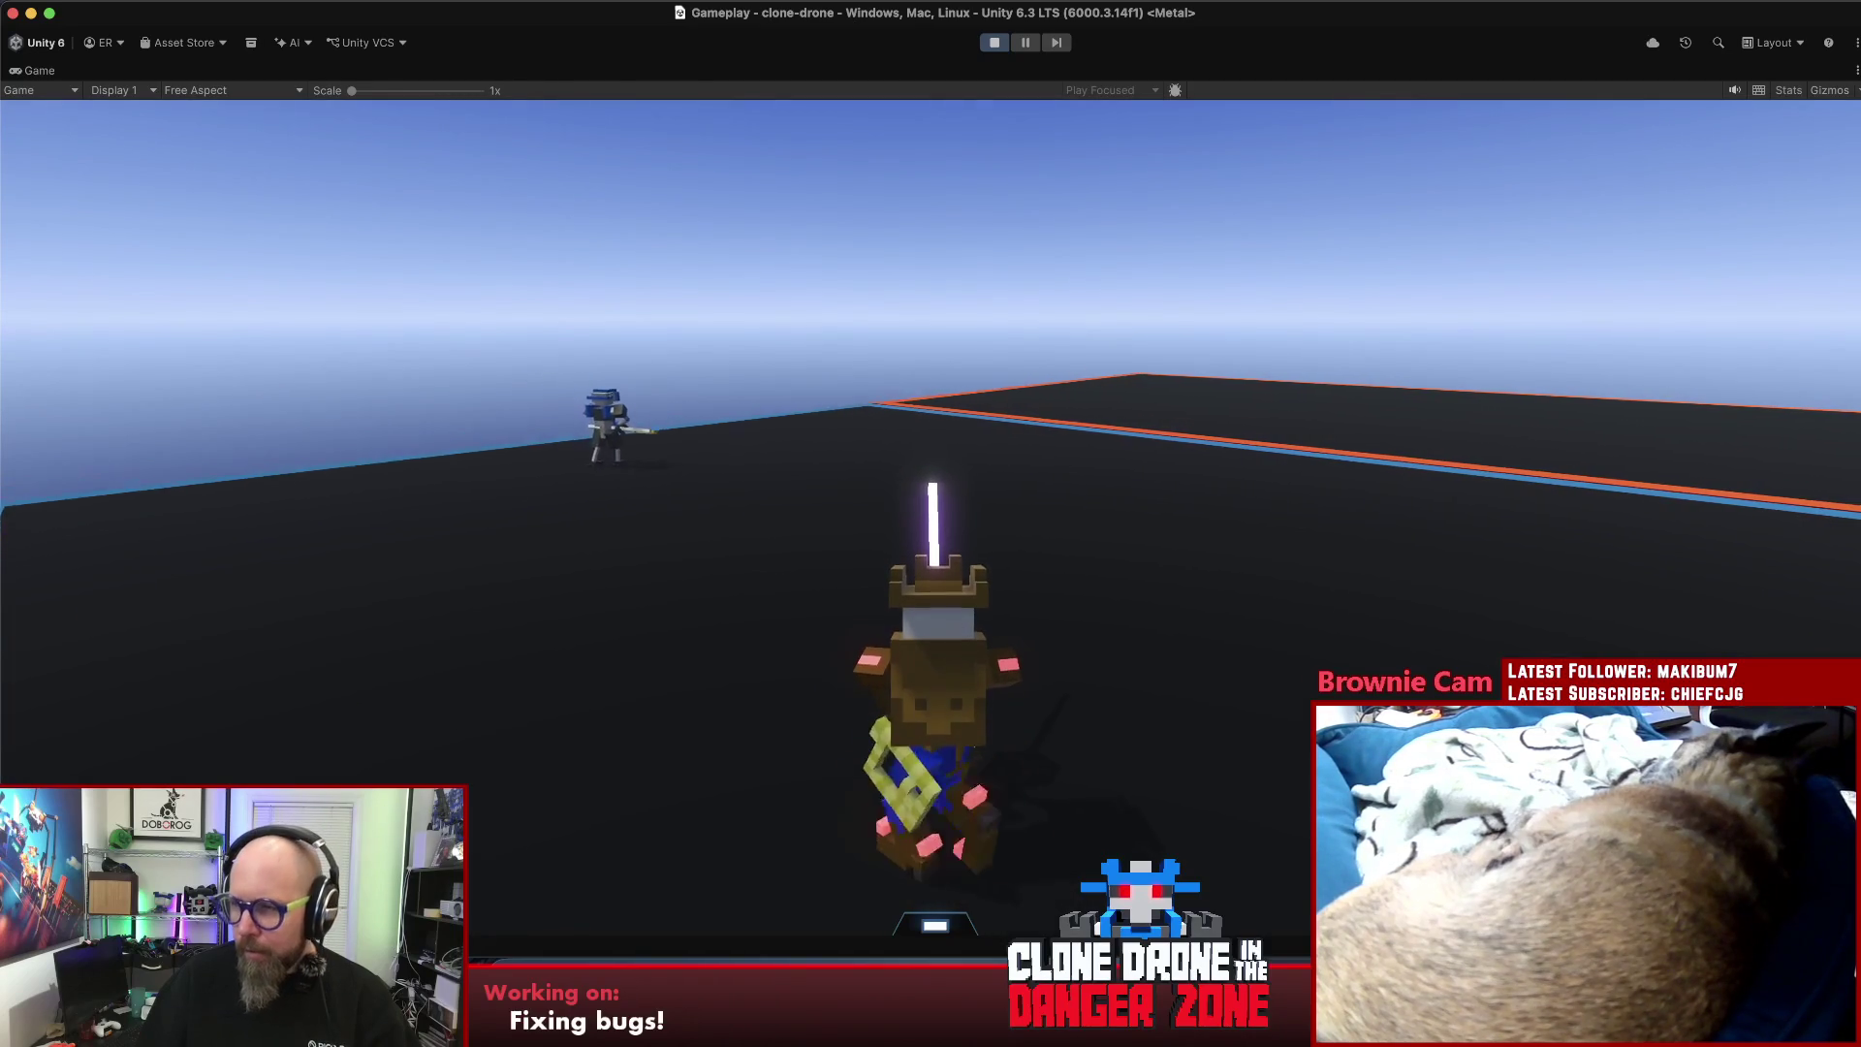
pyautogui.press('w')
pyautogui.press('w')
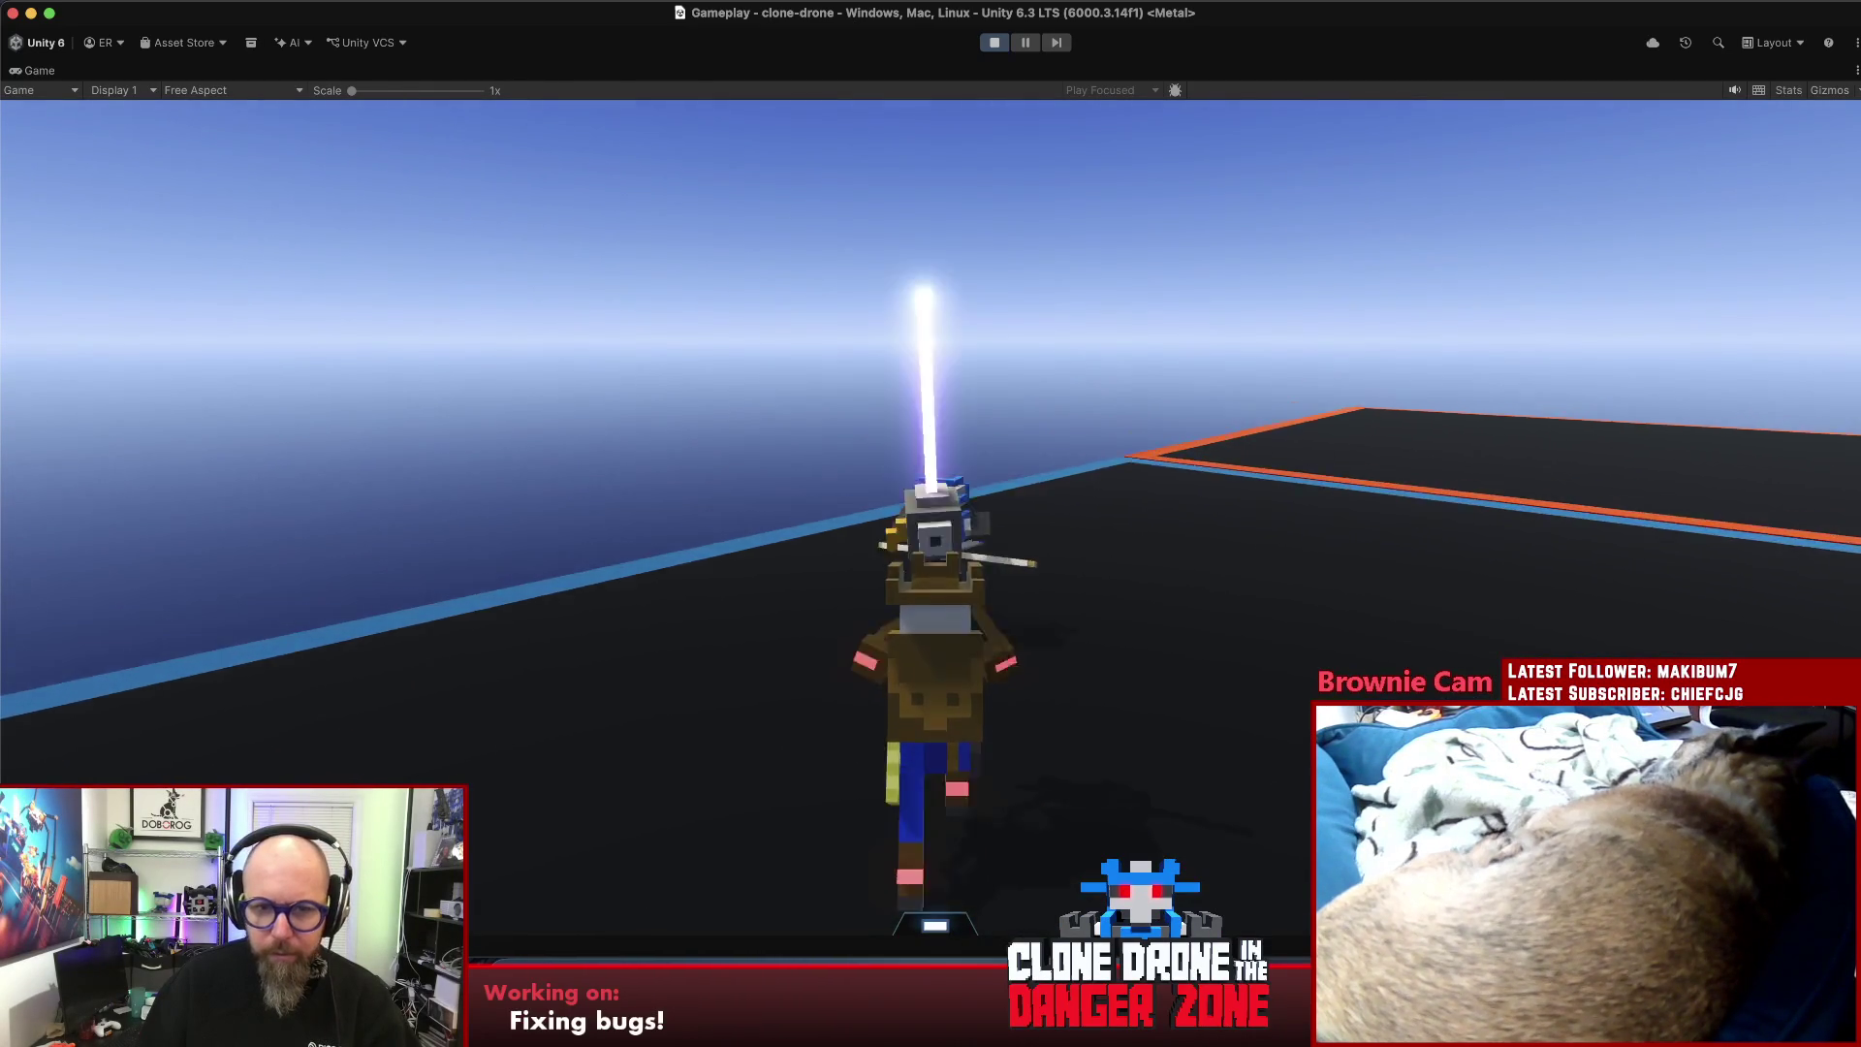
pyautogui.press('w')
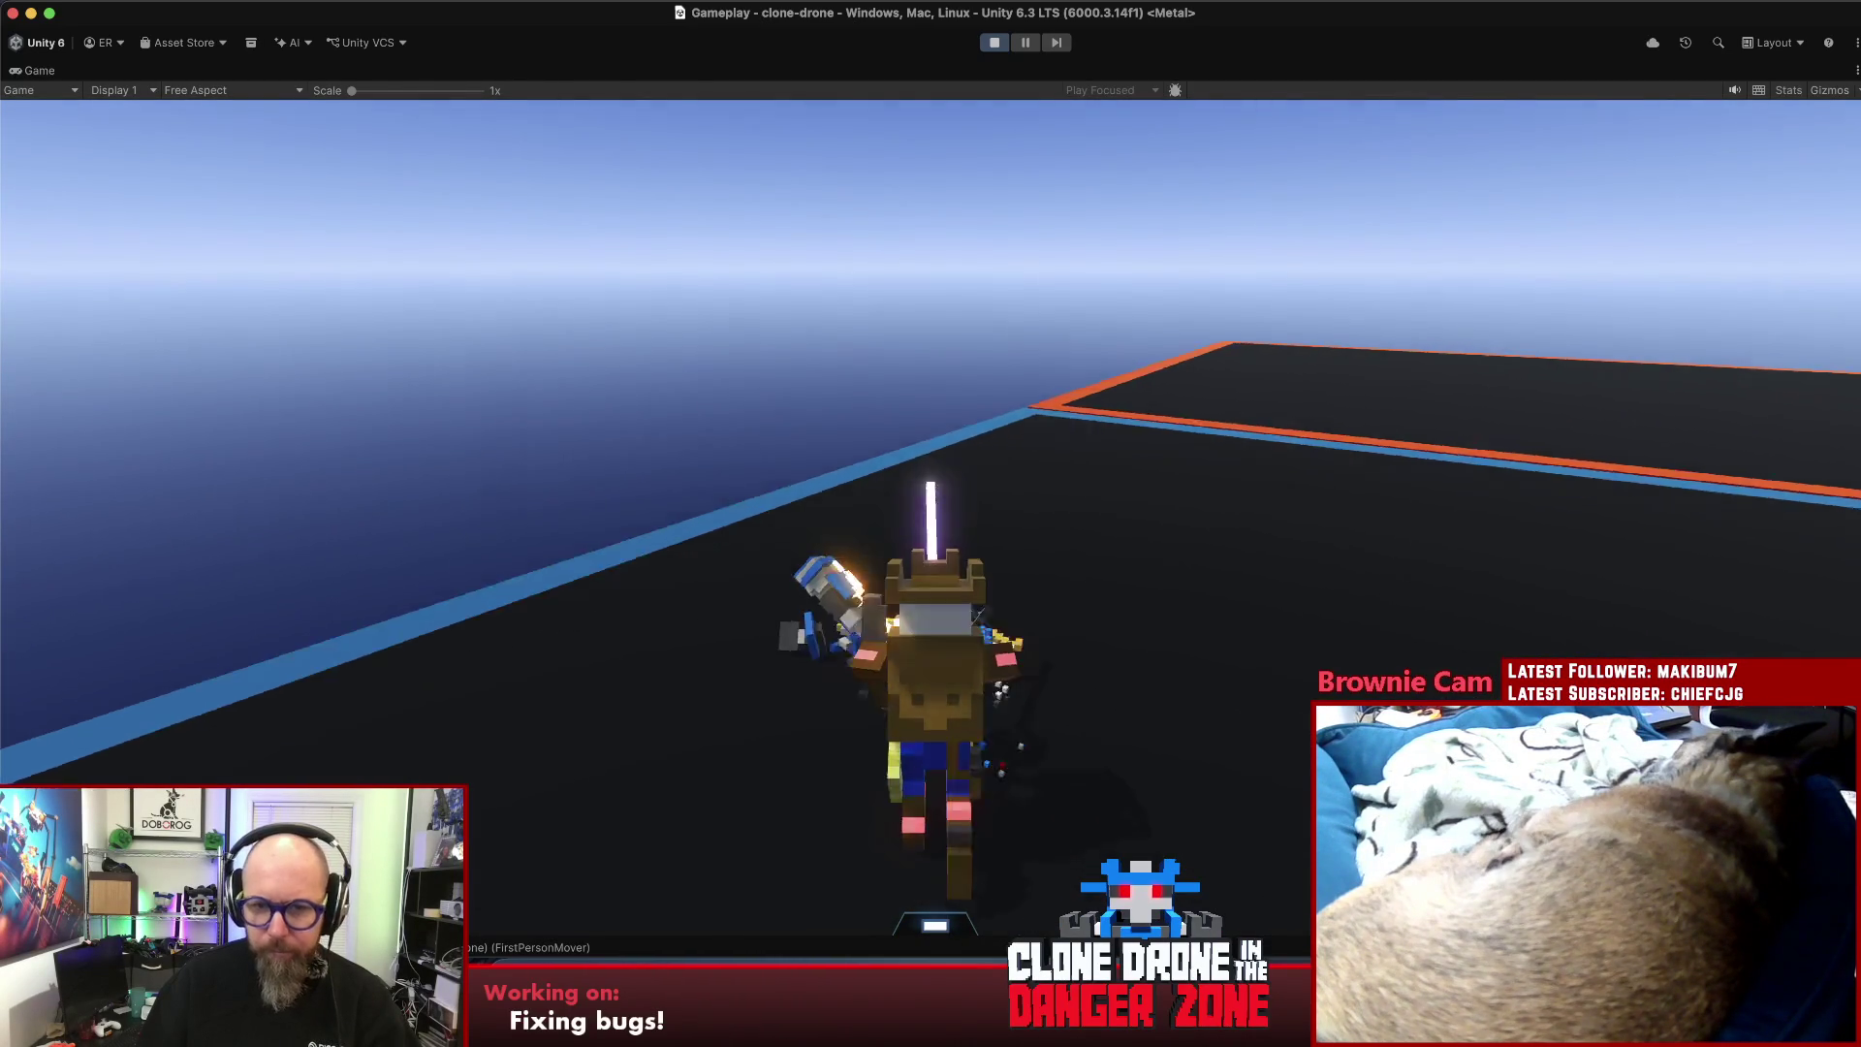
pyautogui.press('w')
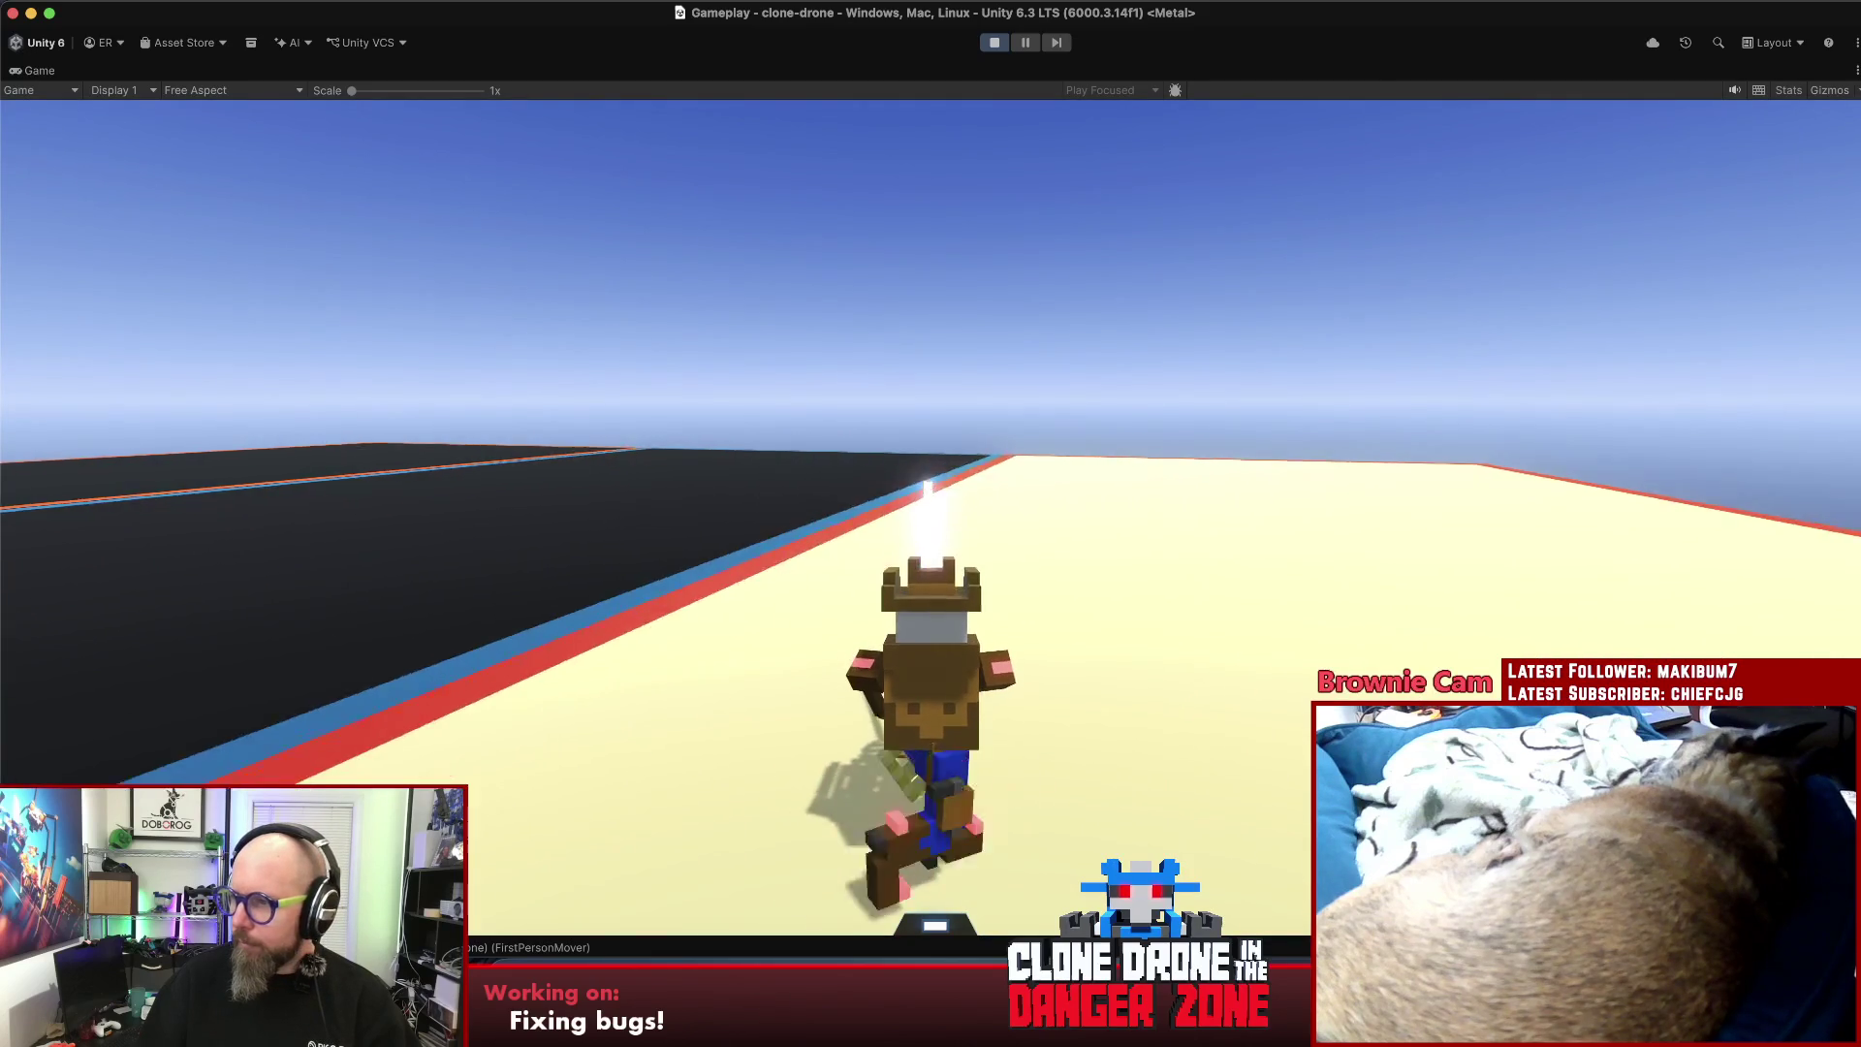
pyautogui.press('w')
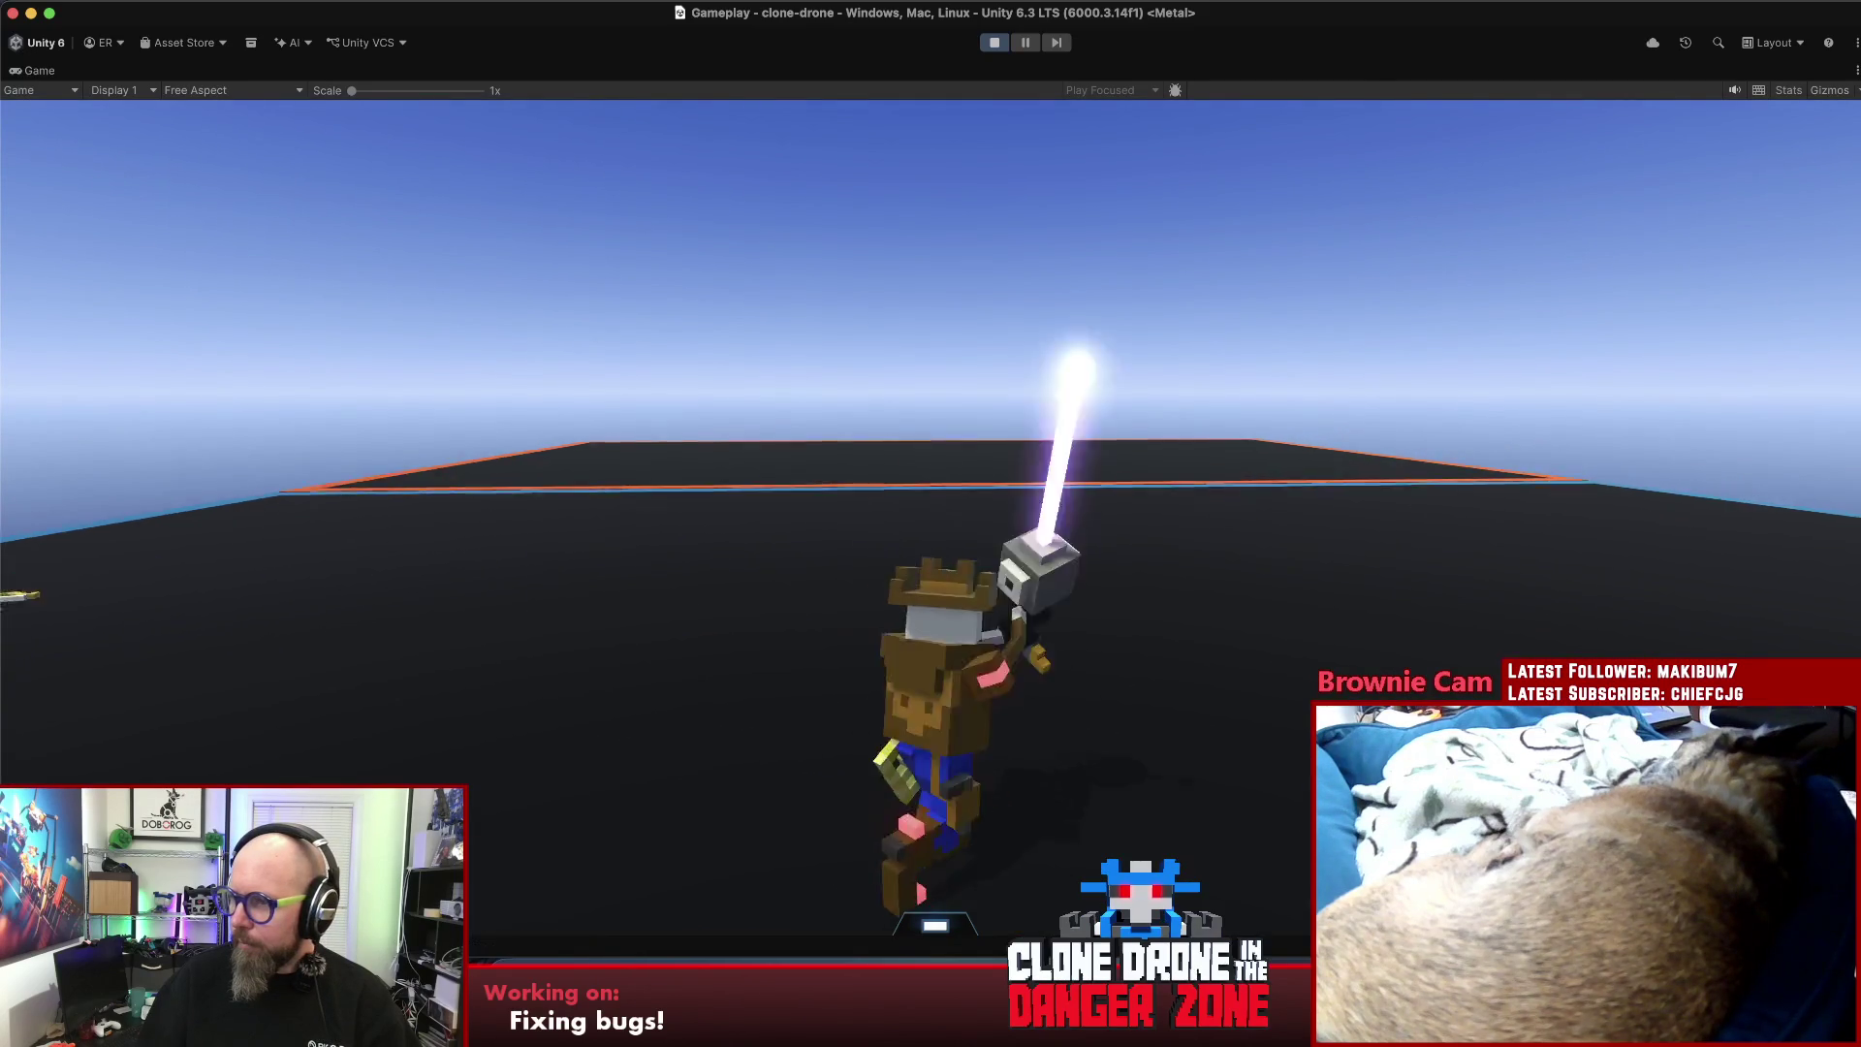
pyautogui.press('w')
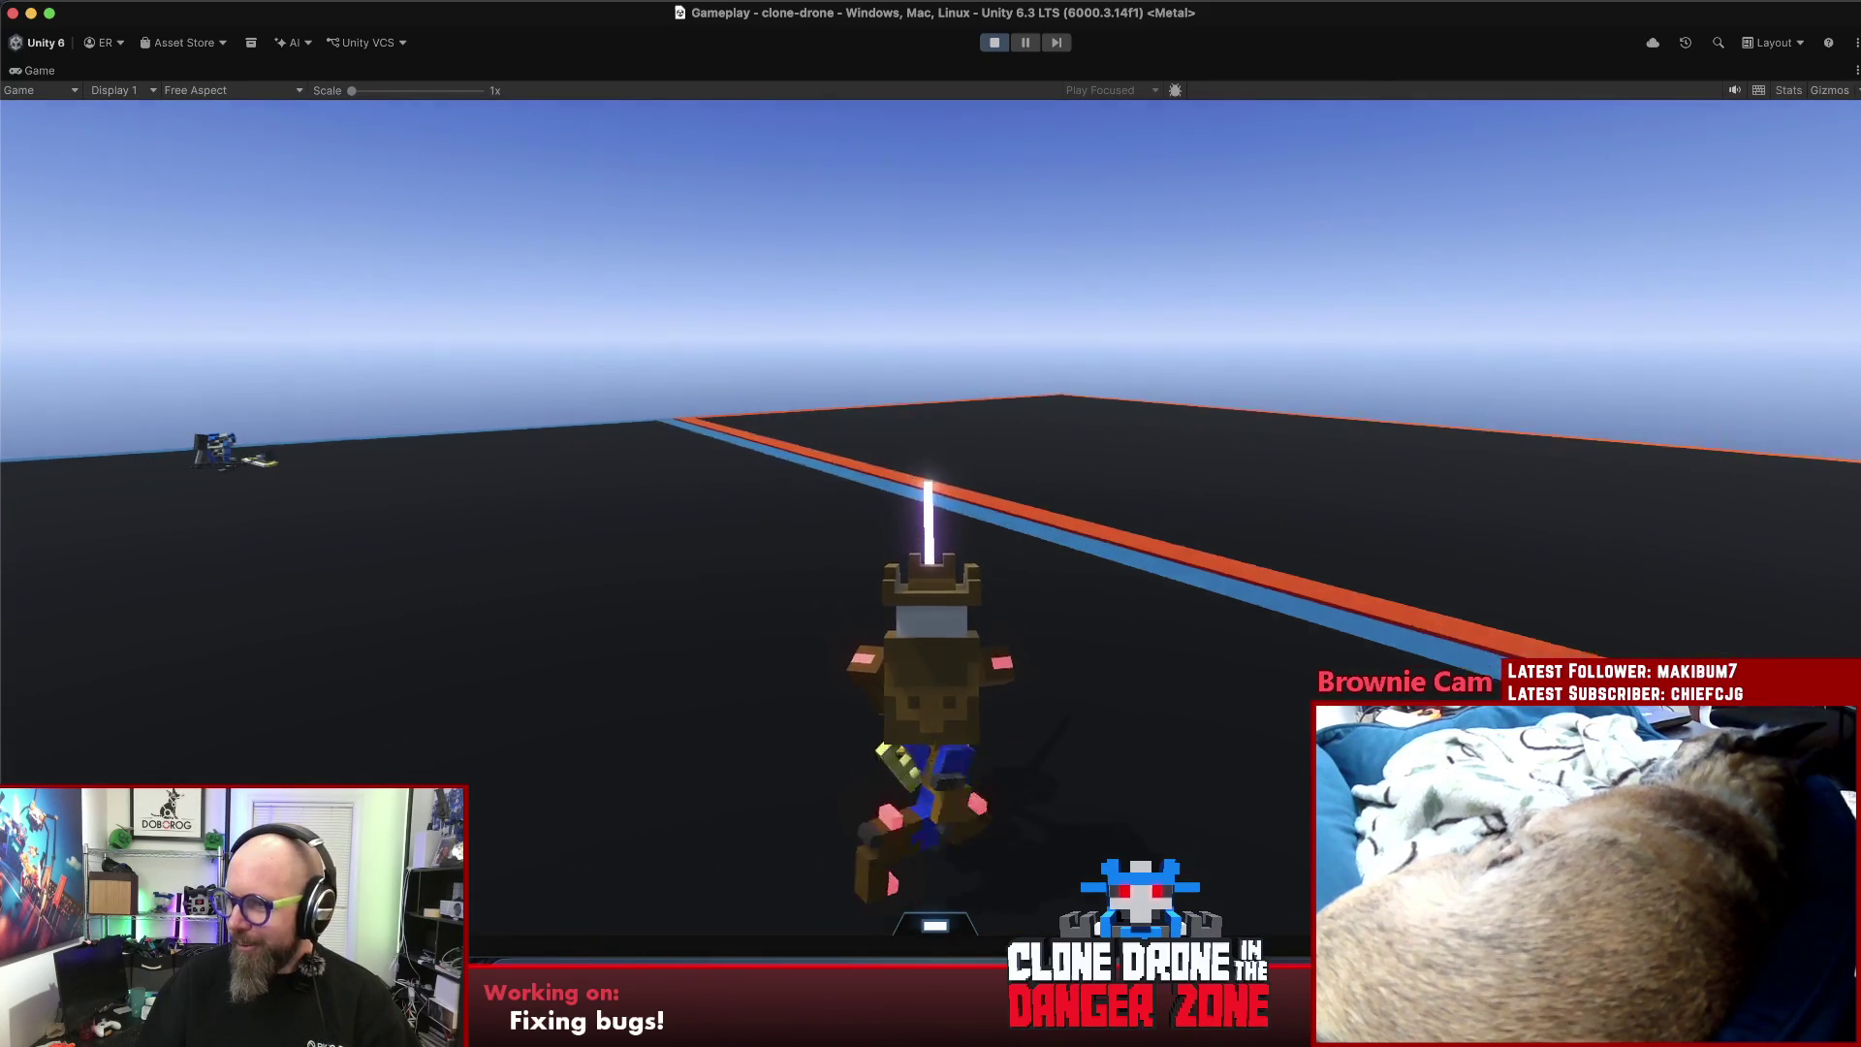
# - Cut down the next enemy robot, then pause the game
pyautogui.press('w')
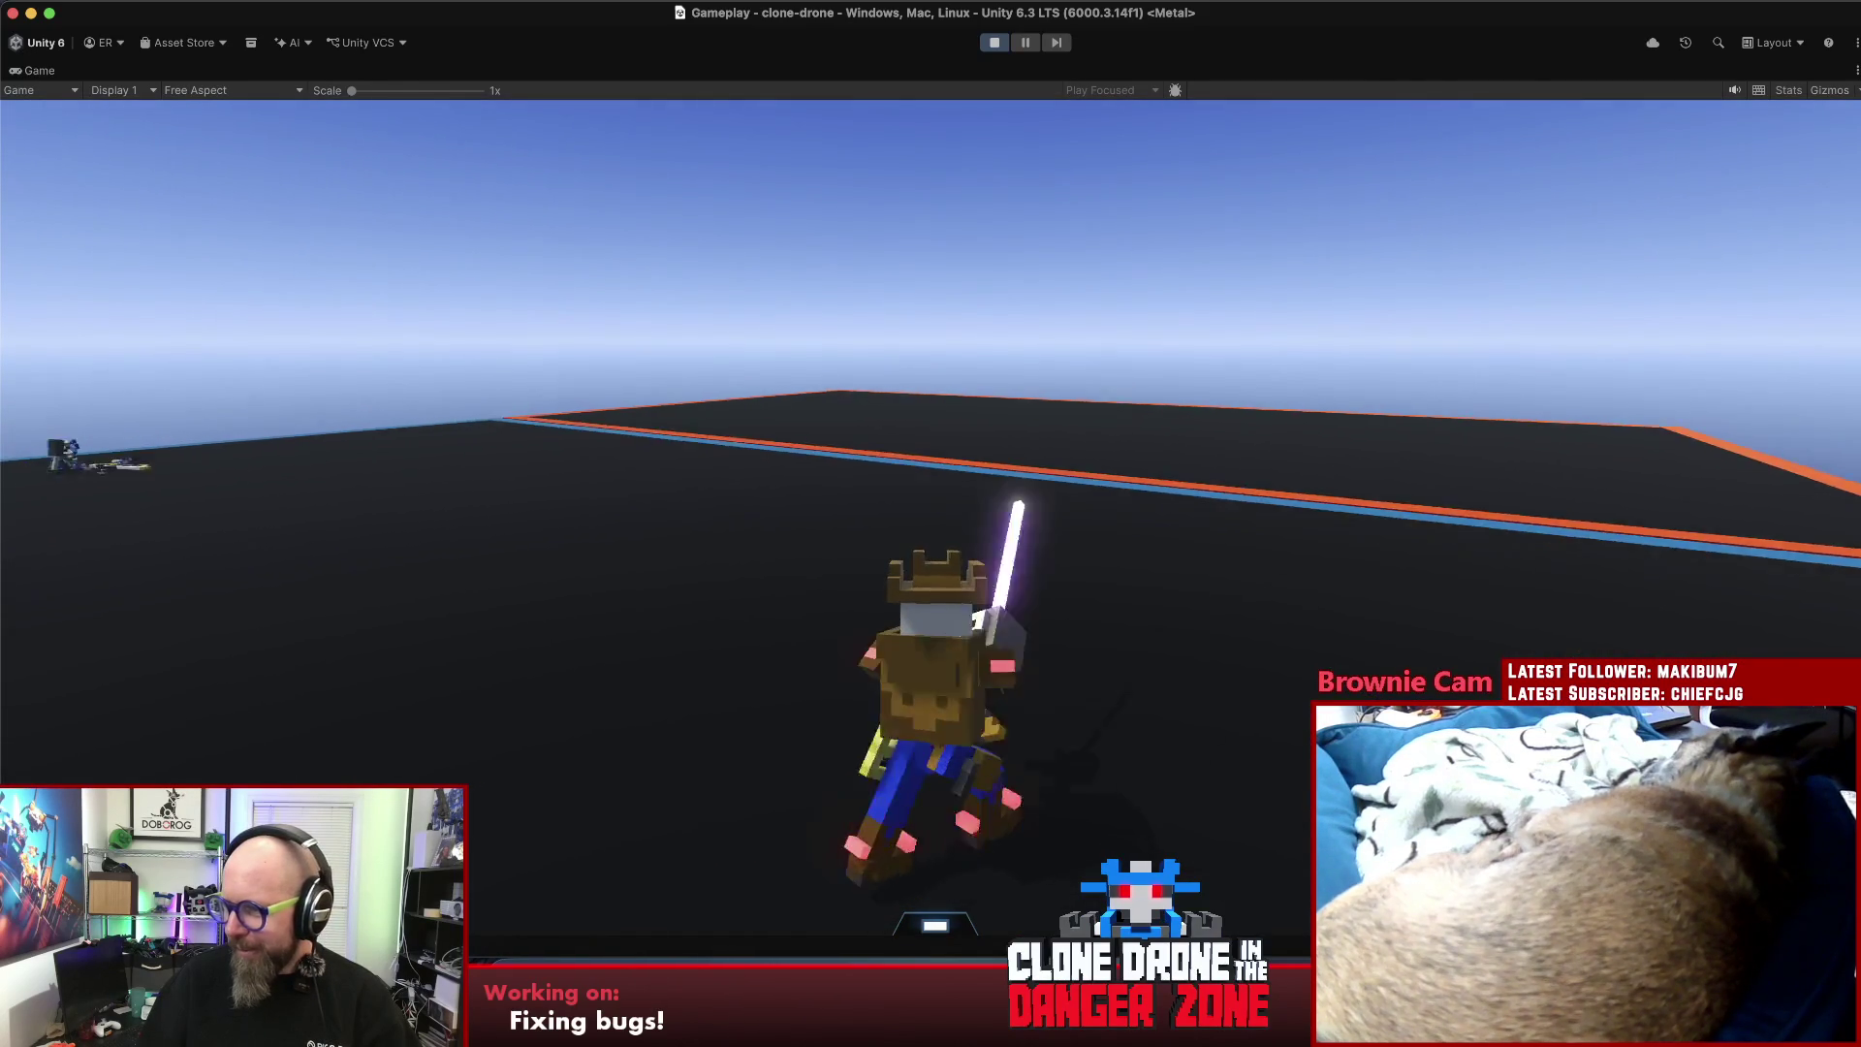
pyautogui.press('w')
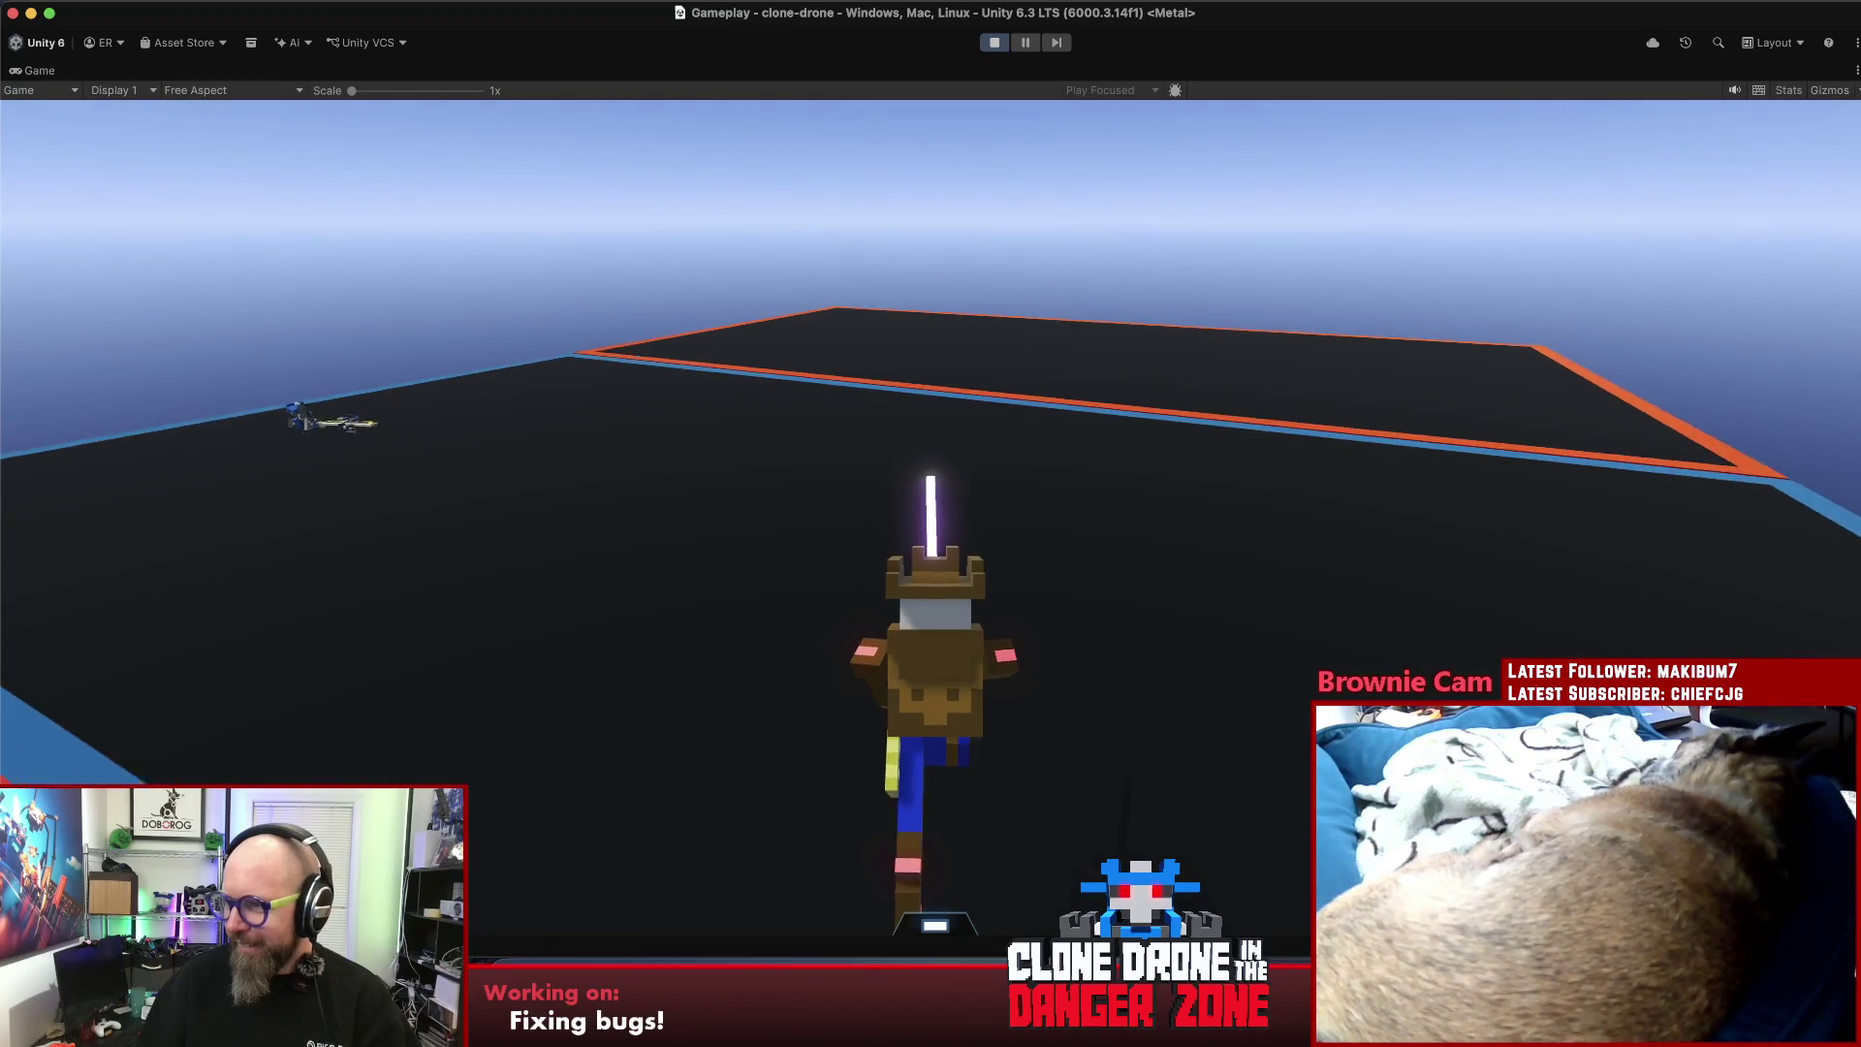
pyautogui.press('w')
pyautogui.press('w')
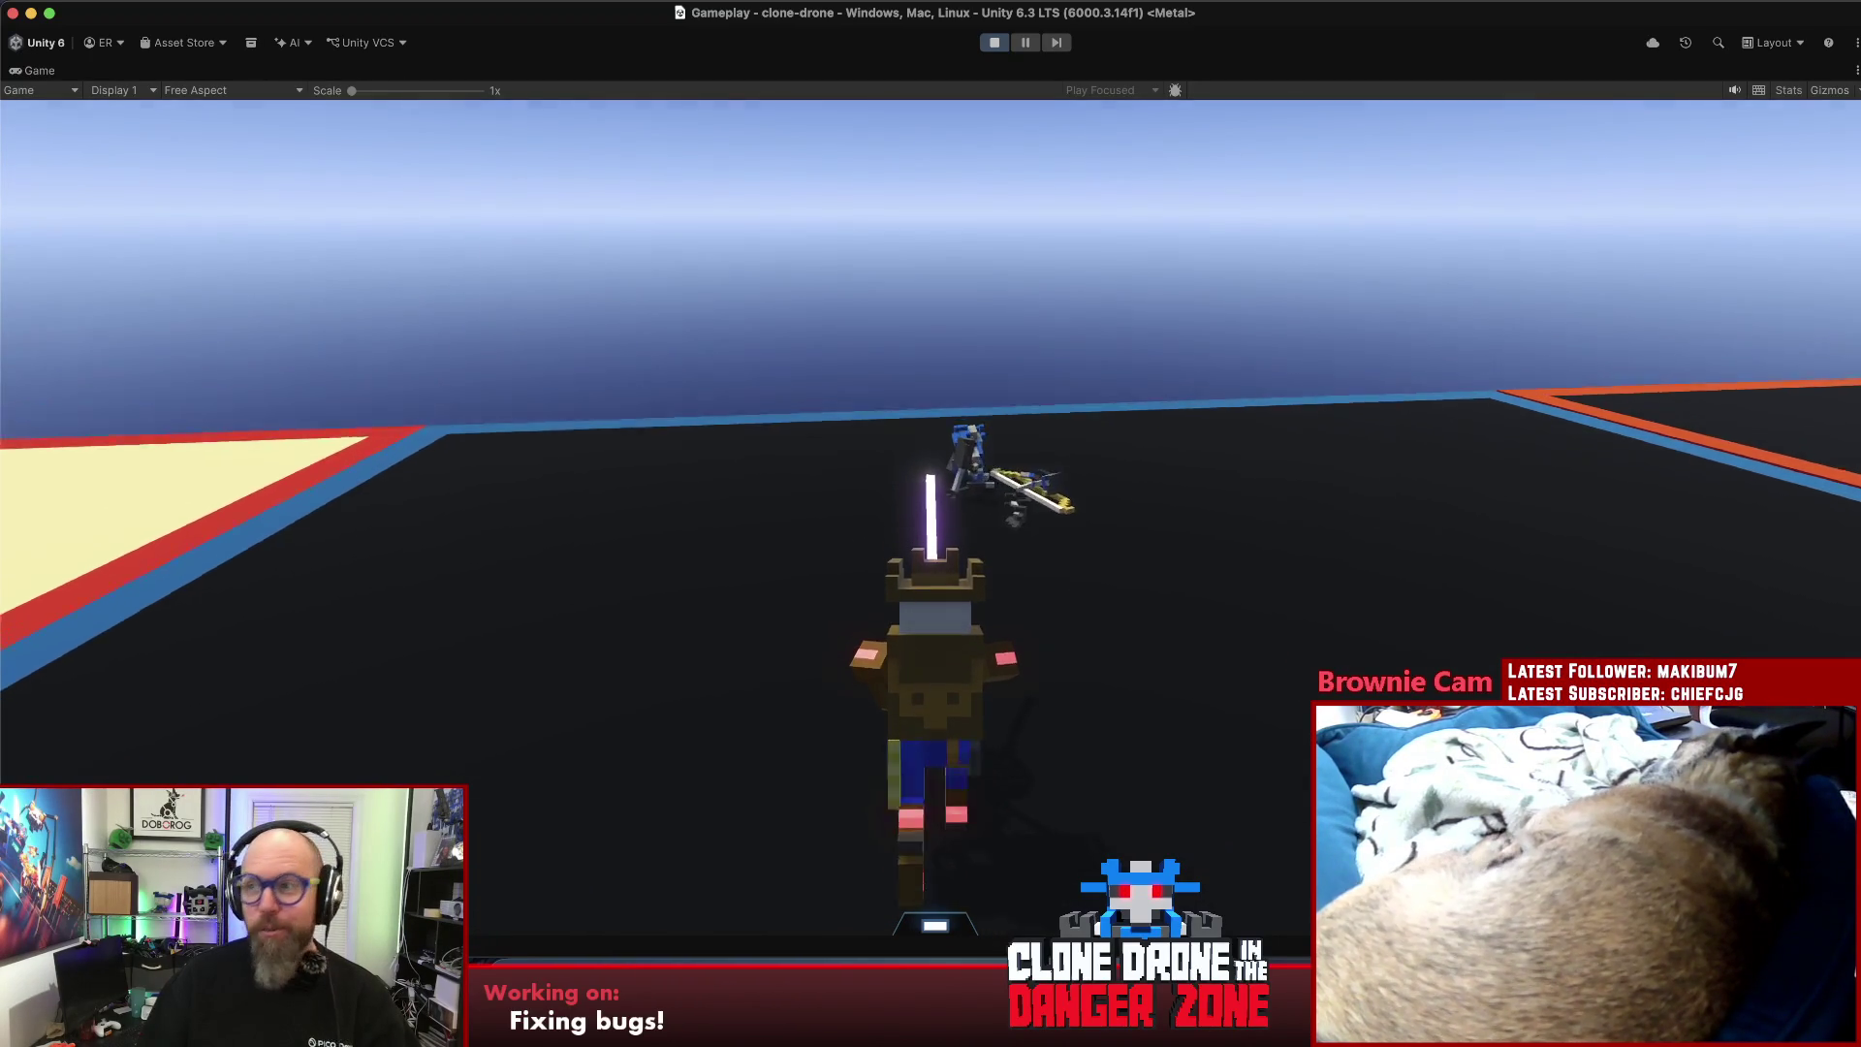
pyautogui.press('w')
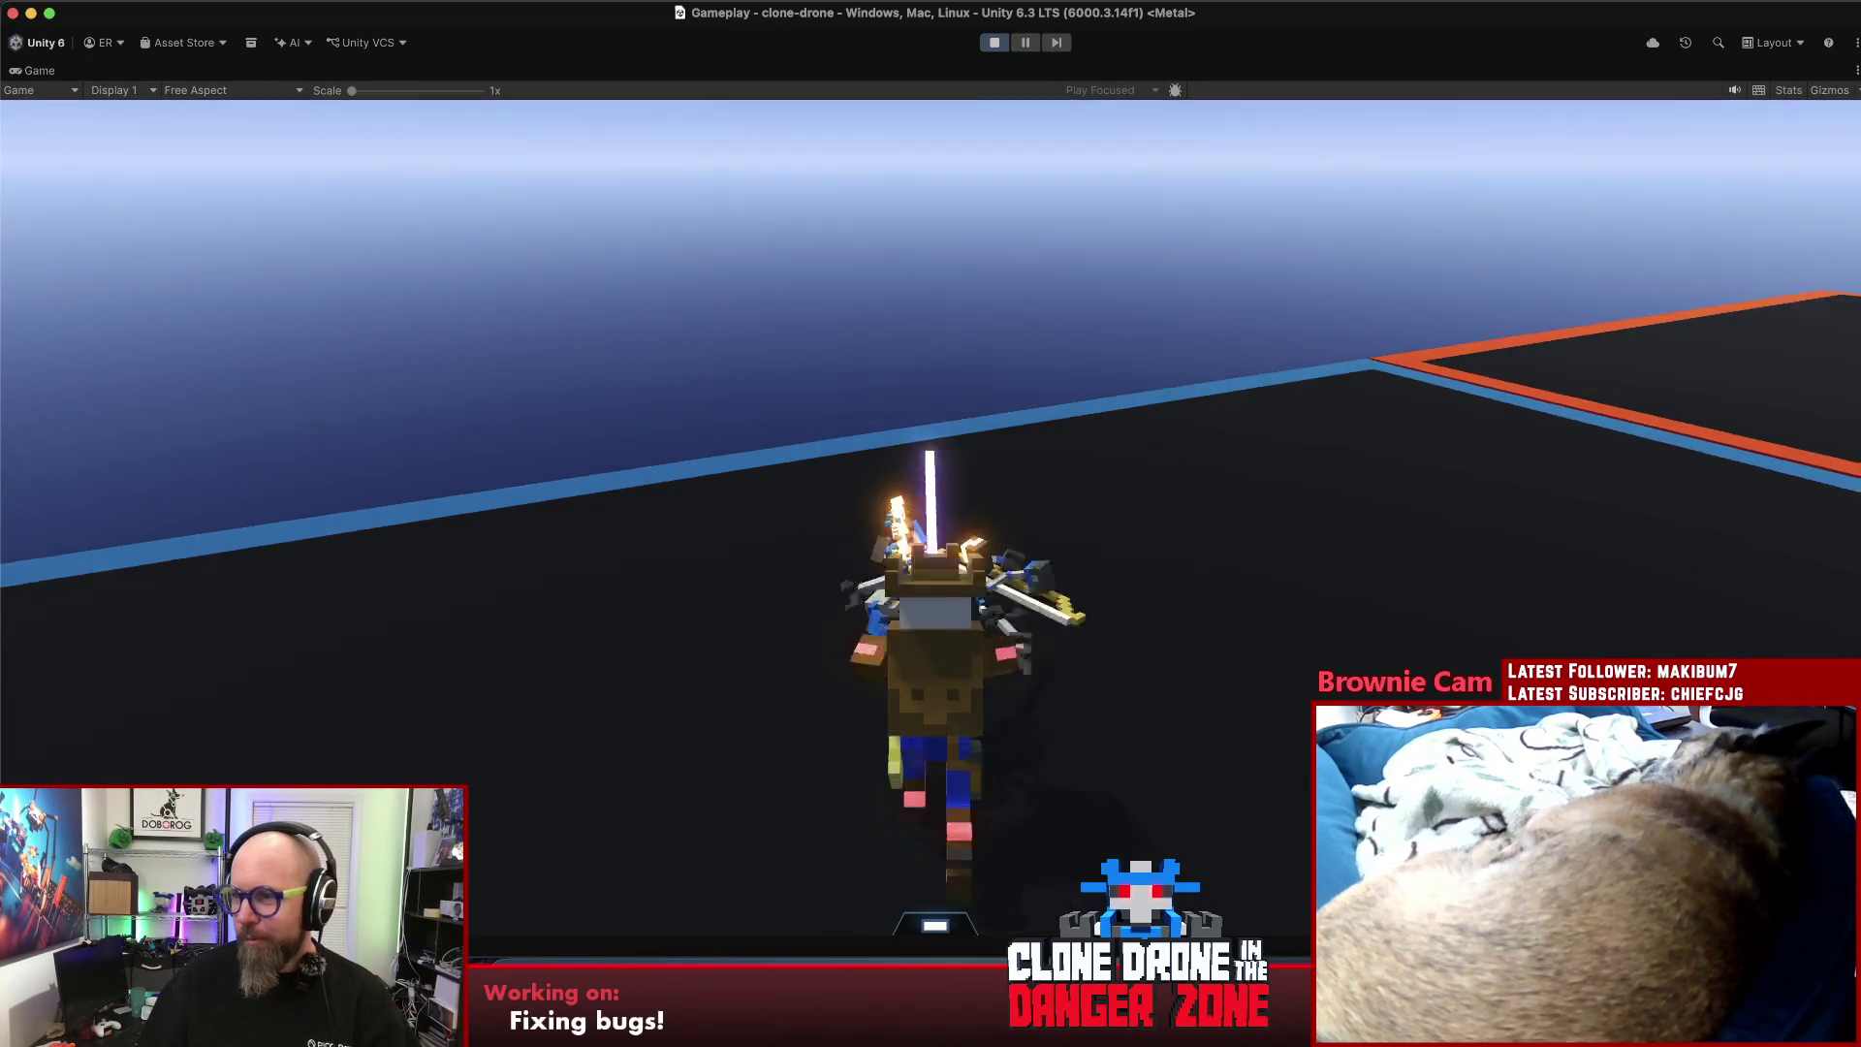
pyautogui.press('w')
pyautogui.press('w')
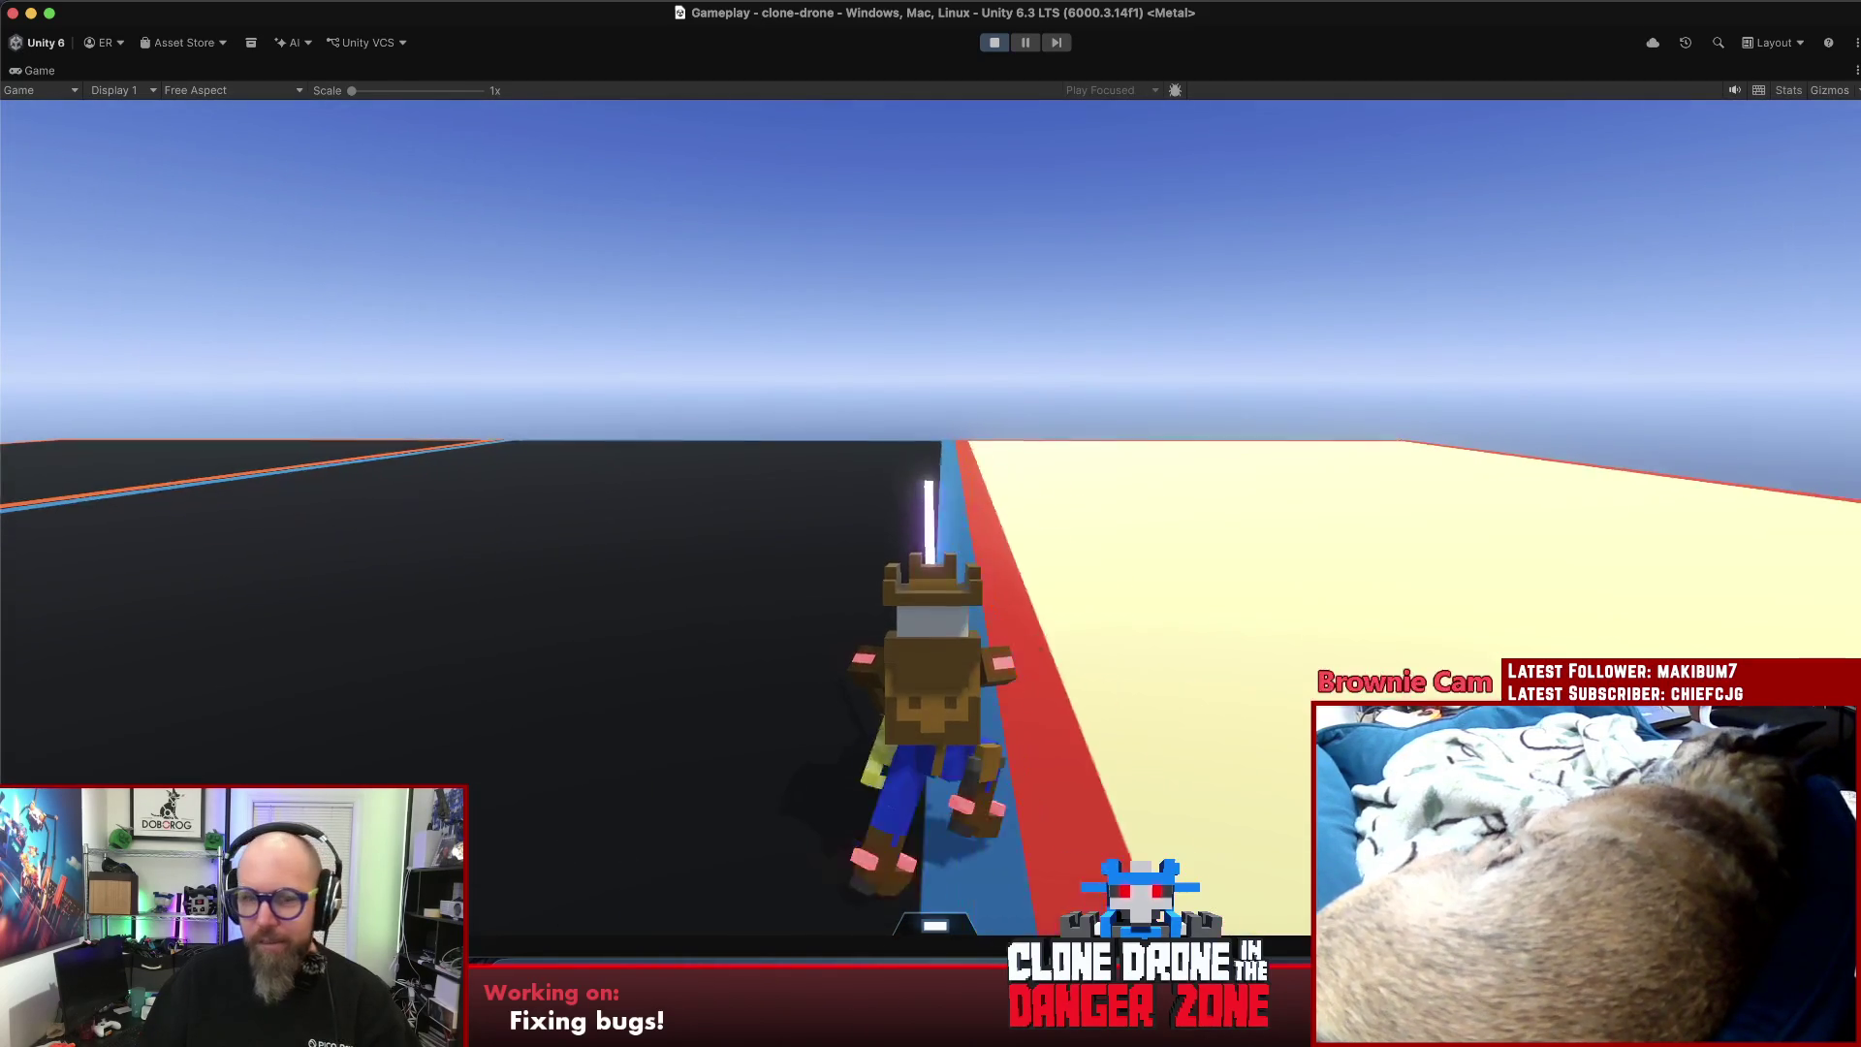
pyautogui.press('w')
pyautogui.press('Escape')
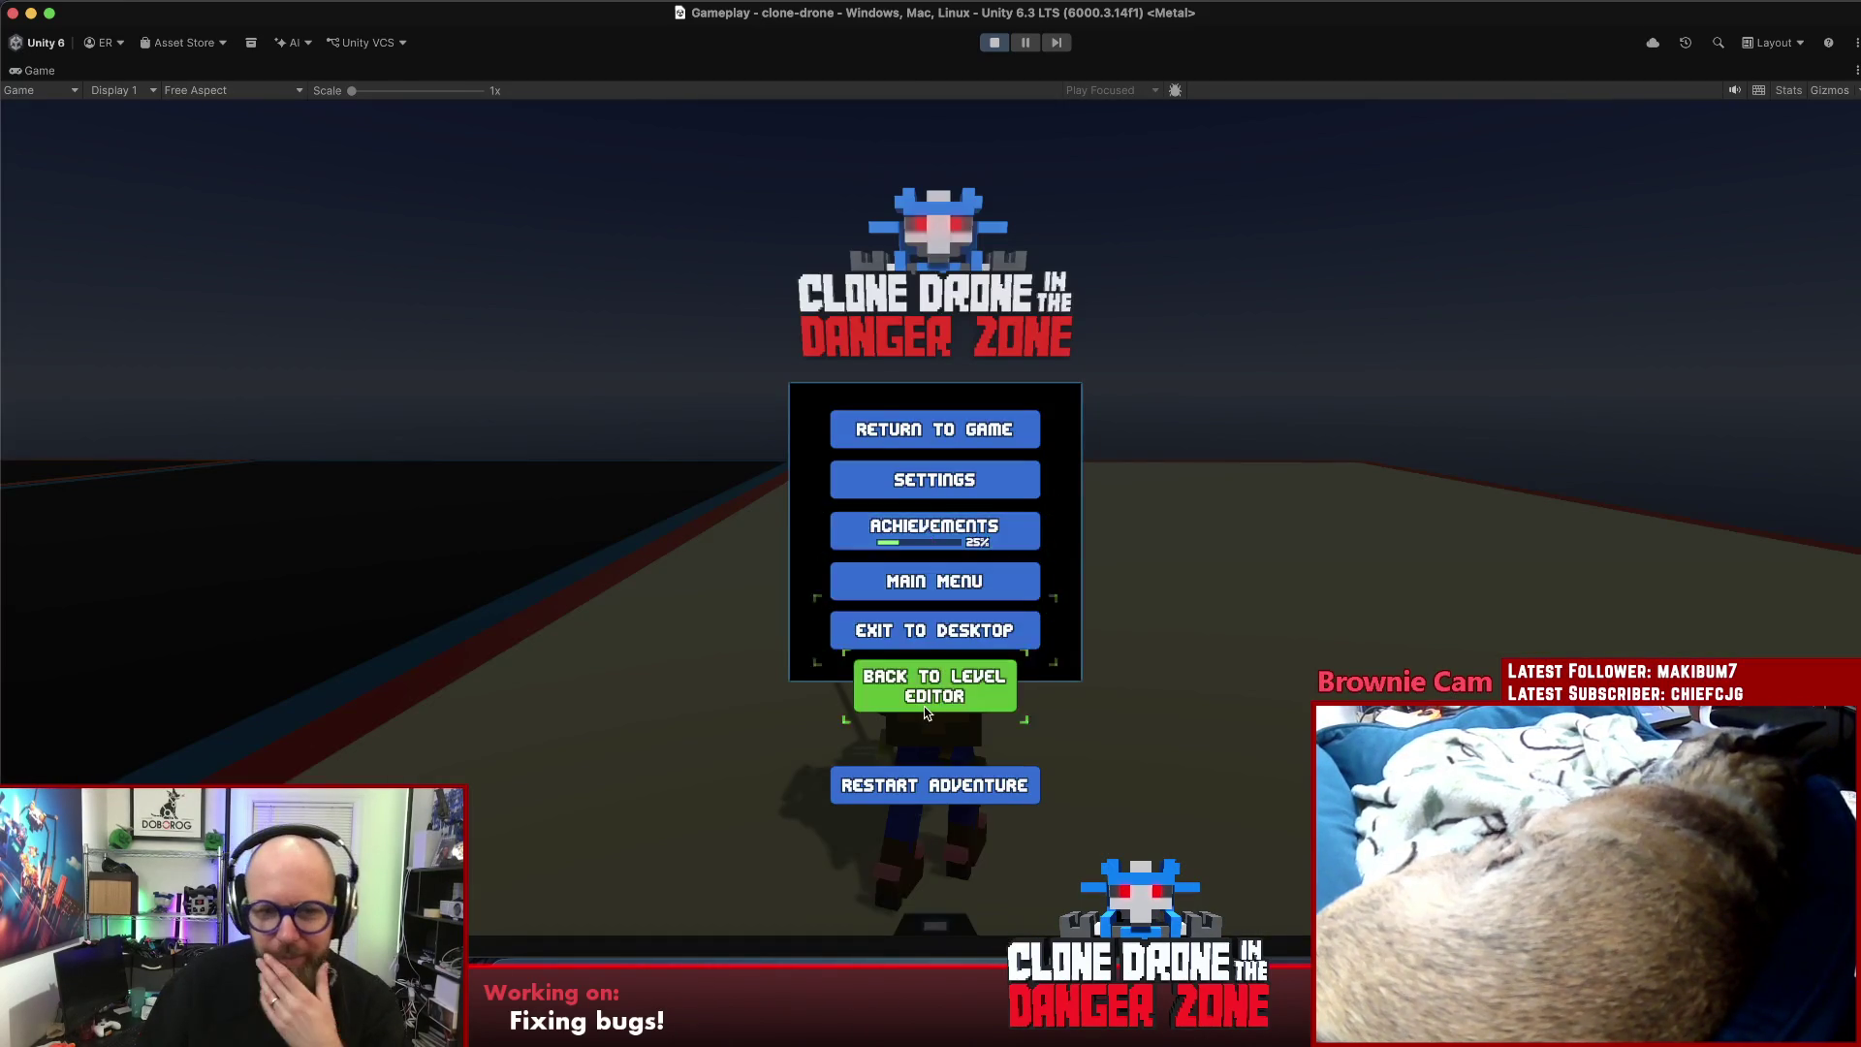
# - Return to the level editor and reopen checktest2, discarding unsaved changes
pyautogui.click(926, 713)
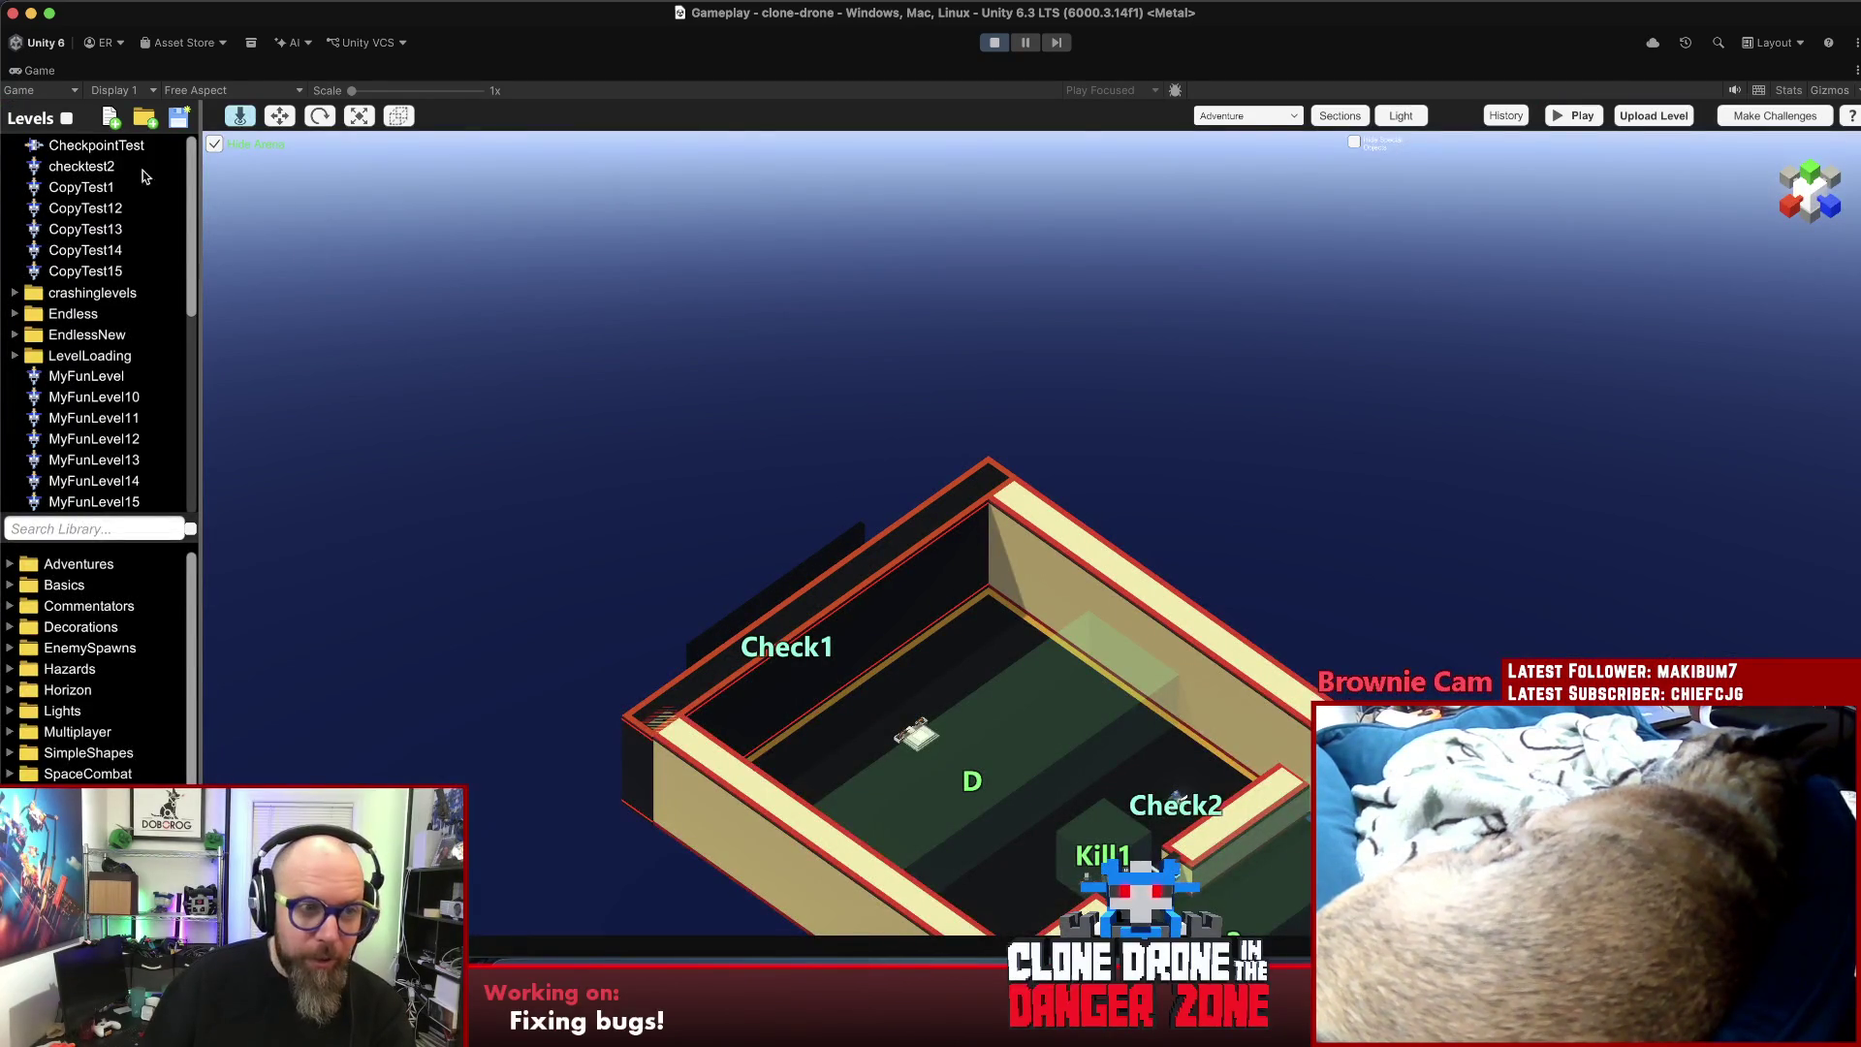
pyautogui.click(107, 168)
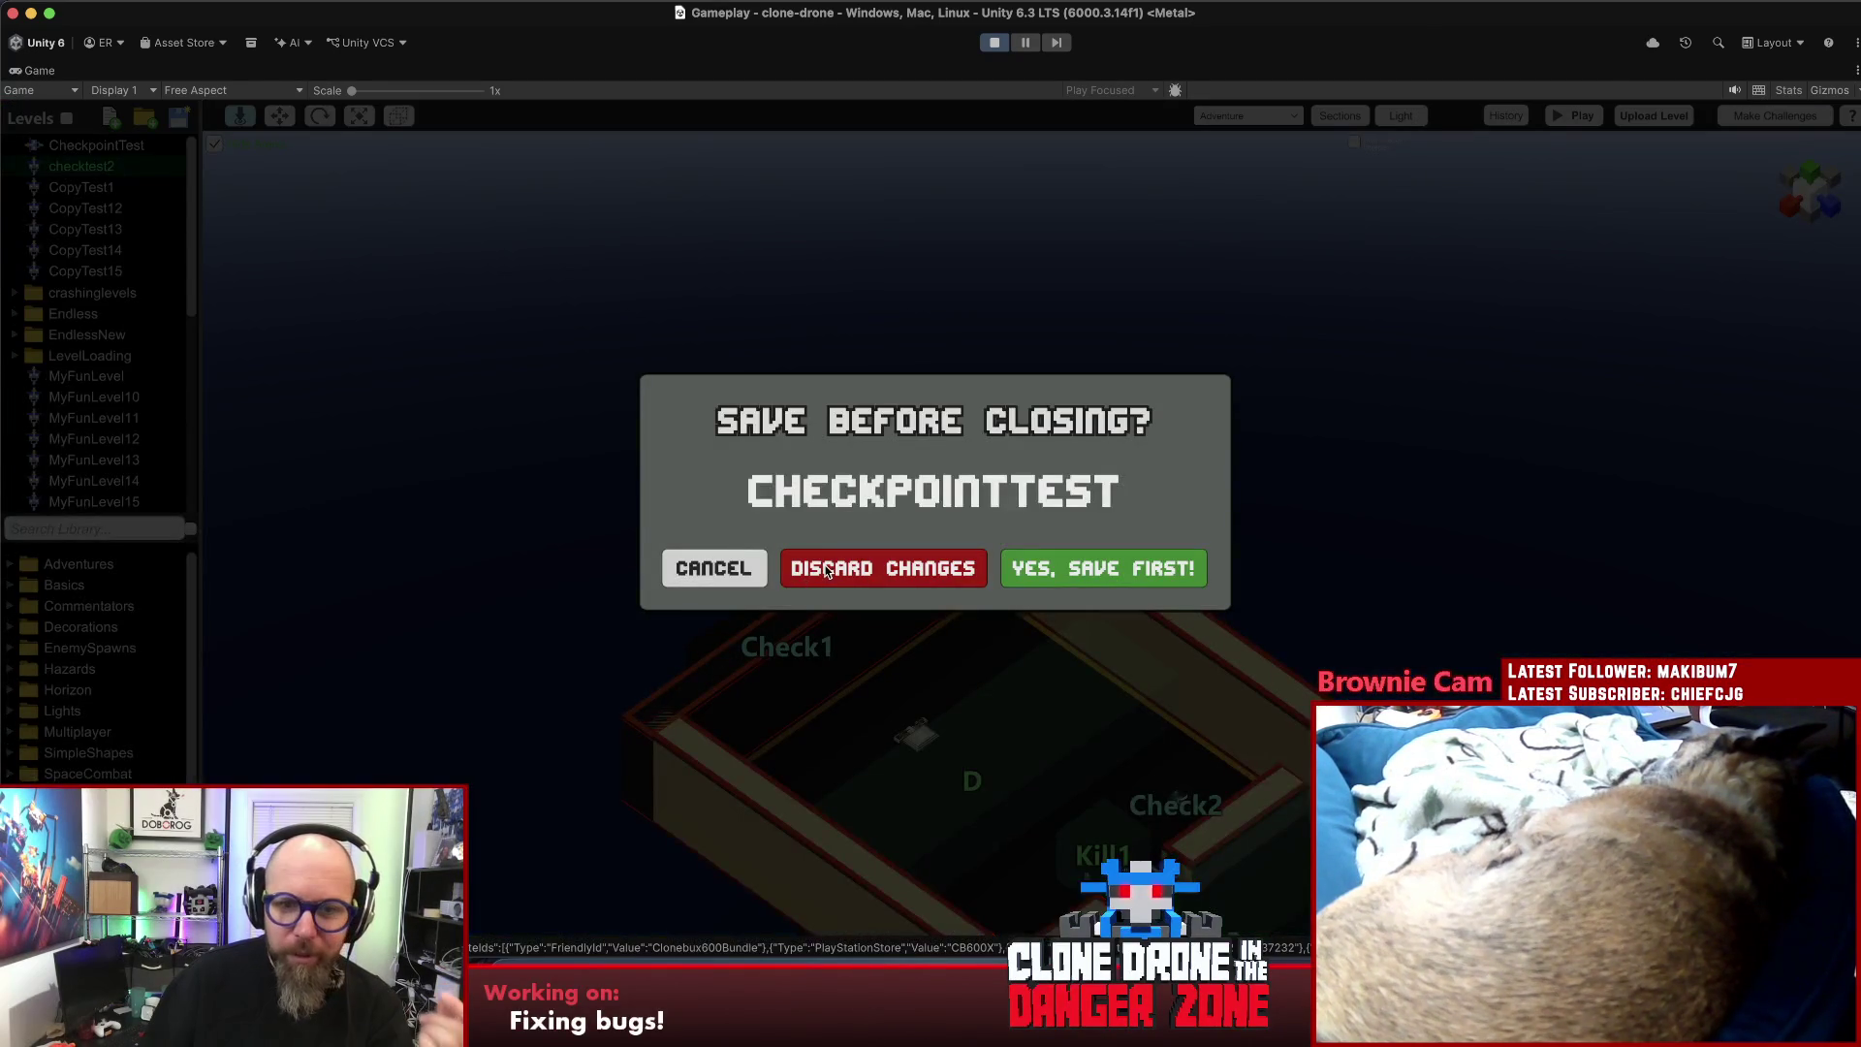
pyautogui.click(787, 572)
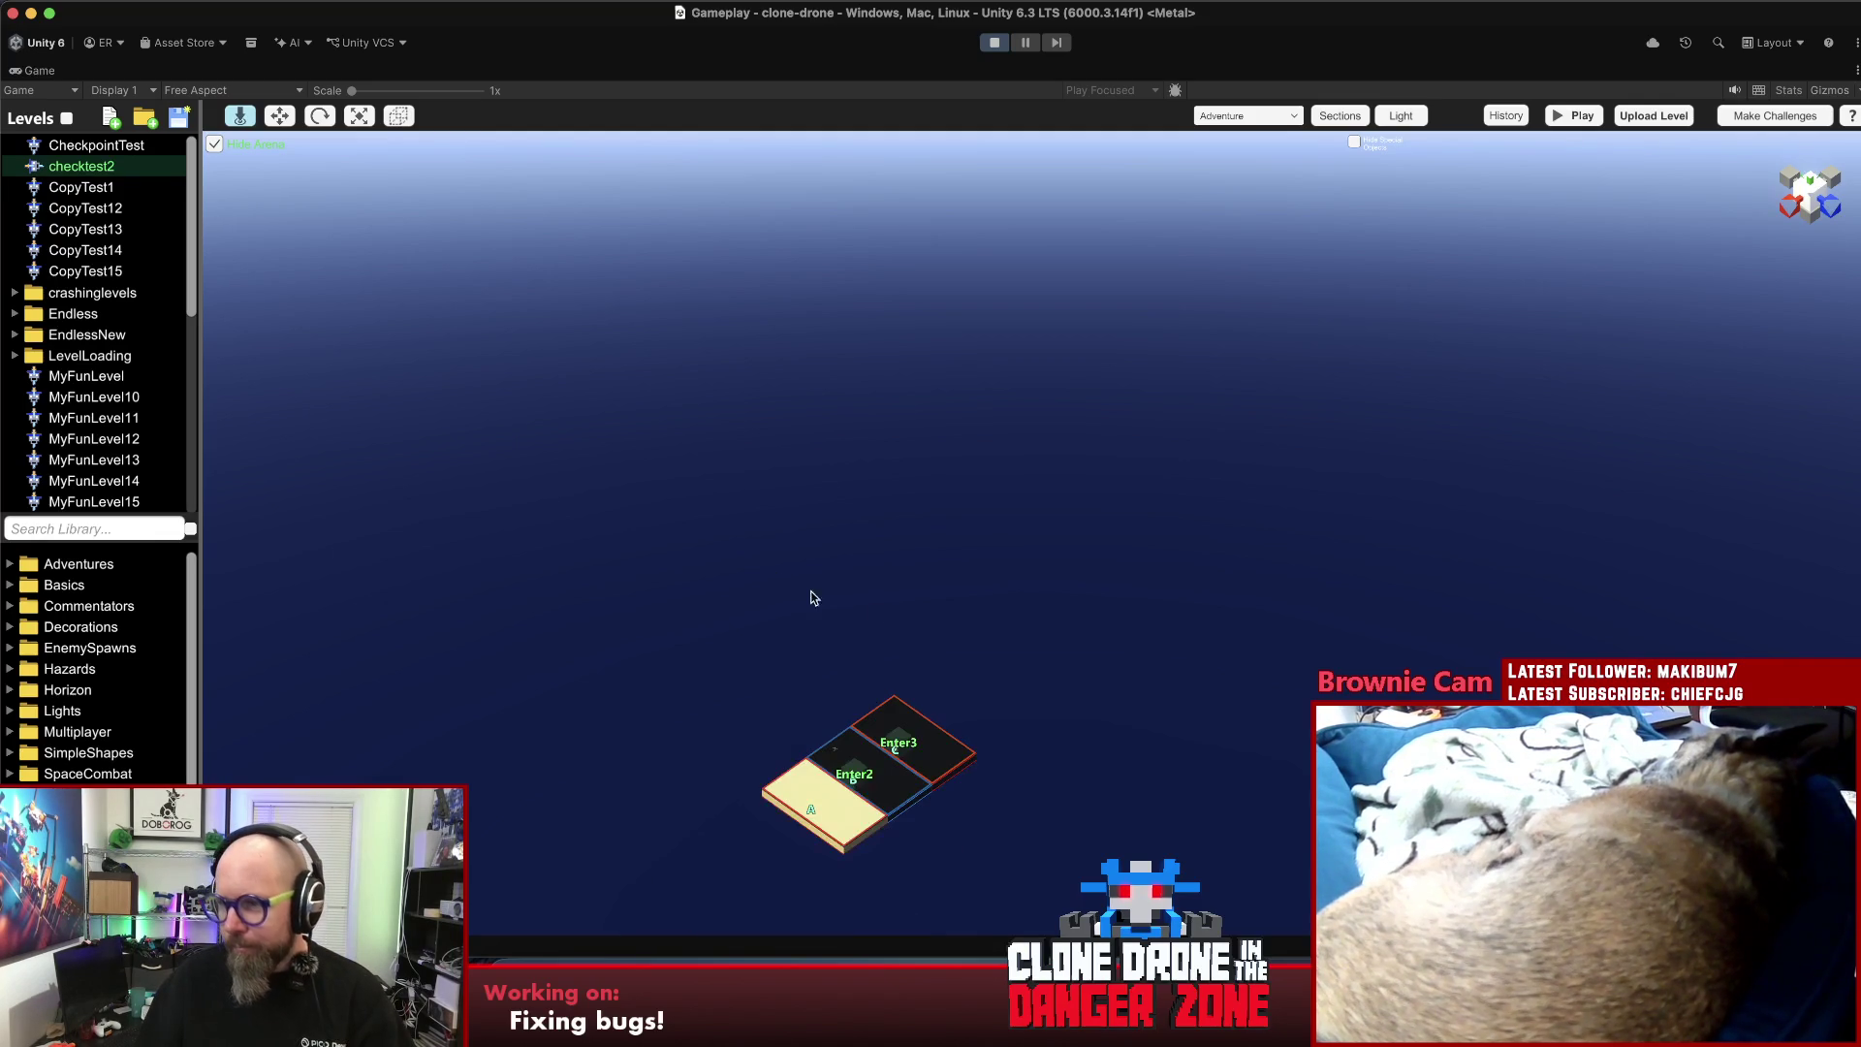
# - Select the Enter2 trigger and checkpoint B to view checkpoint B's settings
pyautogui.moveTo(884, 783); pyautogui.dragTo(972, 496)
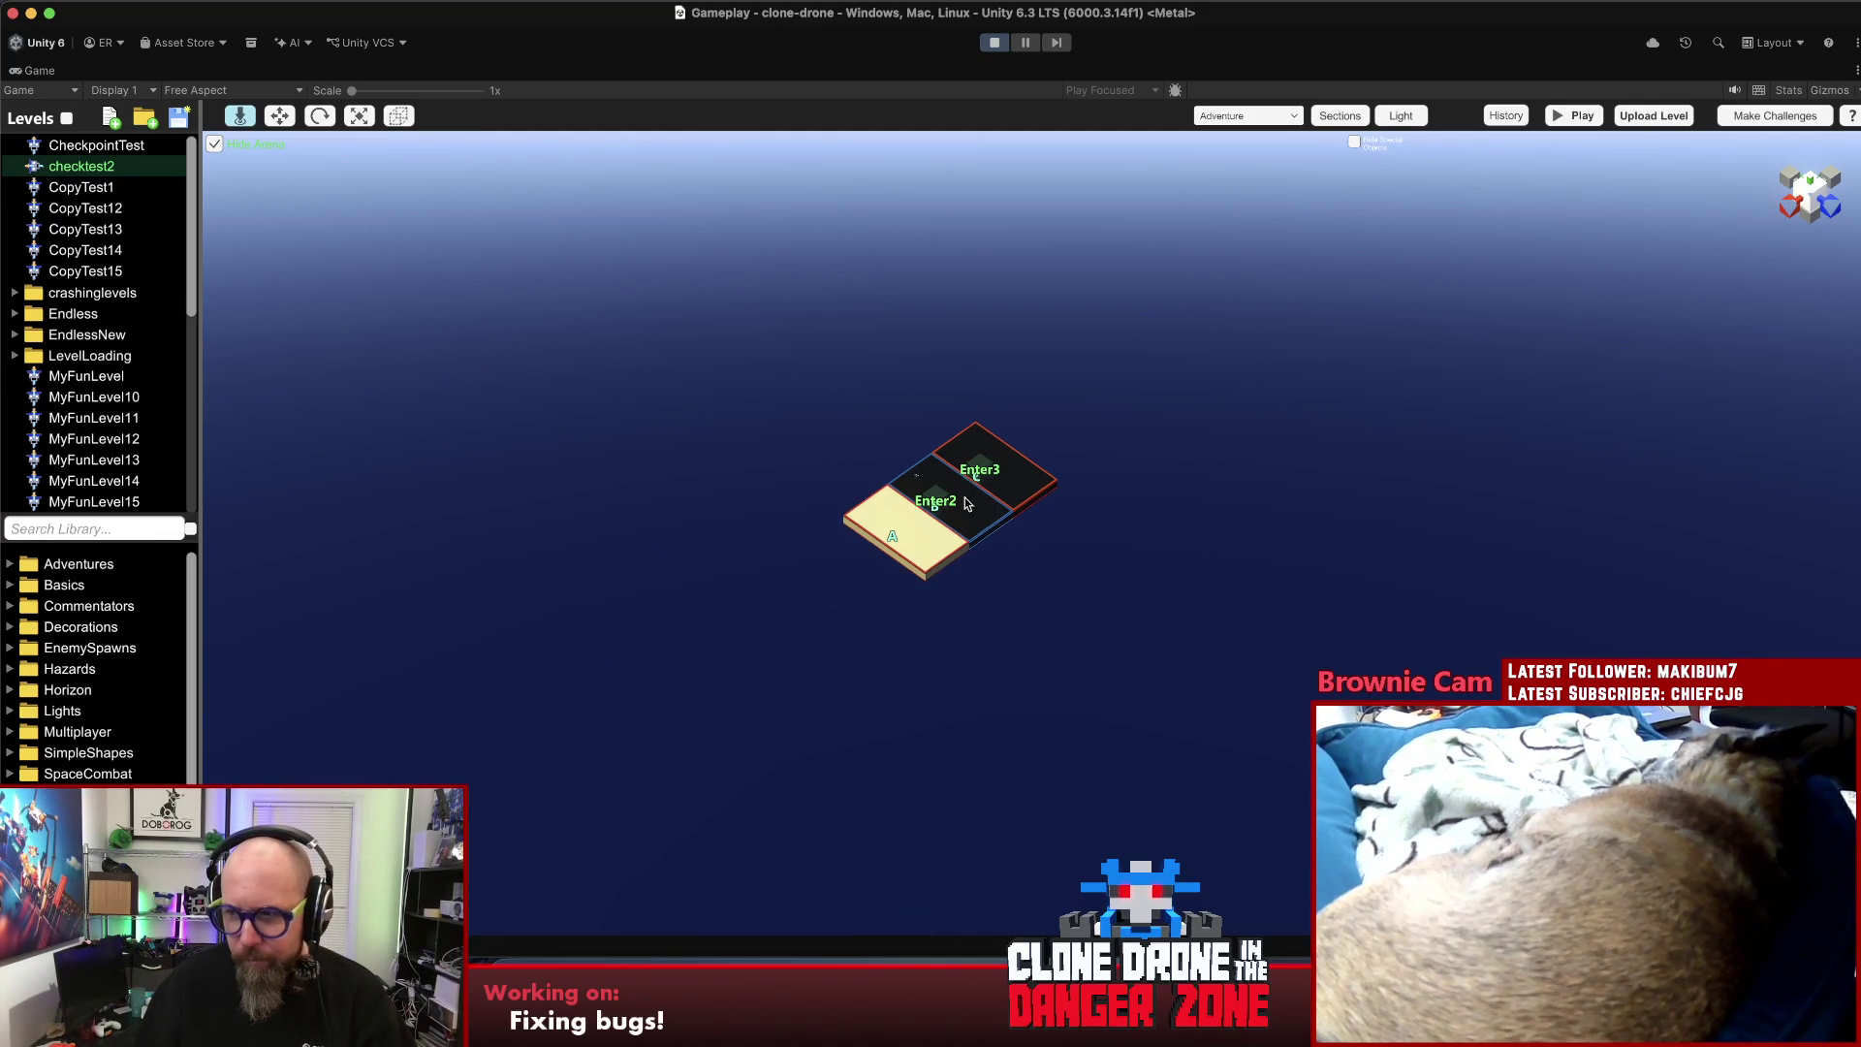
pyautogui.scroll(5, 1119, 471)
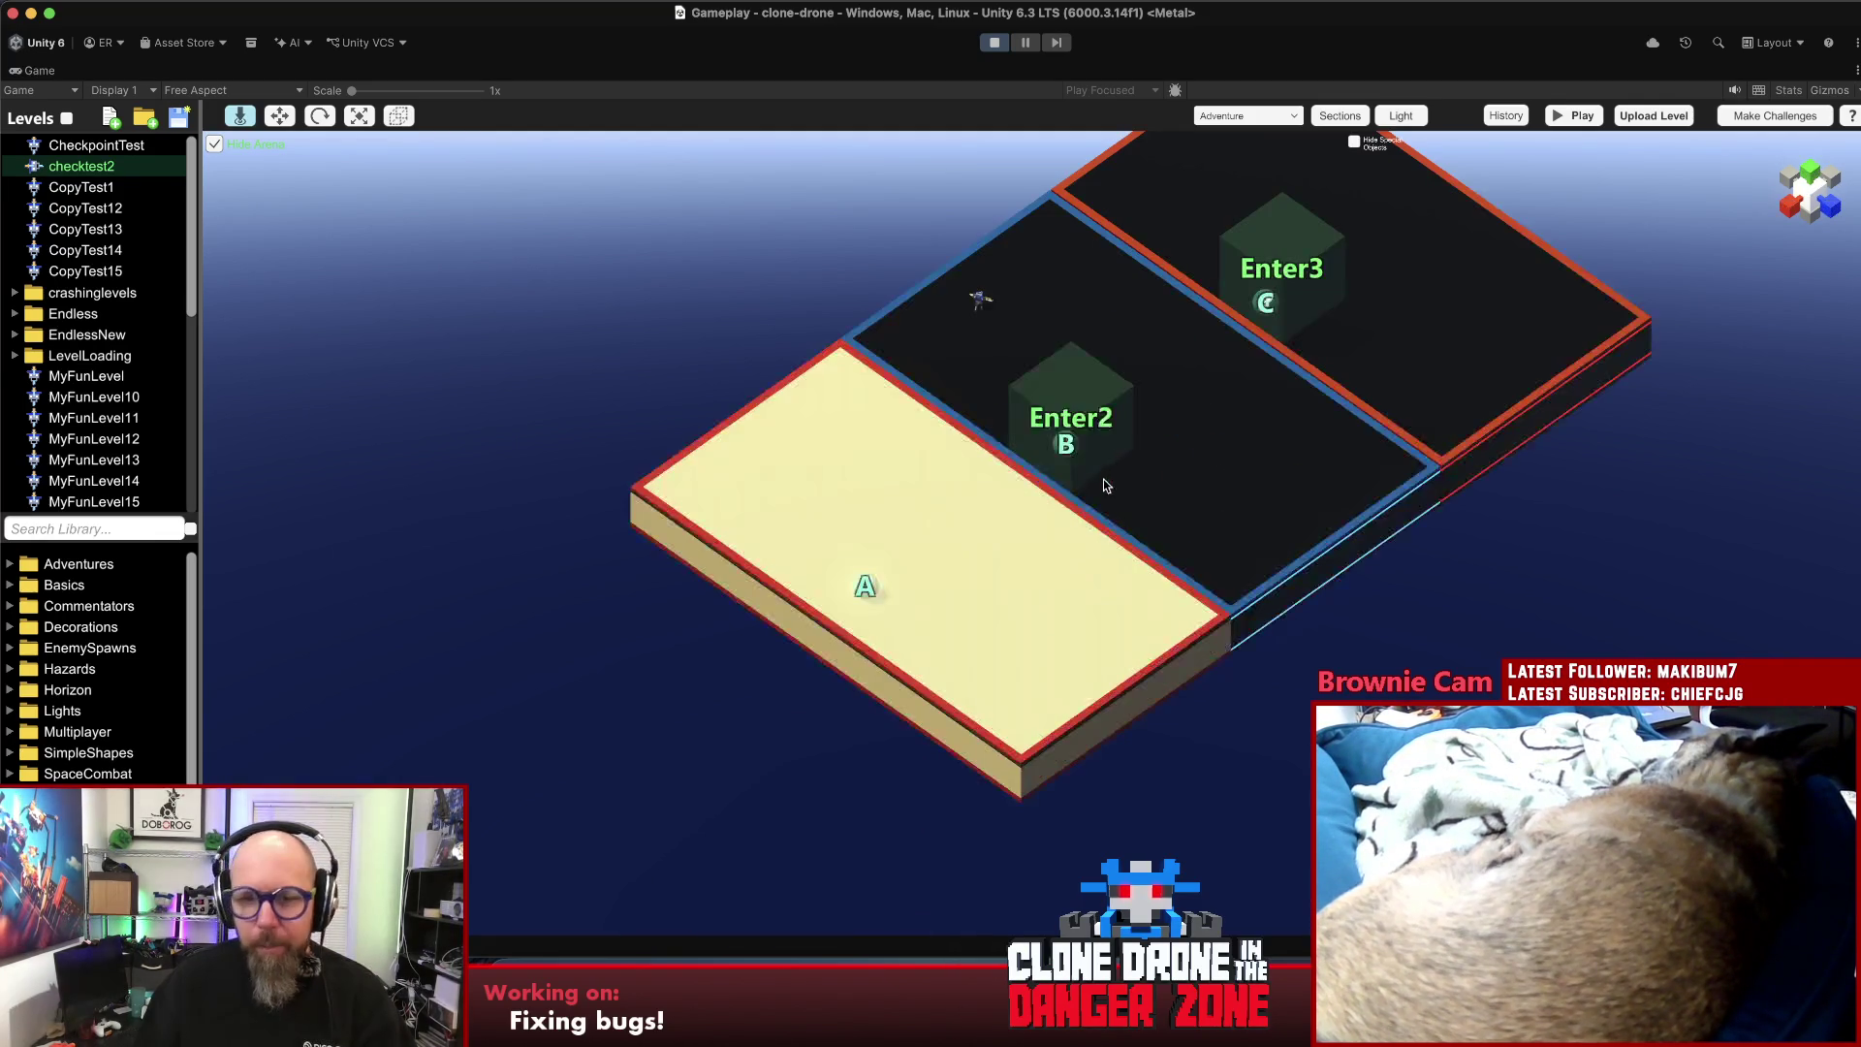
pyautogui.click(1087, 423)
pyautogui.click(1065, 443)
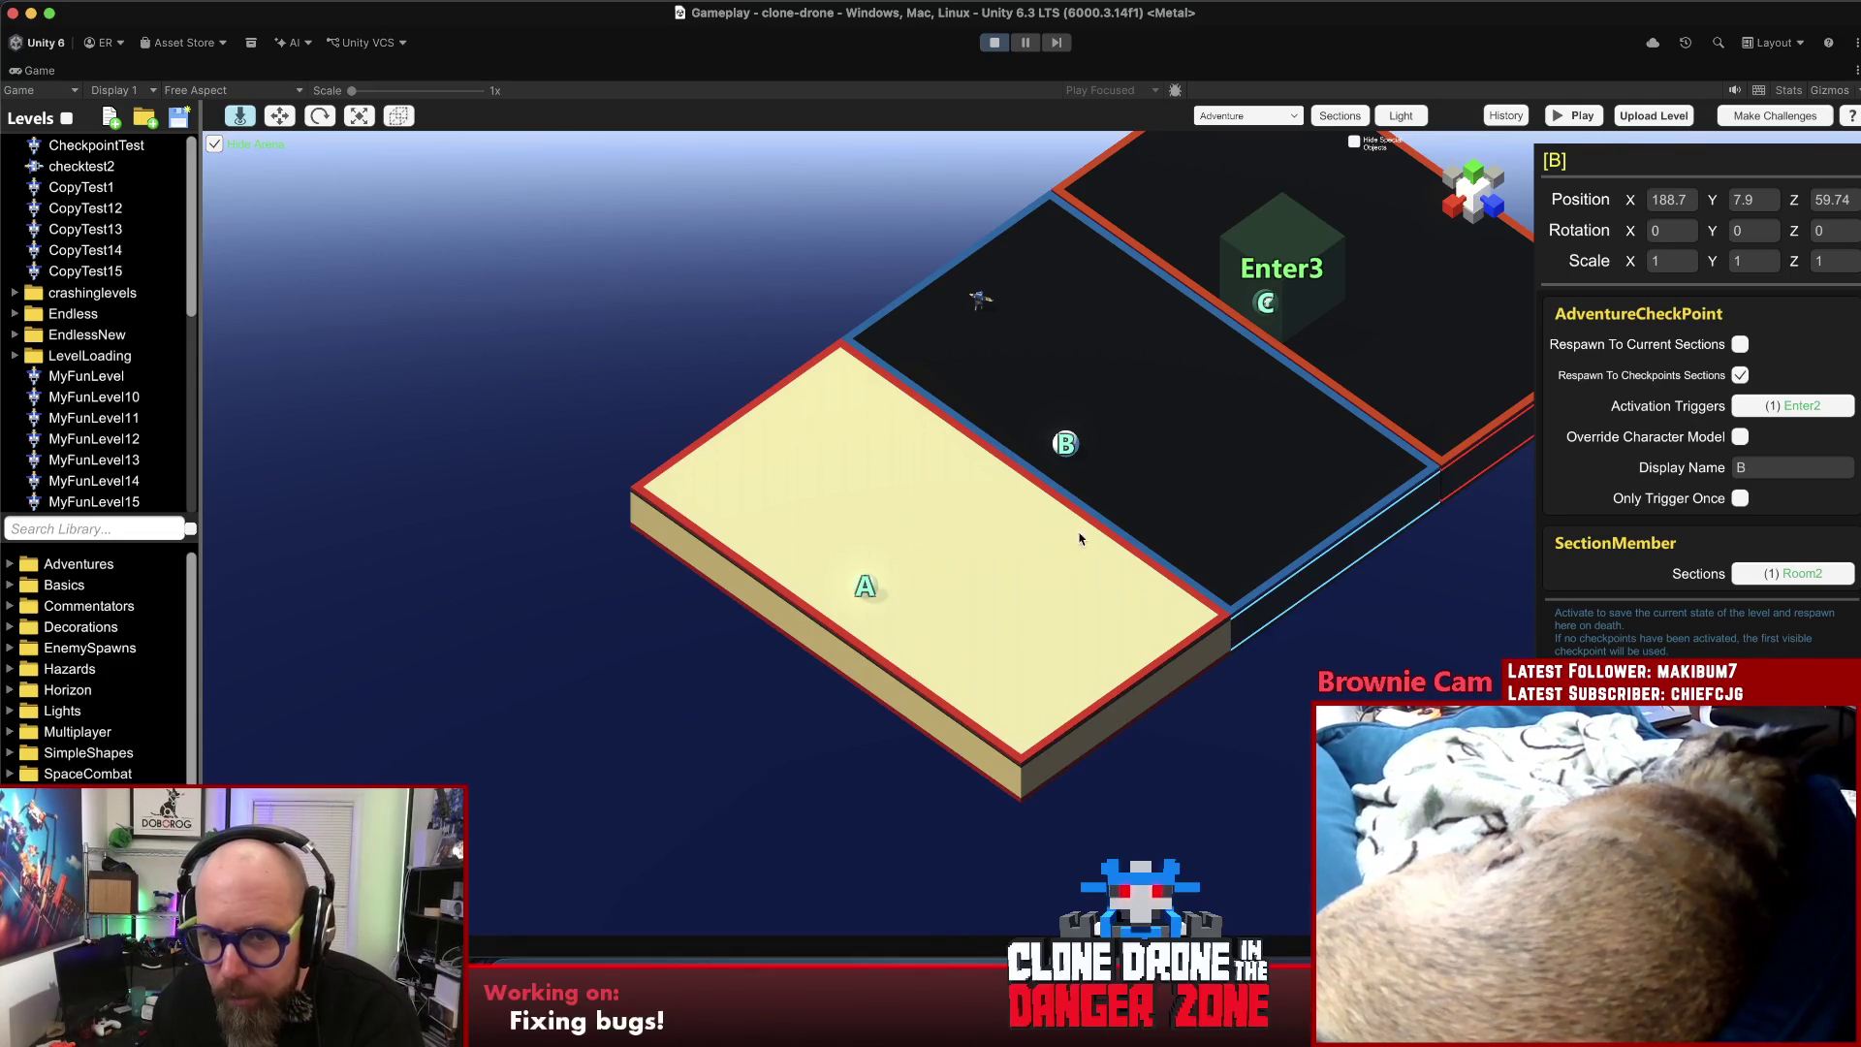
# - Playtest checktest2 and run the character toward the enemy robot
pyautogui.click(1571, 118)
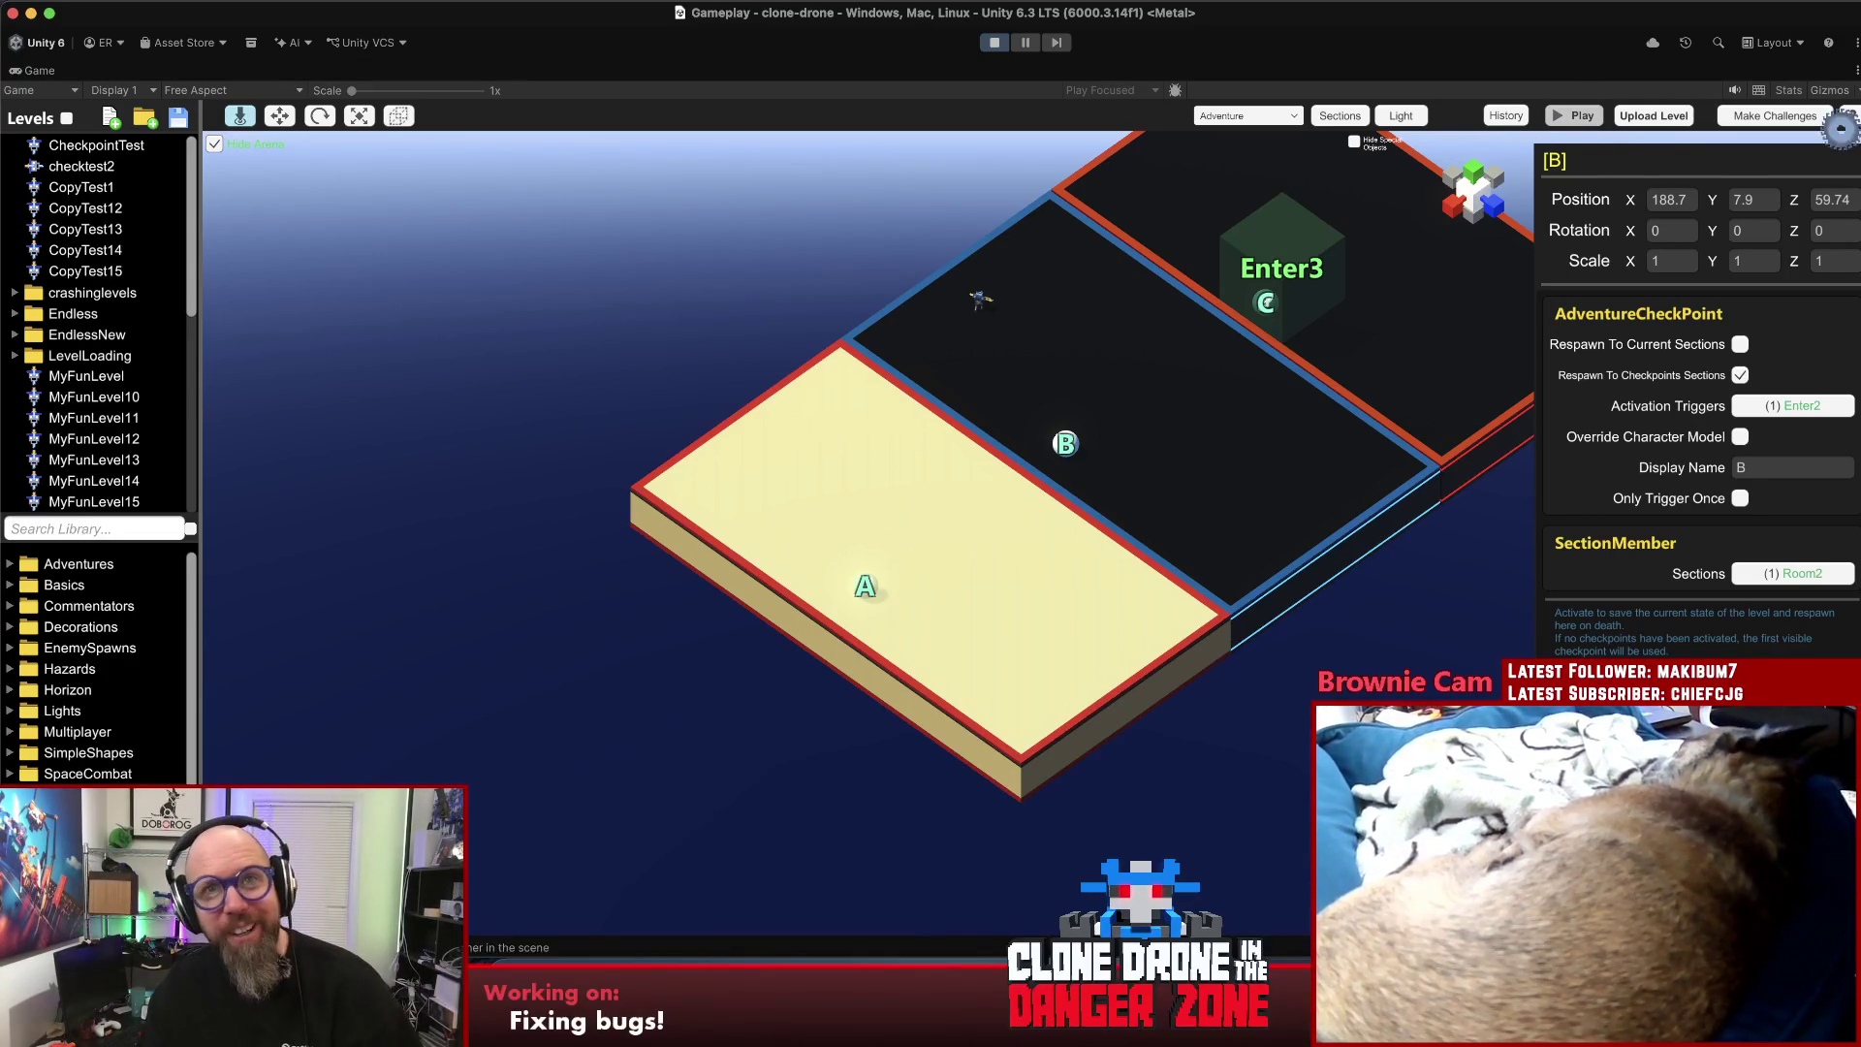
pyautogui.press('p')
pyautogui.press('w')
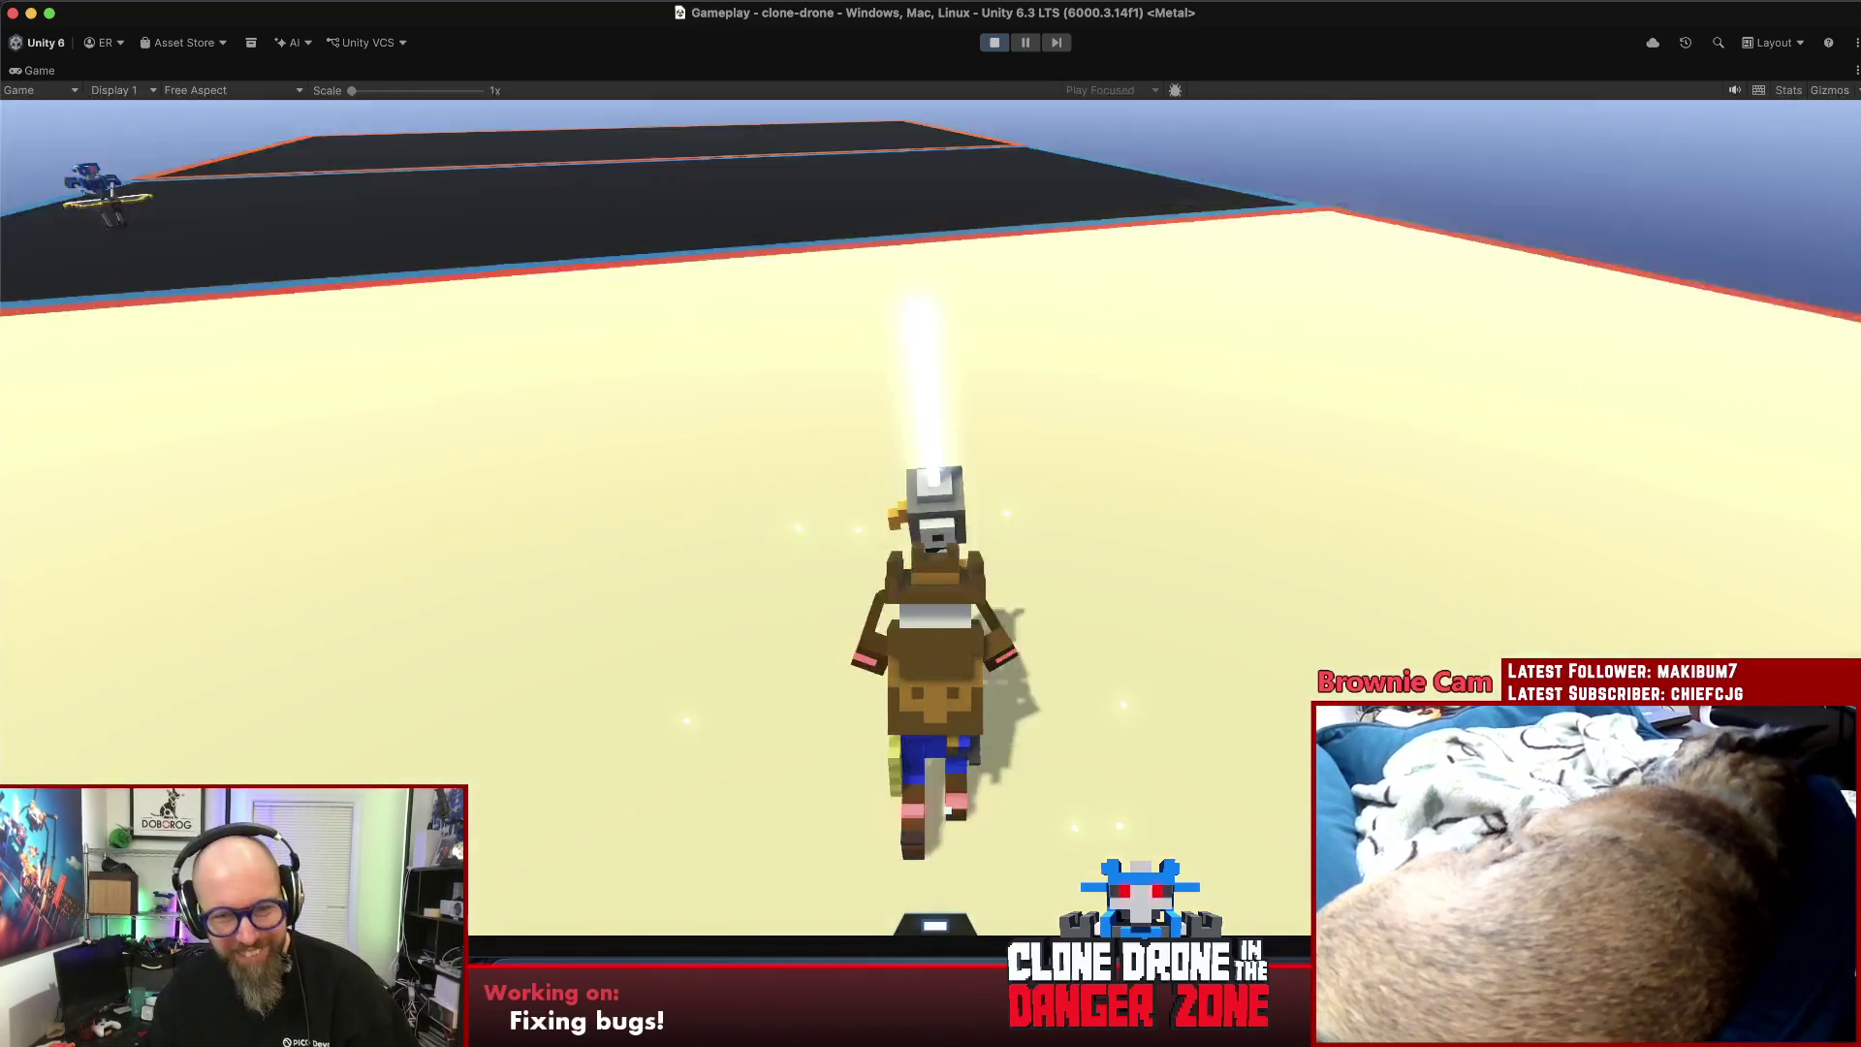
pyautogui.press('space')
pyautogui.press('w')
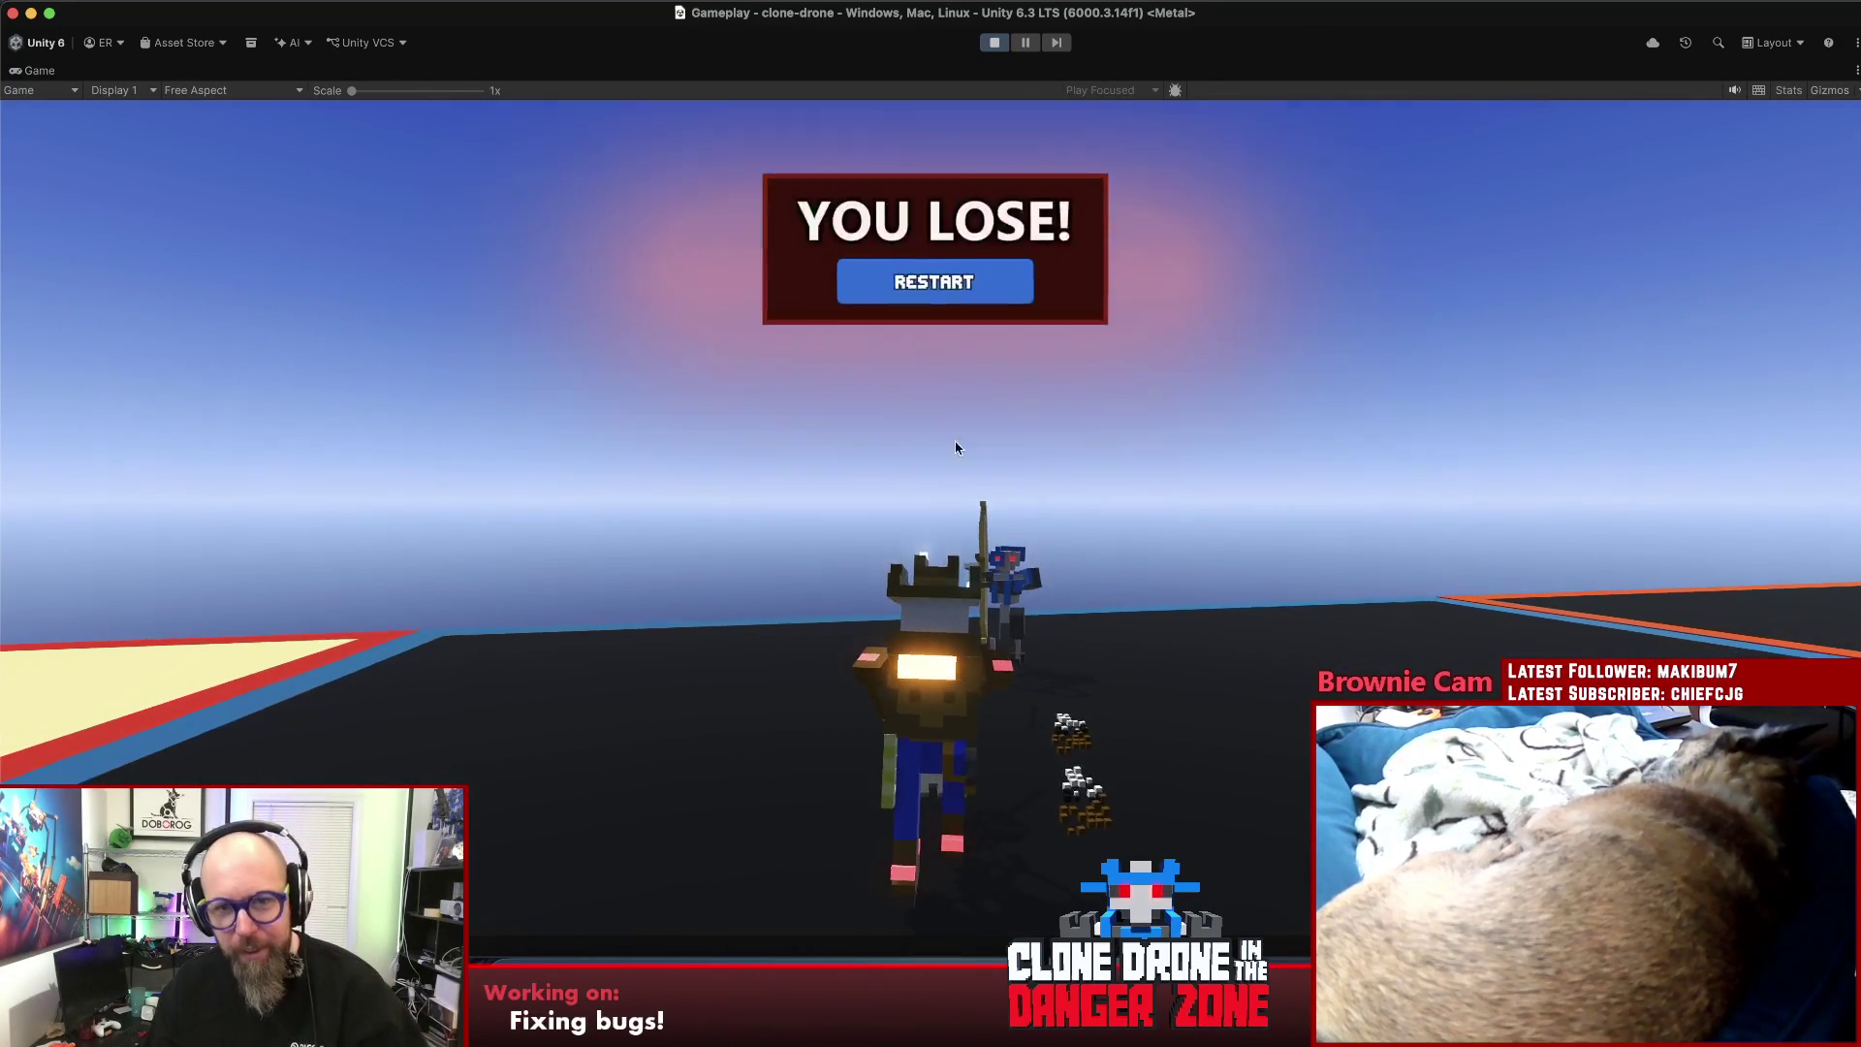
# - Restart after losing, switch to the sword, and pause the game
pyautogui.click(934, 274)
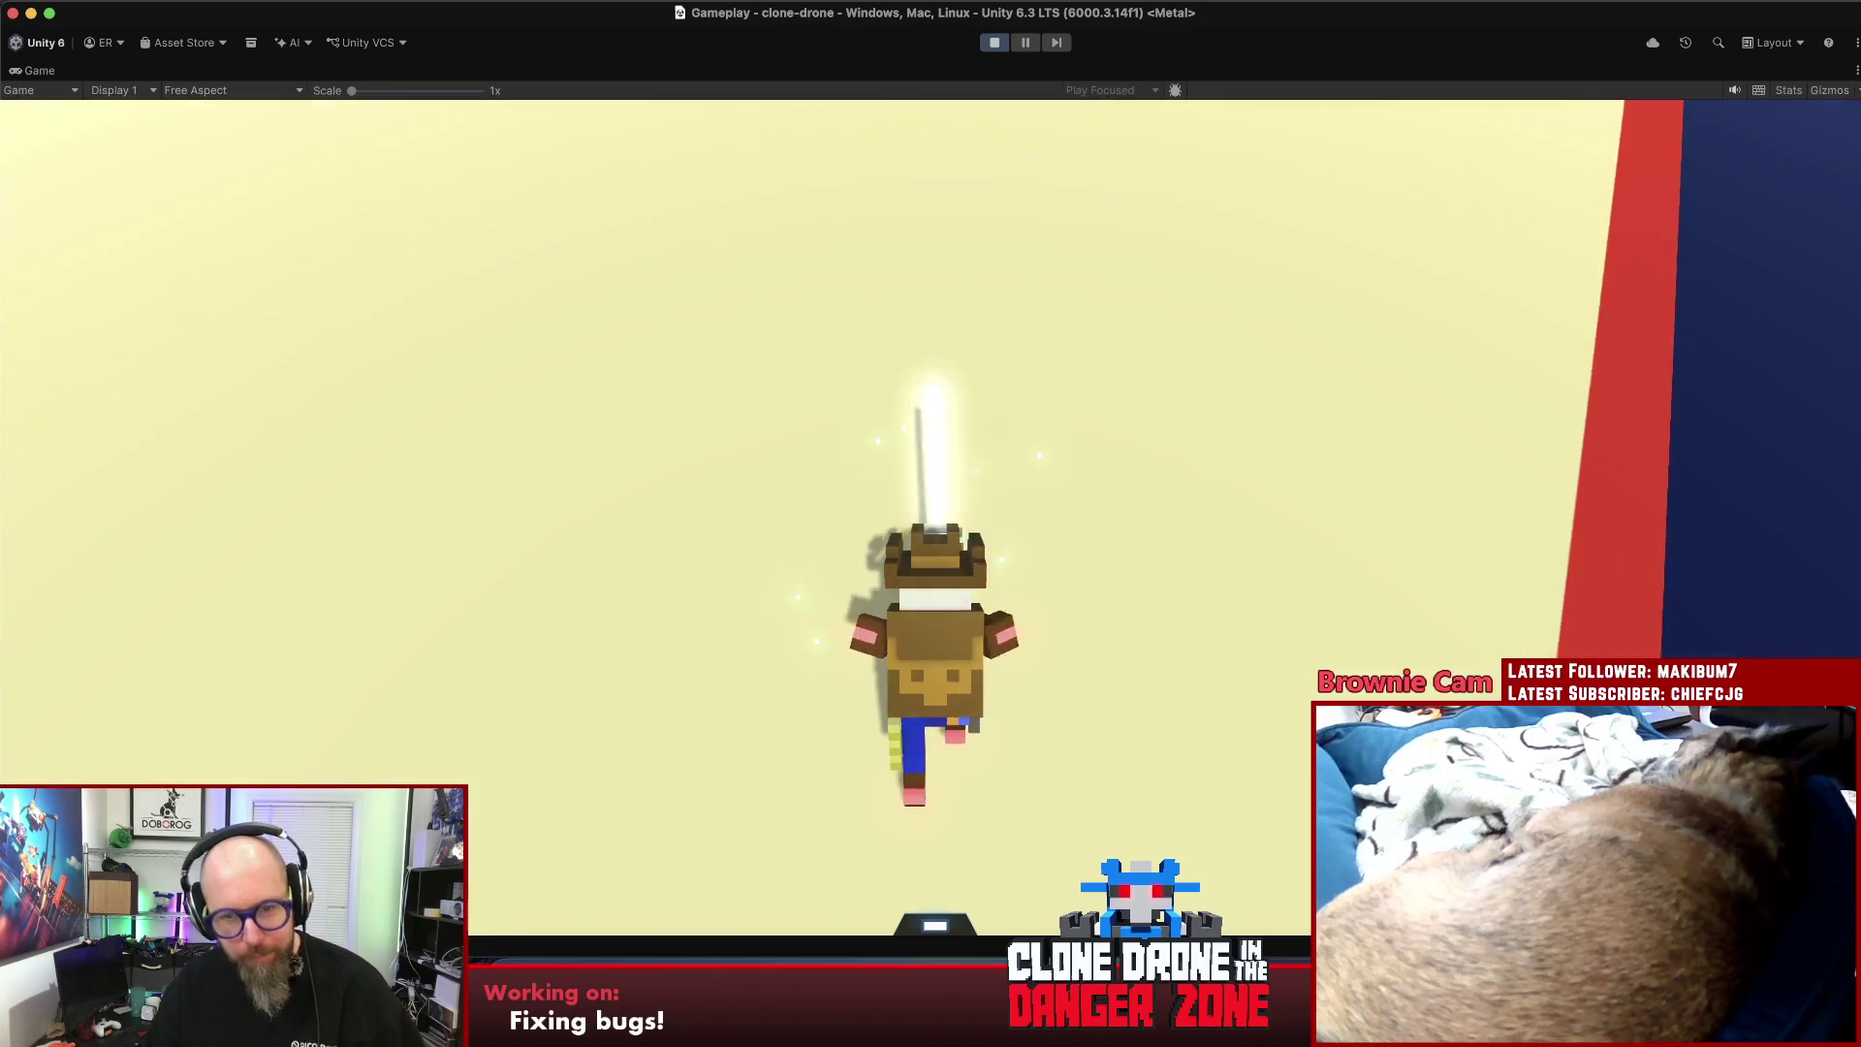
pyautogui.press('w')
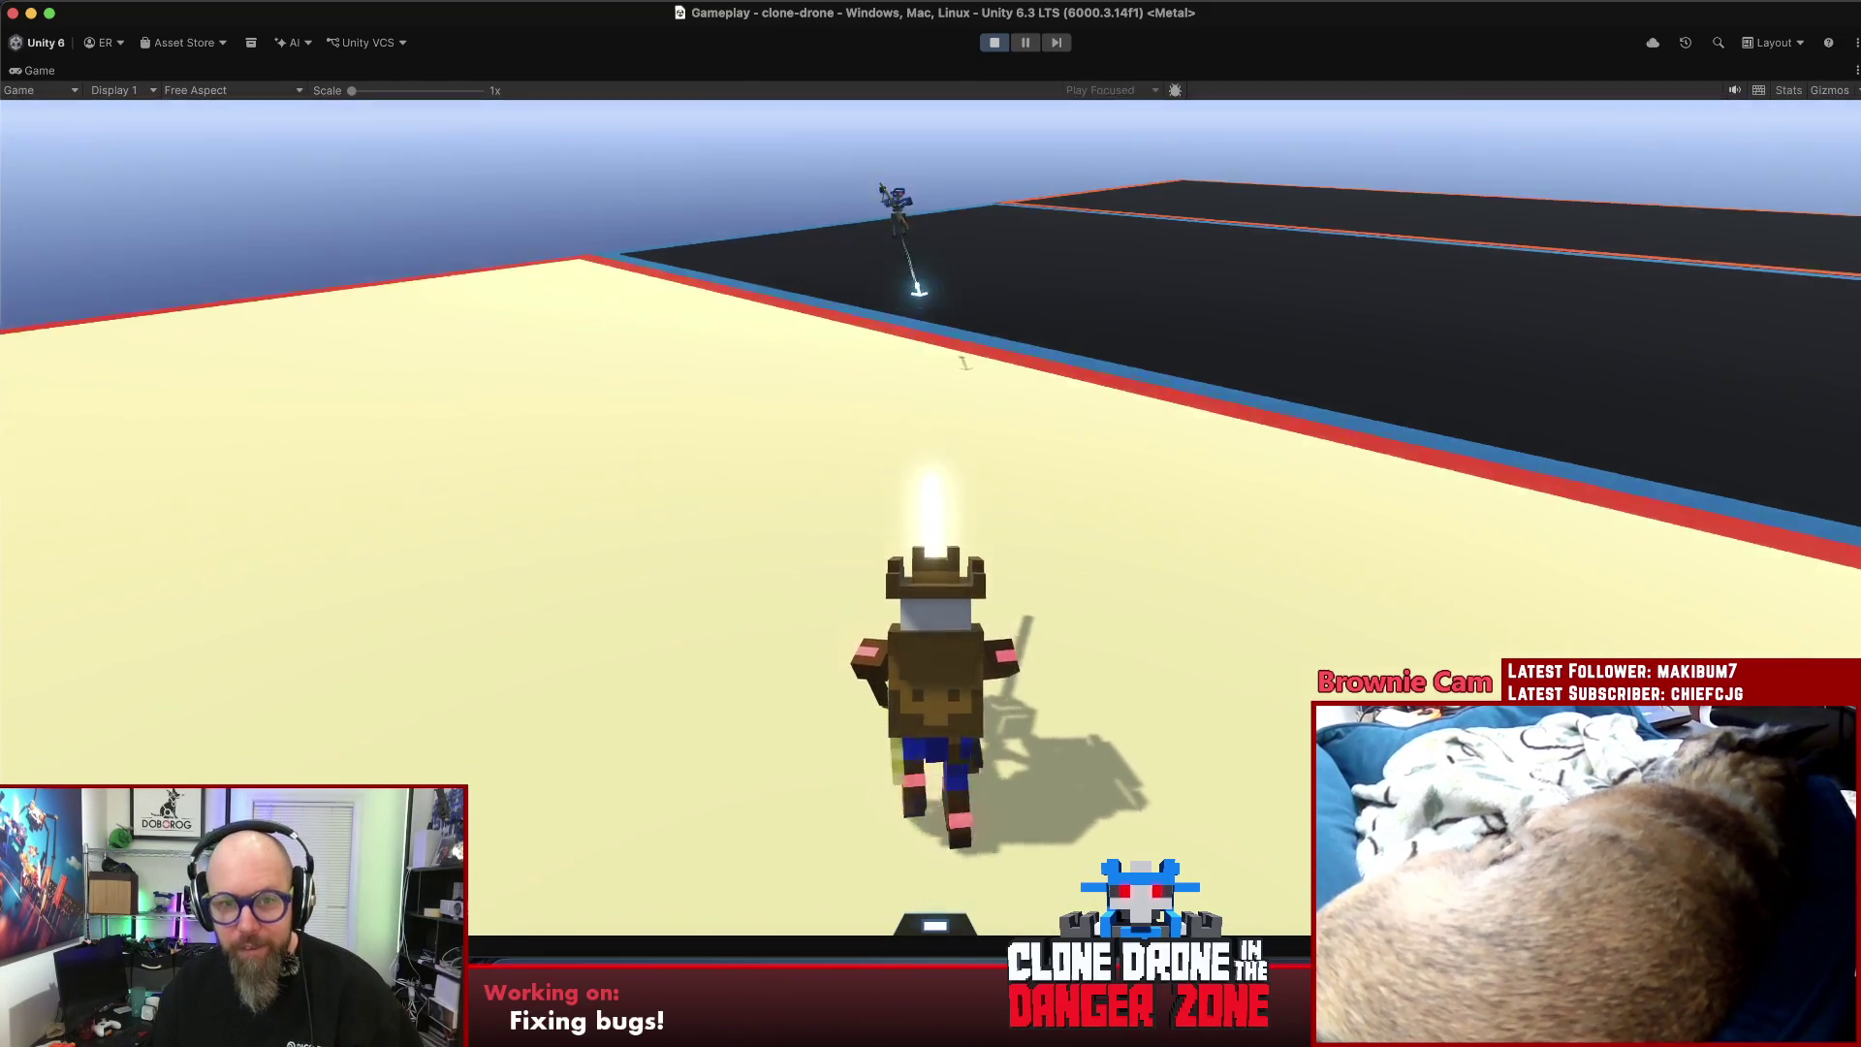
pyautogui.press('1')
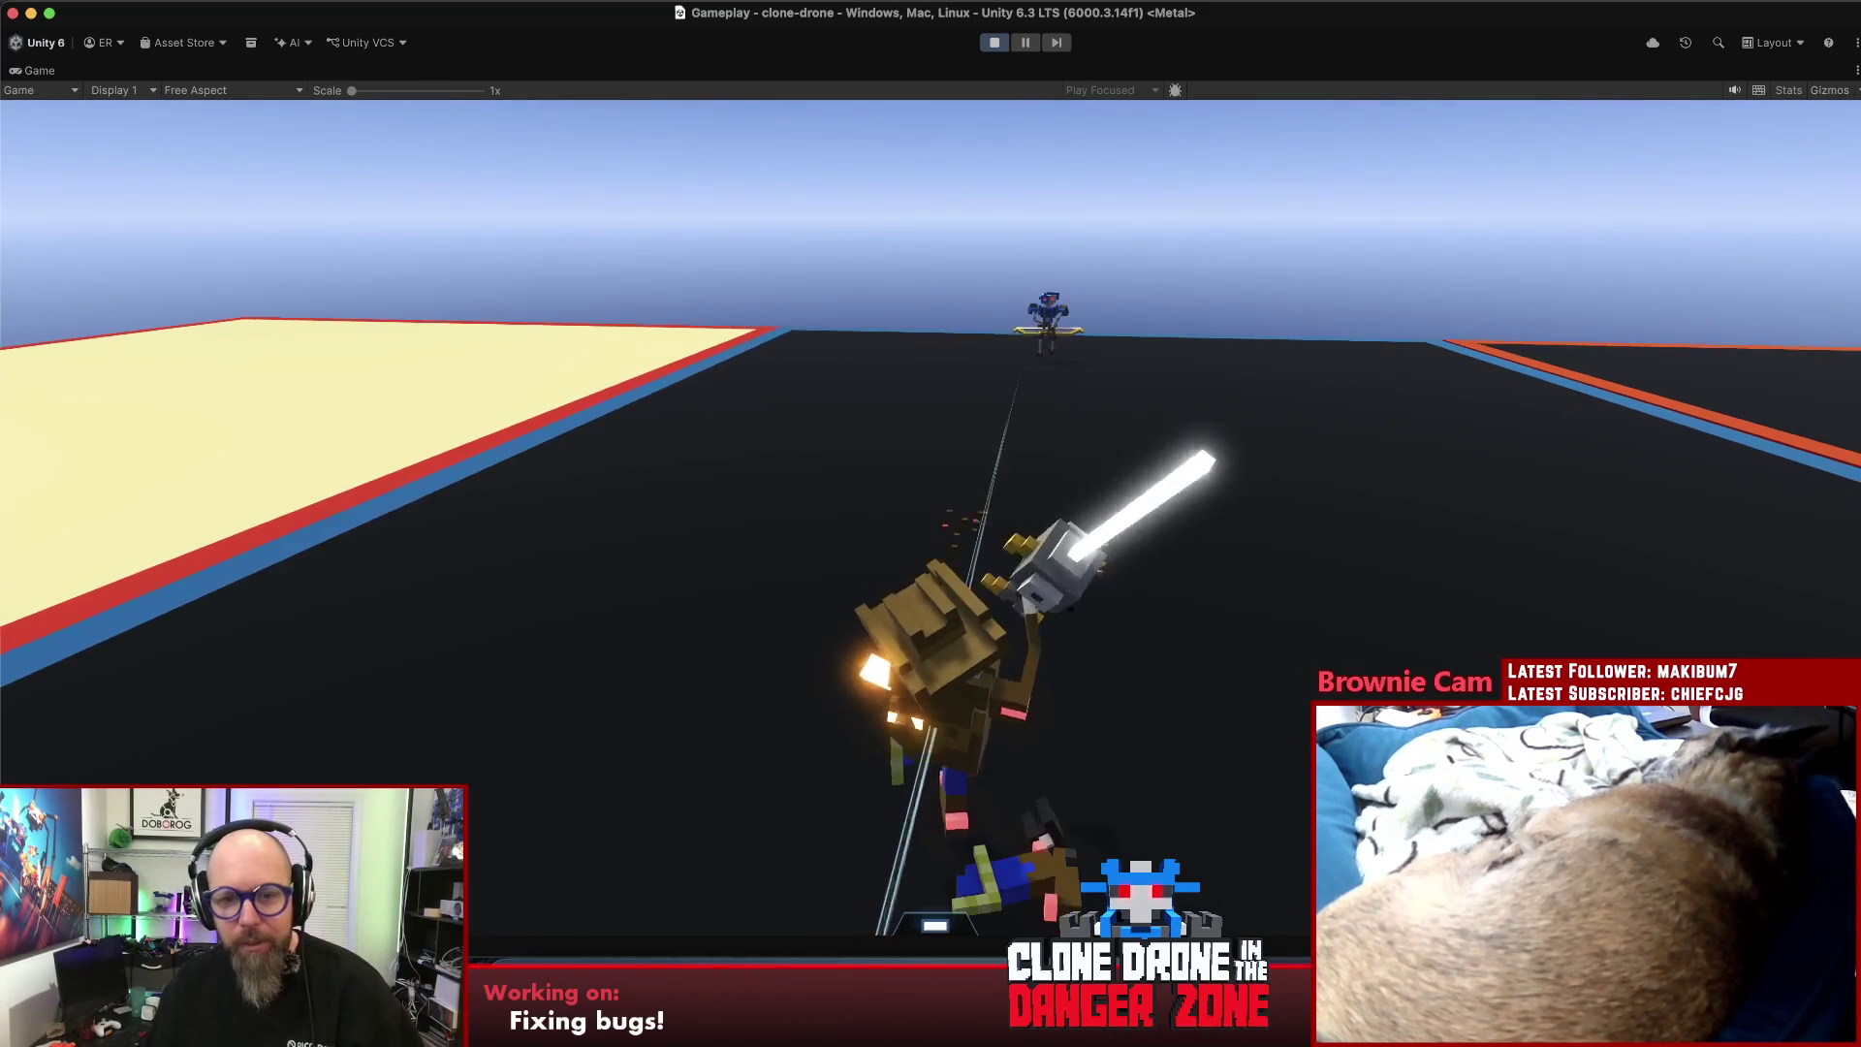
pyautogui.press('Escape')
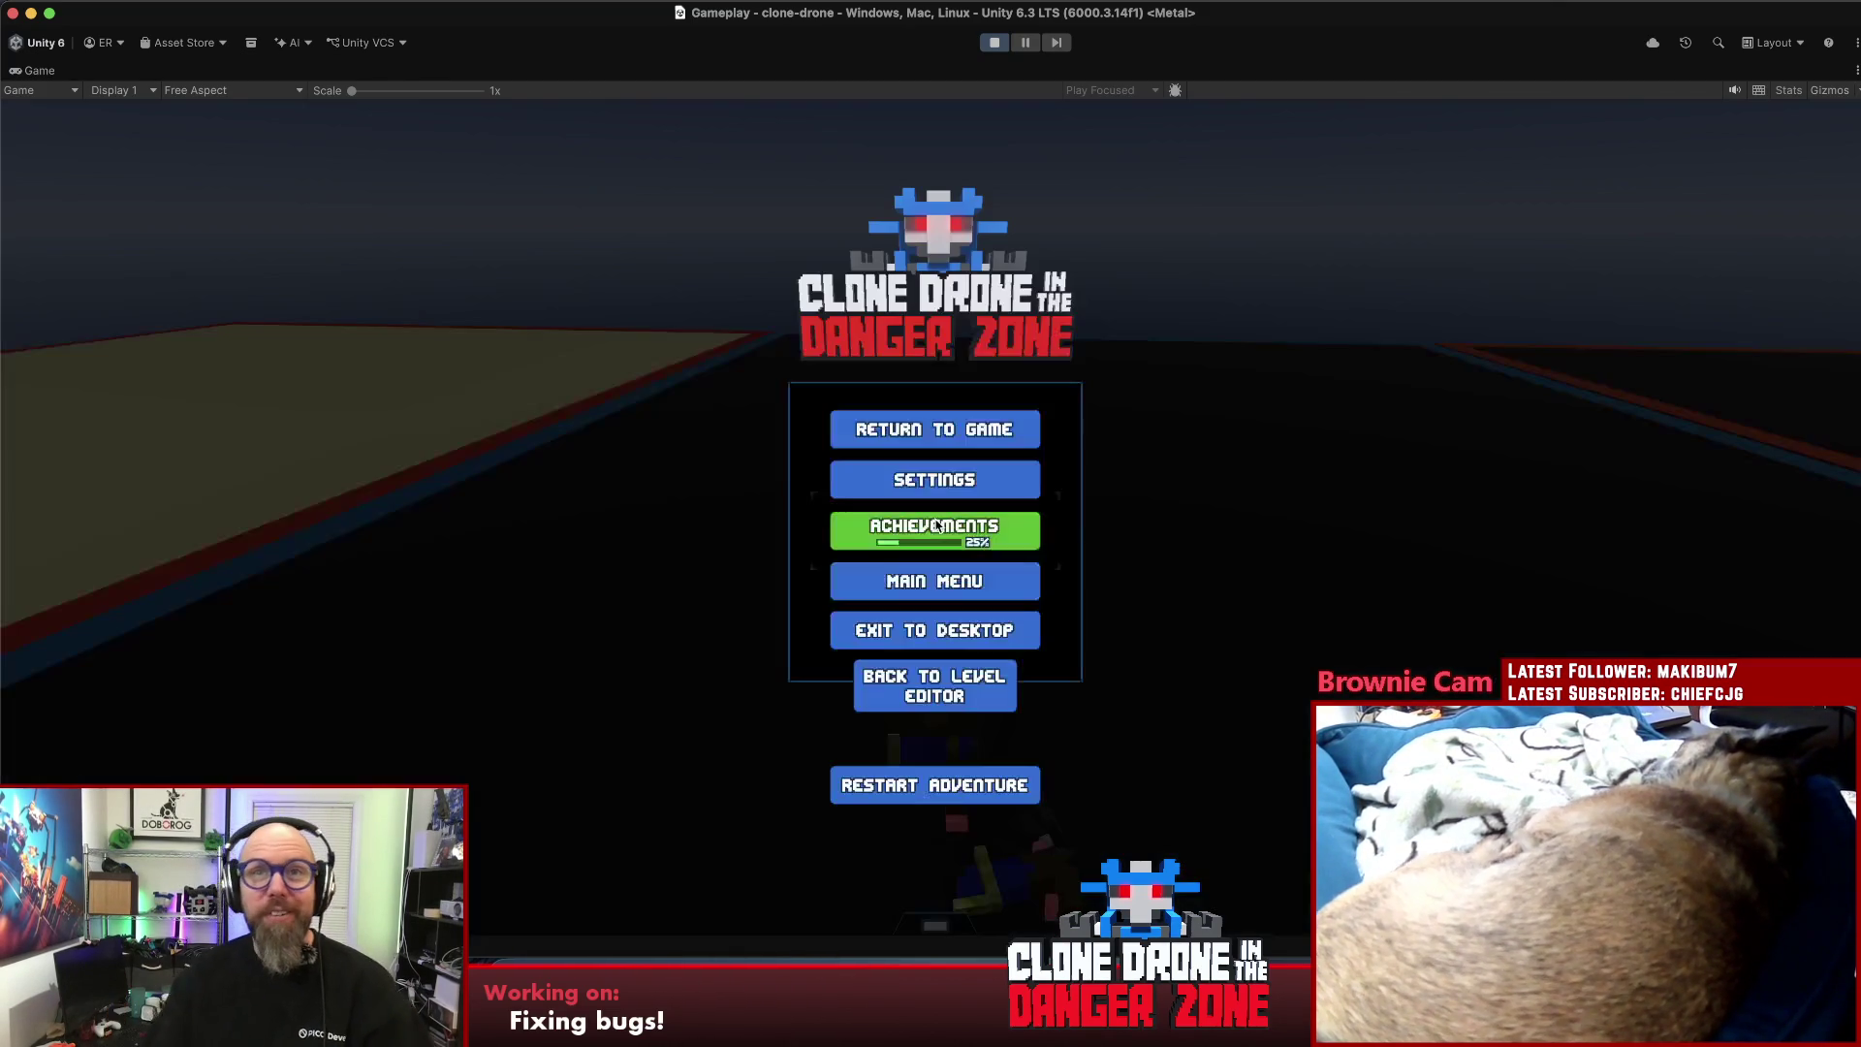
# - Leave the paused playtest for the level editor showing the Check, Kill and Enter tiles
pyautogui.click(974, 694)
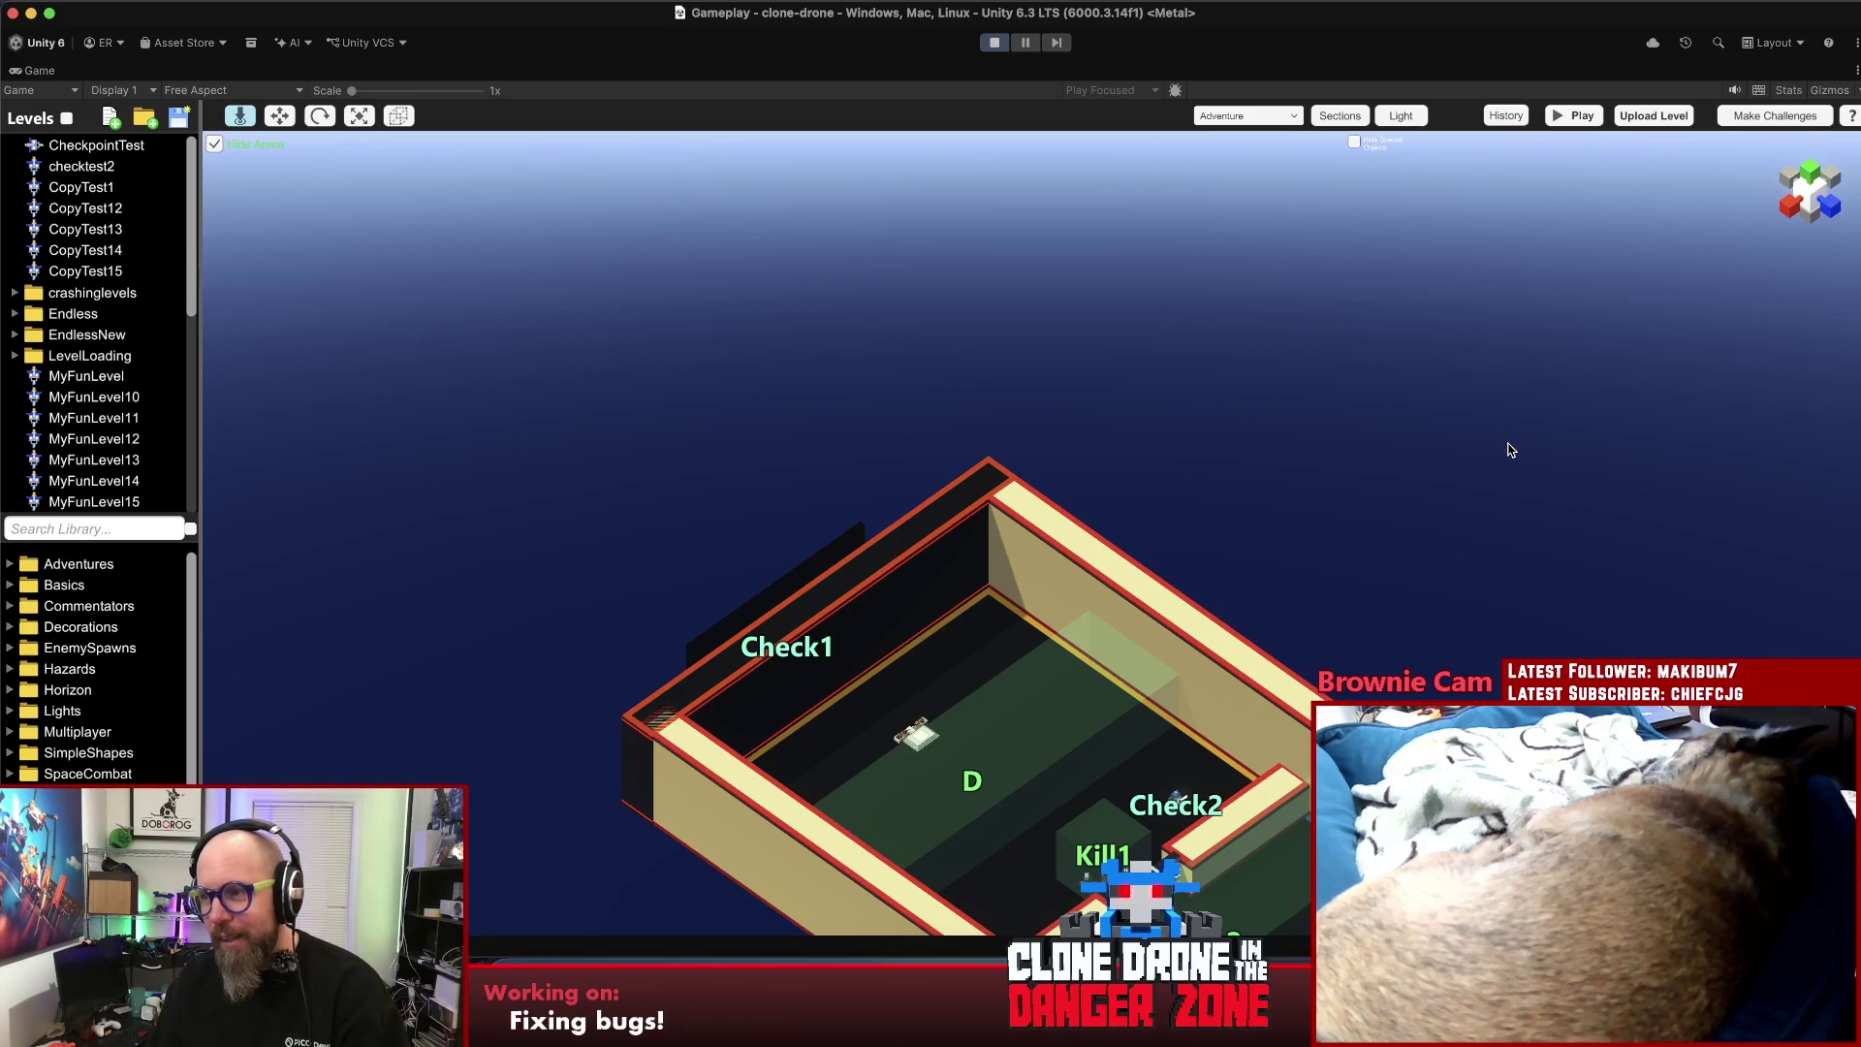
pyautogui.press('s')
pyautogui.press('s')
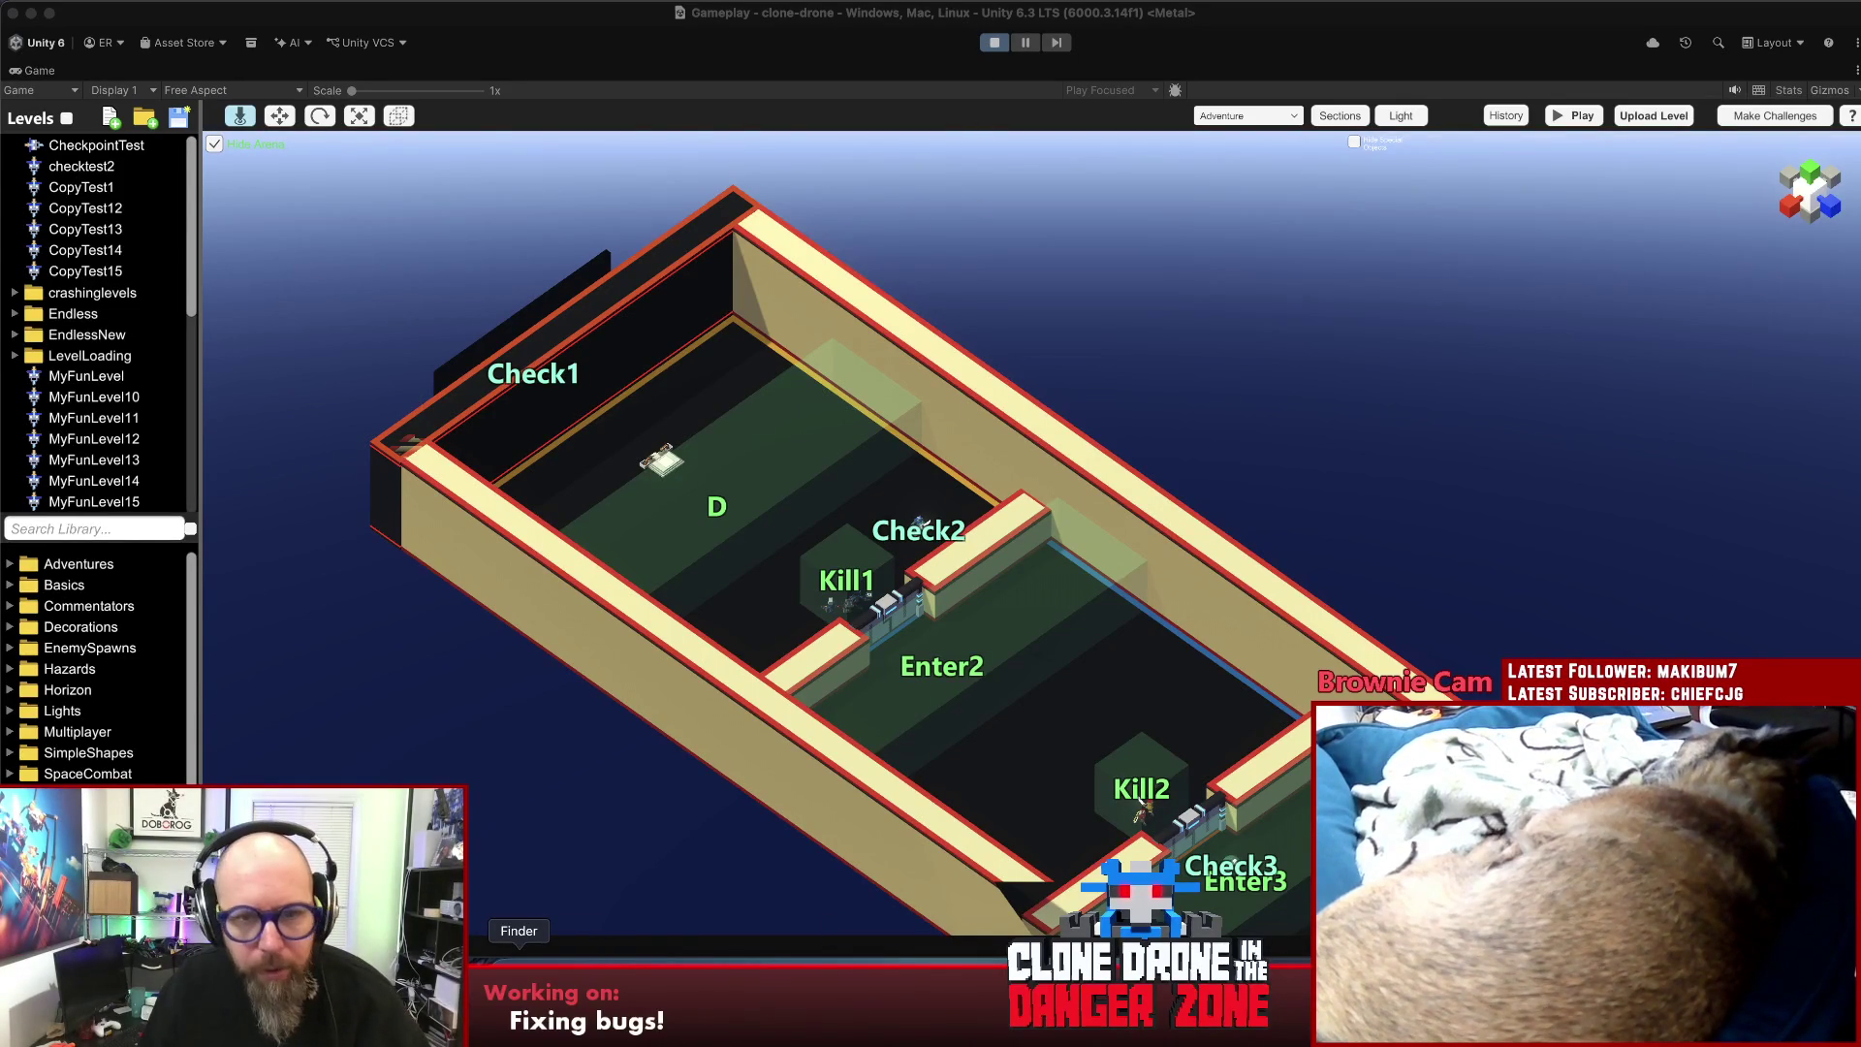
# - Open Downloads in Finder and select NieksDisaster.json
pyautogui.click(518, 969)
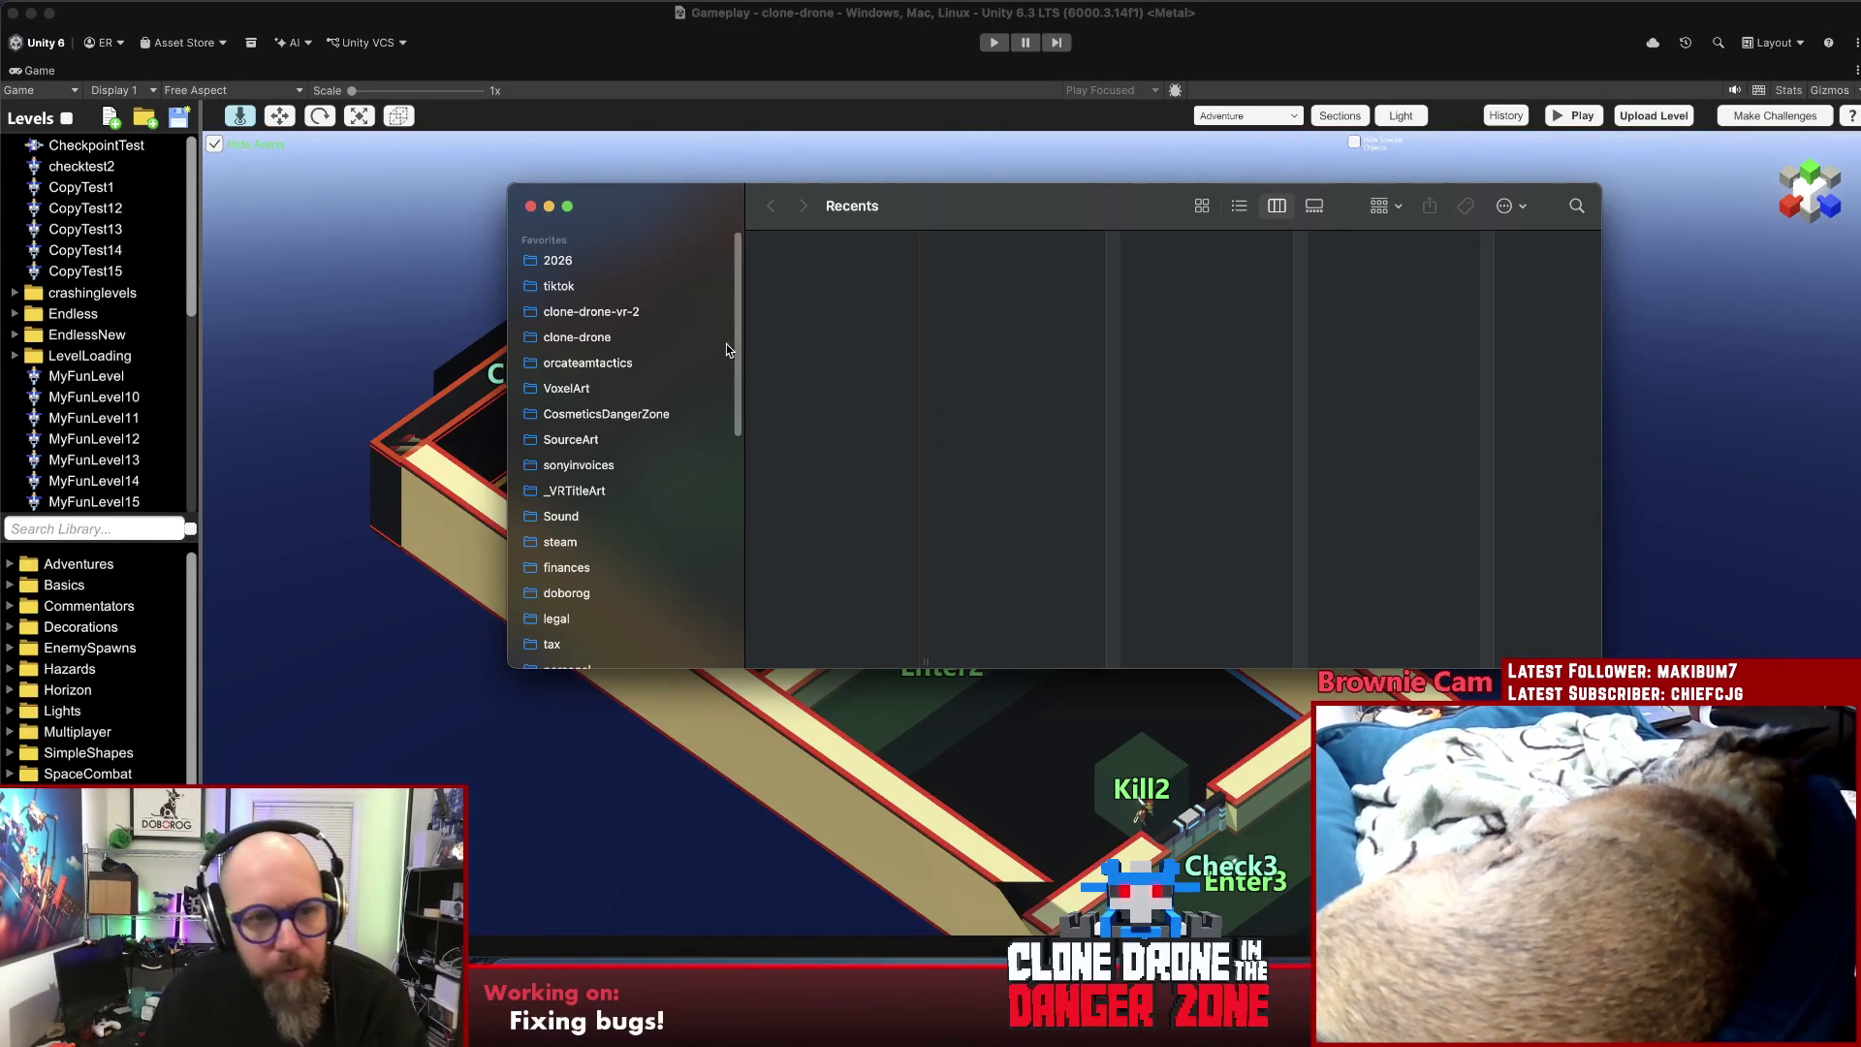
pyautogui.scroll(-5, 585, 543)
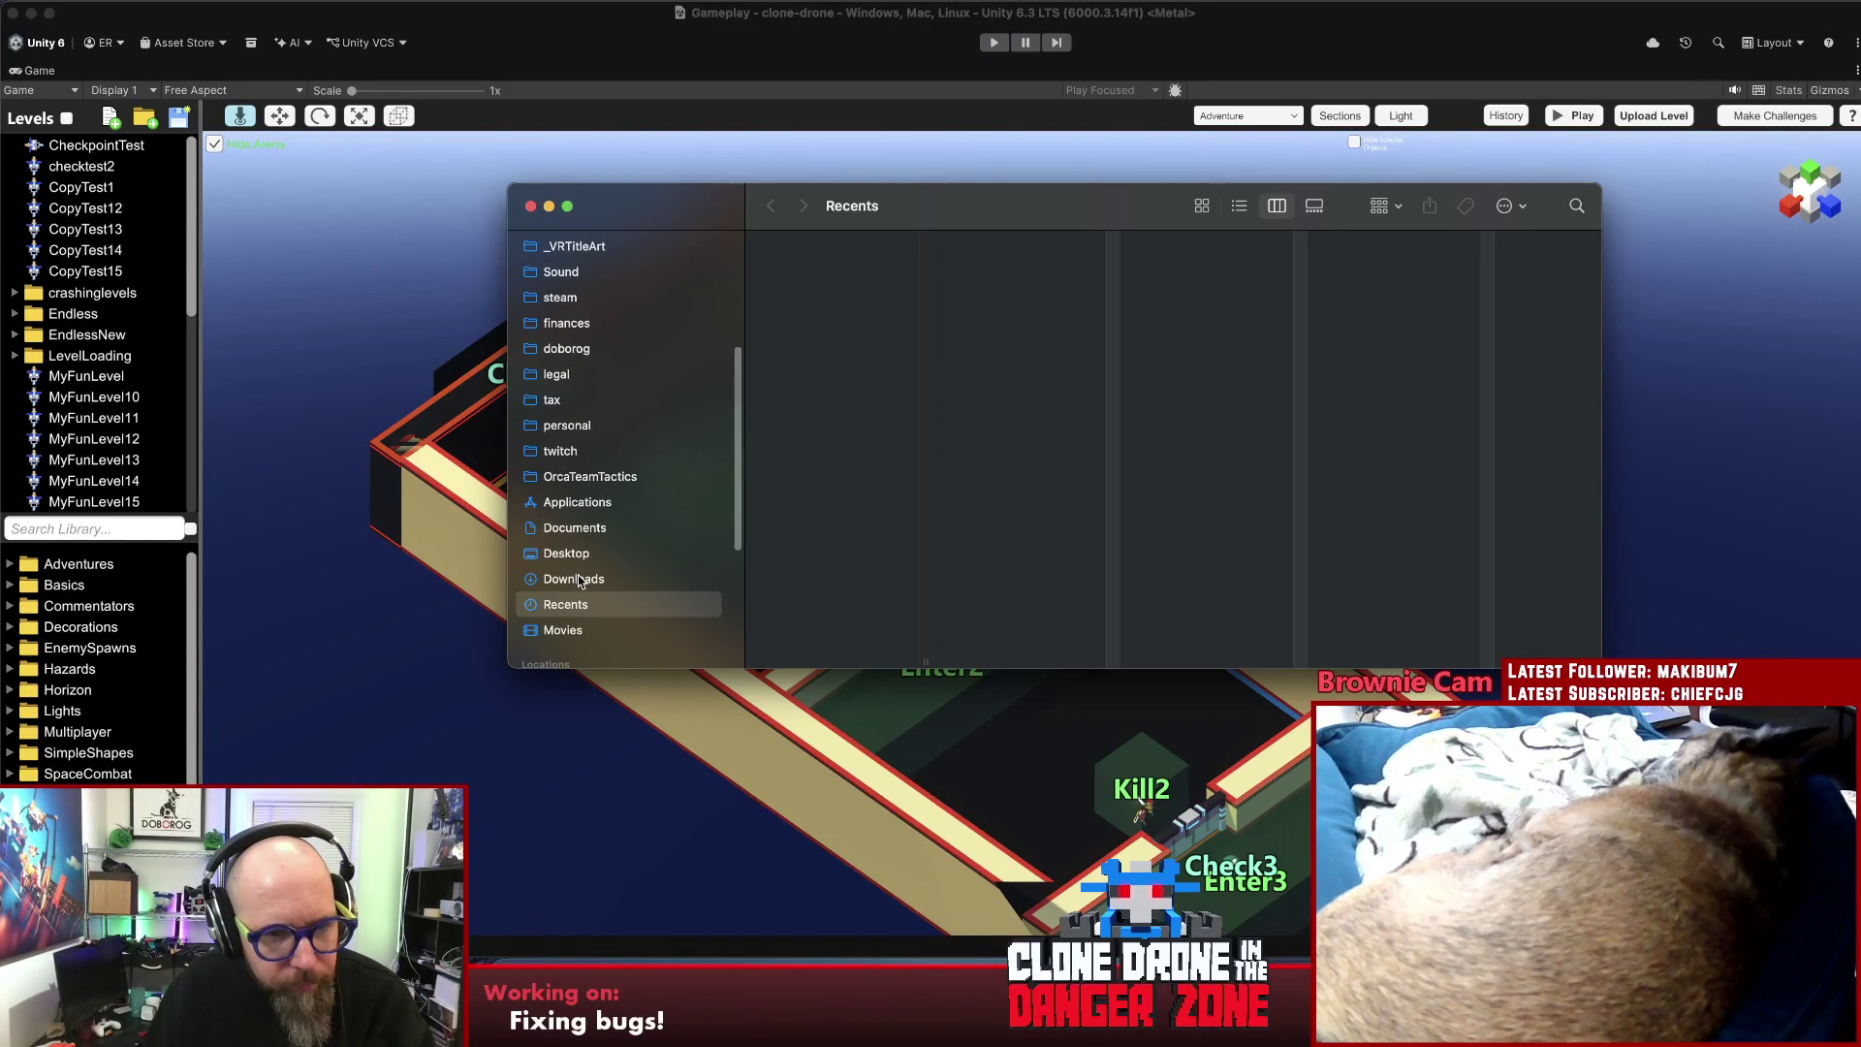
pyautogui.click(579, 580)
pyautogui.click(827, 307)
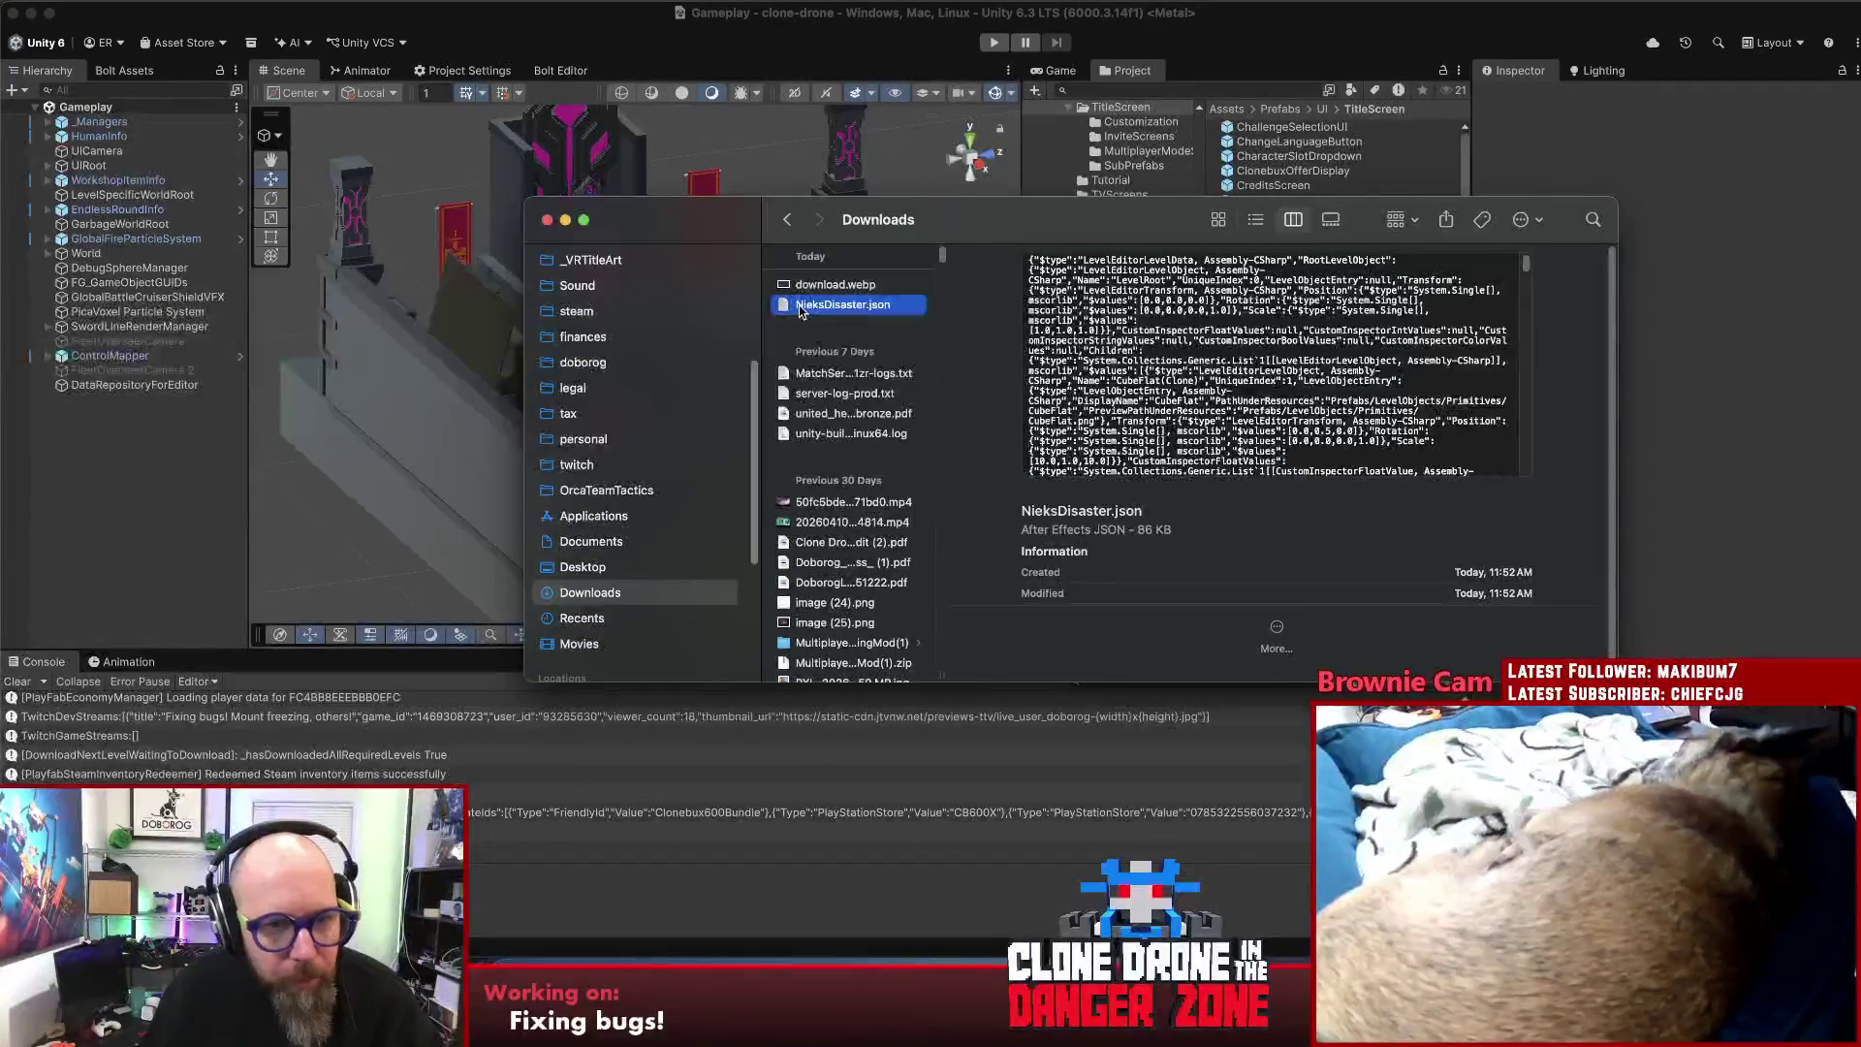
# - Open a second Finder window at Clone Drone's experimentalbranch/LevelEditorLevels folder
pyautogui.press('super+n')
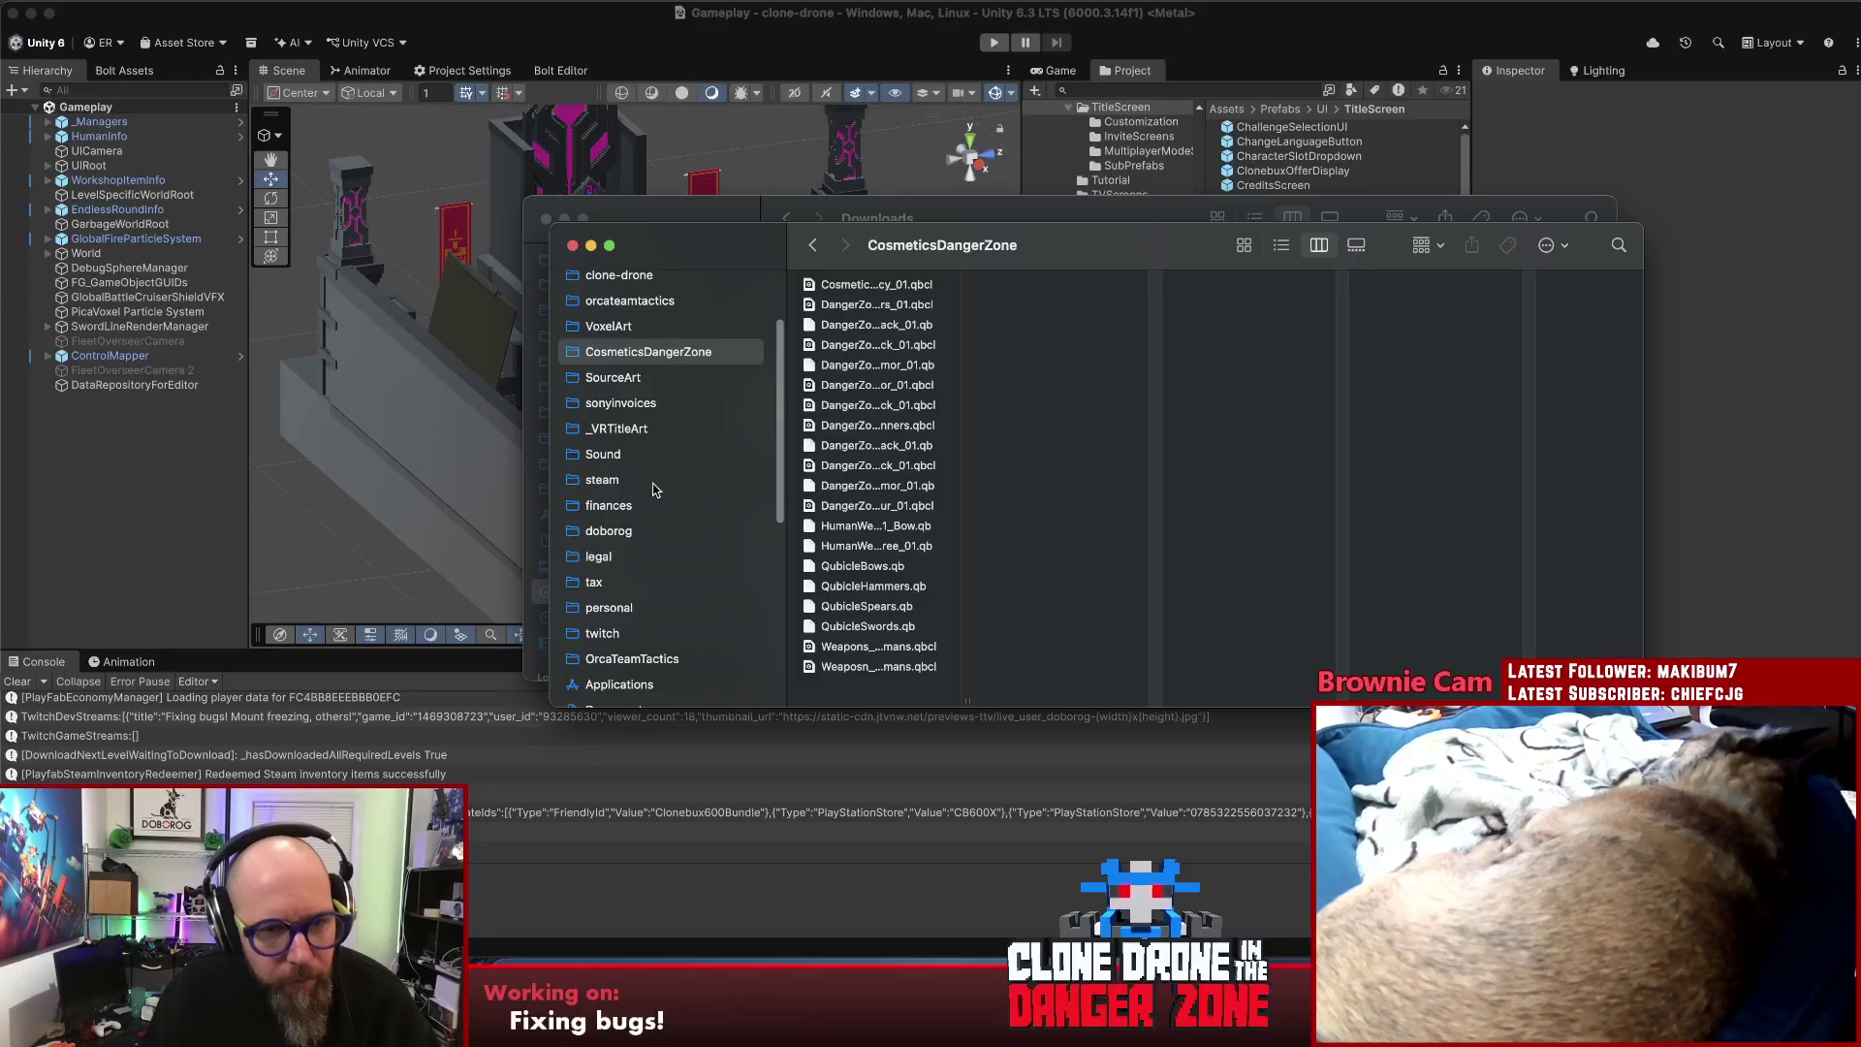
pyautogui.click(640, 659)
pyautogui.press('super+Up')
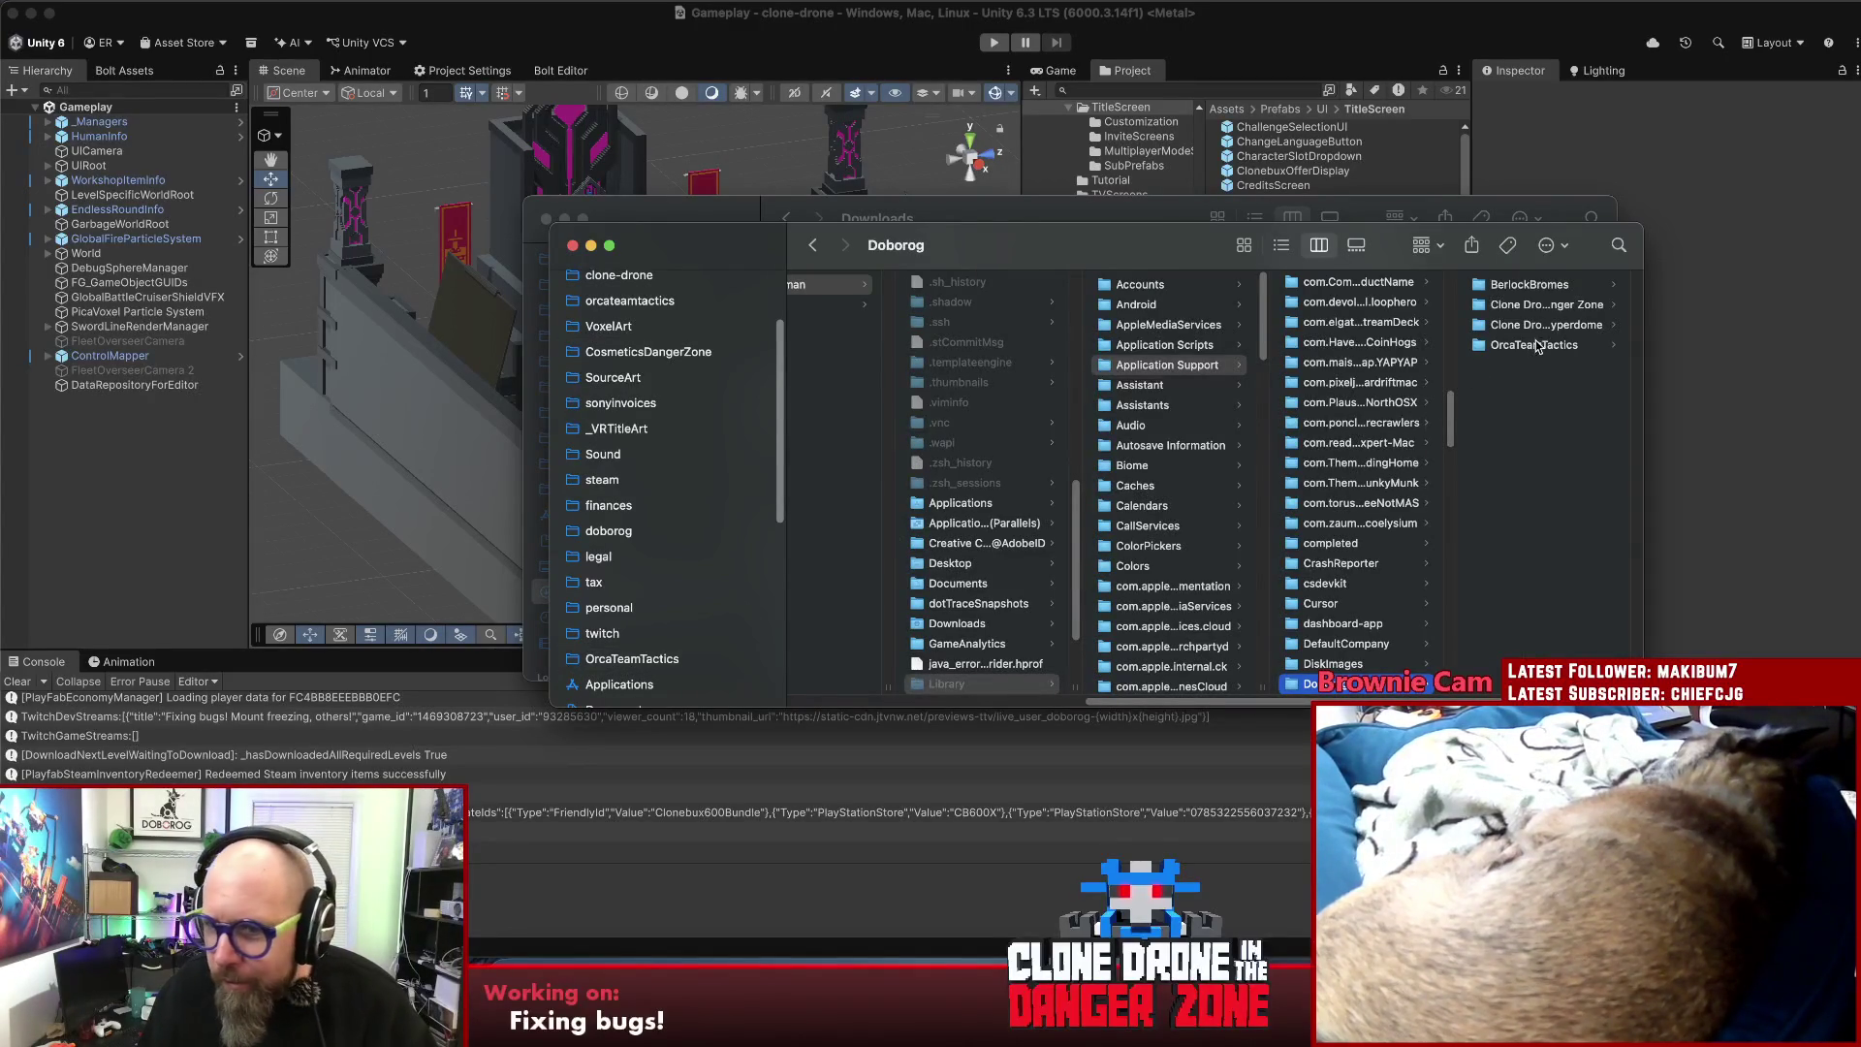
pyautogui.click(1539, 306)
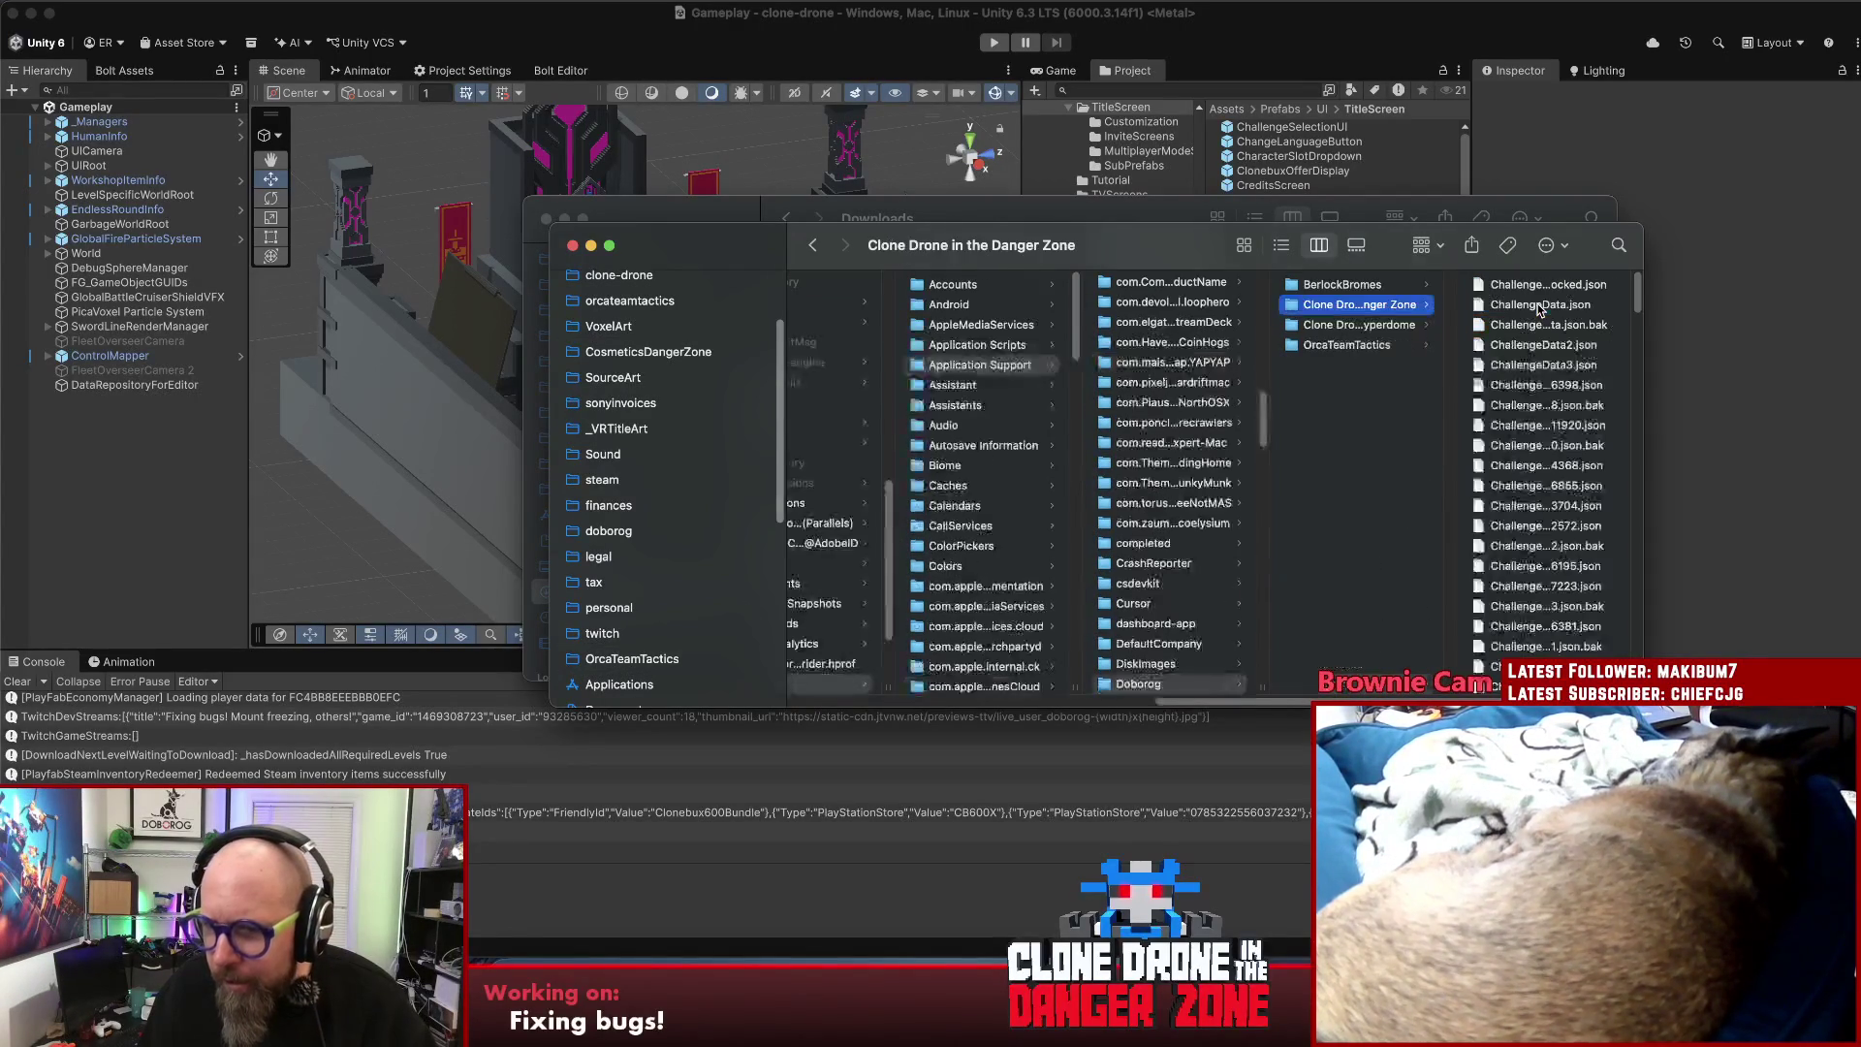
pyautogui.moveTo(1182, 257); pyautogui.dragTo(694, 237)
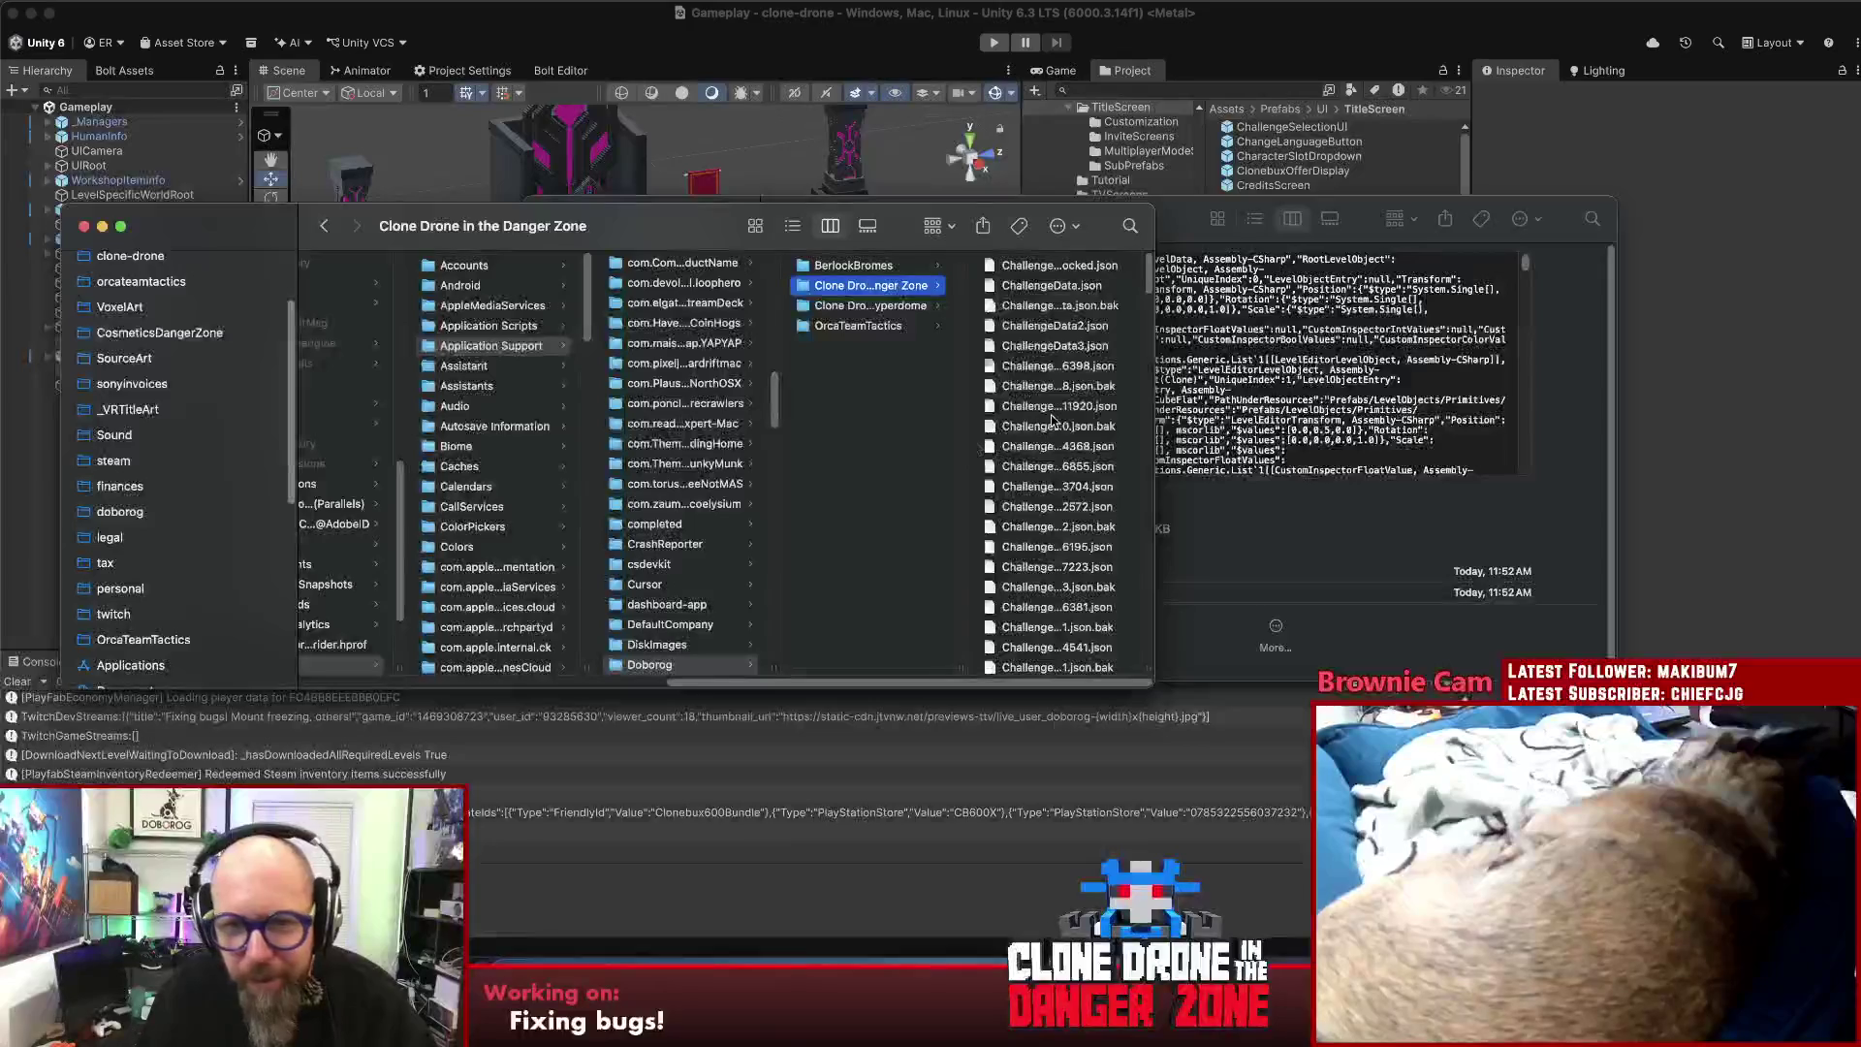
pyautogui.scroll(-5, 1058, 441)
pyautogui.scroll(-10, 1059, 441)
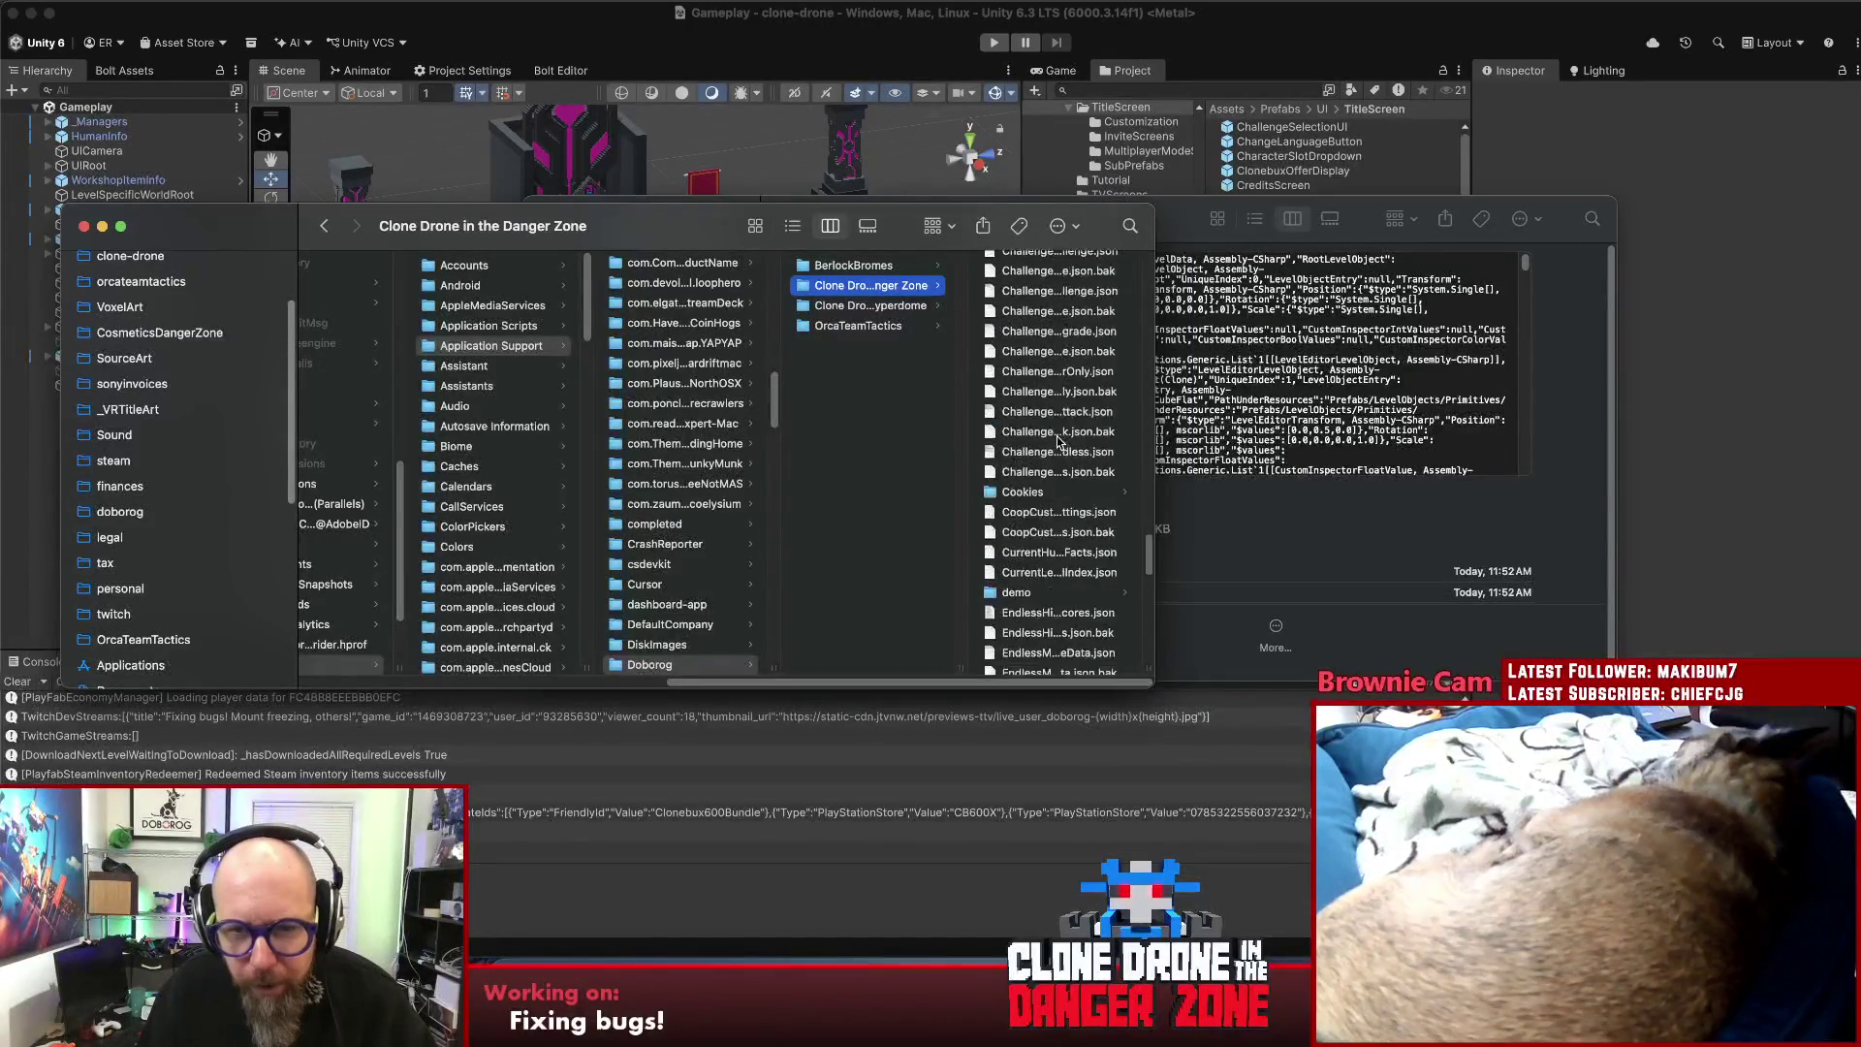
pyautogui.click(1047, 528)
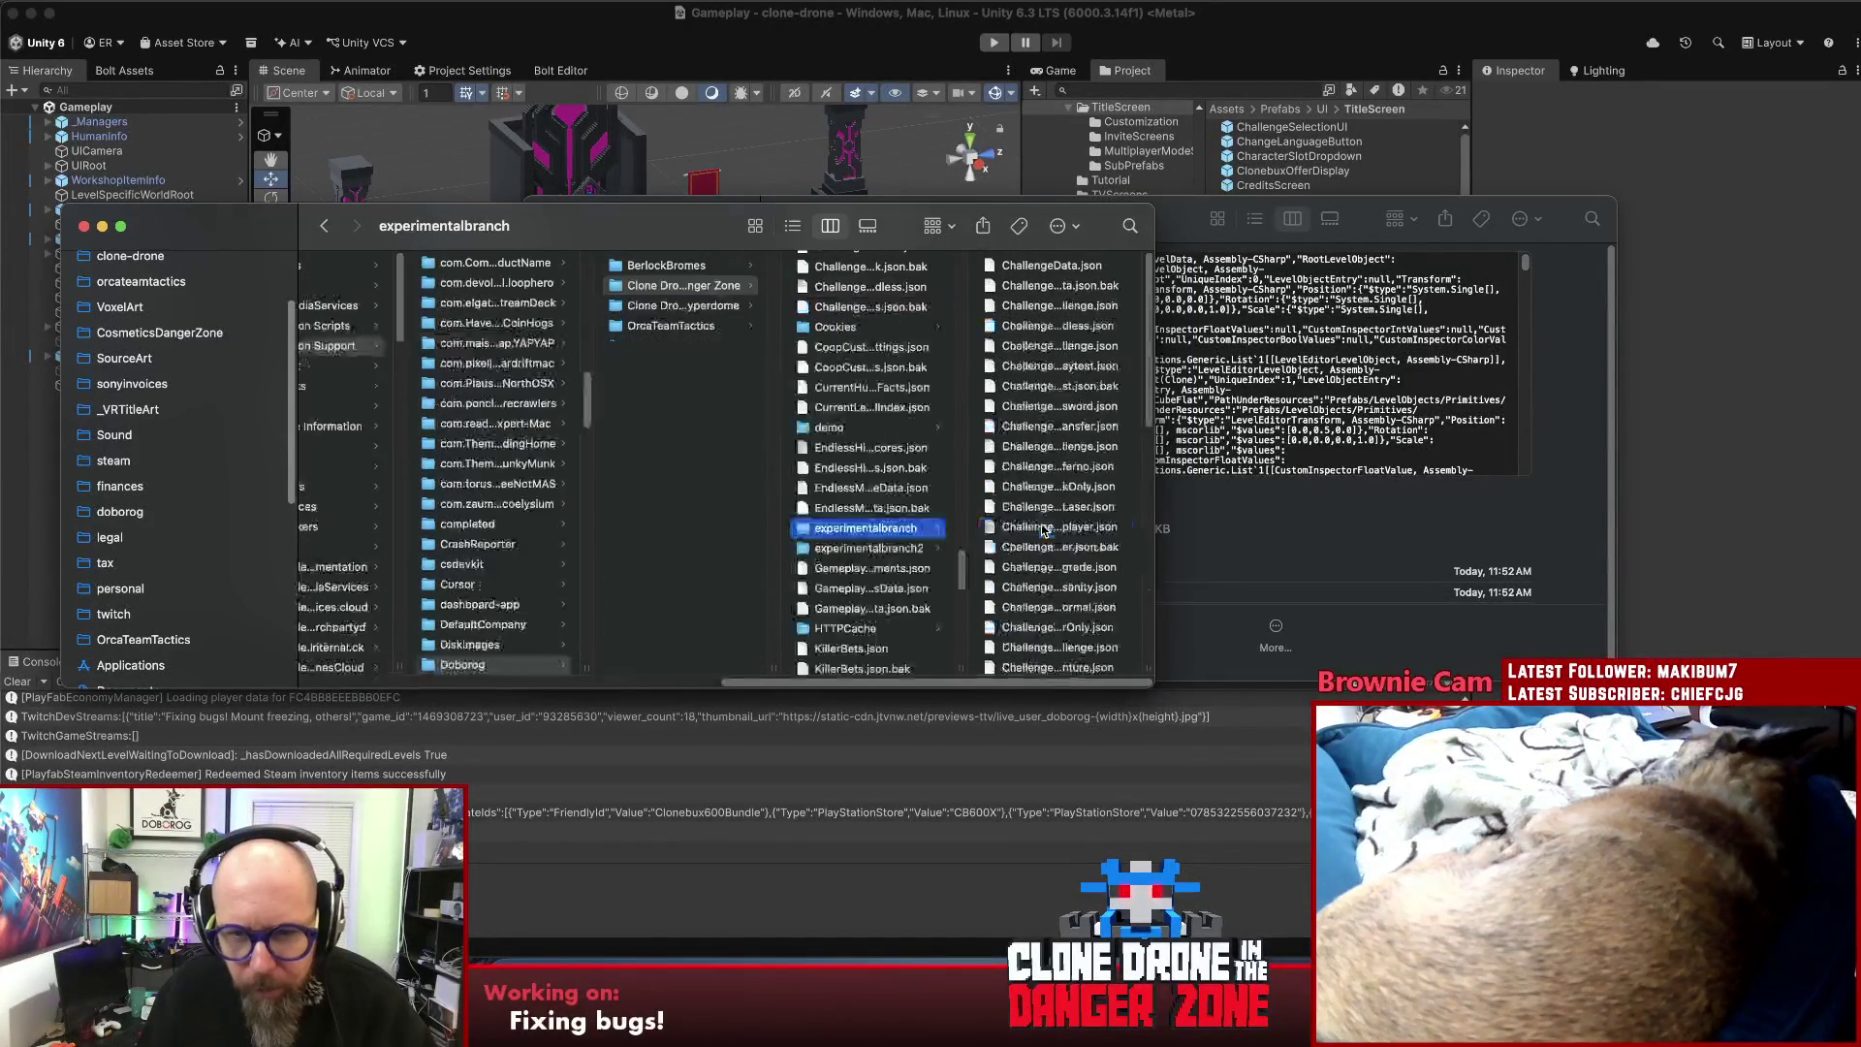
pyautogui.scroll(-5, 1035, 502)
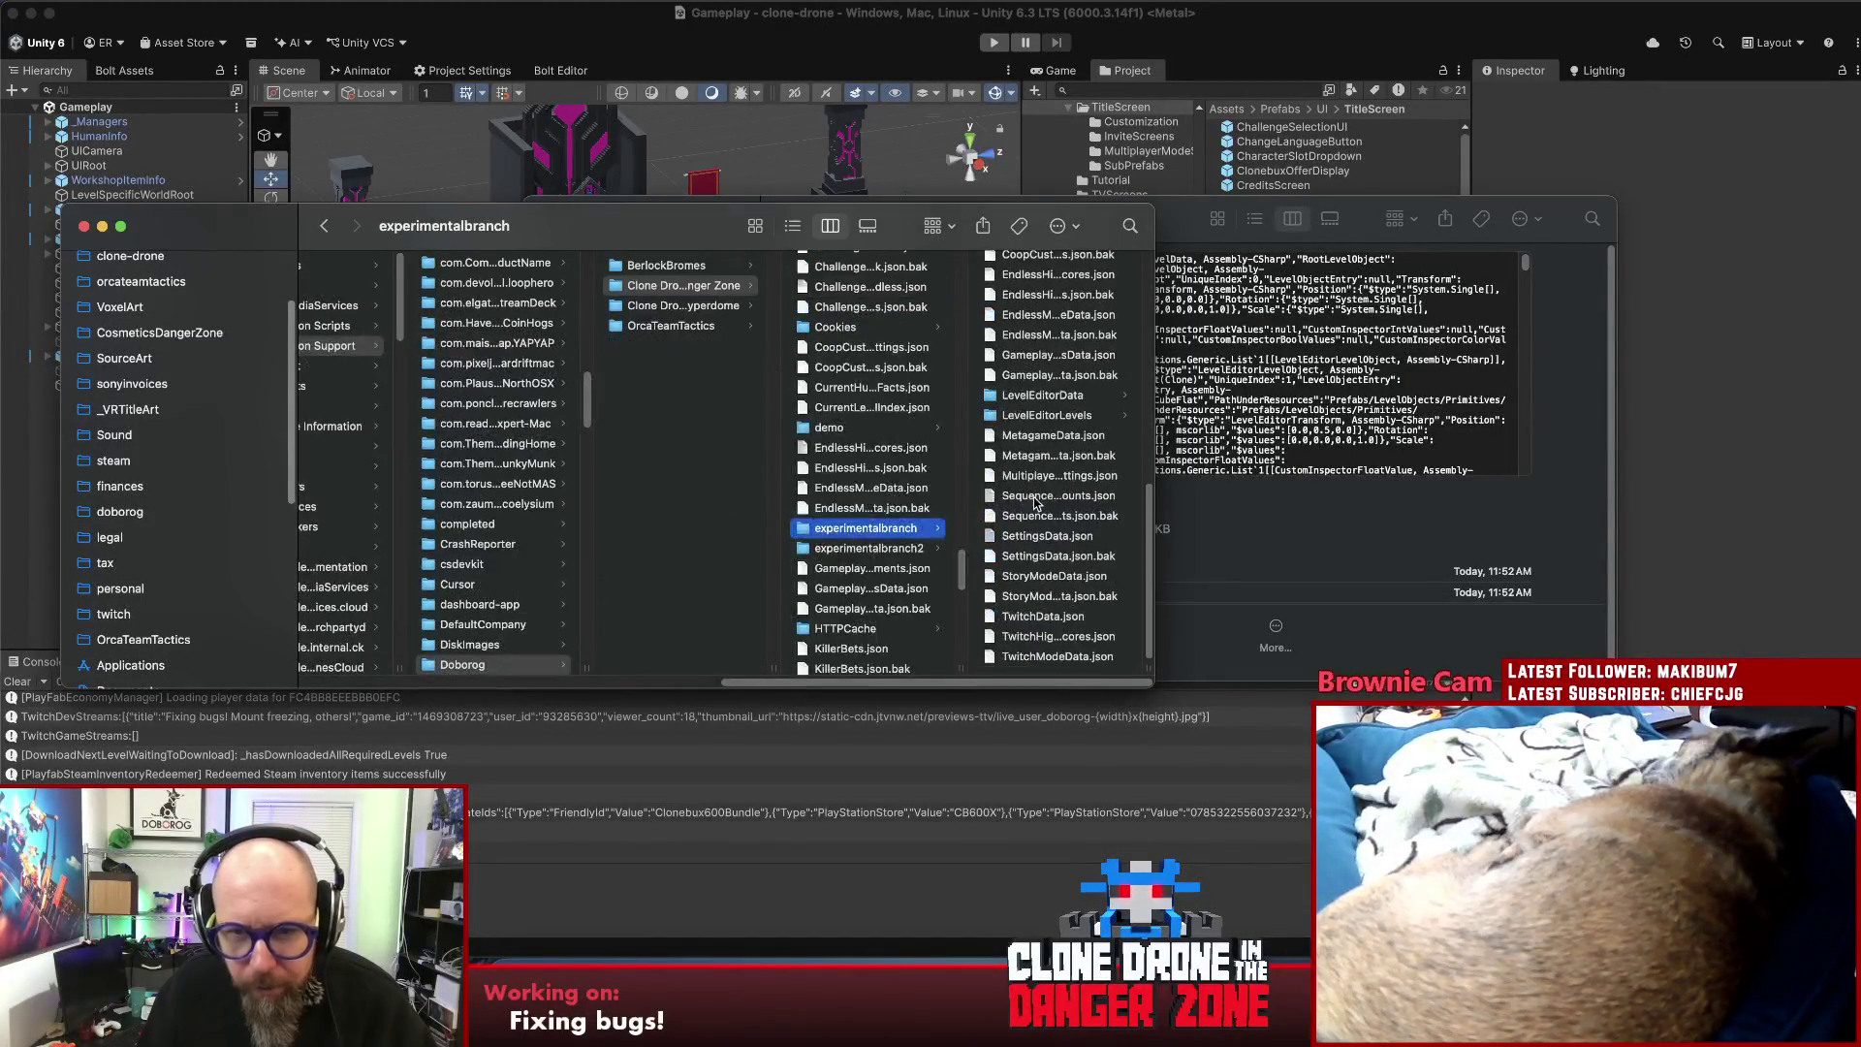
pyautogui.click(1020, 417)
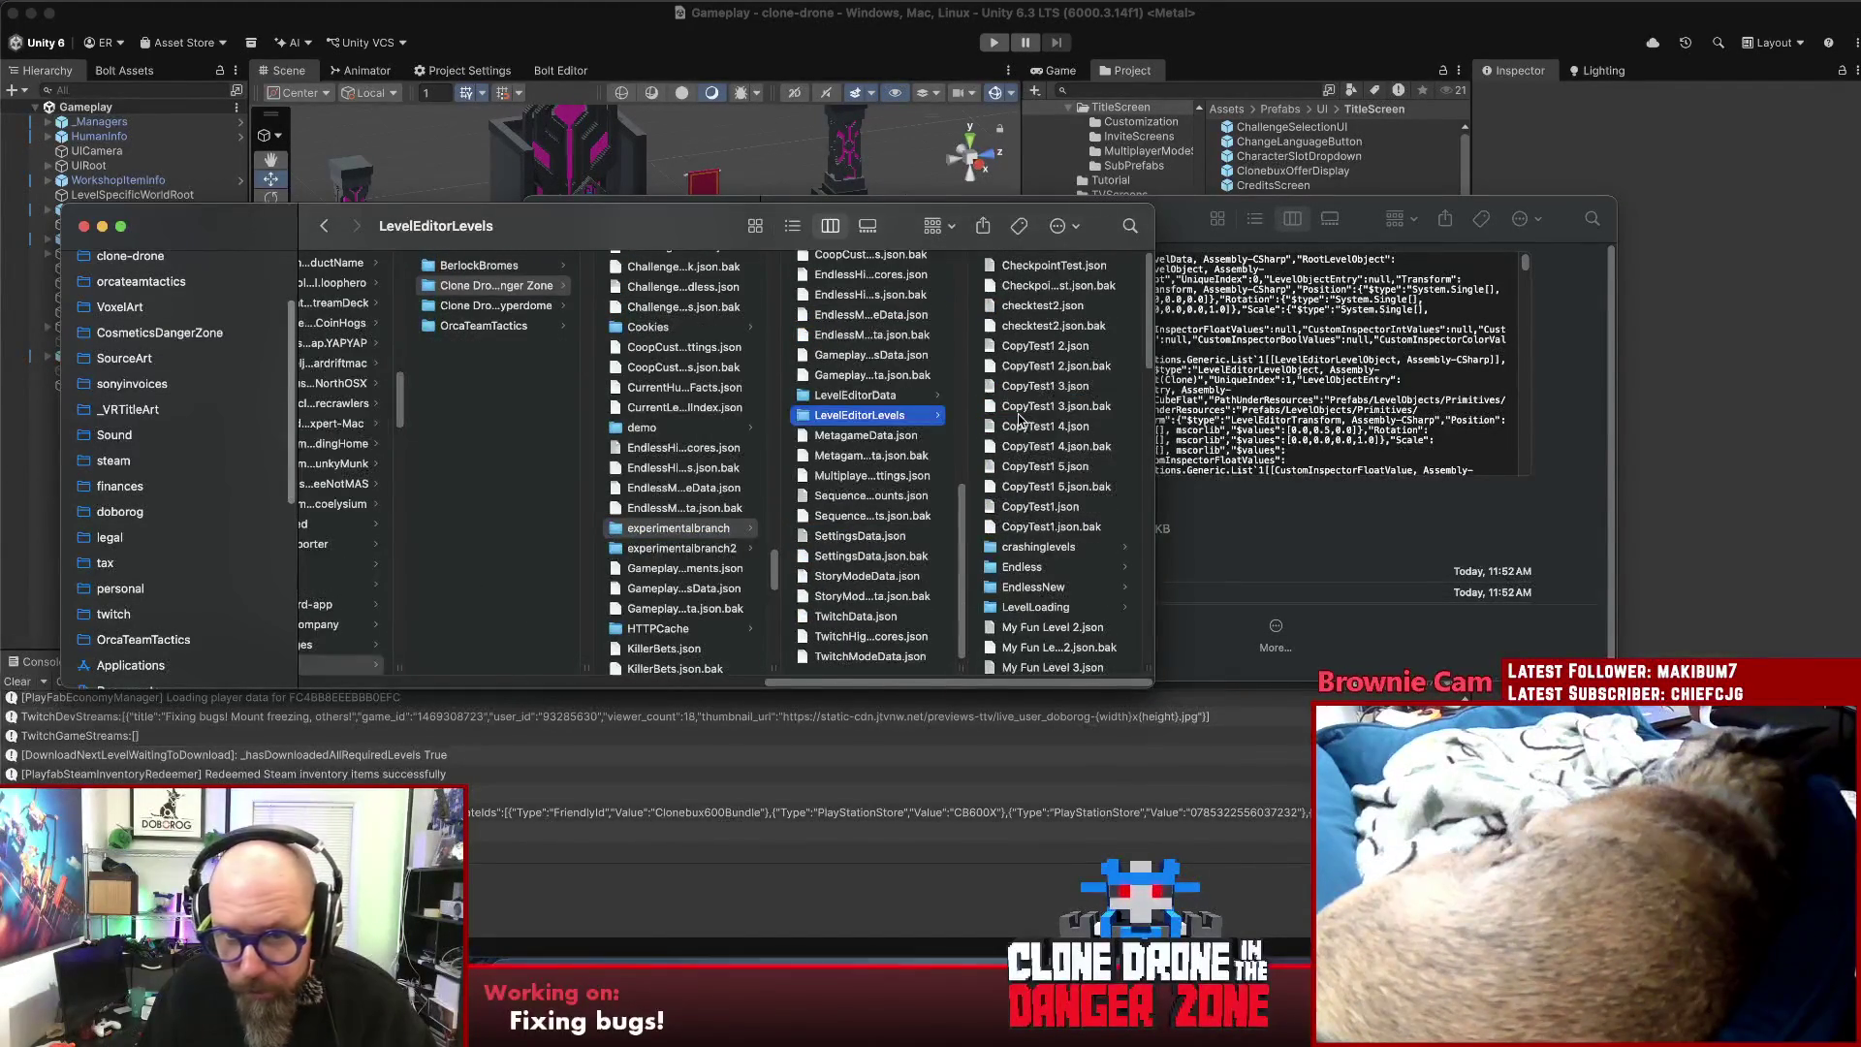
# - Copy NieksDisaster.json into LevelEditorLevels and bring Unity back to the front
pyautogui.scroll(-10, 1028, 427)
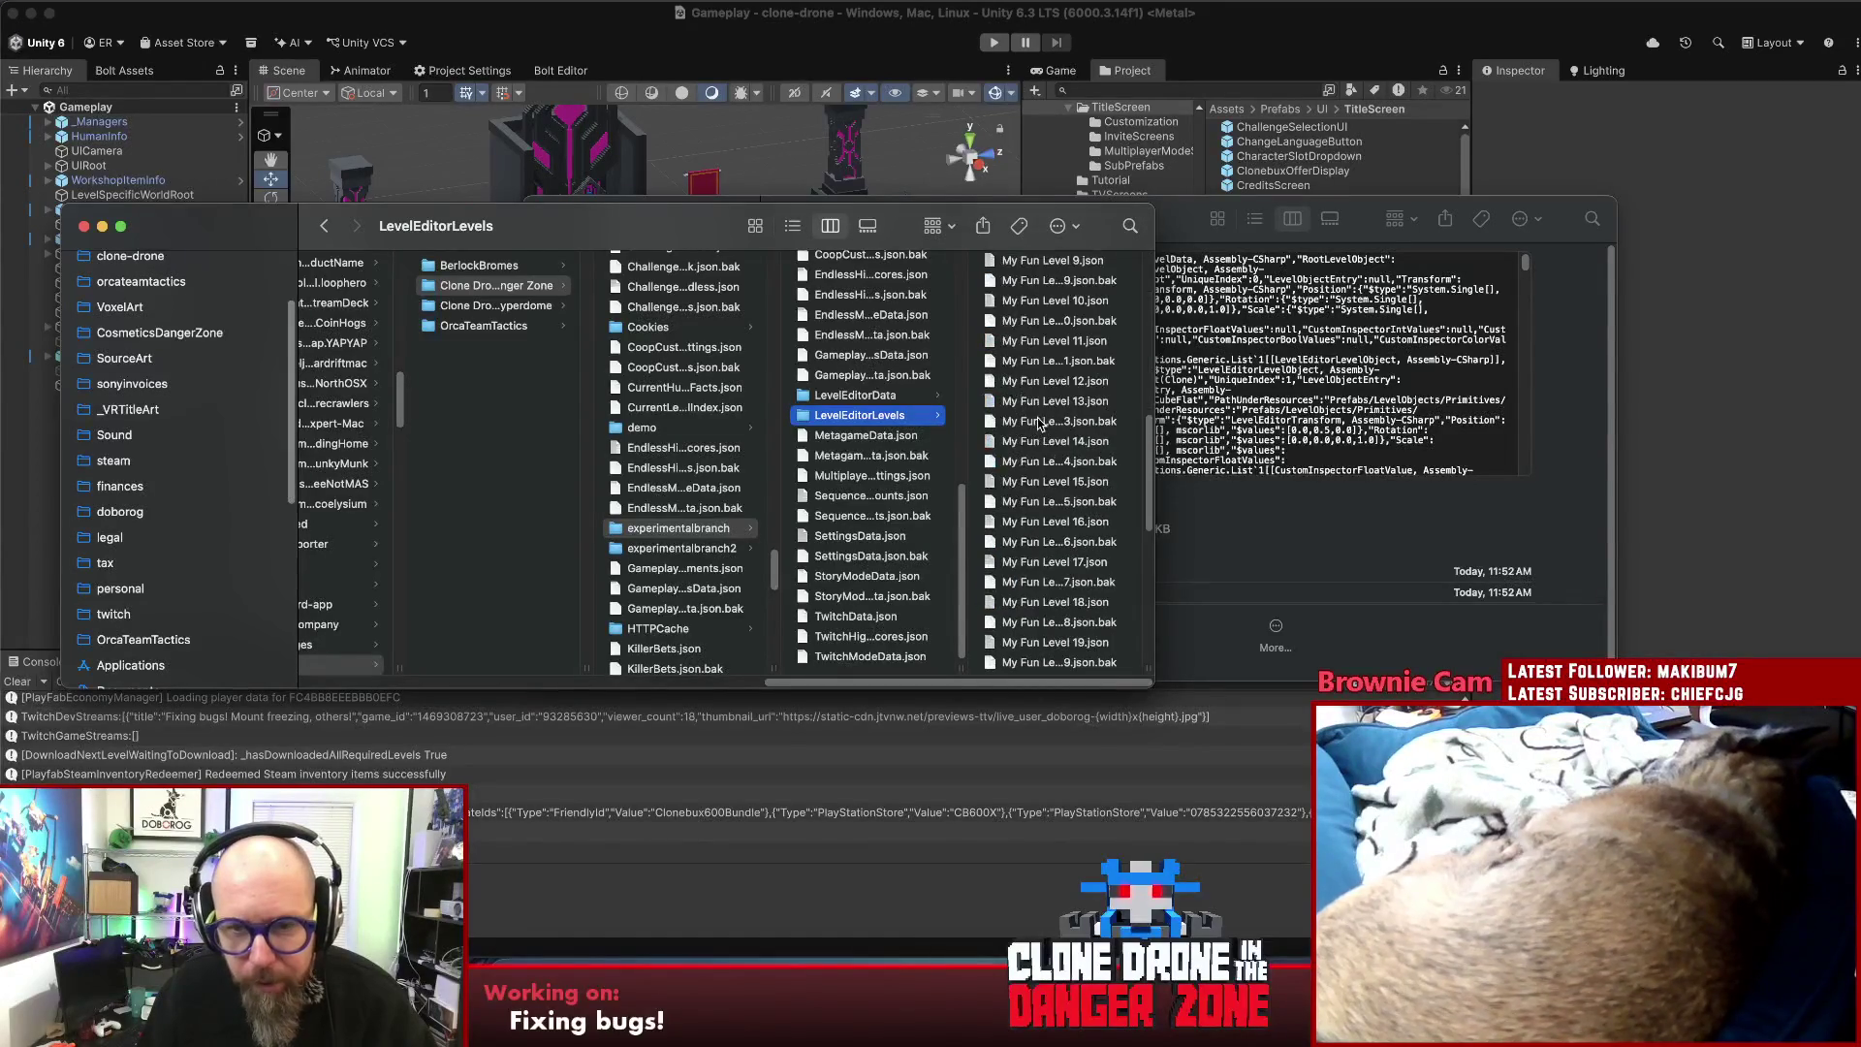
pyautogui.scroll(10, 1042, 424)
pyautogui.scroll(5, 872, 427)
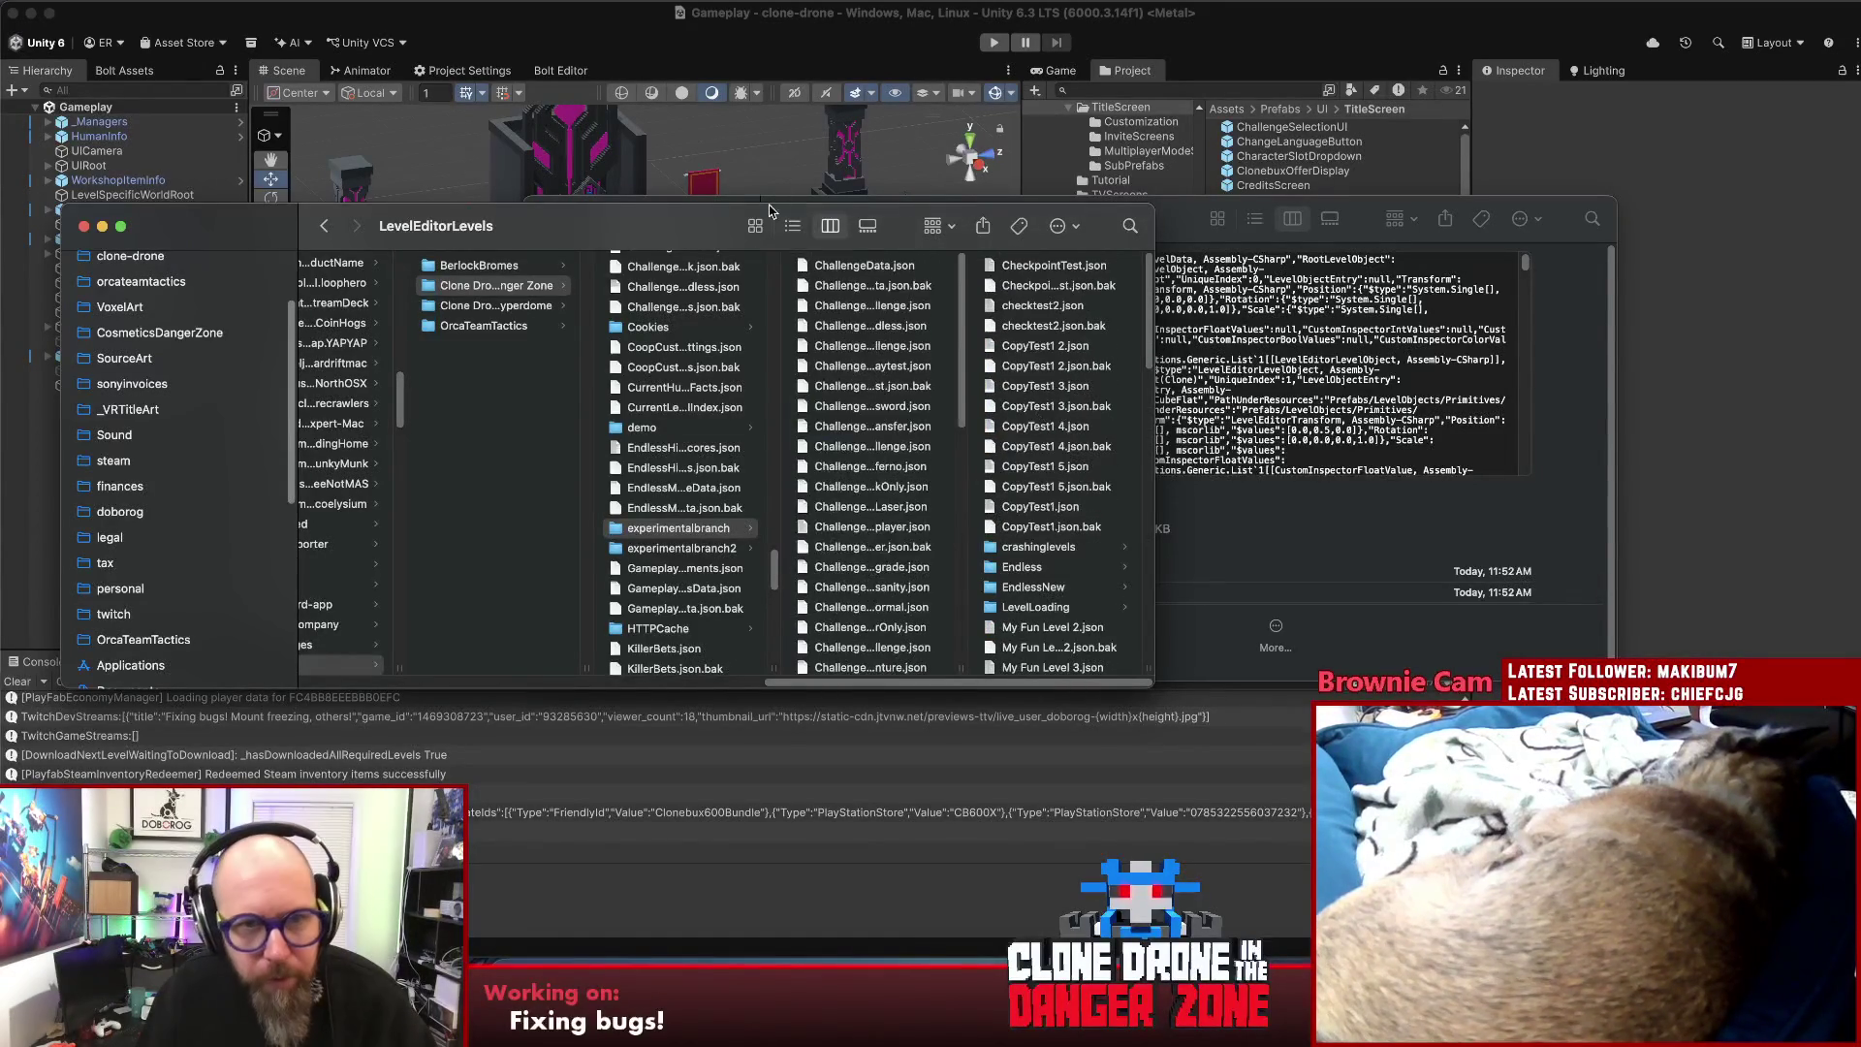
pyautogui.moveTo(669, 240)
pyautogui.mouseDown()
pyautogui.moveTo(960, 517)
pyautogui.moveTo(925, 392)
pyautogui.mouseUp()
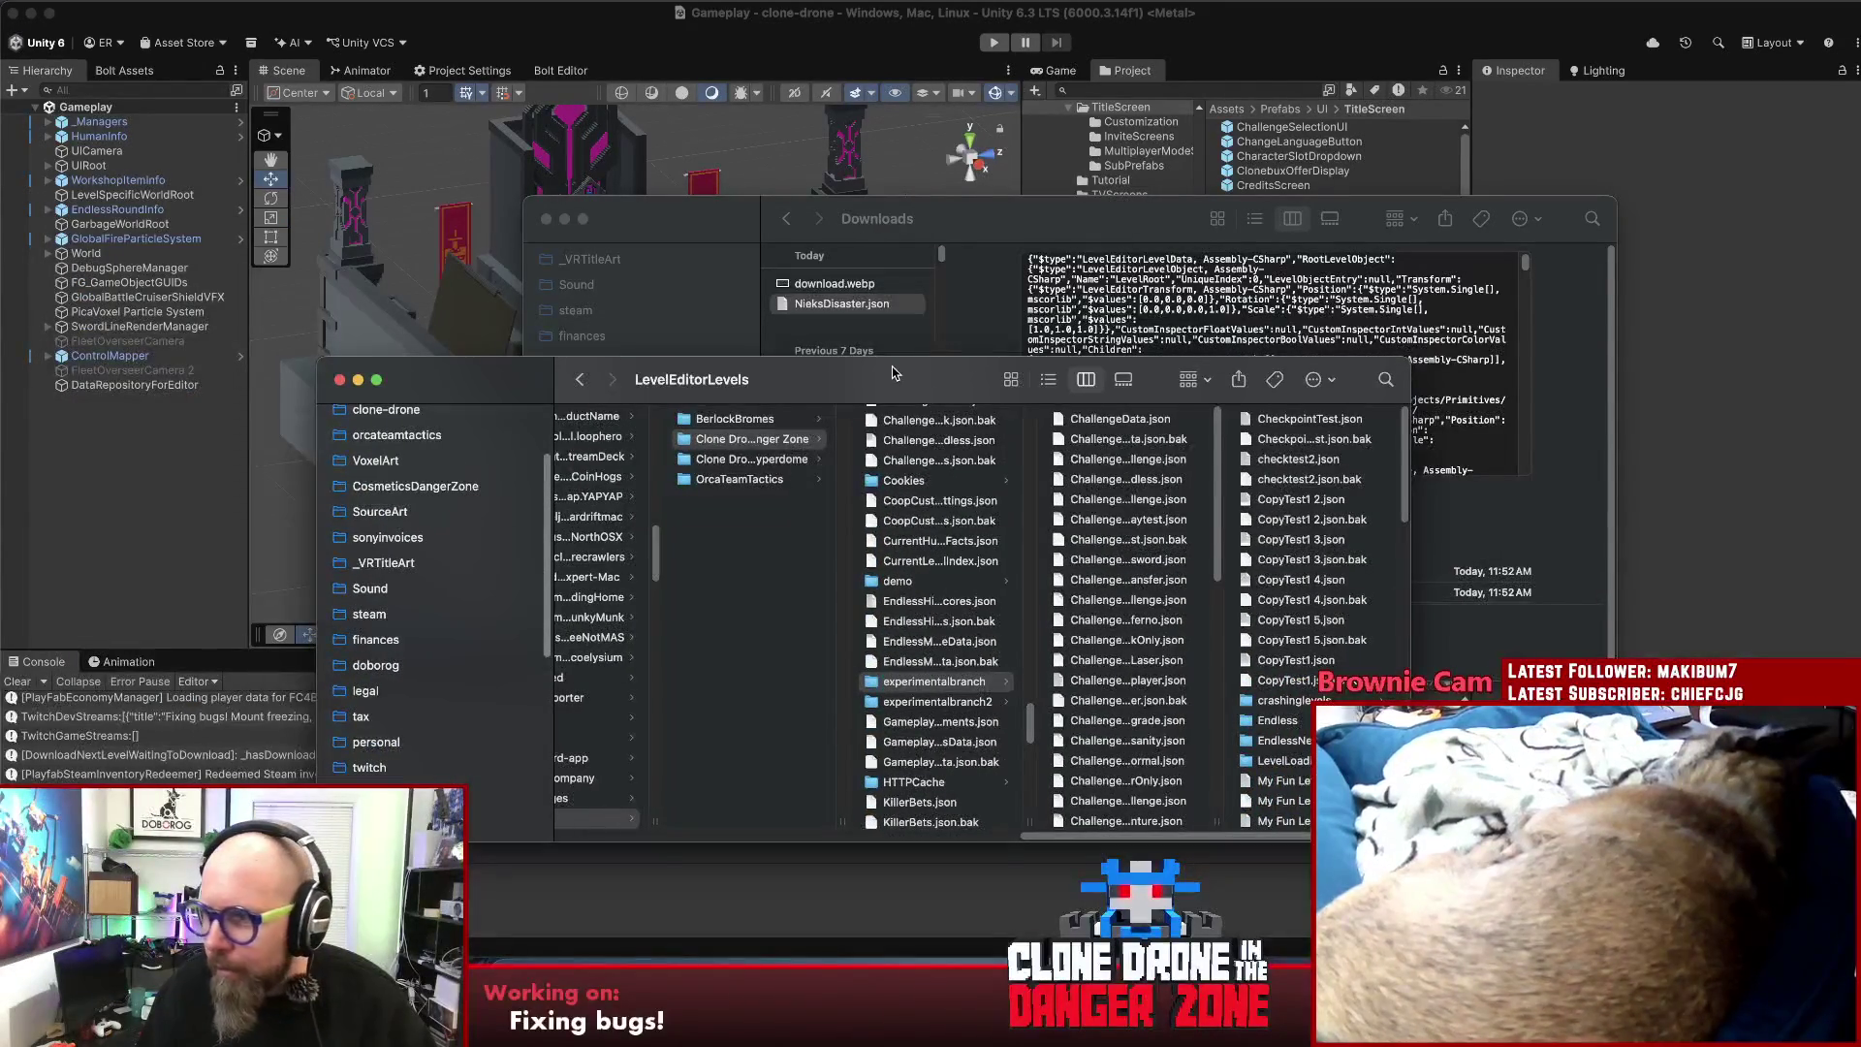
pyautogui.moveTo(841, 304); pyautogui.dragTo(1163, 466)
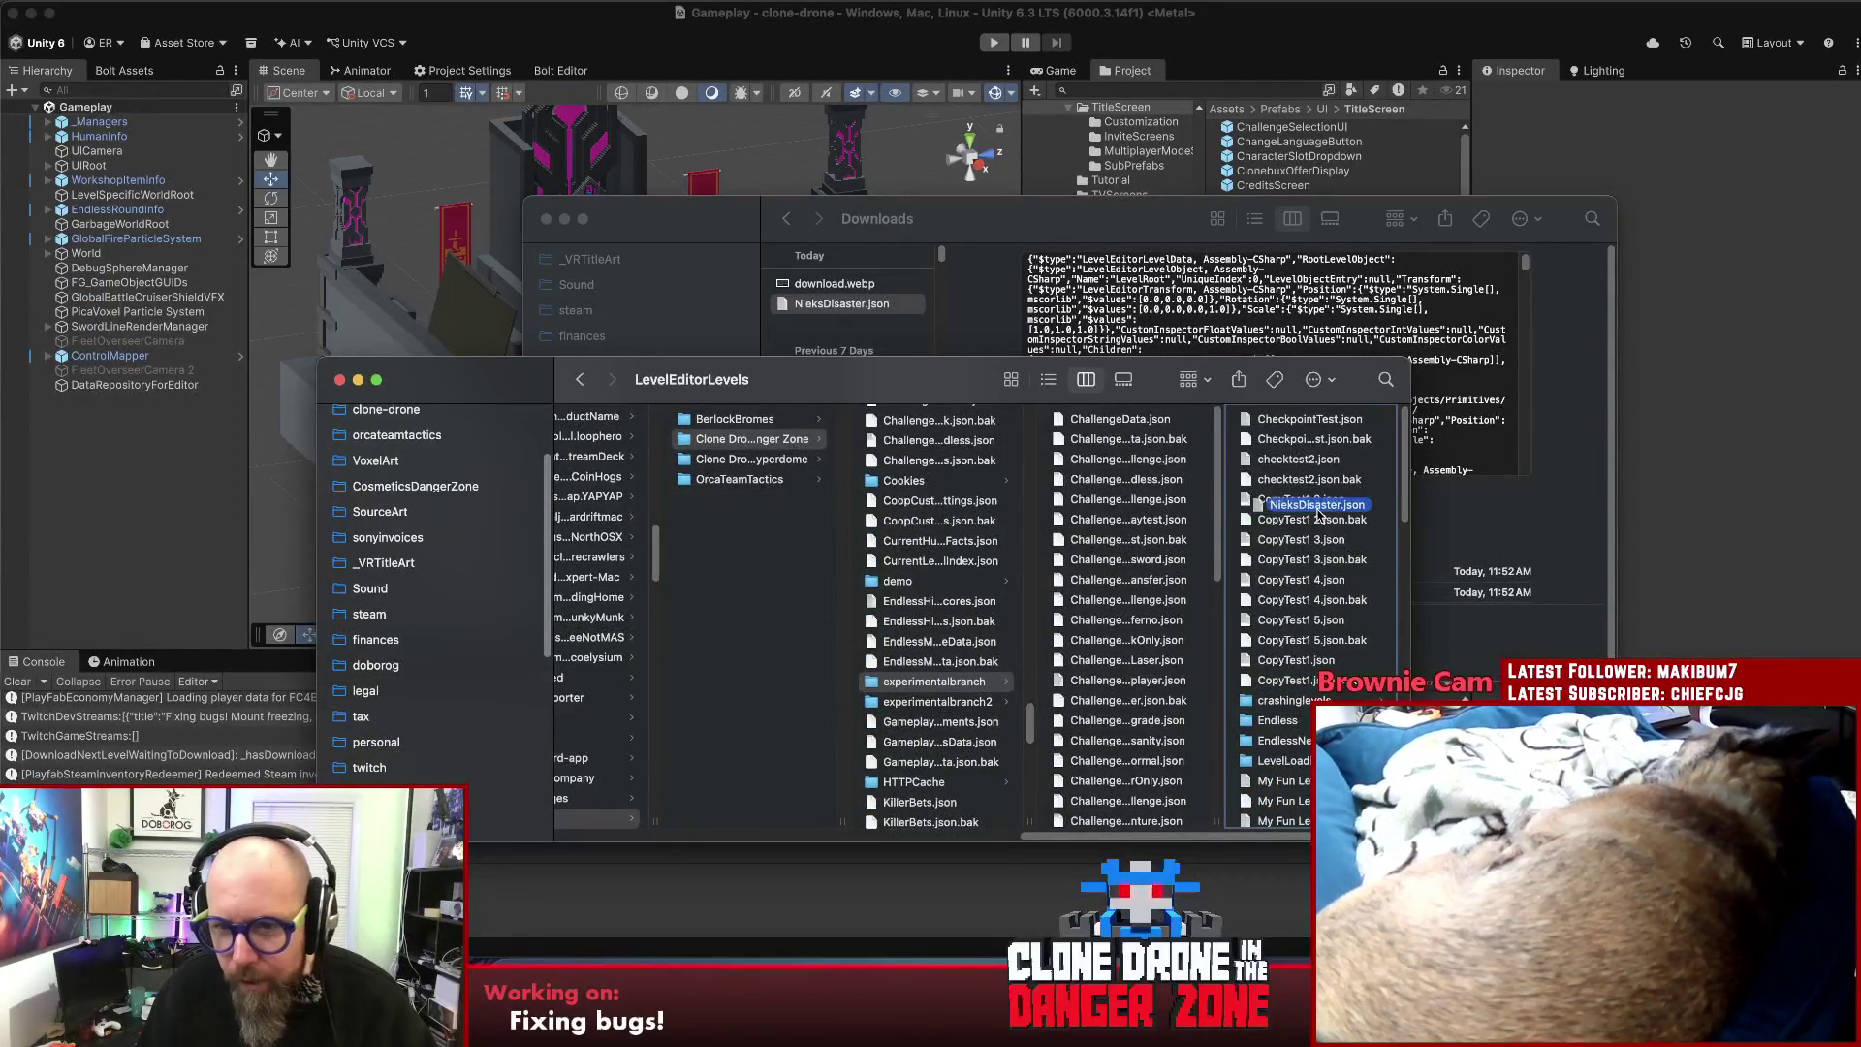
pyautogui.click(1750, 375)
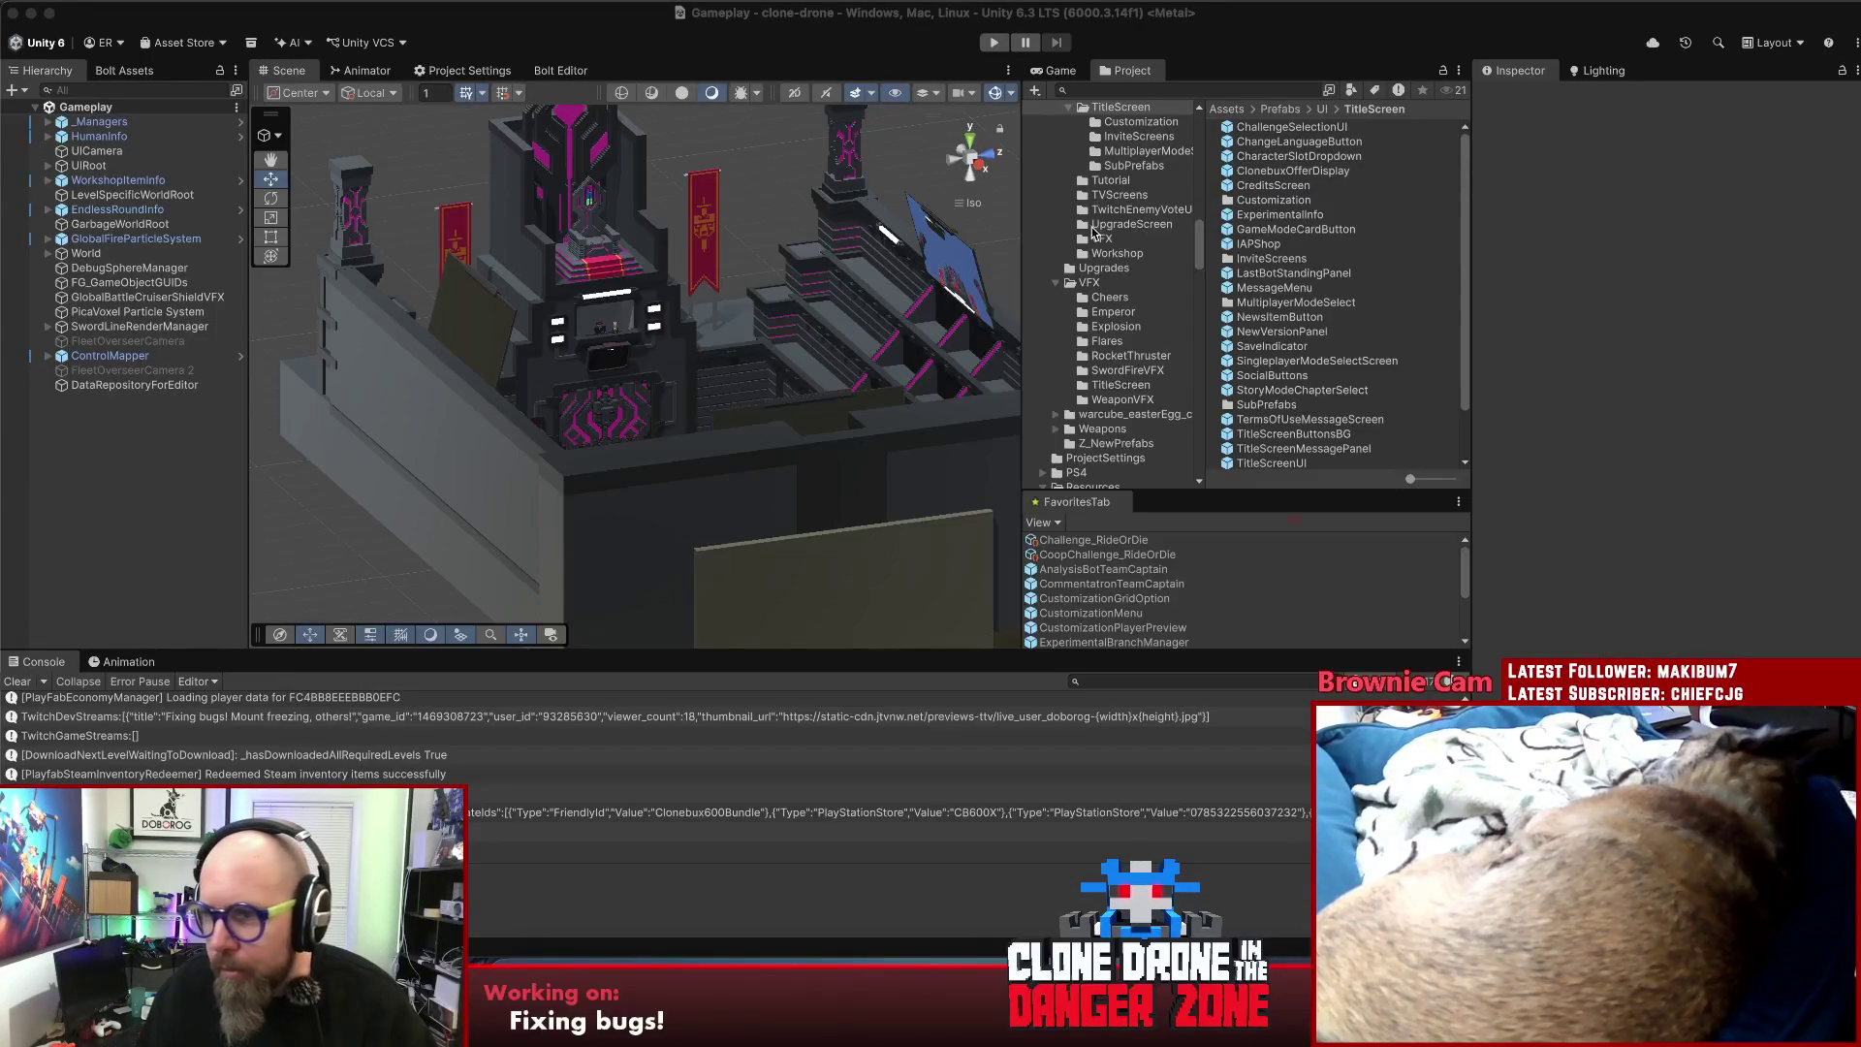
# - Run the game with a maximized Game view and pick NieksDisaster from the Levels list
pyautogui.click(995, 42)
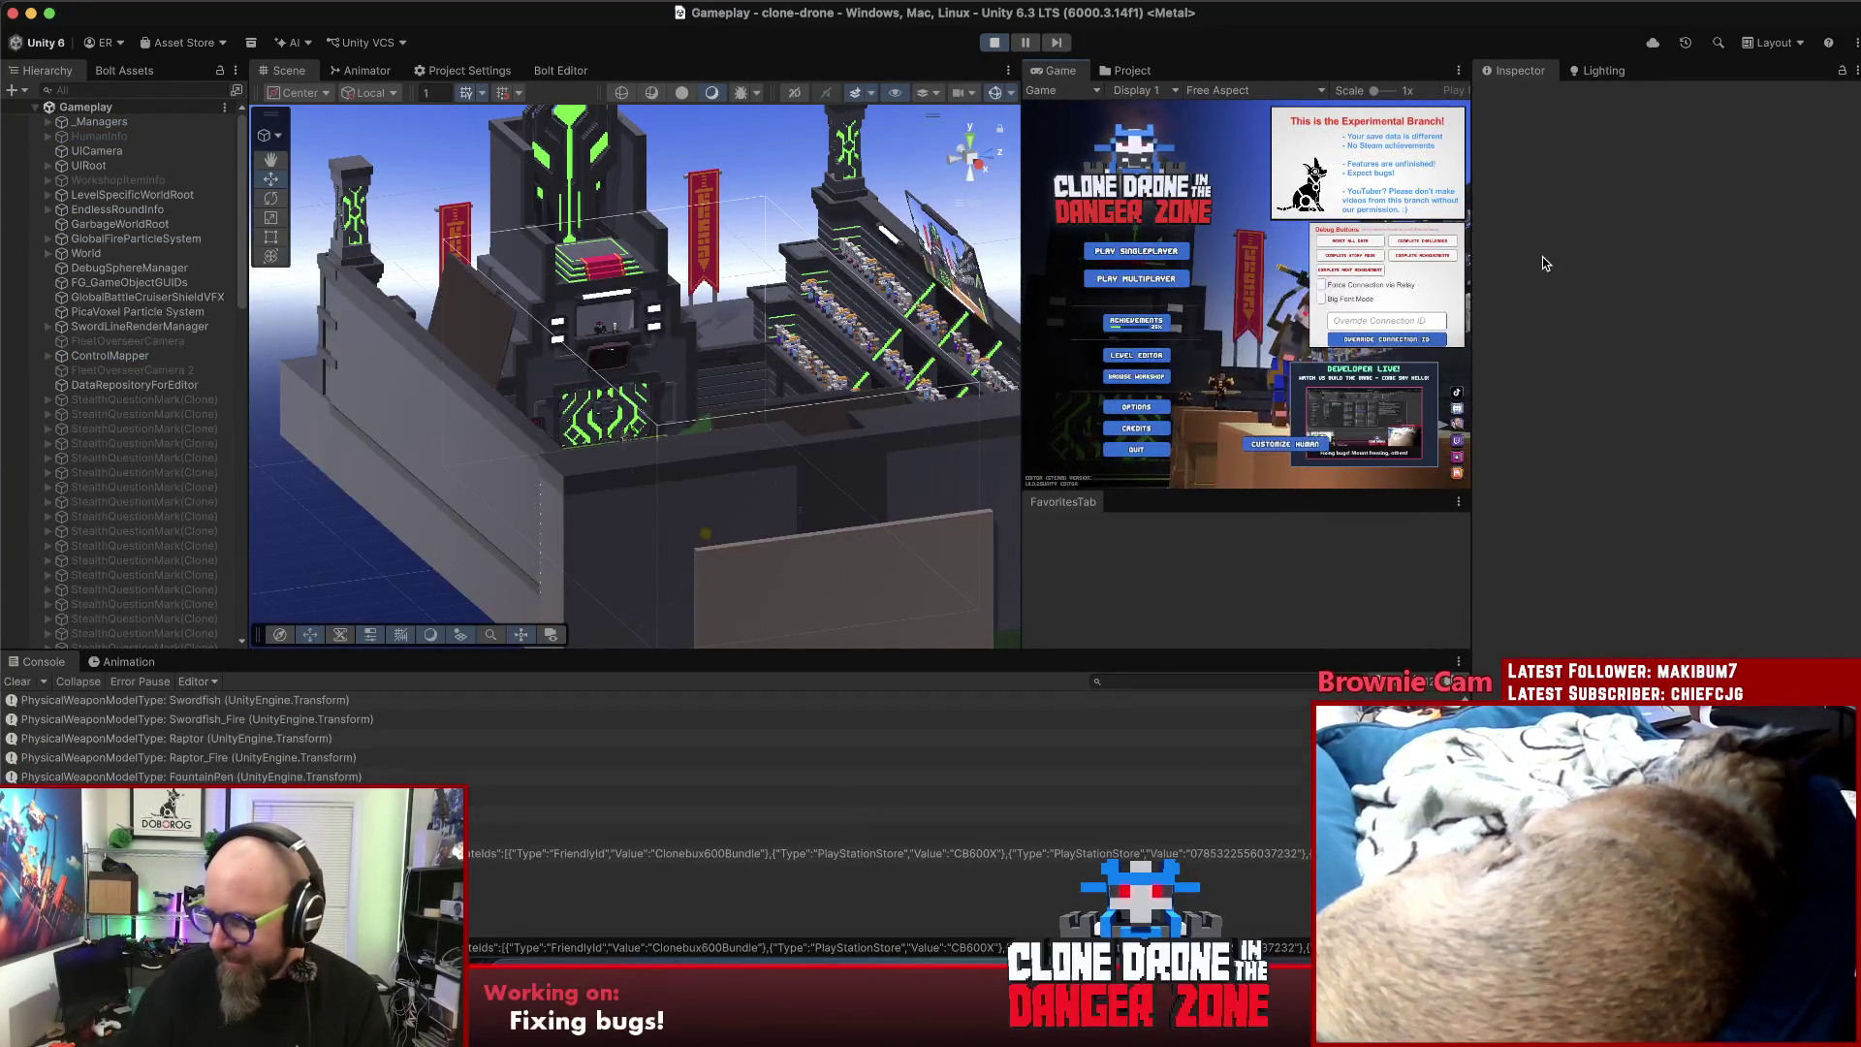
pyautogui.click(1458, 69)
pyautogui.click(1551, 147)
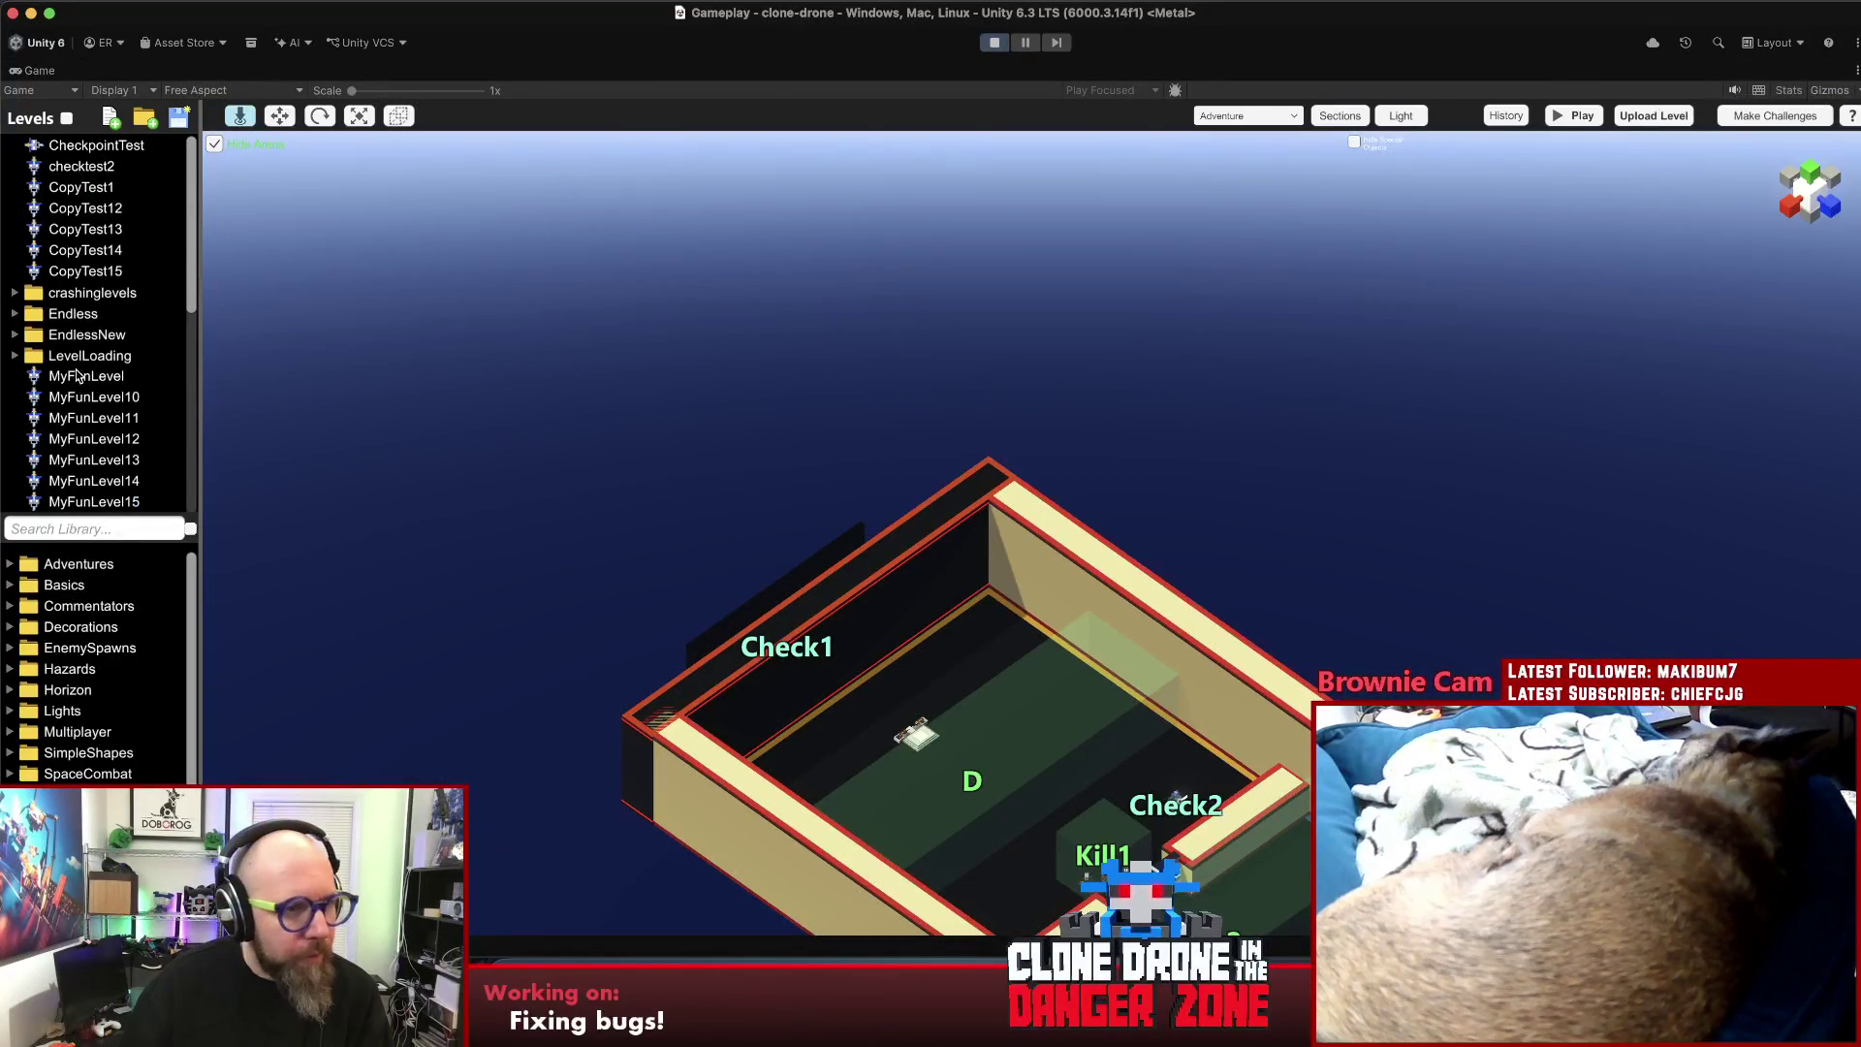
pyautogui.scroll(-10, 78, 376)
pyautogui.click(76, 338)
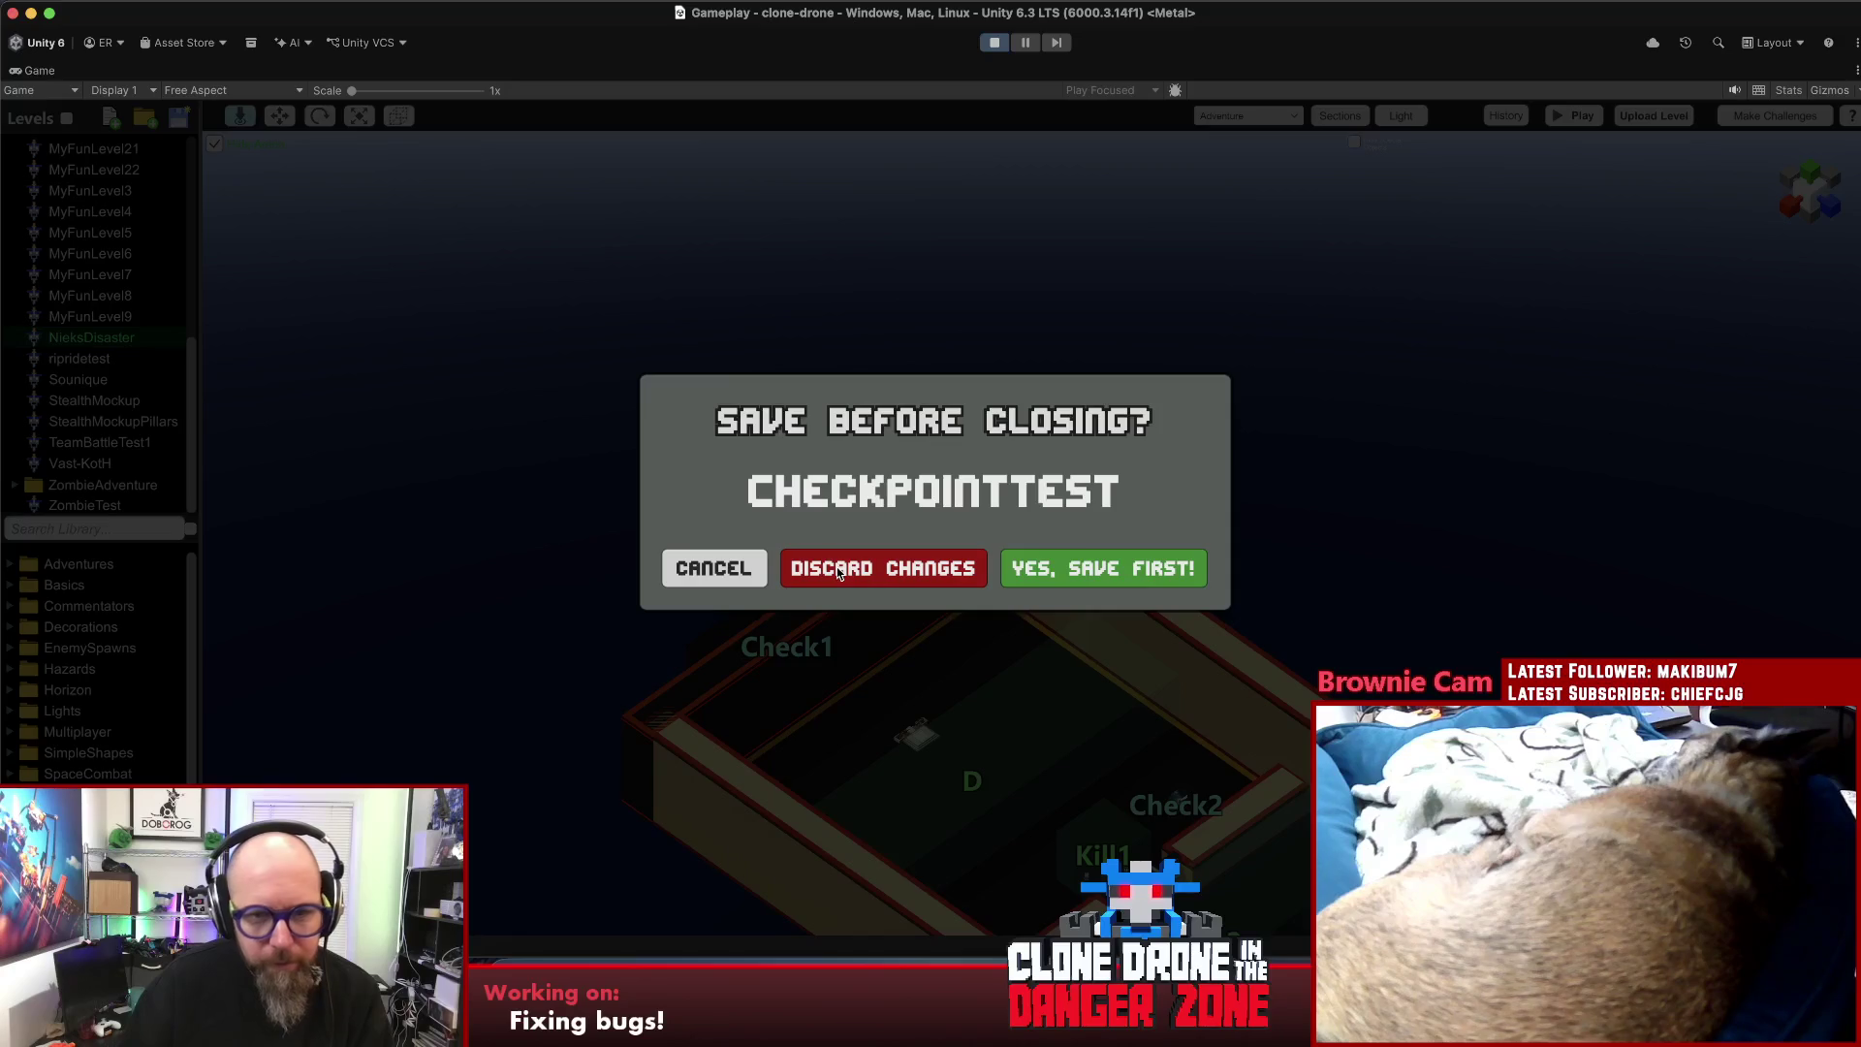
# - Load NieksDisaster without saving CheckpointTest and inspect its trigger areas and Spawn checkpoint
pyautogui.click(836, 570)
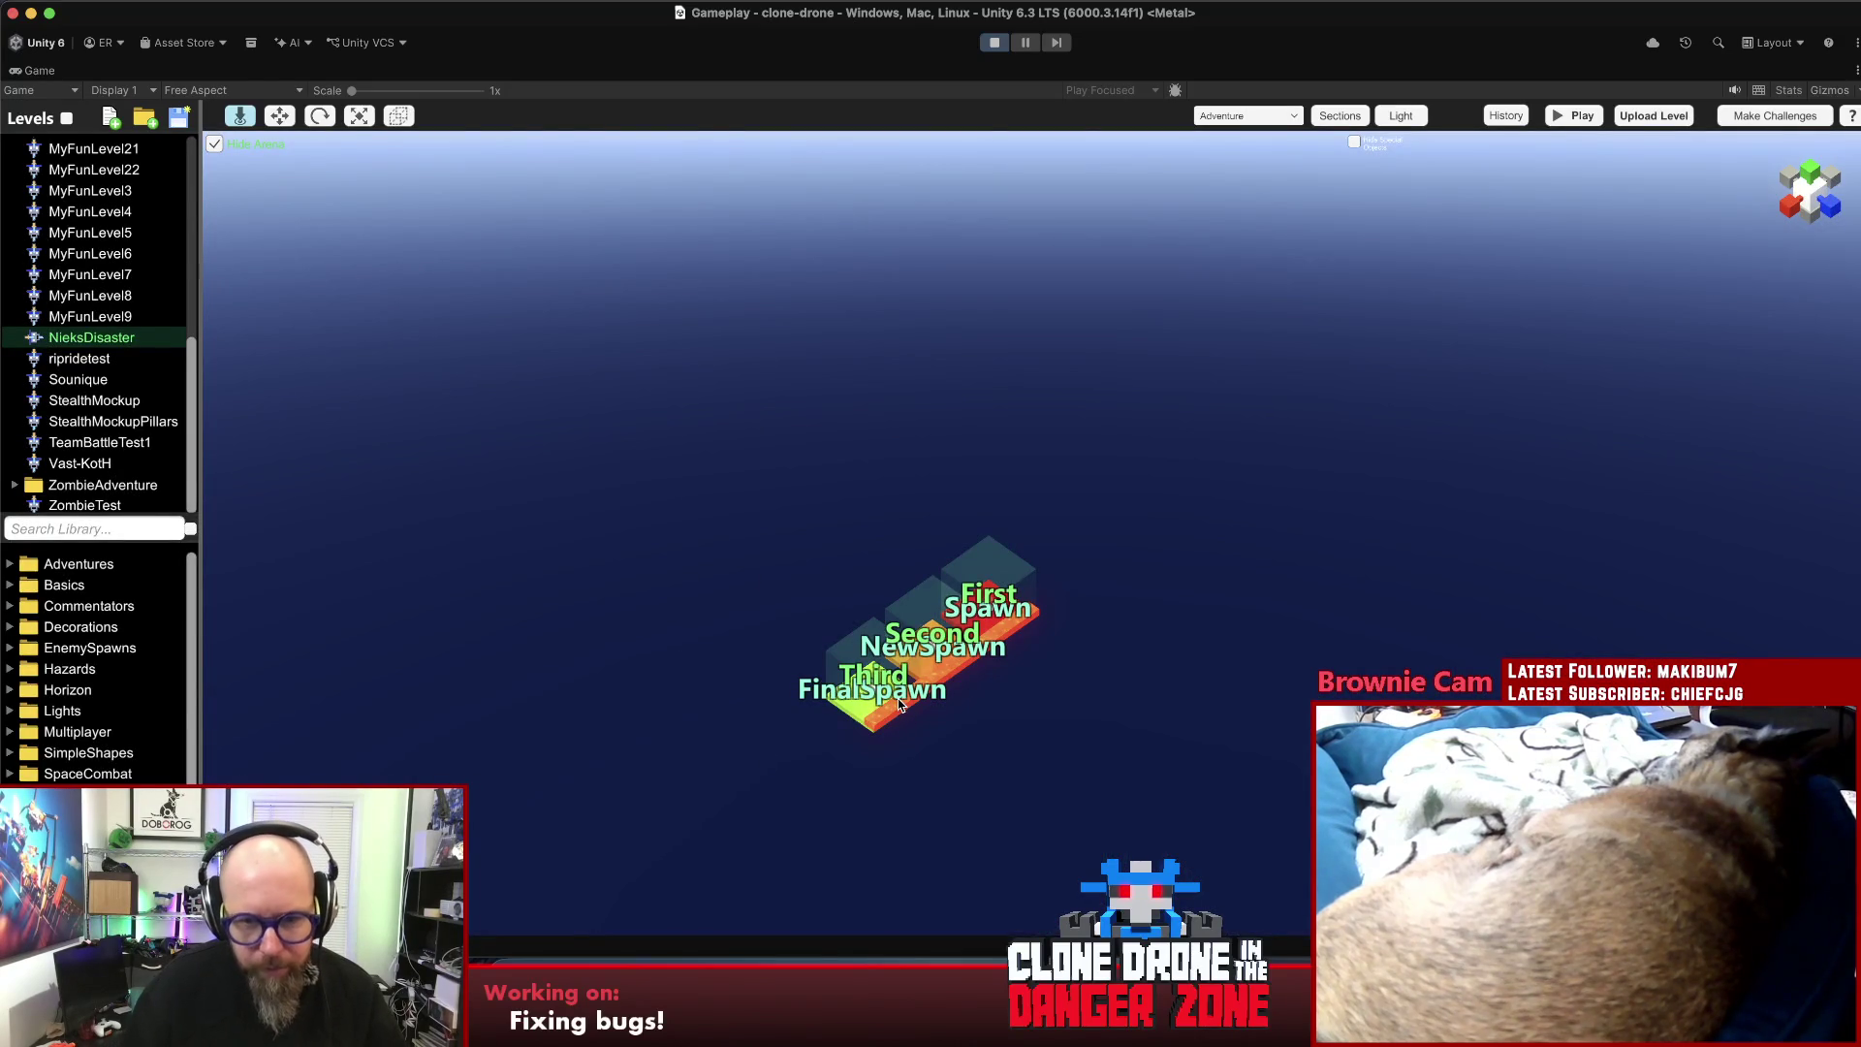
pyautogui.scroll(5, 1085, 728)
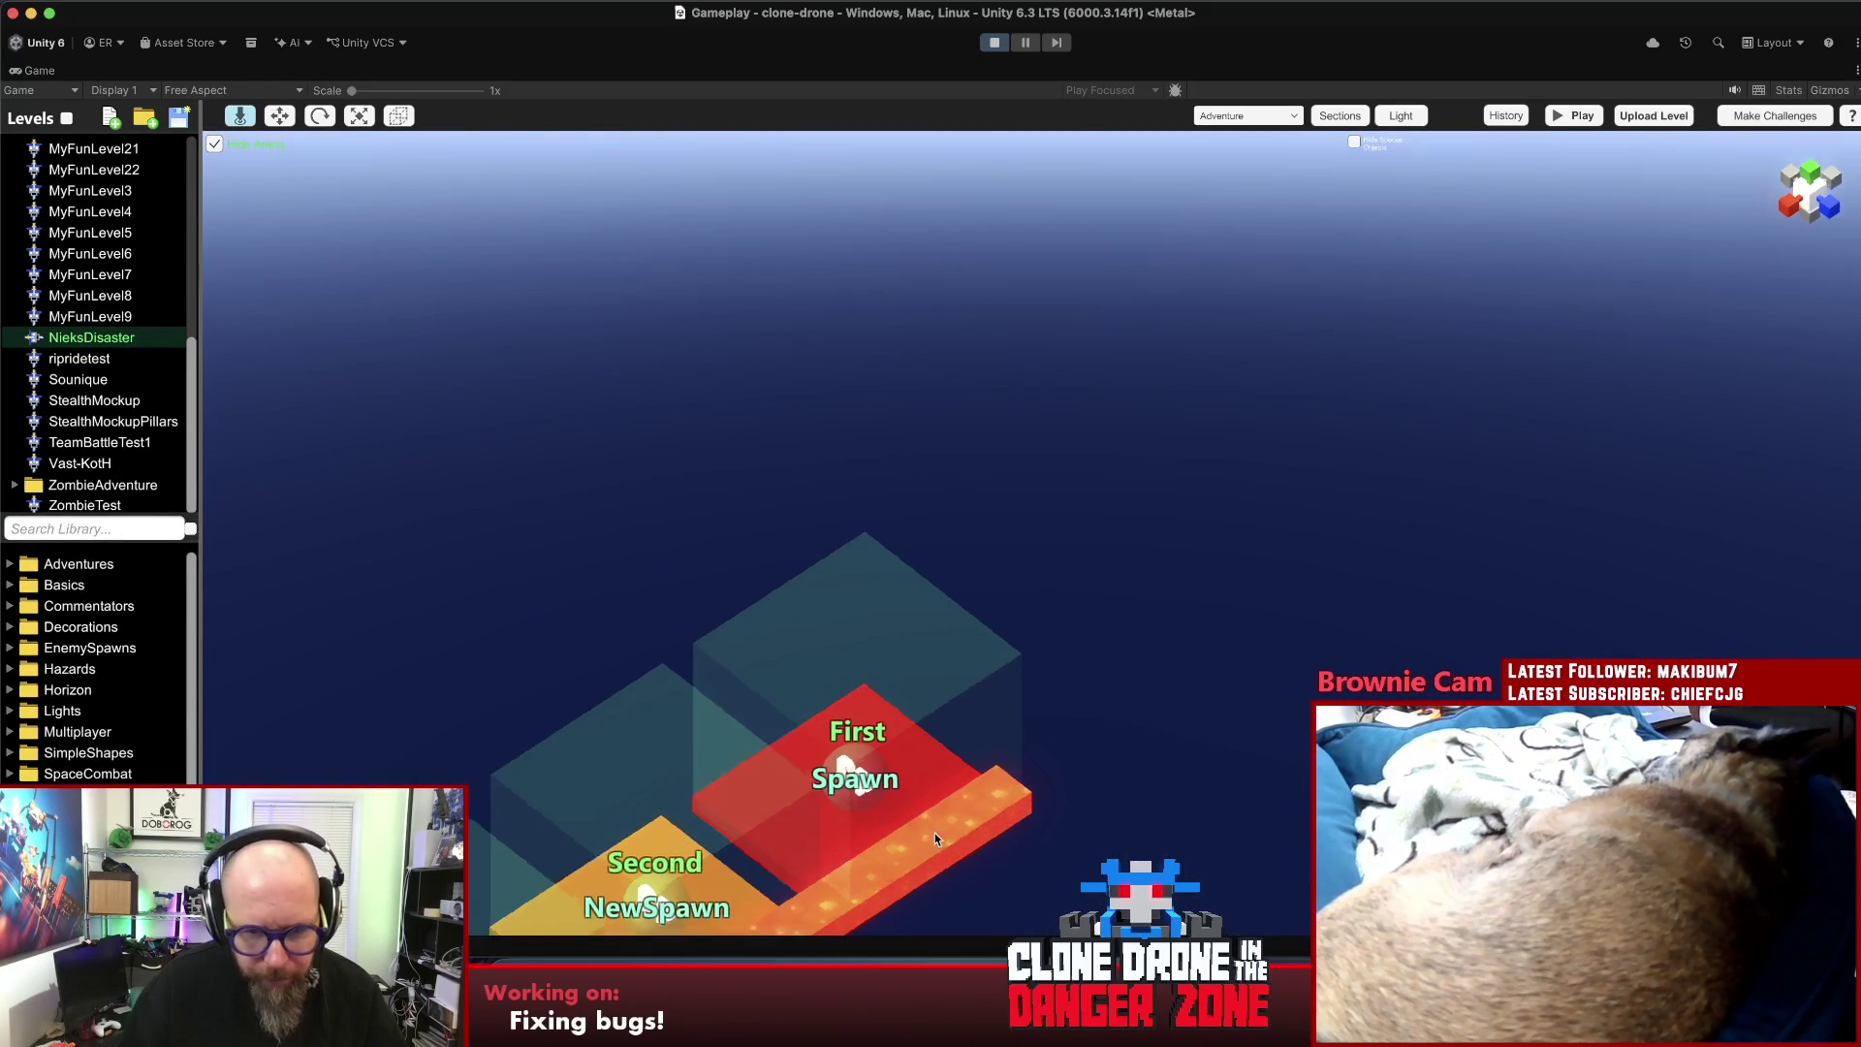
pyautogui.moveTo(935, 833)
pyautogui.mouseDown()
pyautogui.moveTo(438, 701)
pyautogui.moveTo(545, 576)
pyautogui.mouseUp()
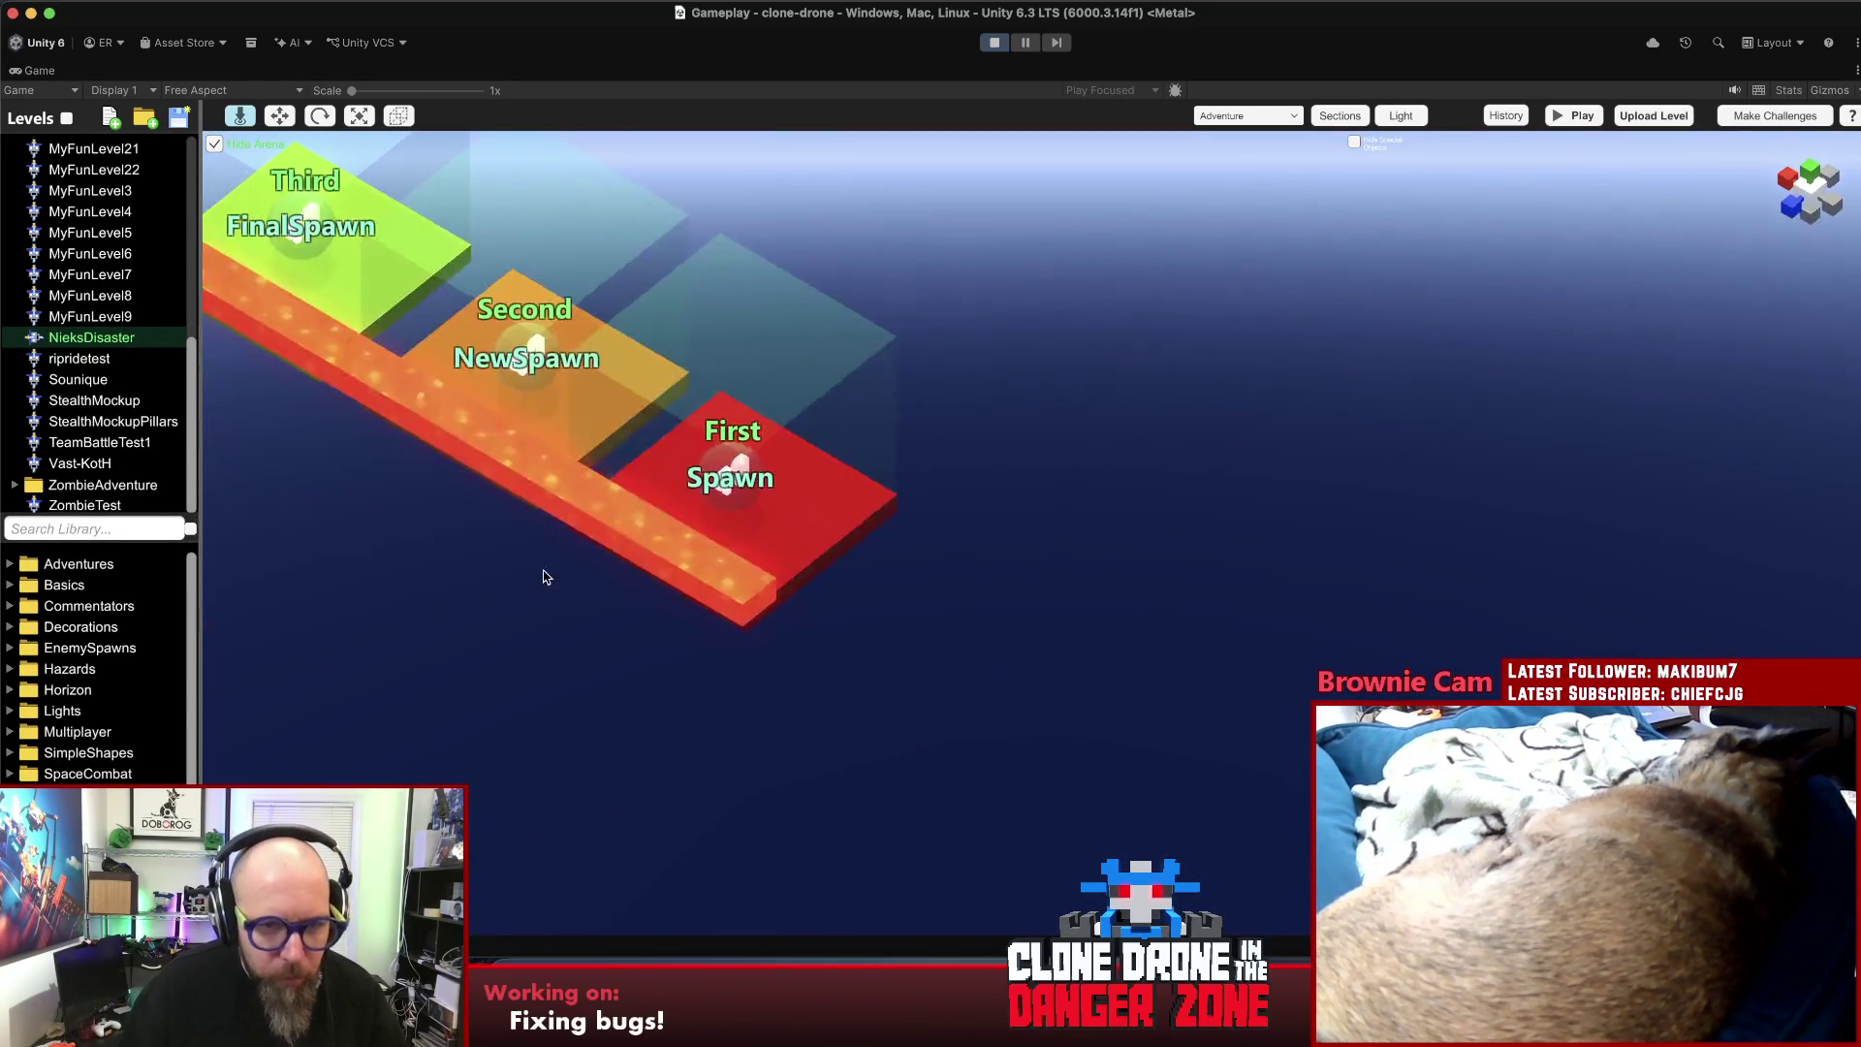
pyautogui.click(775, 482)
pyautogui.moveTo(988, 400)
pyautogui.mouseDown()
pyautogui.moveTo(866, 451)
pyautogui.moveTo(455, 419)
pyautogui.moveTo(817, 549)
pyautogui.moveTo(503, 685)
pyautogui.mouseUp()
pyautogui.click(503, 685)
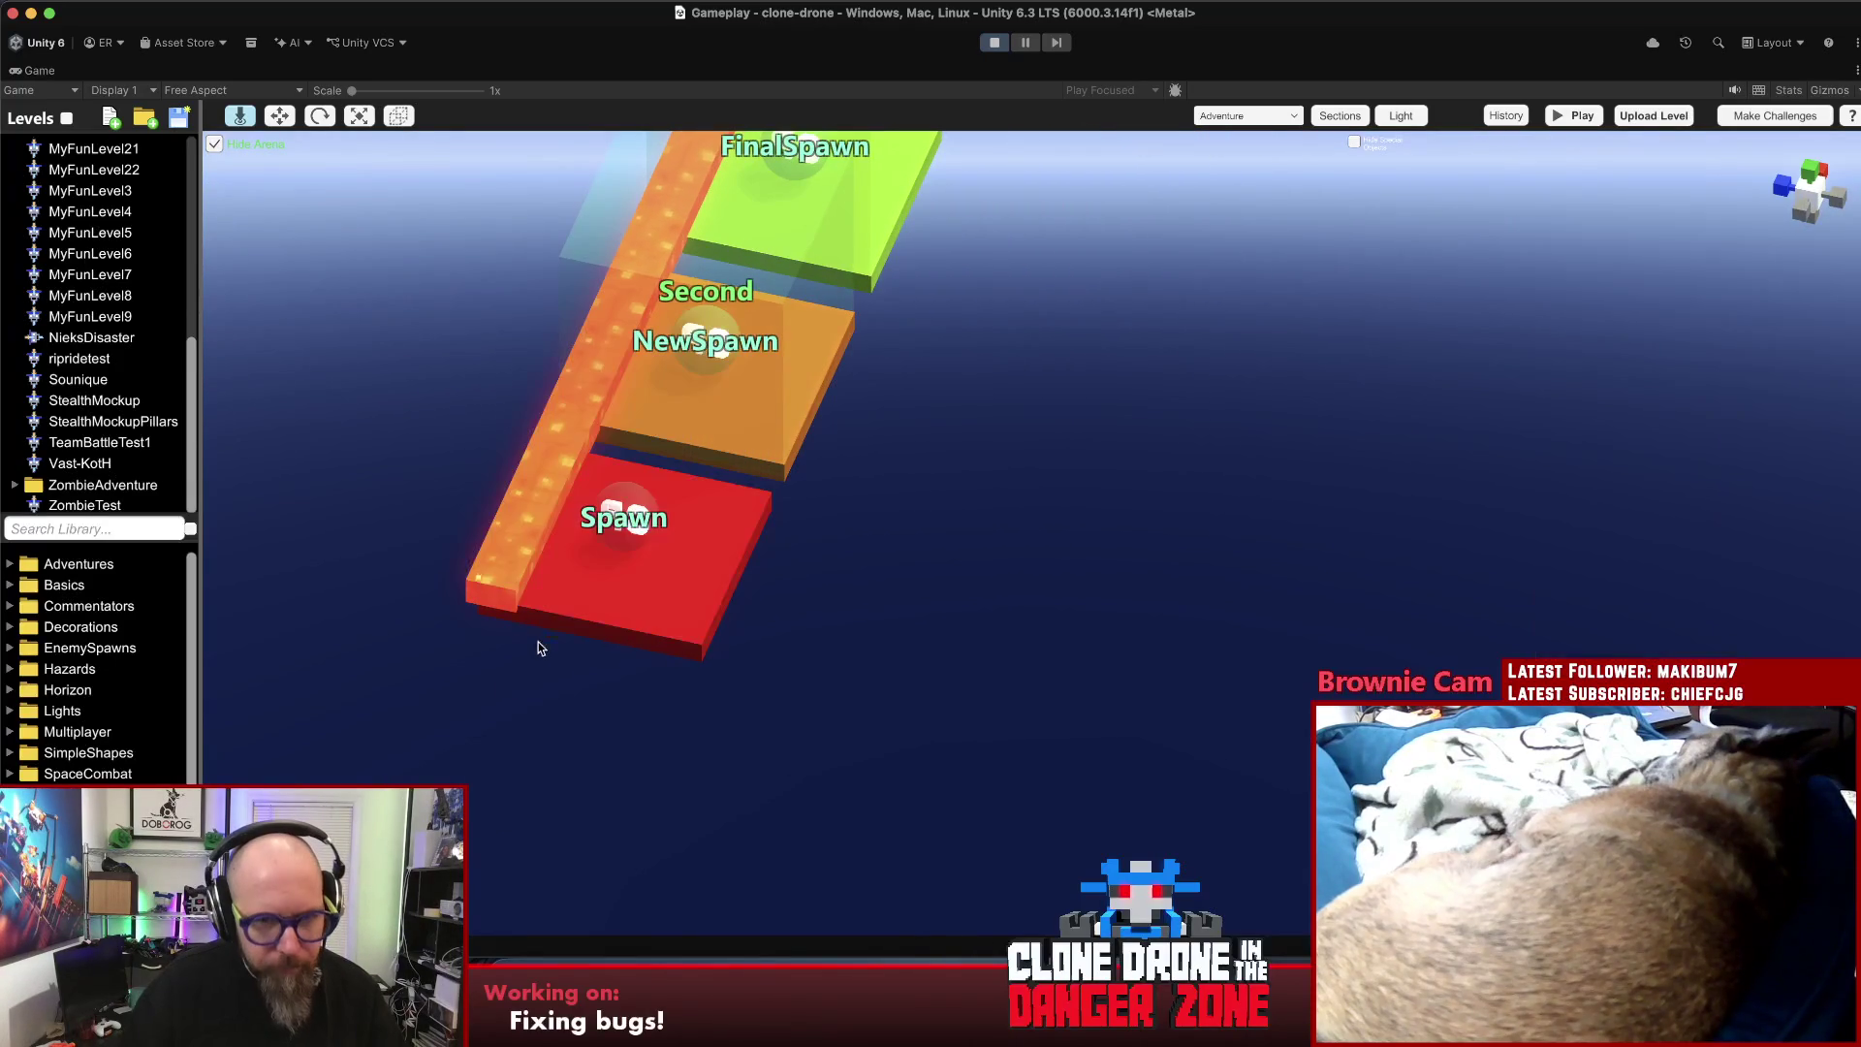
pyautogui.click(620, 491)
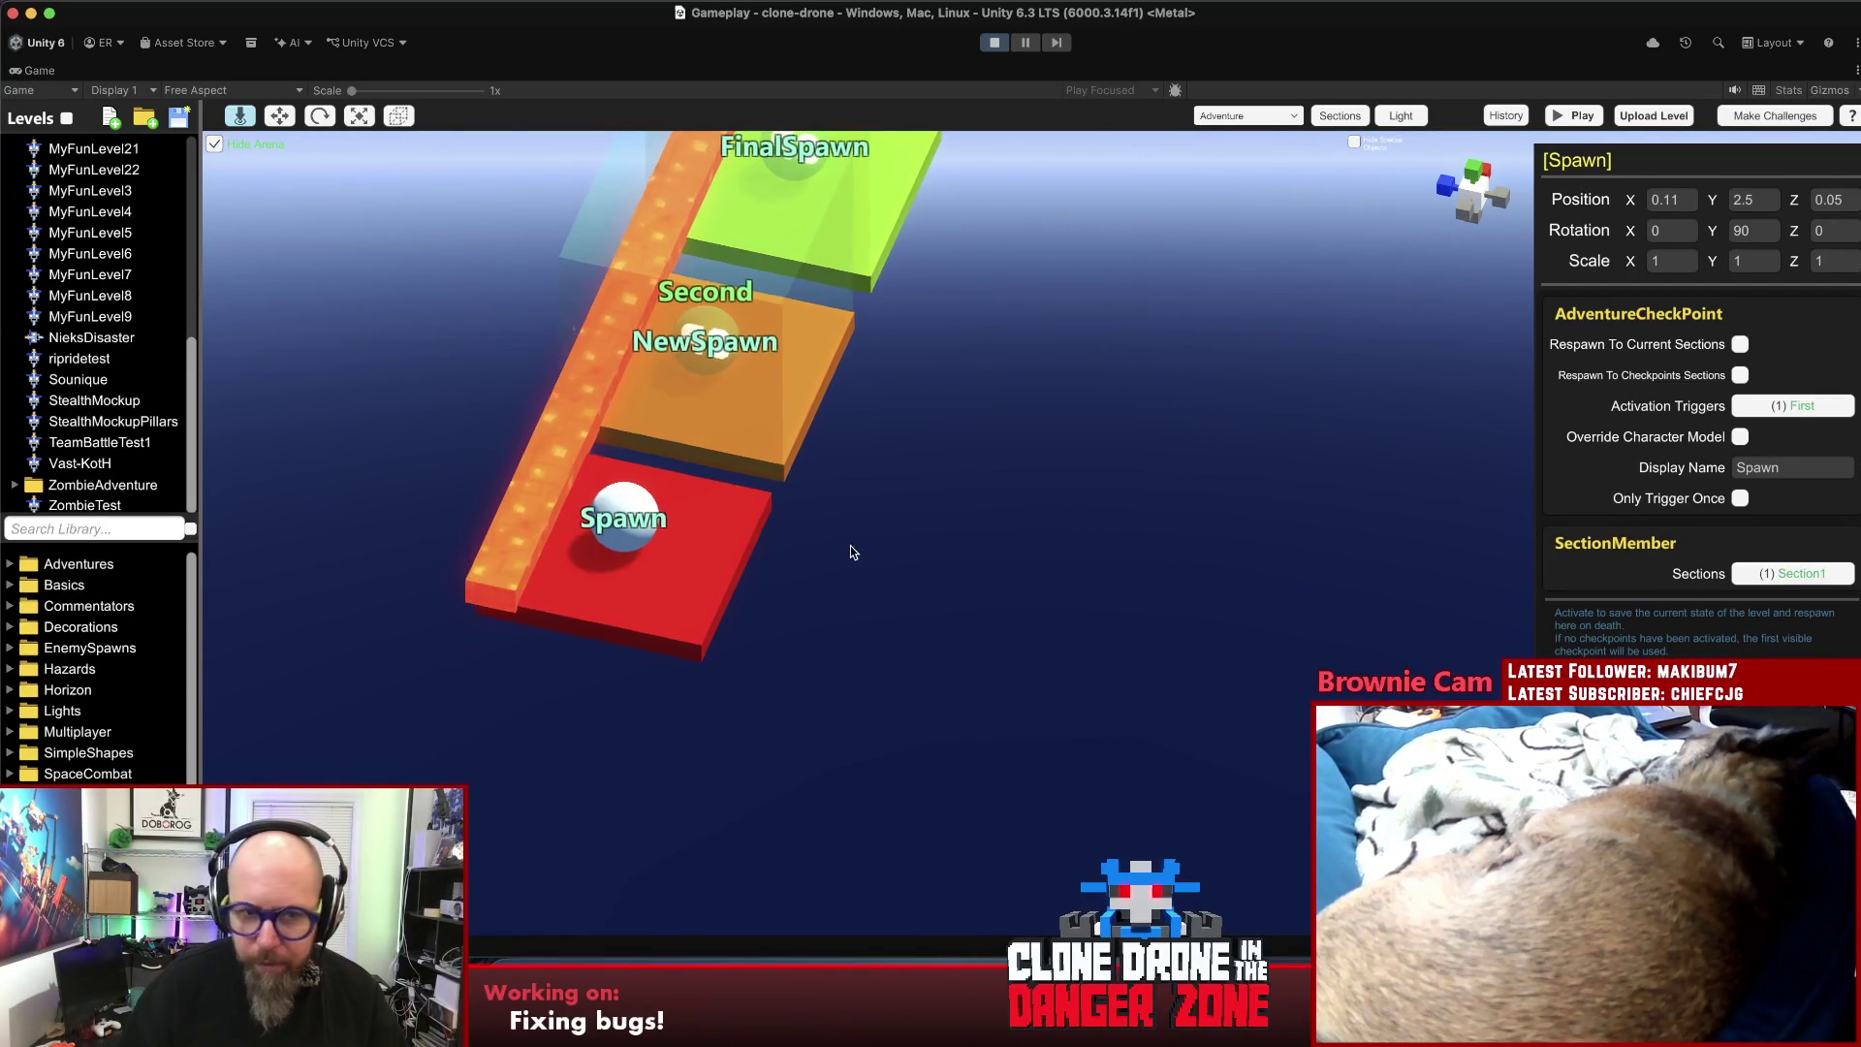
pyautogui.scroll(-2, 727, 698)
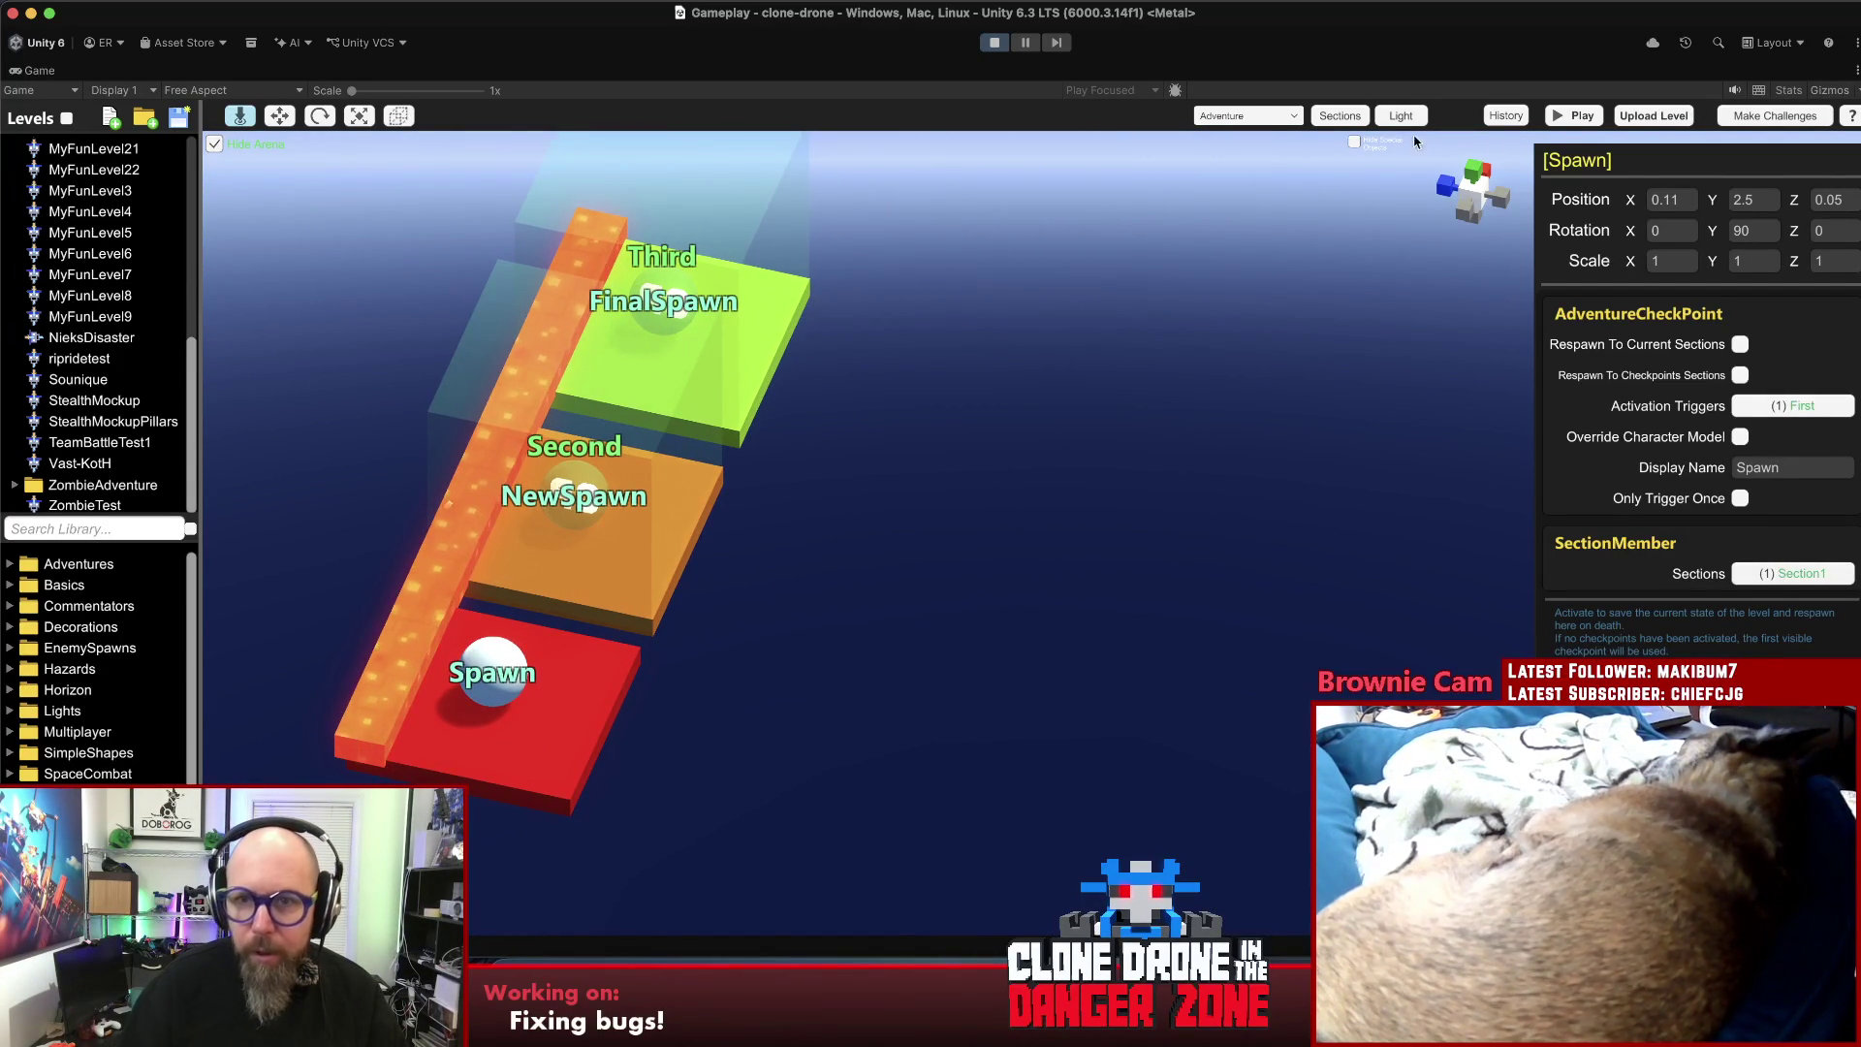
pyautogui.click(1337, 116)
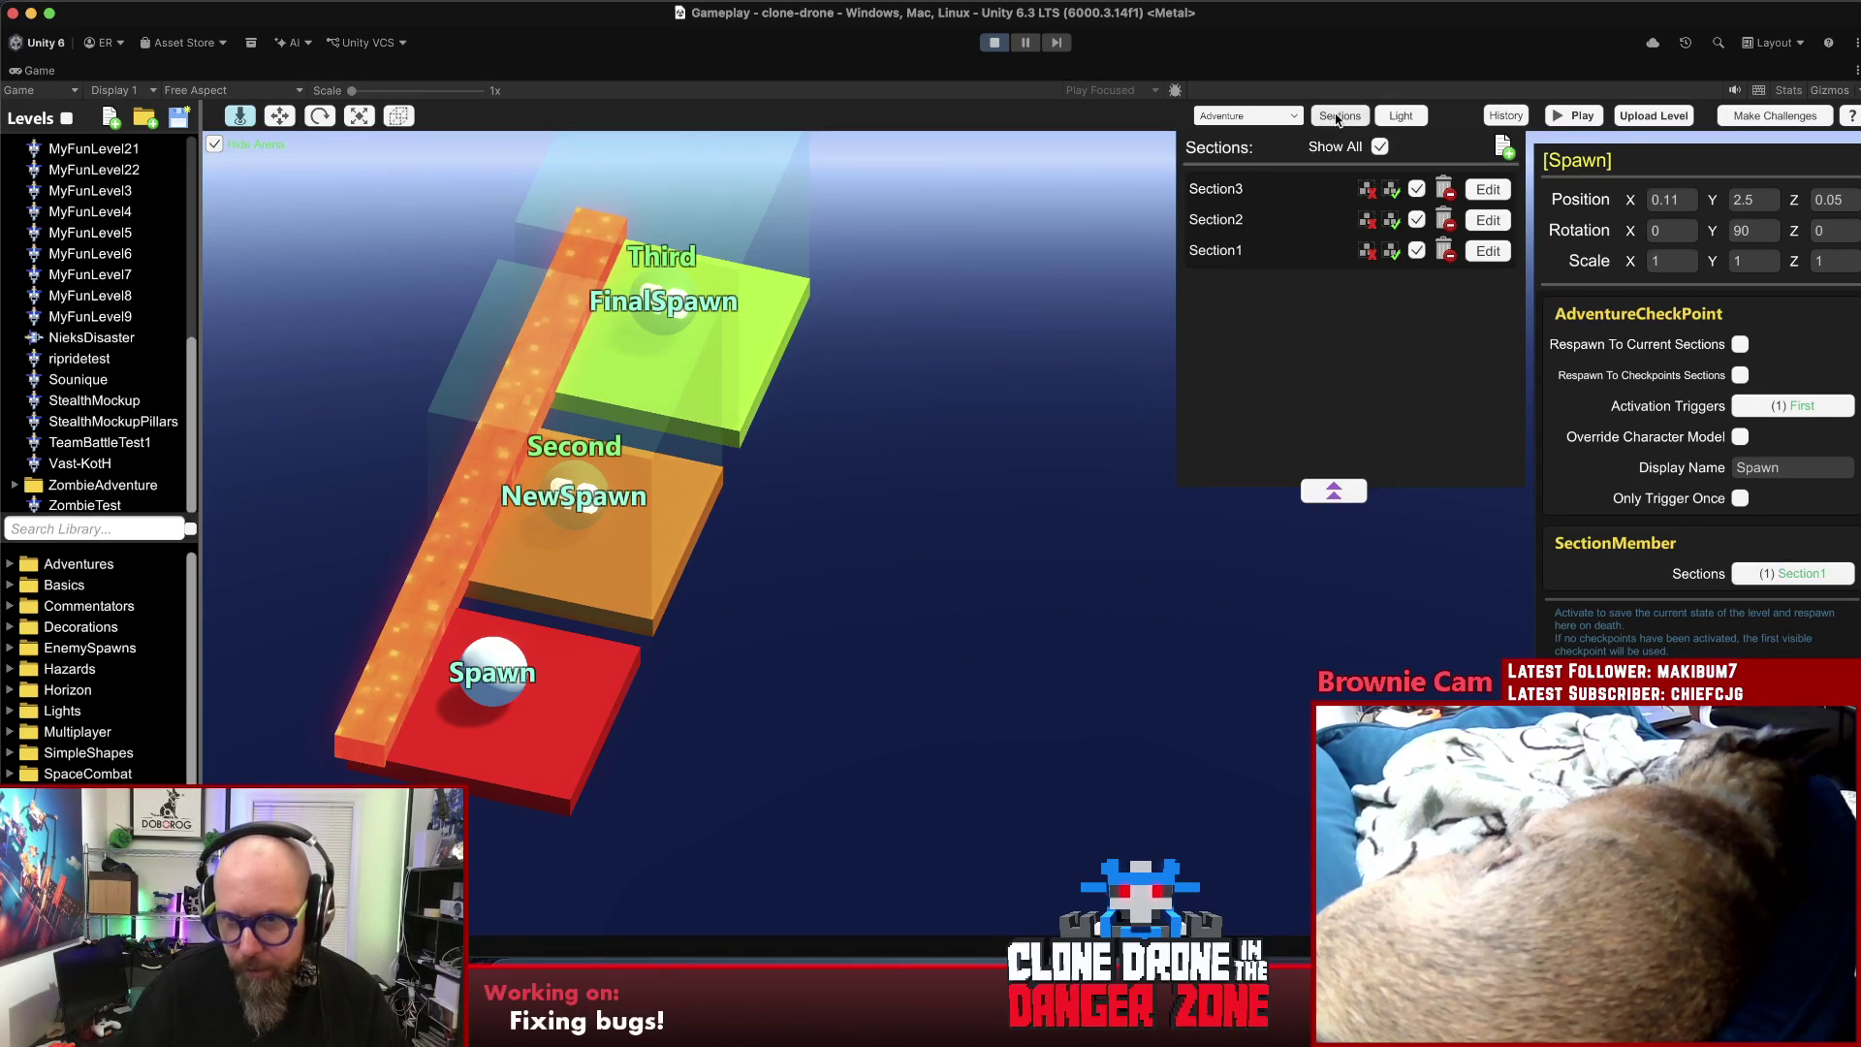
pyautogui.click(1332, 491)
# - Delete the Second and Third trigger areas, then bring up the challenge editor
pyautogui.click(593, 536)
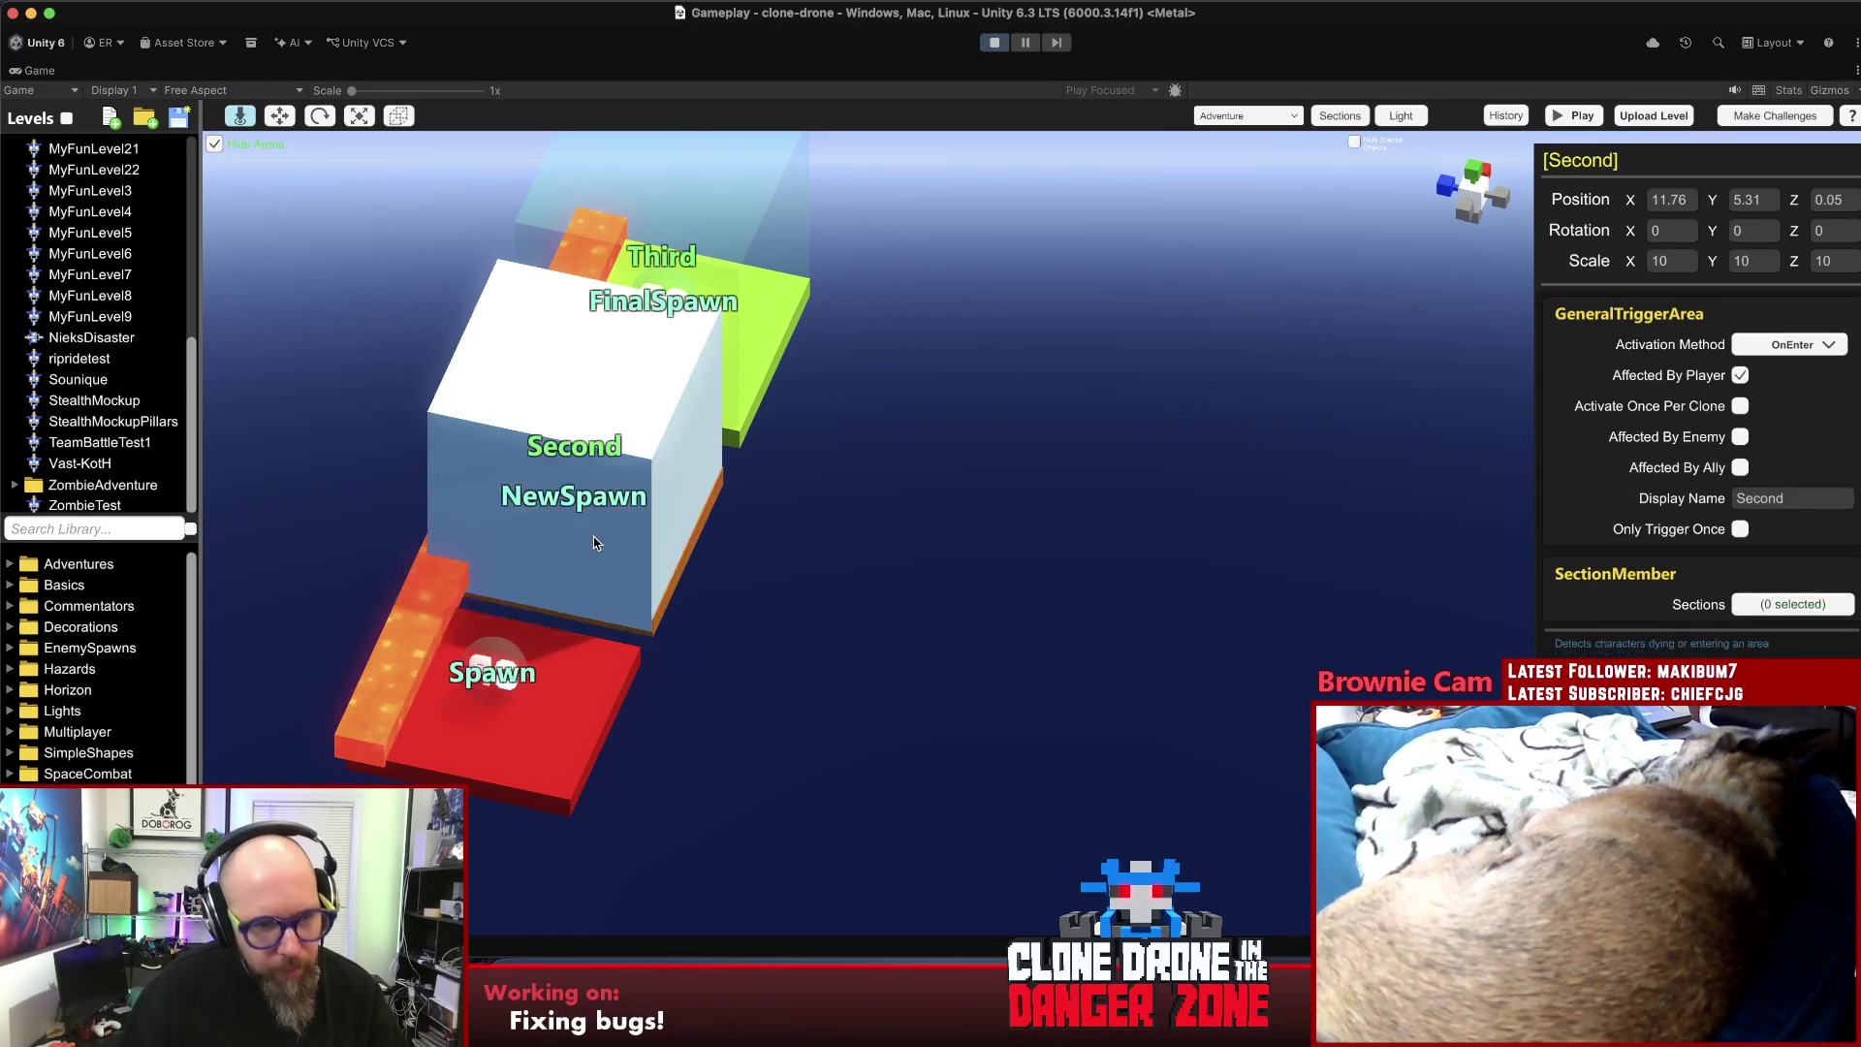
pyautogui.press('Delete')
pyautogui.click(586, 500)
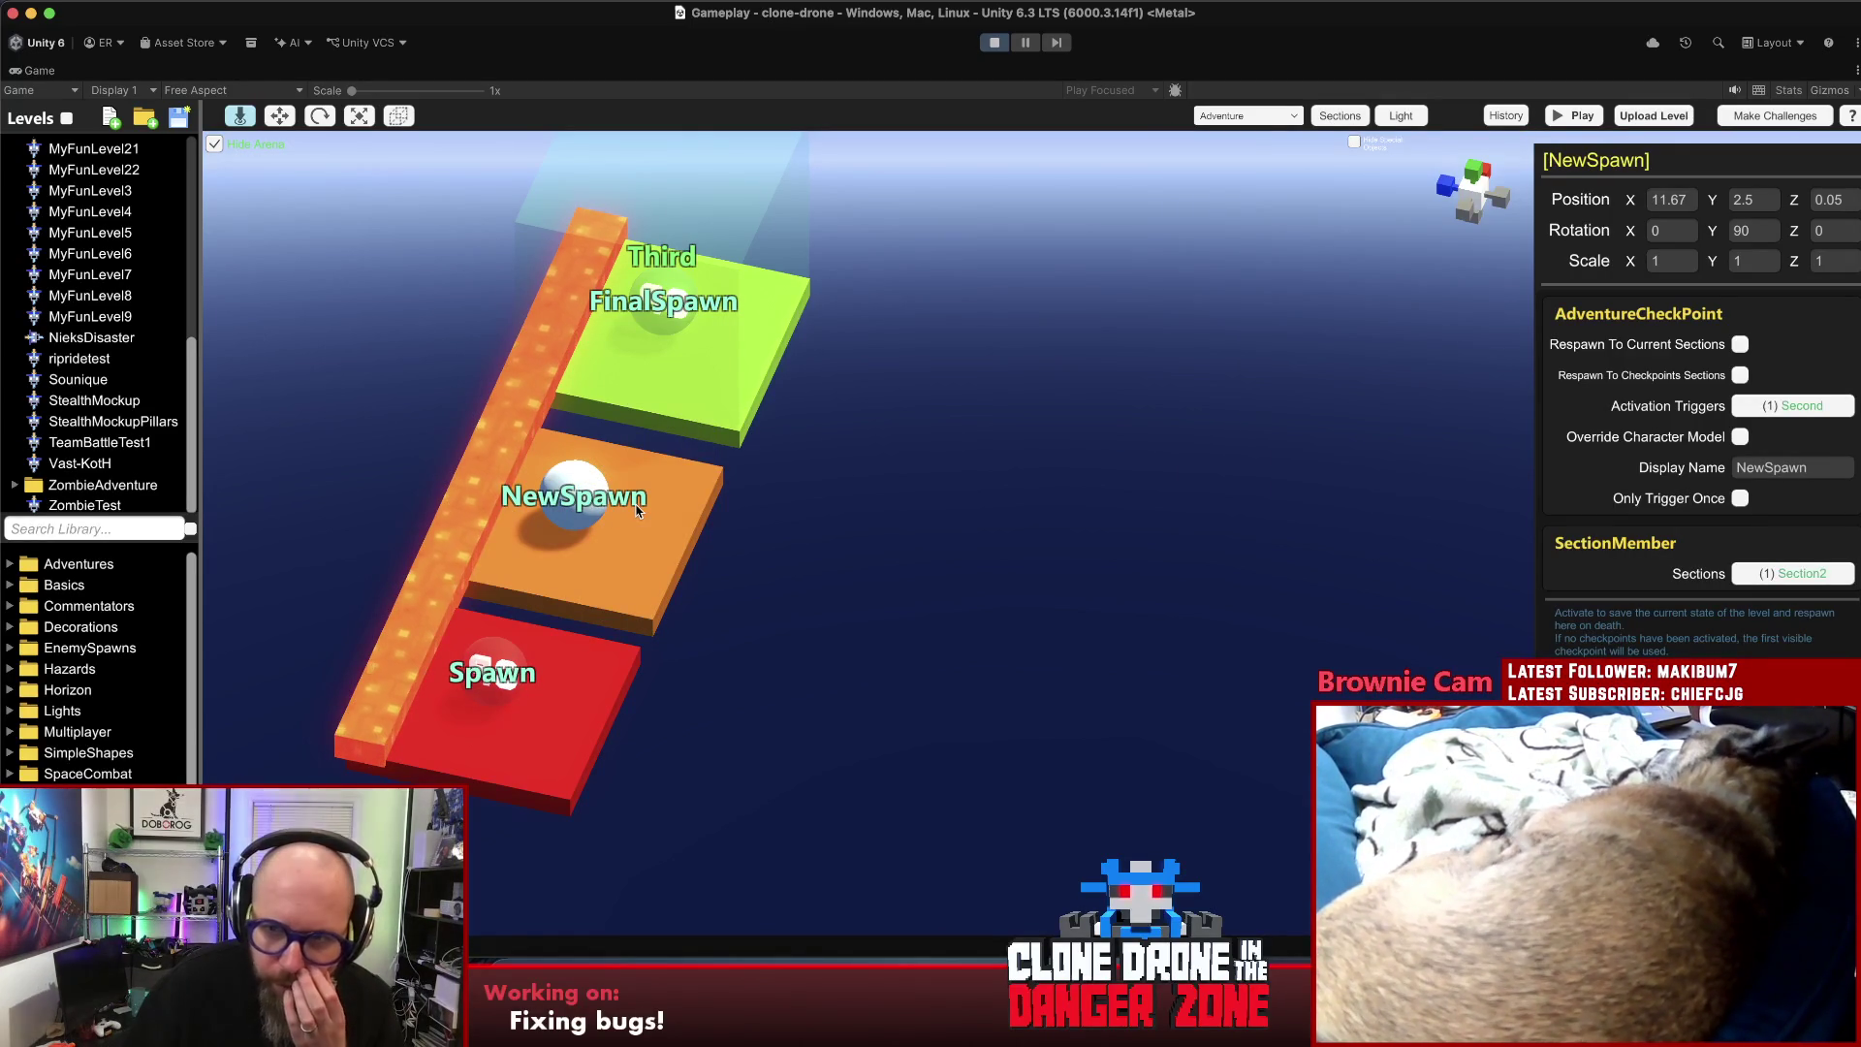
pyautogui.click(697, 372)
pyautogui.press('Delete')
pyautogui.click(672, 317)
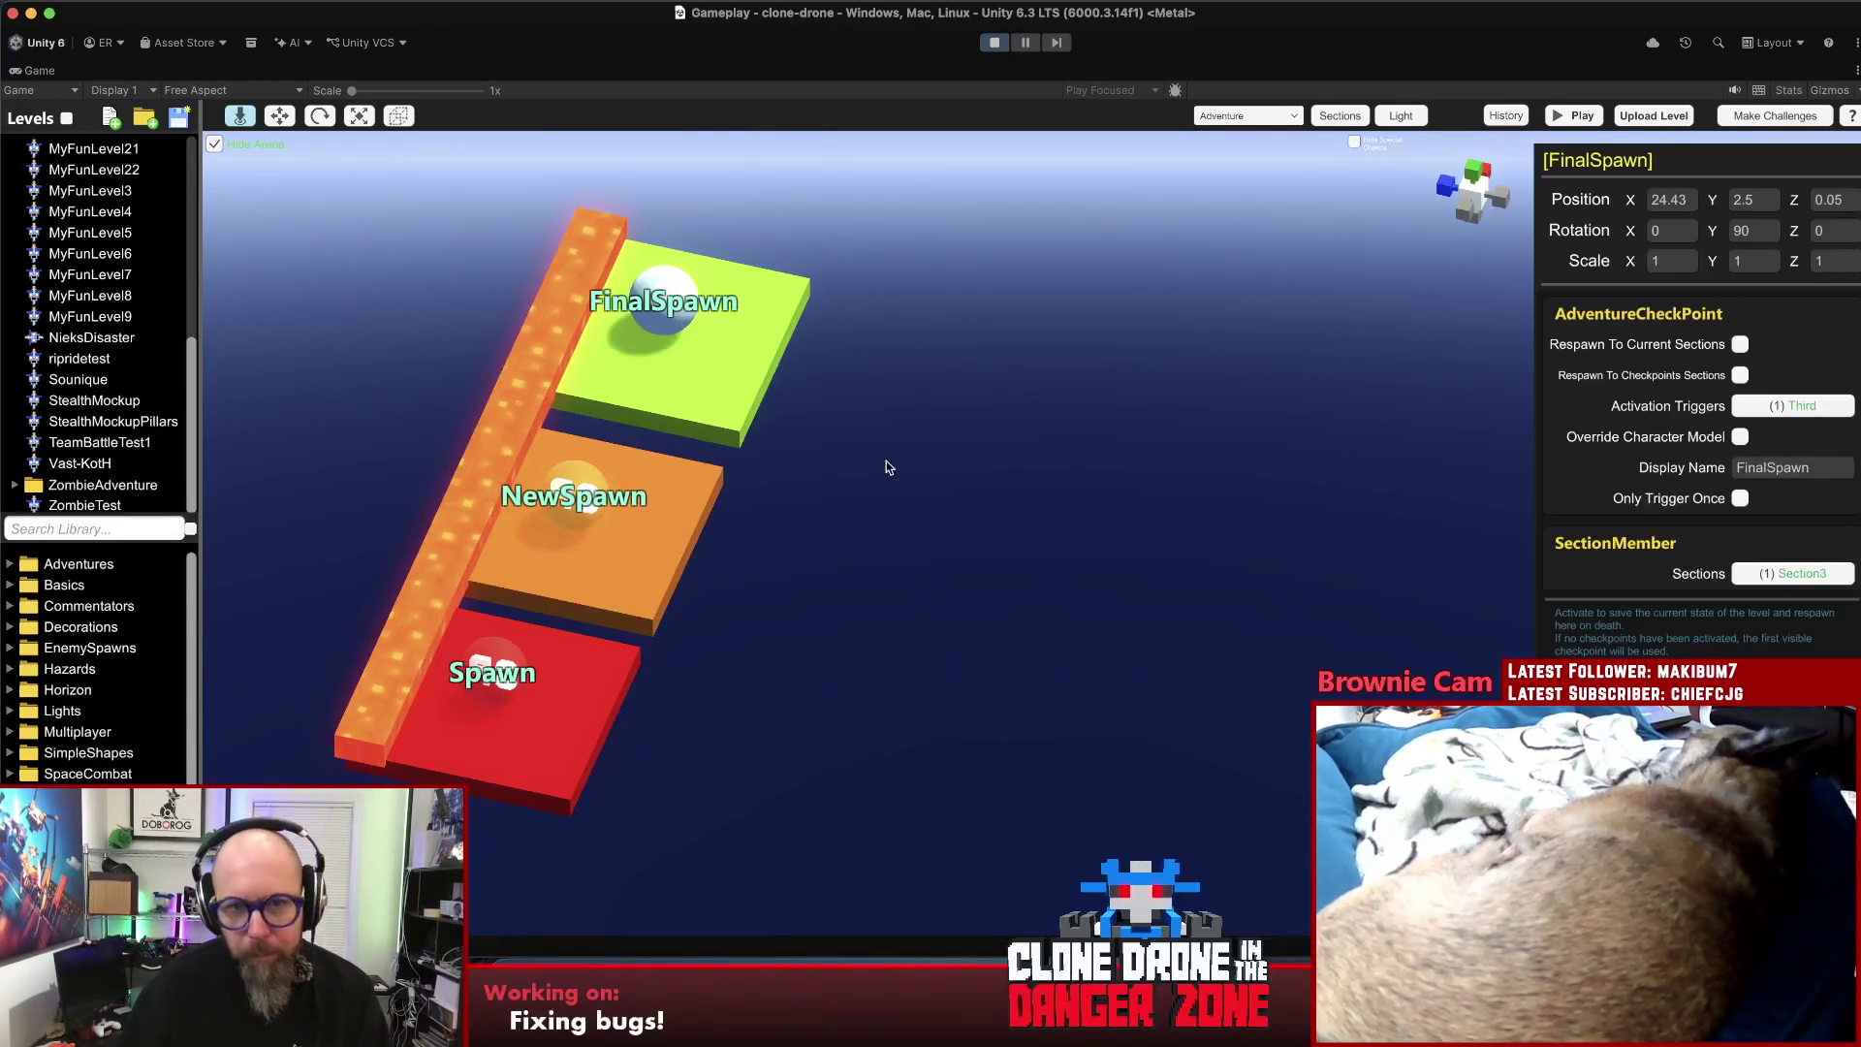
pyautogui.click(919, 437)
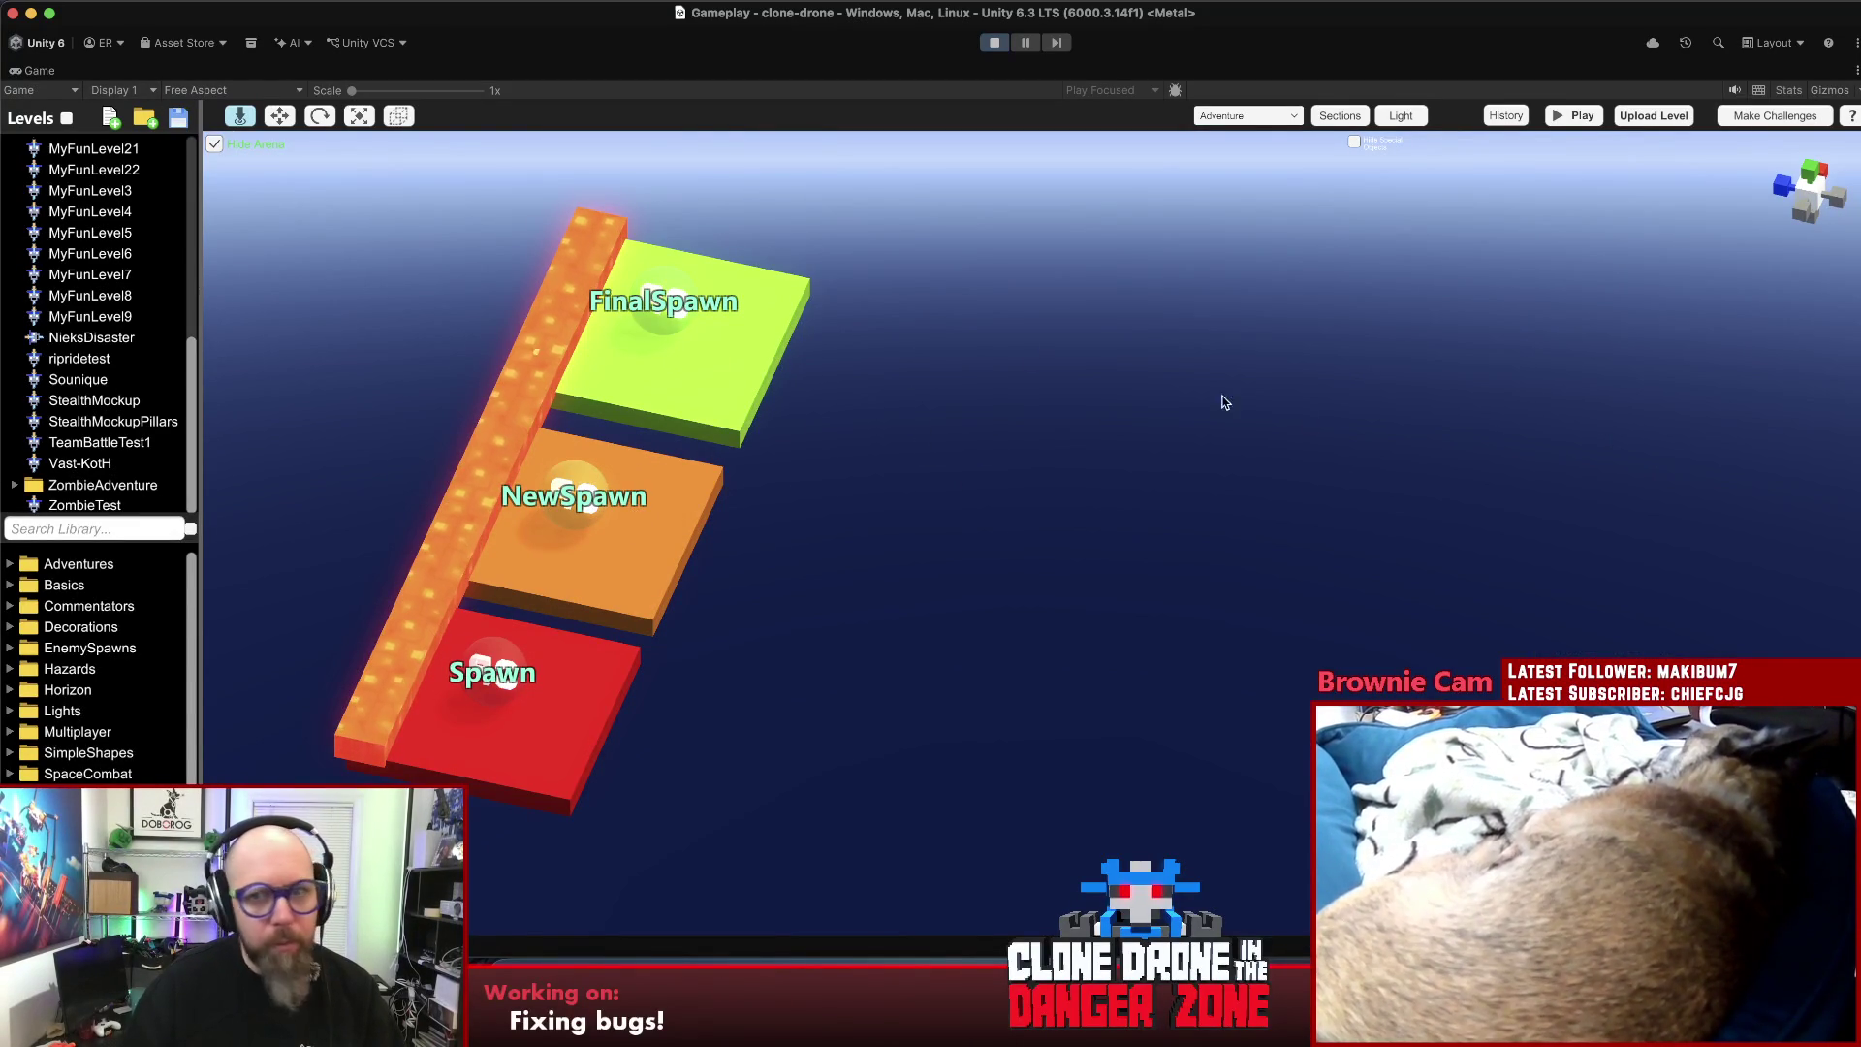
pyautogui.click(1749, 121)
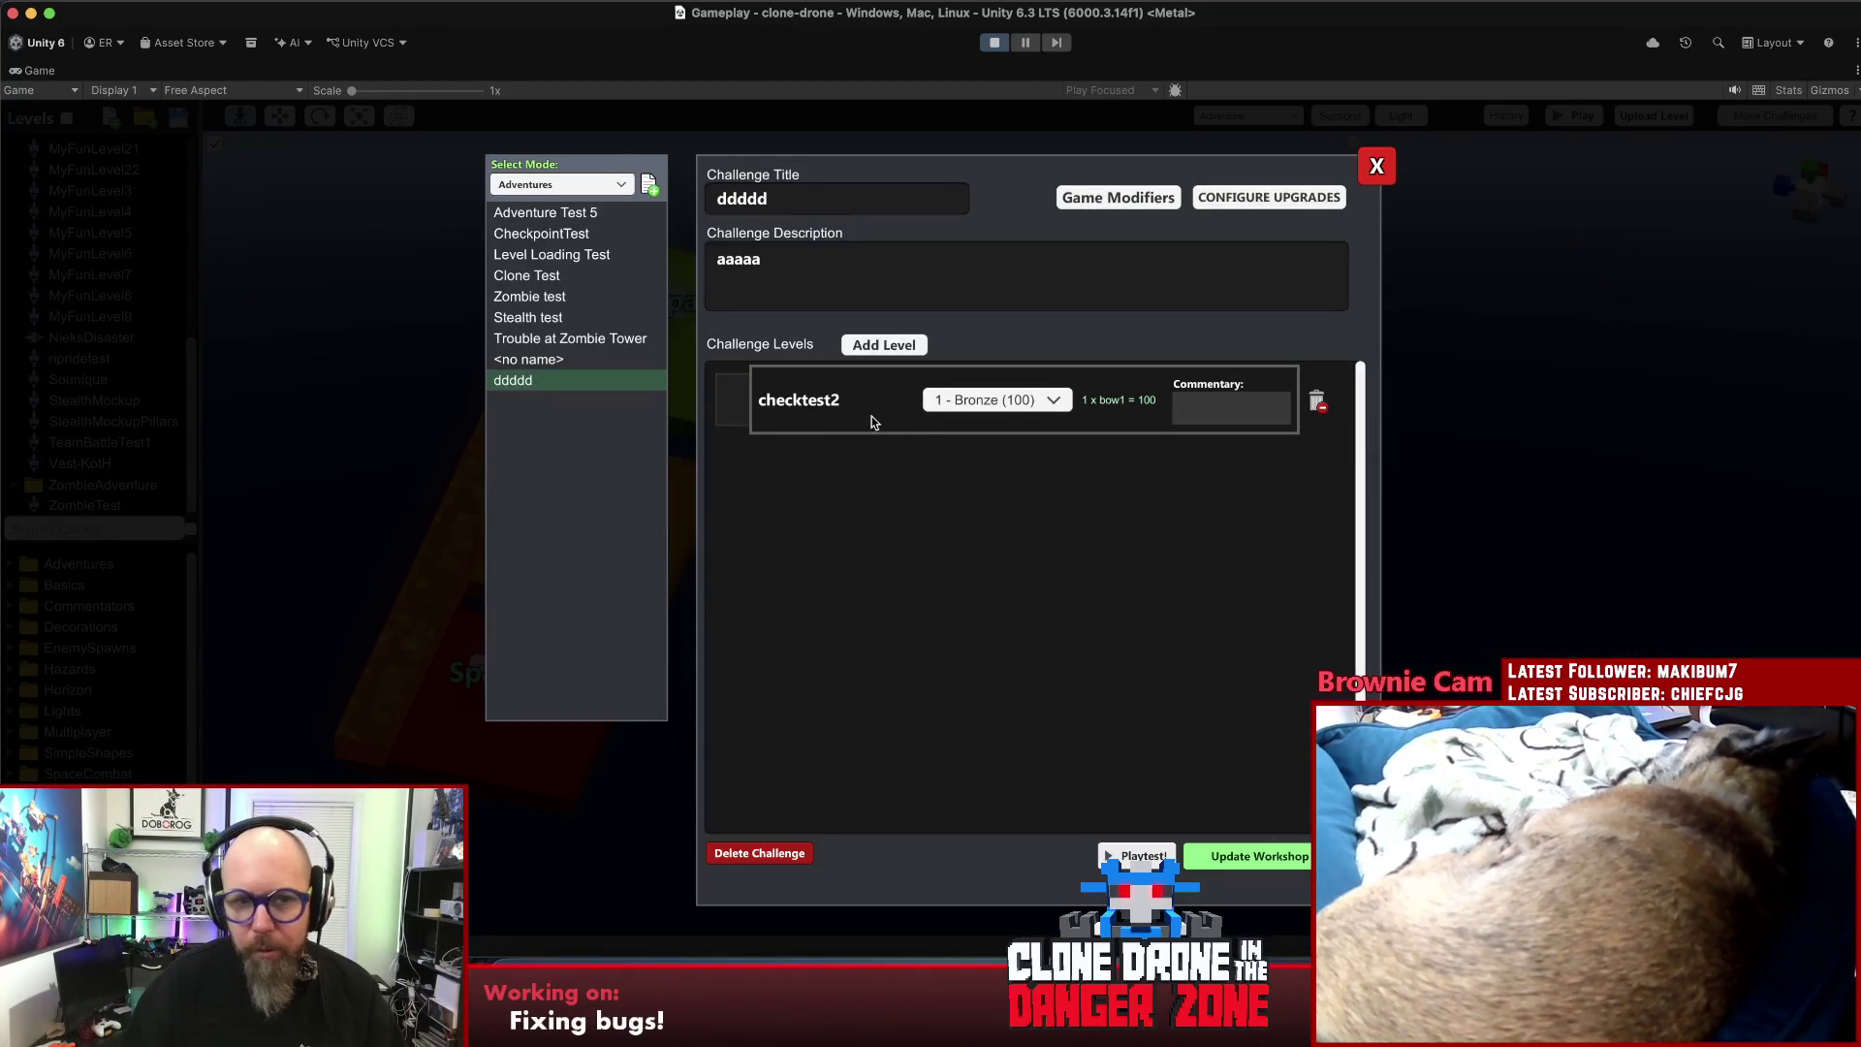
# - Add NieksDisaster to the challenge and move it above checktest2 as the first level
pyautogui.click(909, 348)
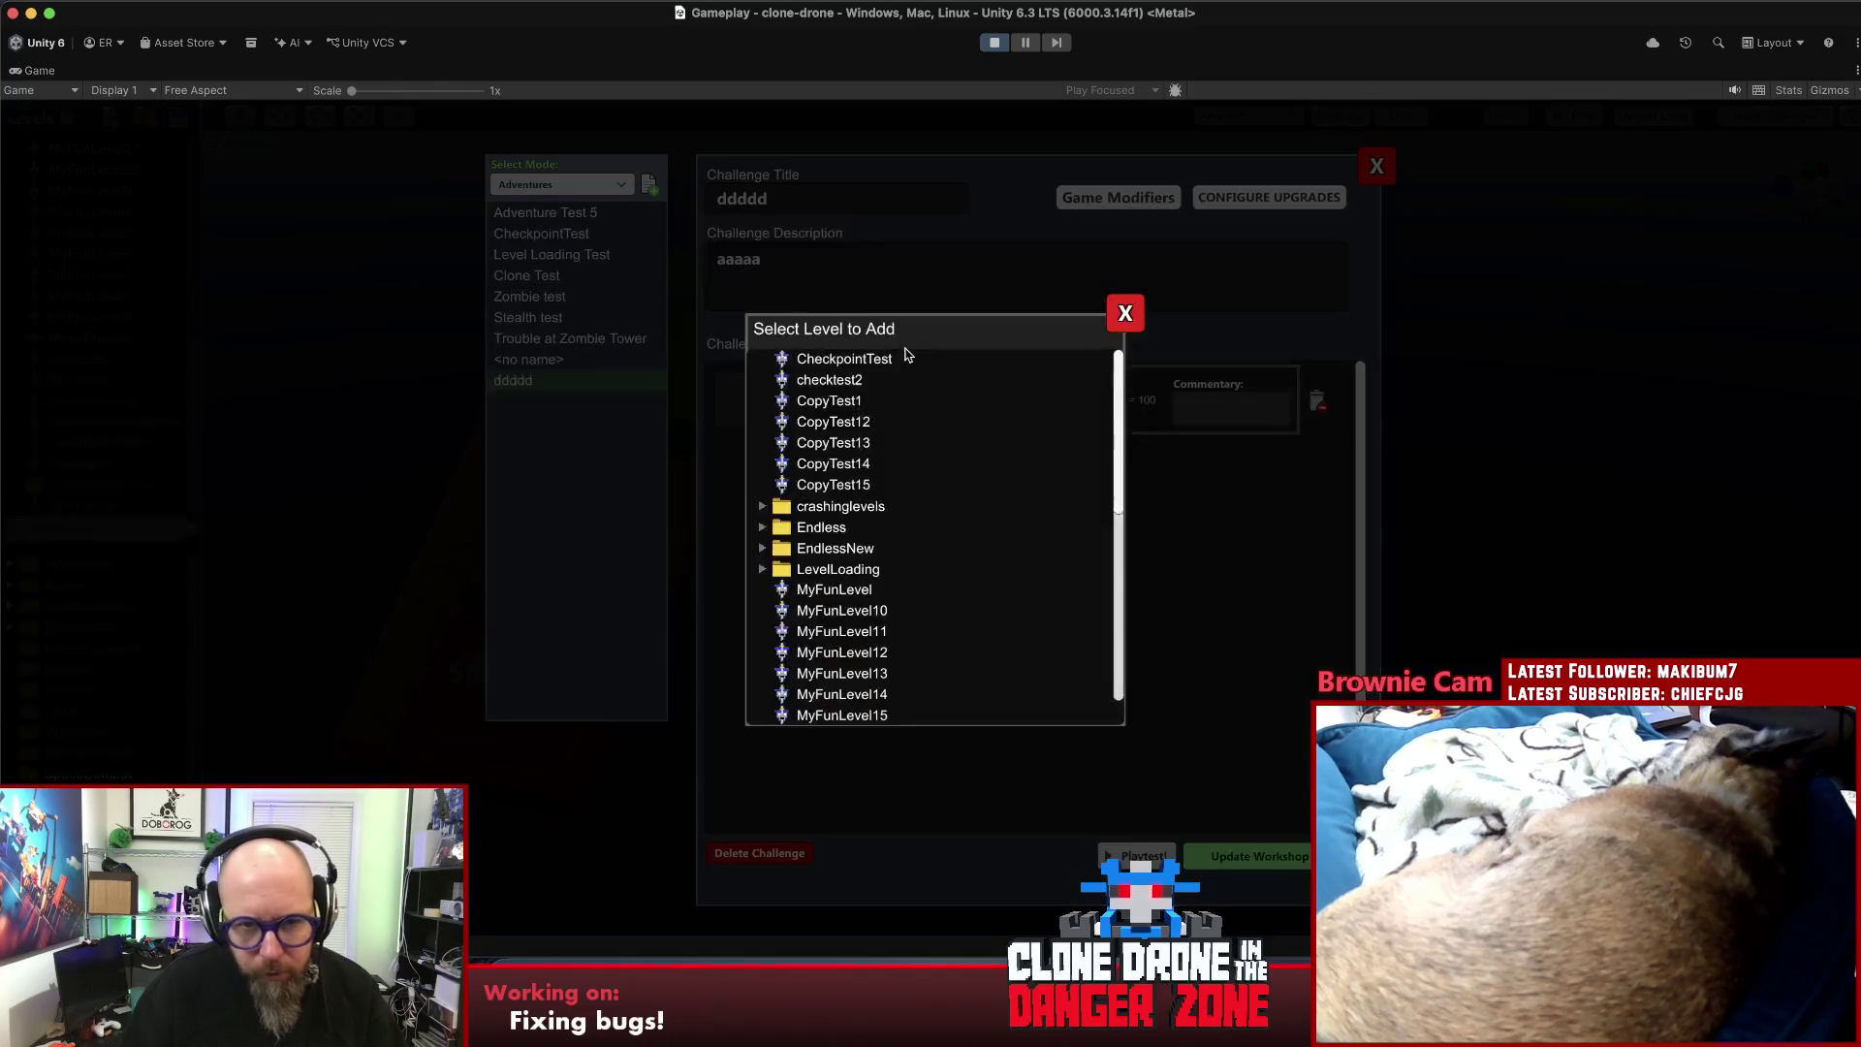
pyautogui.scroll(-10, 886, 508)
pyautogui.scroll(3, 884, 508)
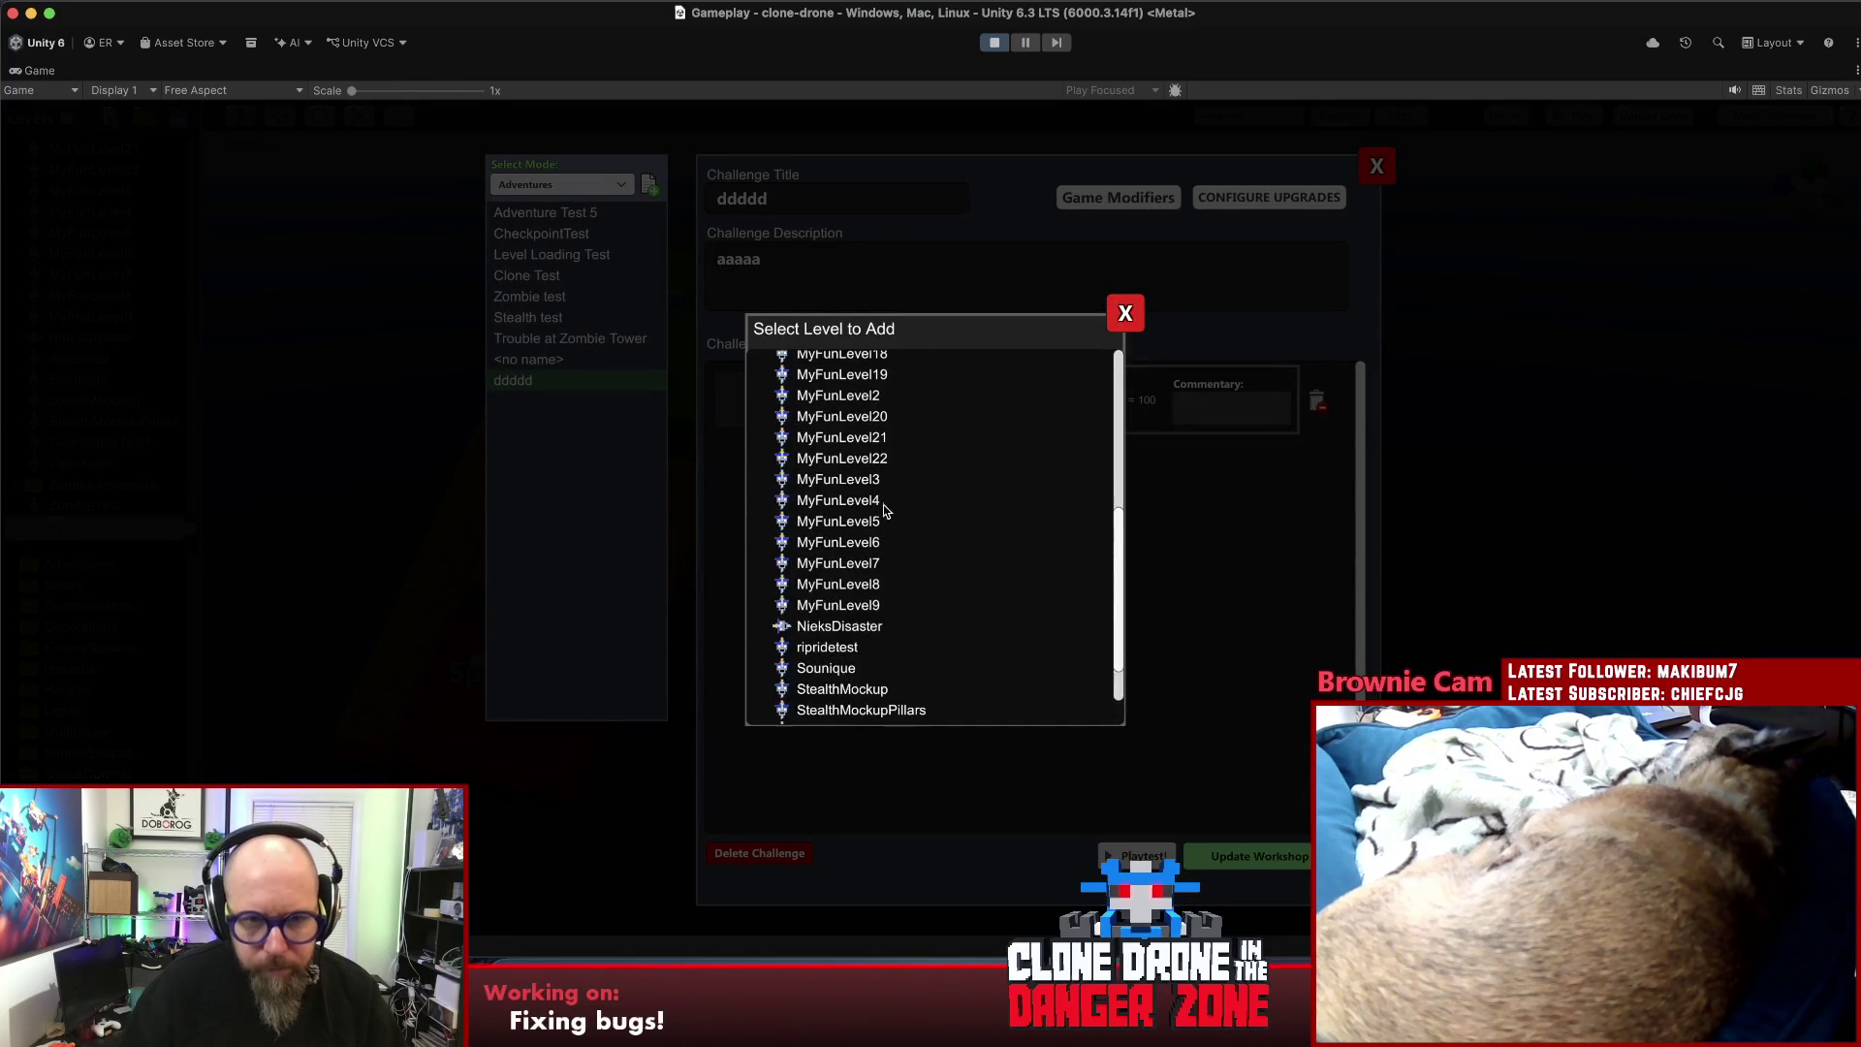
pyautogui.click(834, 627)
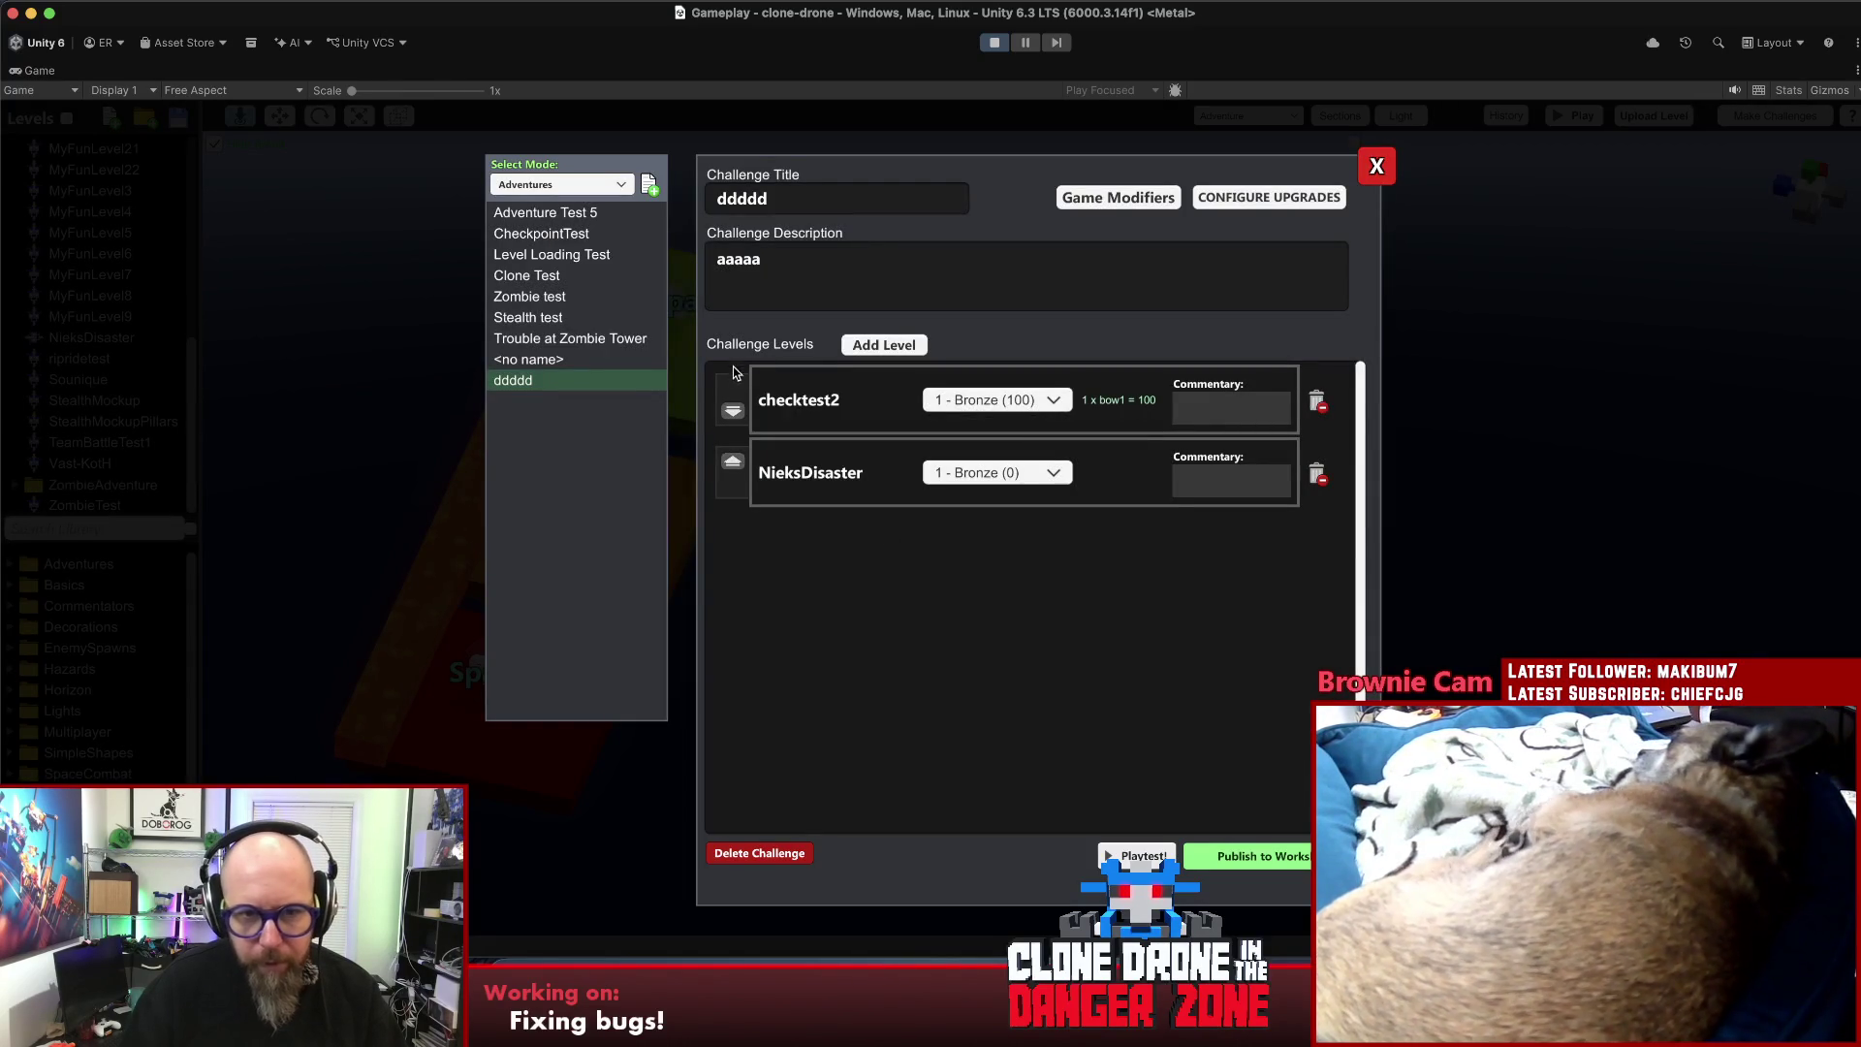
pyautogui.click(732, 463)
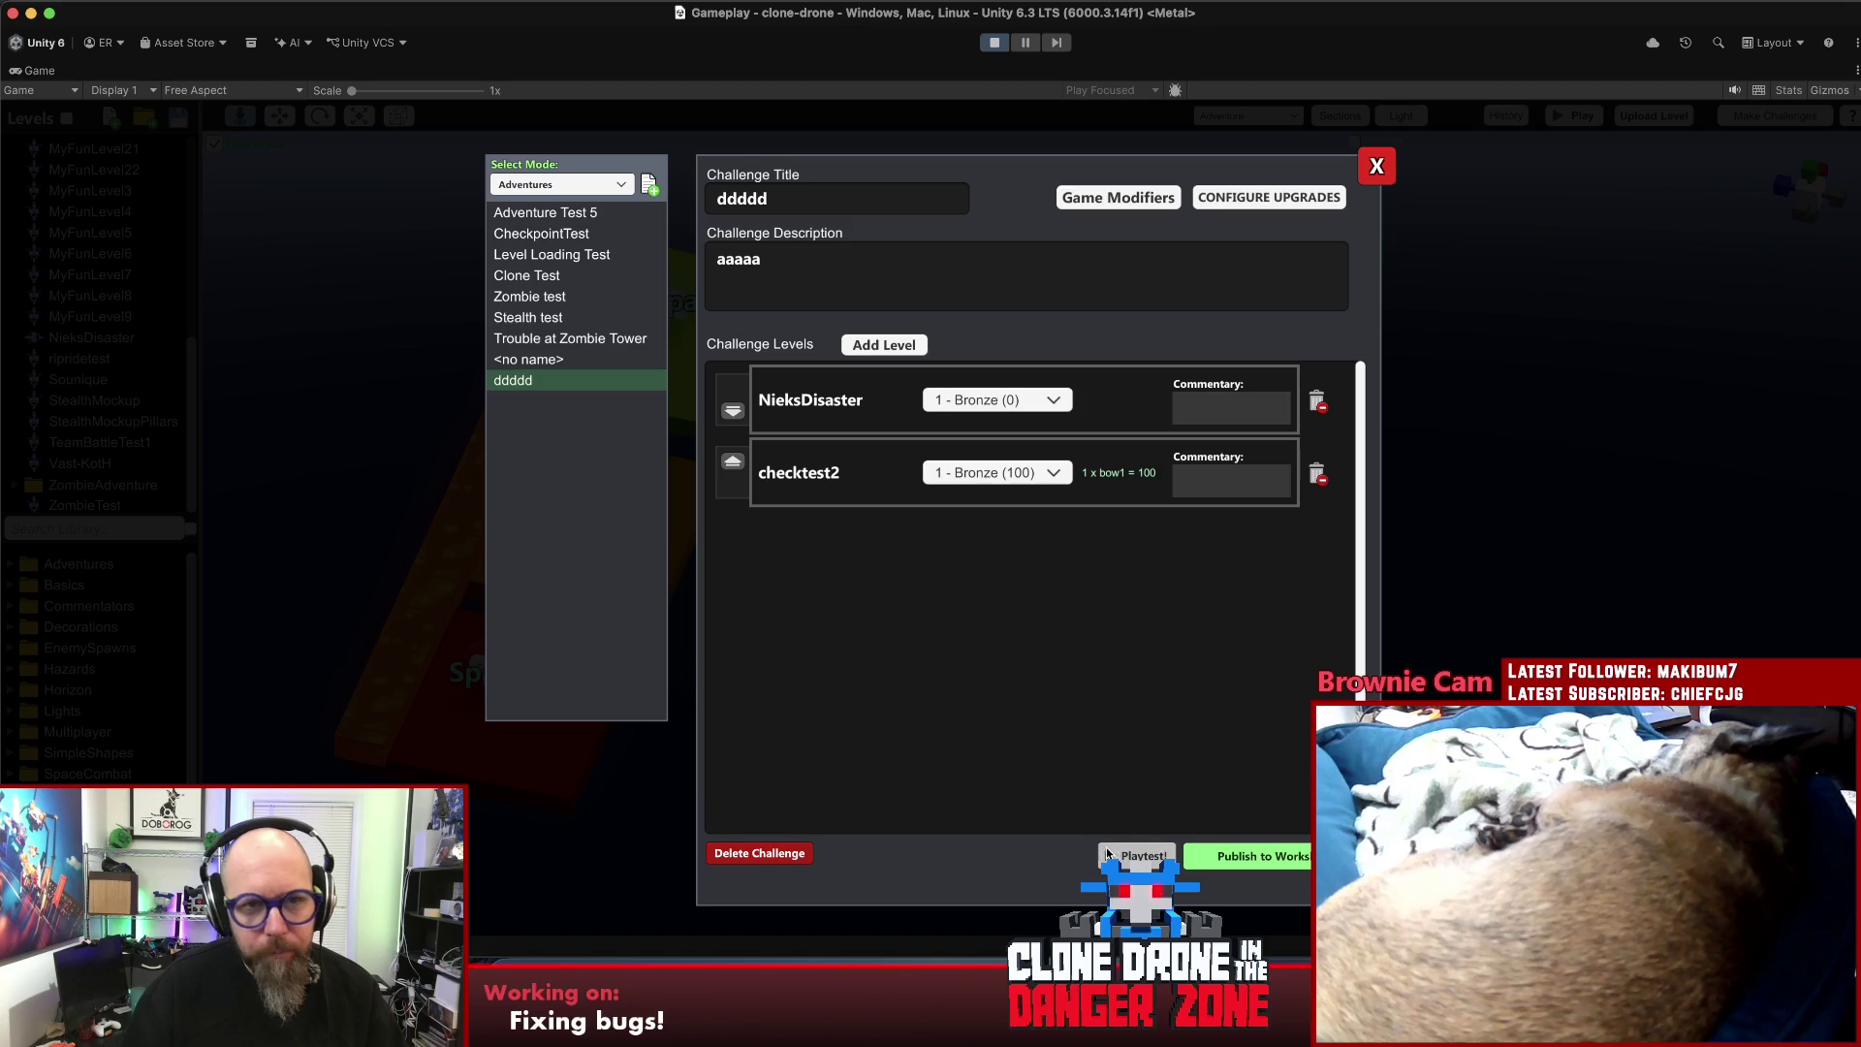
# - Playtest the challenge, restarting twice after dying, then go back to the level editor
pyautogui.click(1114, 854)
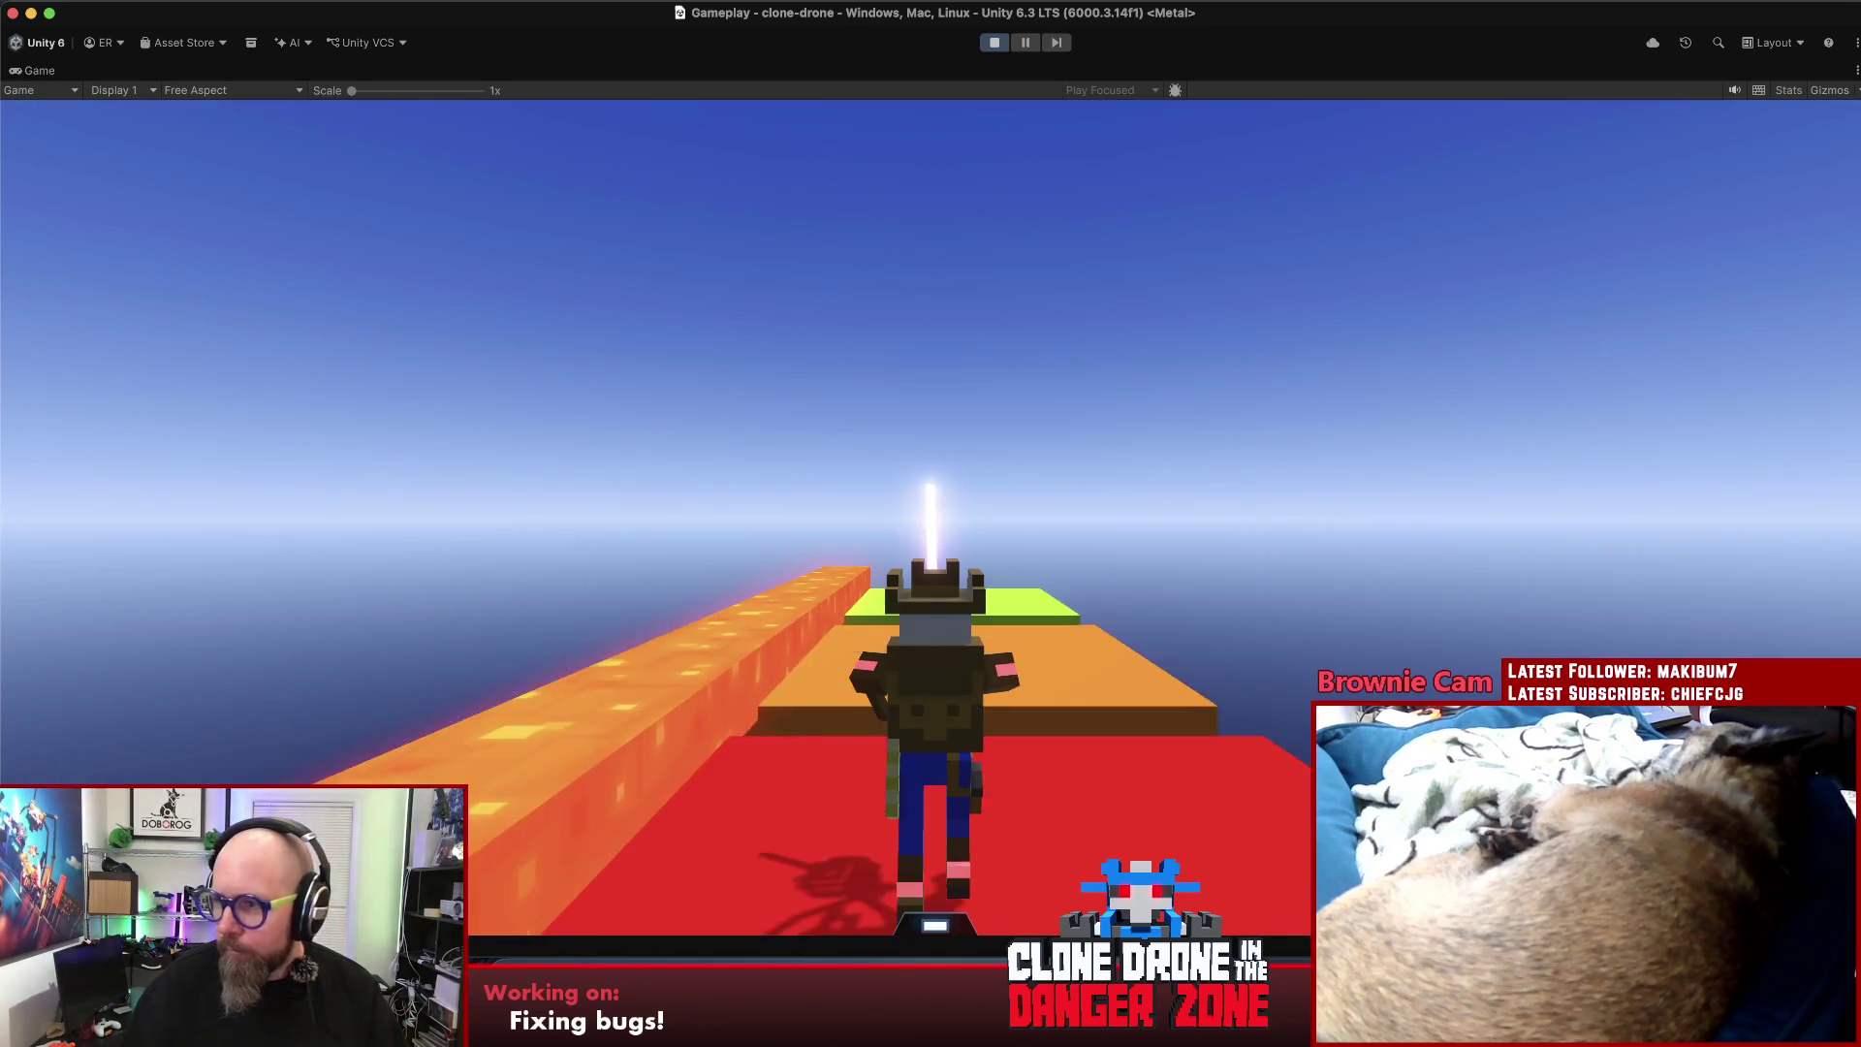
pyautogui.press('w')
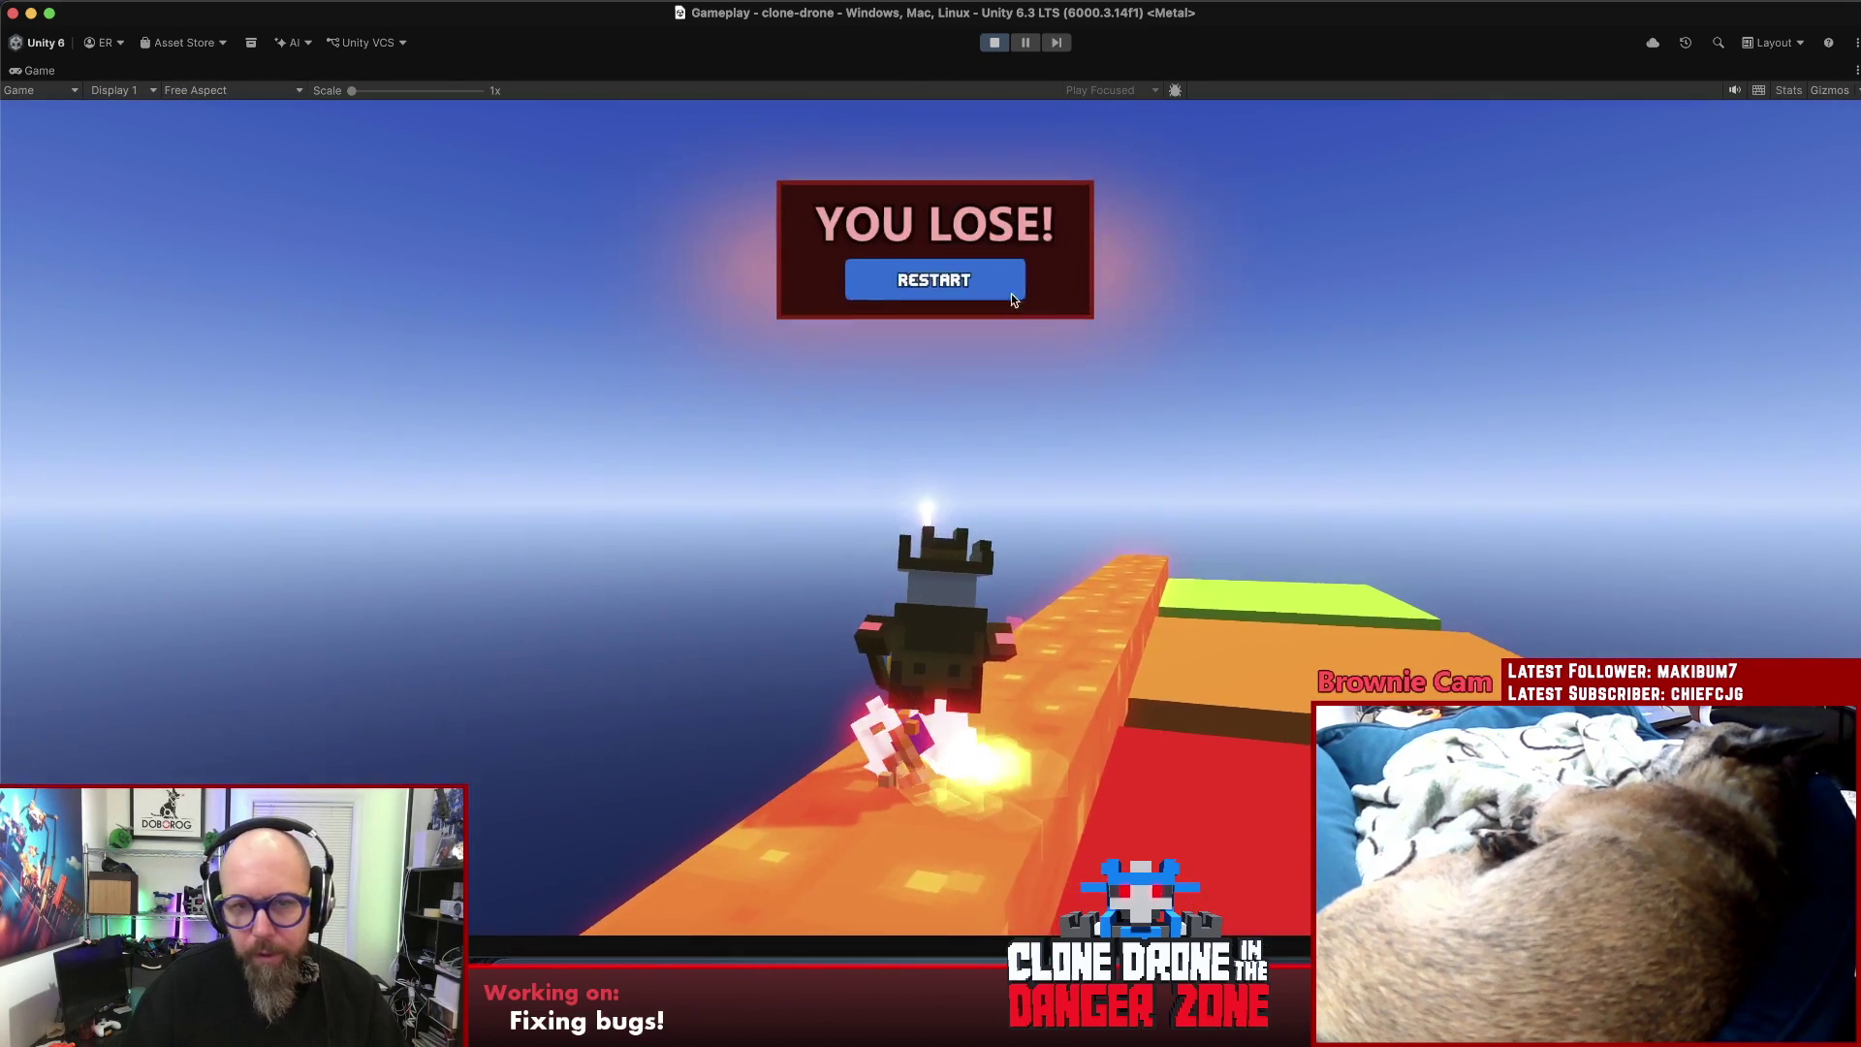
pyautogui.click(934, 282)
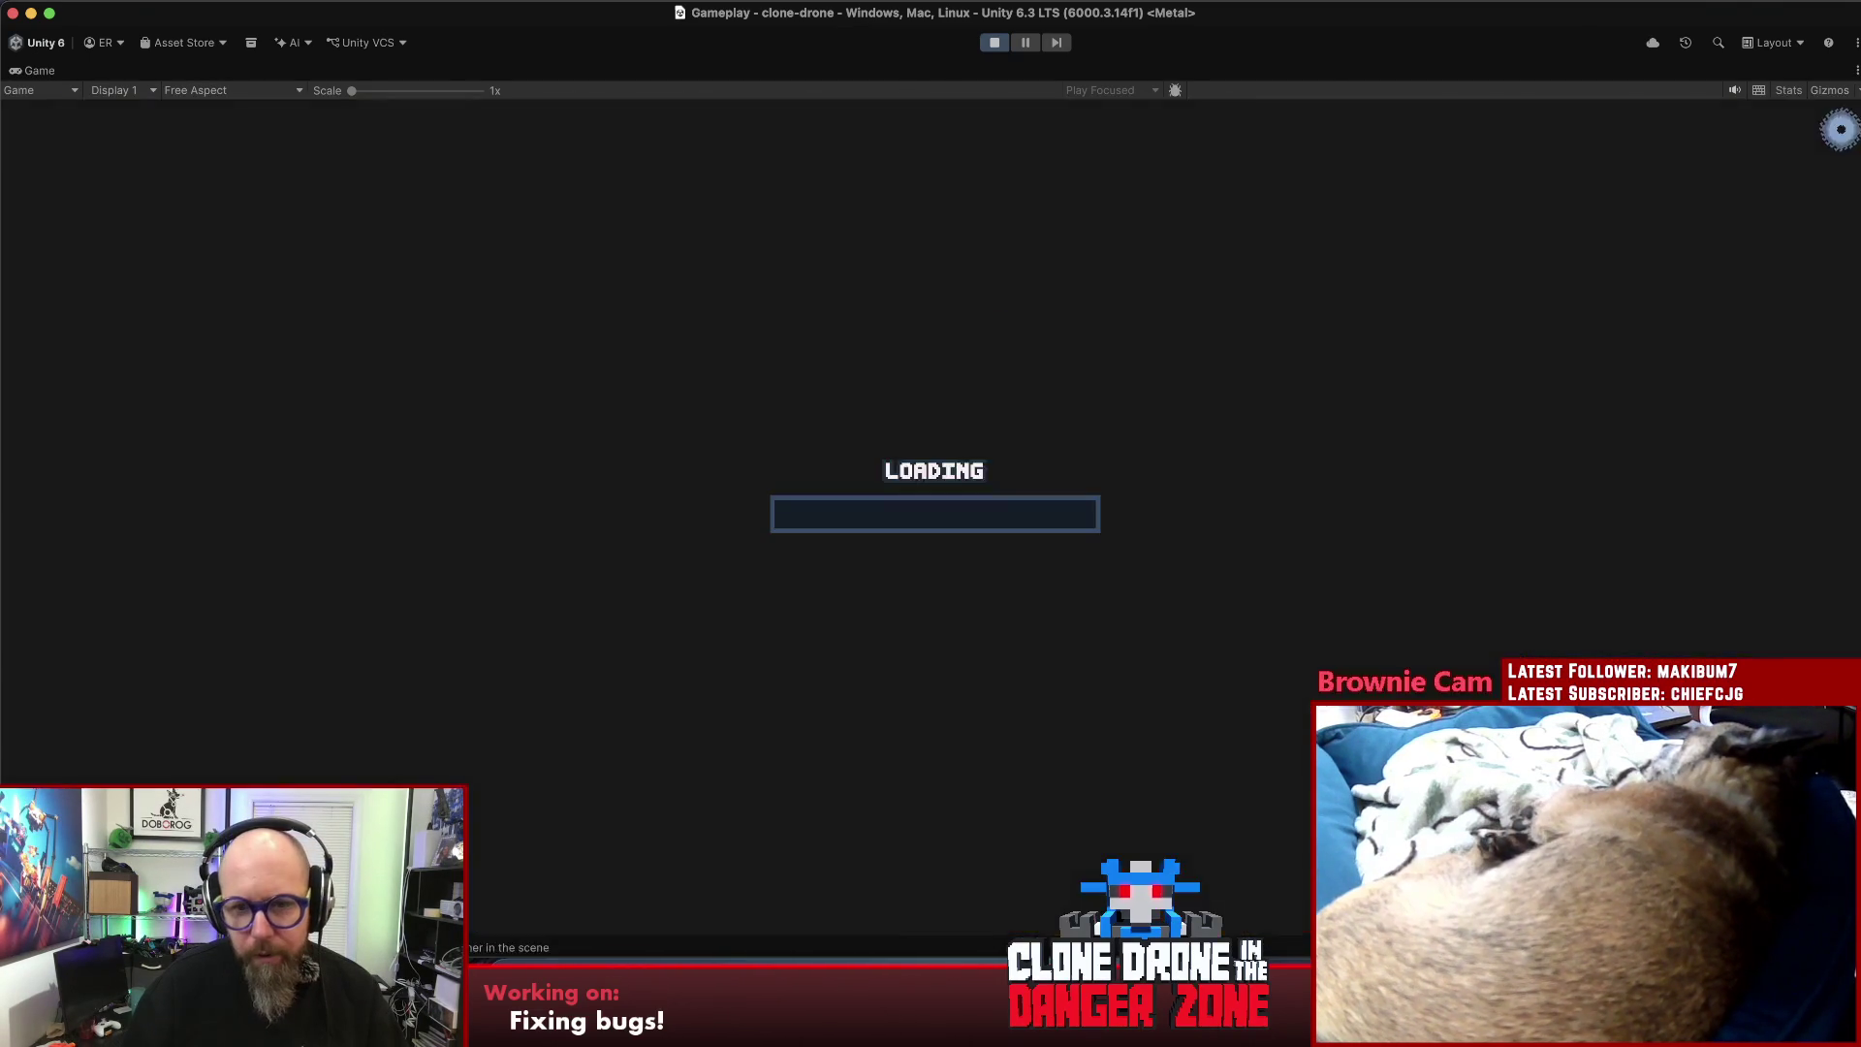
pyautogui.press('w')
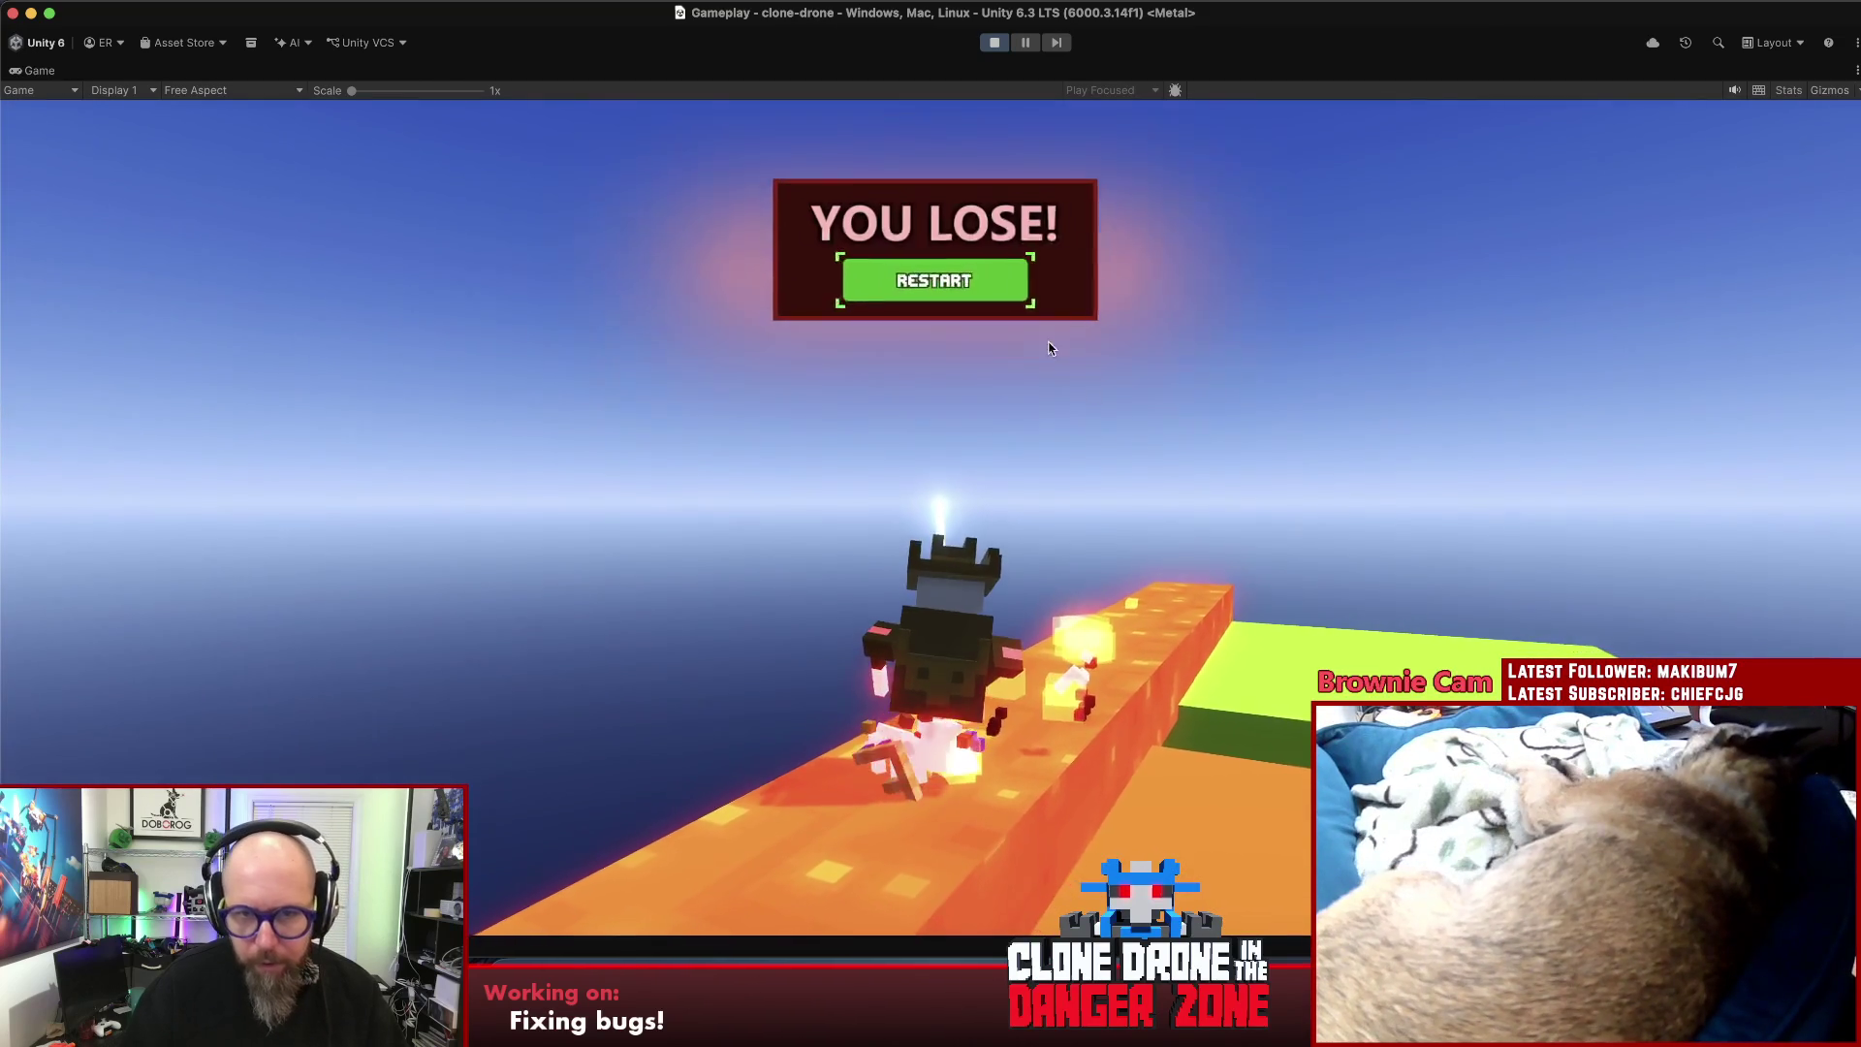
pyautogui.click(935, 278)
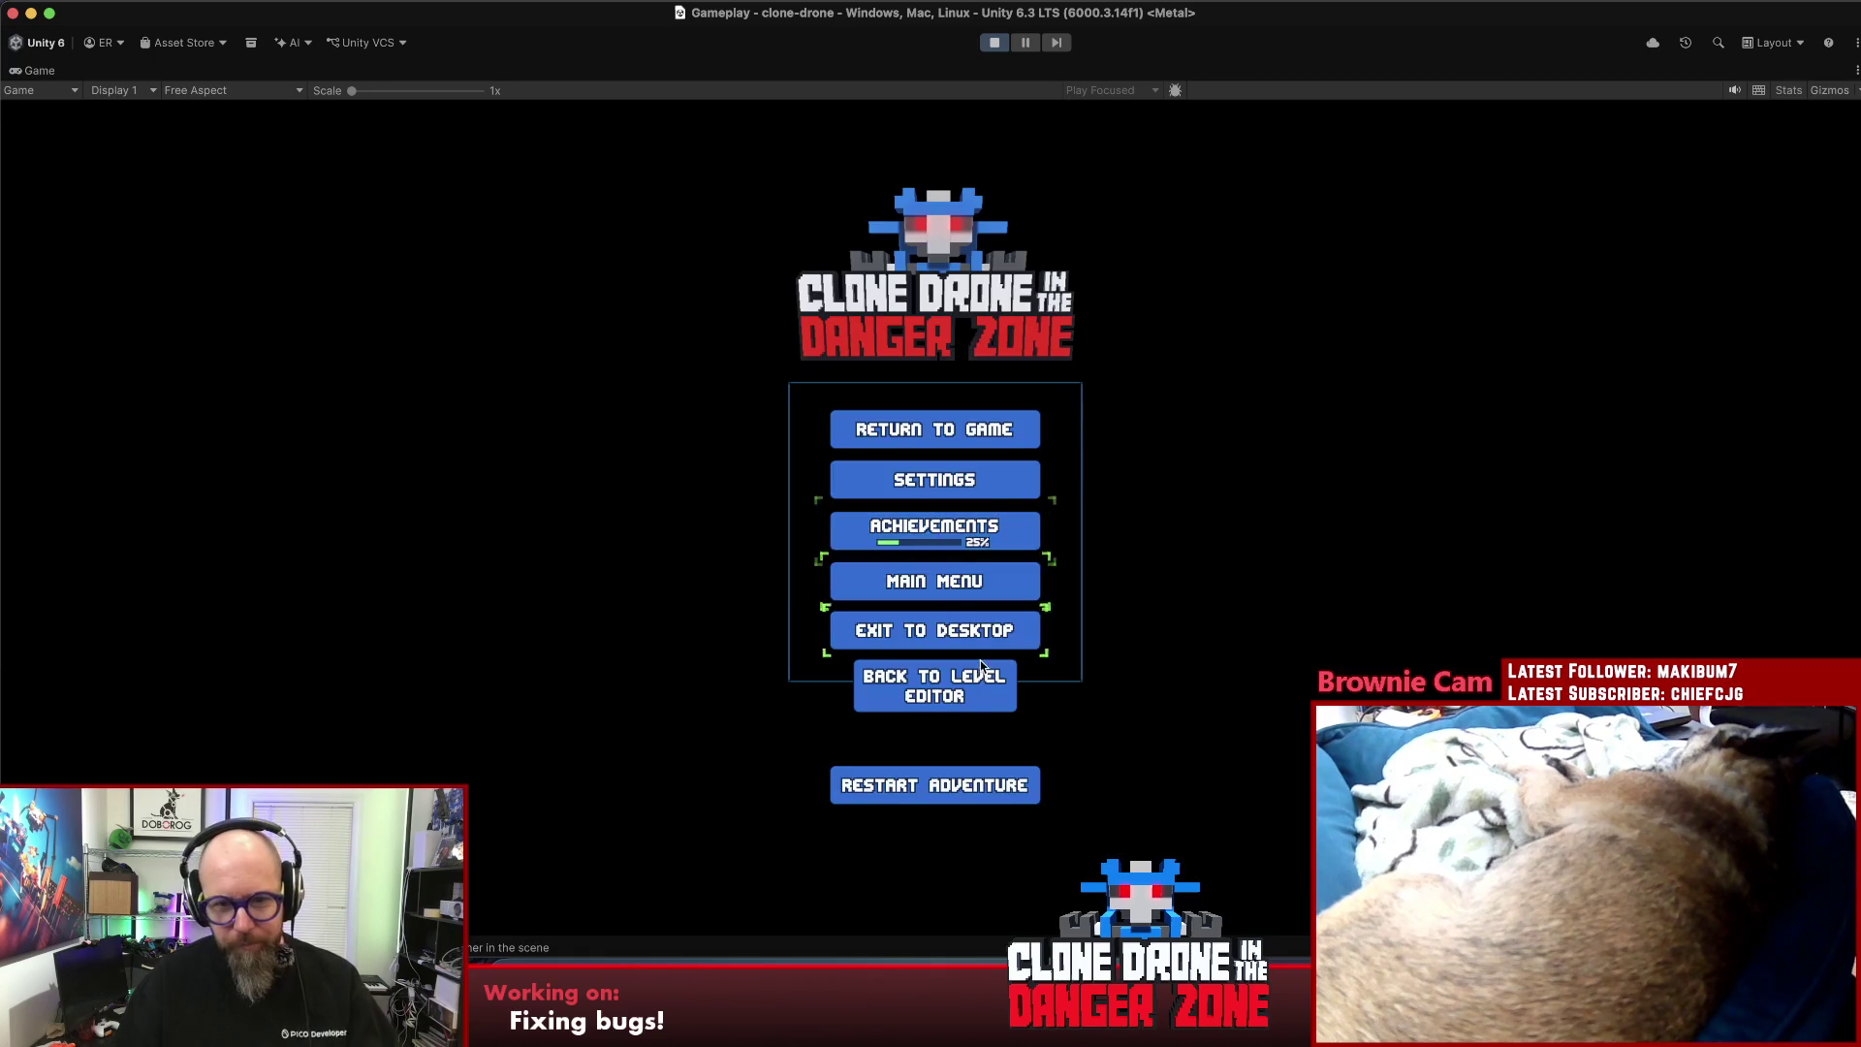
pyautogui.click(984, 674)
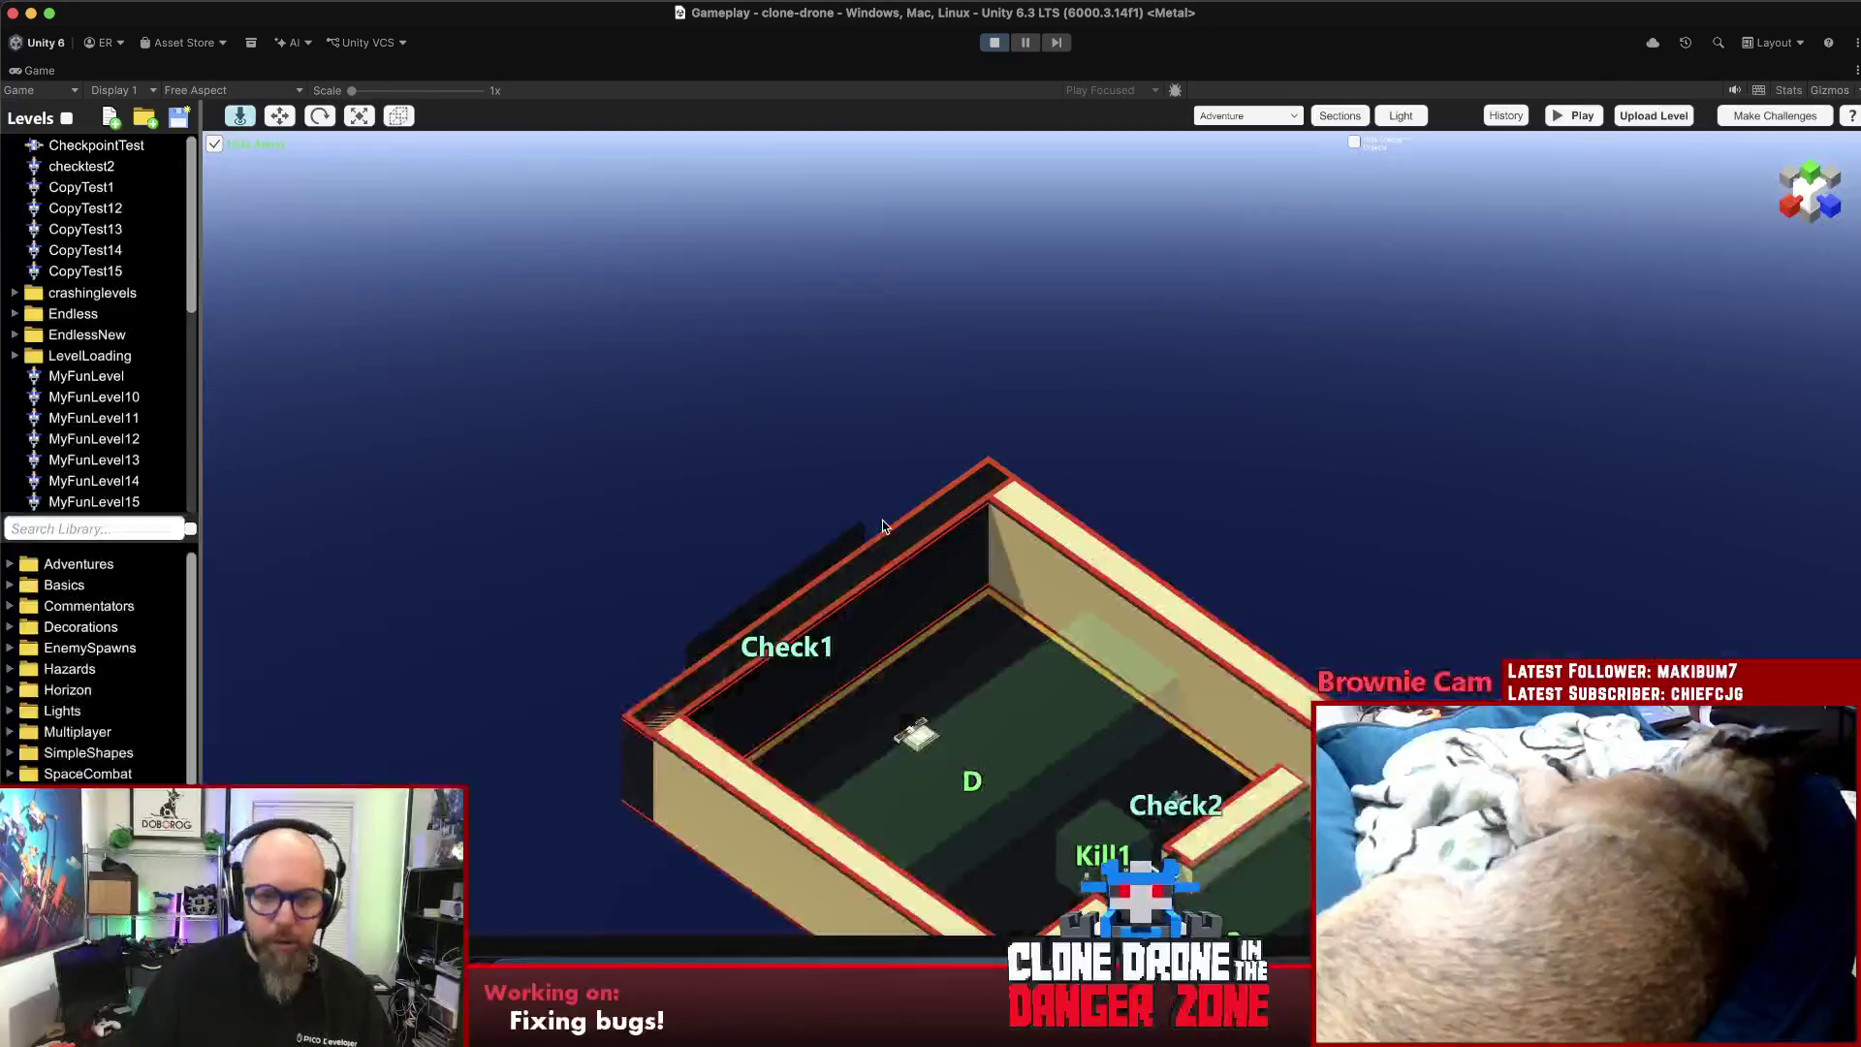
# - Open the NieksDisaster level, answer the save prompt, and hide the trigger areas
pyautogui.scroll(-8, 117, 341)
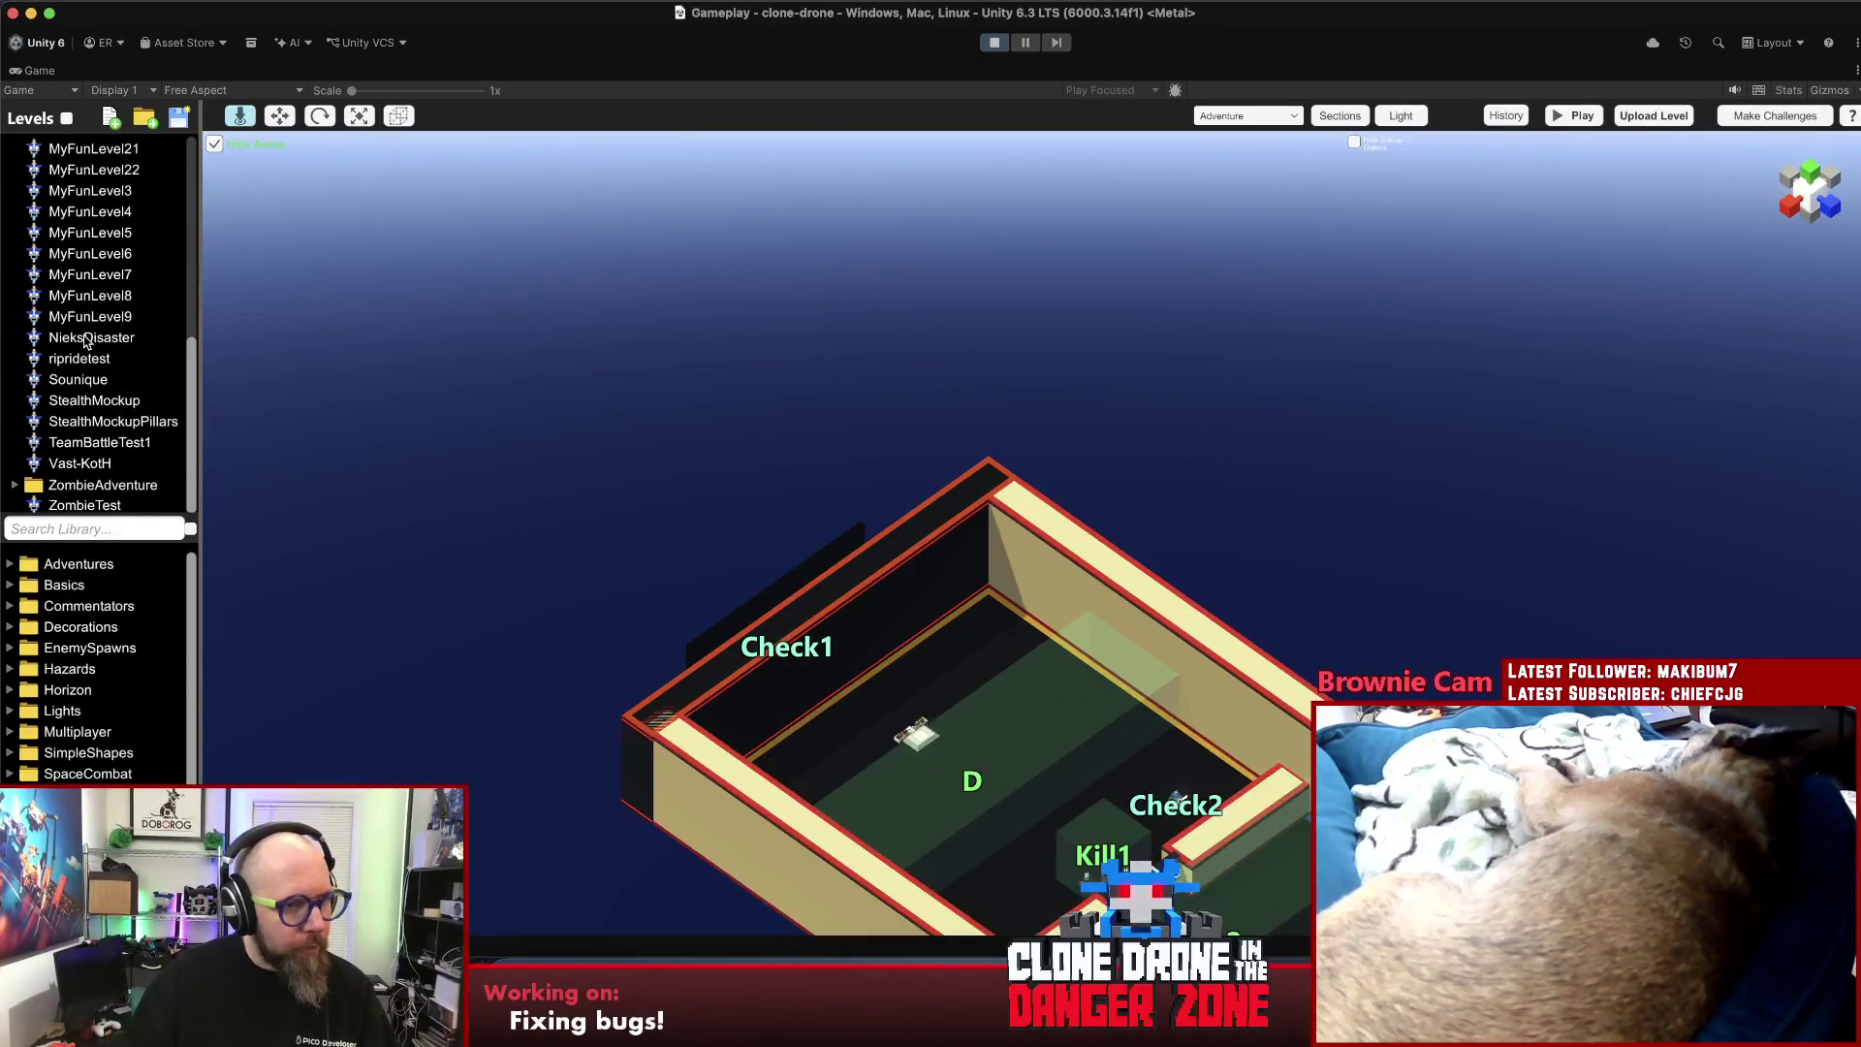
pyautogui.doubleClick(71, 340)
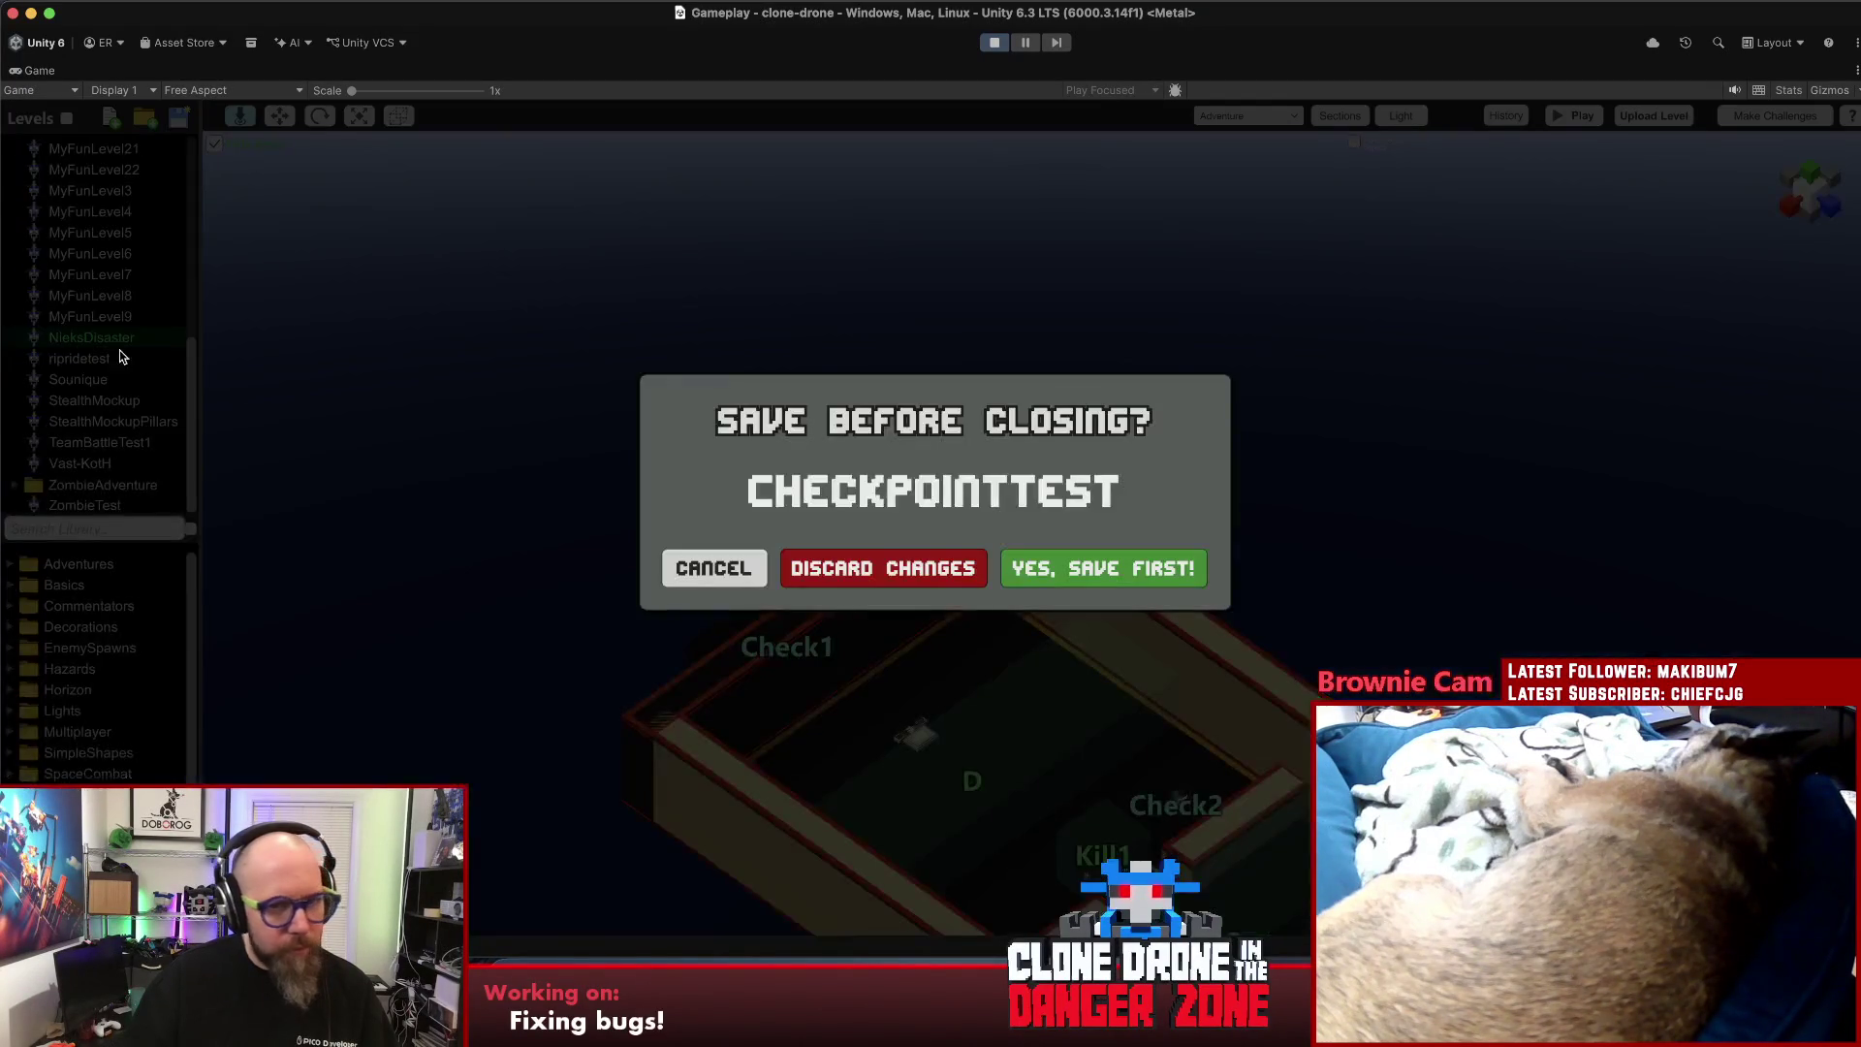
pyautogui.click(893, 566)
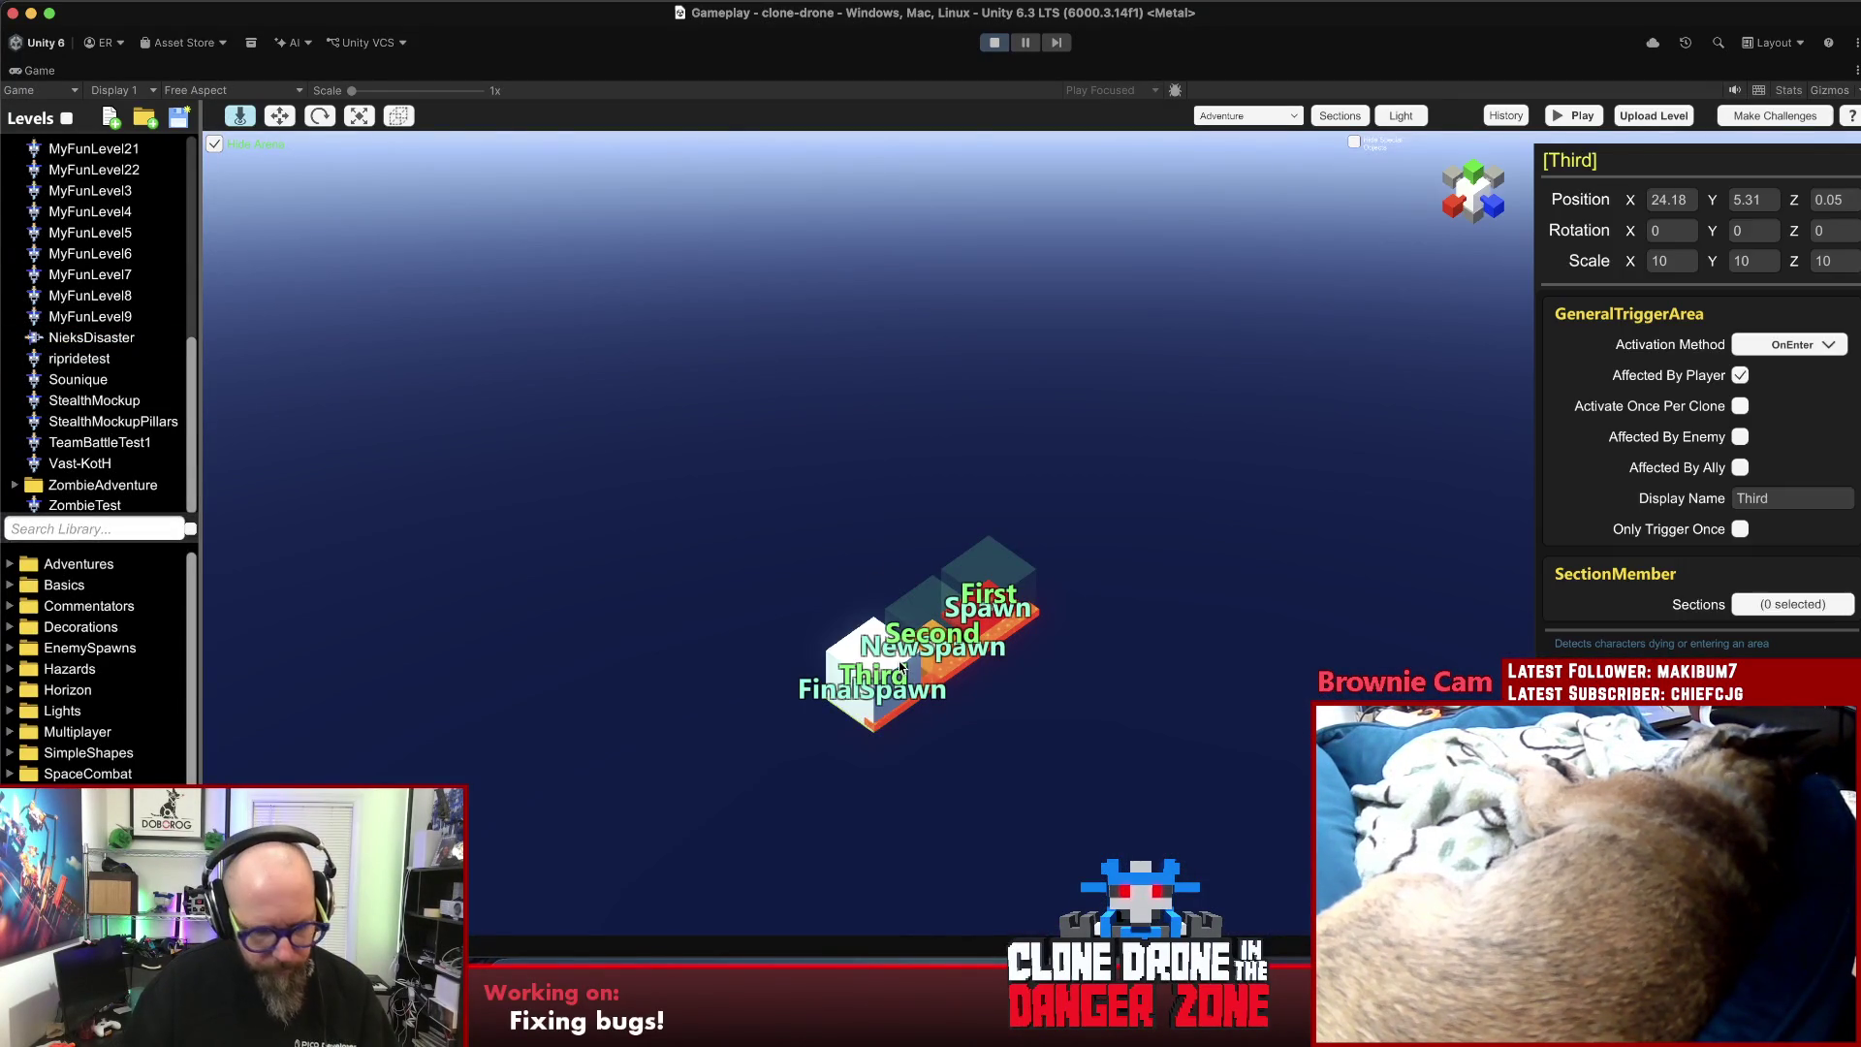
pyautogui.click(928, 625)
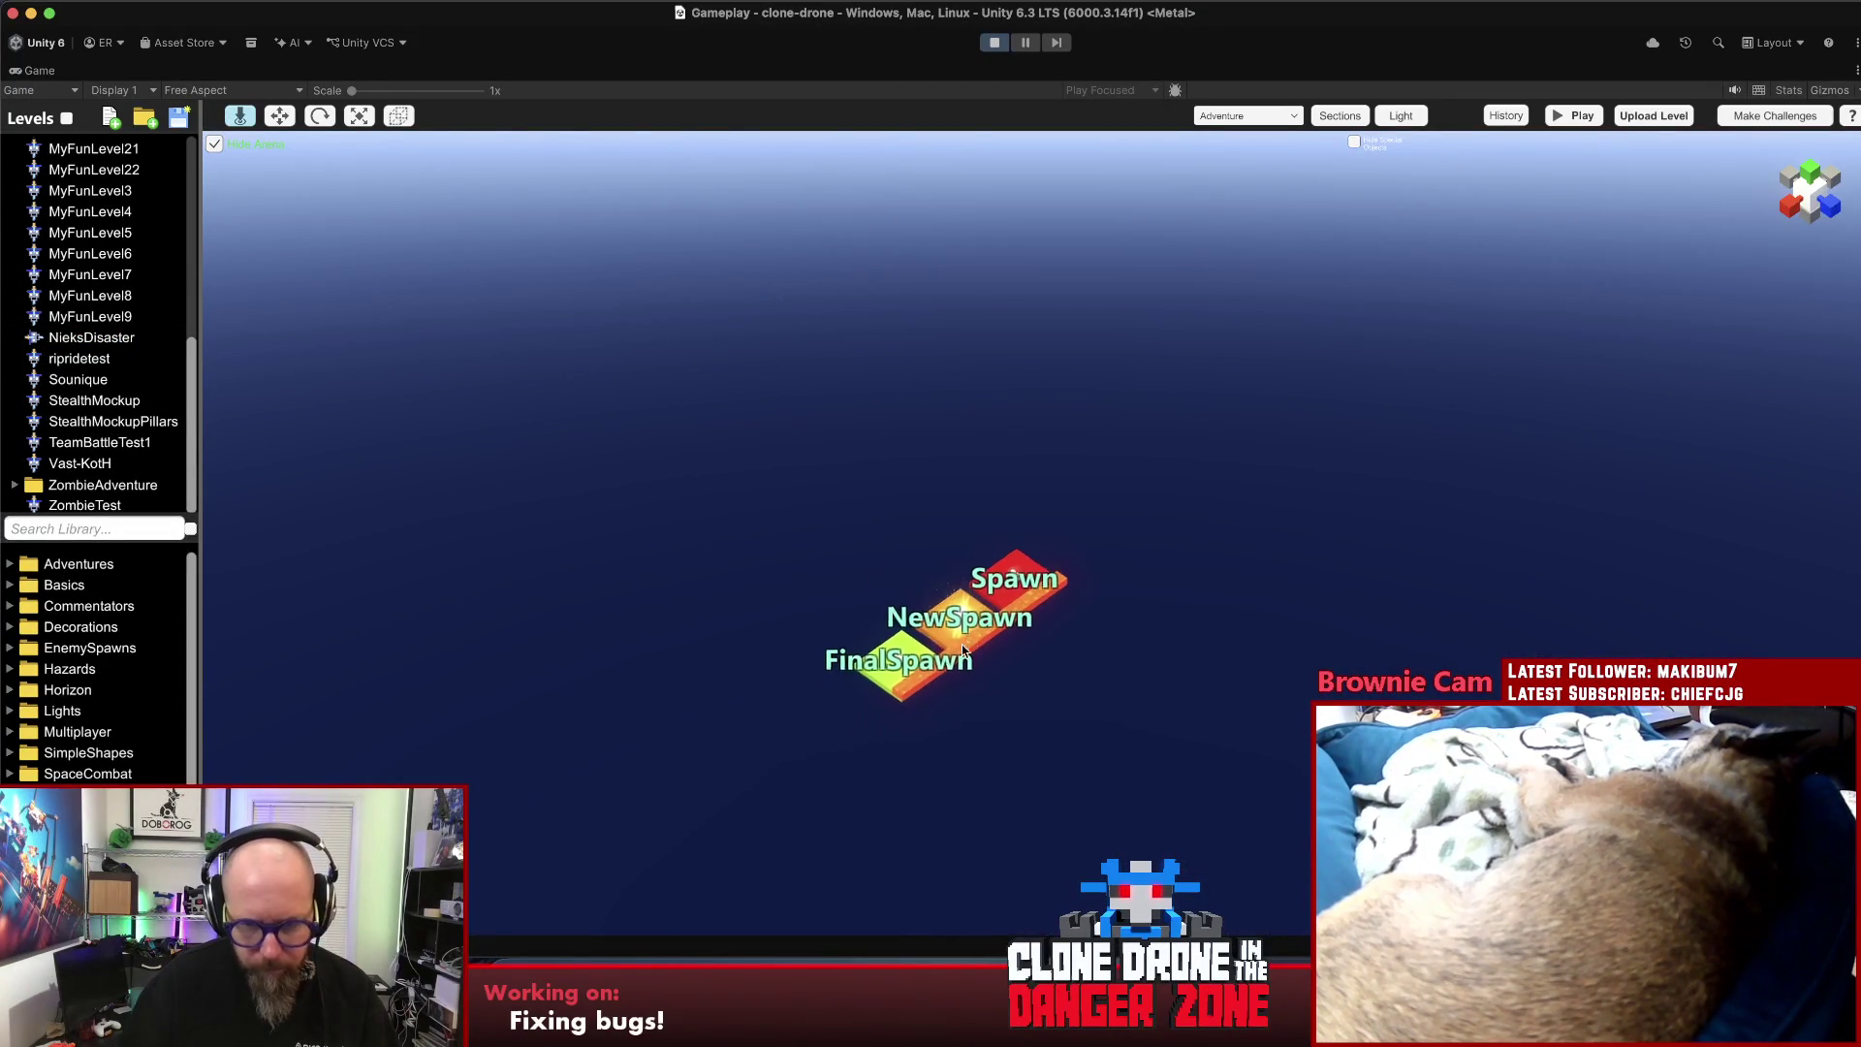
# - Inspect the NewSpawn, FinalSpawn and Spawn checkpoints and enable Respawn To Checkpoints Sections on them
pyautogui.scroll(5, 960, 648)
pyautogui.click(959, 643)
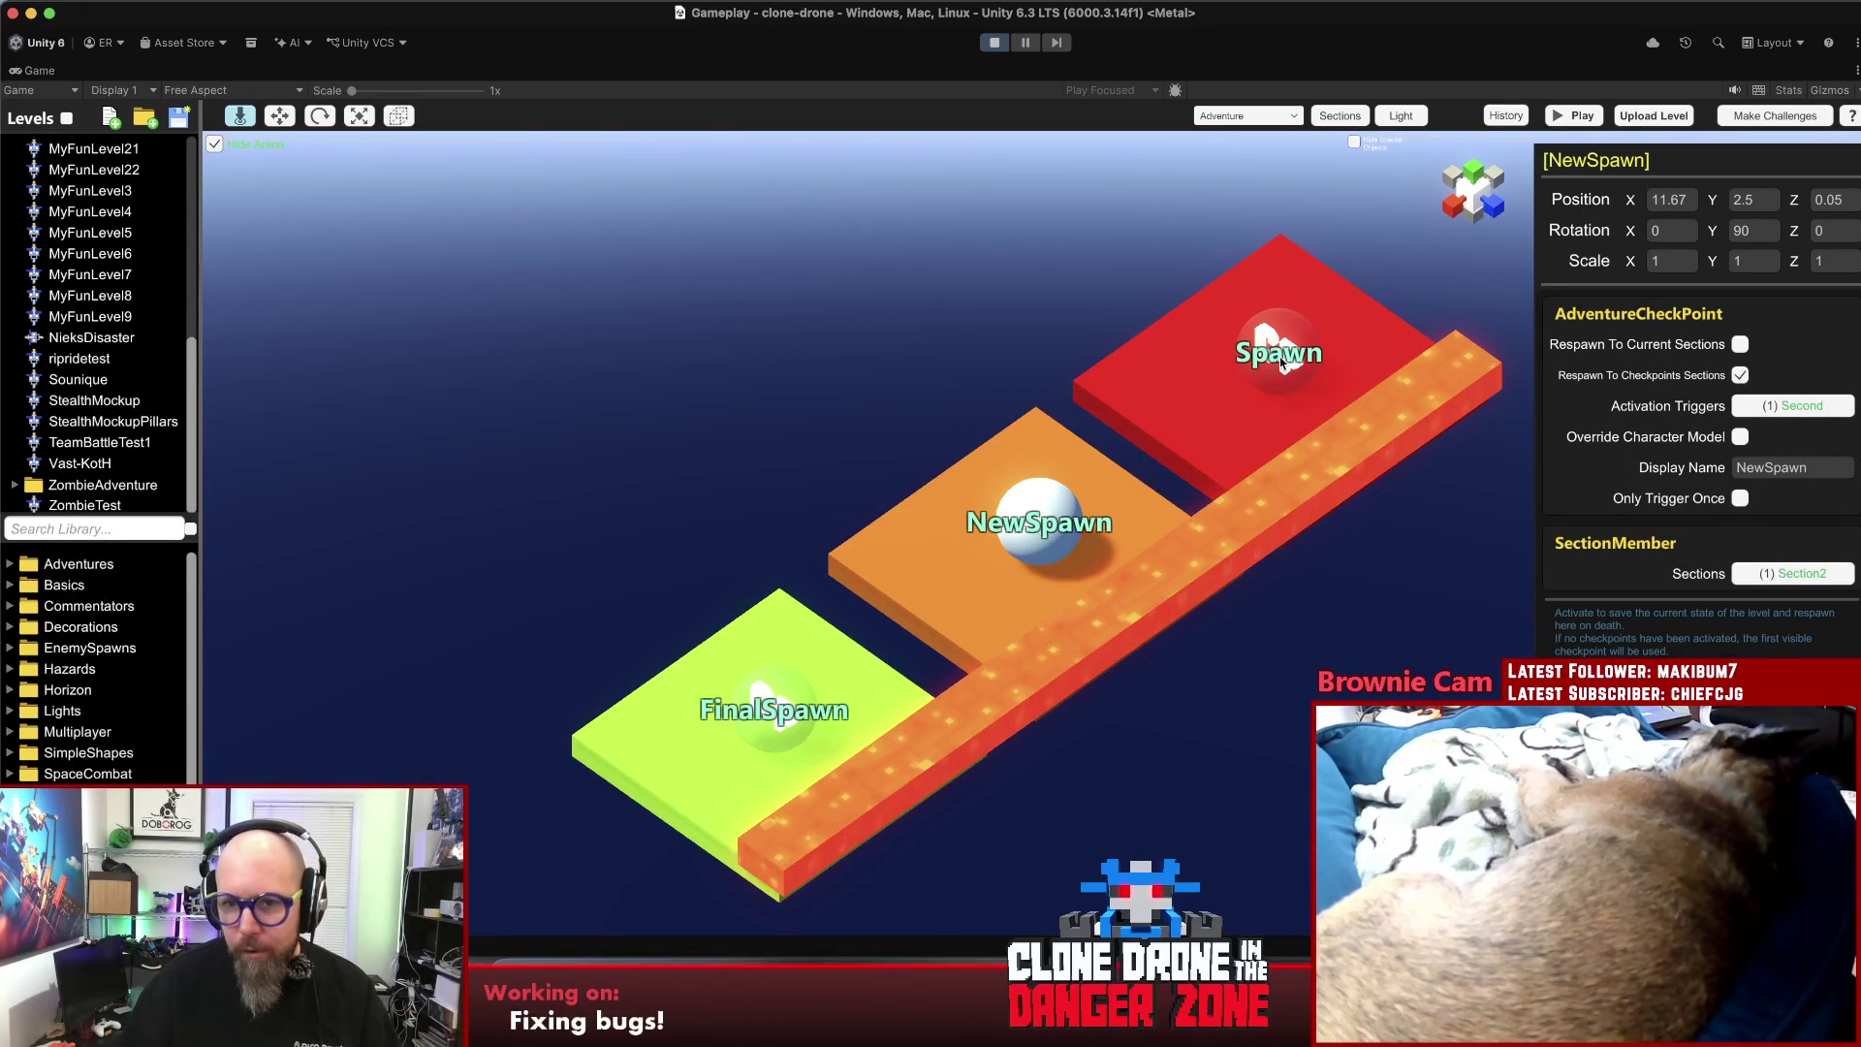
pyautogui.click(1281, 361)
pyautogui.click(801, 658)
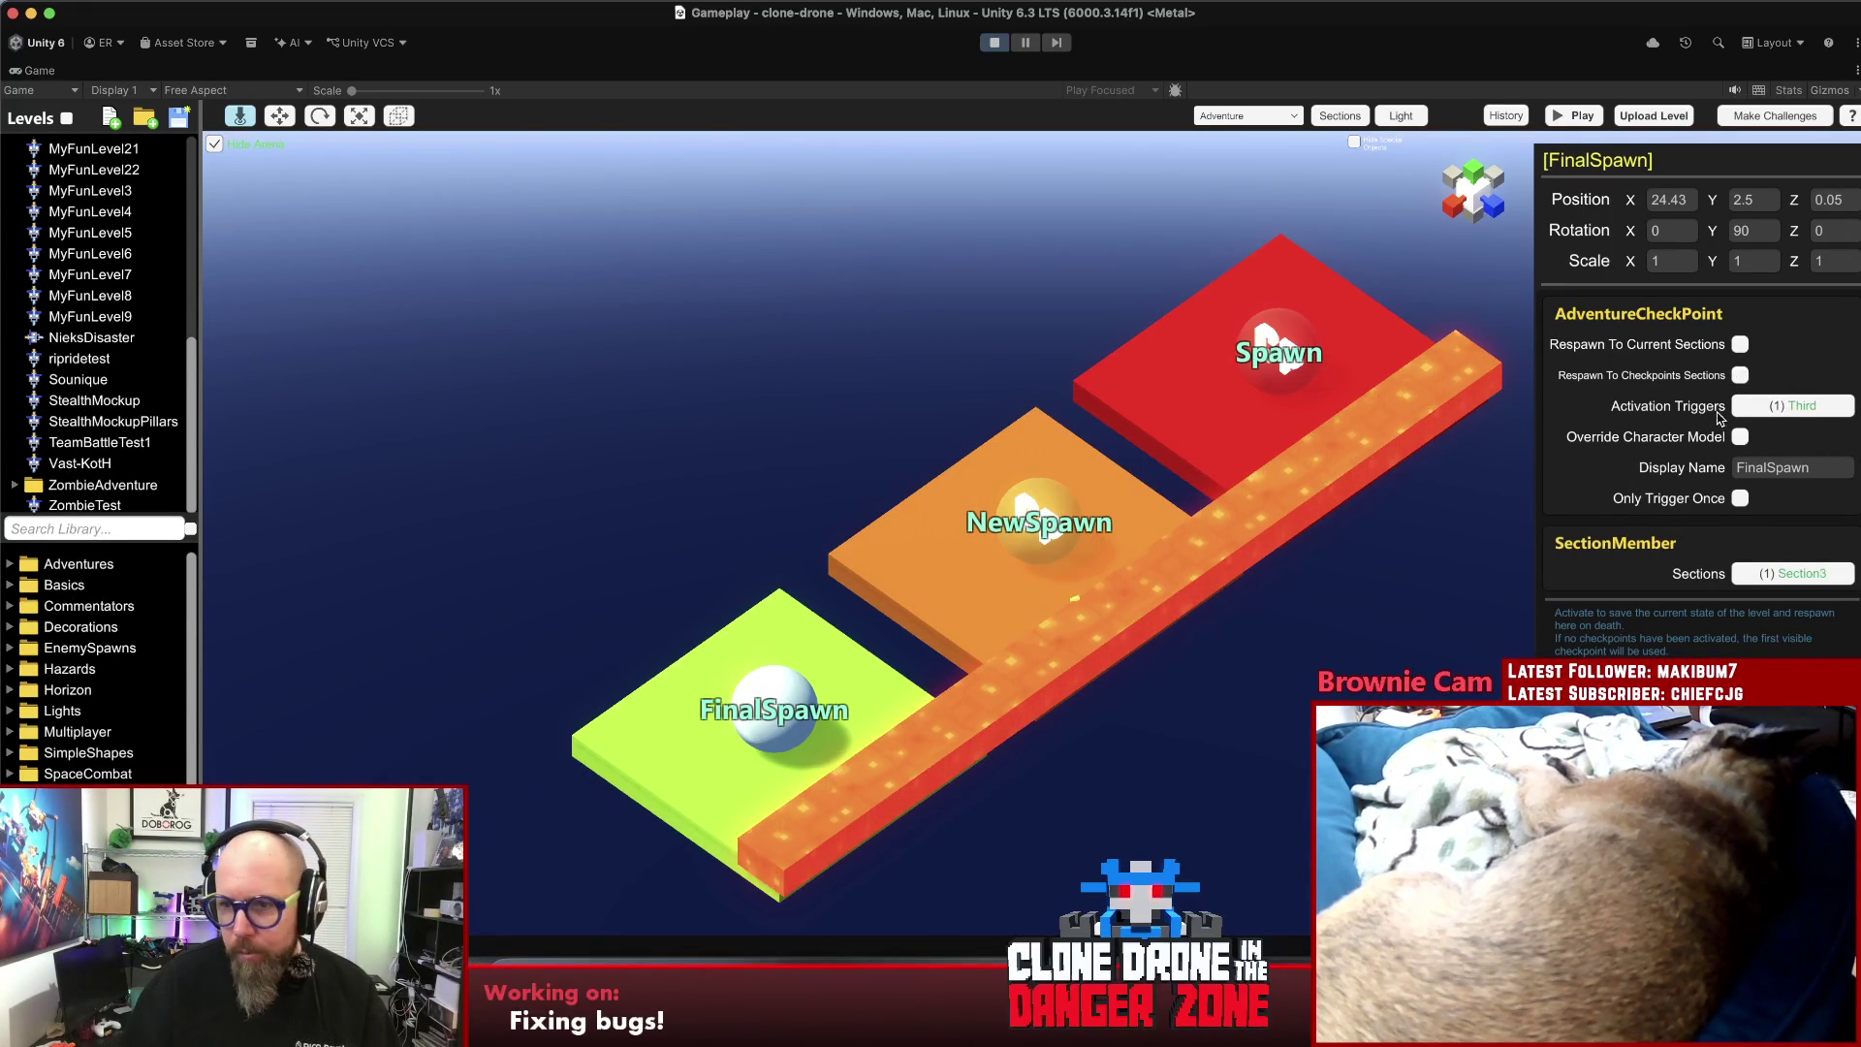
pyautogui.click(1270, 353)
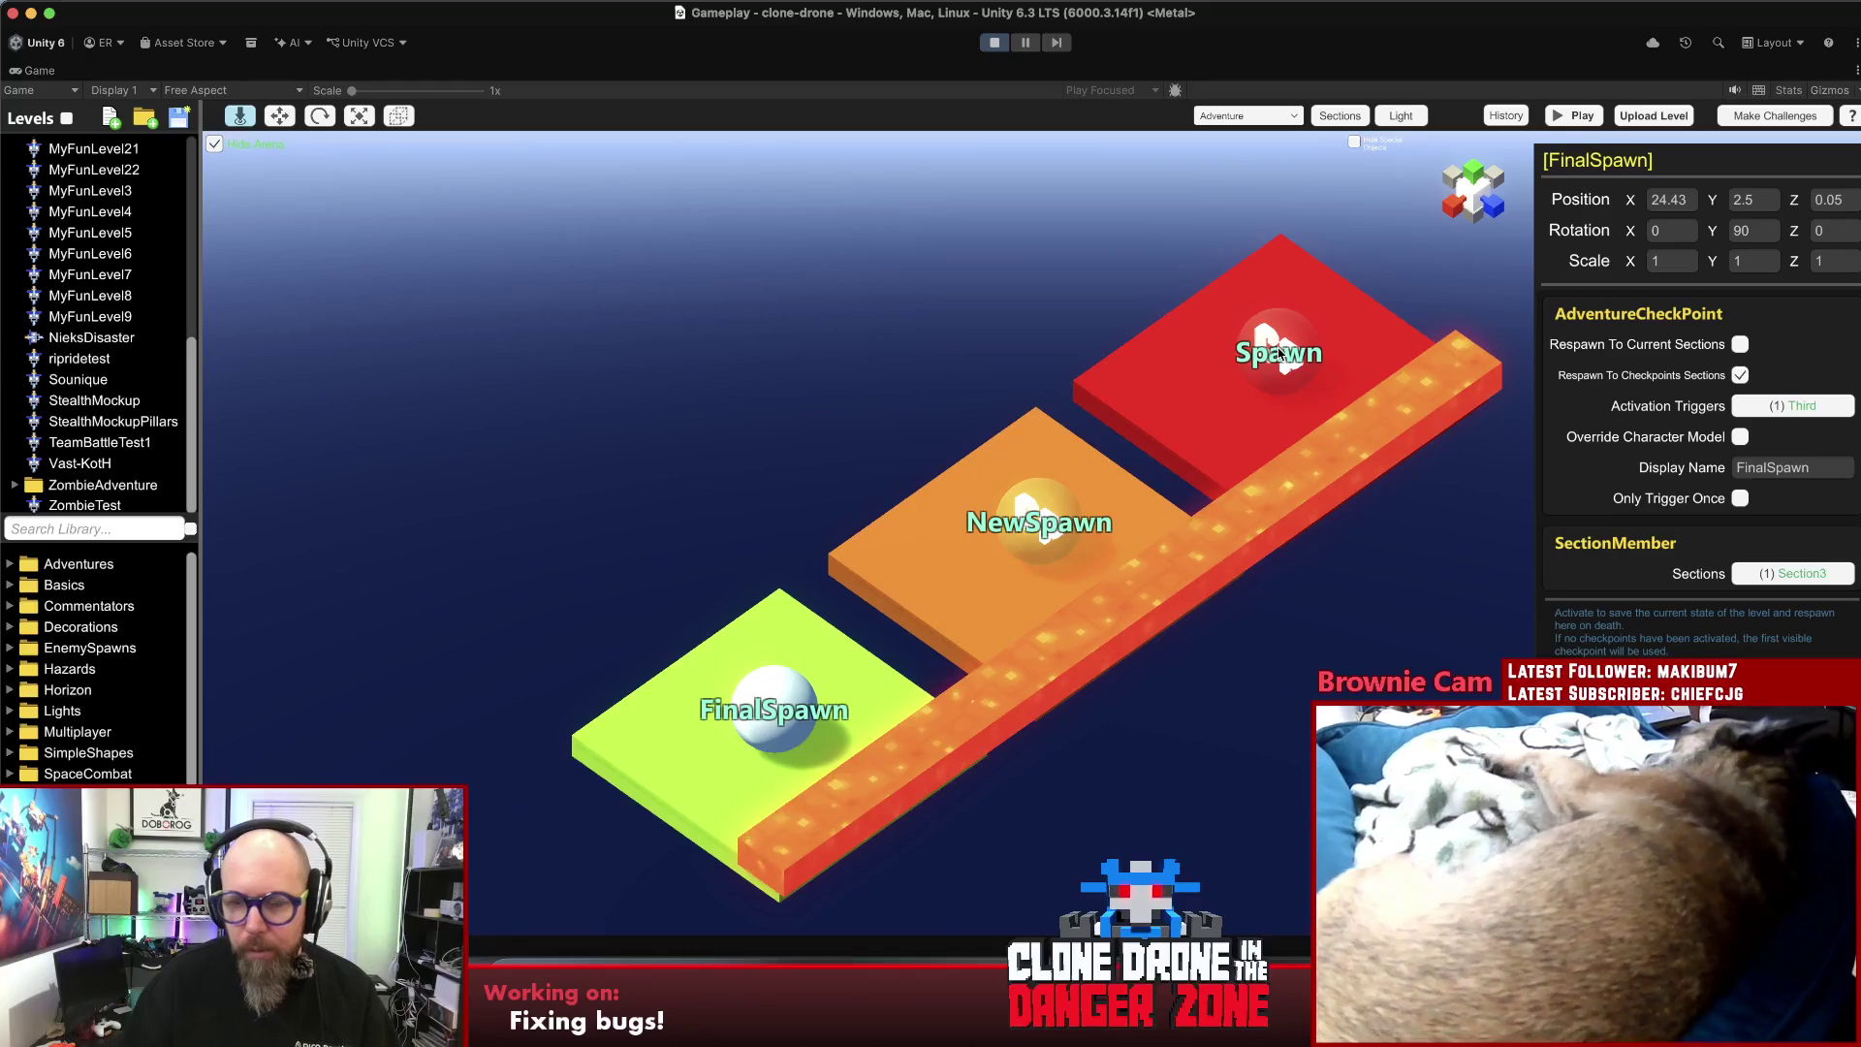
pyautogui.click(1739, 374)
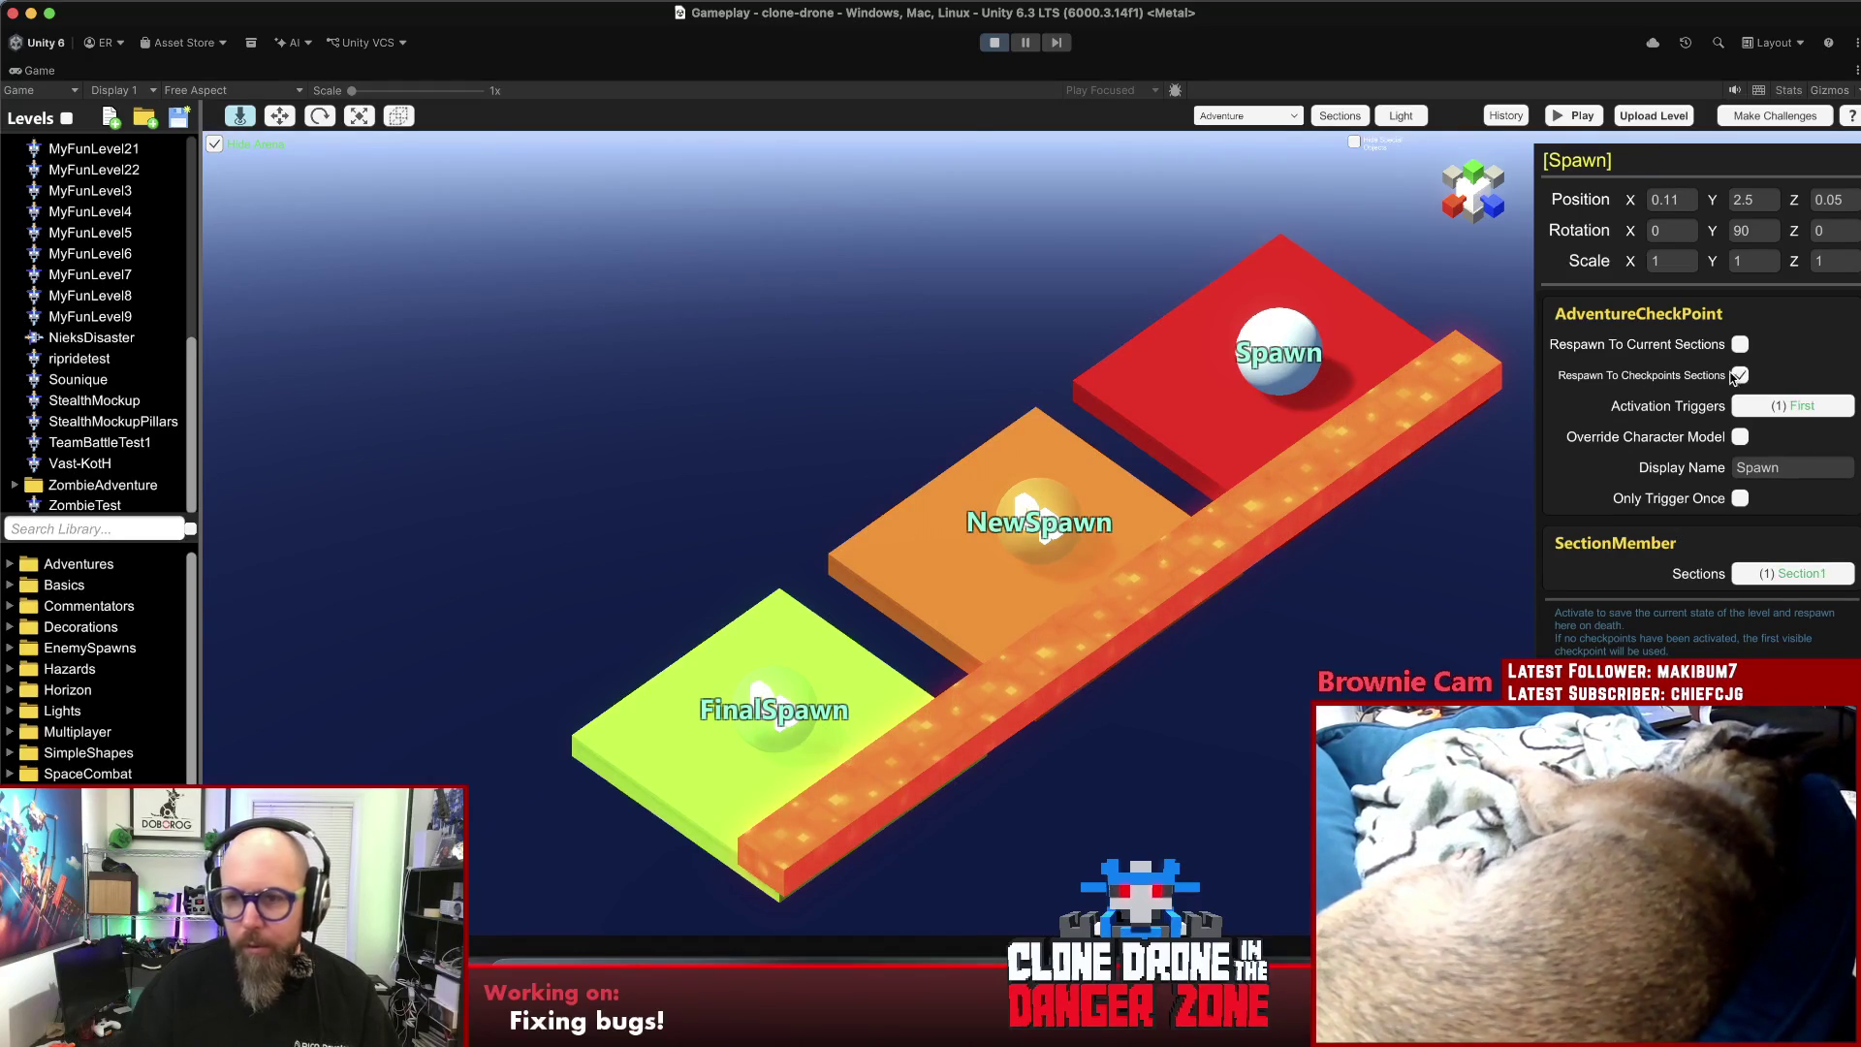
pyautogui.click(818, 374)
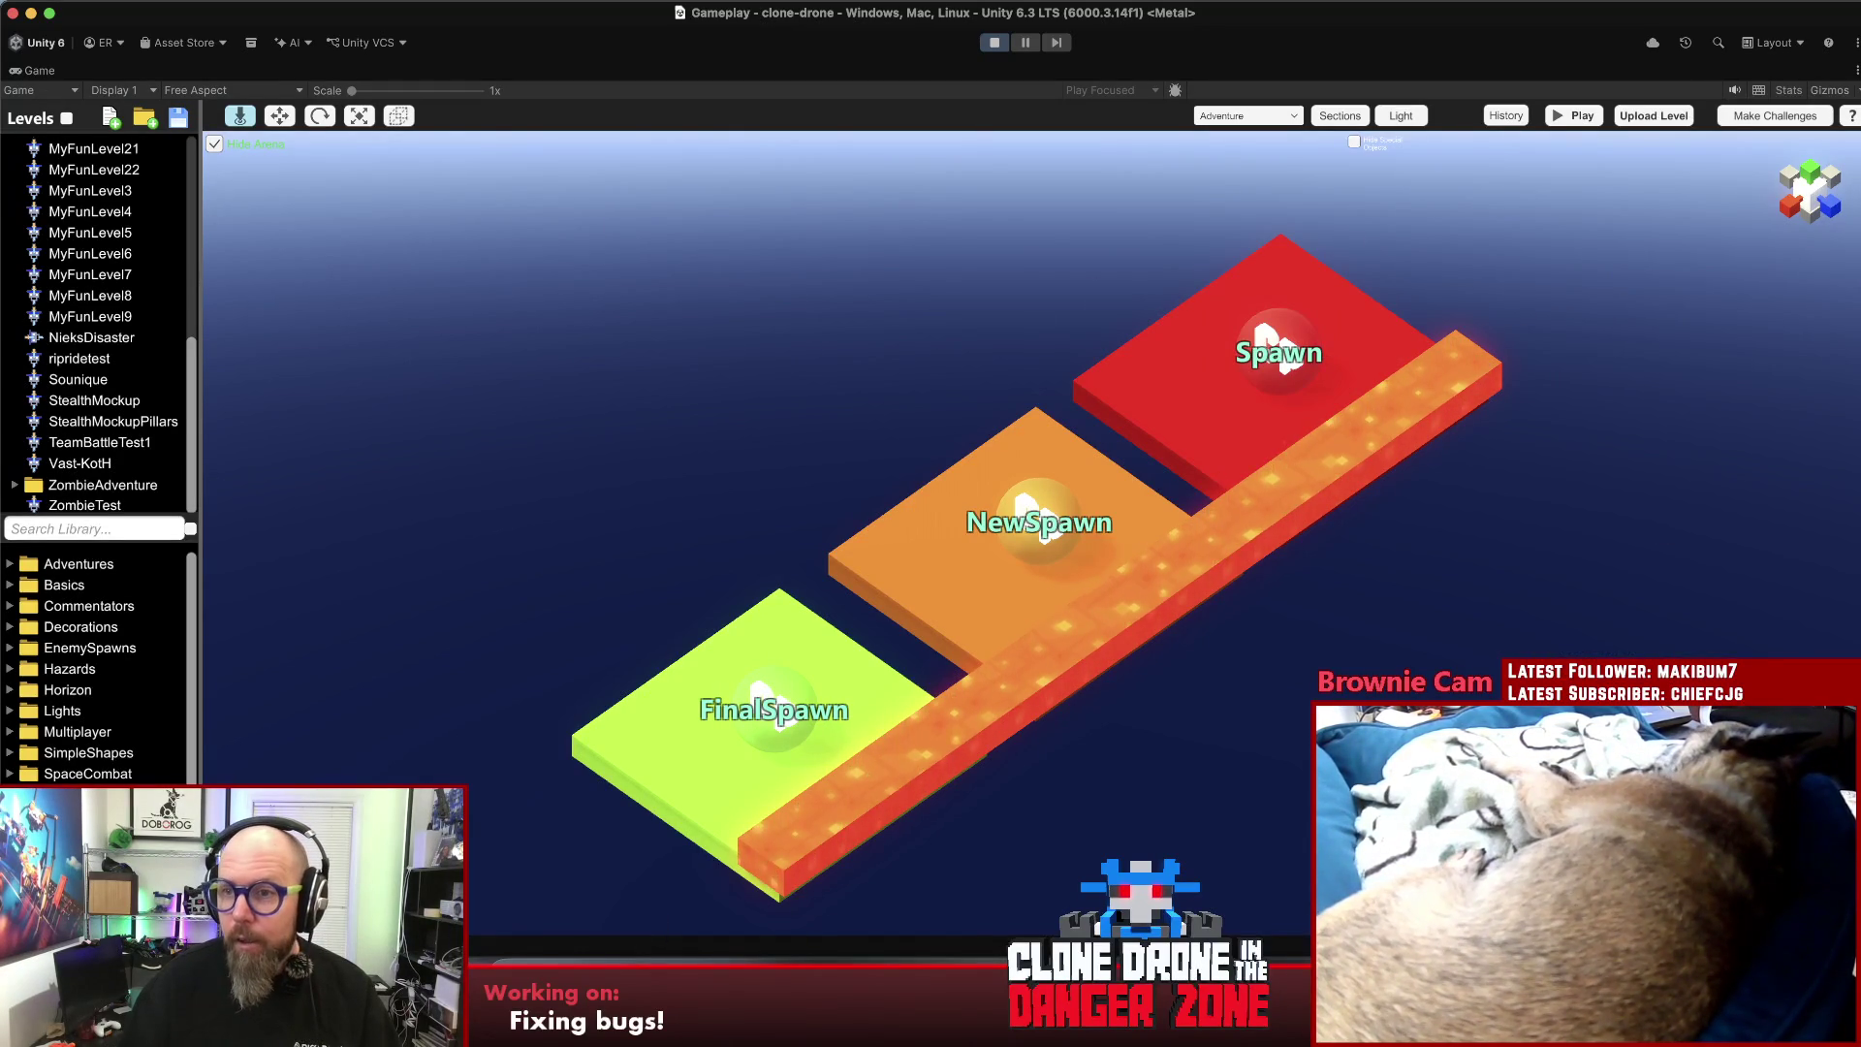
pyautogui.click(1775, 115)
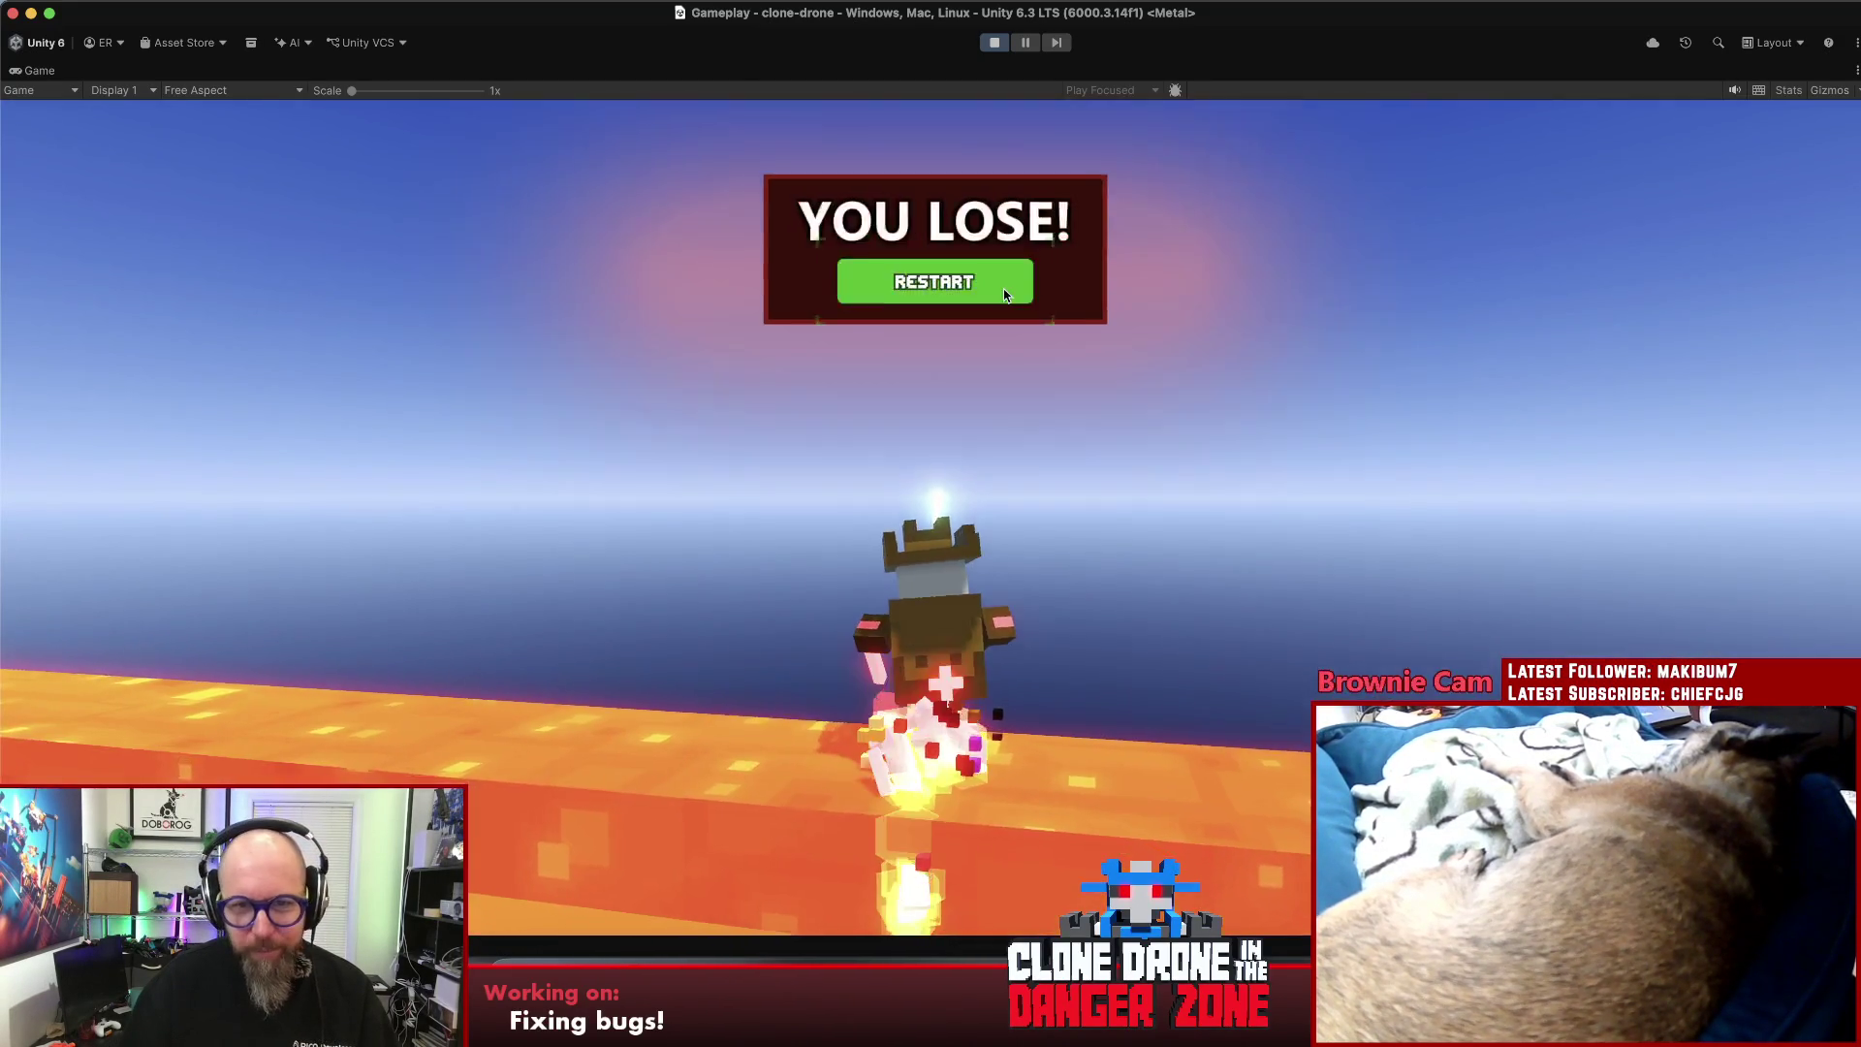
# - Restart twice after dying, reach the green FinalSpawn platform, then pause the game
pyautogui.click(1005, 294)
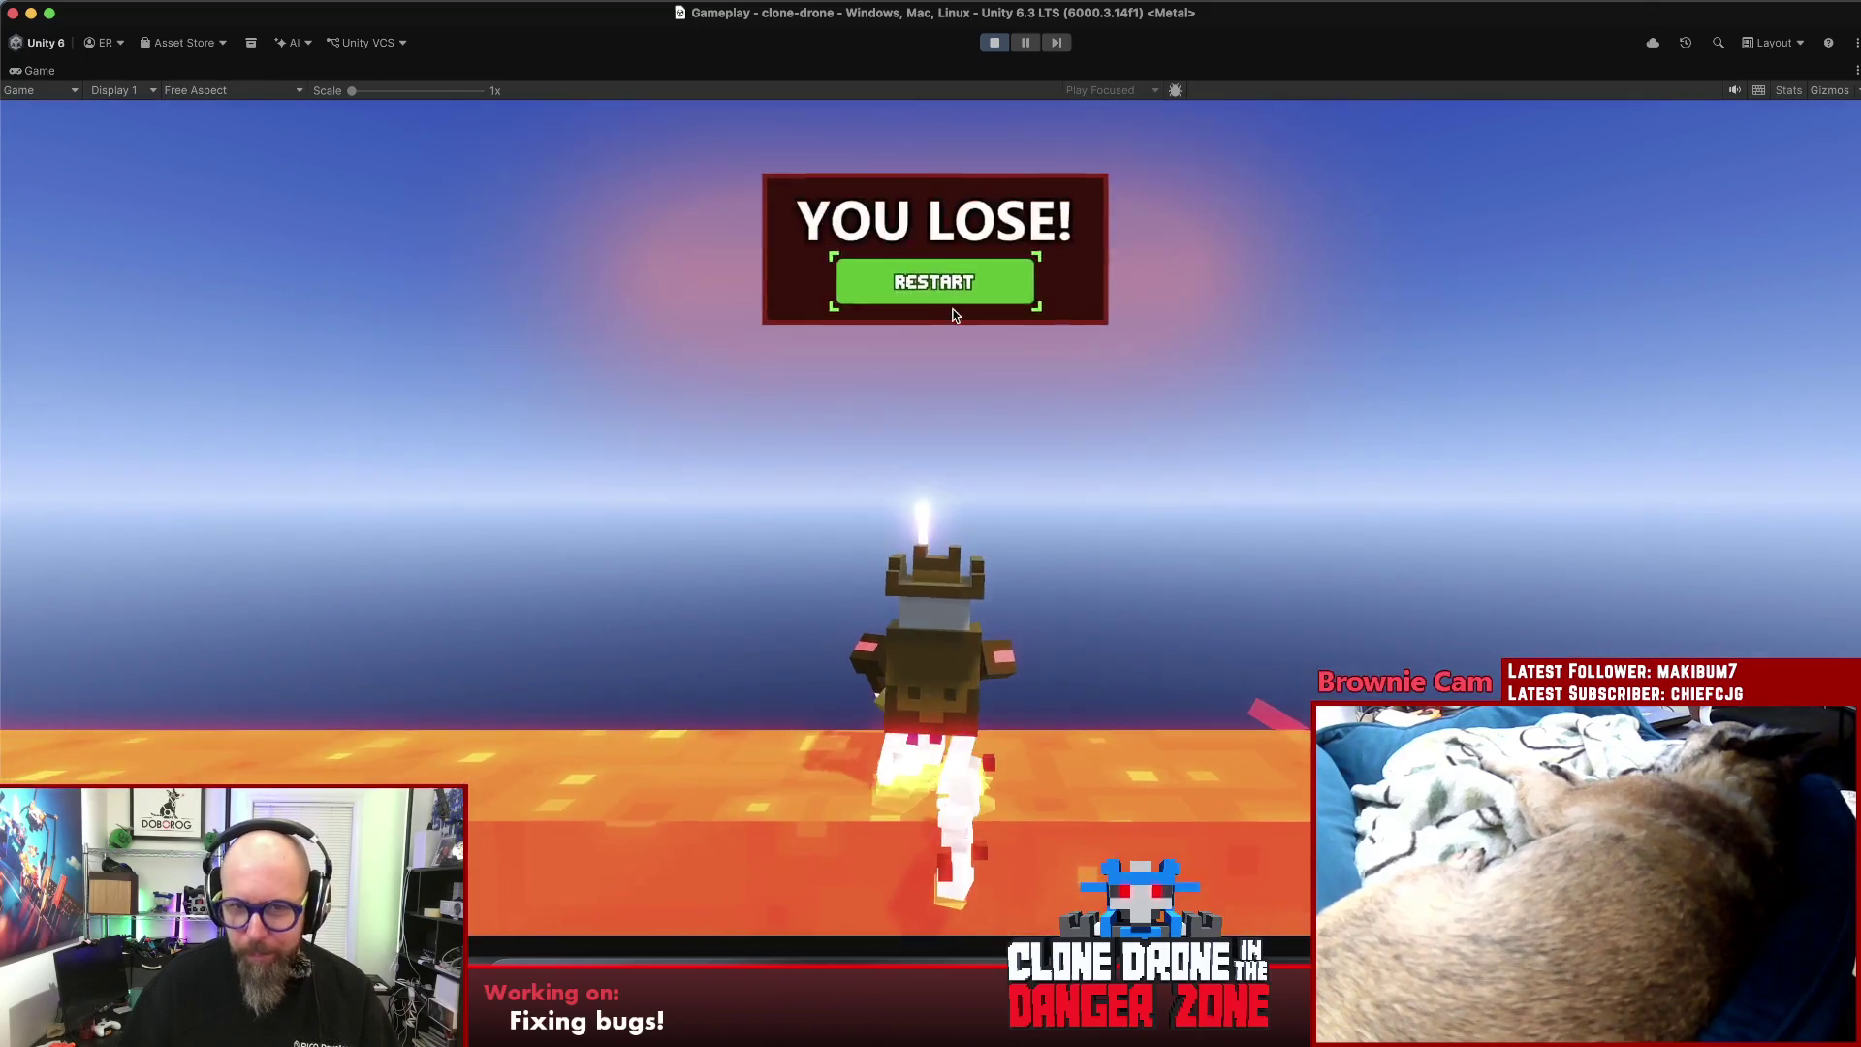
pyautogui.click(938, 289)
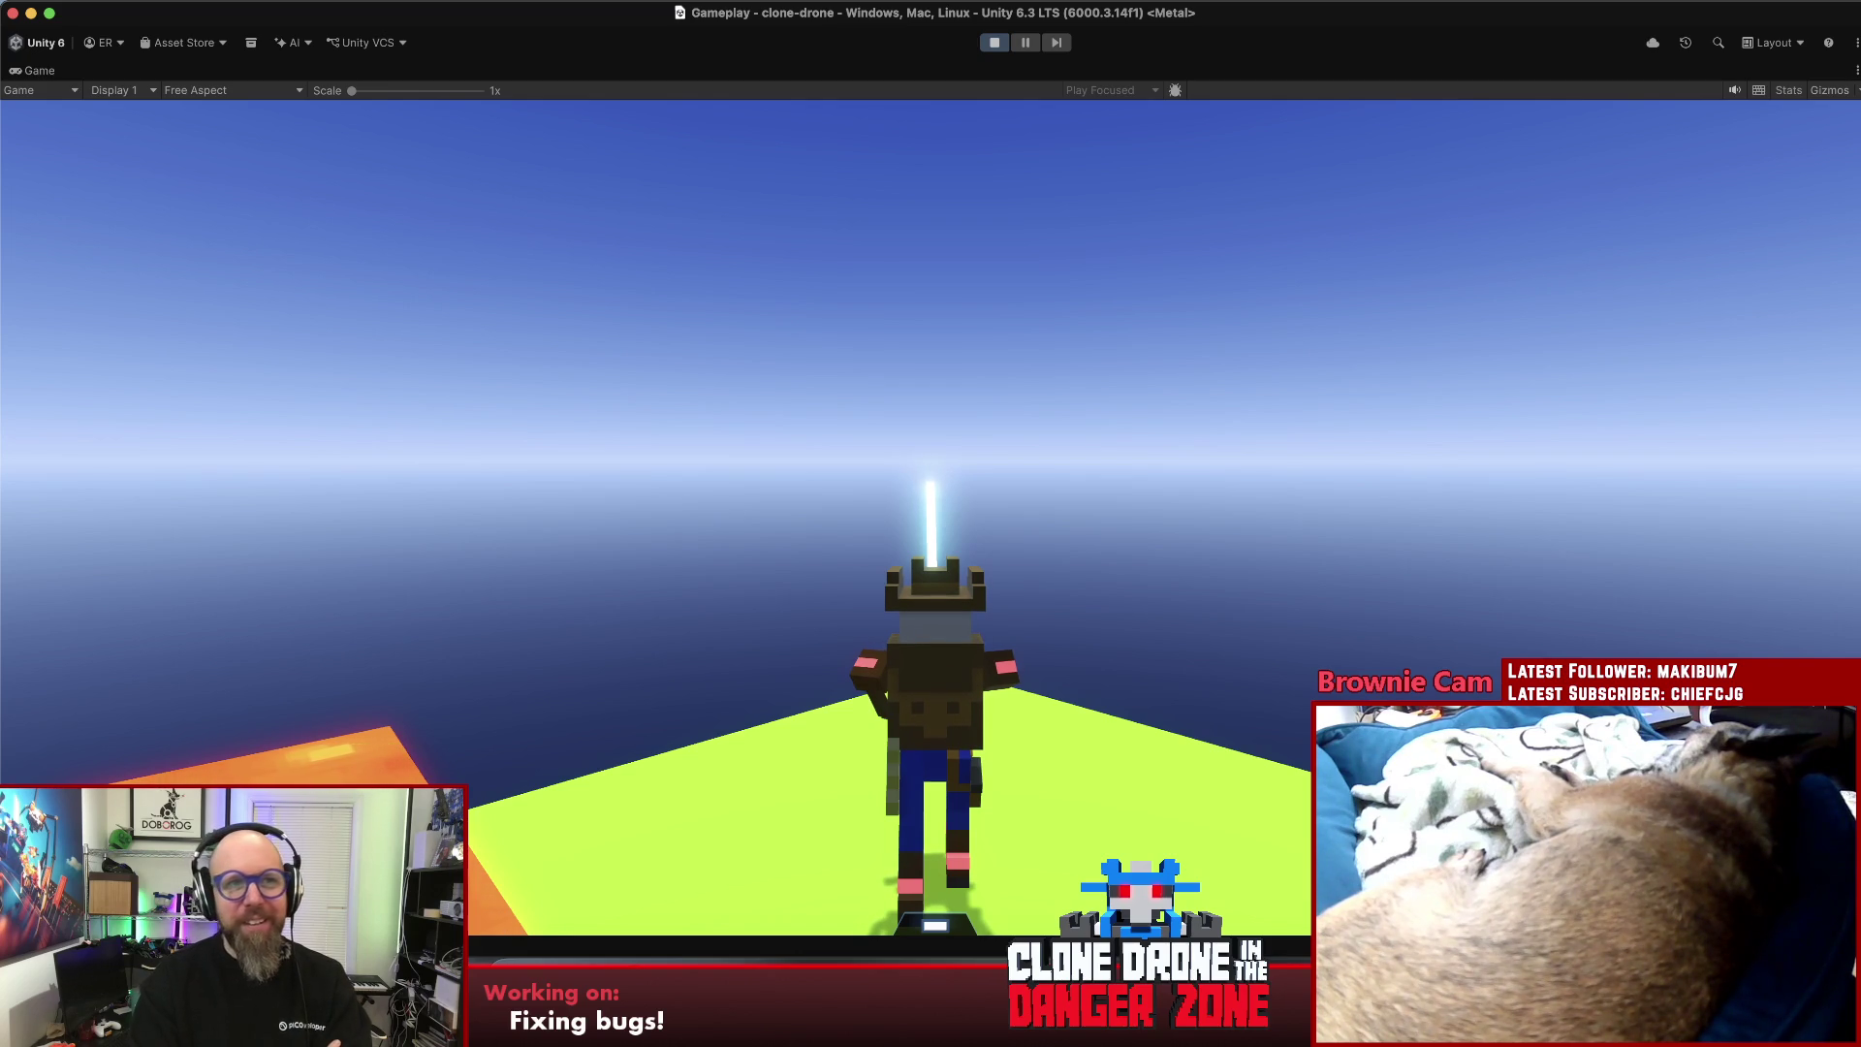
pyautogui.press('Escape')
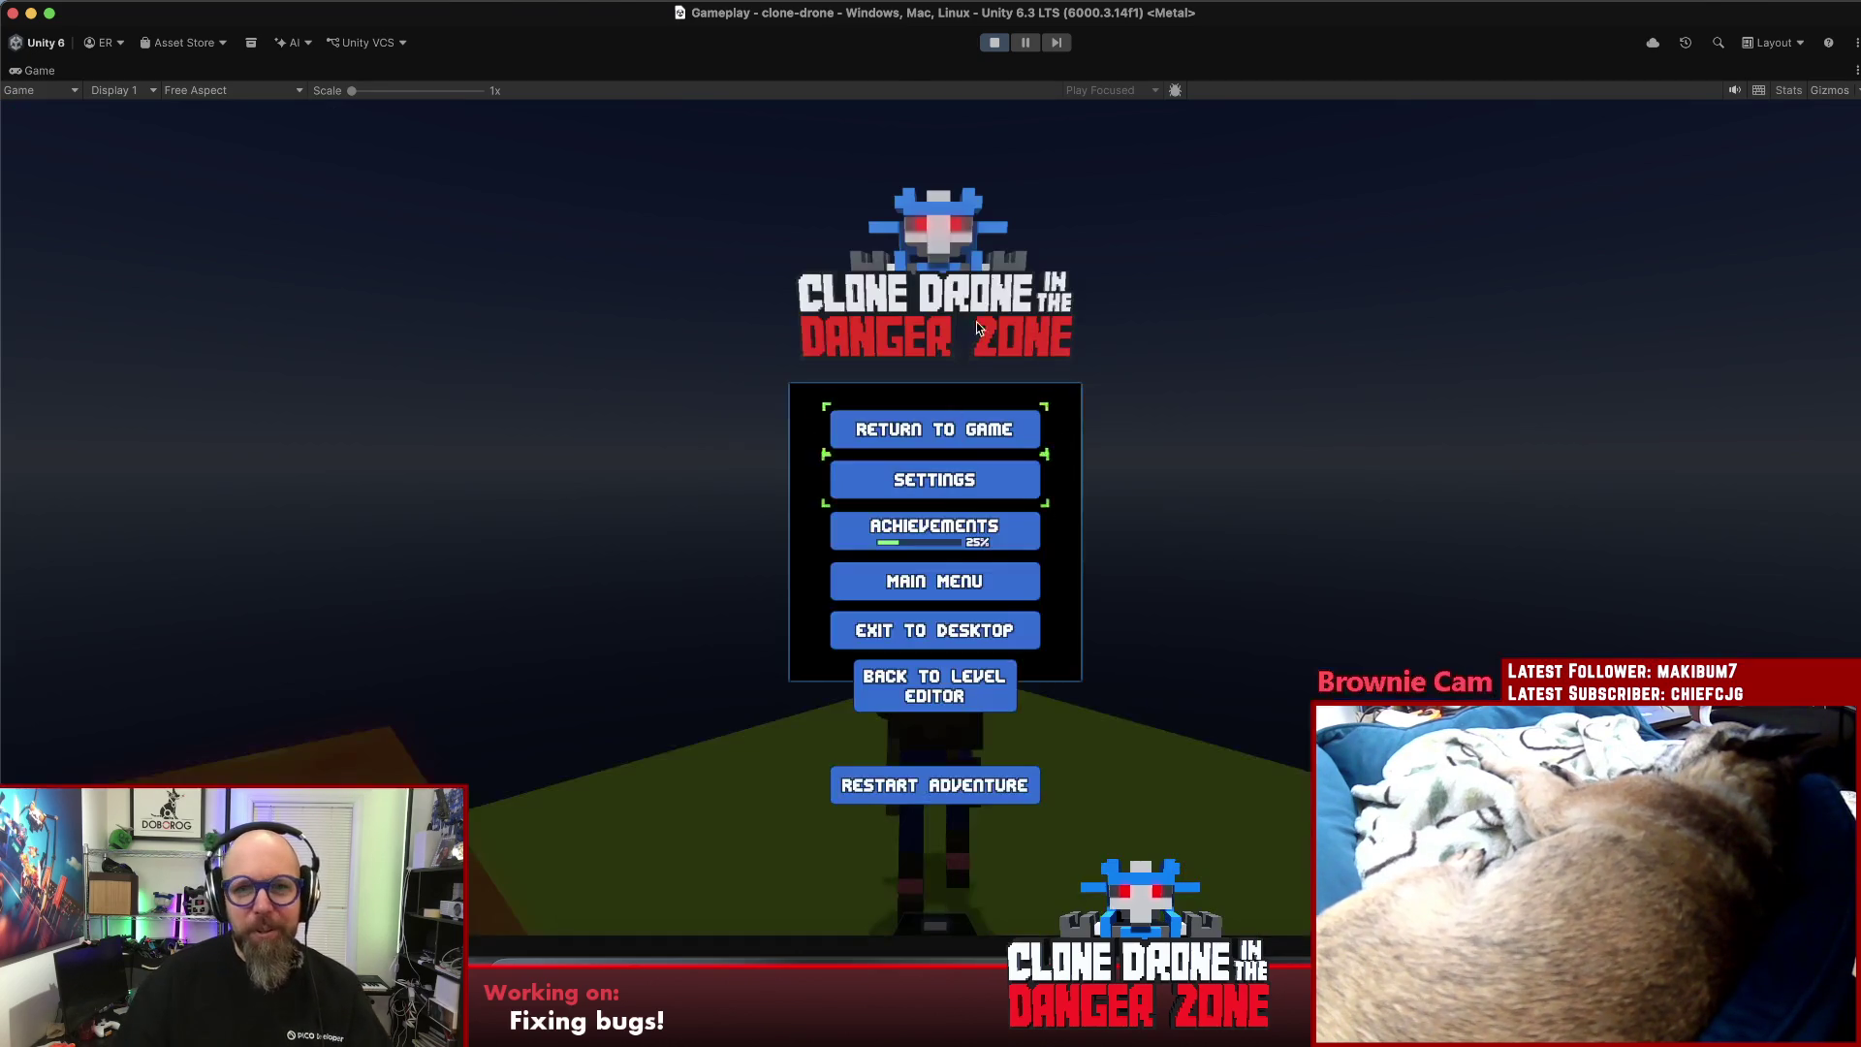
# - Exit Play mode to return to the Gameplay scene in the editor
pyautogui.click(996, 43)
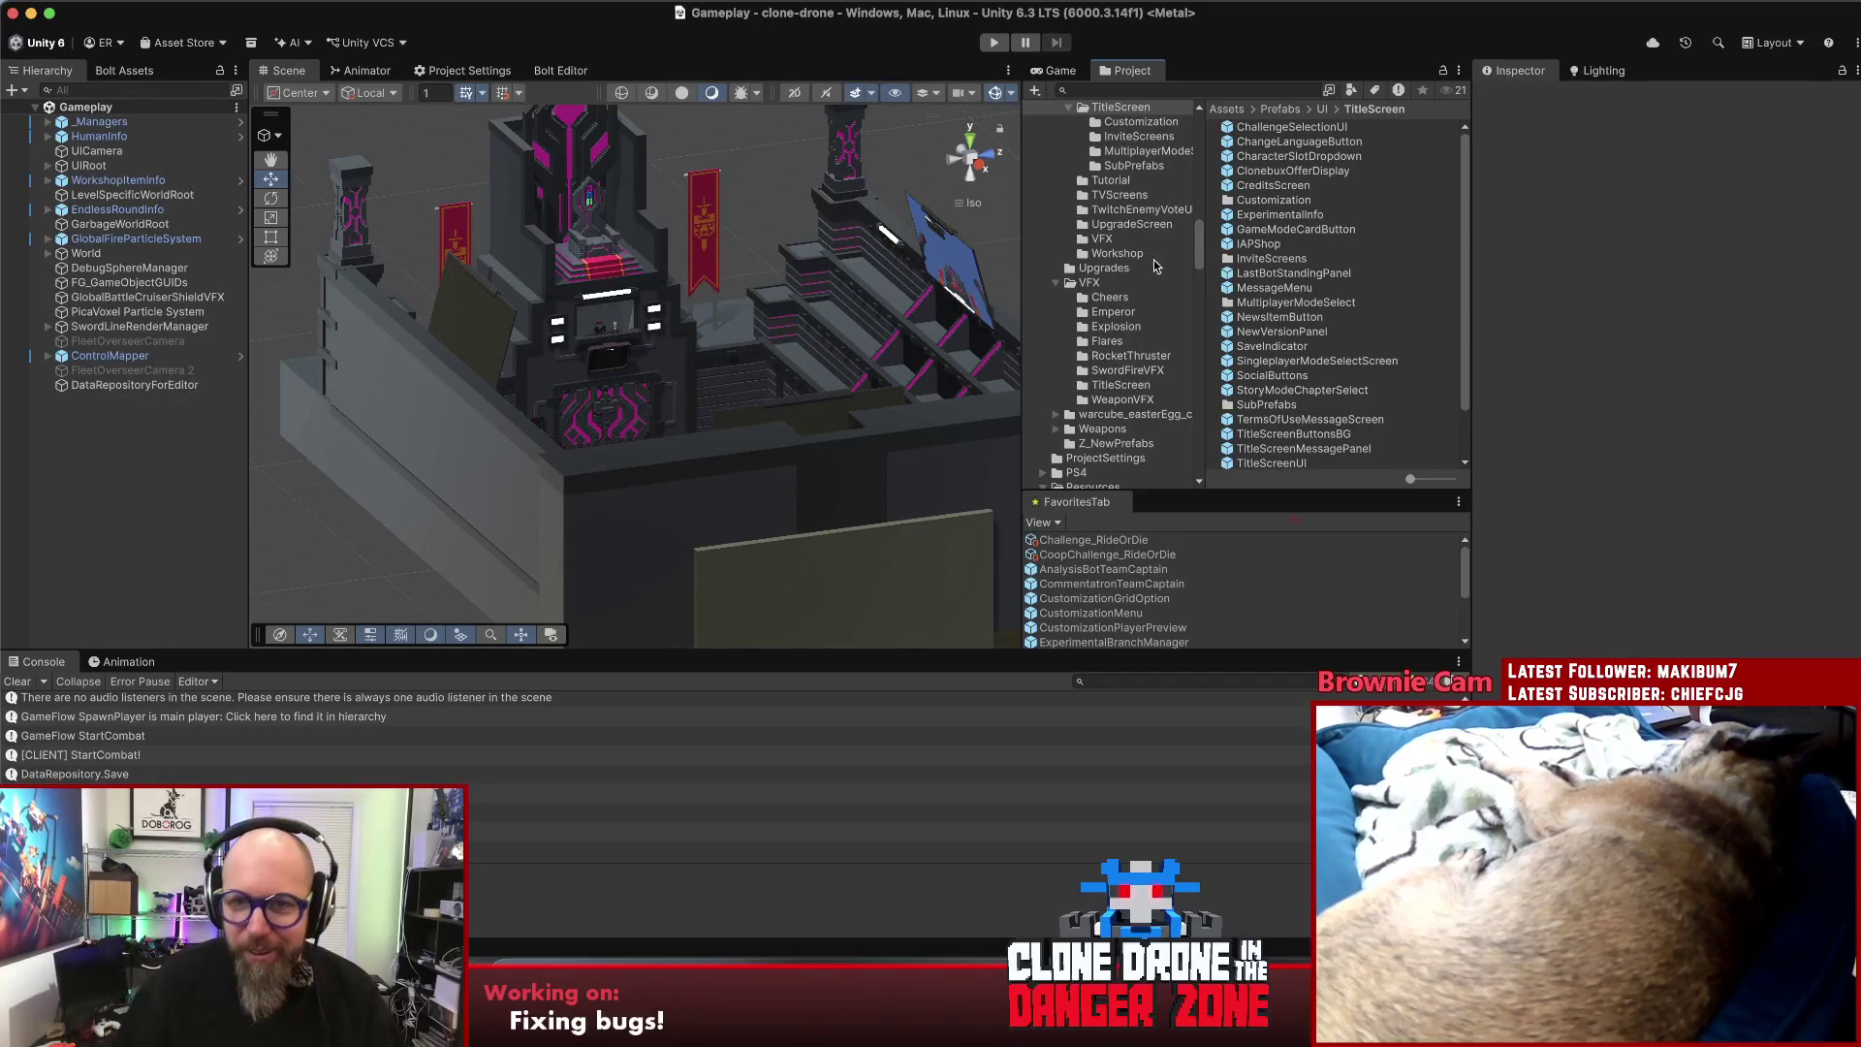
pyautogui.click(1192, 90)
# - Search 'checkpoint', copy the AdventureCheckPoint prefab's Description, and bring up the Sublime Text bug notes
pyautogui.write('checkpoi')
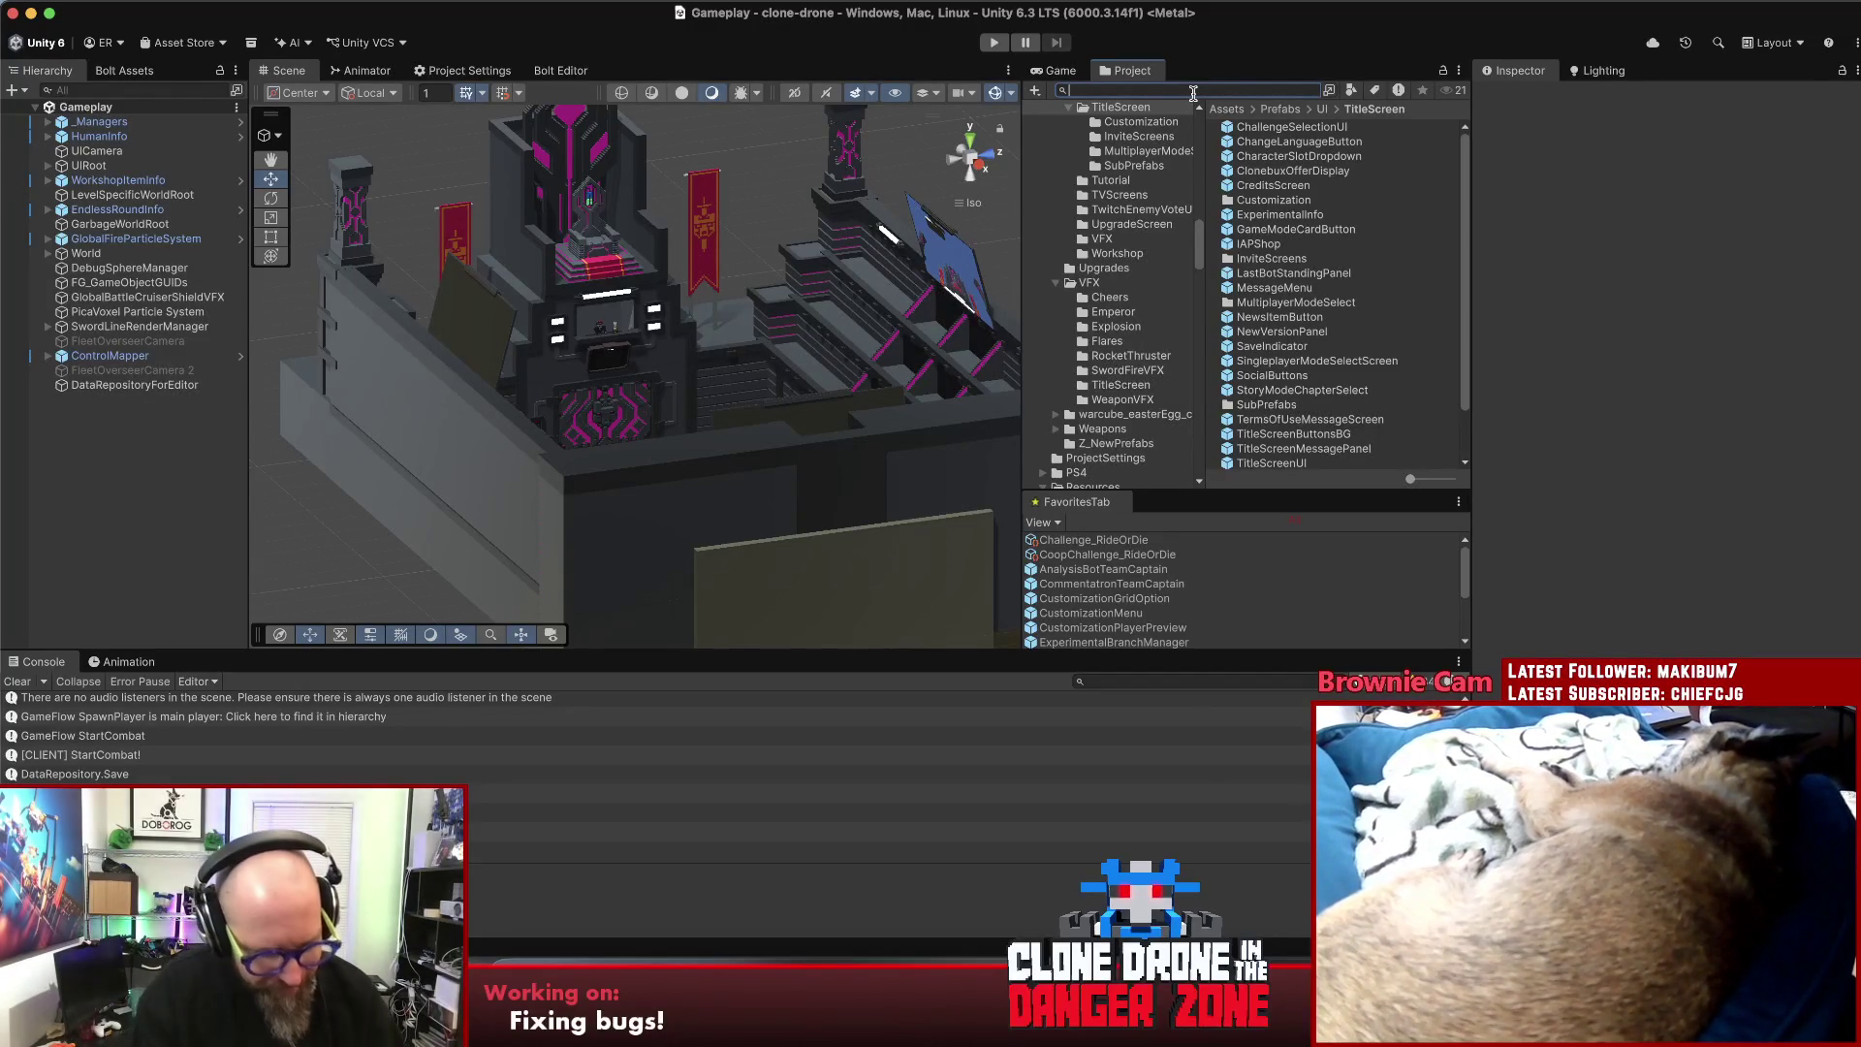
pyautogui.write('nt')
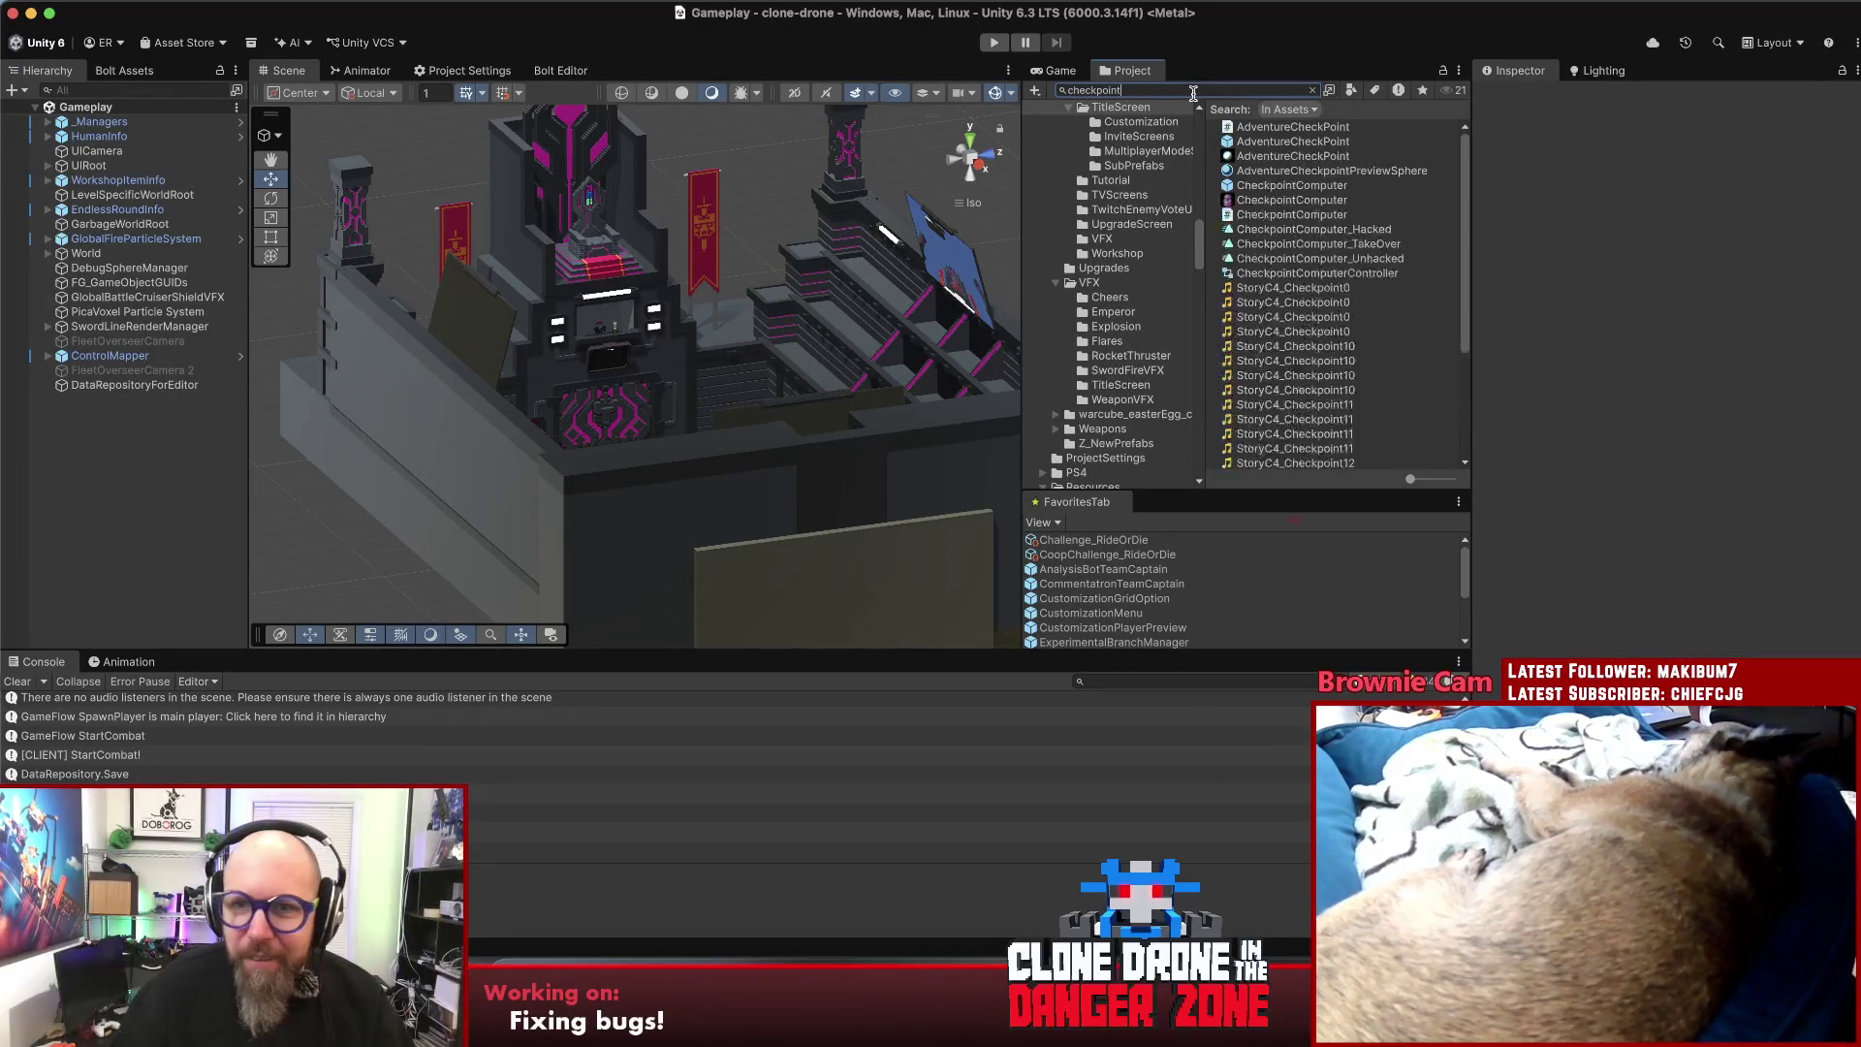
pyautogui.click(1261, 145)
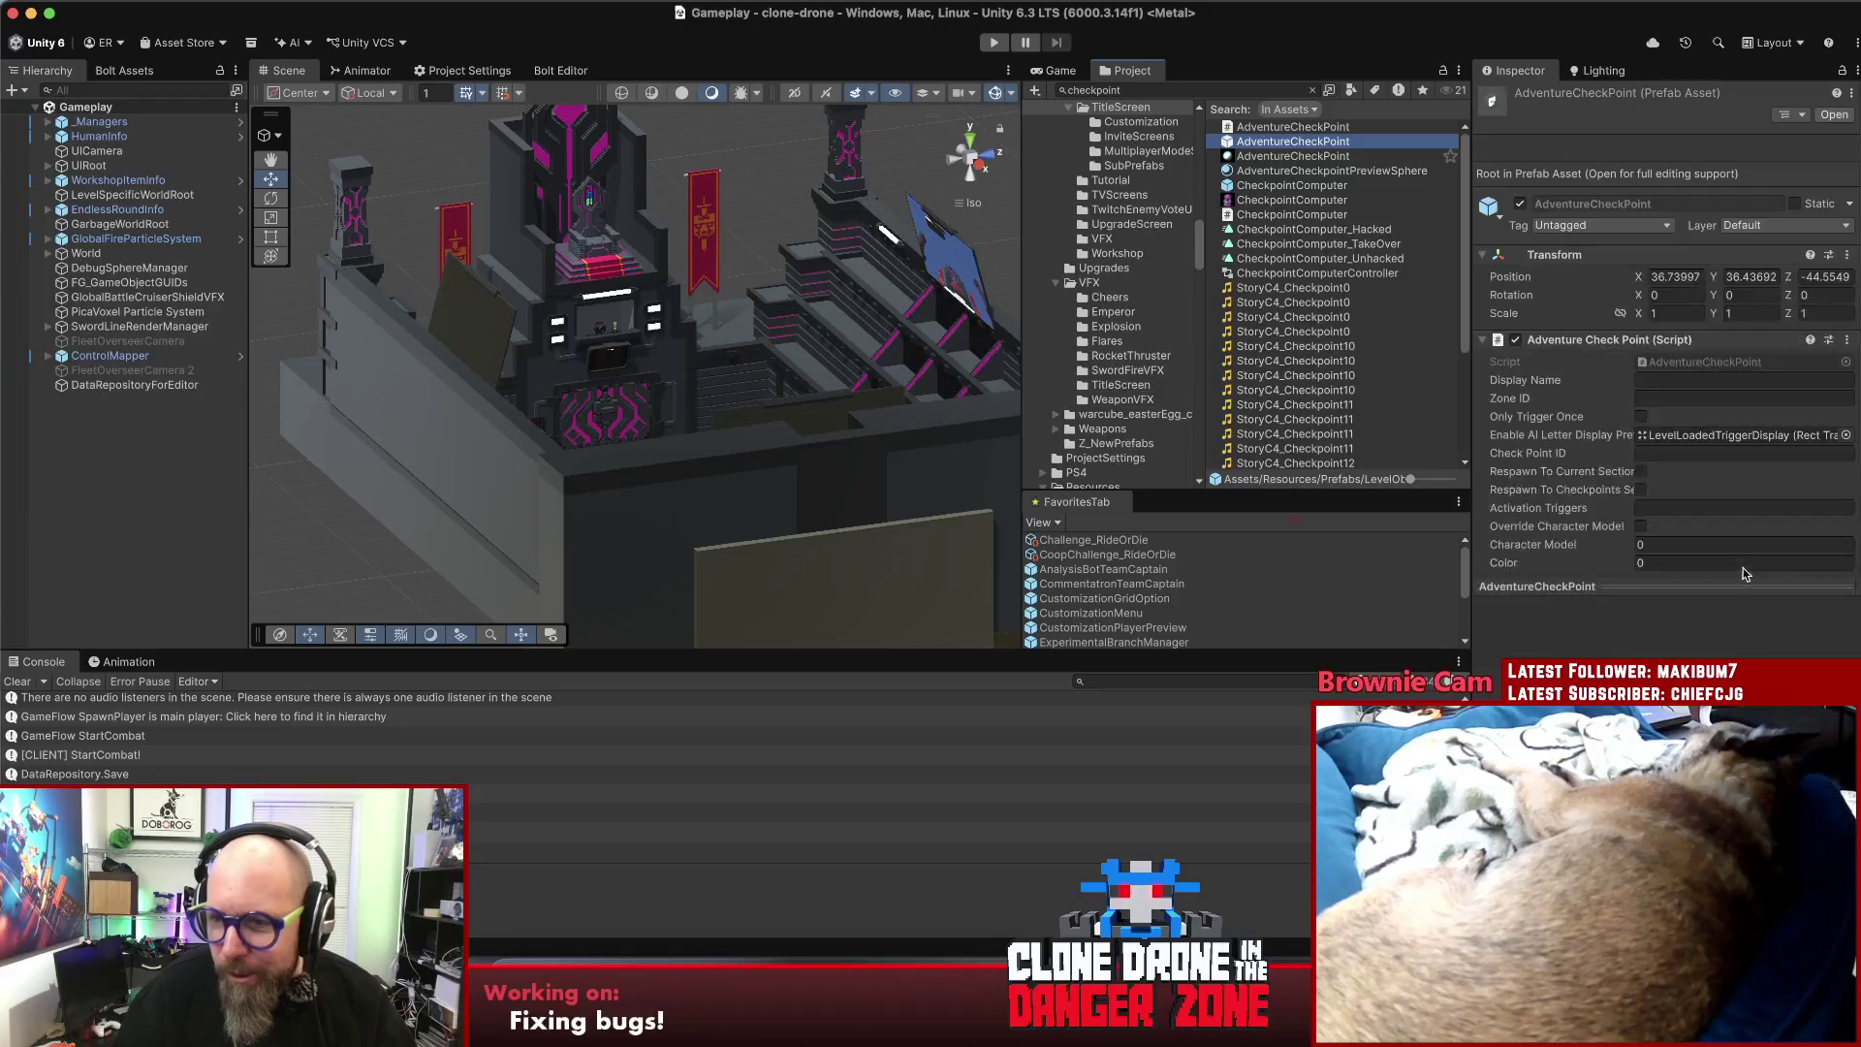
pyautogui.scroll(-3, 1740, 547)
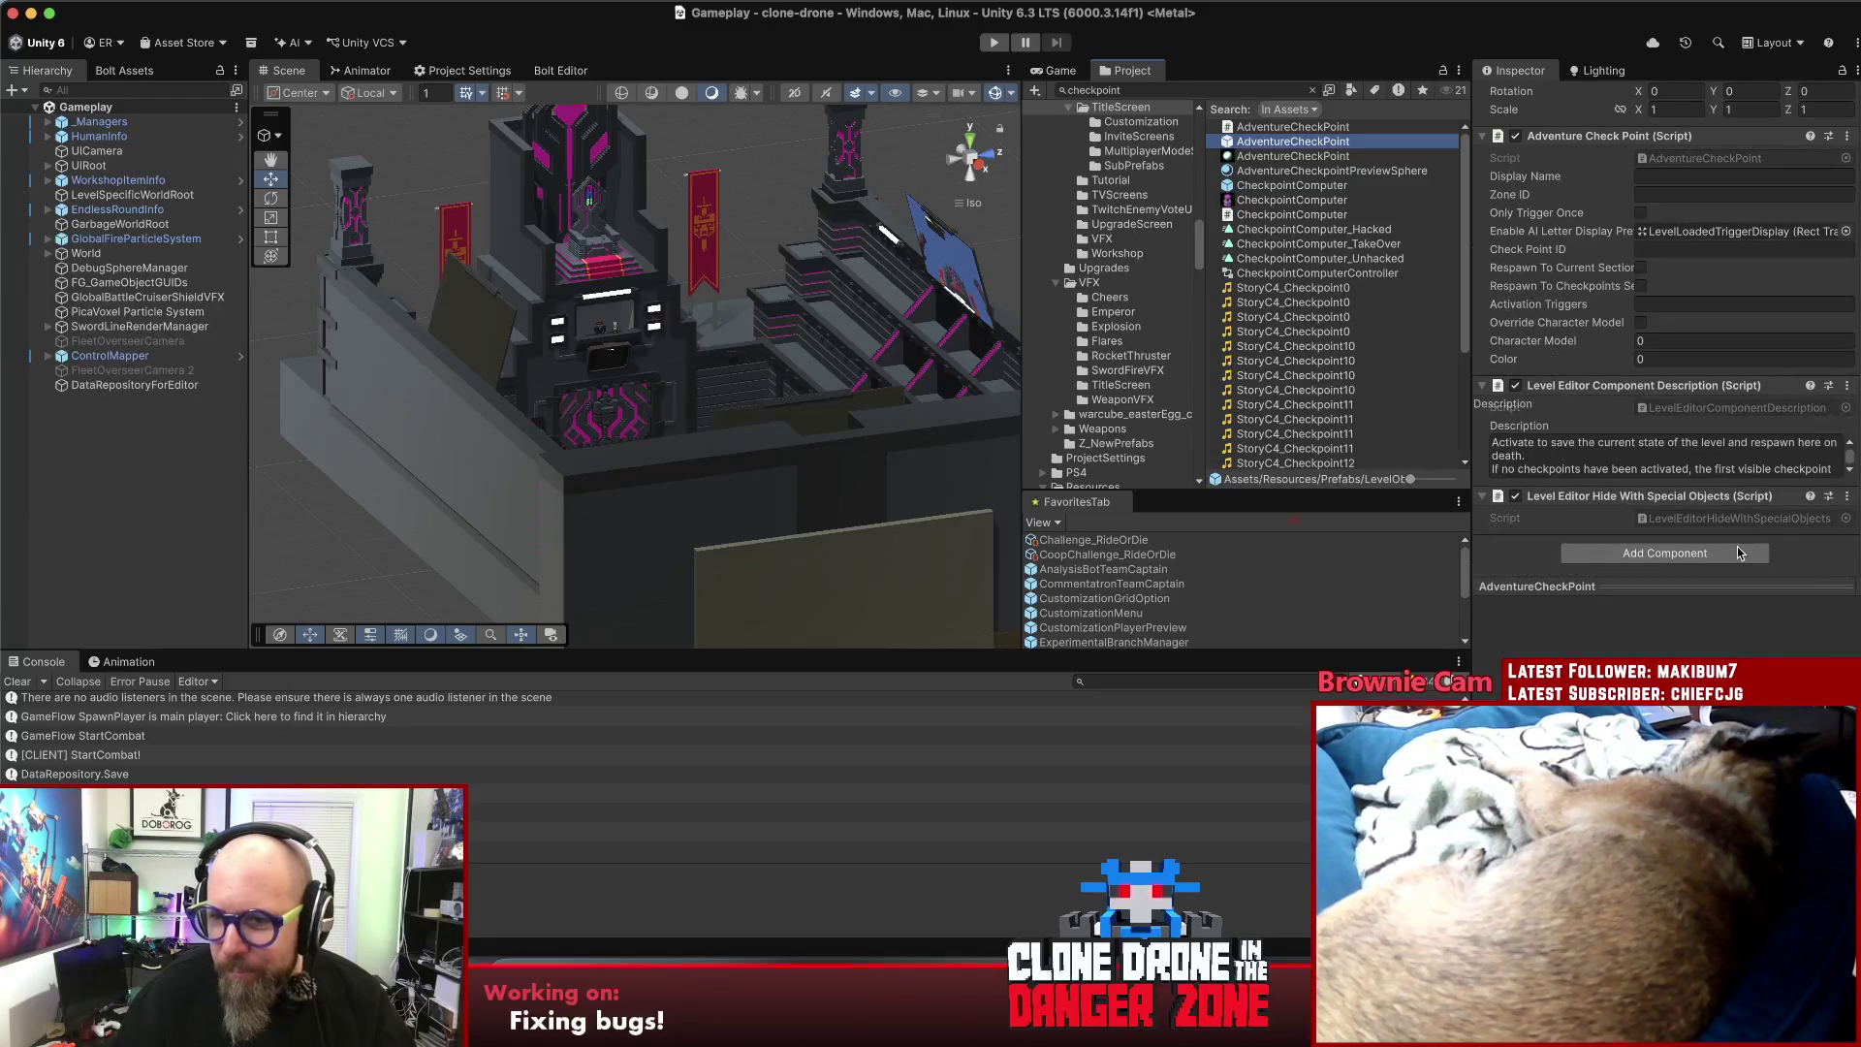
pyautogui.click(1631, 452)
pyautogui.click(1693, 457)
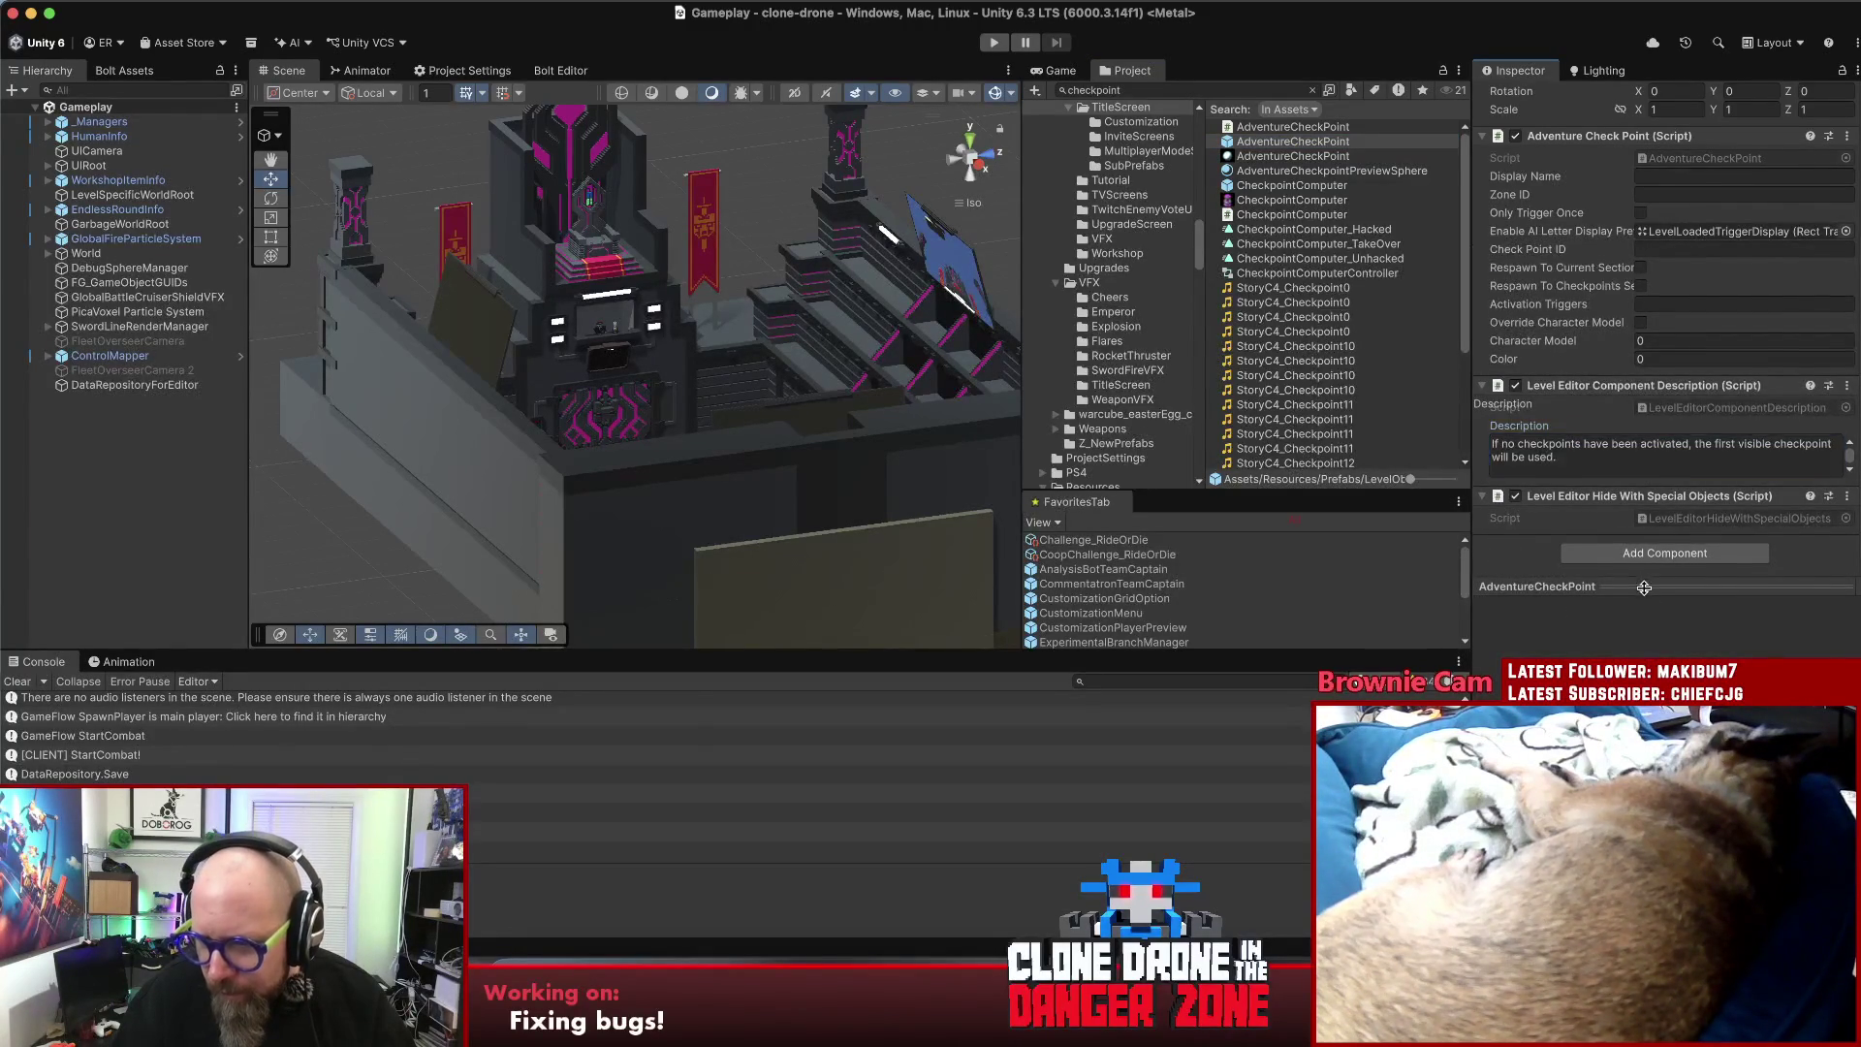
pyautogui.scroll(5, 1642, 581)
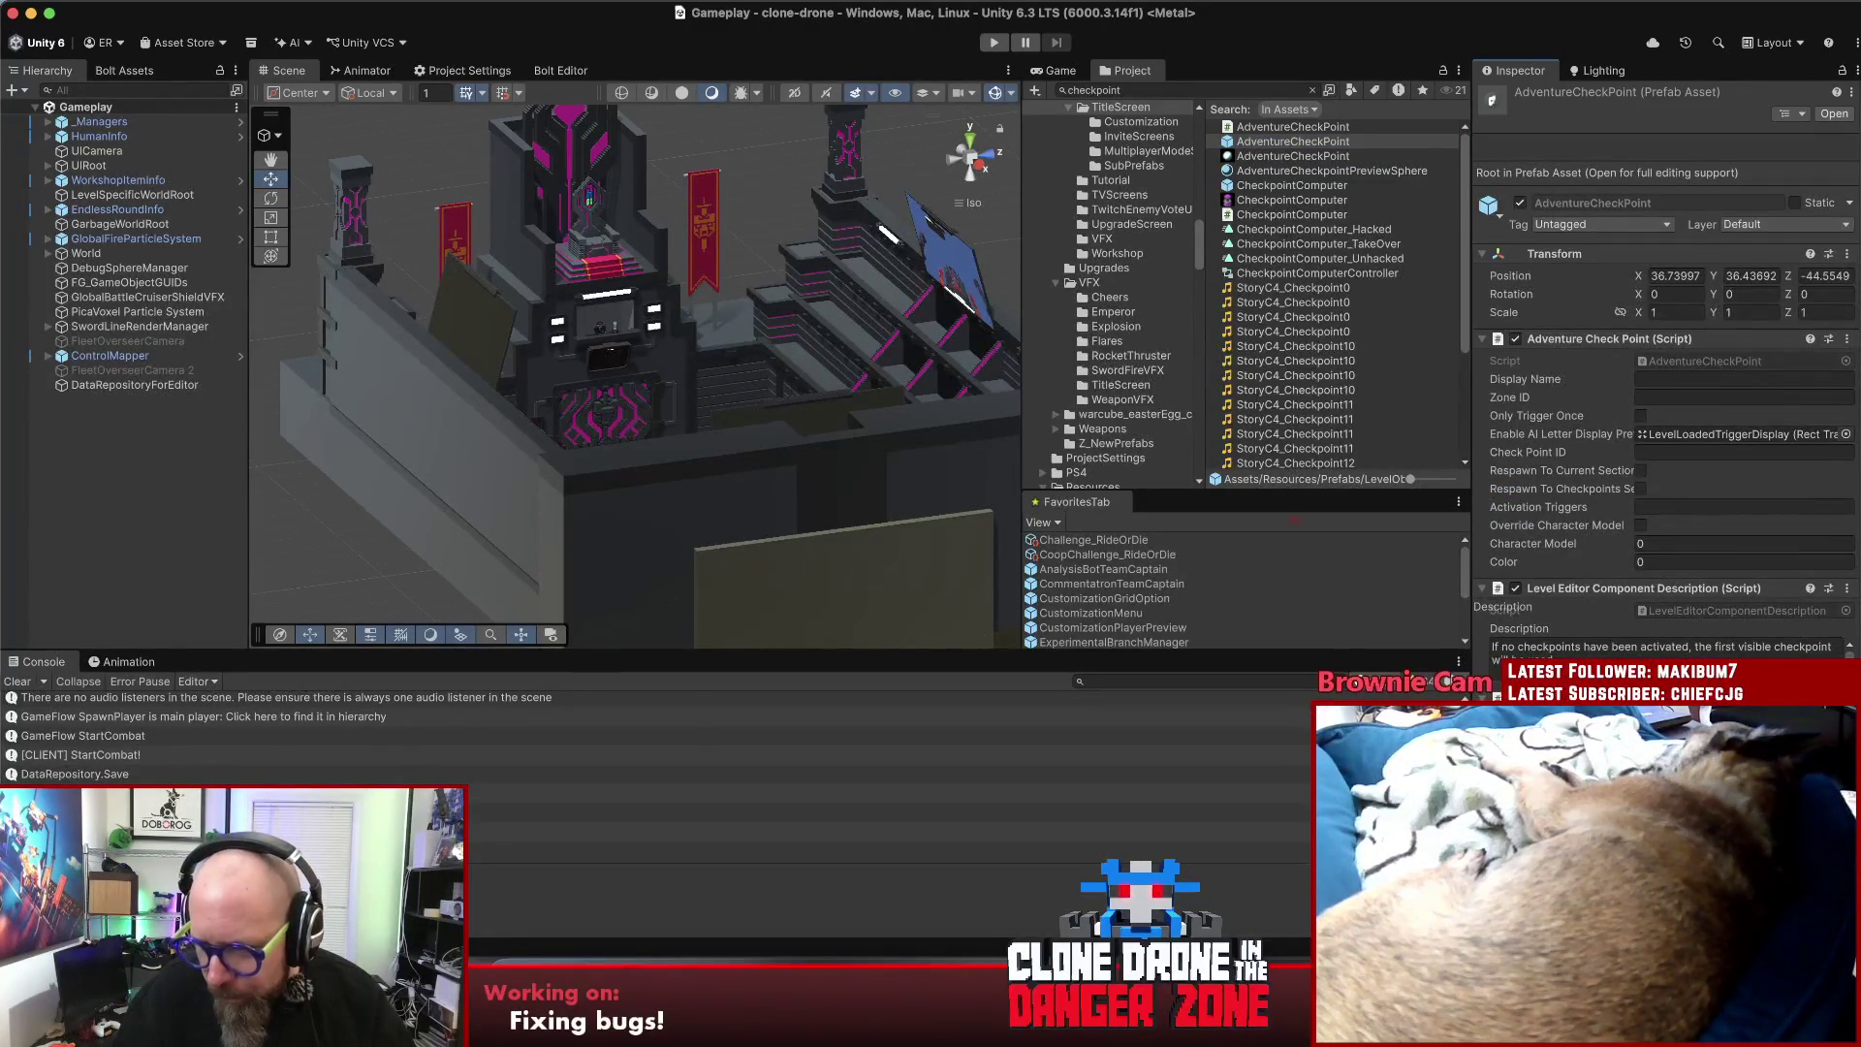
pyautogui.hotkey('ctrl', 'v')
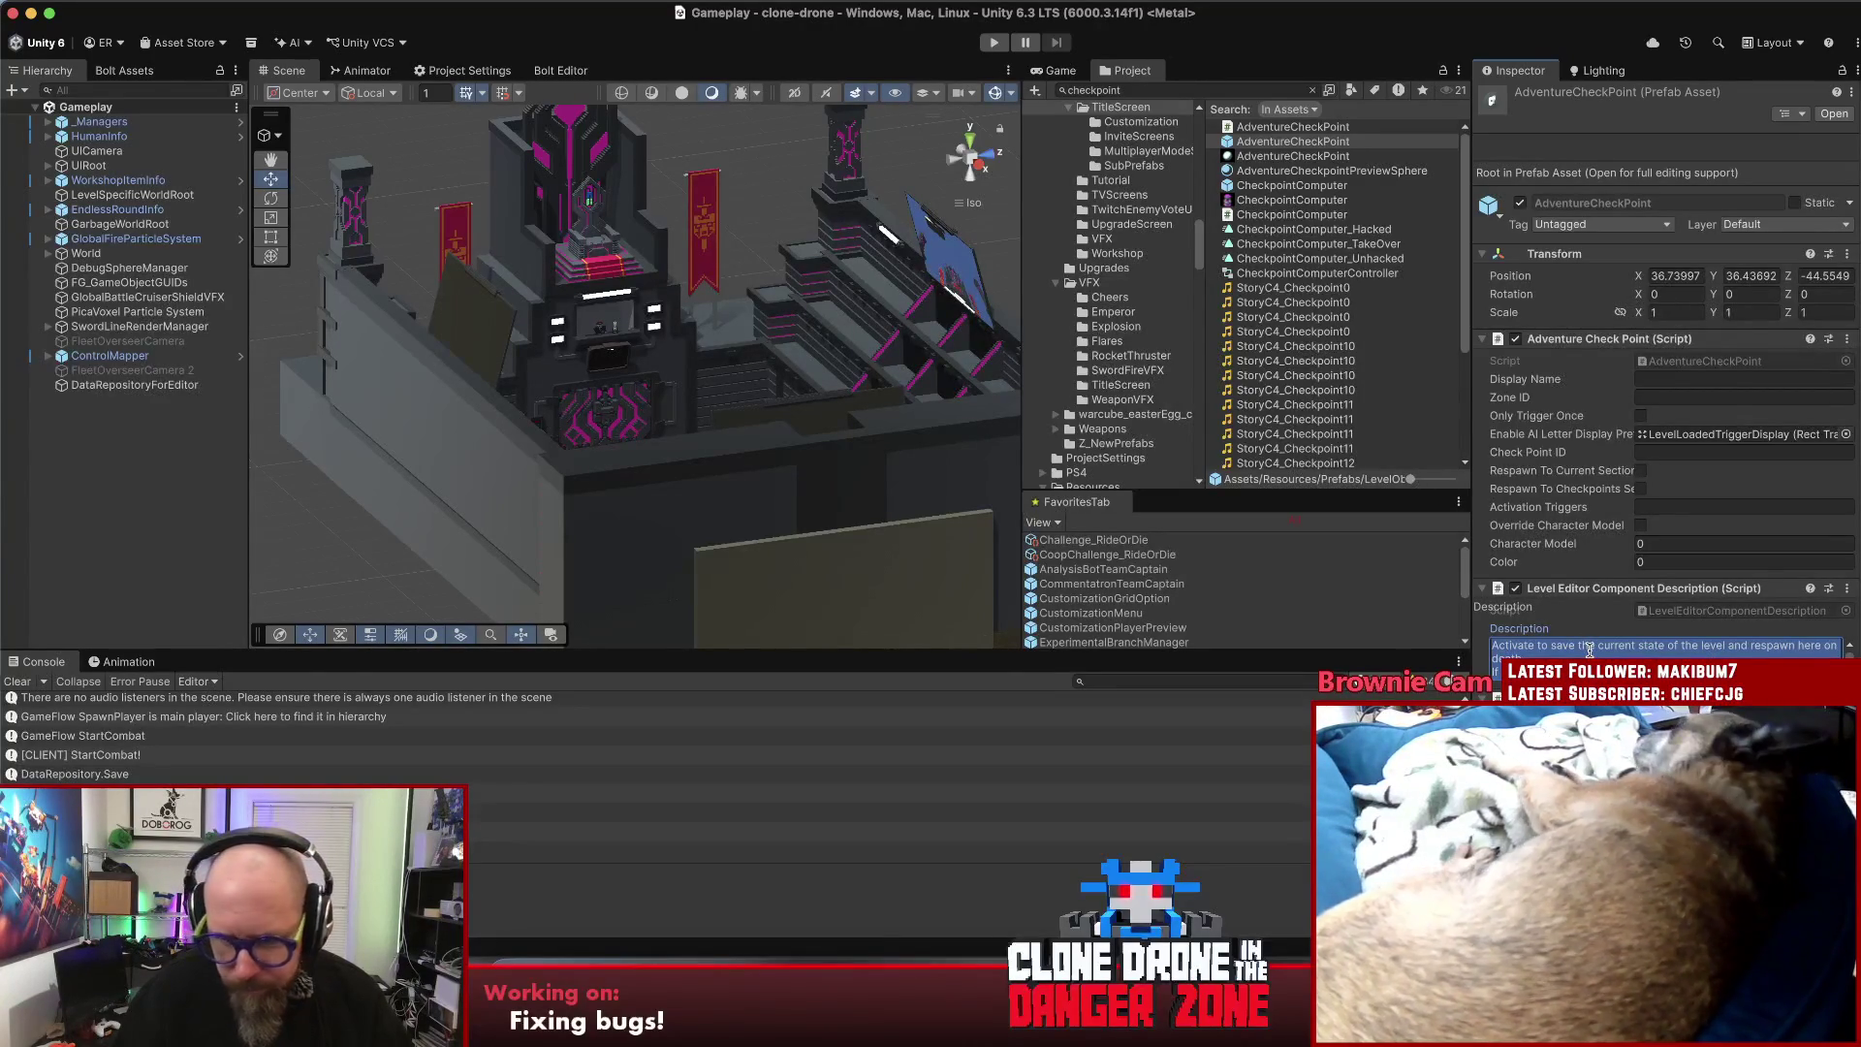
pyautogui.click(979, 974)
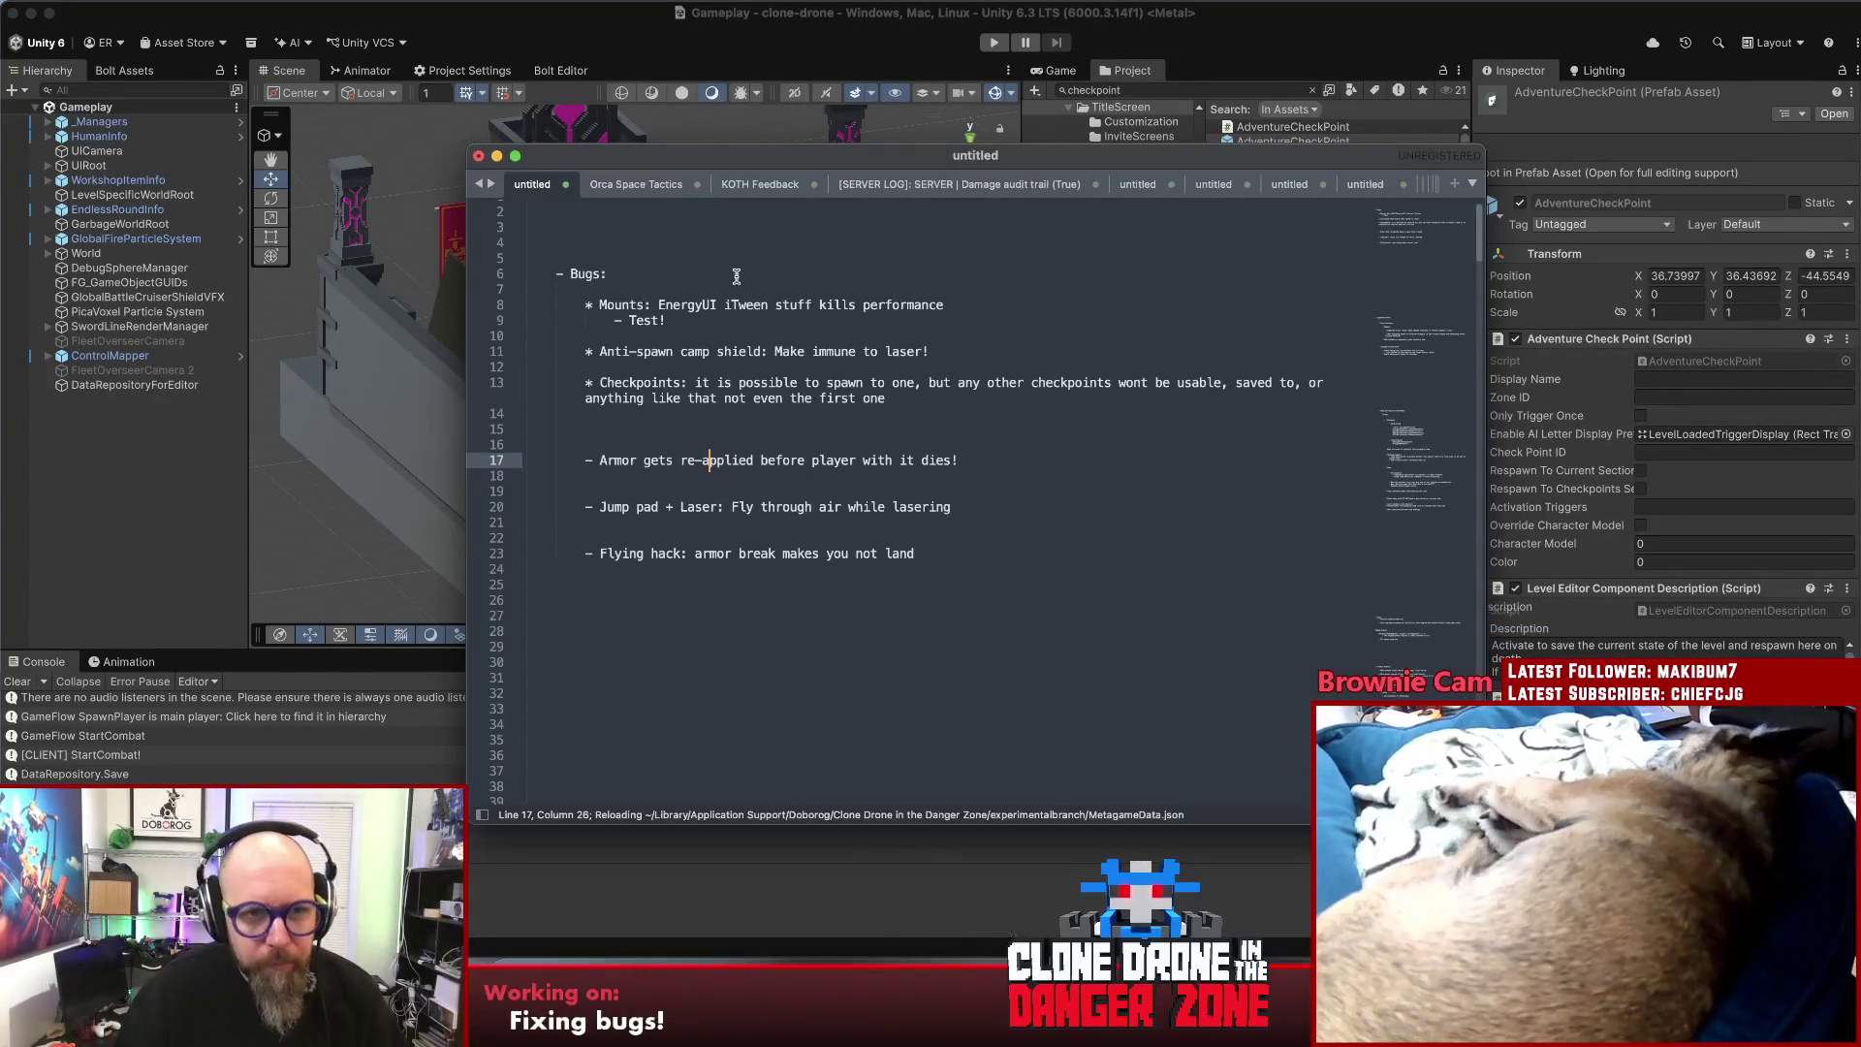
# - Paste the checkpoint description above the Bugs list, with blank lines around its sentences
pyautogui.click(529, 226)
pyautogui.press('Return')
pyautogui.press('Return')
pyautogui.press('Return')
pyautogui.press('Return')
pyautogui.press('Return')
pyautogui.press('Return')
pyautogui.press('Up')
pyautogui.press('Up')
pyautogui.press('Up')
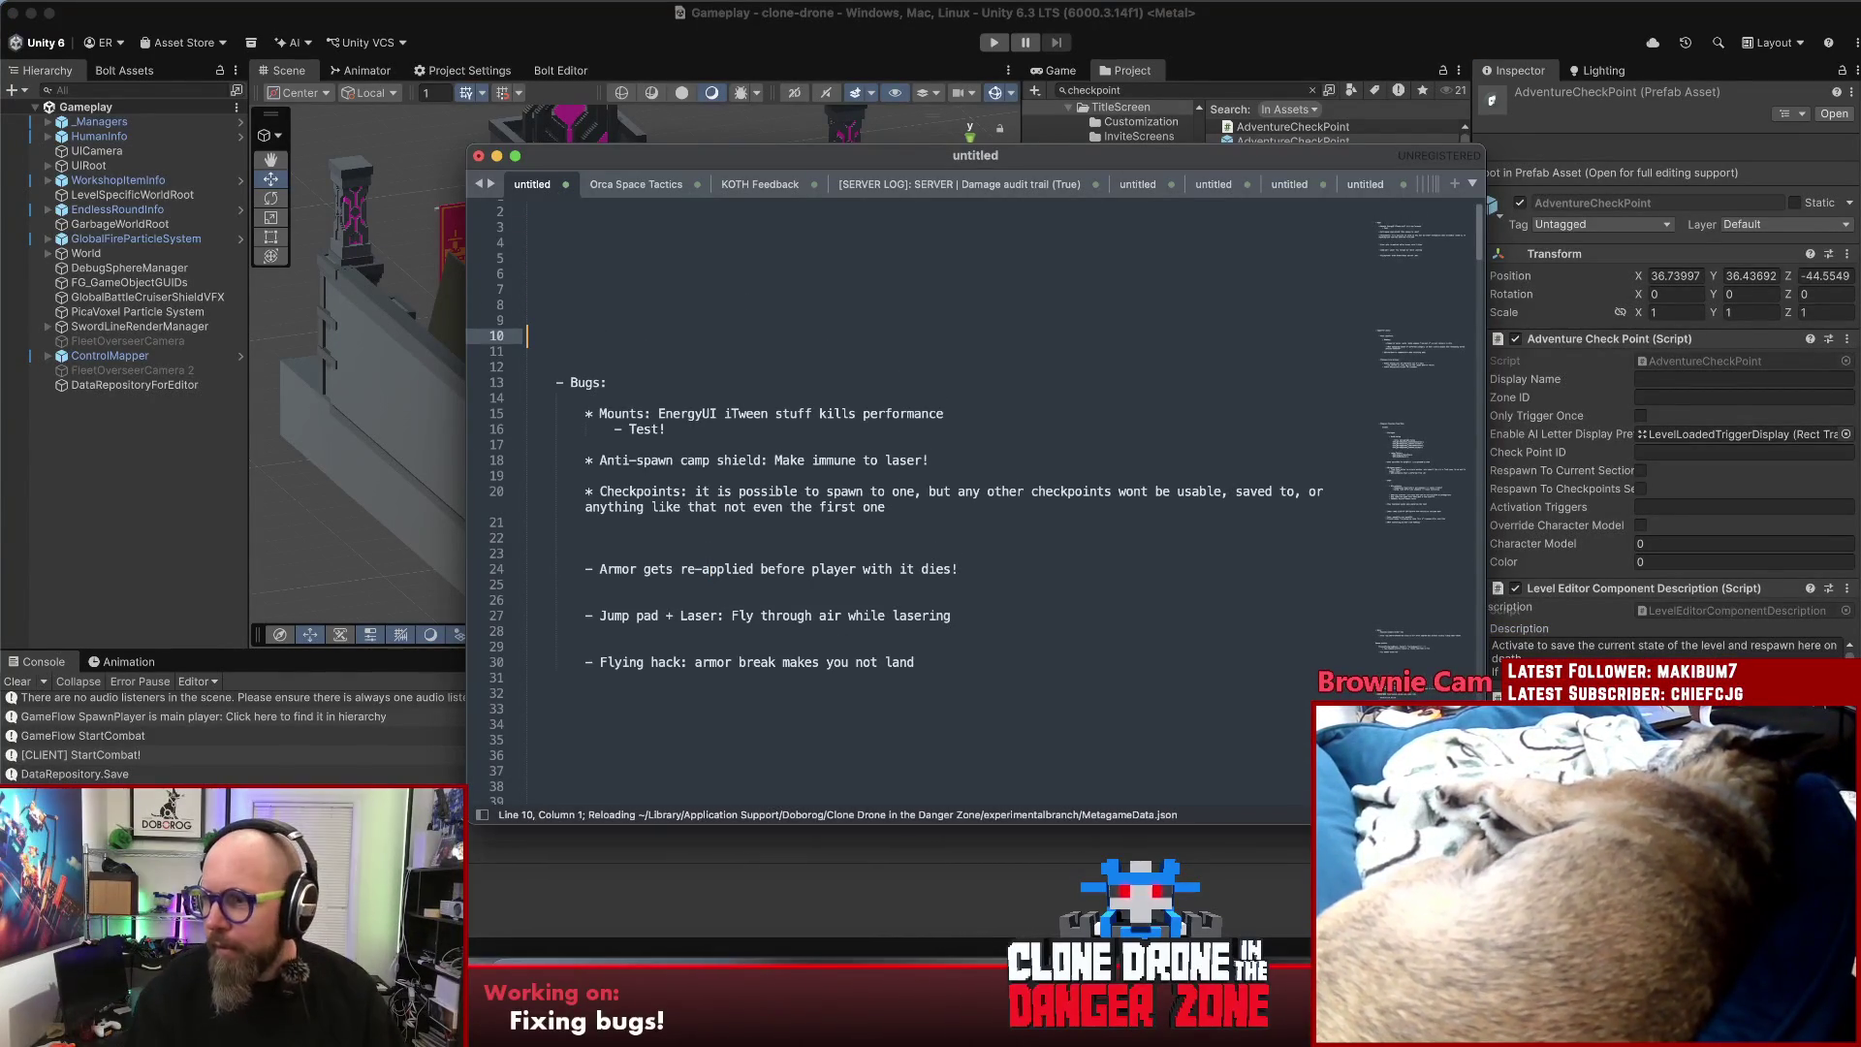
pyautogui.write('Activate to save the current state of the level and respawn here on death. If no checkpoints have been activated, the first visible checkpoint will be used.  You can optionally enable sections on respawn that are either the ones open when activated, or the ones the checkpoint belongs to.')
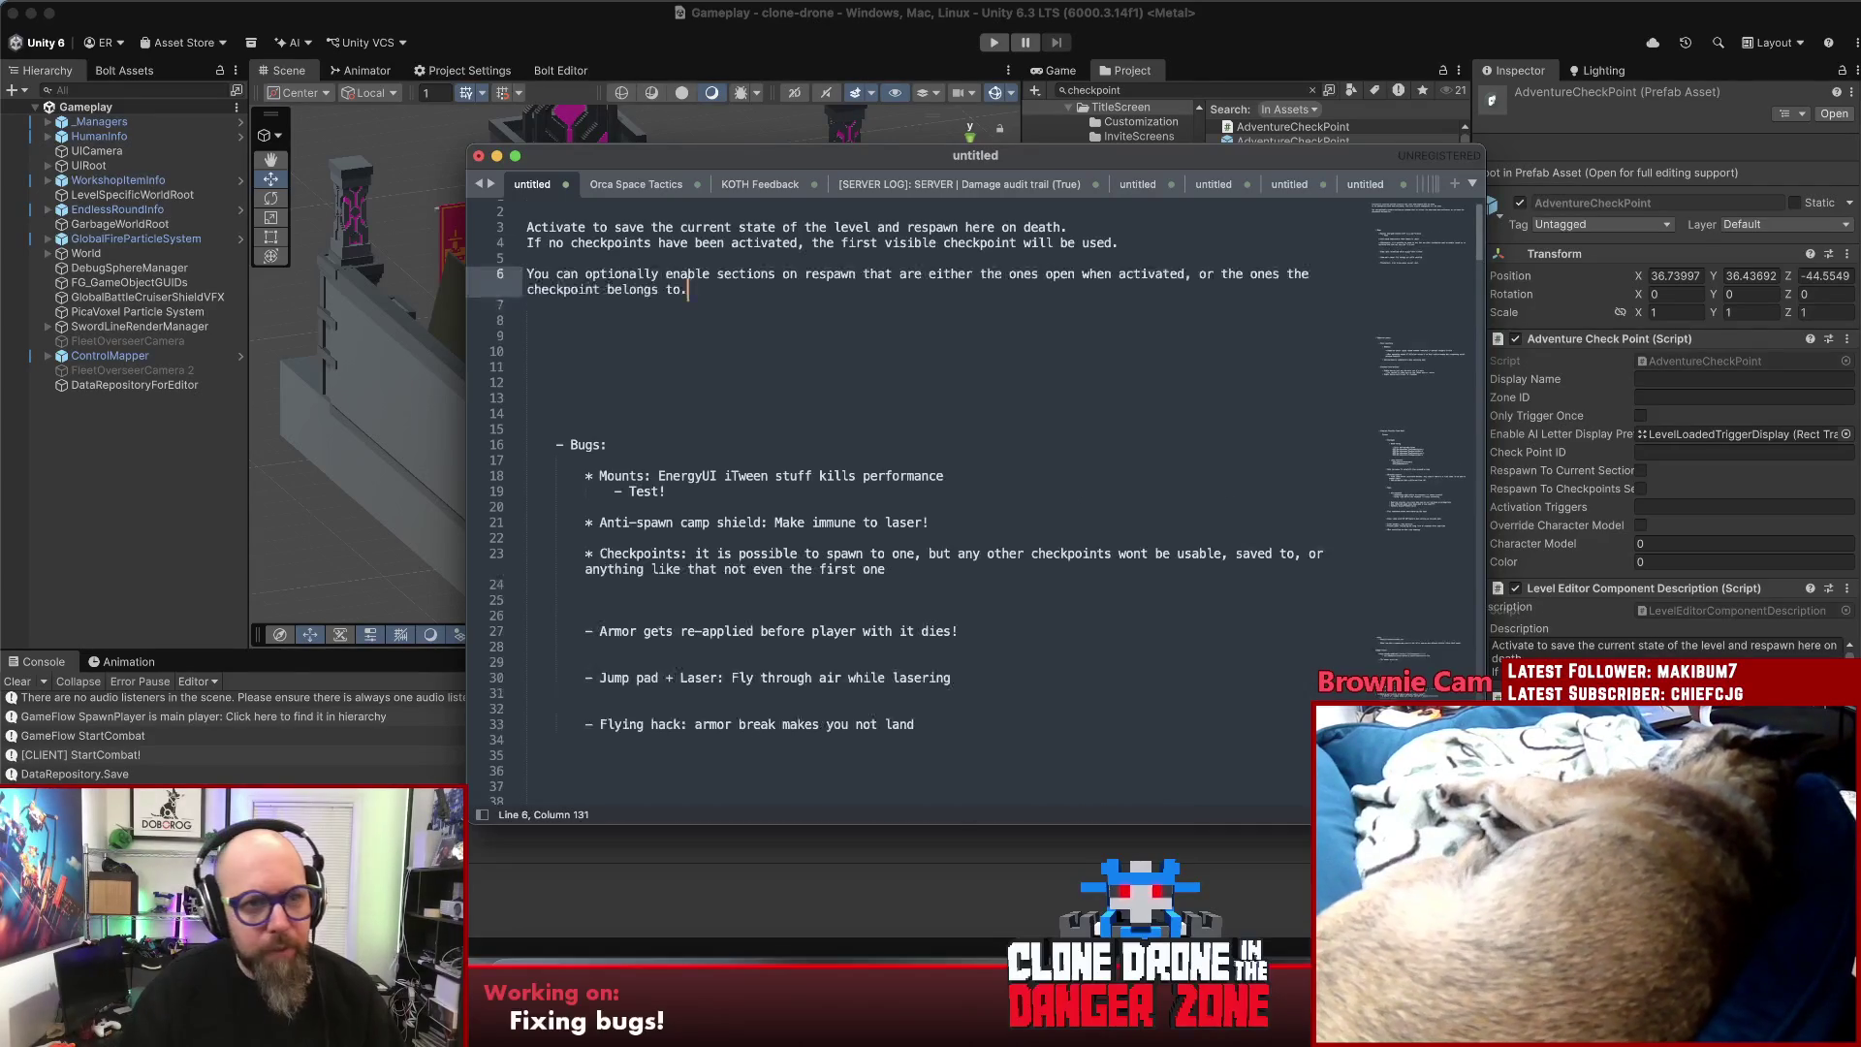
pyautogui.press('Up')
pyautogui.press('Up')
pyautogui.press('Up')
pyautogui.press('Return')
pyautogui.press('Down')
pyautogui.press('Down')
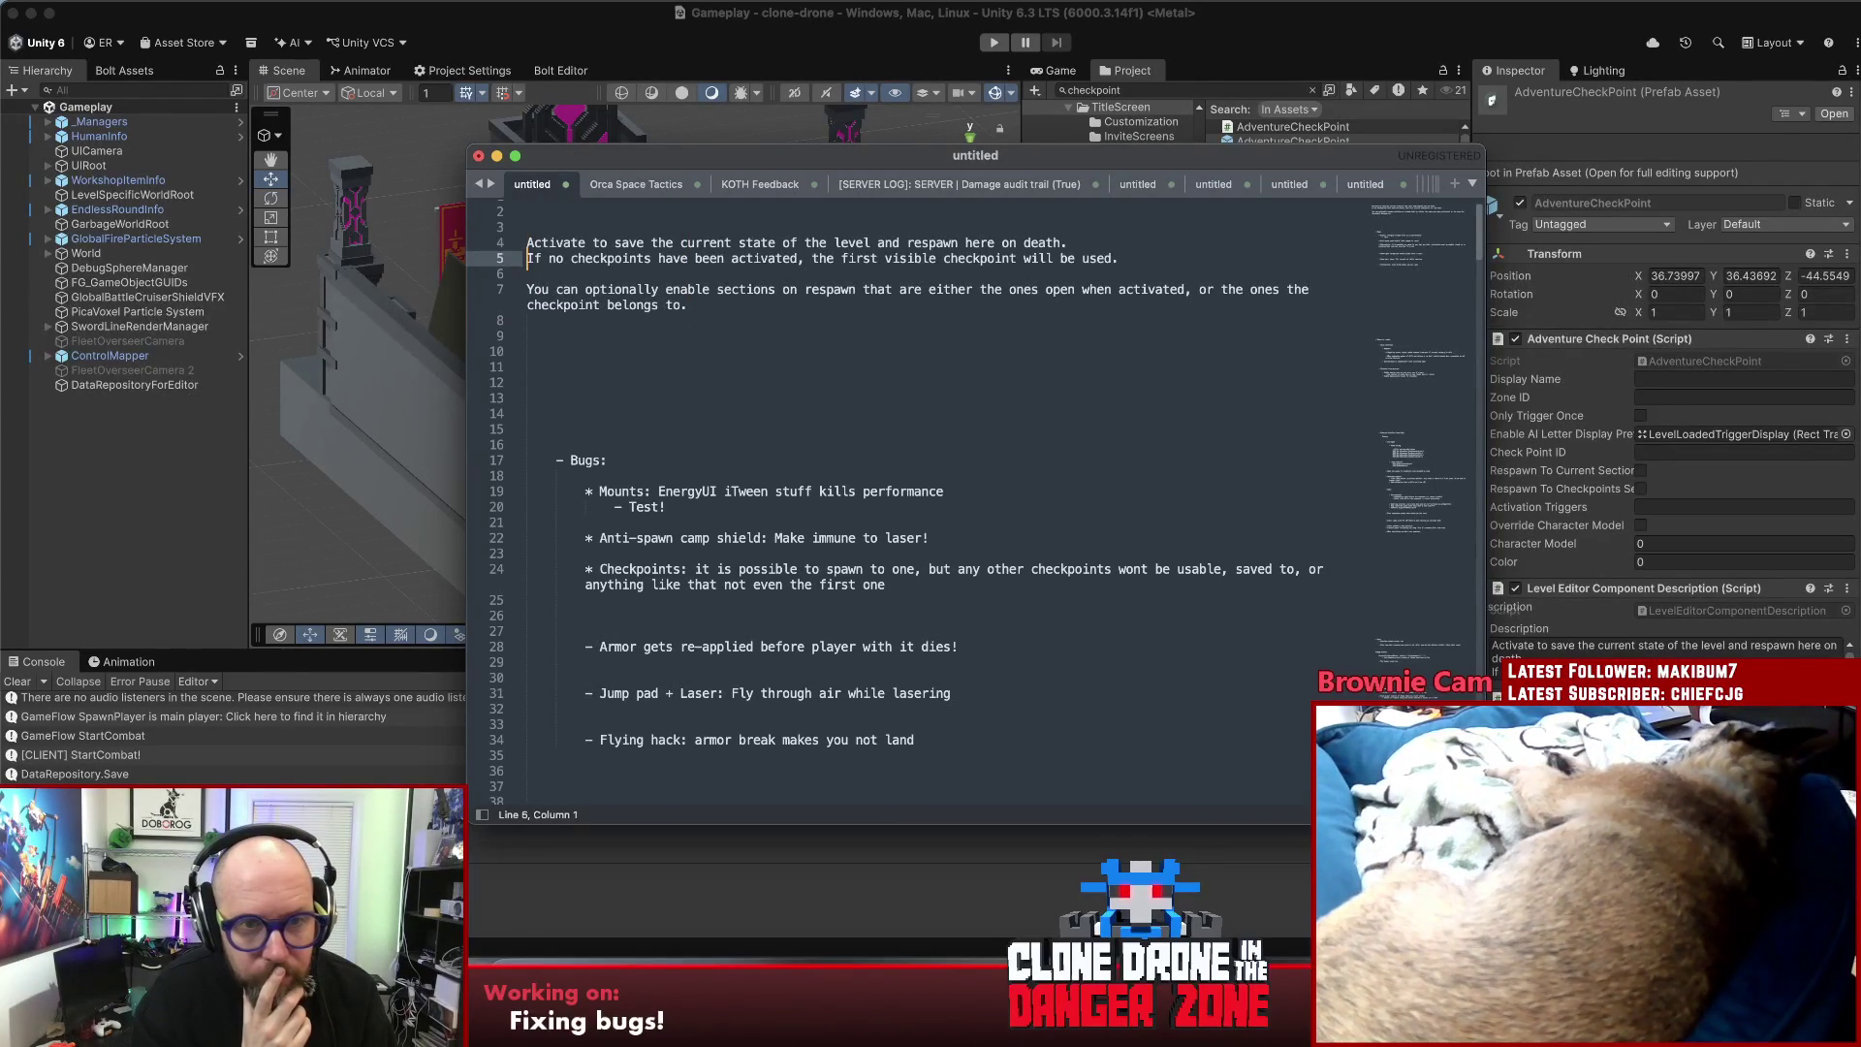
pyautogui.press('Return')
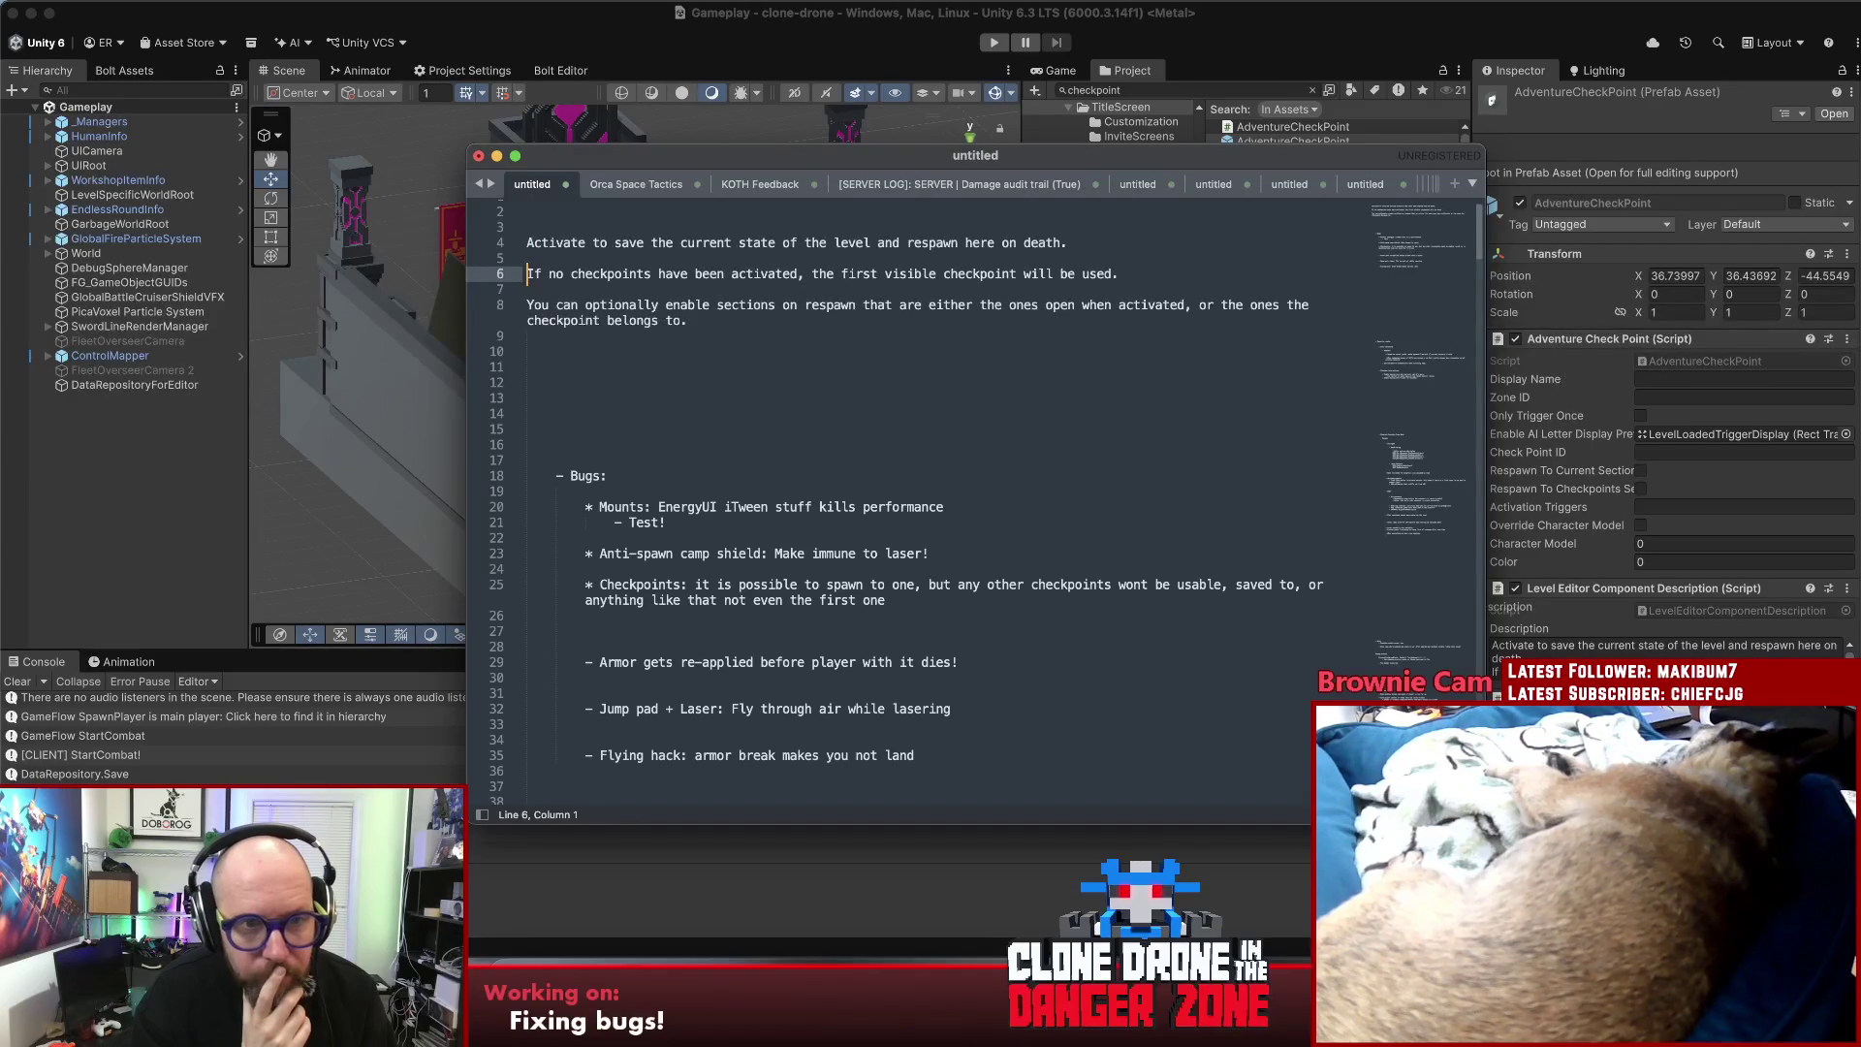
# - Delete the 'You can optionally…' paragraph from the pasted description
pyautogui.press('Down')
pyautogui.press('Down')
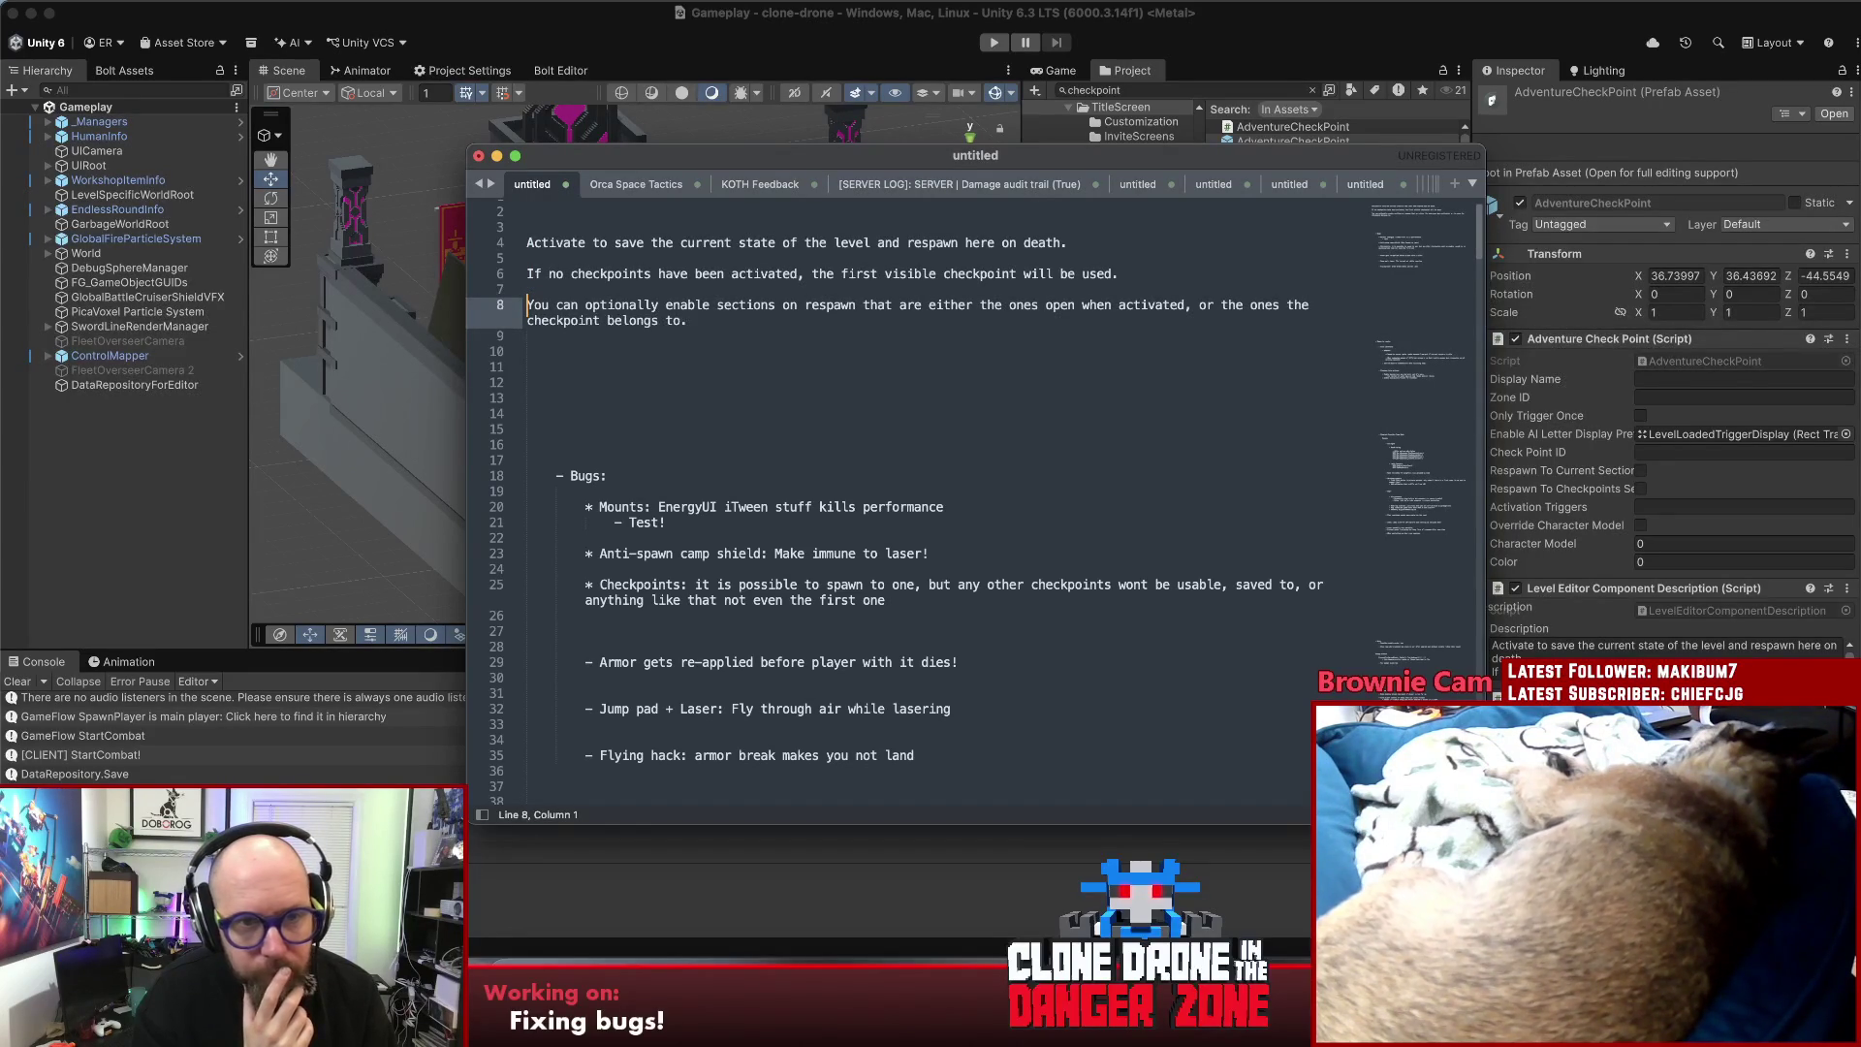
pyautogui.hotkey('shift', 'Down')
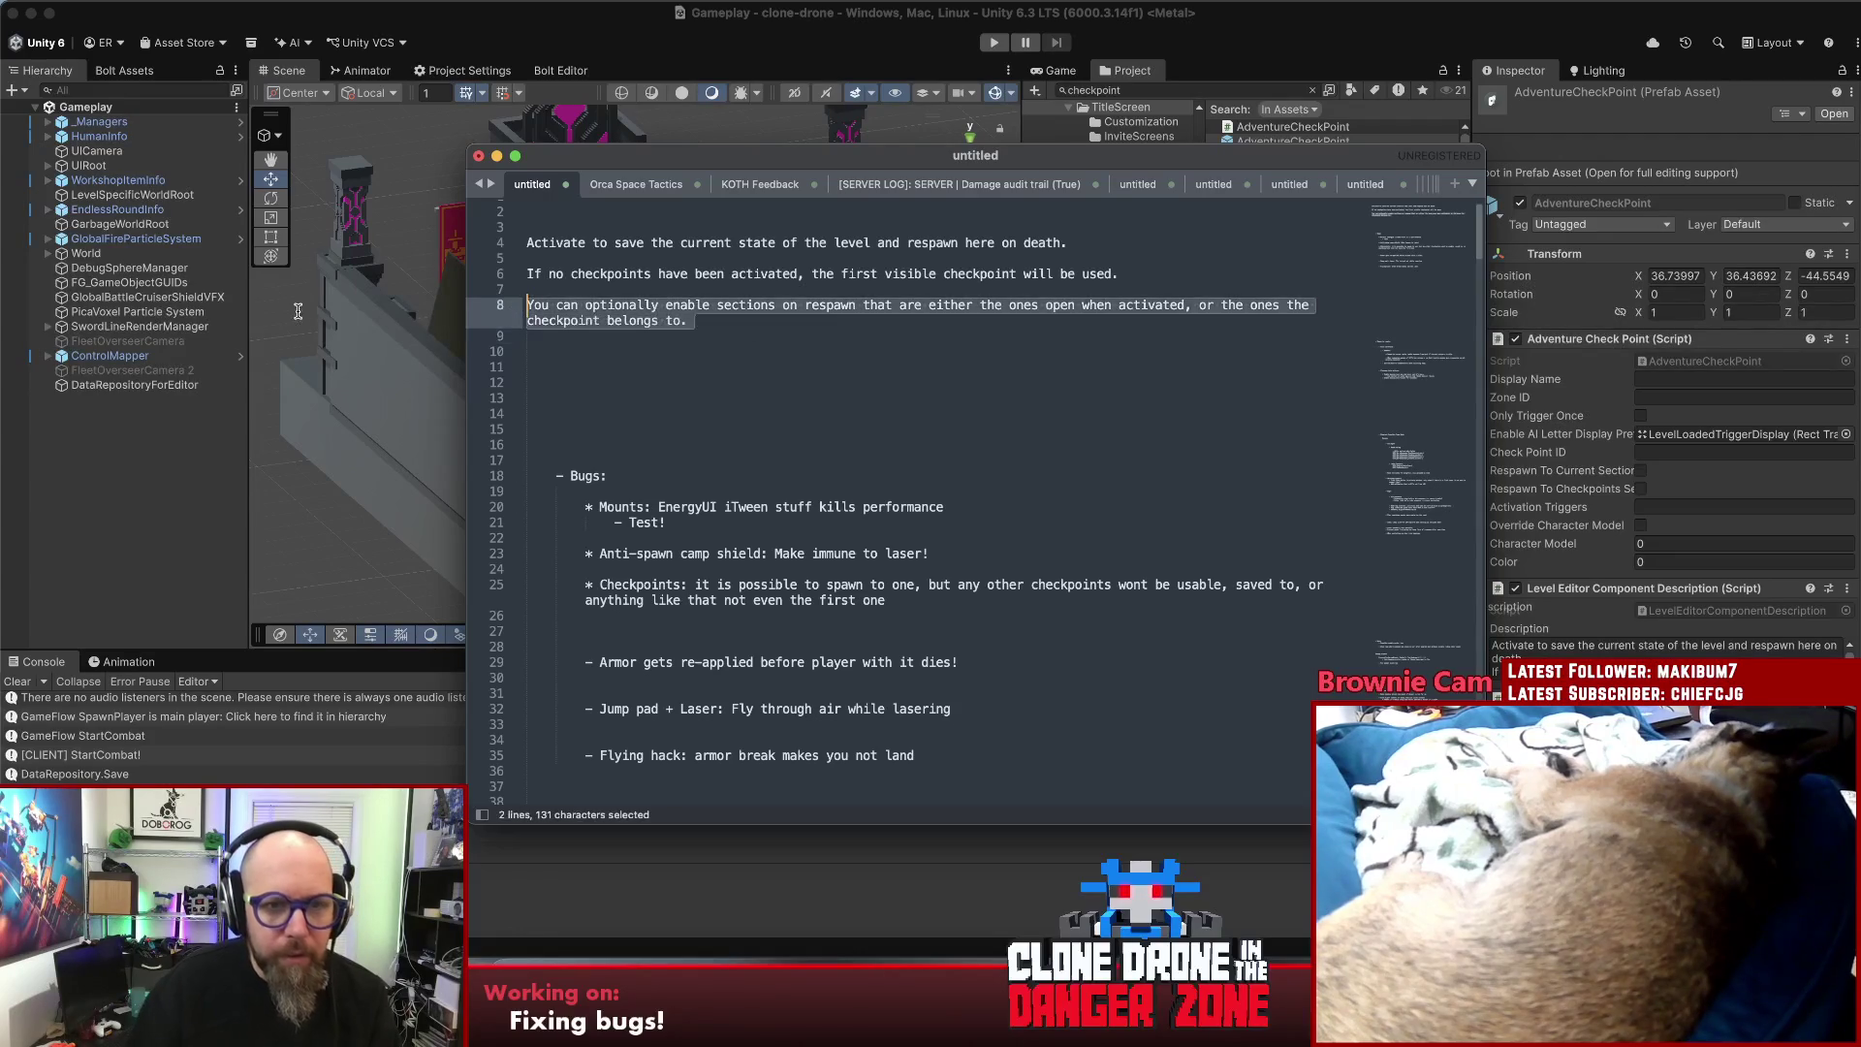
pyautogui.press('BackSpace')
pyautogui.press('BackSpace')
pyautogui.press('Up')
pyautogui.press('Up')
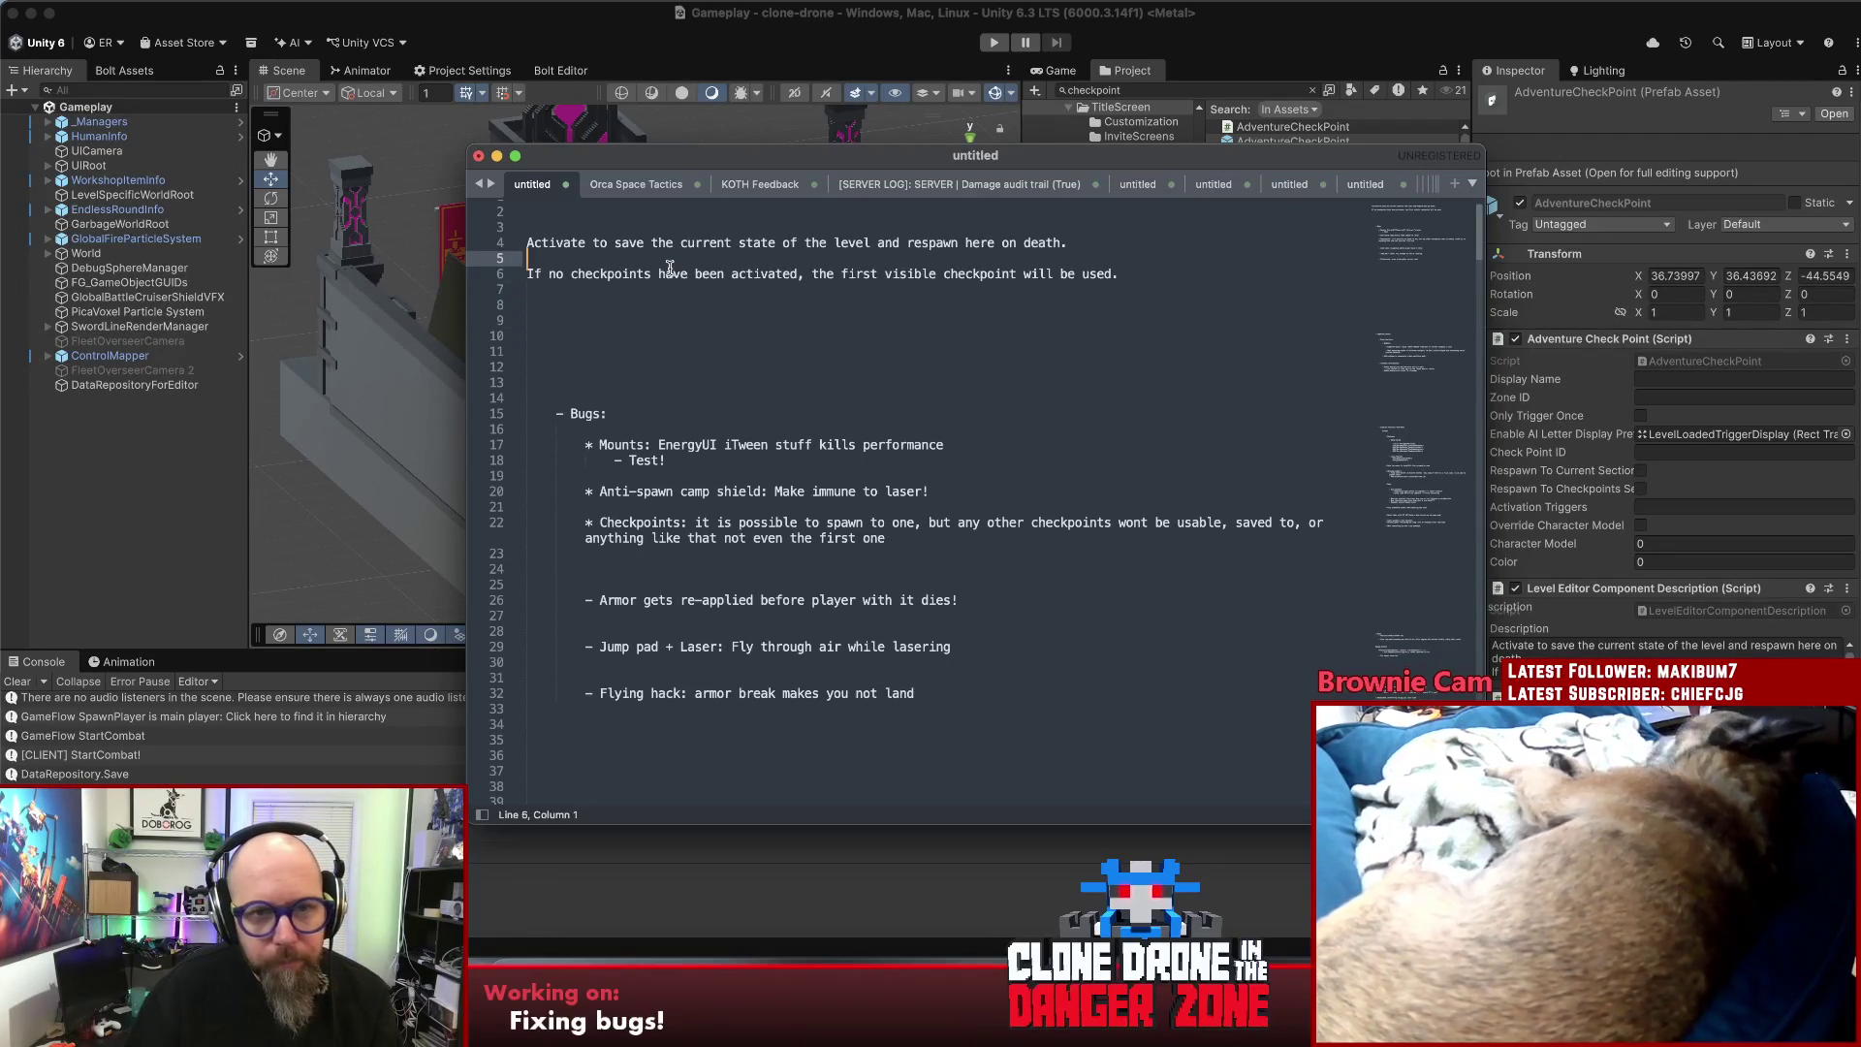
pyautogui.press('Return')
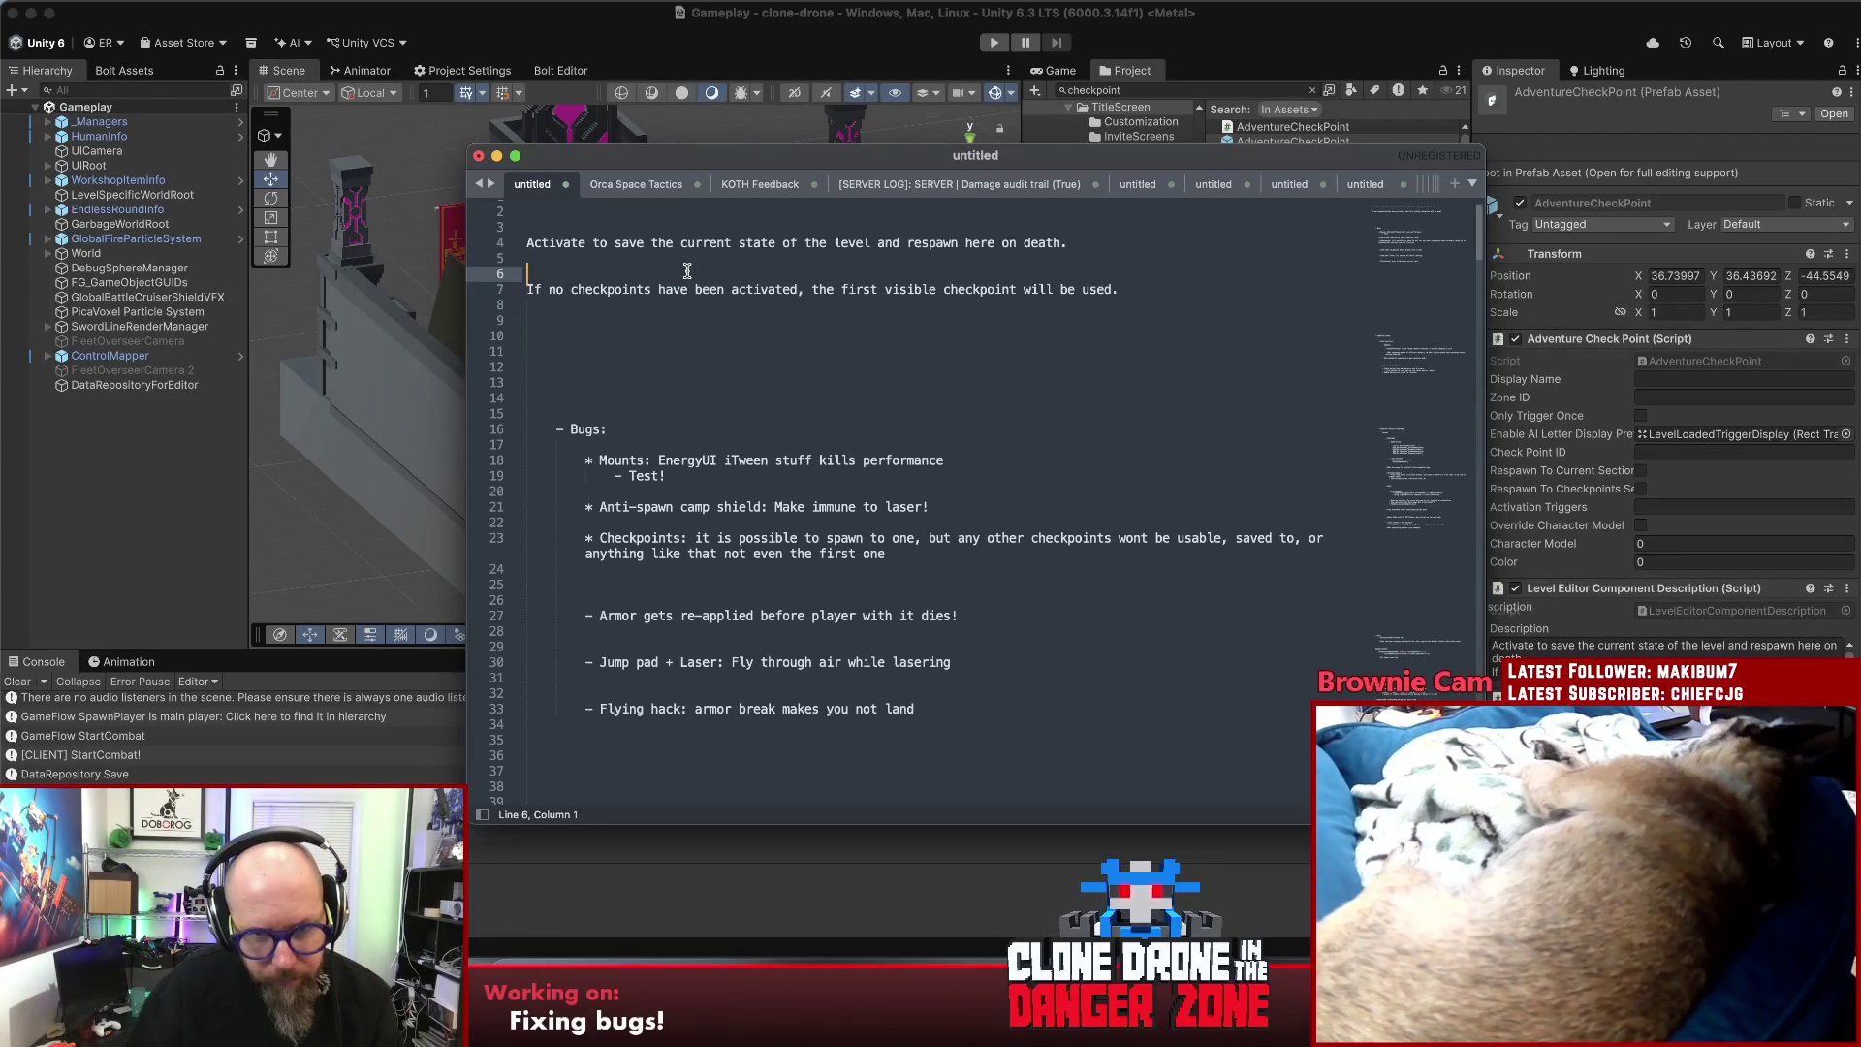
# - Insert several blank lines between the first sentence and the 'If no checkpoints' sentence
pyautogui.click(695, 244)
pyautogui.press('Down')
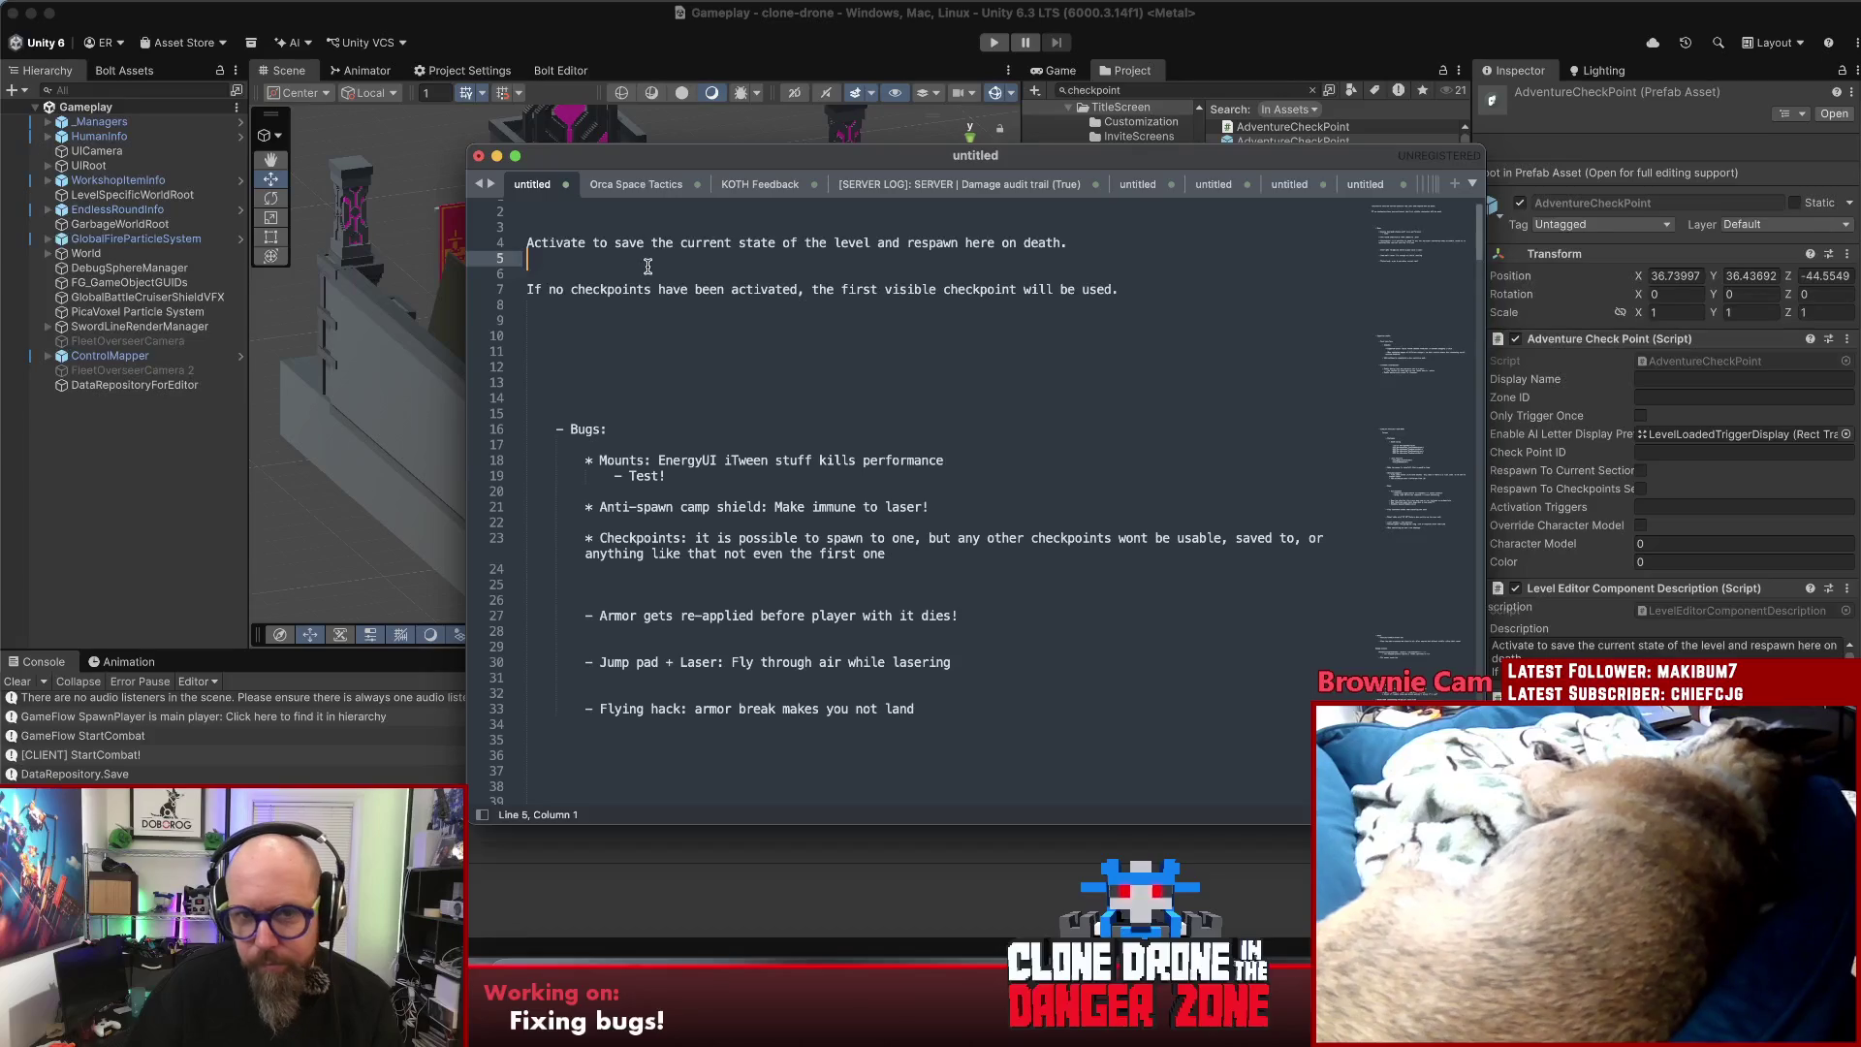
pyautogui.press('Down')
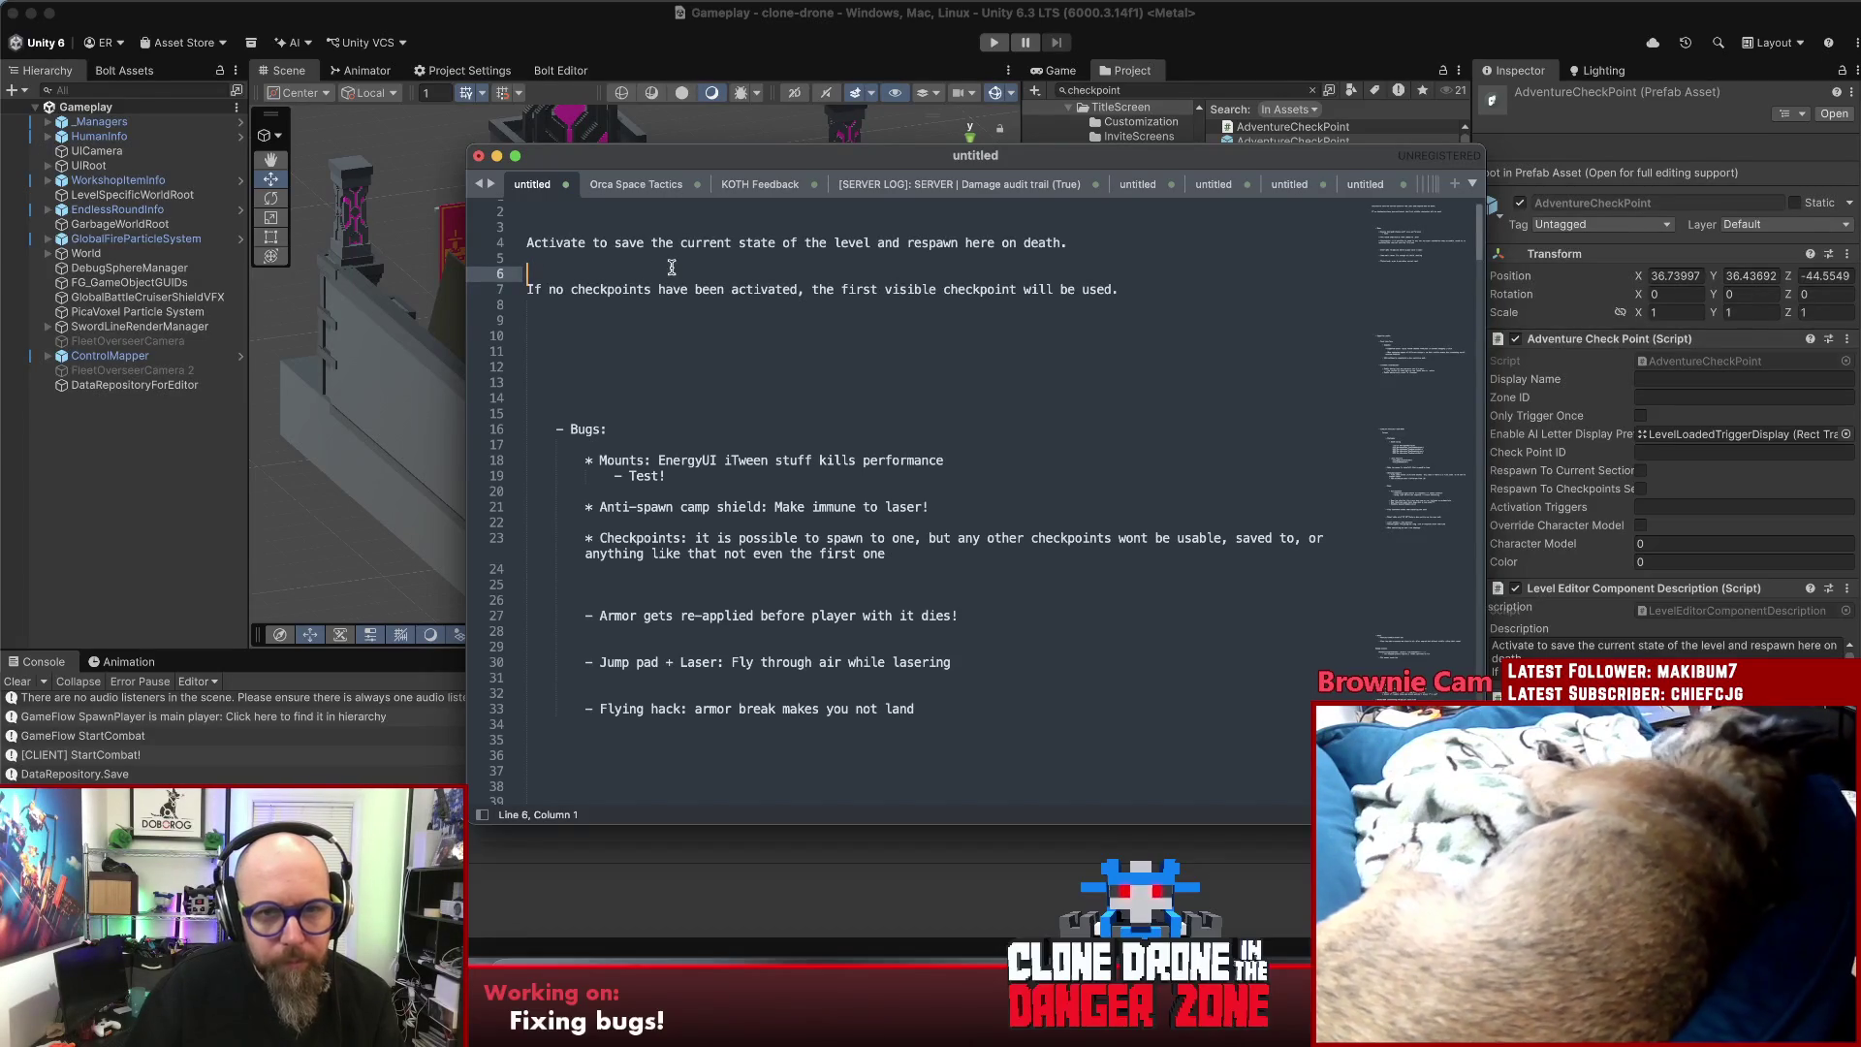
pyautogui.press('Return')
pyautogui.press('Return')
pyautogui.press('Return')
pyautogui.press('Up')
pyautogui.press('Up')
pyautogui.press('Up')
pyautogui.press('Up')
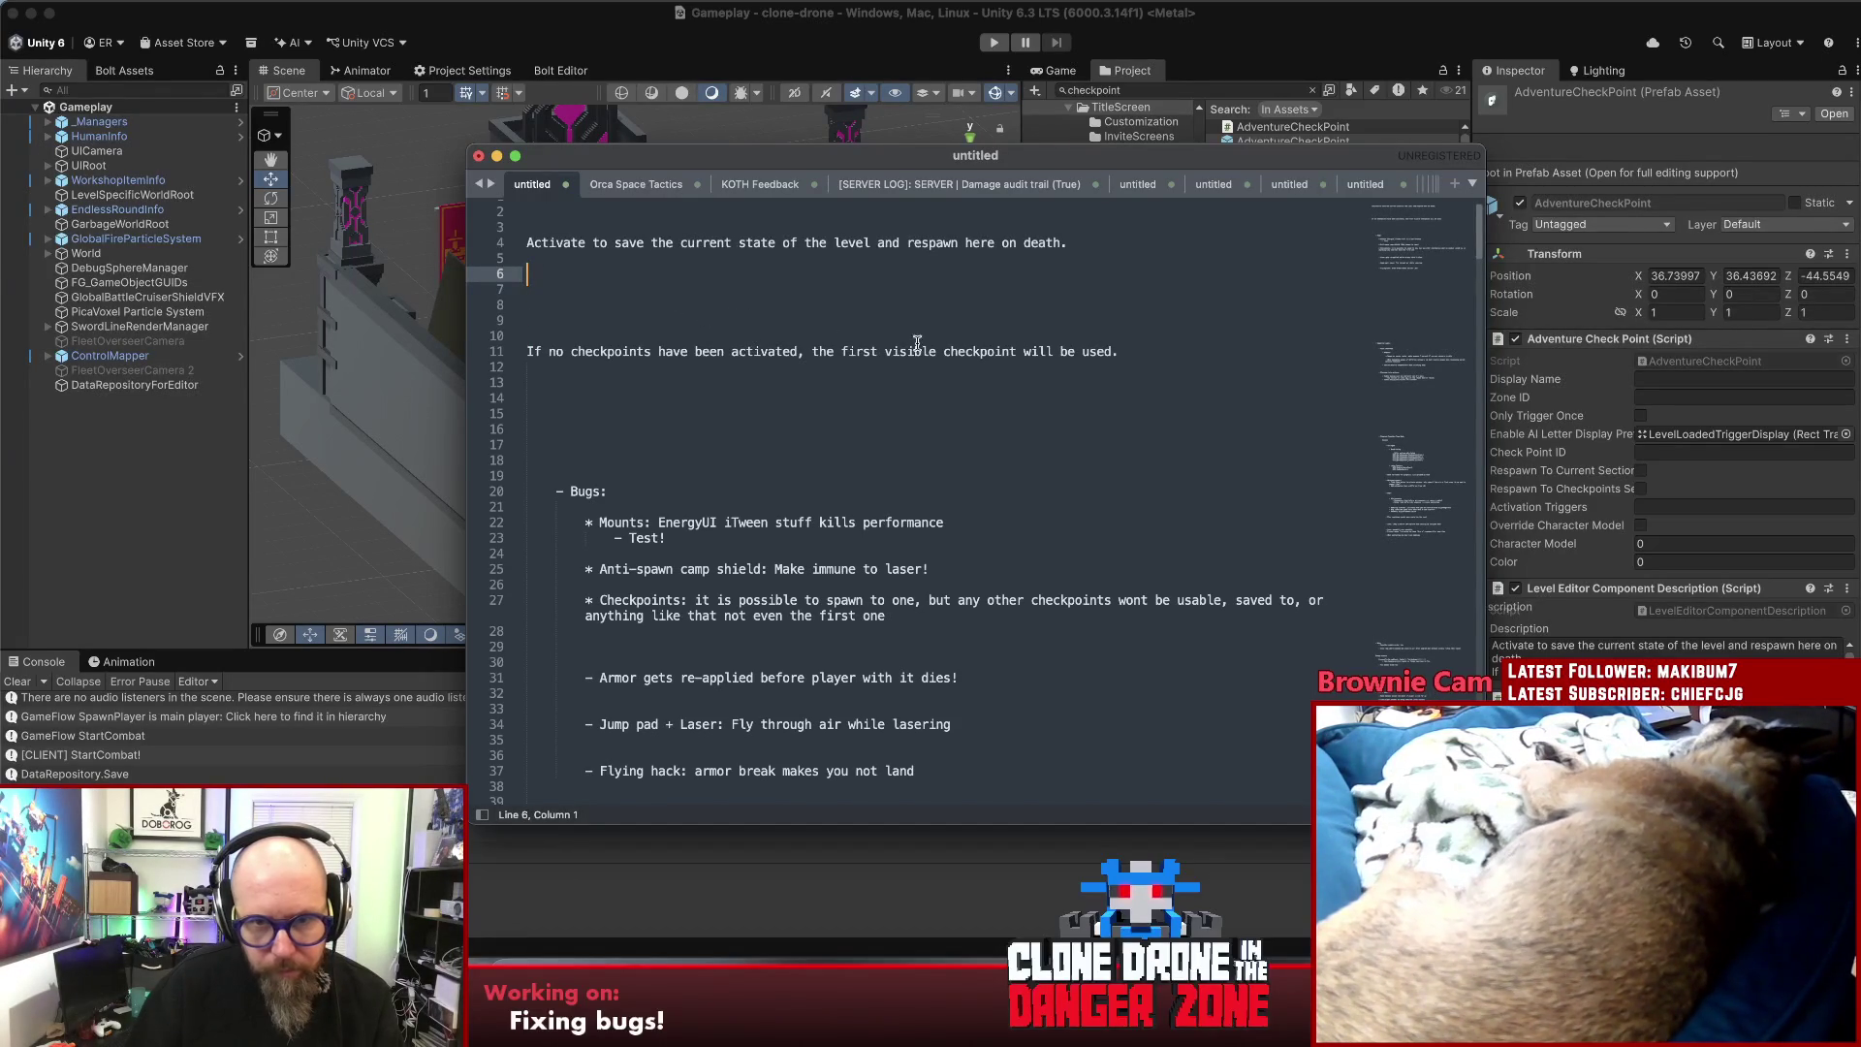
pyautogui.click(1158, 342)
pyautogui.moveTo(1159, 351); pyautogui.dragTo(399, 352)
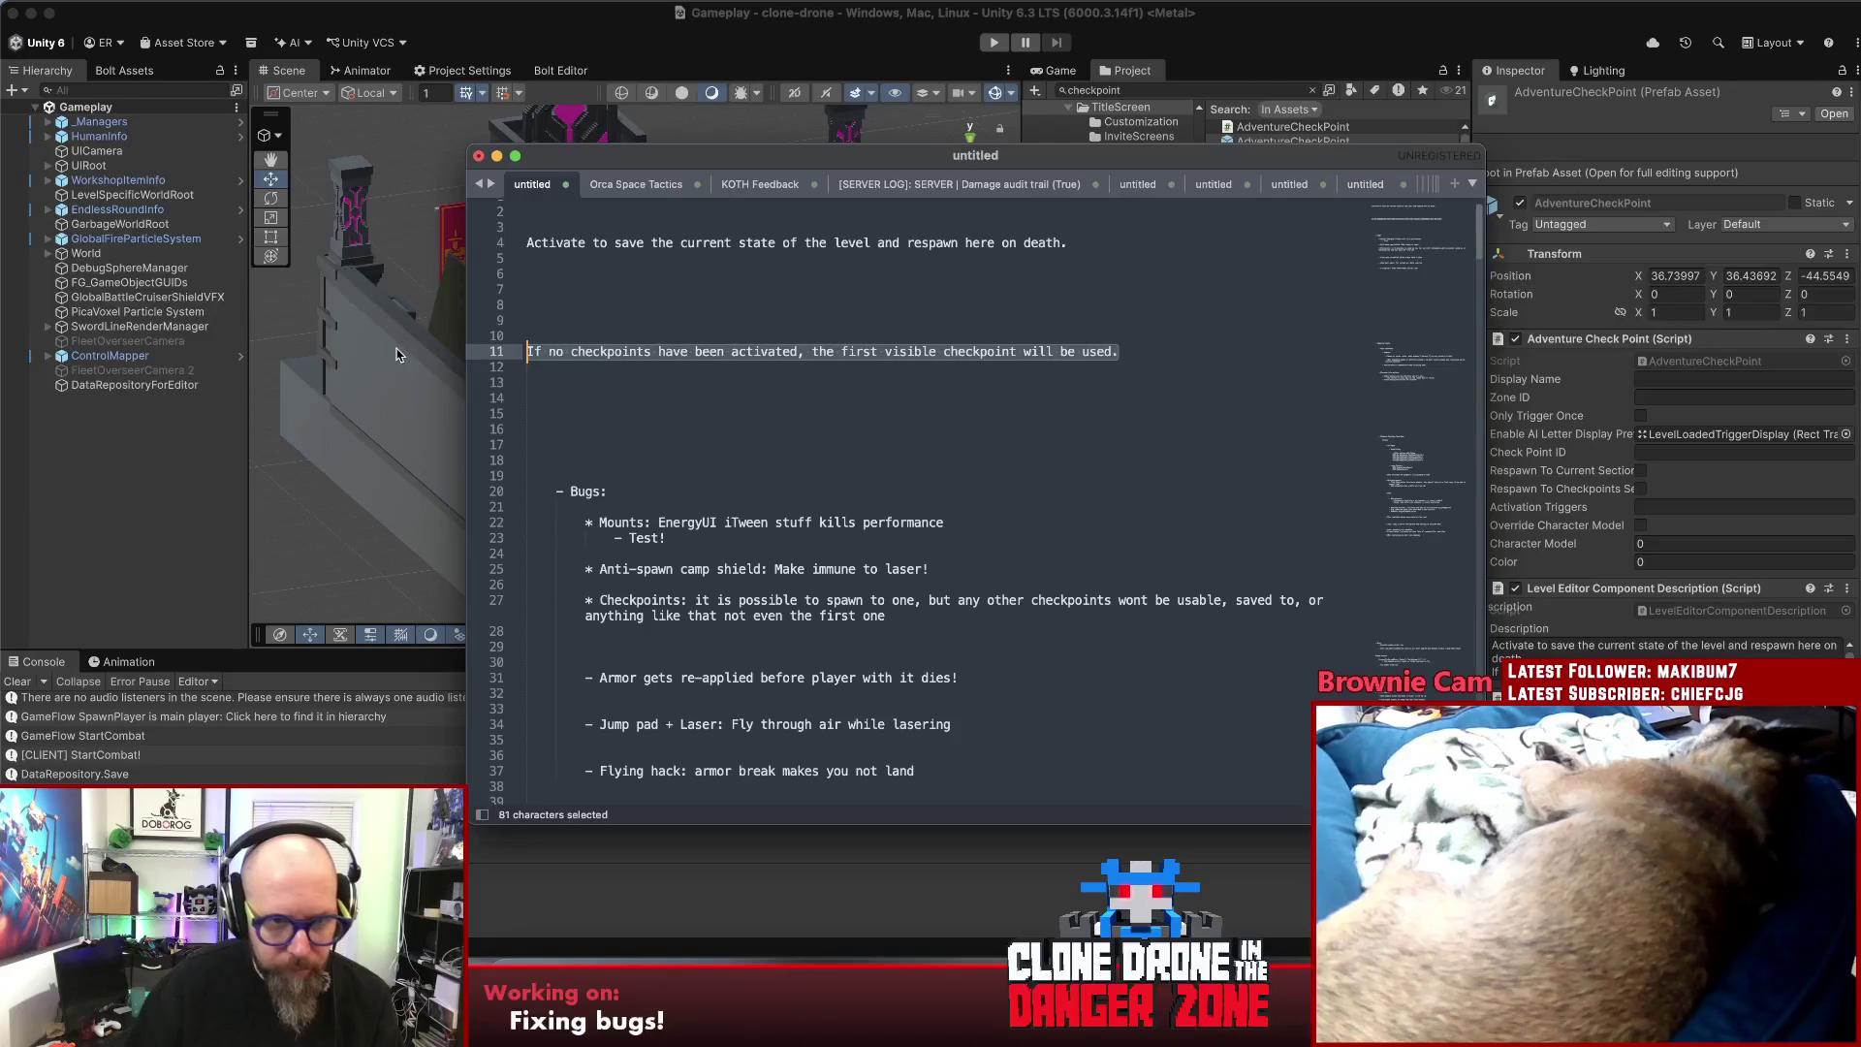
pyautogui.click(606, 377)
pyautogui.click(582, 303)
pyautogui.press('Return')
pyautogui.press('Return')
pyautogui.press('Return')
pyautogui.click(527, 288)
pyautogui.click(527, 273)
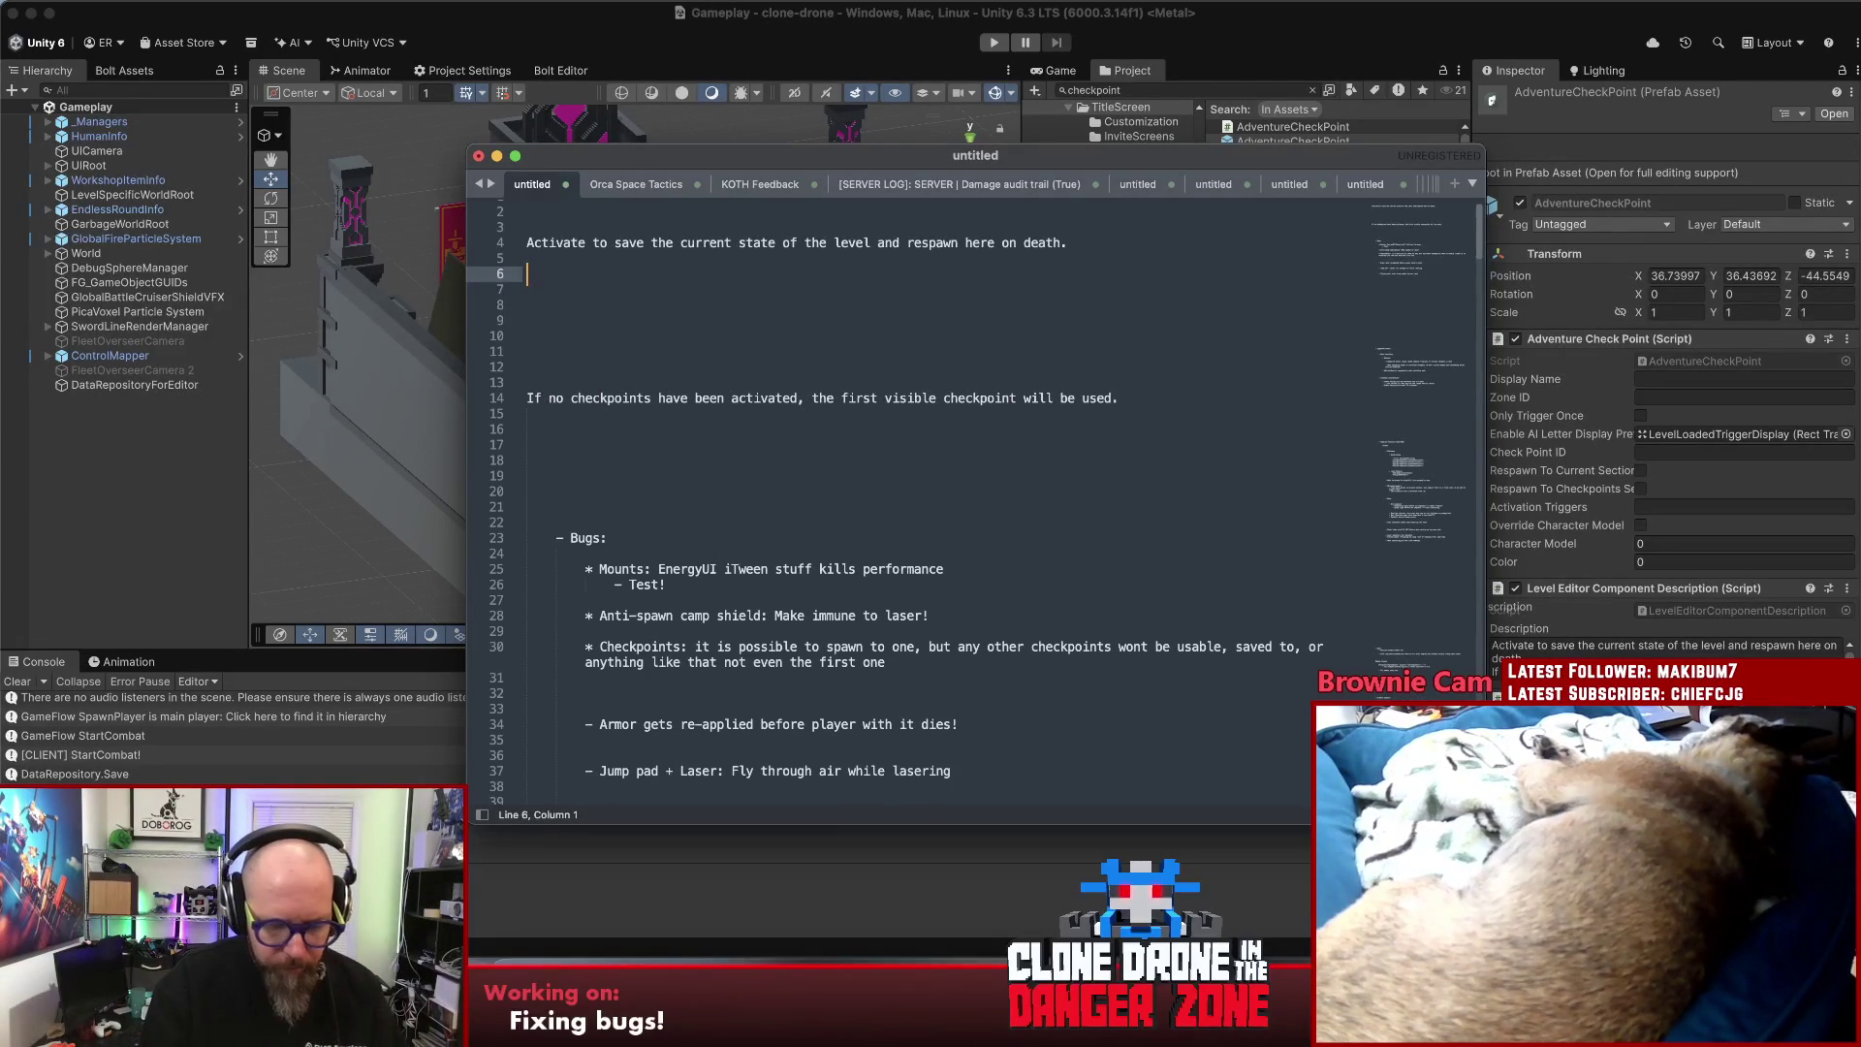
# - Under a Notes heading, write 'Only works when you're playtesting this from the Challenge menu'
pyautogui.write('YouMUST ')
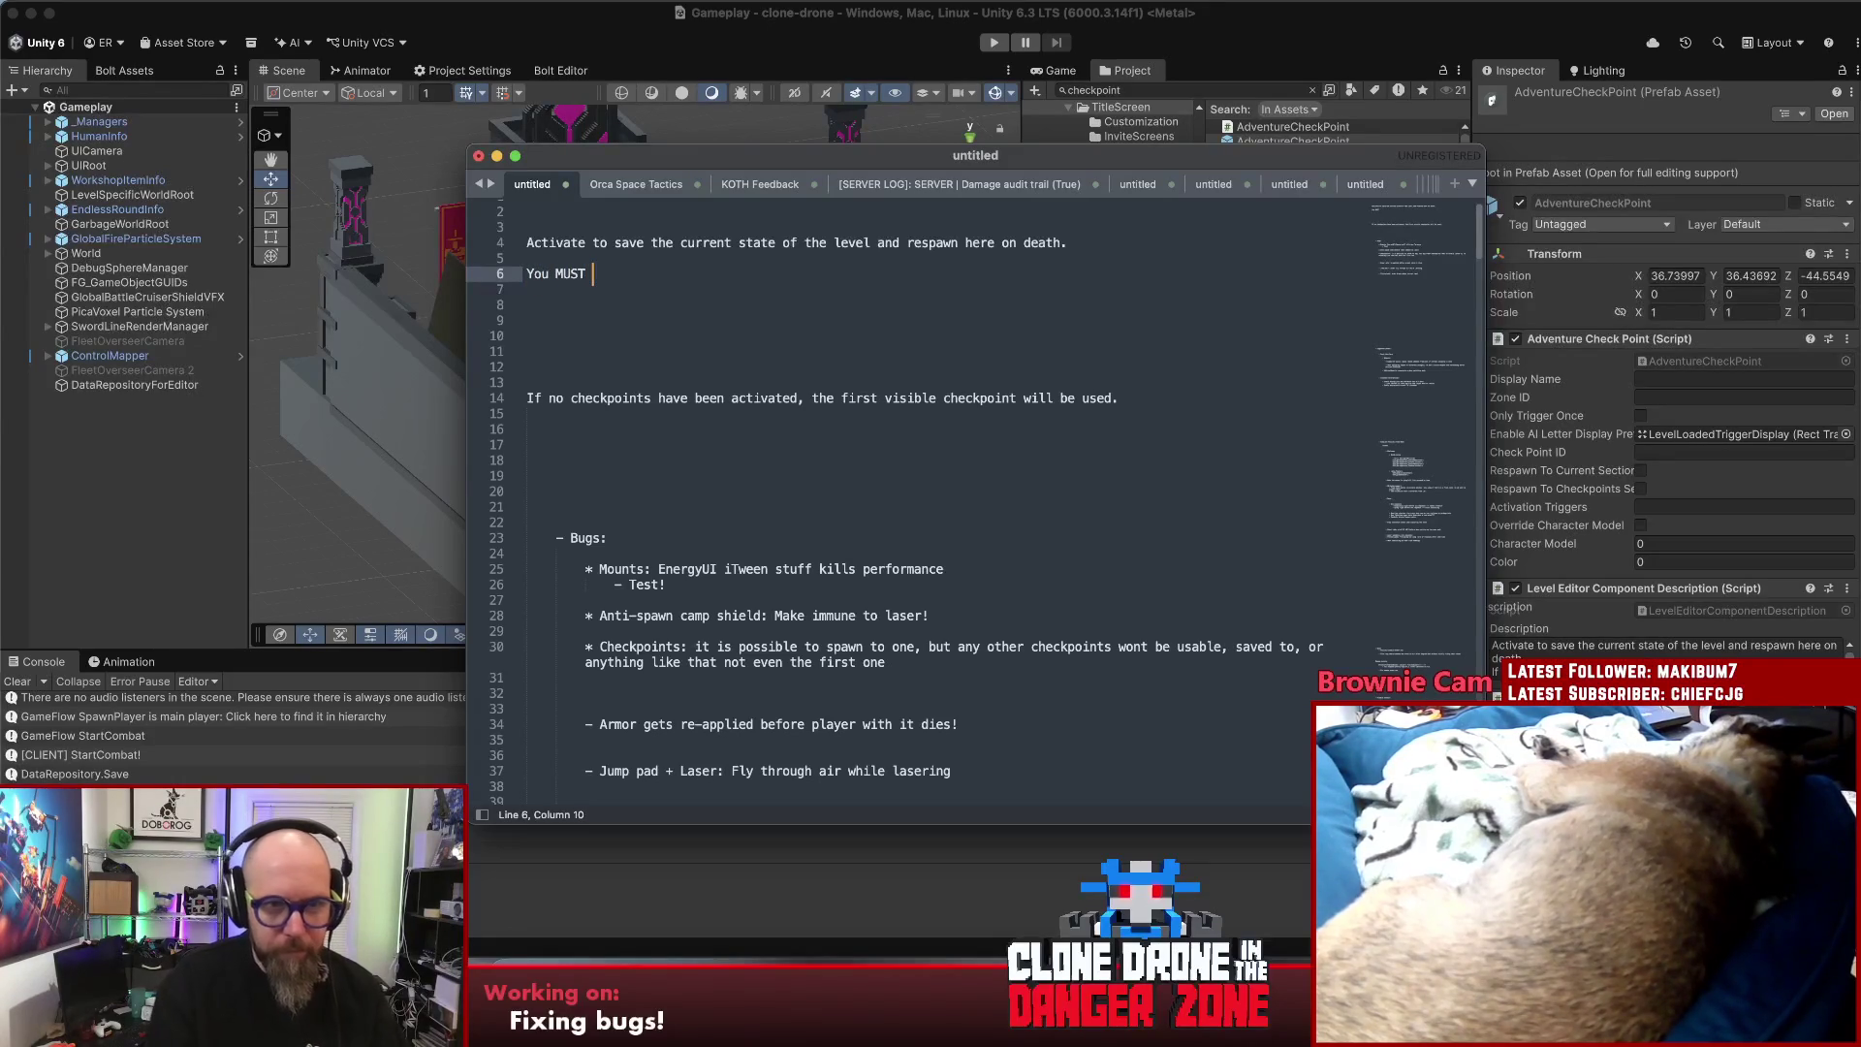
pyautogui.write('ch')
pyautogui.press('BackSpace')
pyautogui.press('BackSpace')
pyautogui.press('BackSpace')
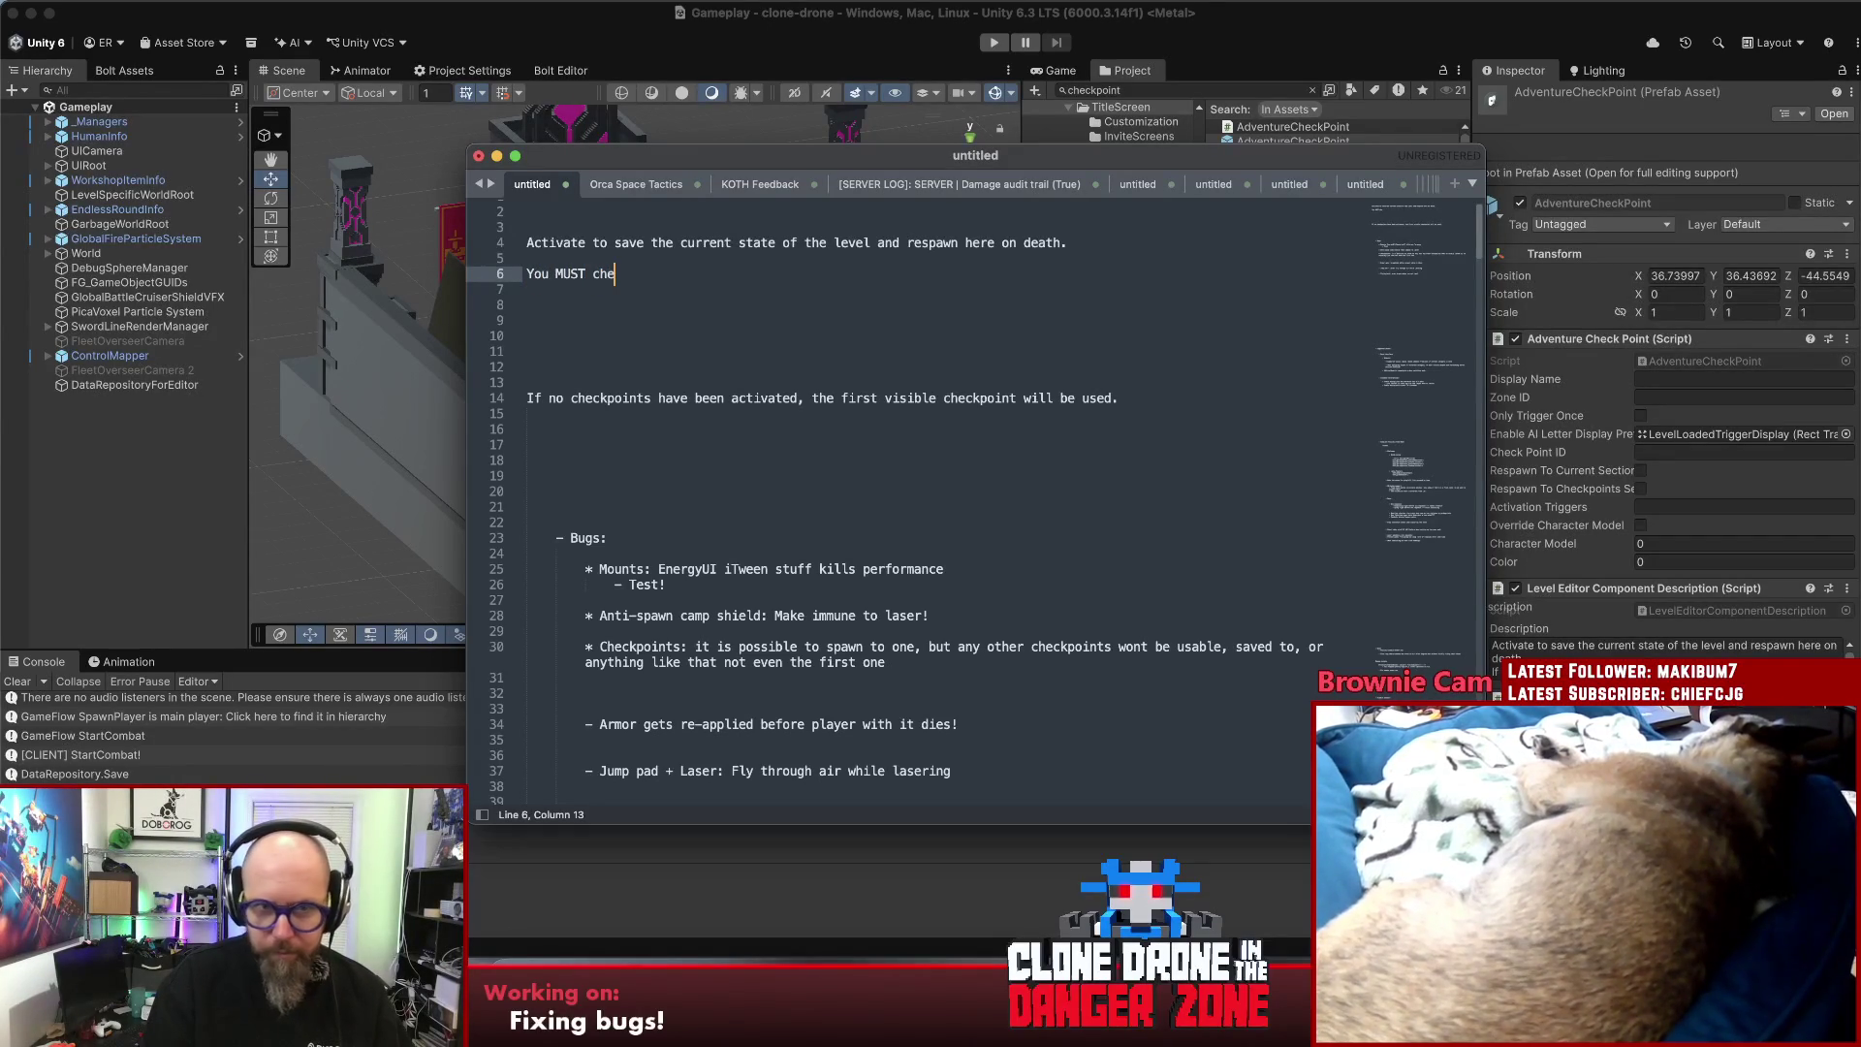
pyautogui.write('For')
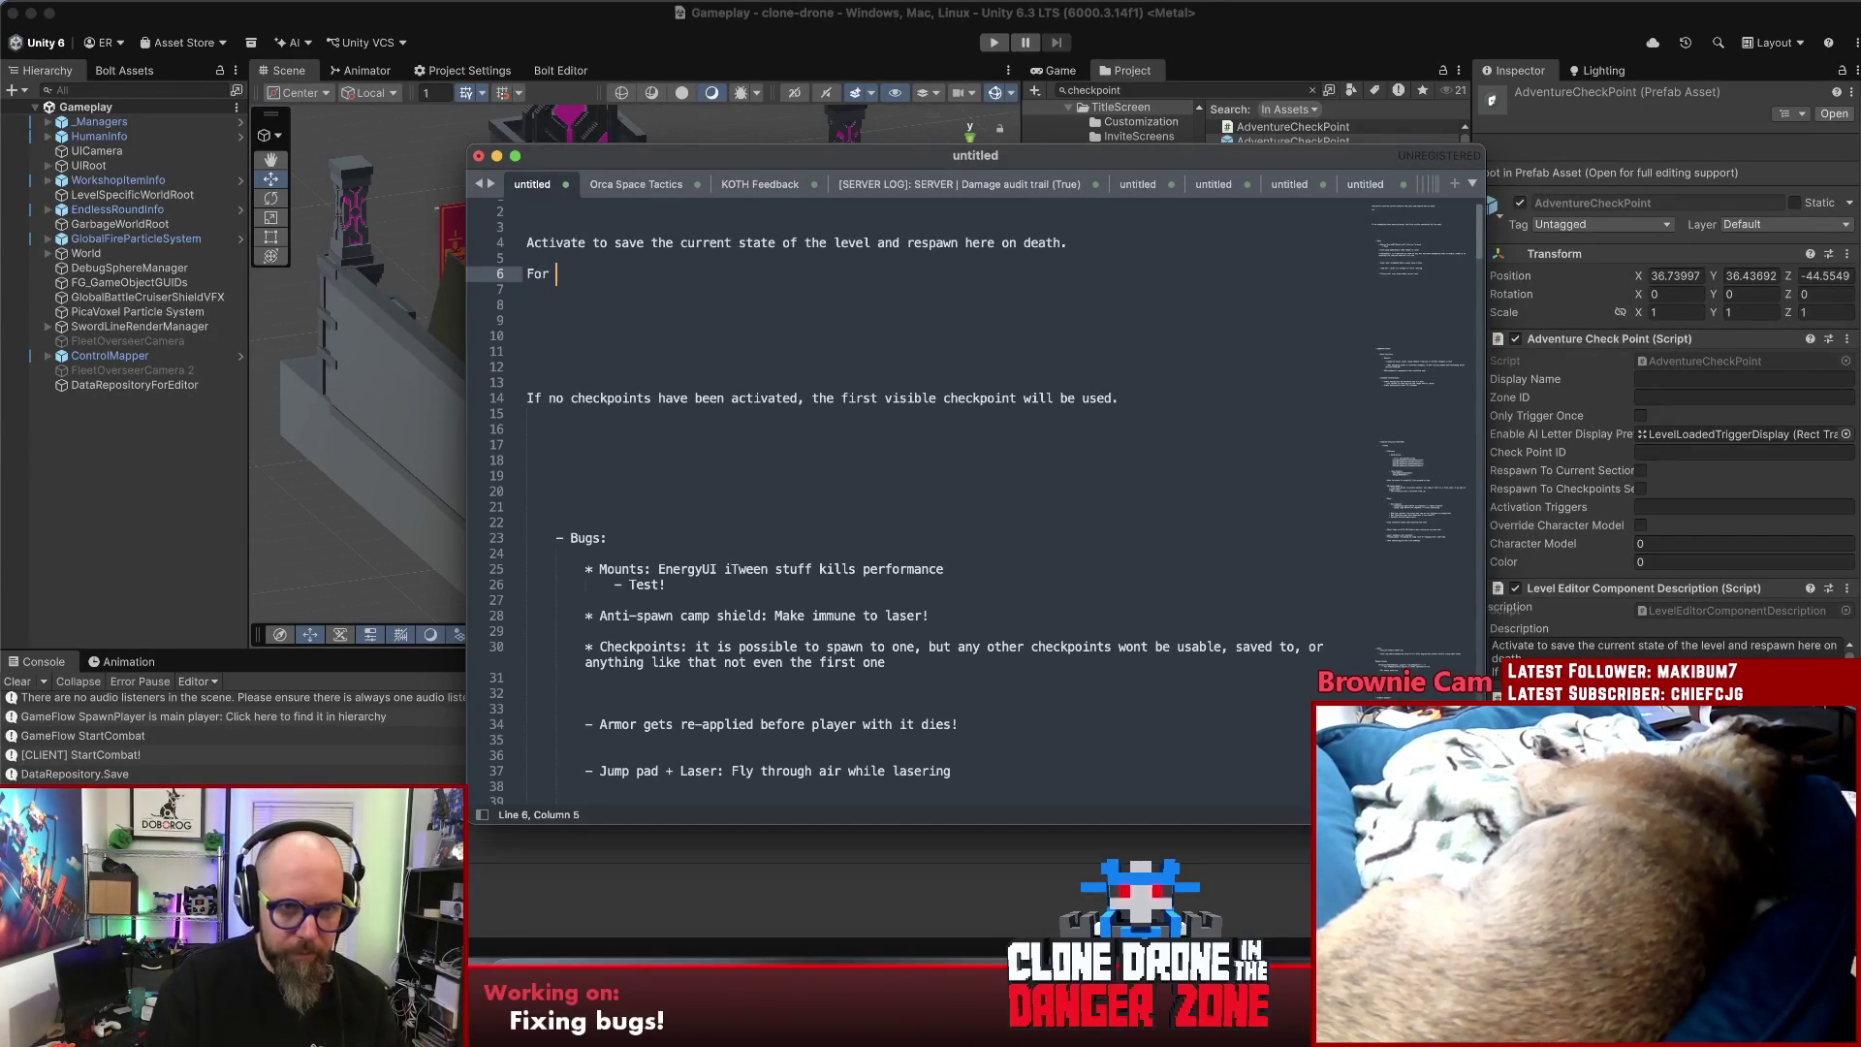
pyautogui.write('Notes')
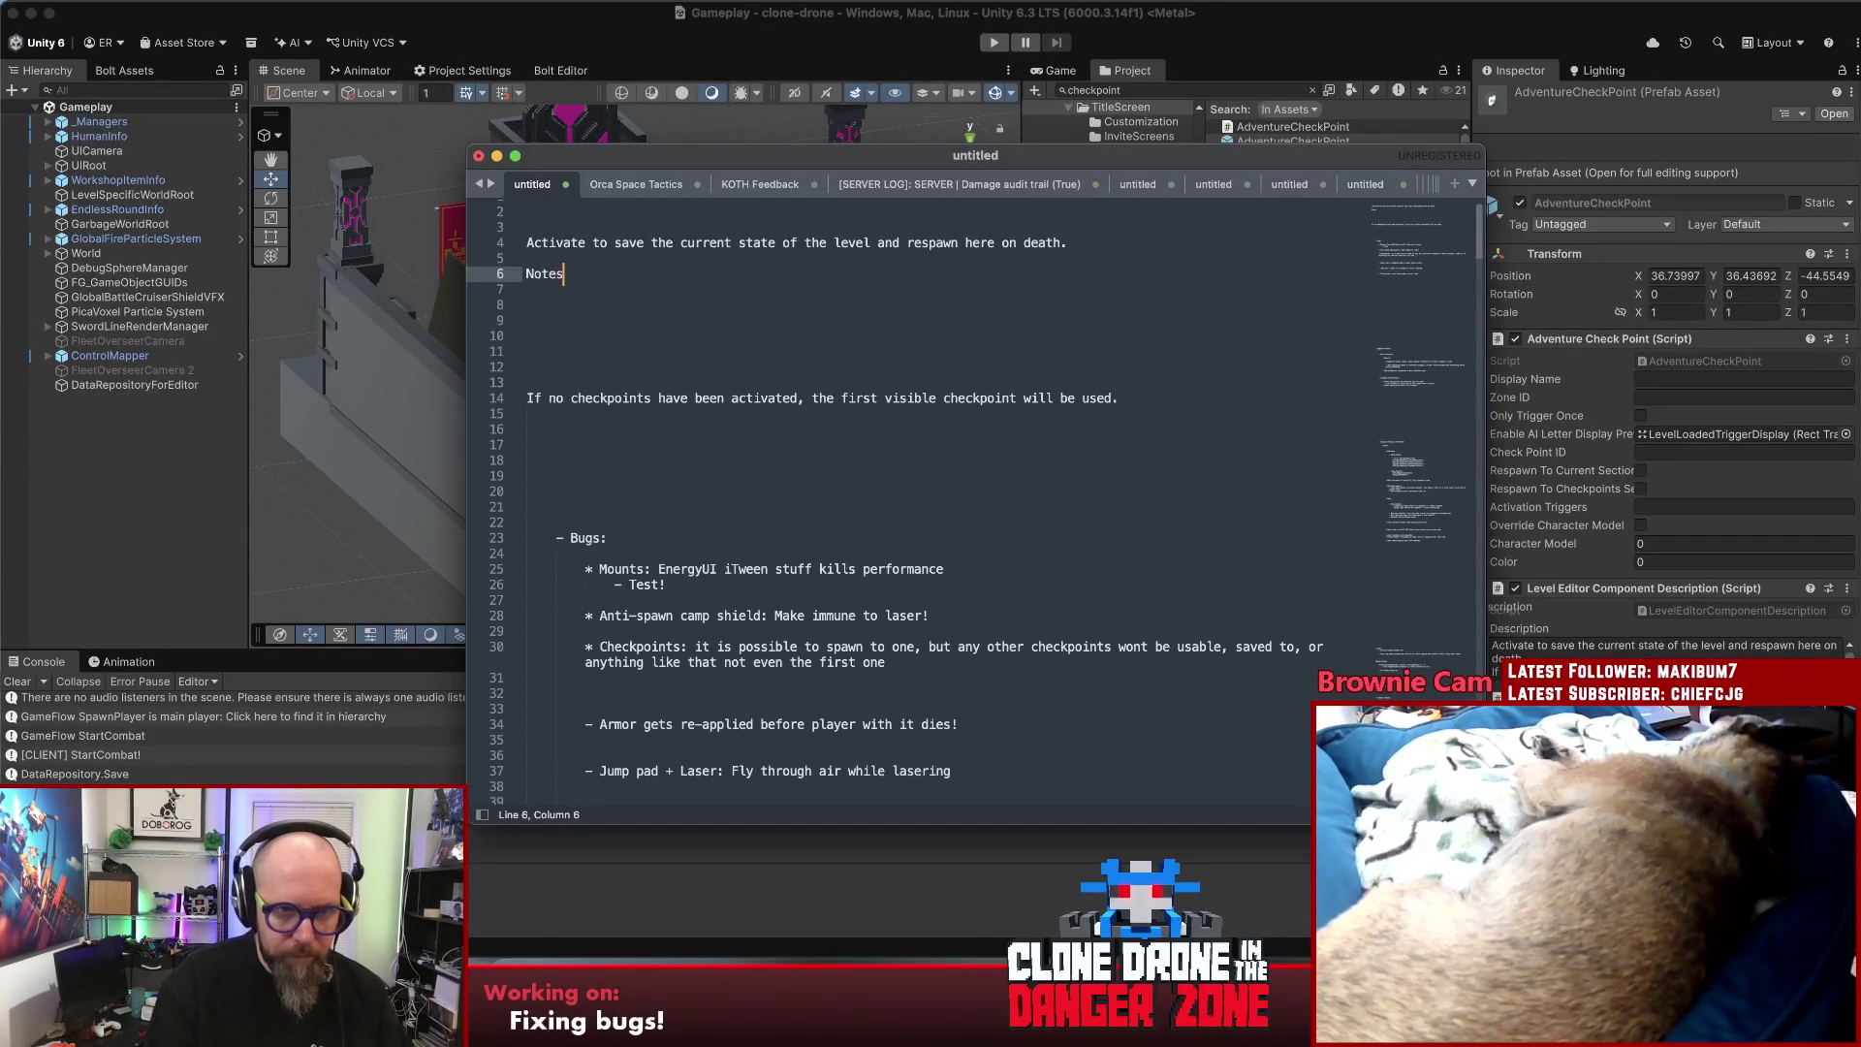
pyautogui.write(':')
pyautogui.press('Return')
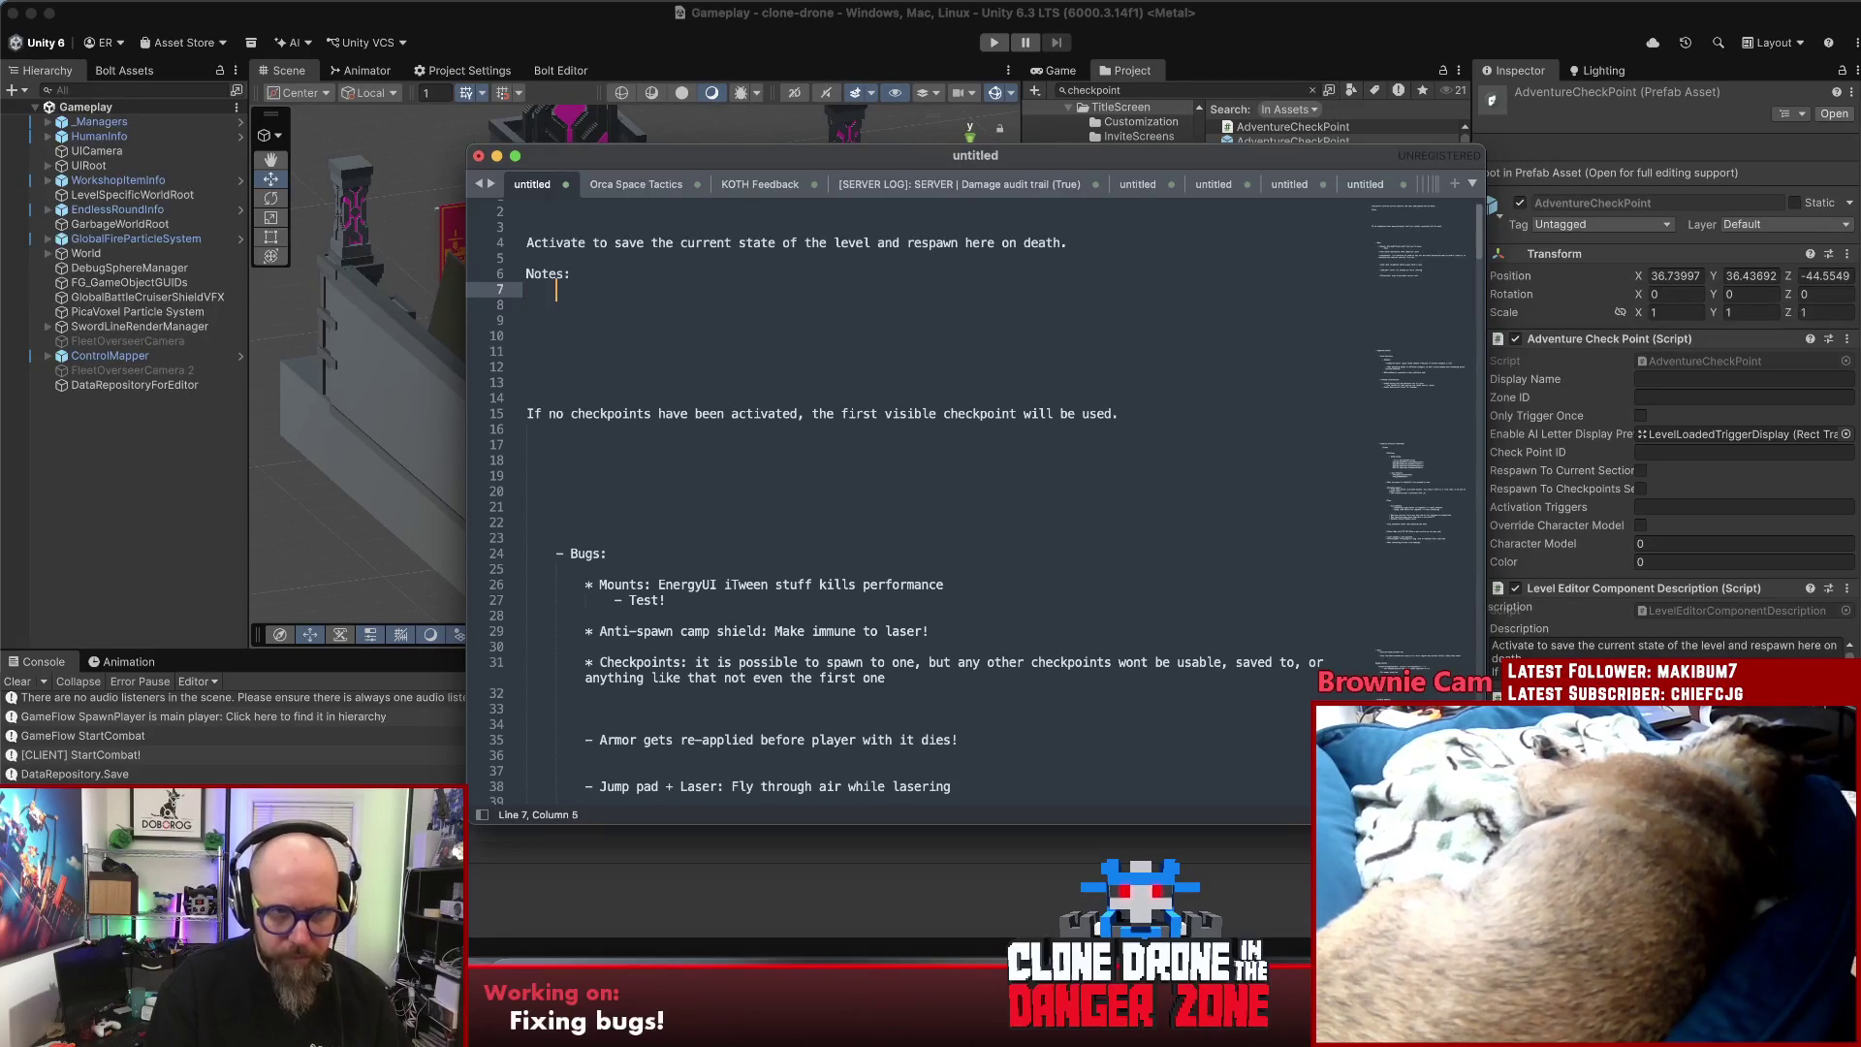
pyautogui.write('- C')
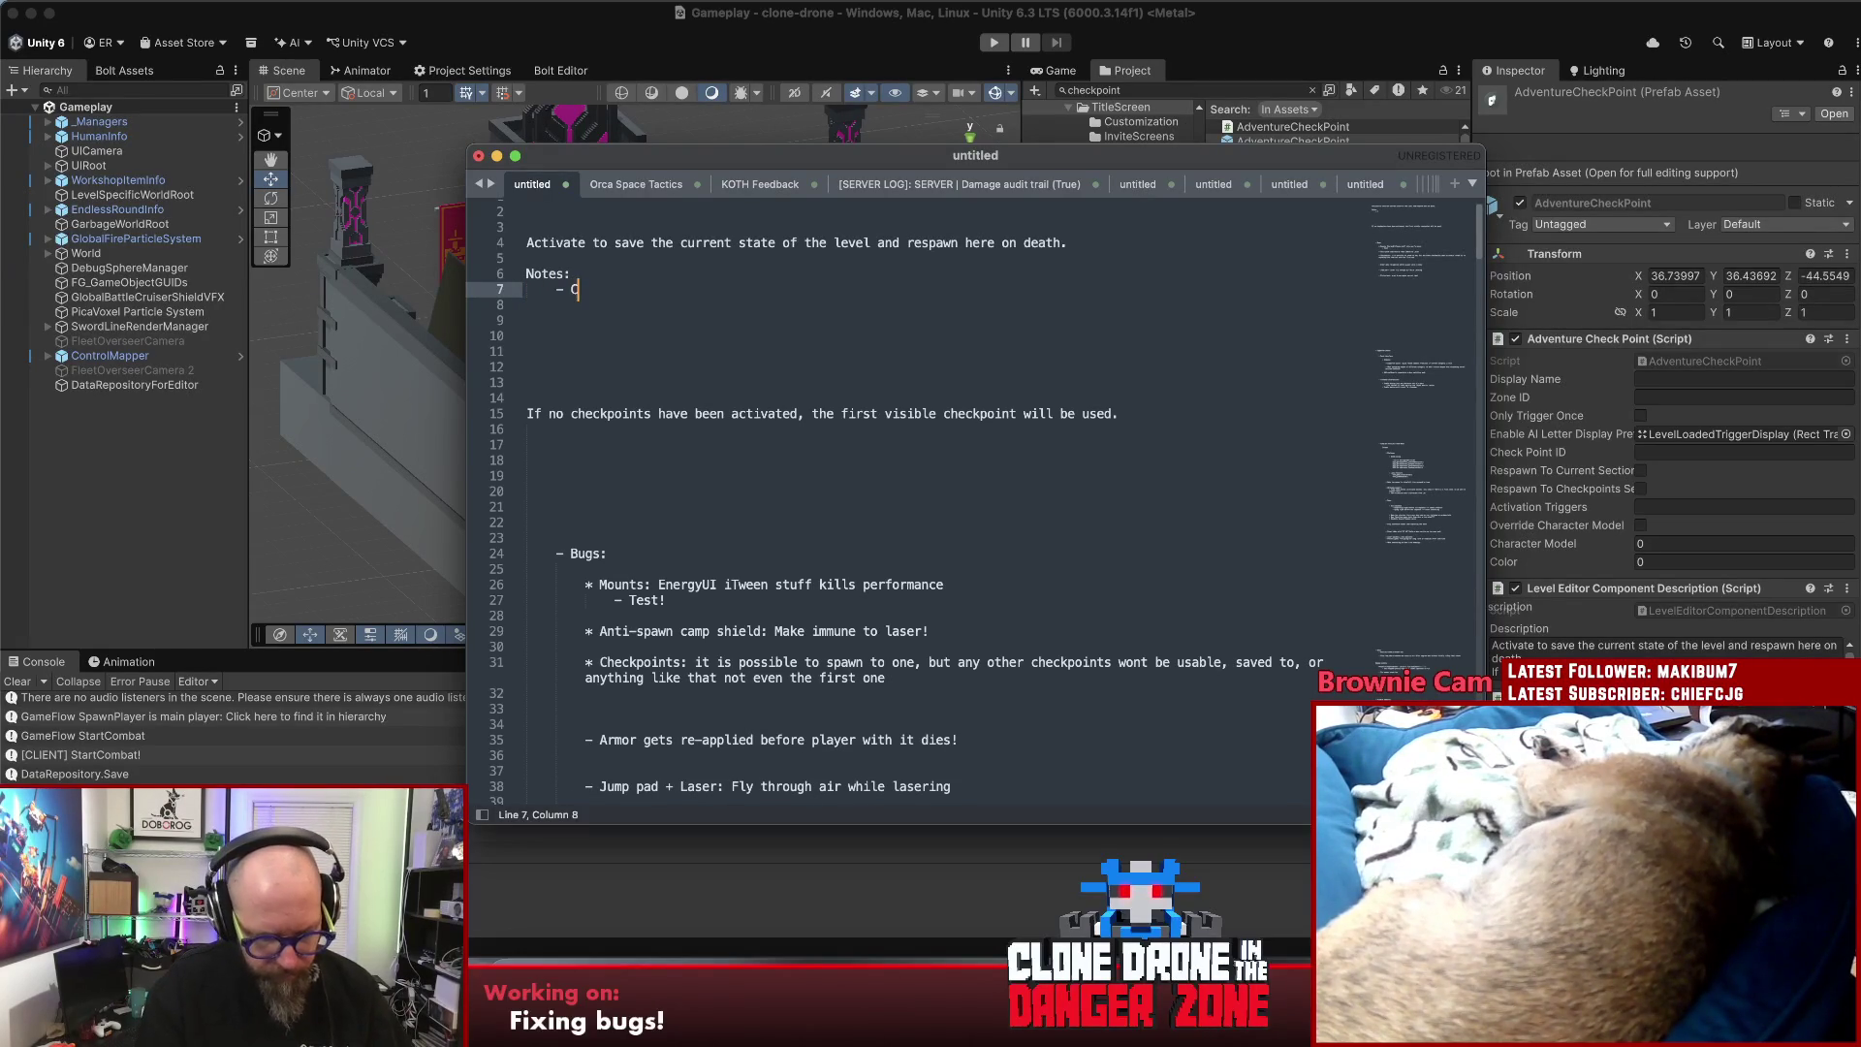
pyautogui.write('heckpo')
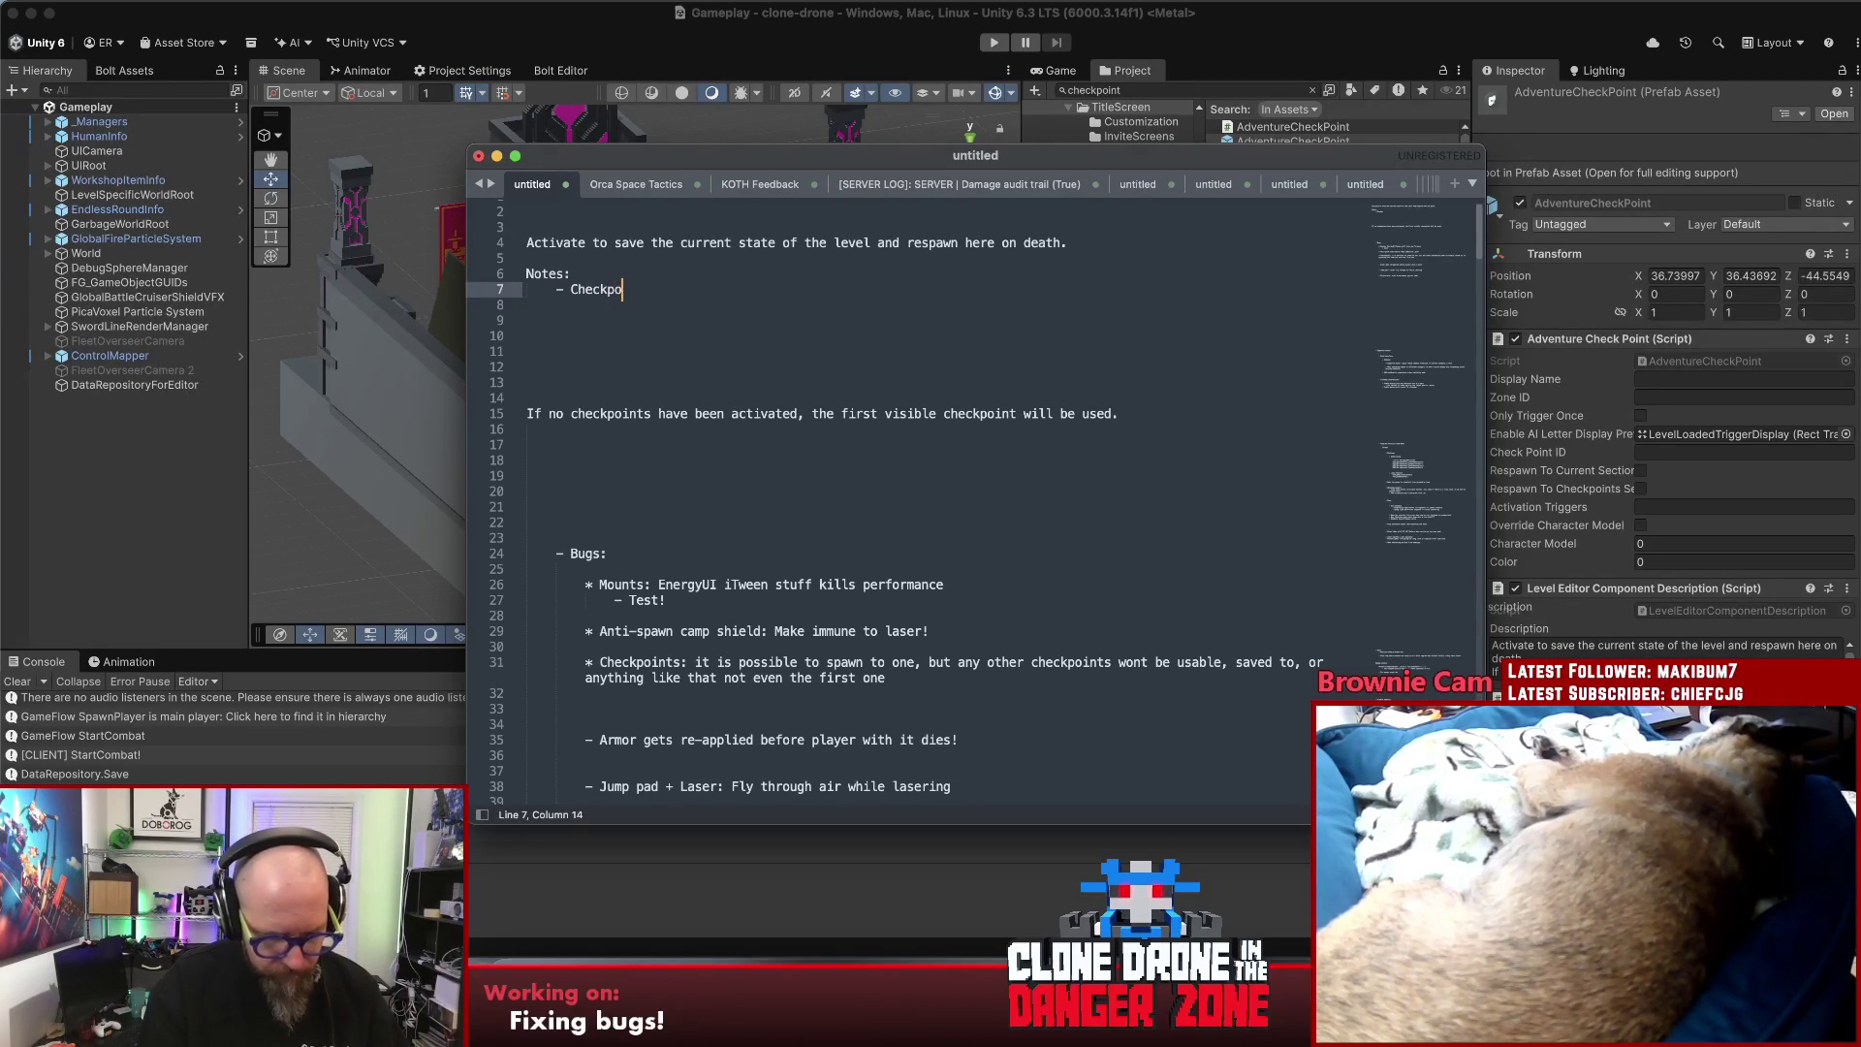
pyautogui.press('BackSpace')
pyautogui.press('BackSpace')
pyautogui.press('BackSpace')
pyautogui.write('Only works when ')
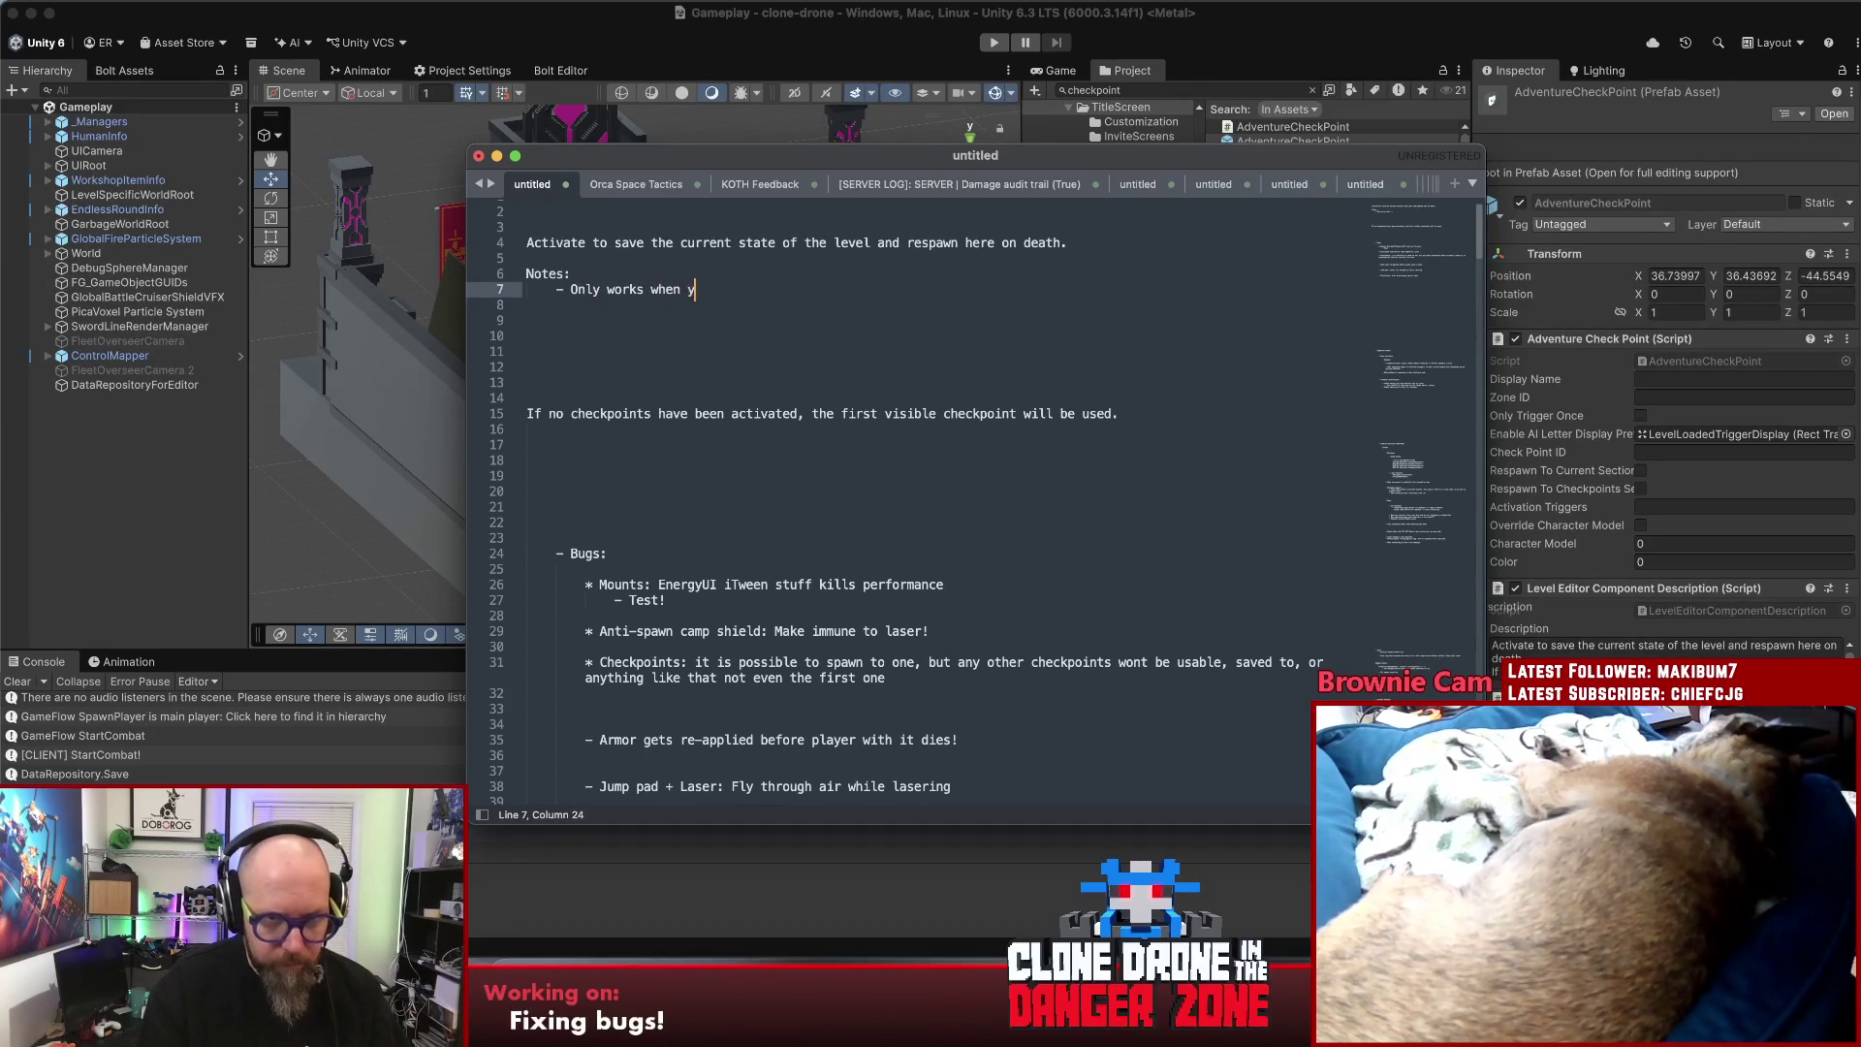
pyautogui.write("you'")
pyautogui.press('Return')
pyautogui.write('r')
pyautogui.press('BackSpace')
pyautogui.press('BackSpace')
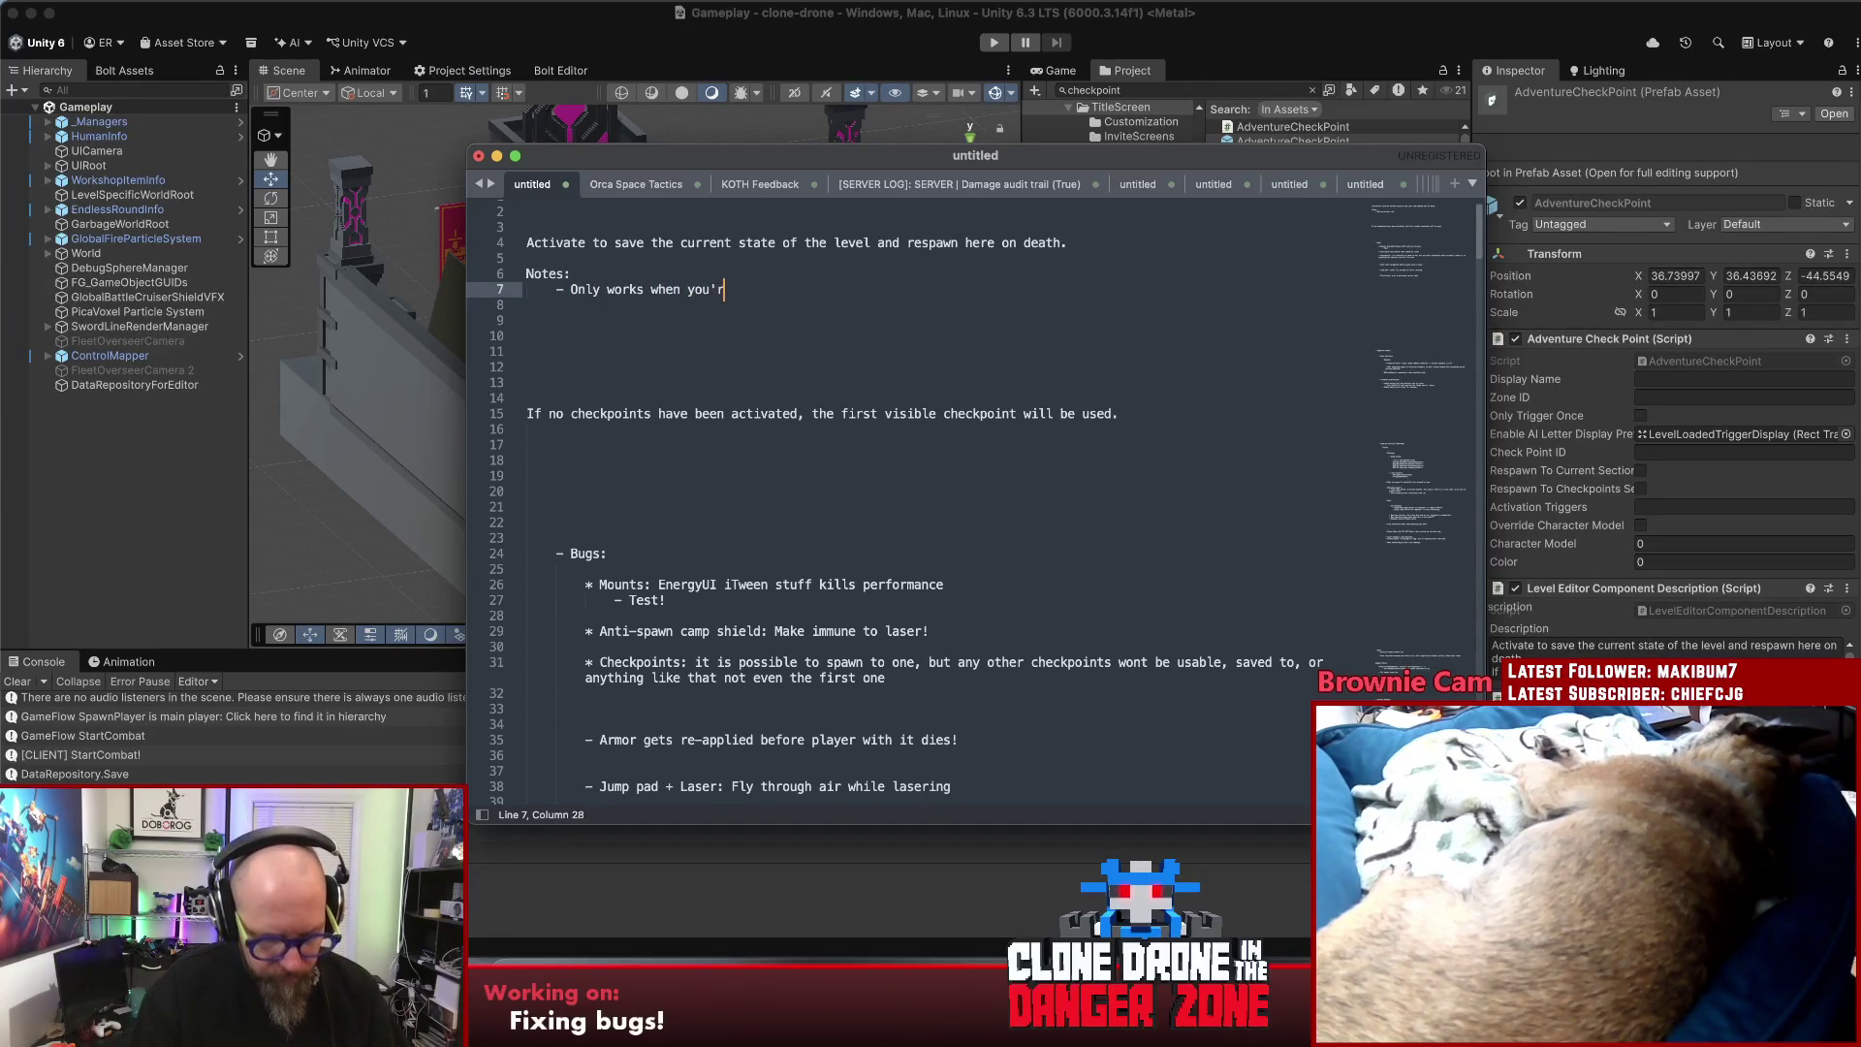
pyautogui.write('e playtesting')
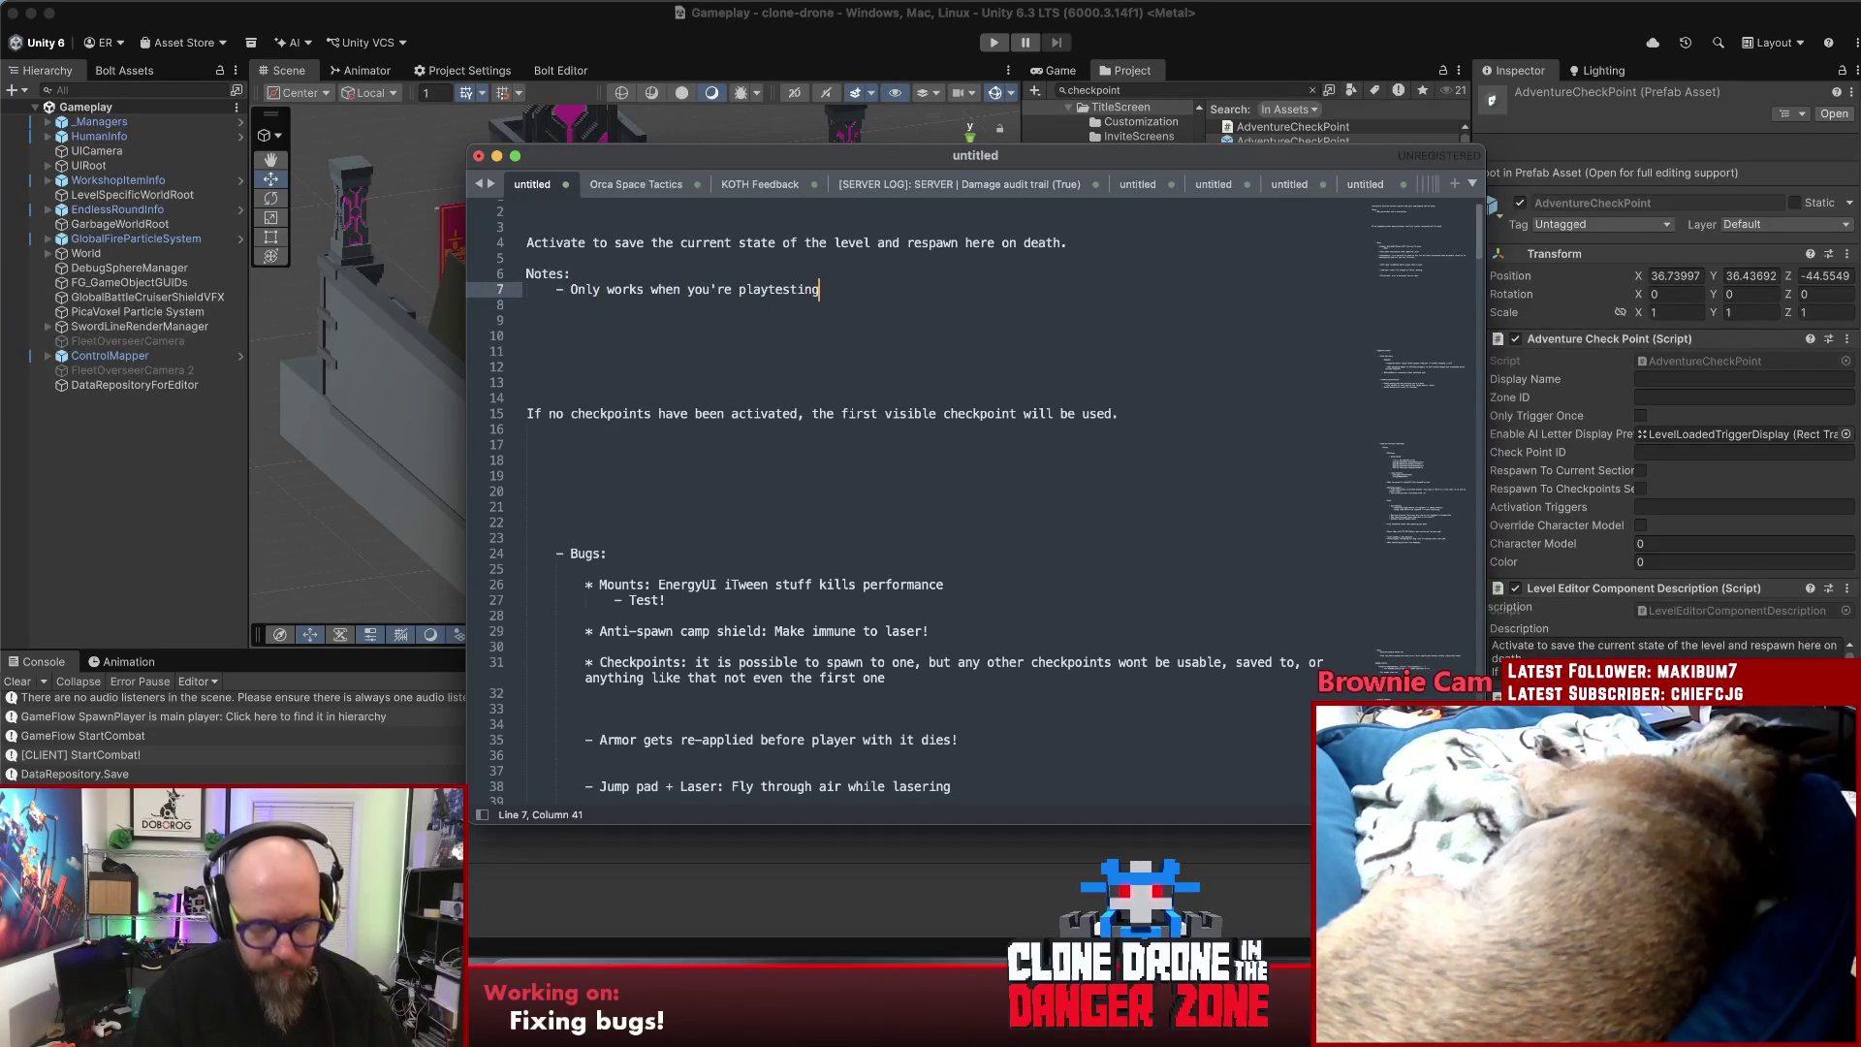
pyautogui.write(' this from t')
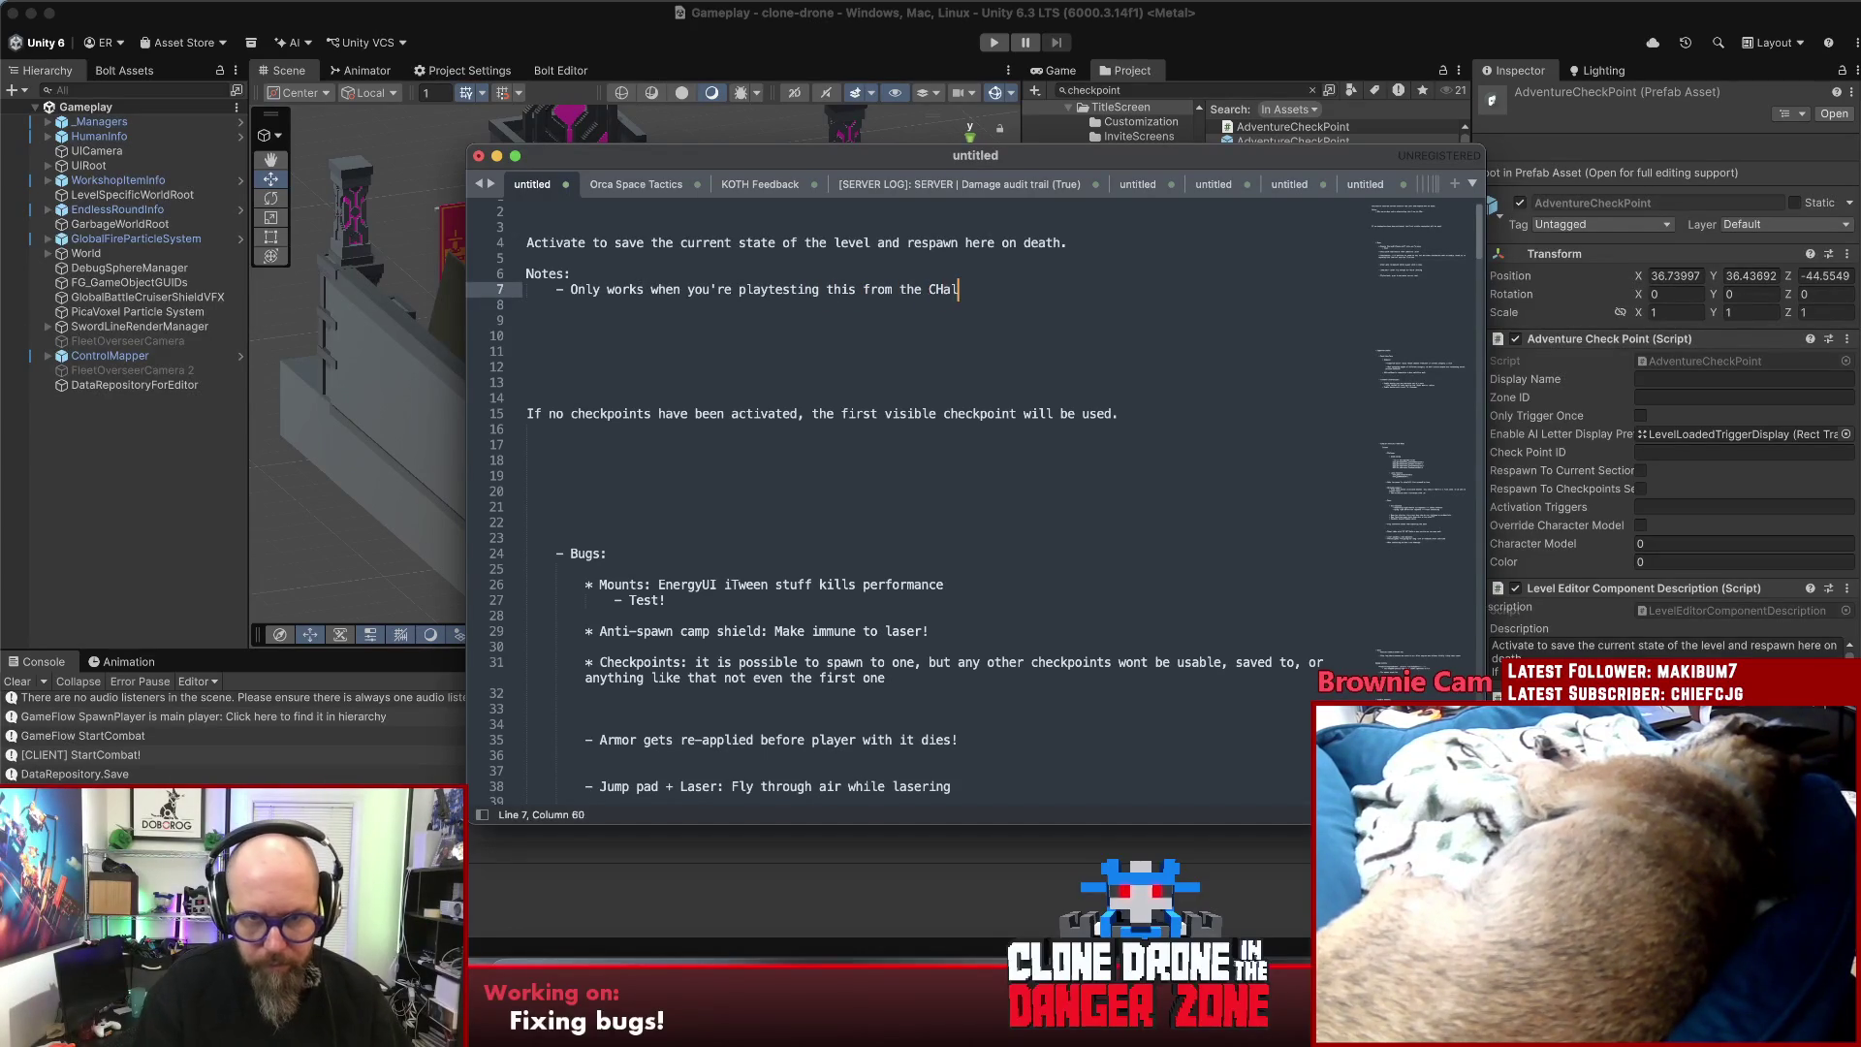
pyautogui.write('he Challenge menu')
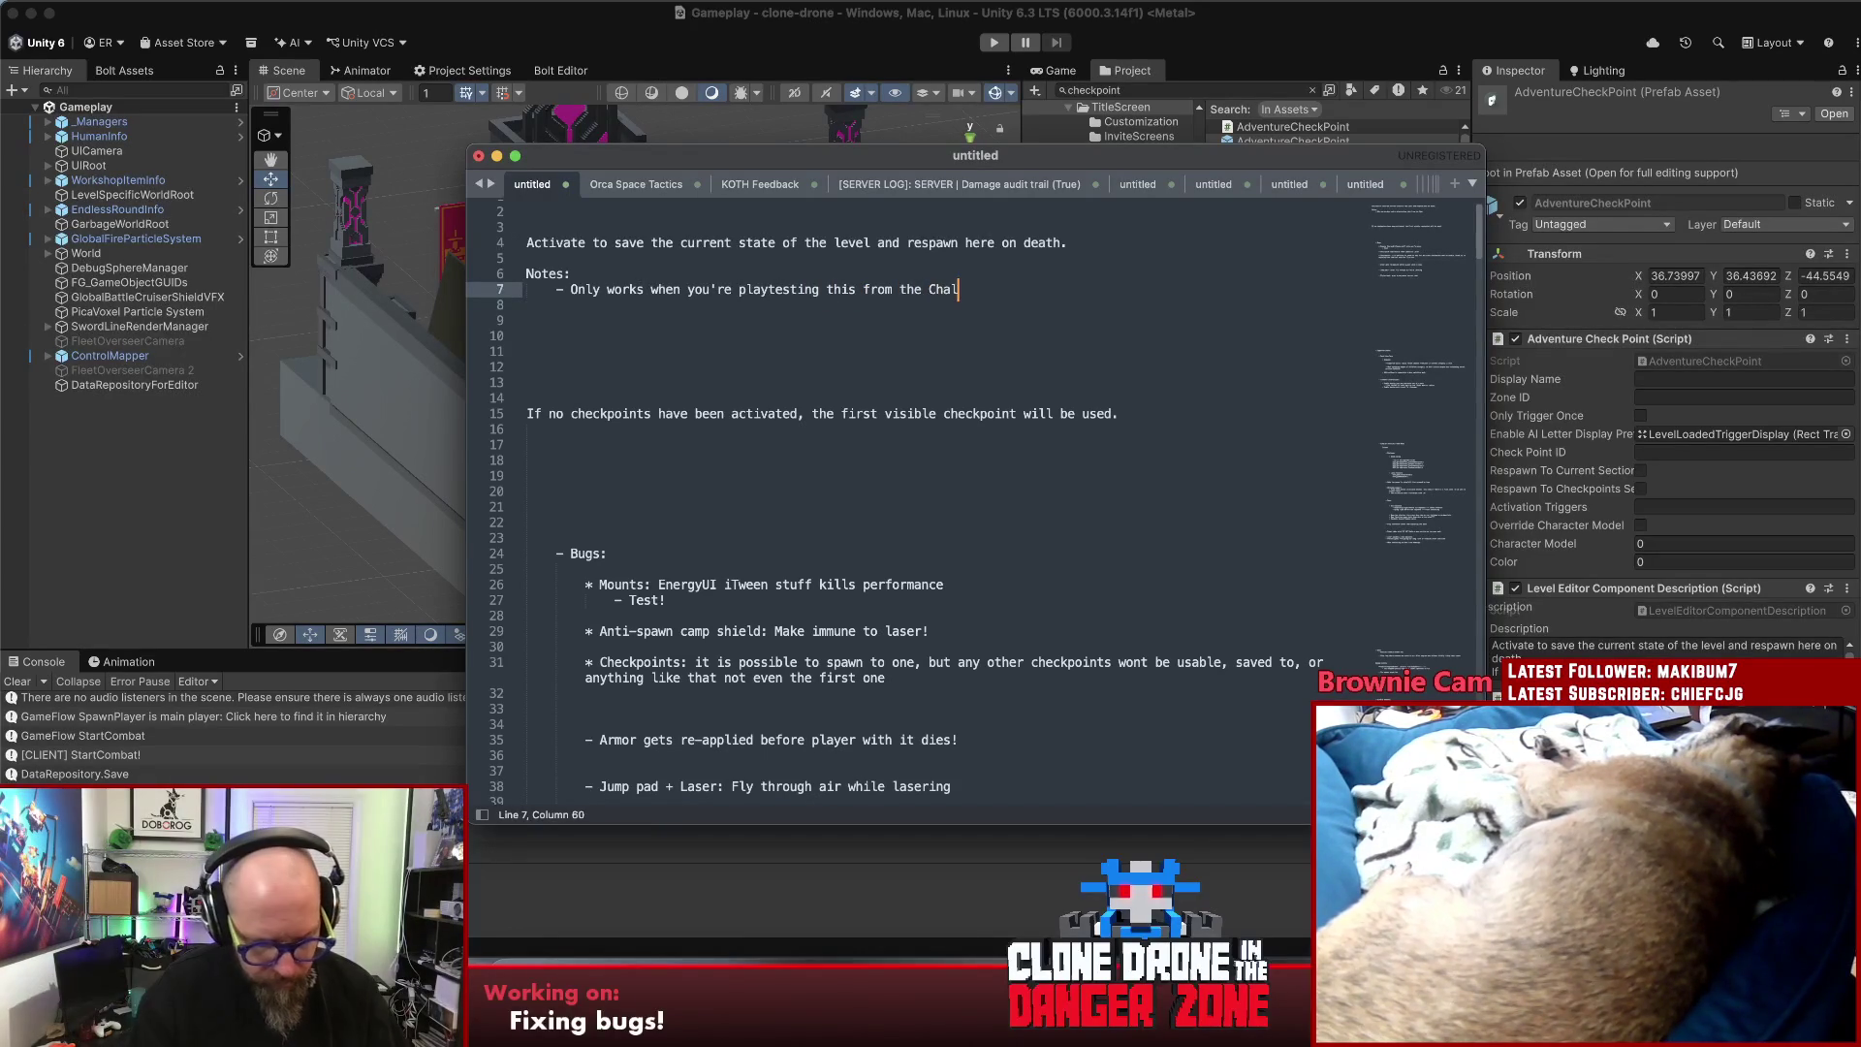
# - Add the note 'Must check one of the Respawn checkboxes about sections.'
pyautogui.press('Return')
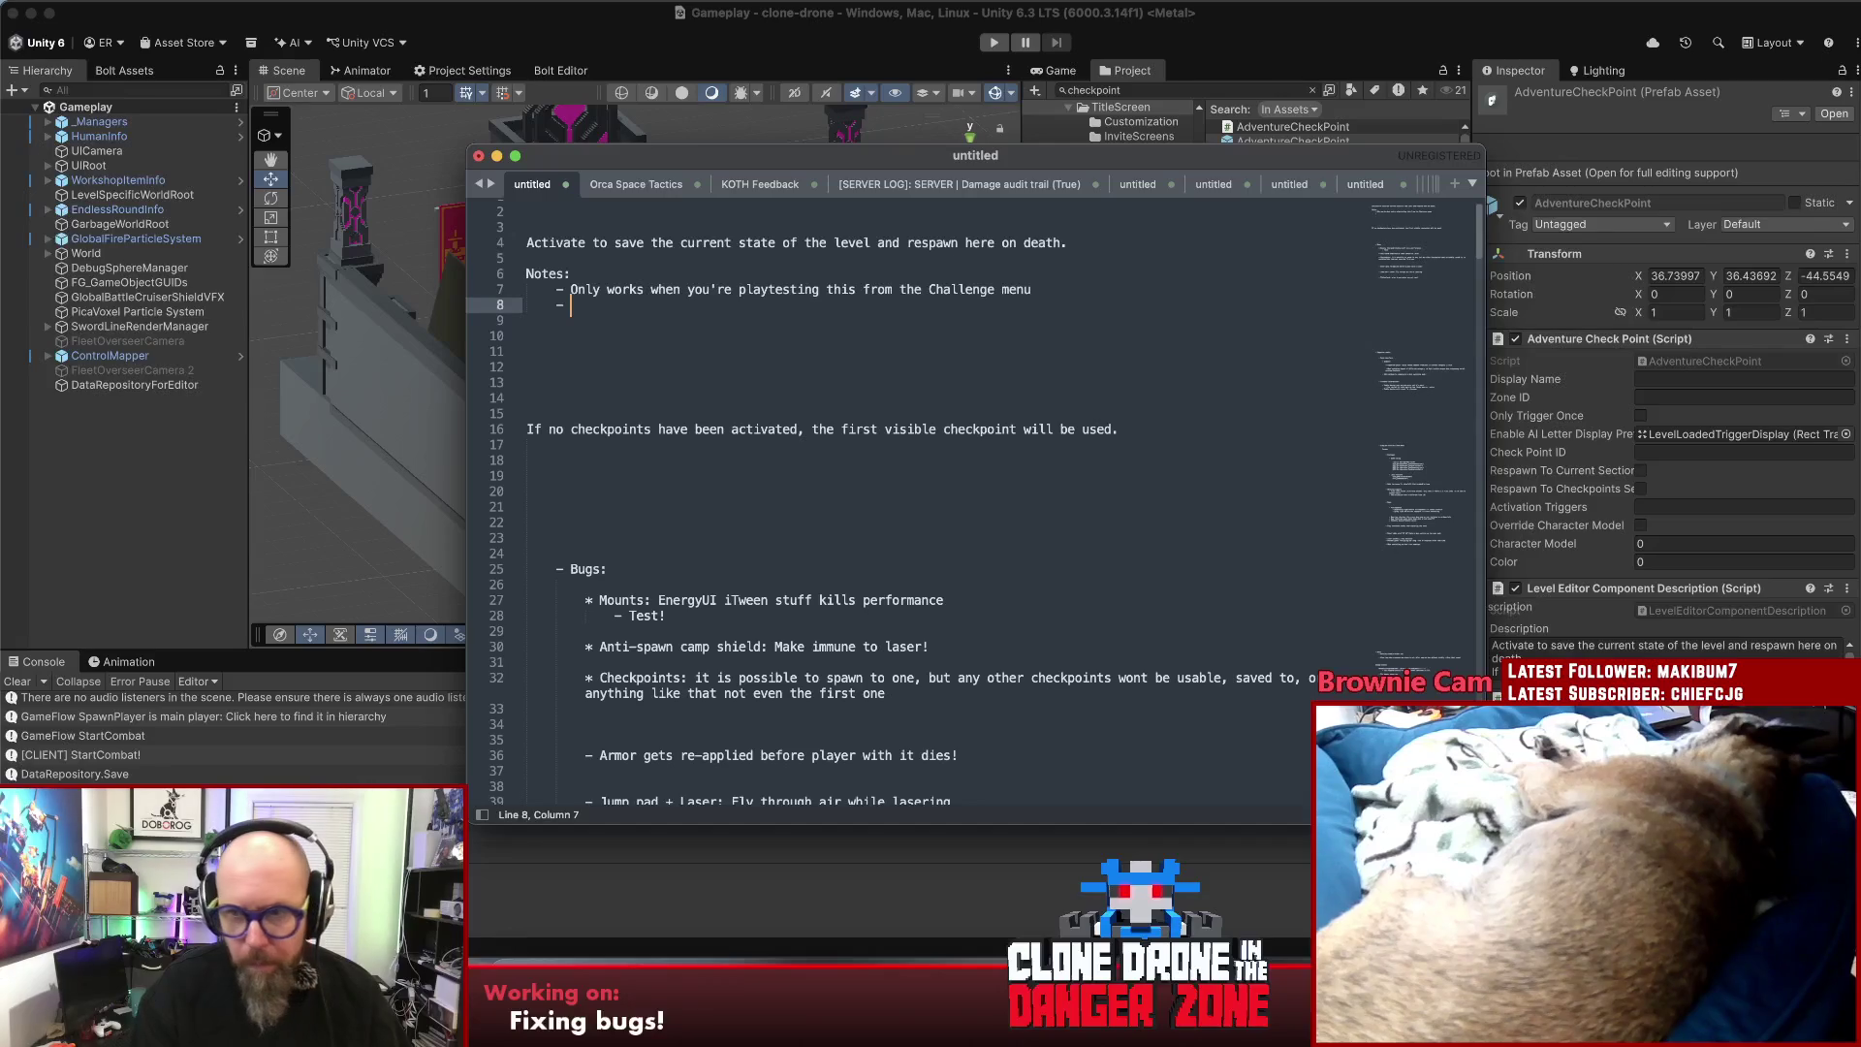
pyautogui.write('ust')
pyautogui.press('BackSpace')
pyautogui.press('BackSpace')
pyautogui.press('BackSpace')
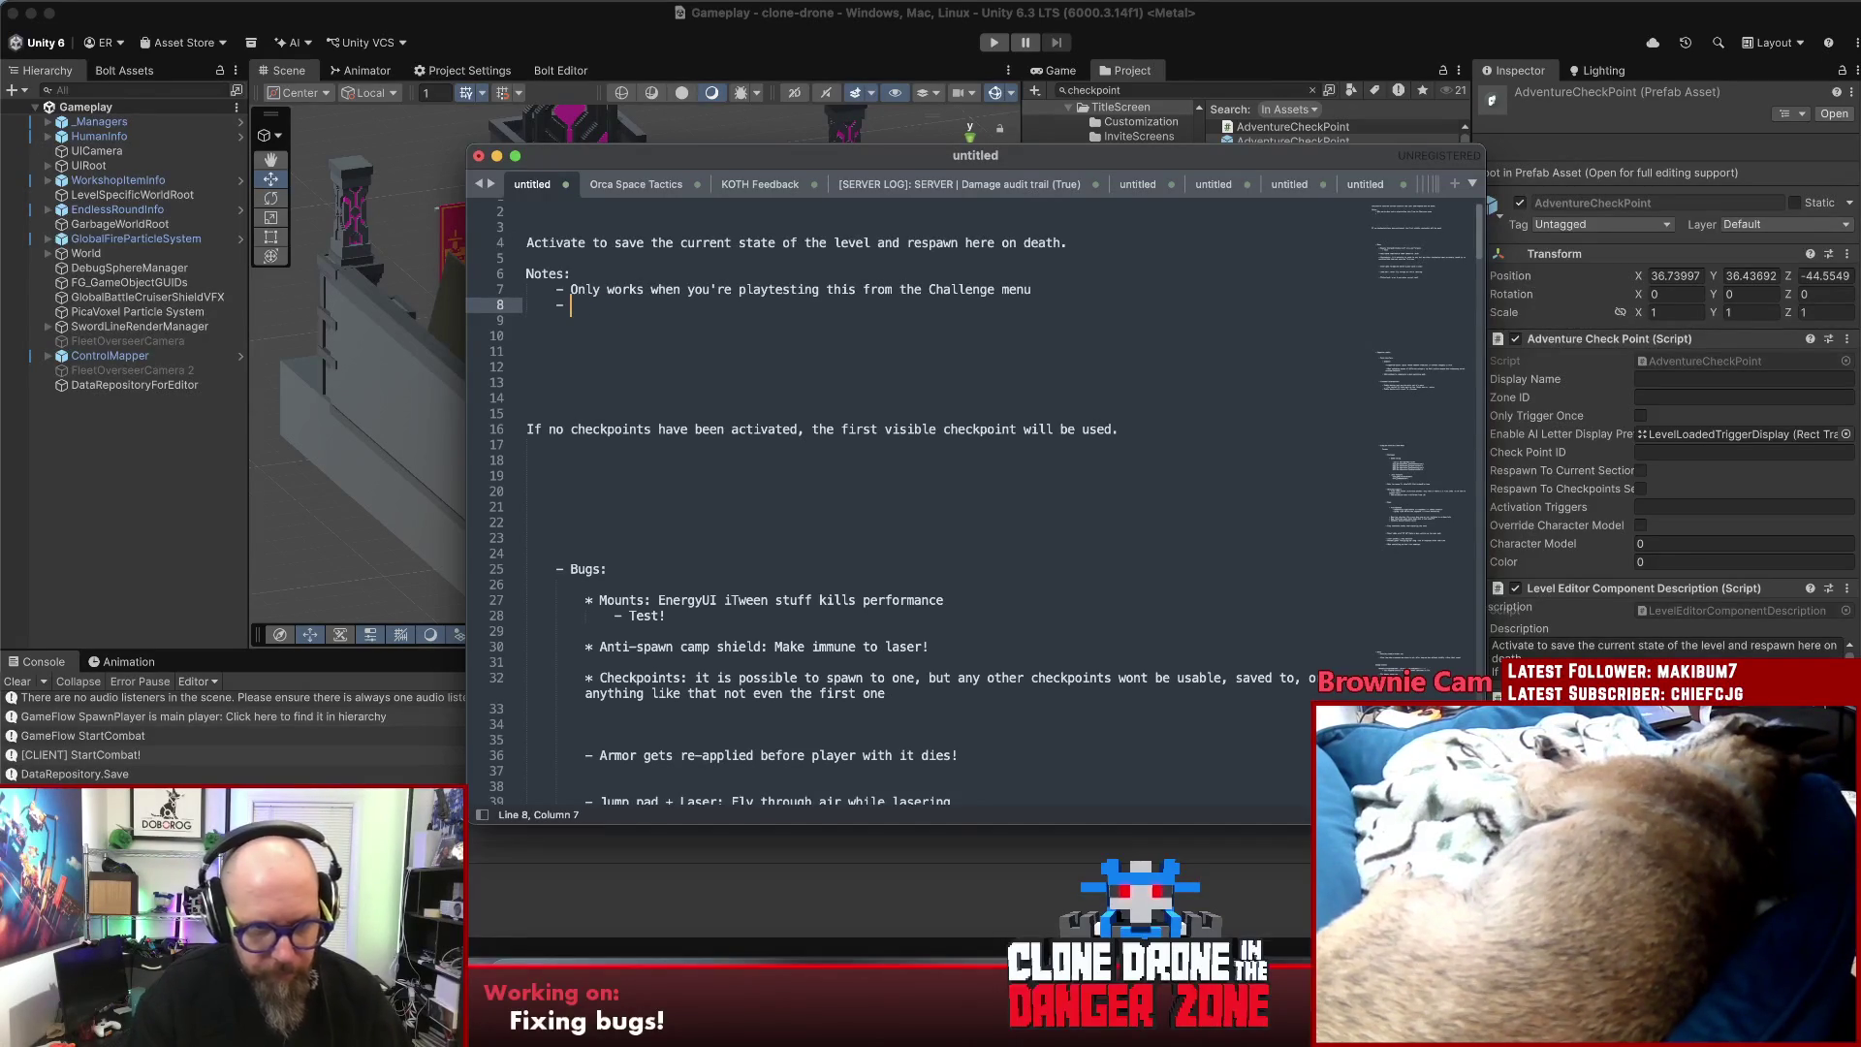
pyautogui.write('Must check one f')
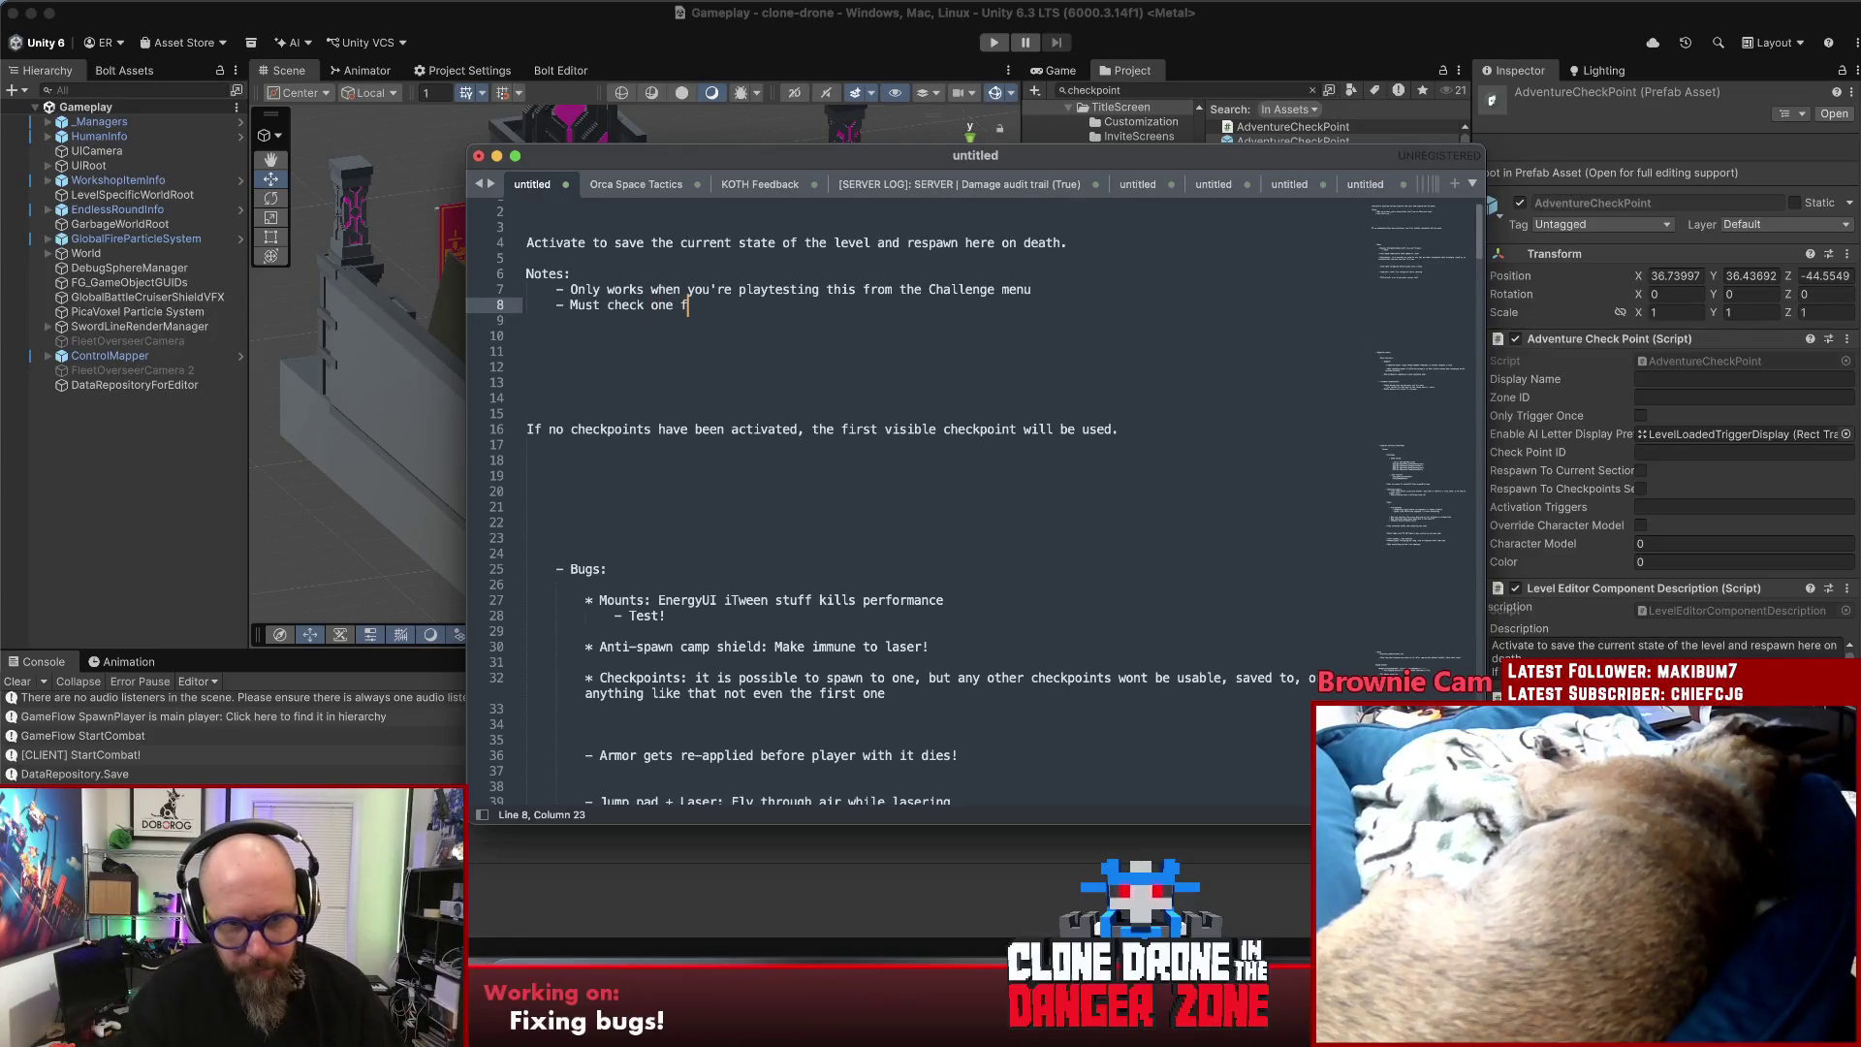
pyautogui.press('BackSpace')
pyautogui.write('of the Respawn')
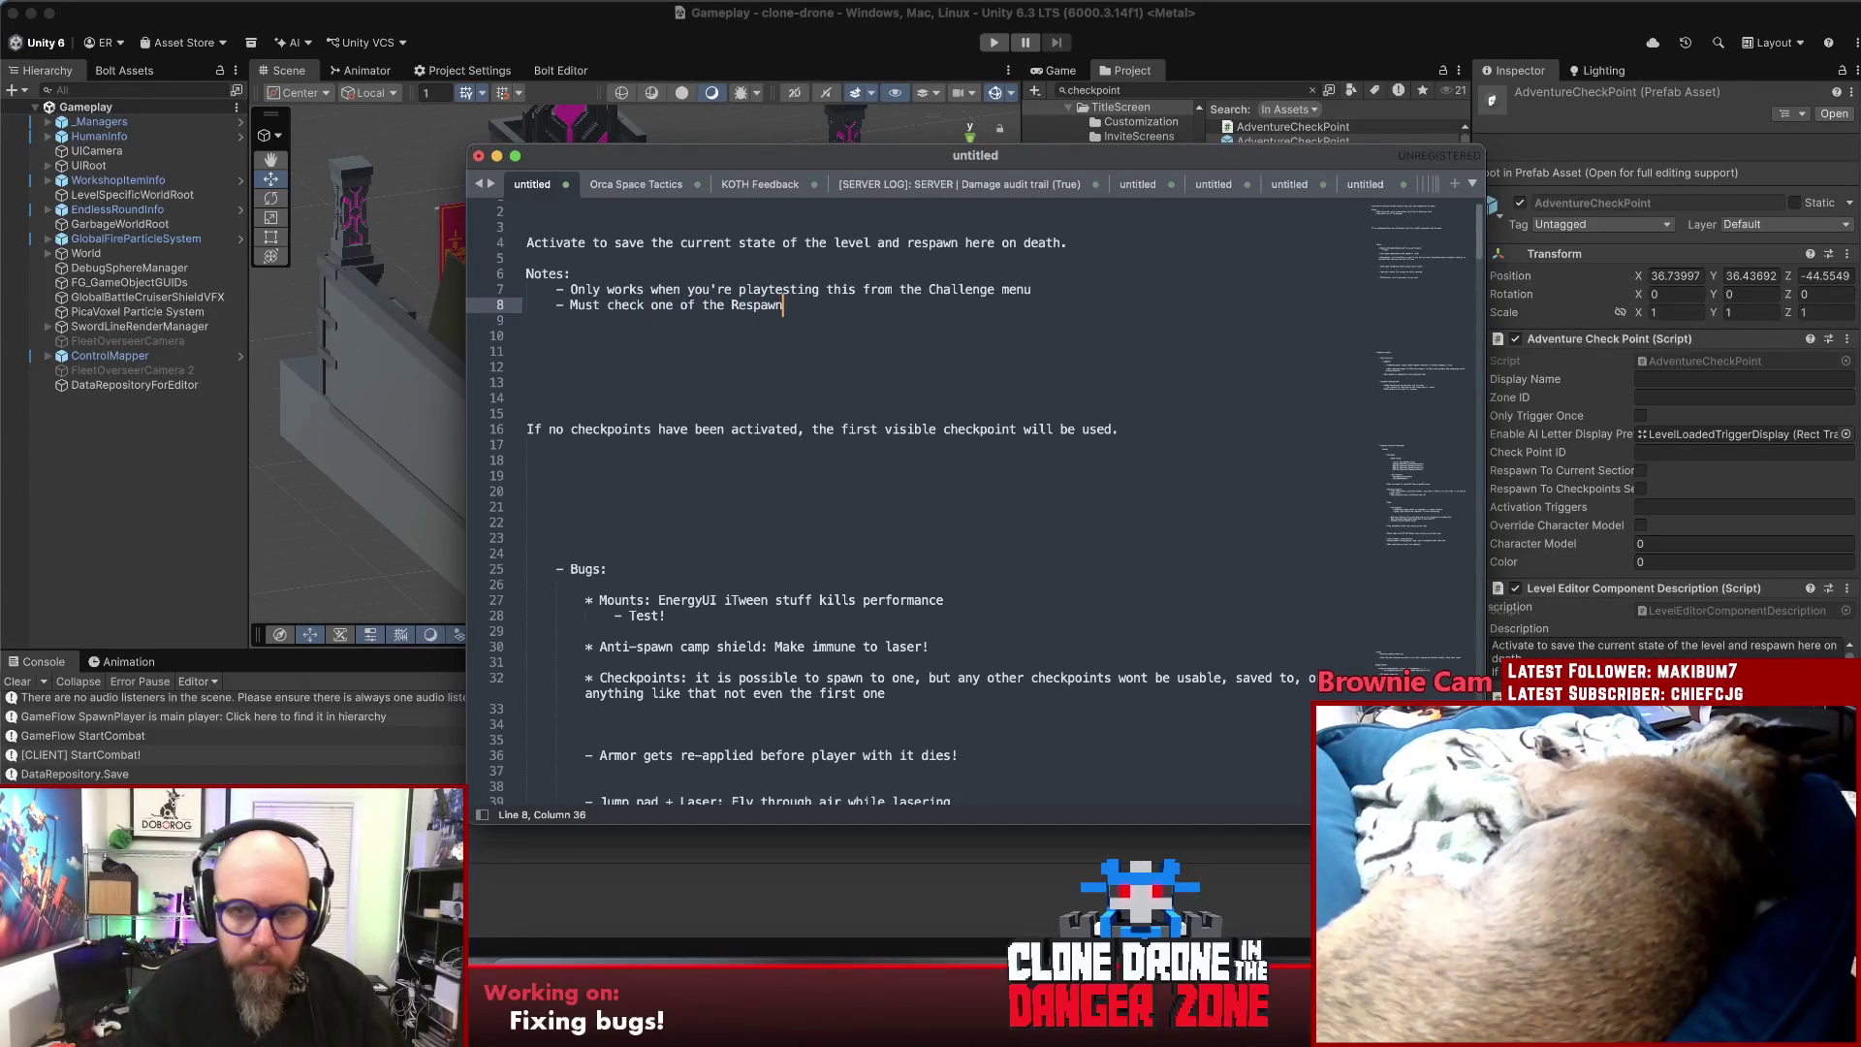
pyautogui.write(' che')
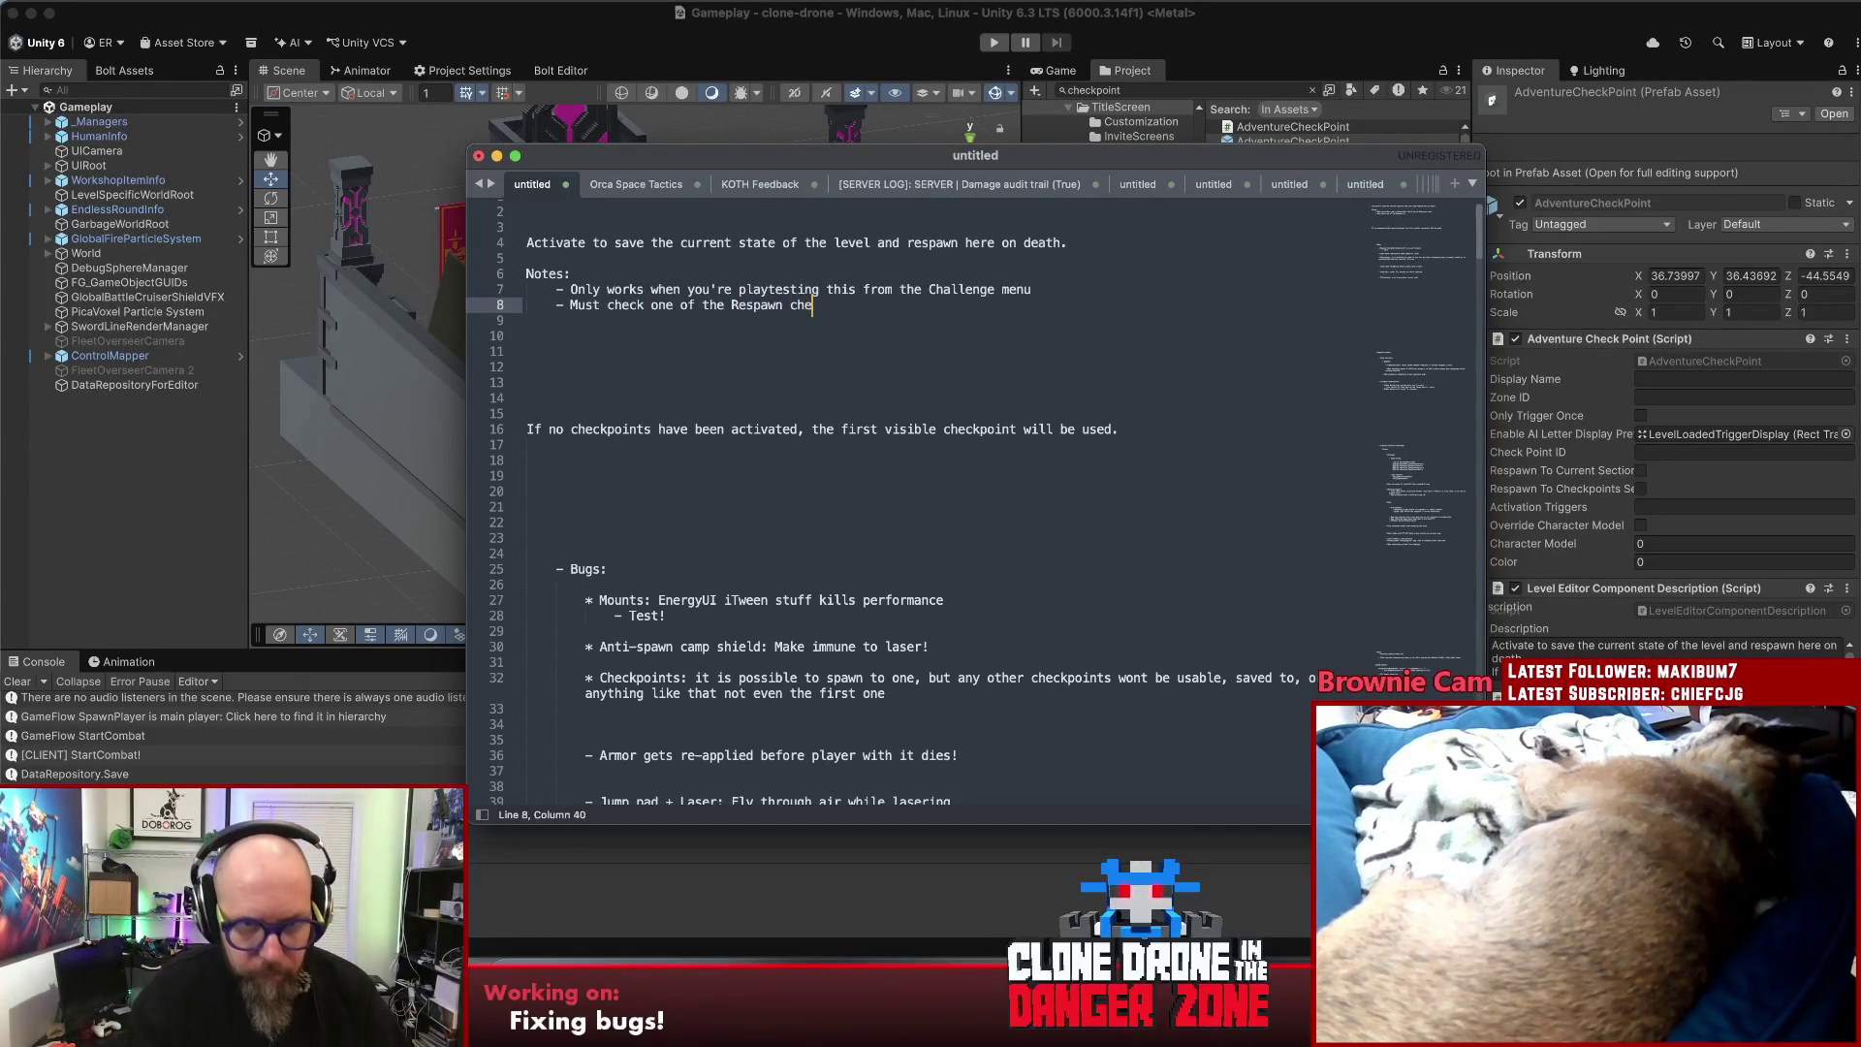
pyautogui.write('ckboxes about sections')
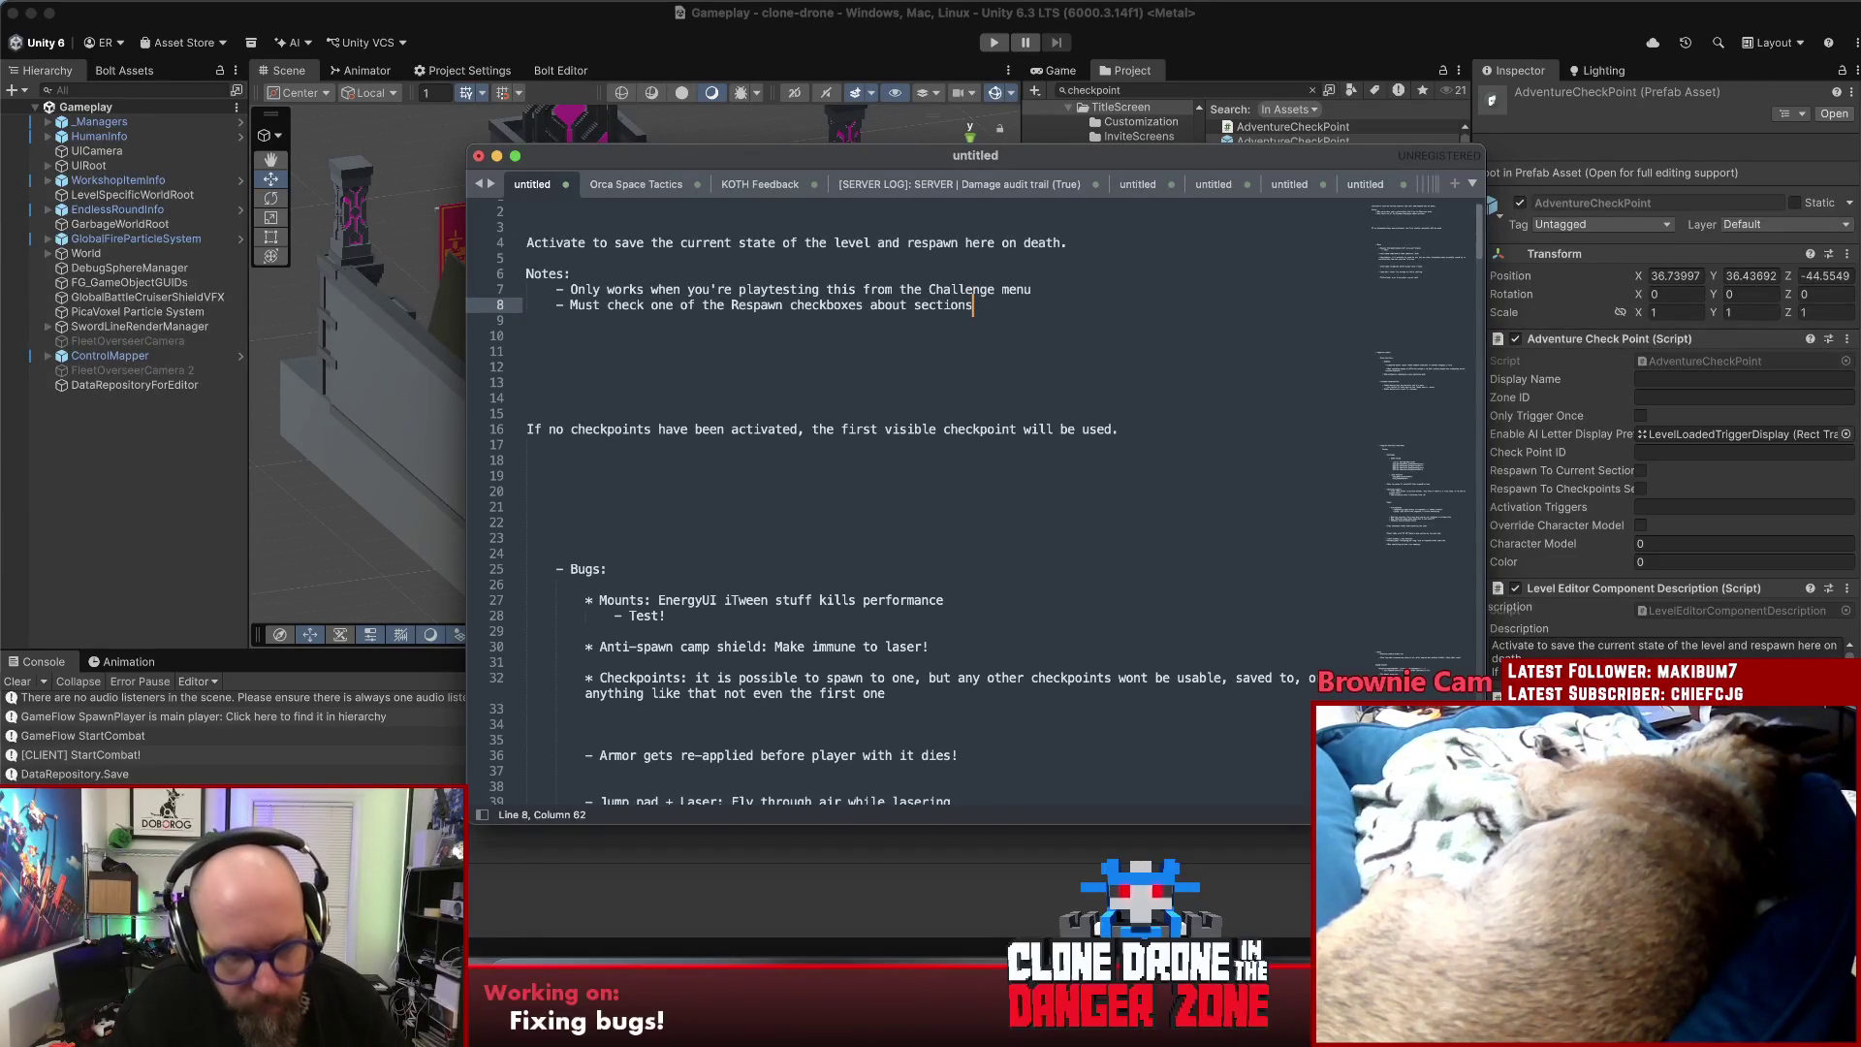
pyautogui.write('.')
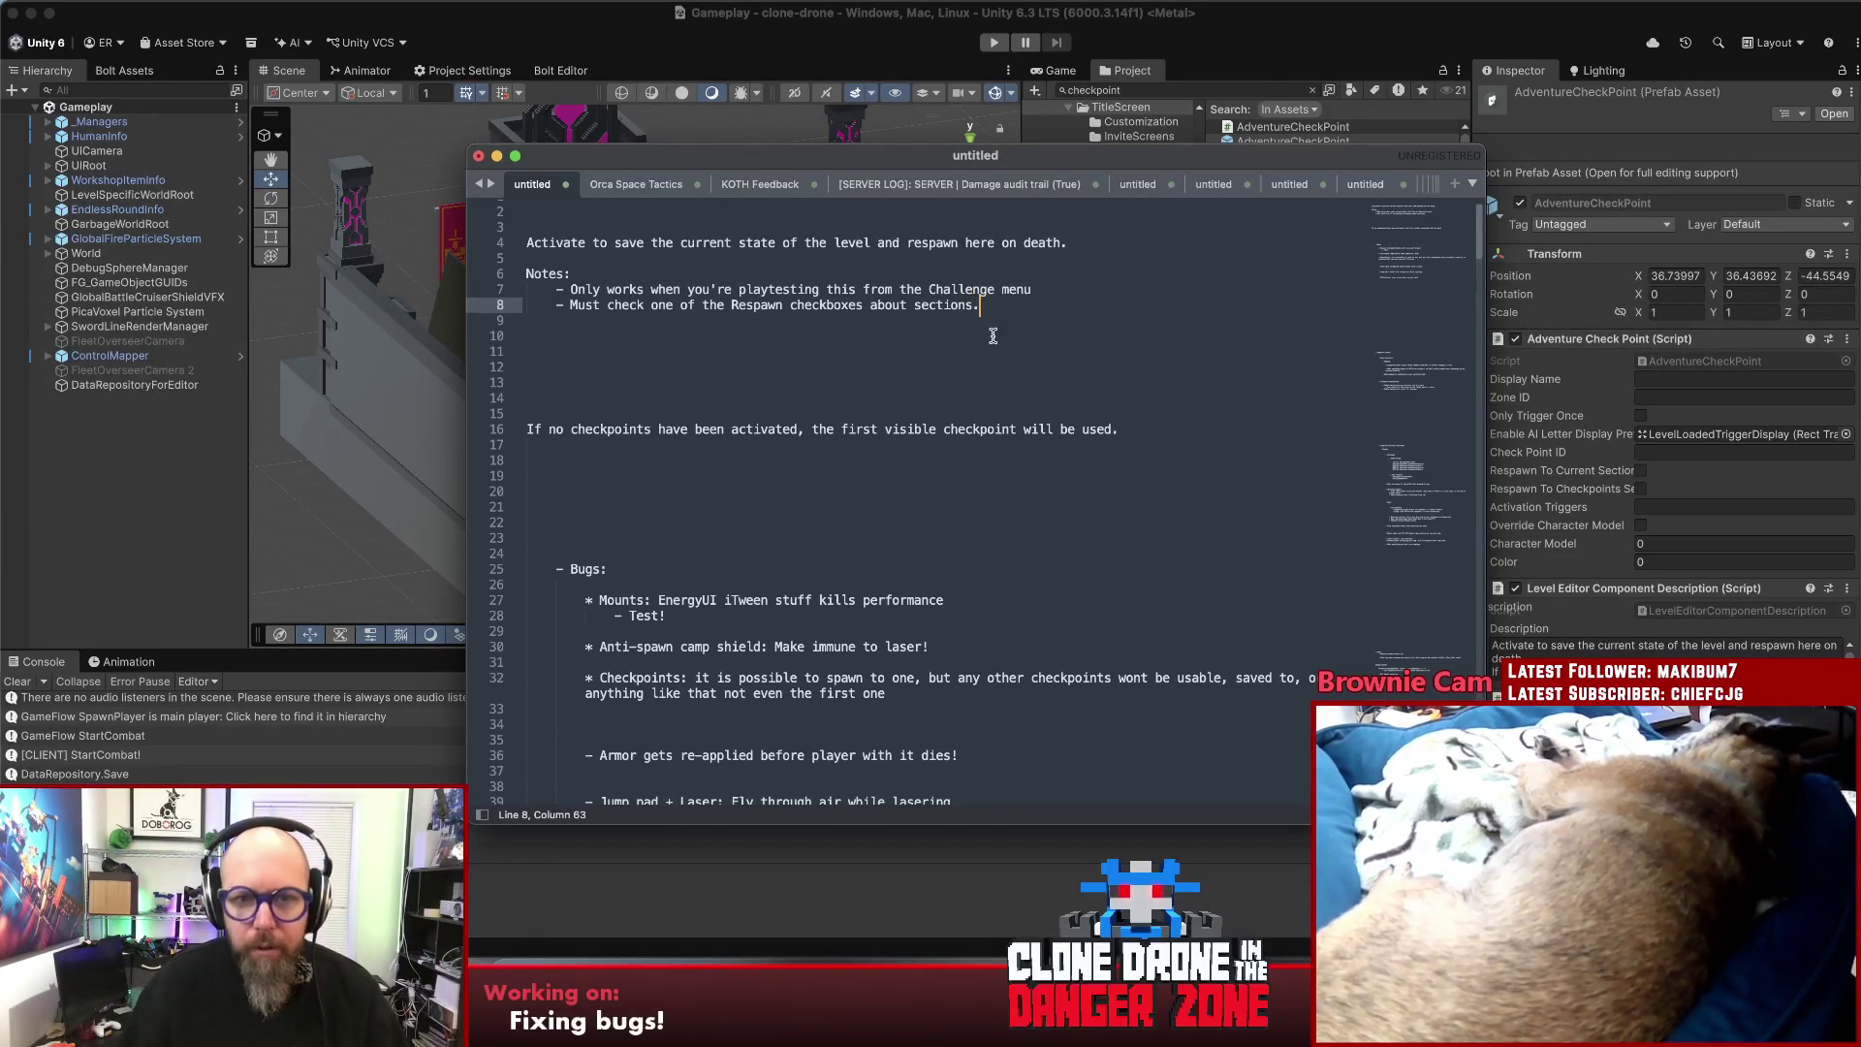
# - End the first note with a period after 'menu'
pyautogui.click(1033, 289)
pyautogui.write('.')
pyautogui.click(784, 307)
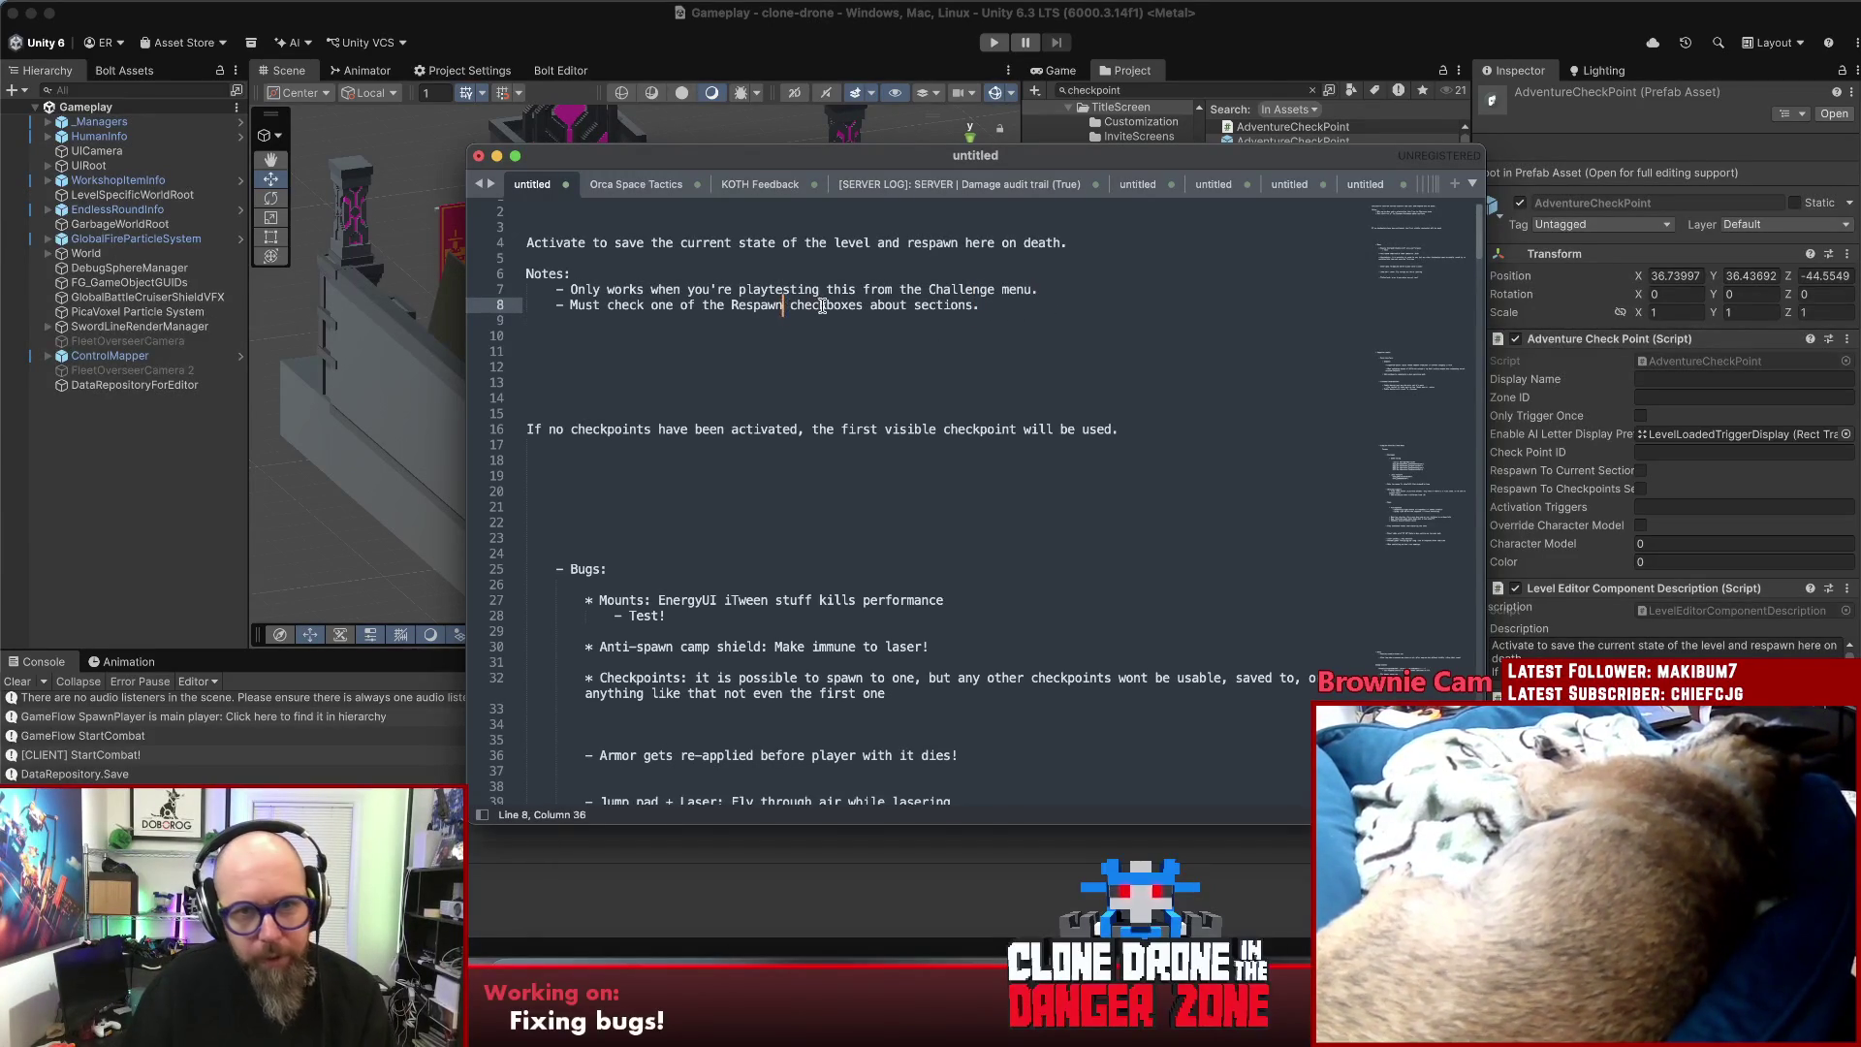
pyautogui.click(1008, 302)
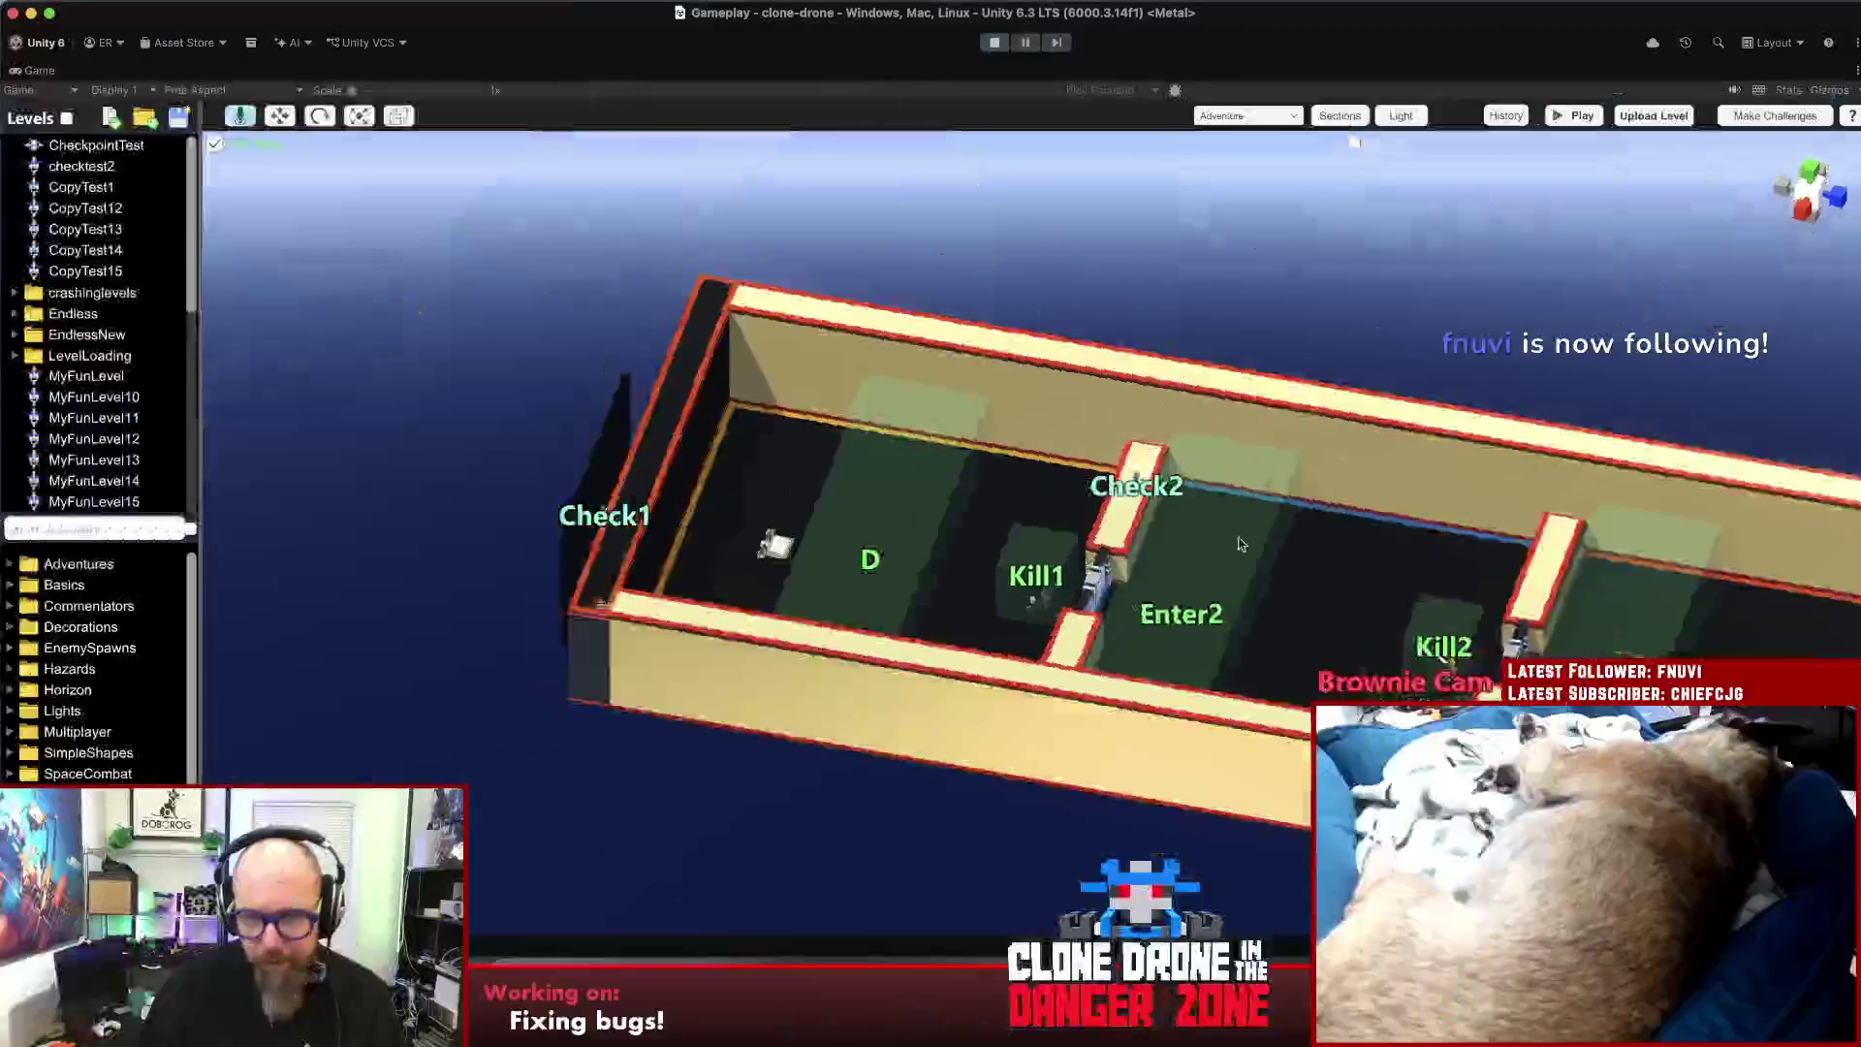
pyautogui.click(1168, 619)
pyautogui.click(1144, 489)
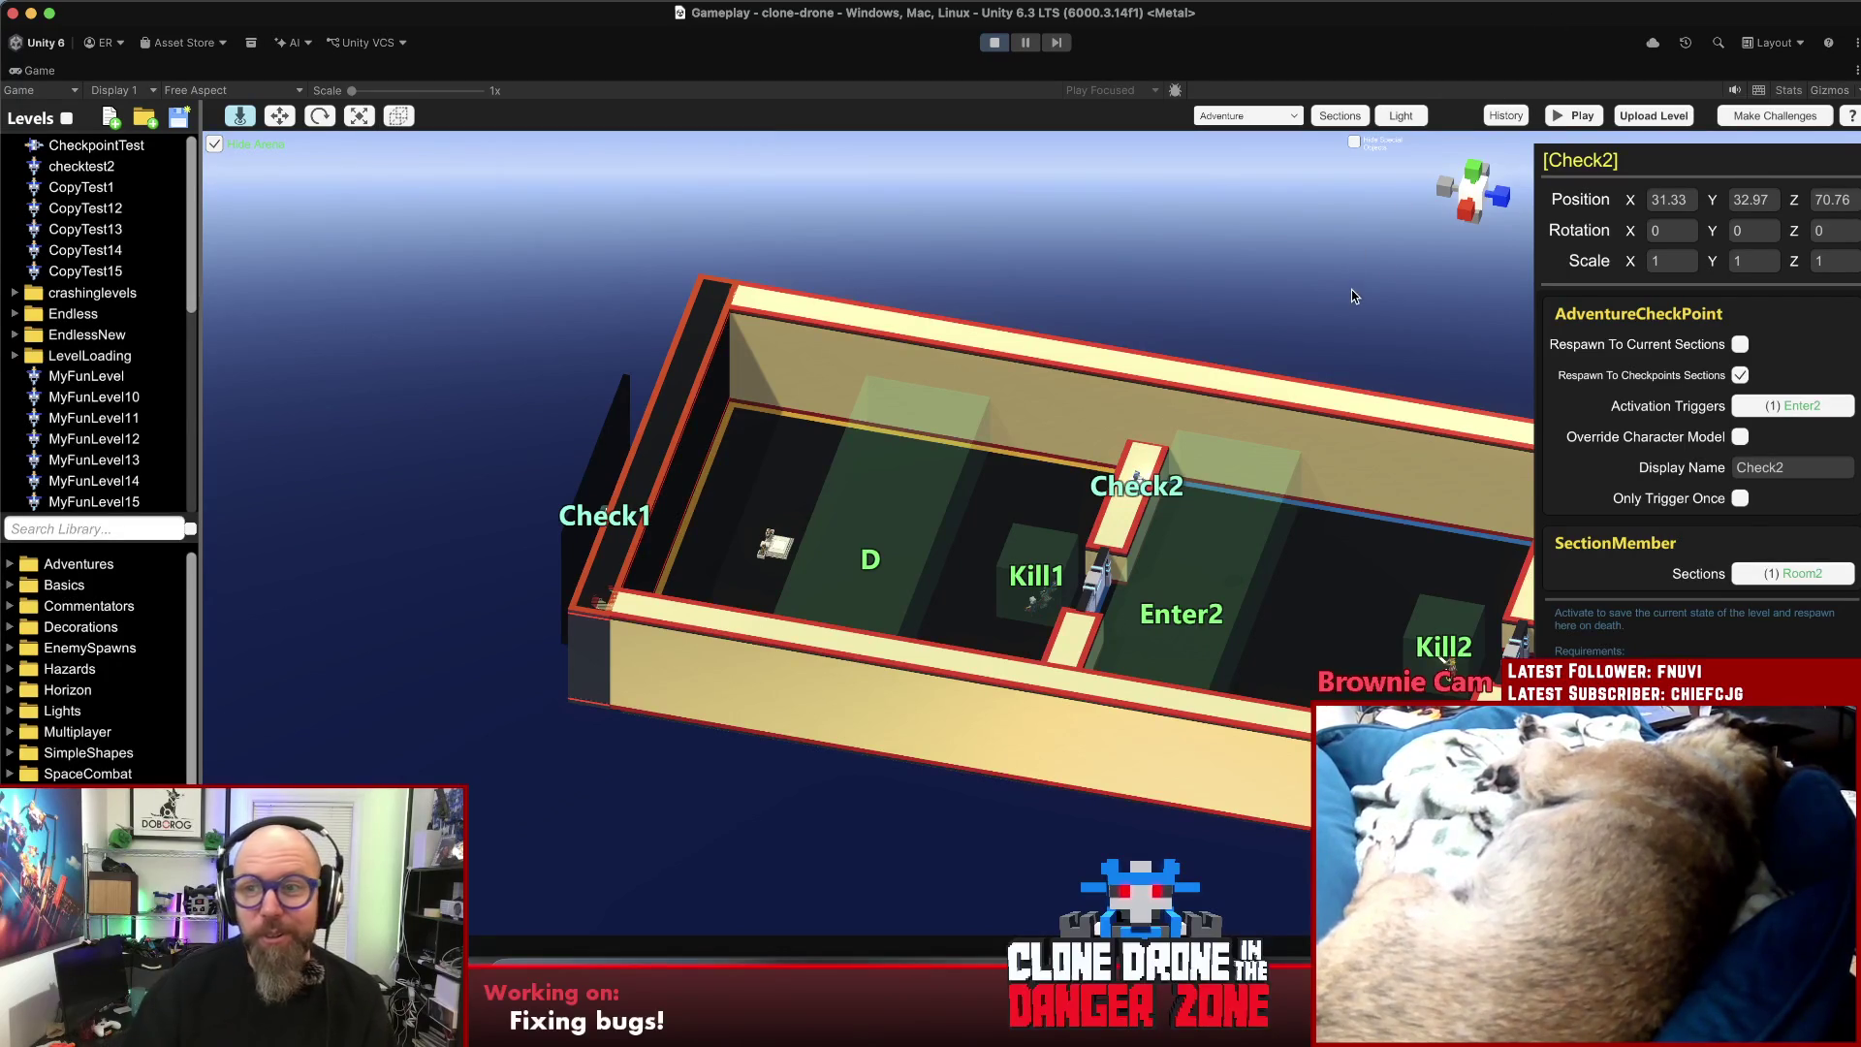
pyautogui.click(1750, 117)
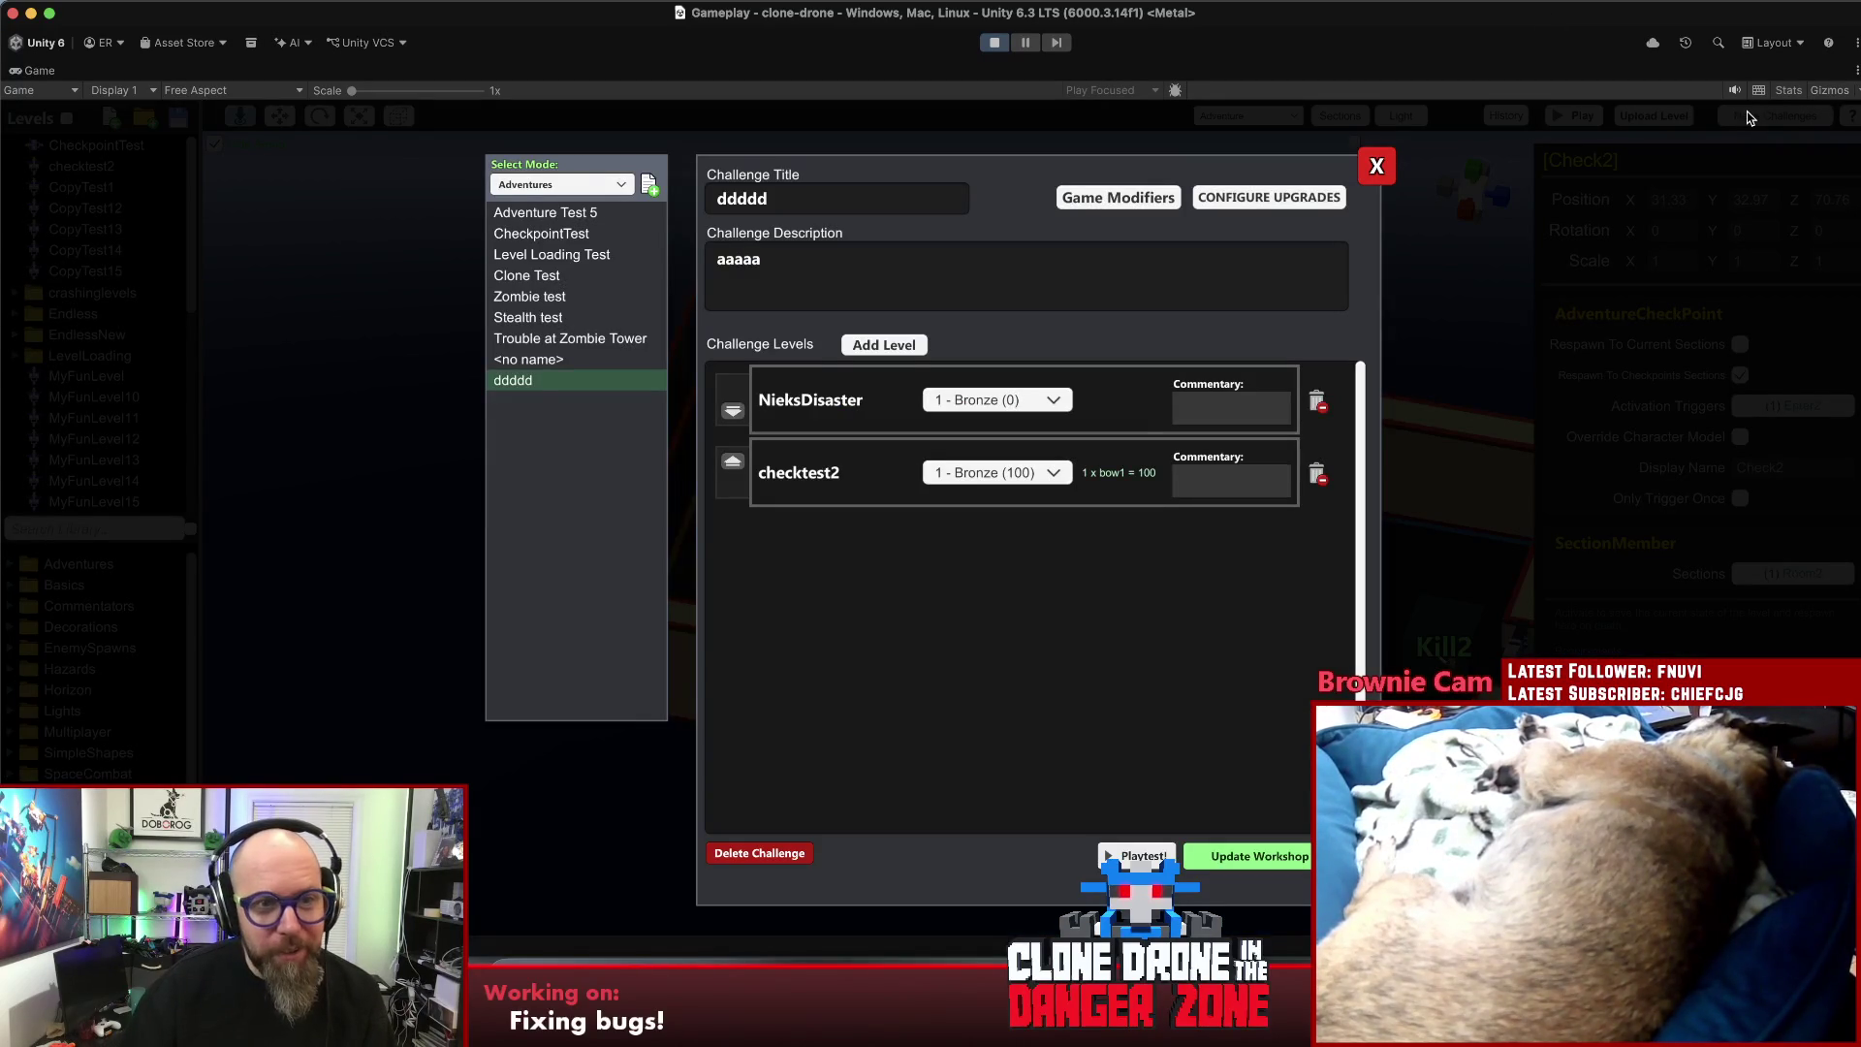
pyautogui.click(1377, 166)
pyautogui.click(1306, 198)
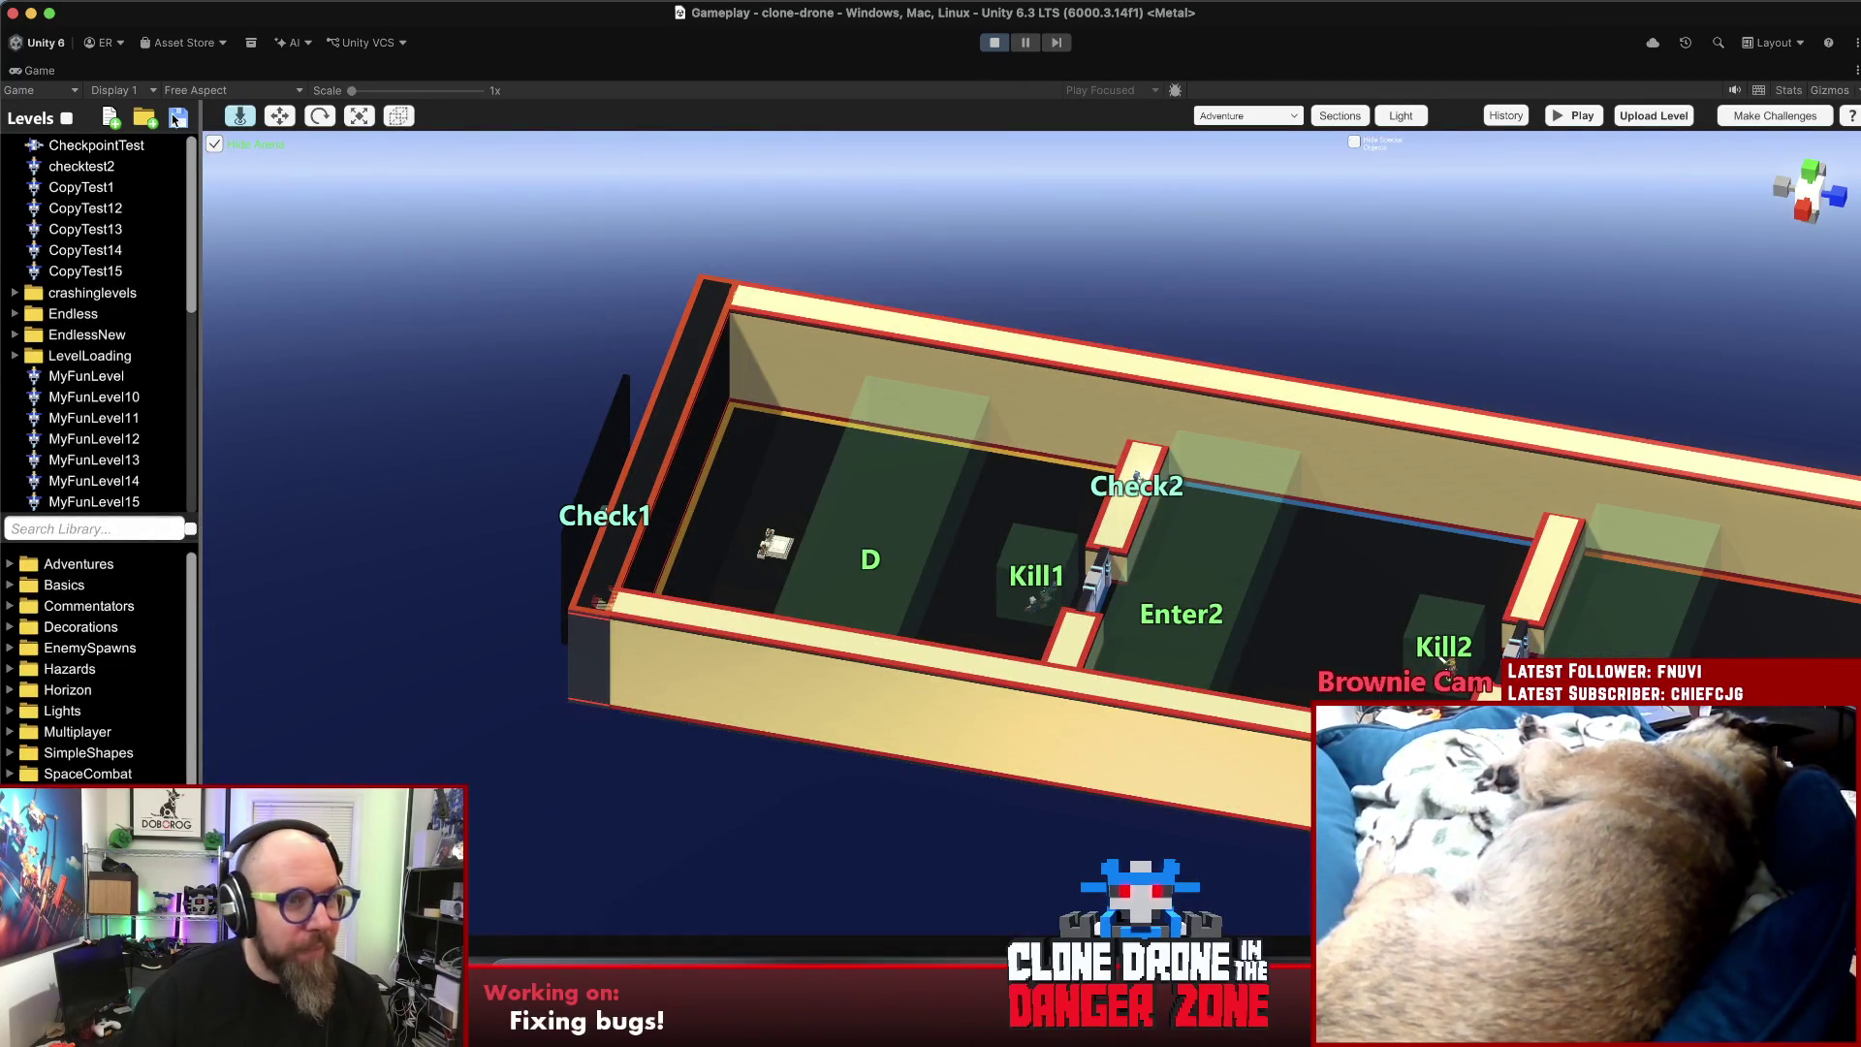
# - Stop the playtest, clear the Console, and change version.txt from 1.11.0.25 to 1.11.0.26
pyautogui.click(992, 45)
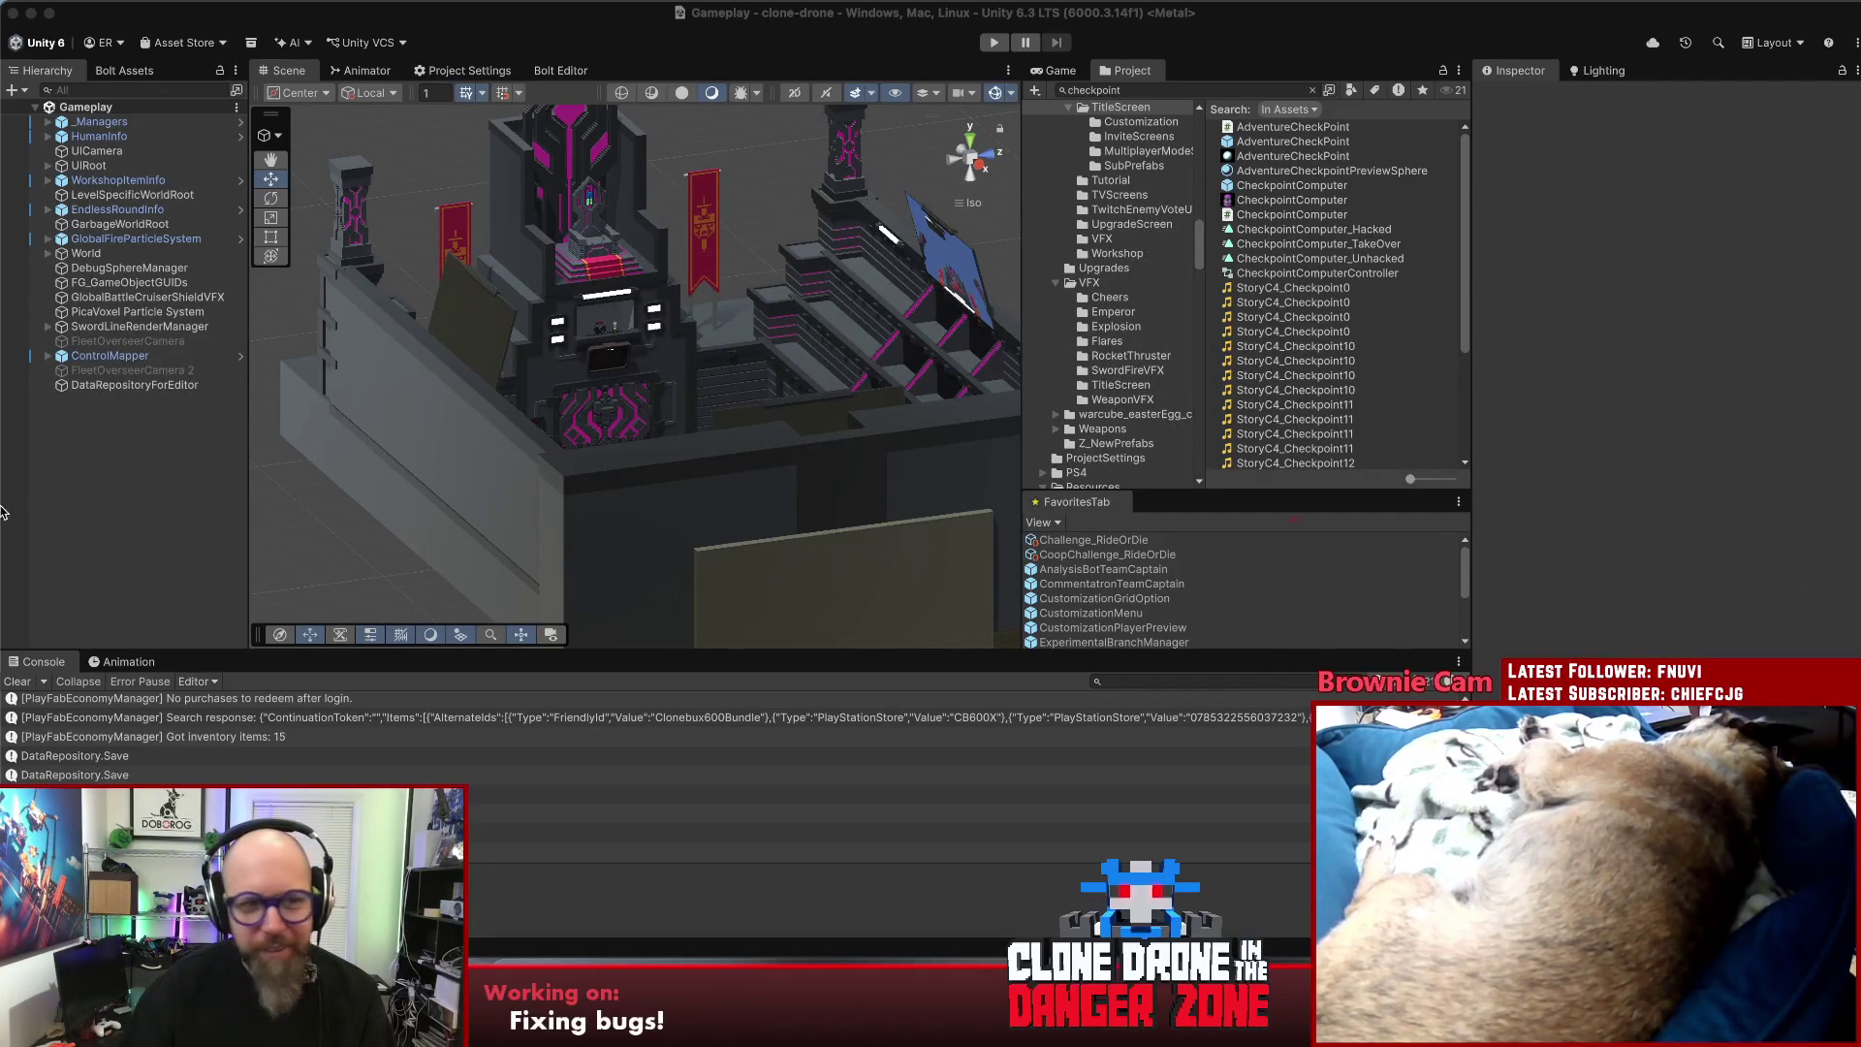
pyautogui.click(18, 682)
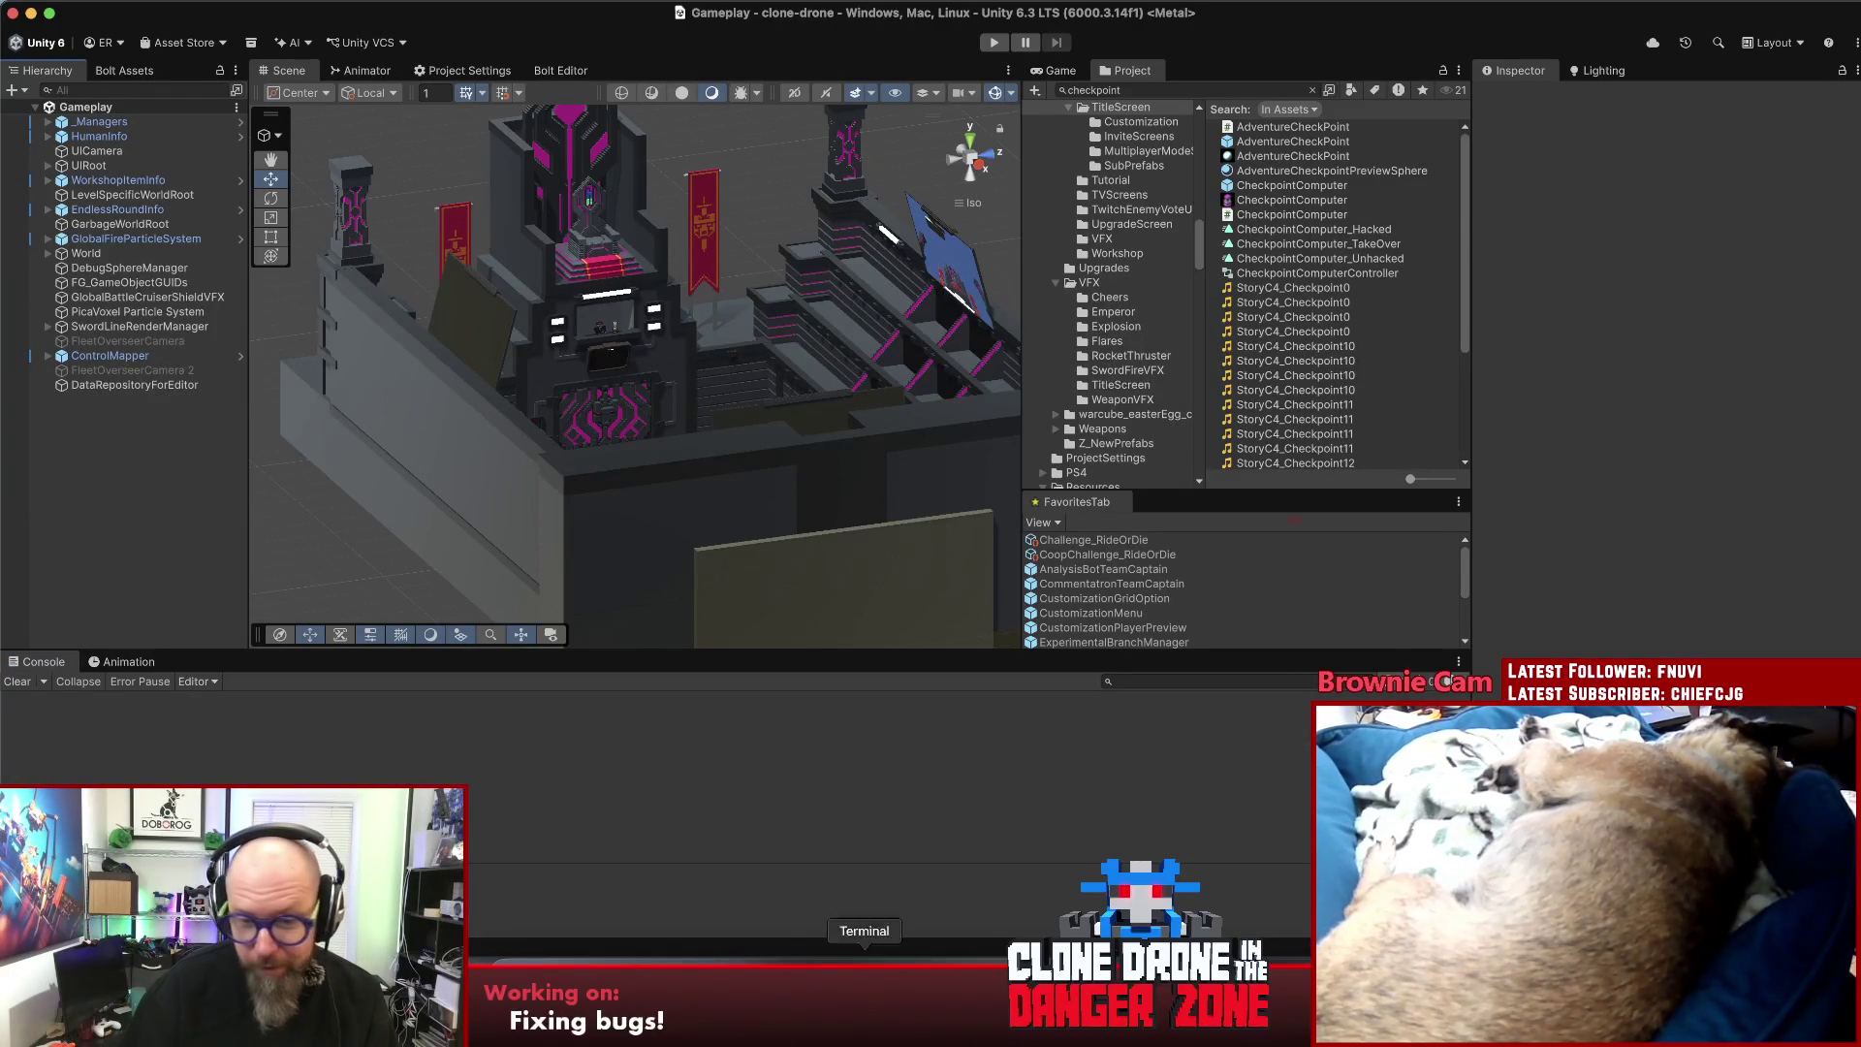
pyautogui.press('super+Tab')
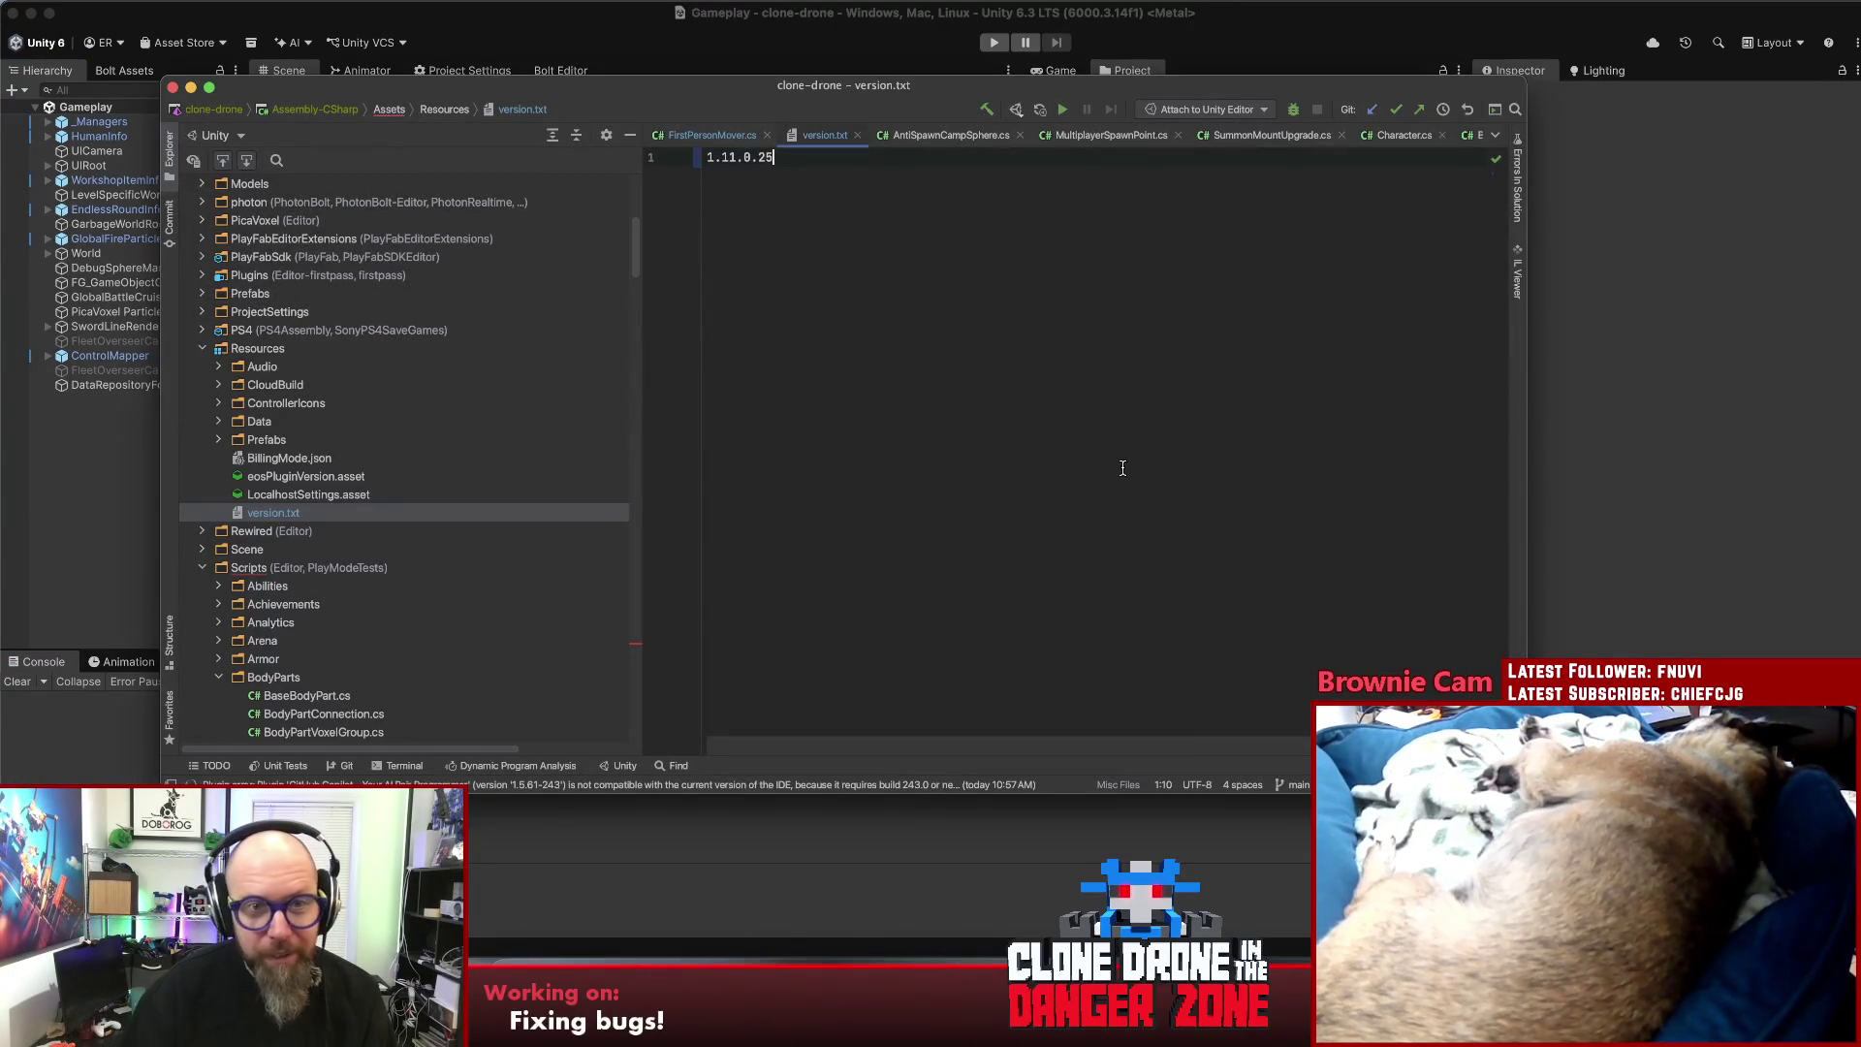
pyautogui.press('BackSpace')
pyautogui.write('6')
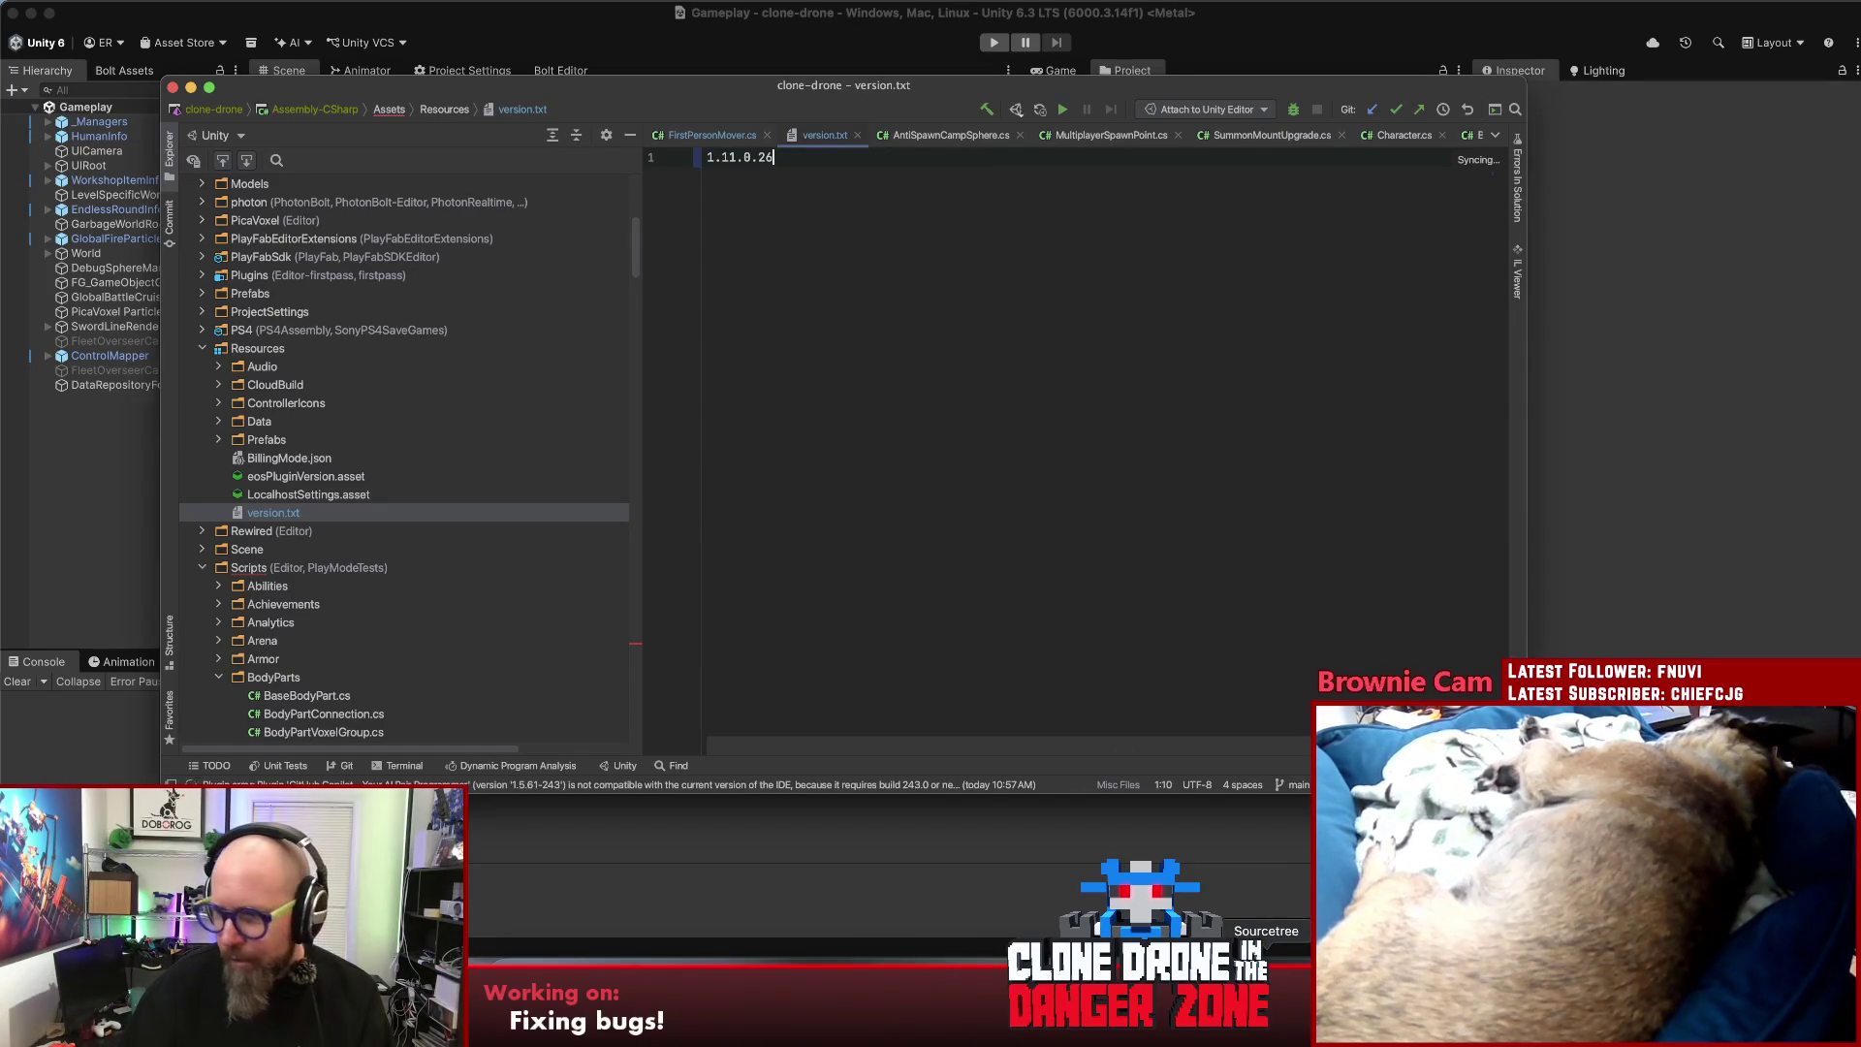
pyautogui.click(1265, 969)
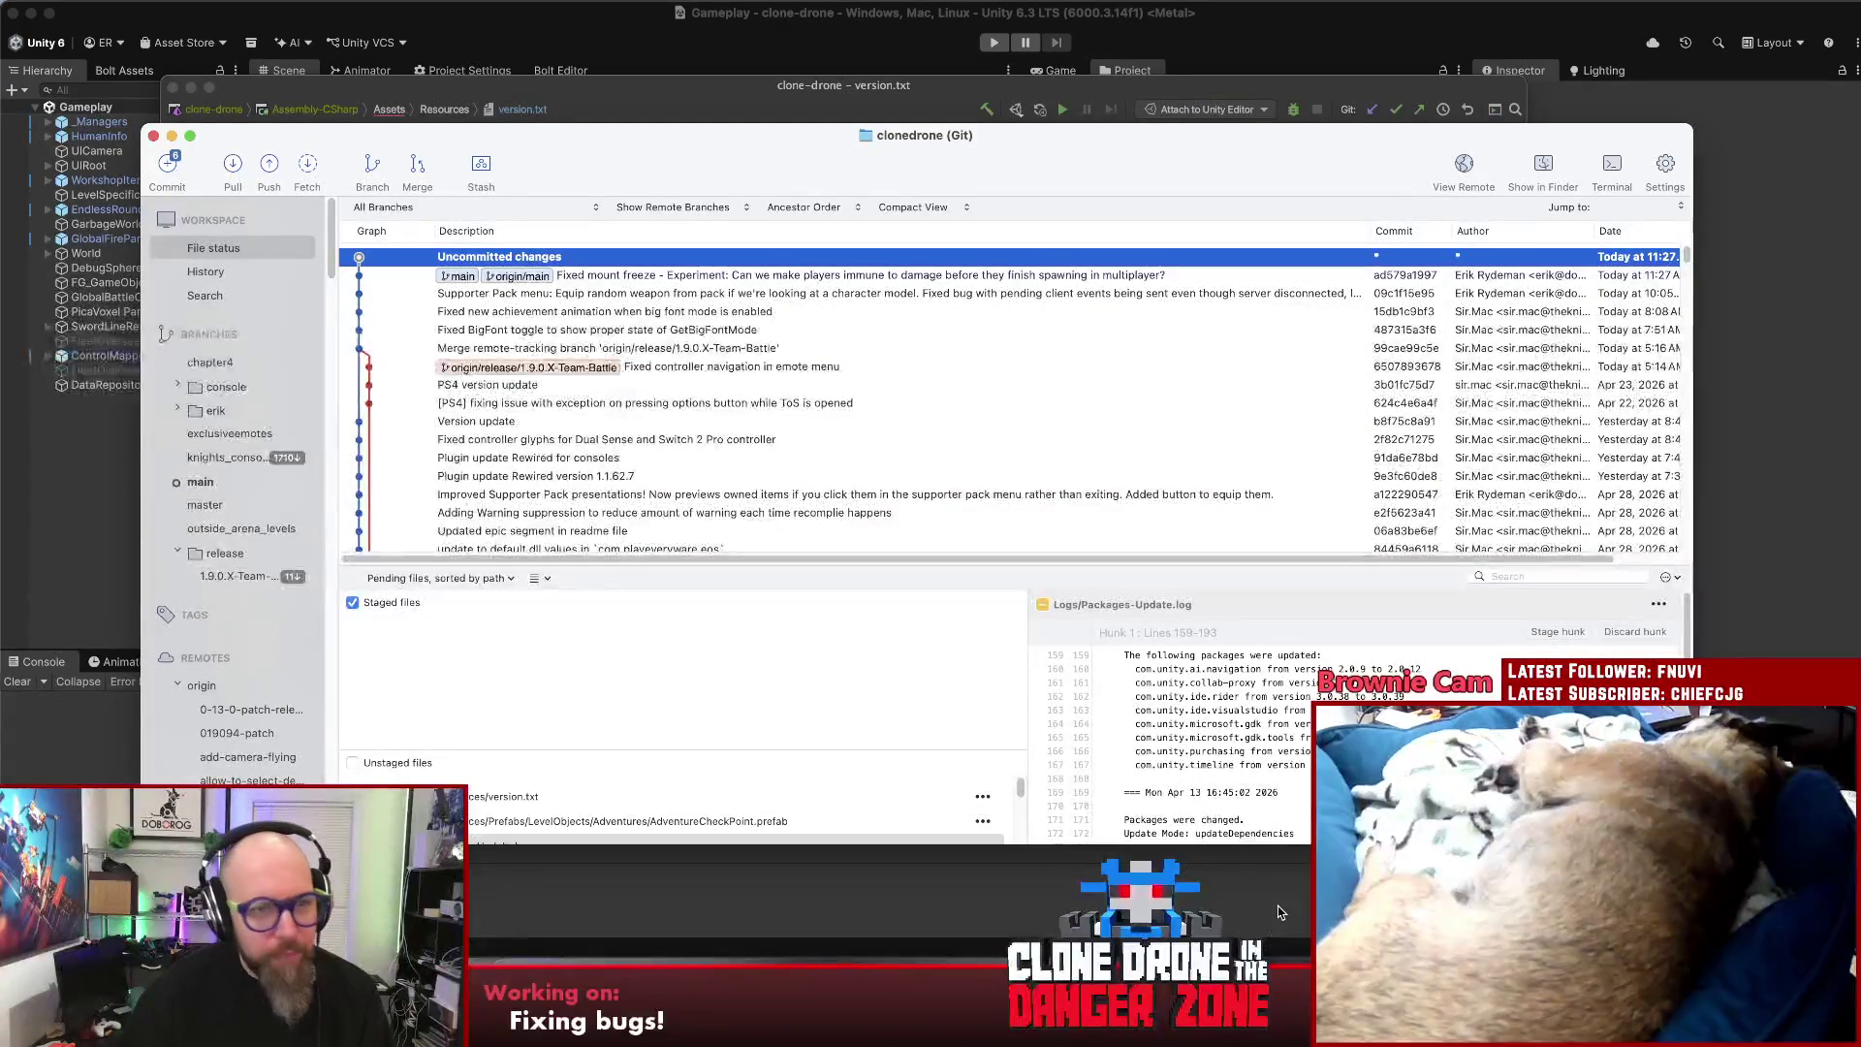
# - Stage only version.txt and AdventureCheckPoint.prefab, leaving the package and settings files unstaged
pyautogui.moveTo(639, 752); pyautogui.dragTo(645, 697)
pyautogui.click(598, 767)
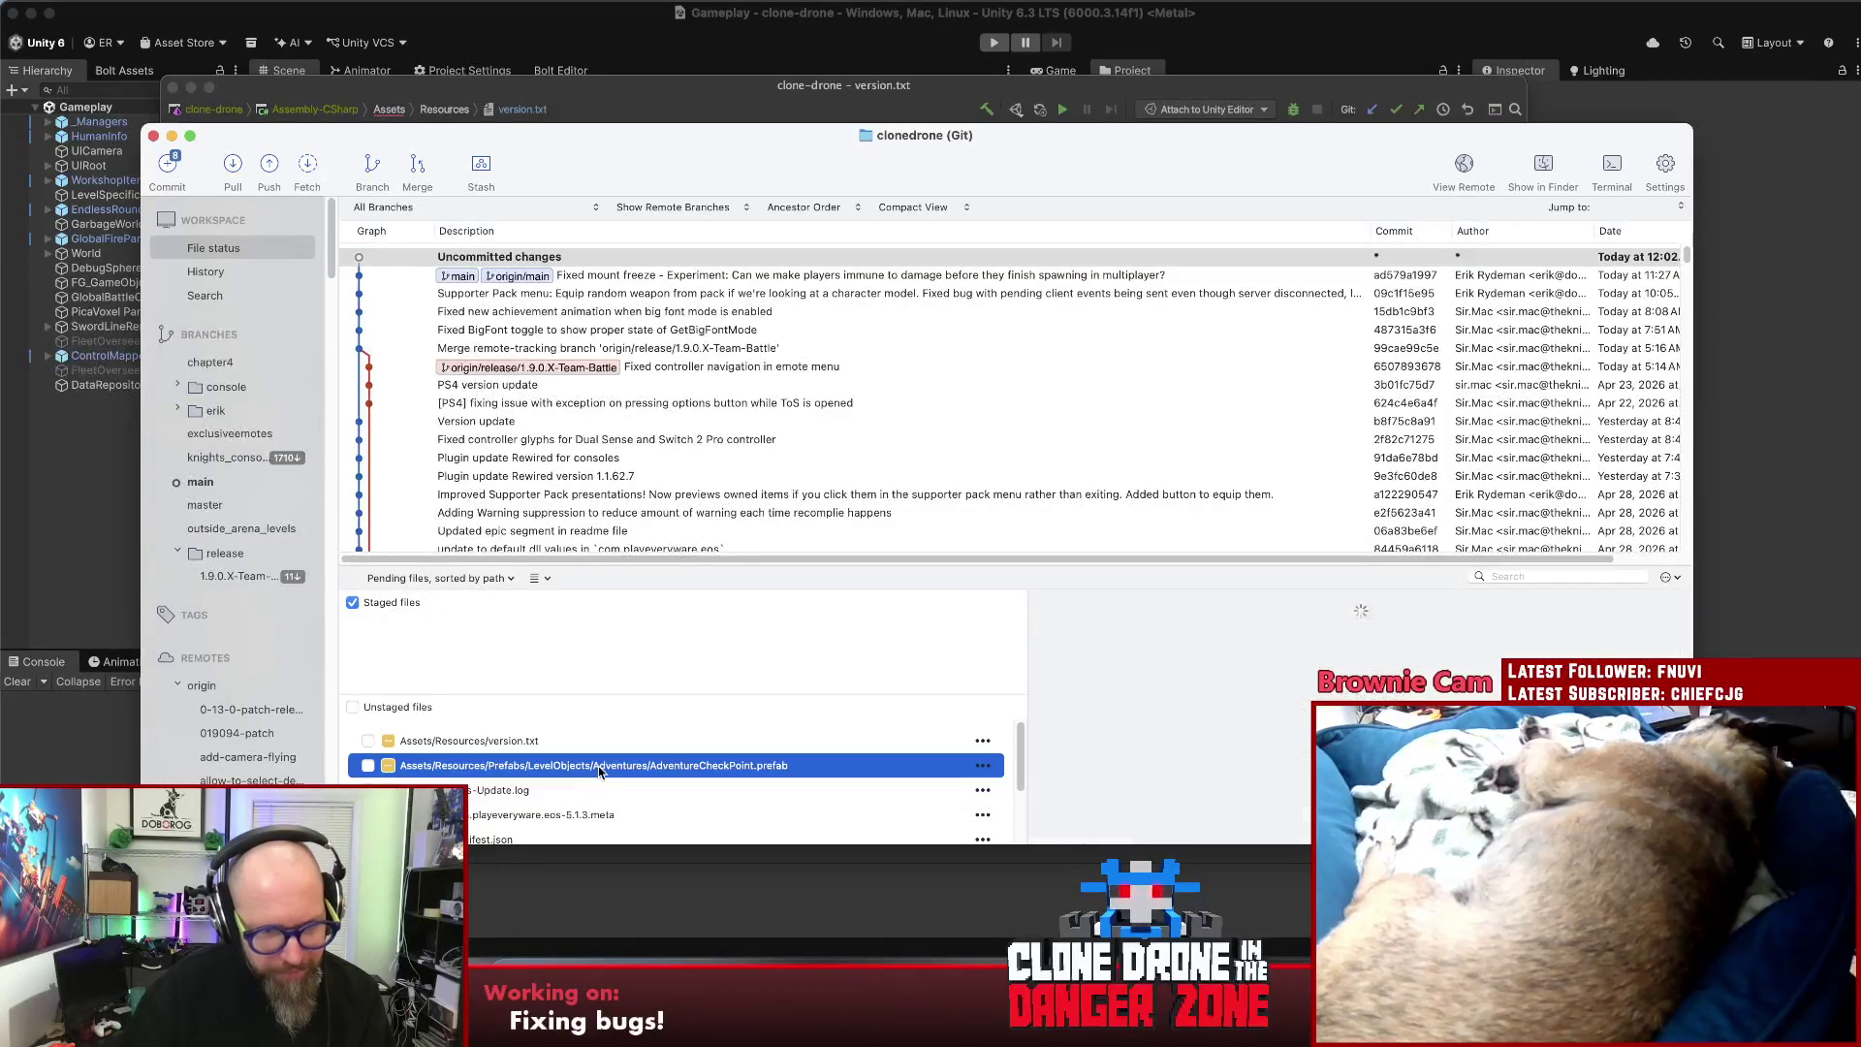
pyautogui.scroll(-20, 1356, 717)
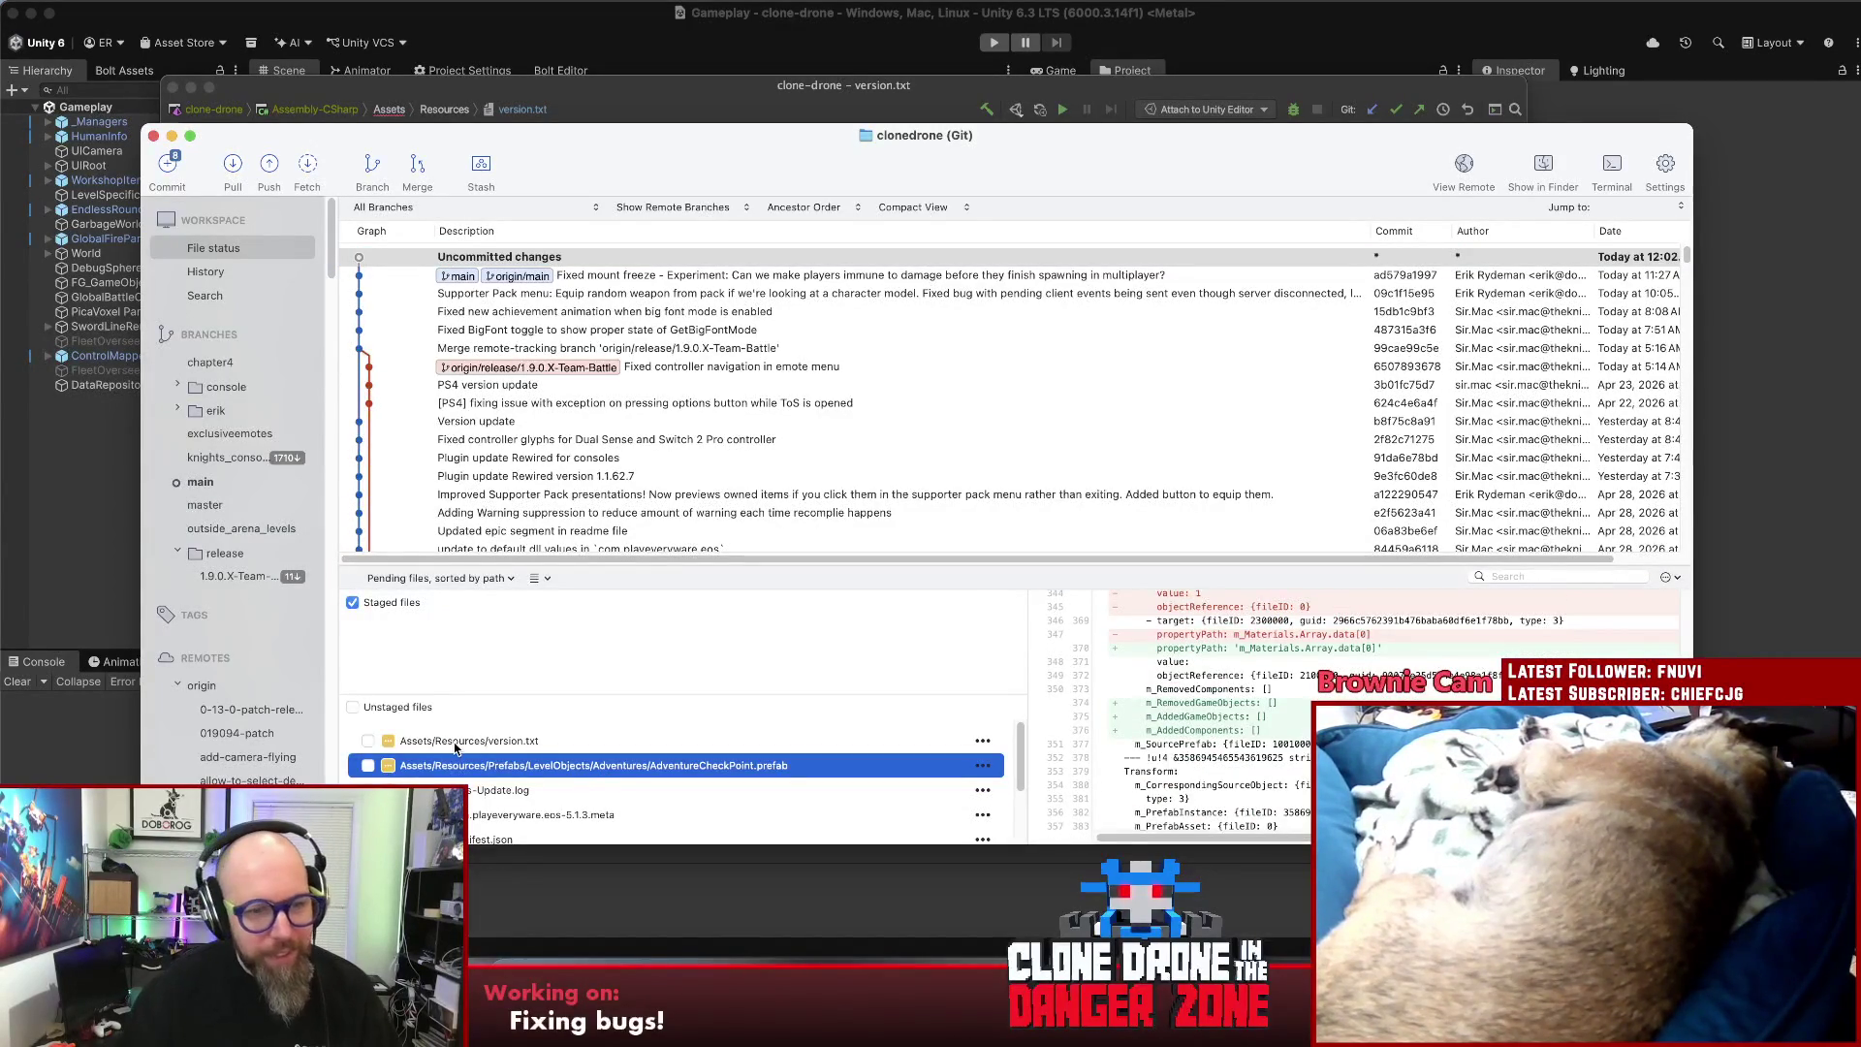
pyautogui.keyDown('shift'); pyautogui.click(474, 740); pyautogui.keyUp('shift')
pyautogui.moveTo(475, 740); pyautogui.dragTo(491, 663)
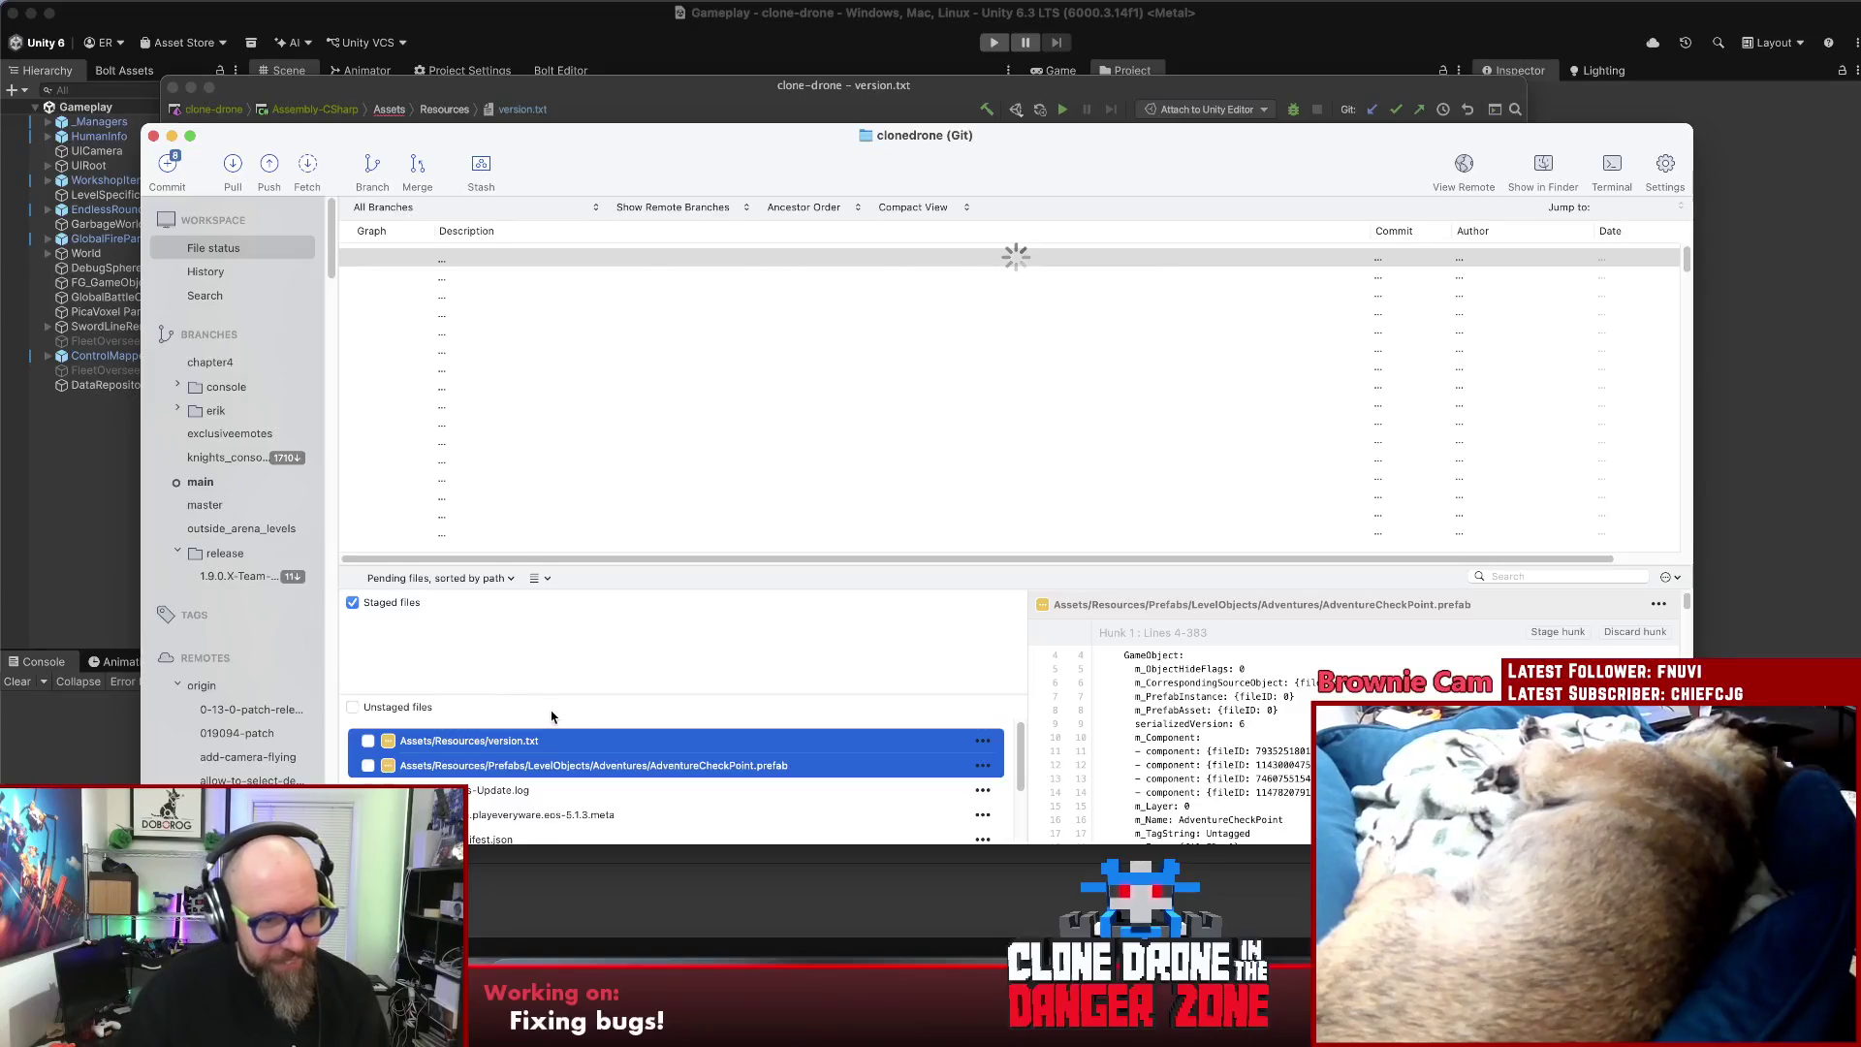
pyautogui.scroll(-2, 666, 771)
pyautogui.scroll(2, 617, 765)
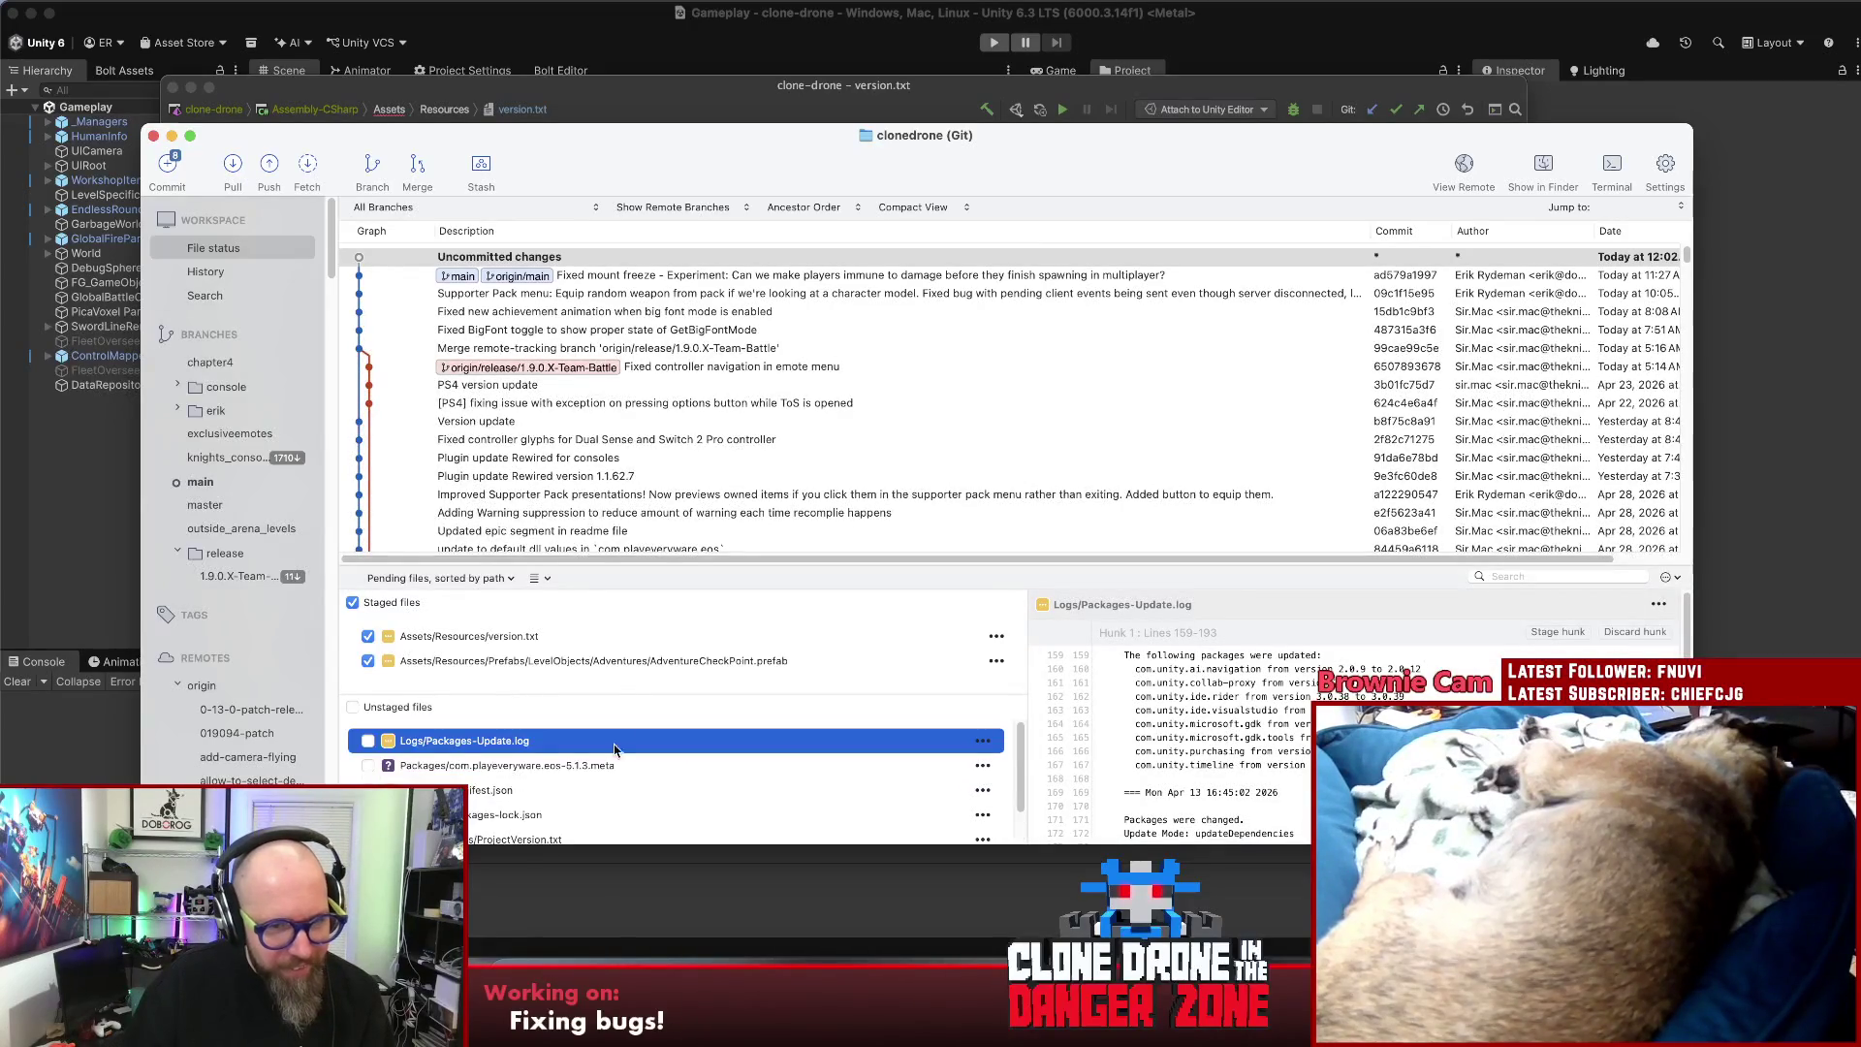
pyautogui.click(625, 659)
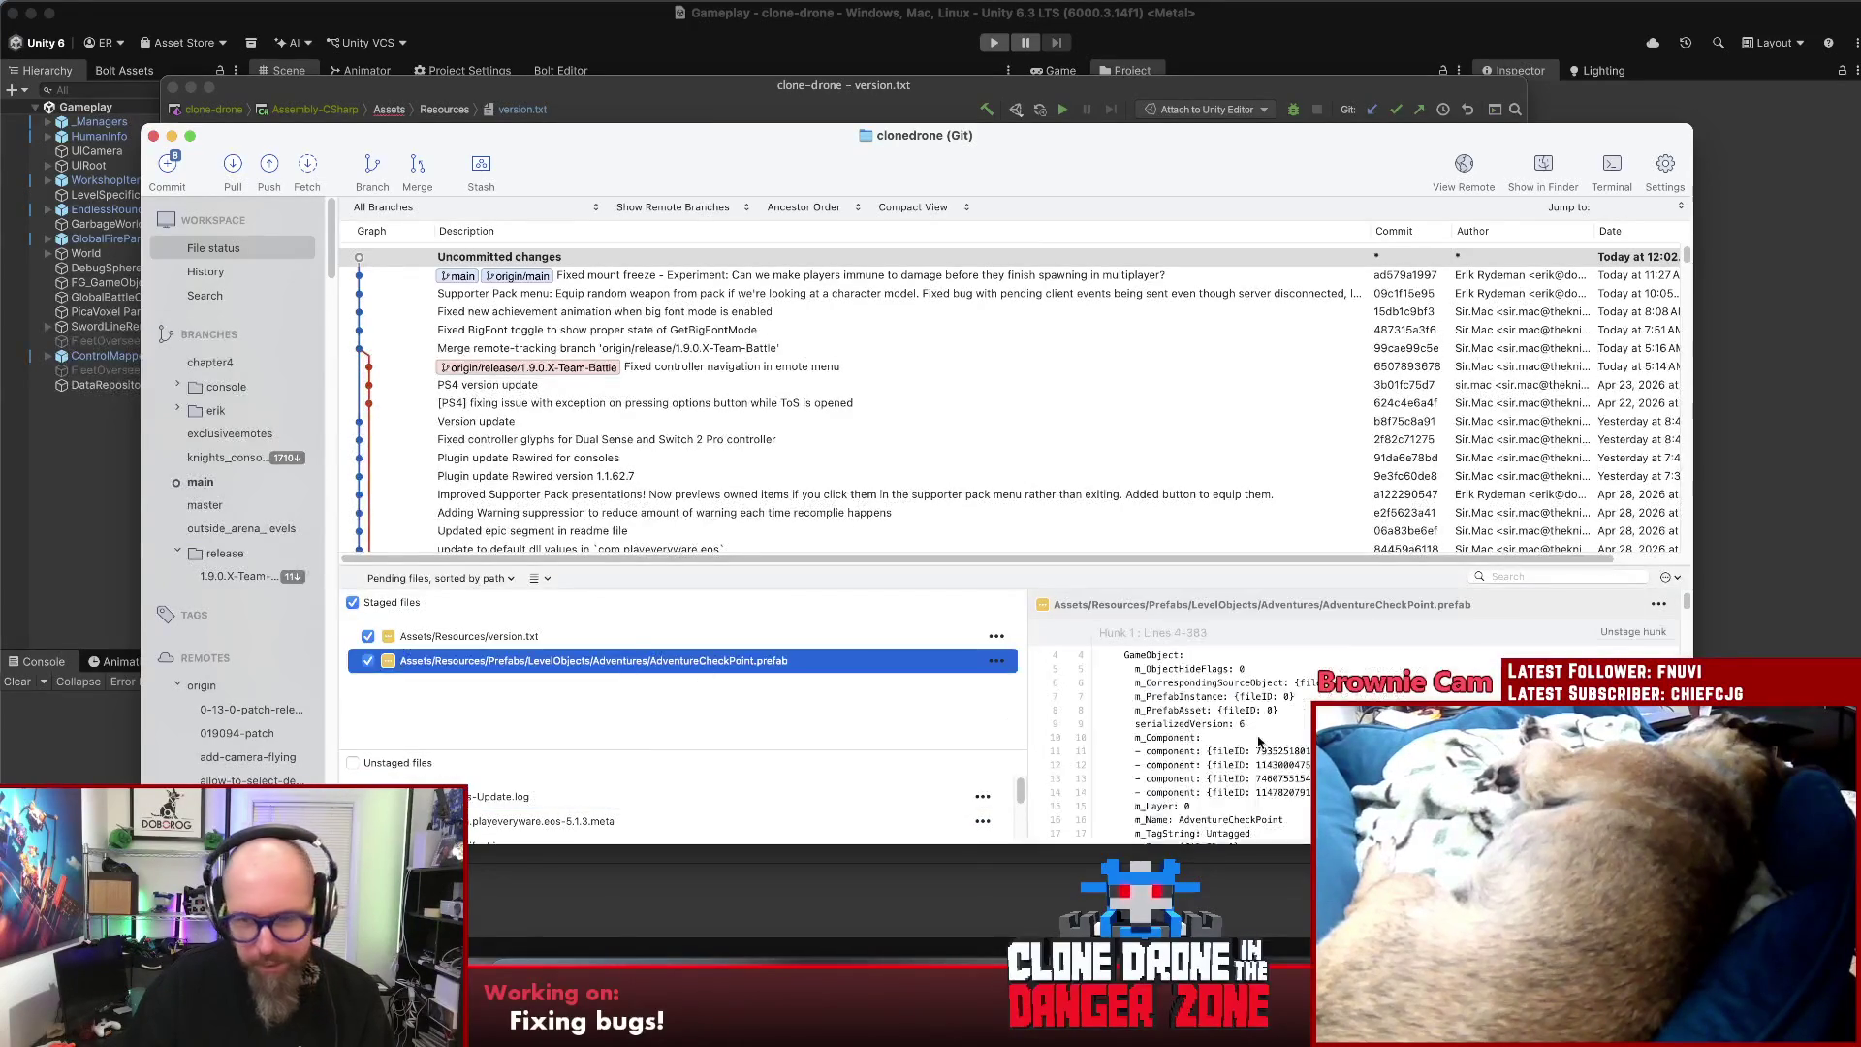
pyautogui.moveTo(1693, 602); pyautogui.dragTo(1693, 813)
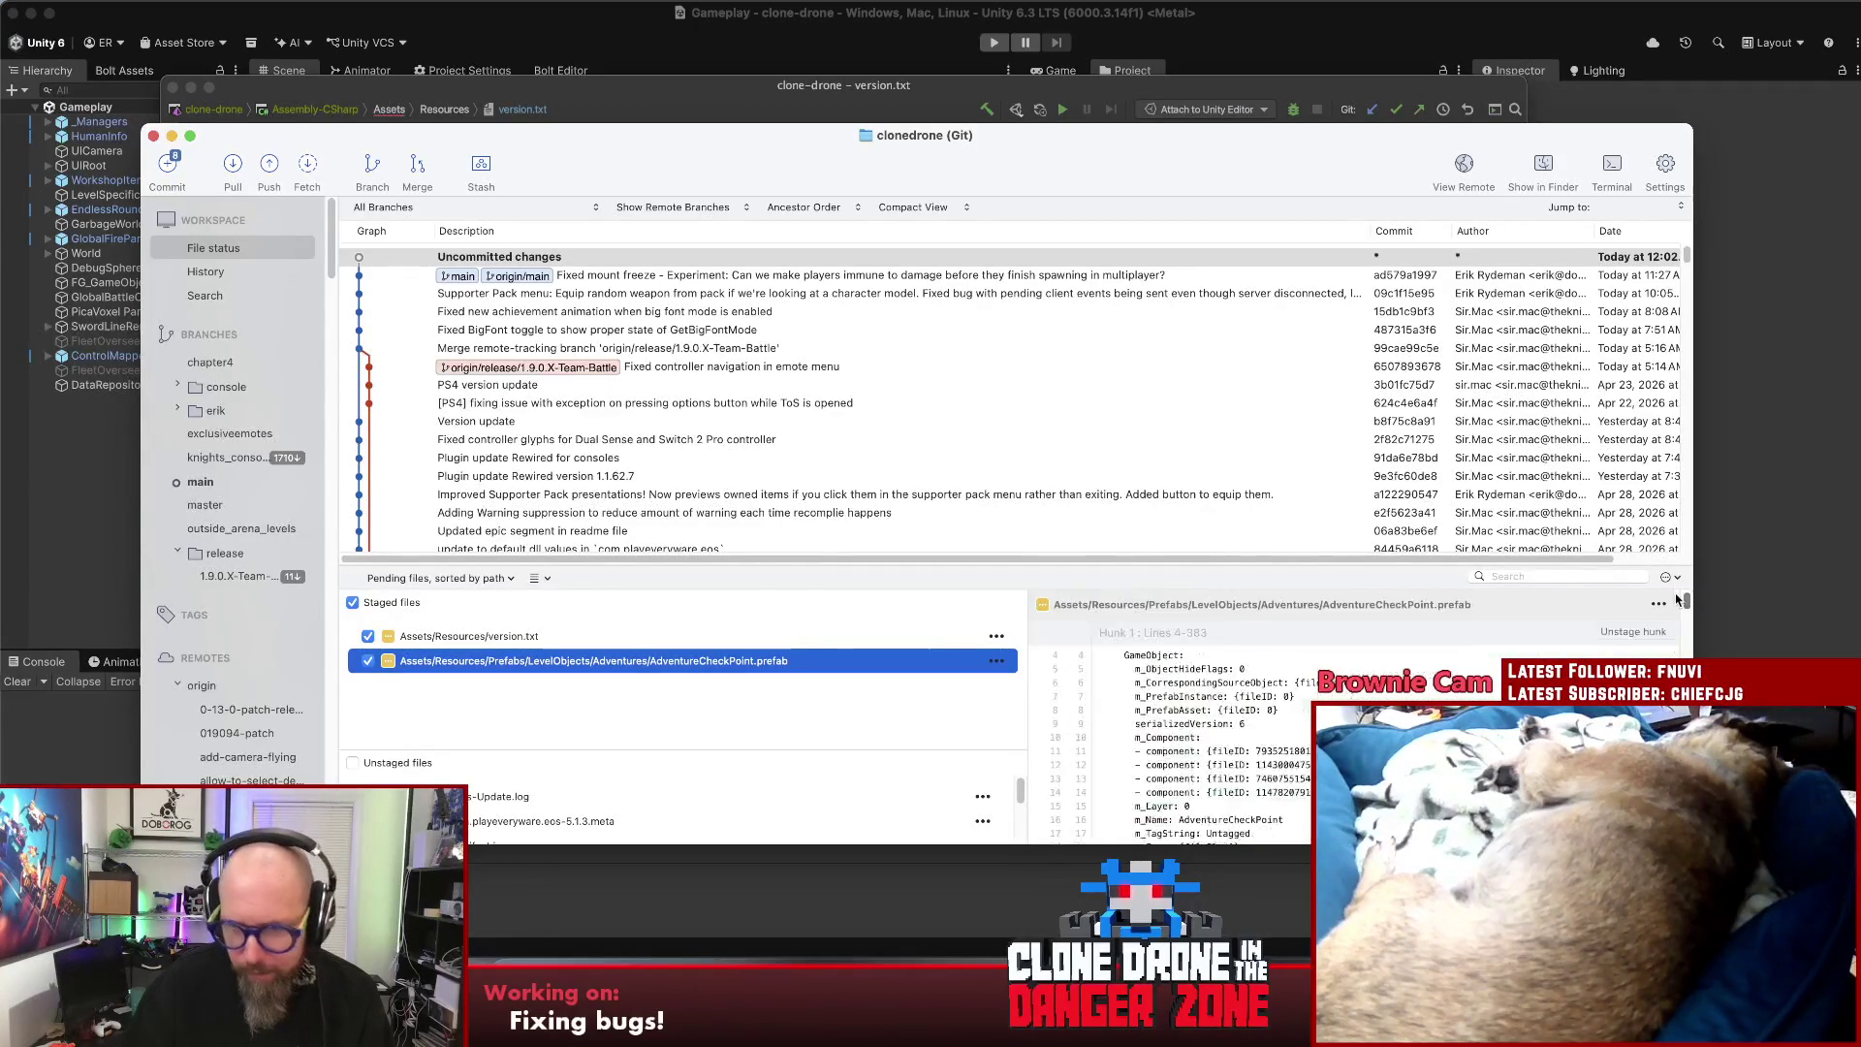
pyautogui.click(187, 167)
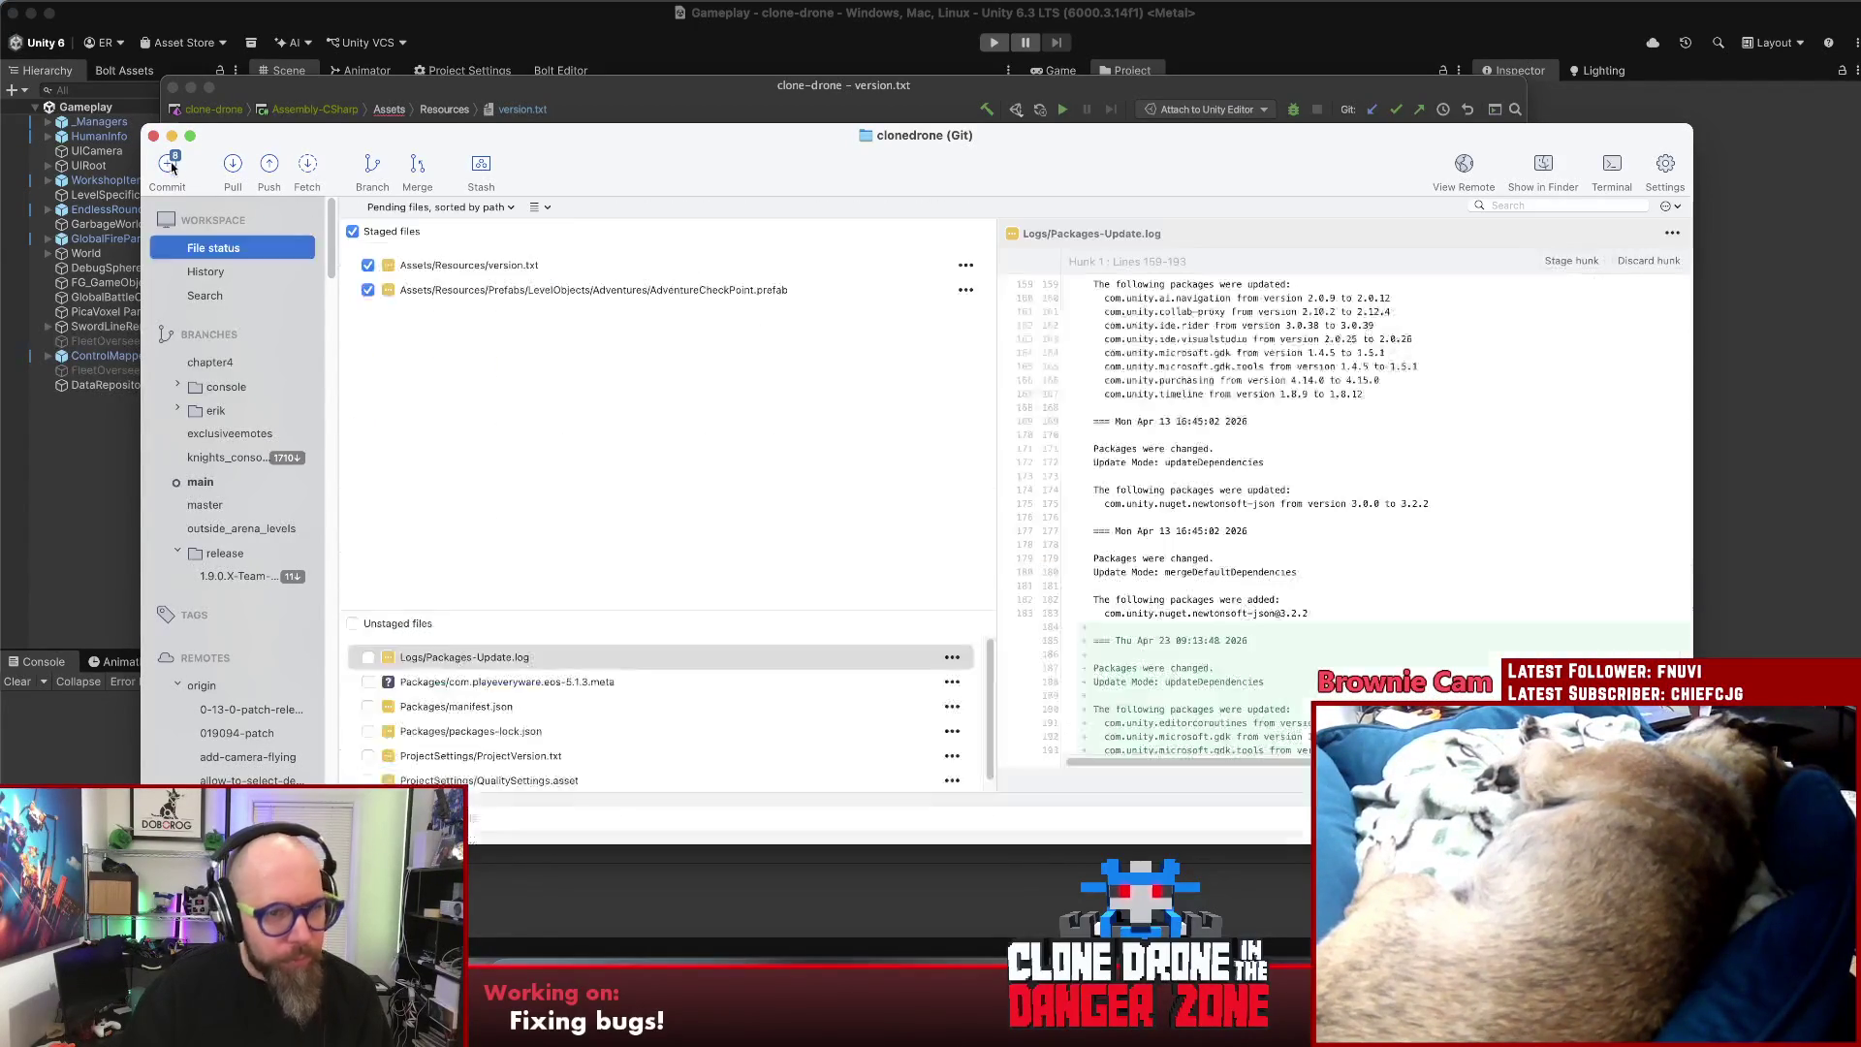
# - Commit with 'Checkpoints: Added a better description…' and push it to origin/main
pyautogui.write('Che')
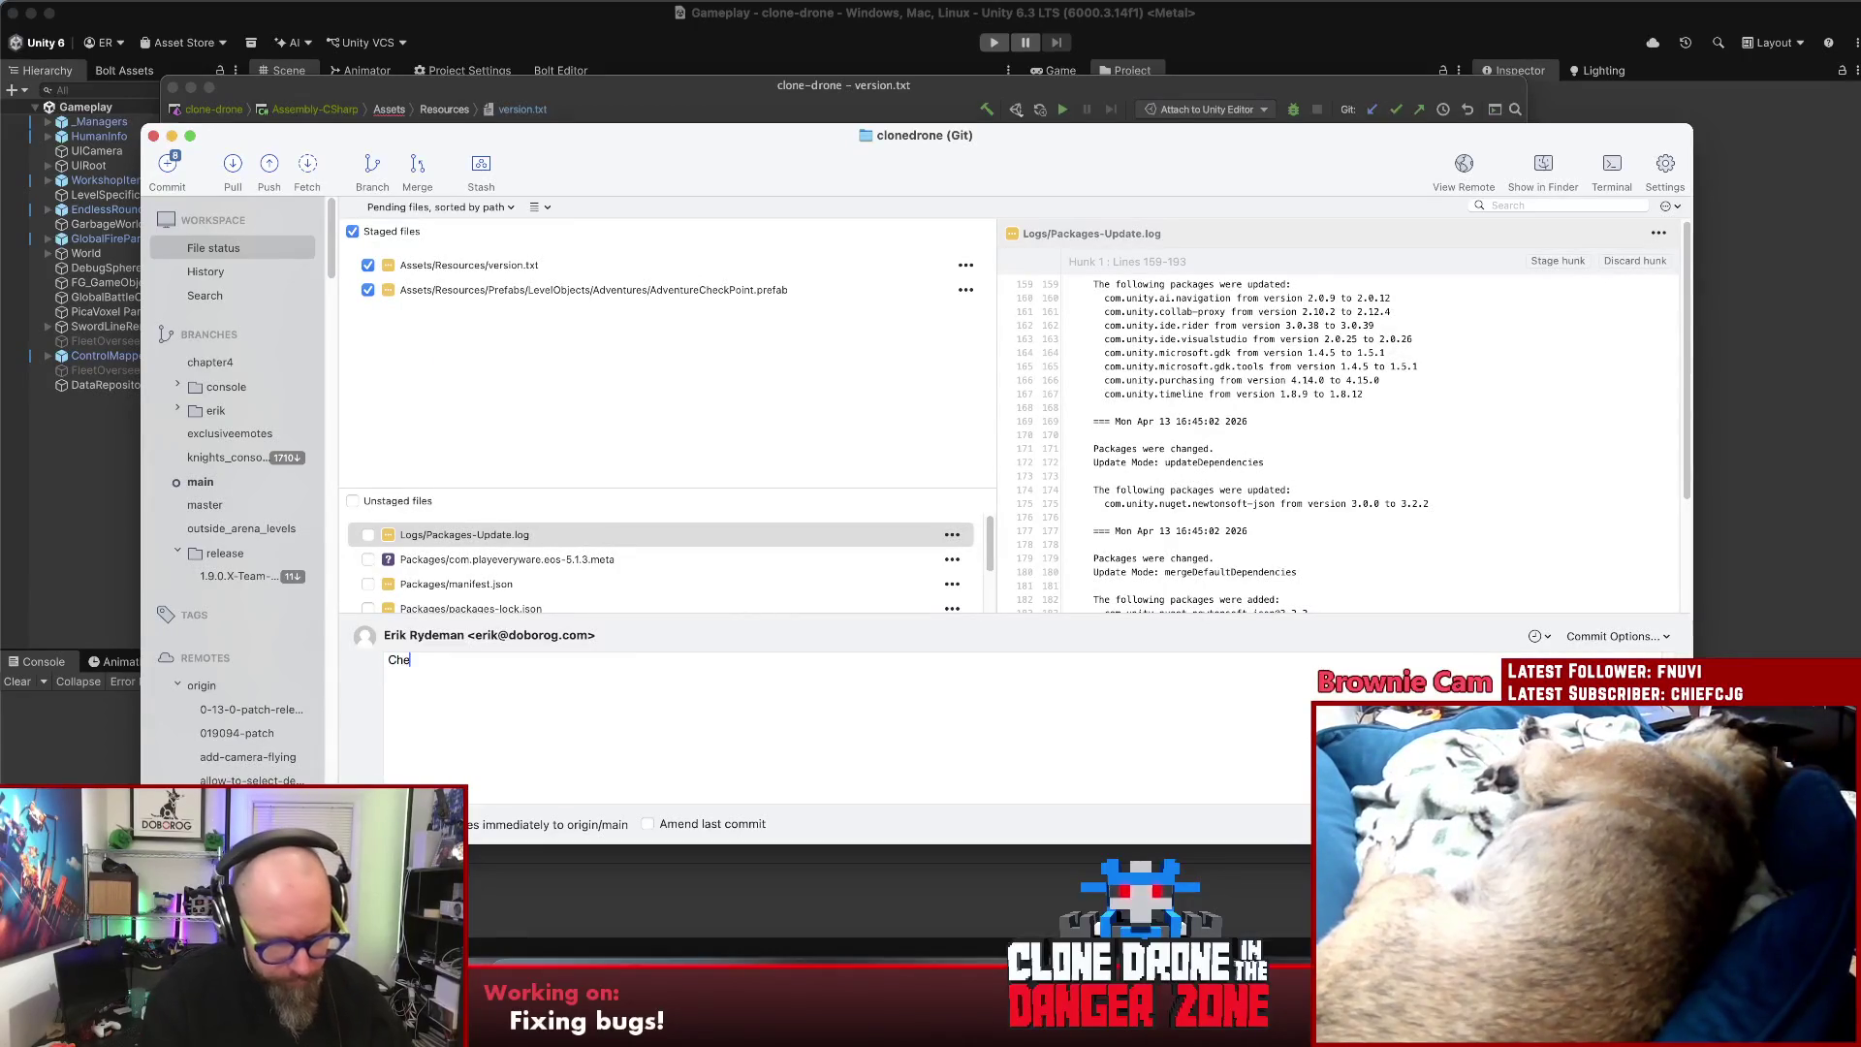
pyautogui.write('ckpoints a')
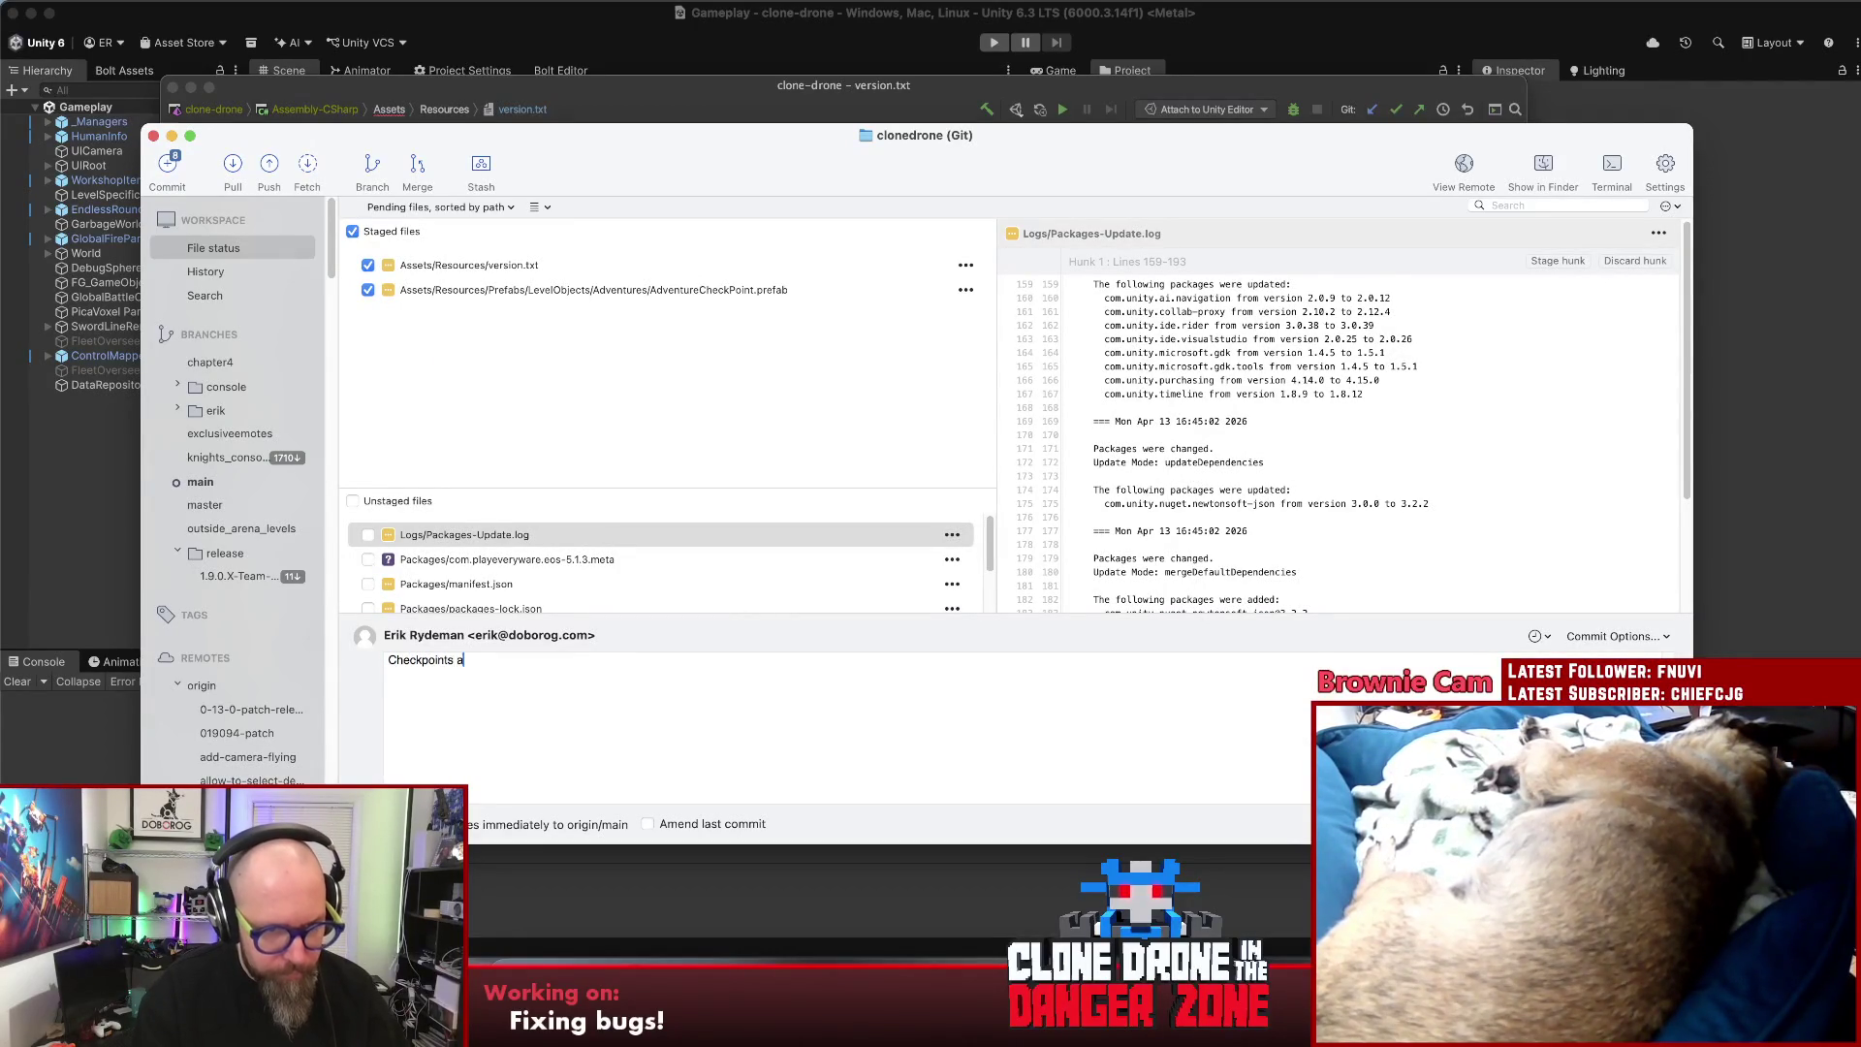
pyautogui.press('BackSpace')
pyautogui.press('BackSpace')
pyautogui.write(':')
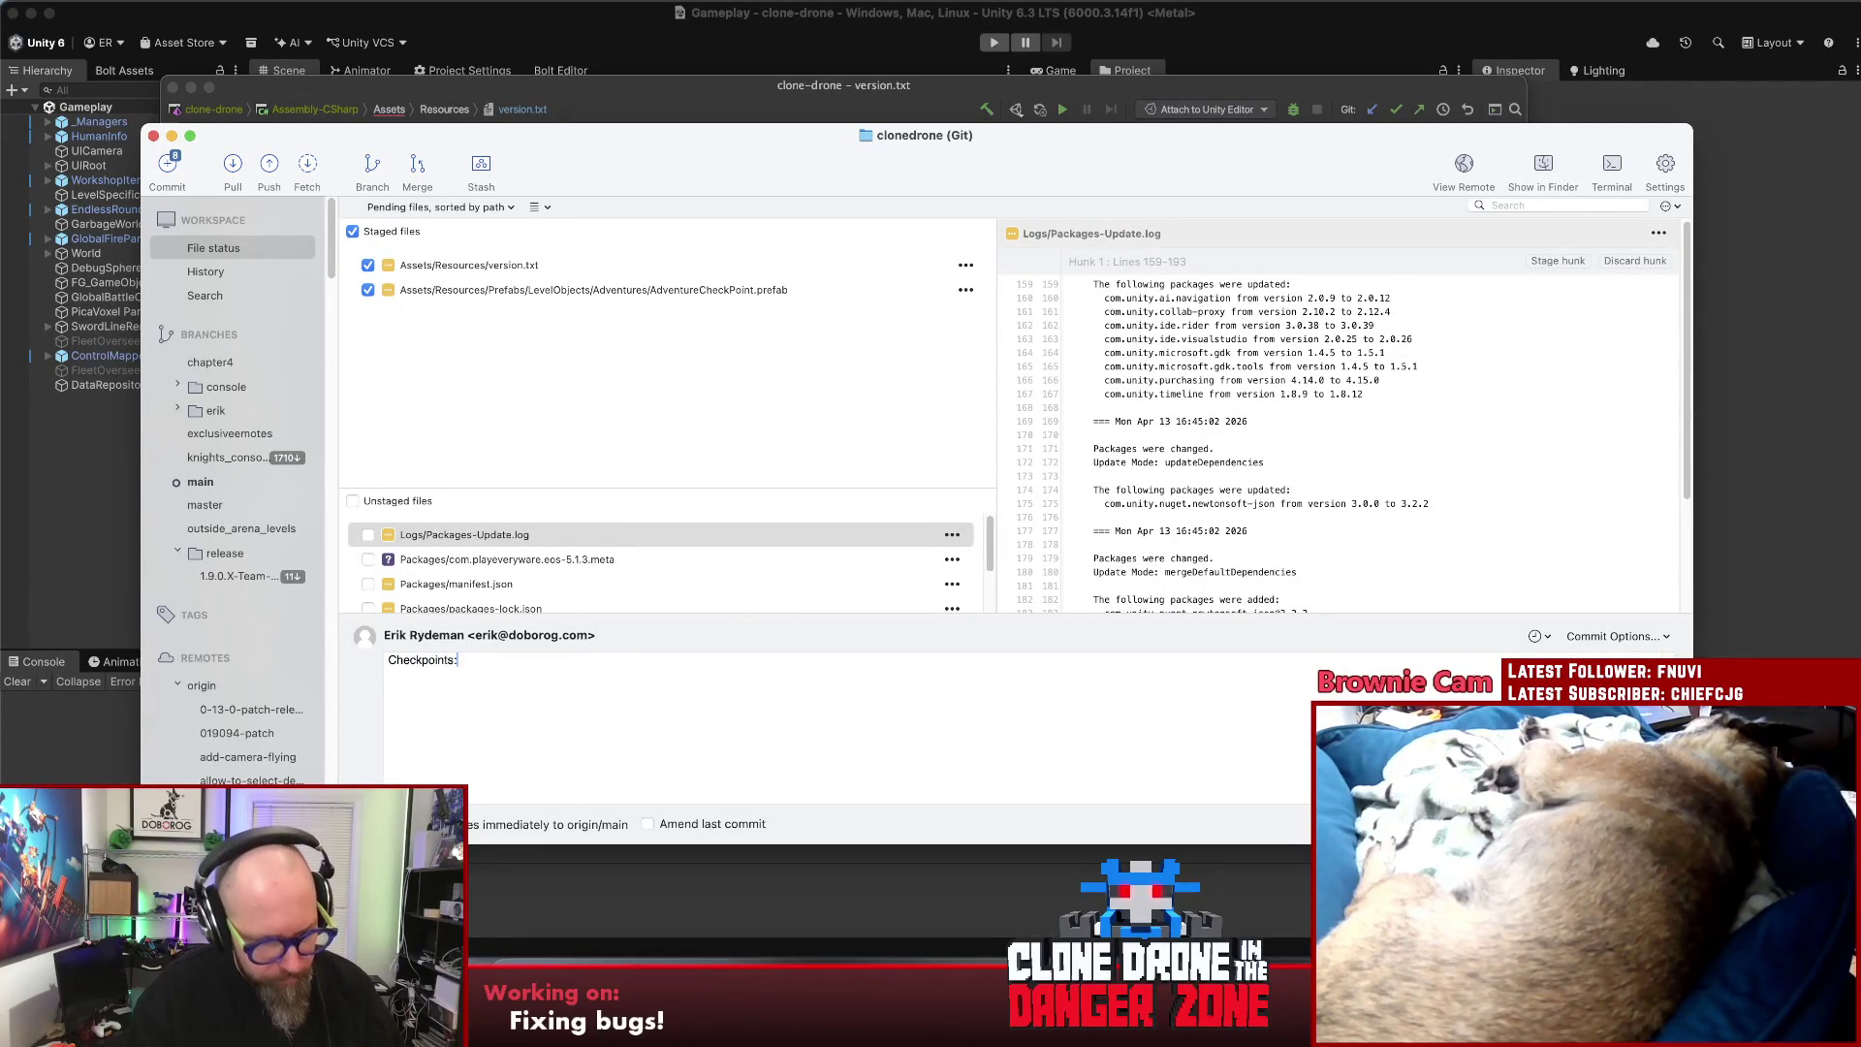
pyautogui.write(' Added a better')
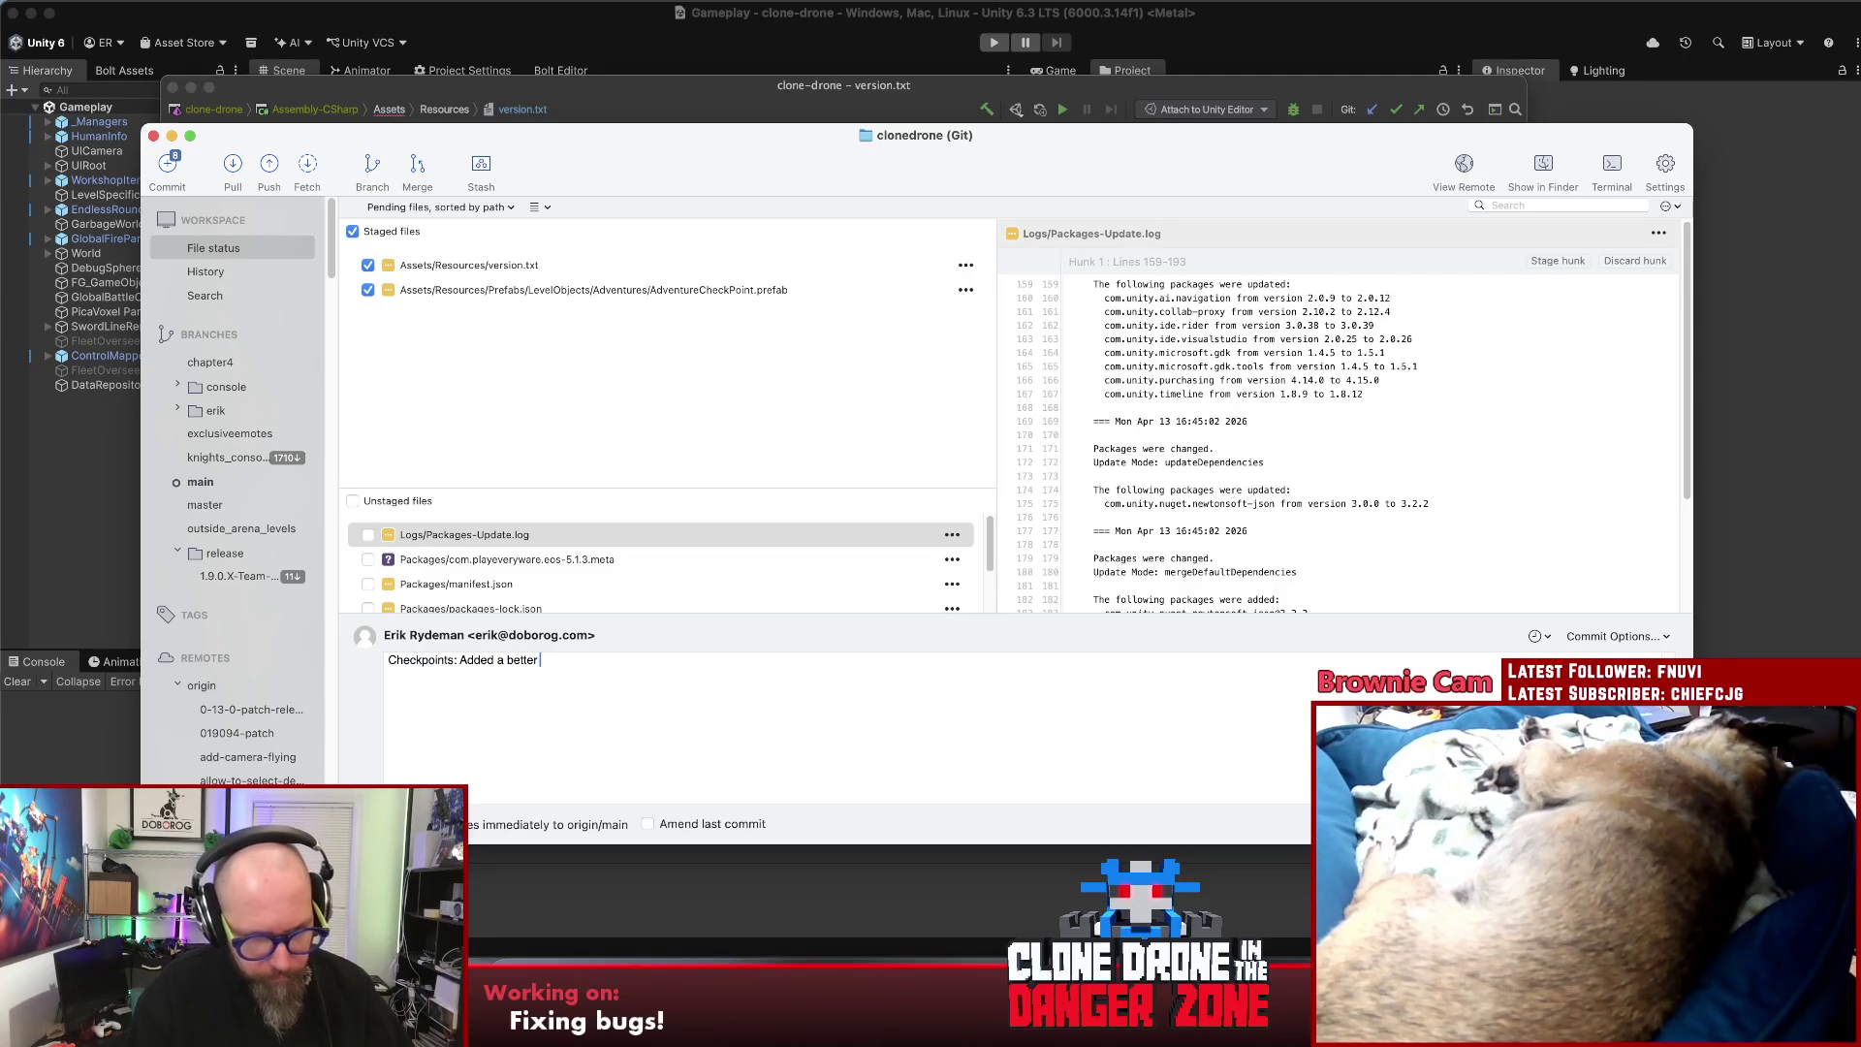
pyautogui.write(' description tha')
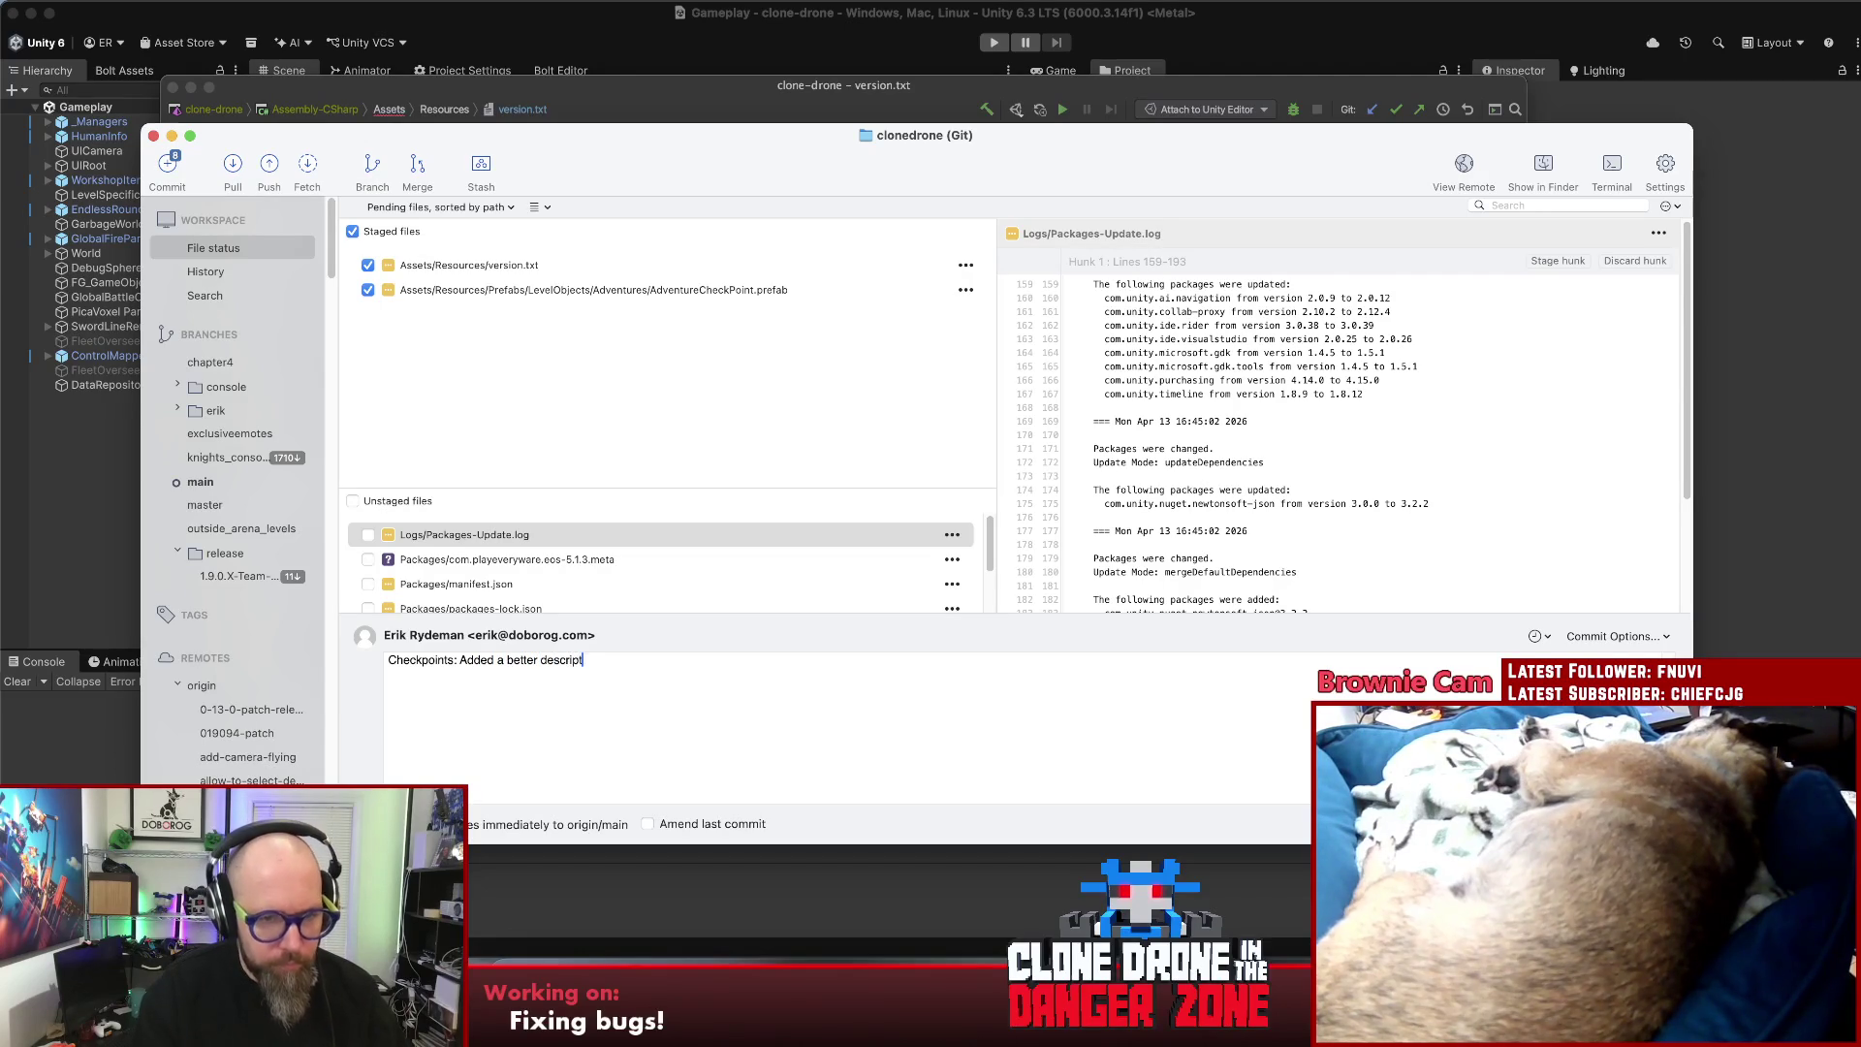
pyautogui.write('t makes i')
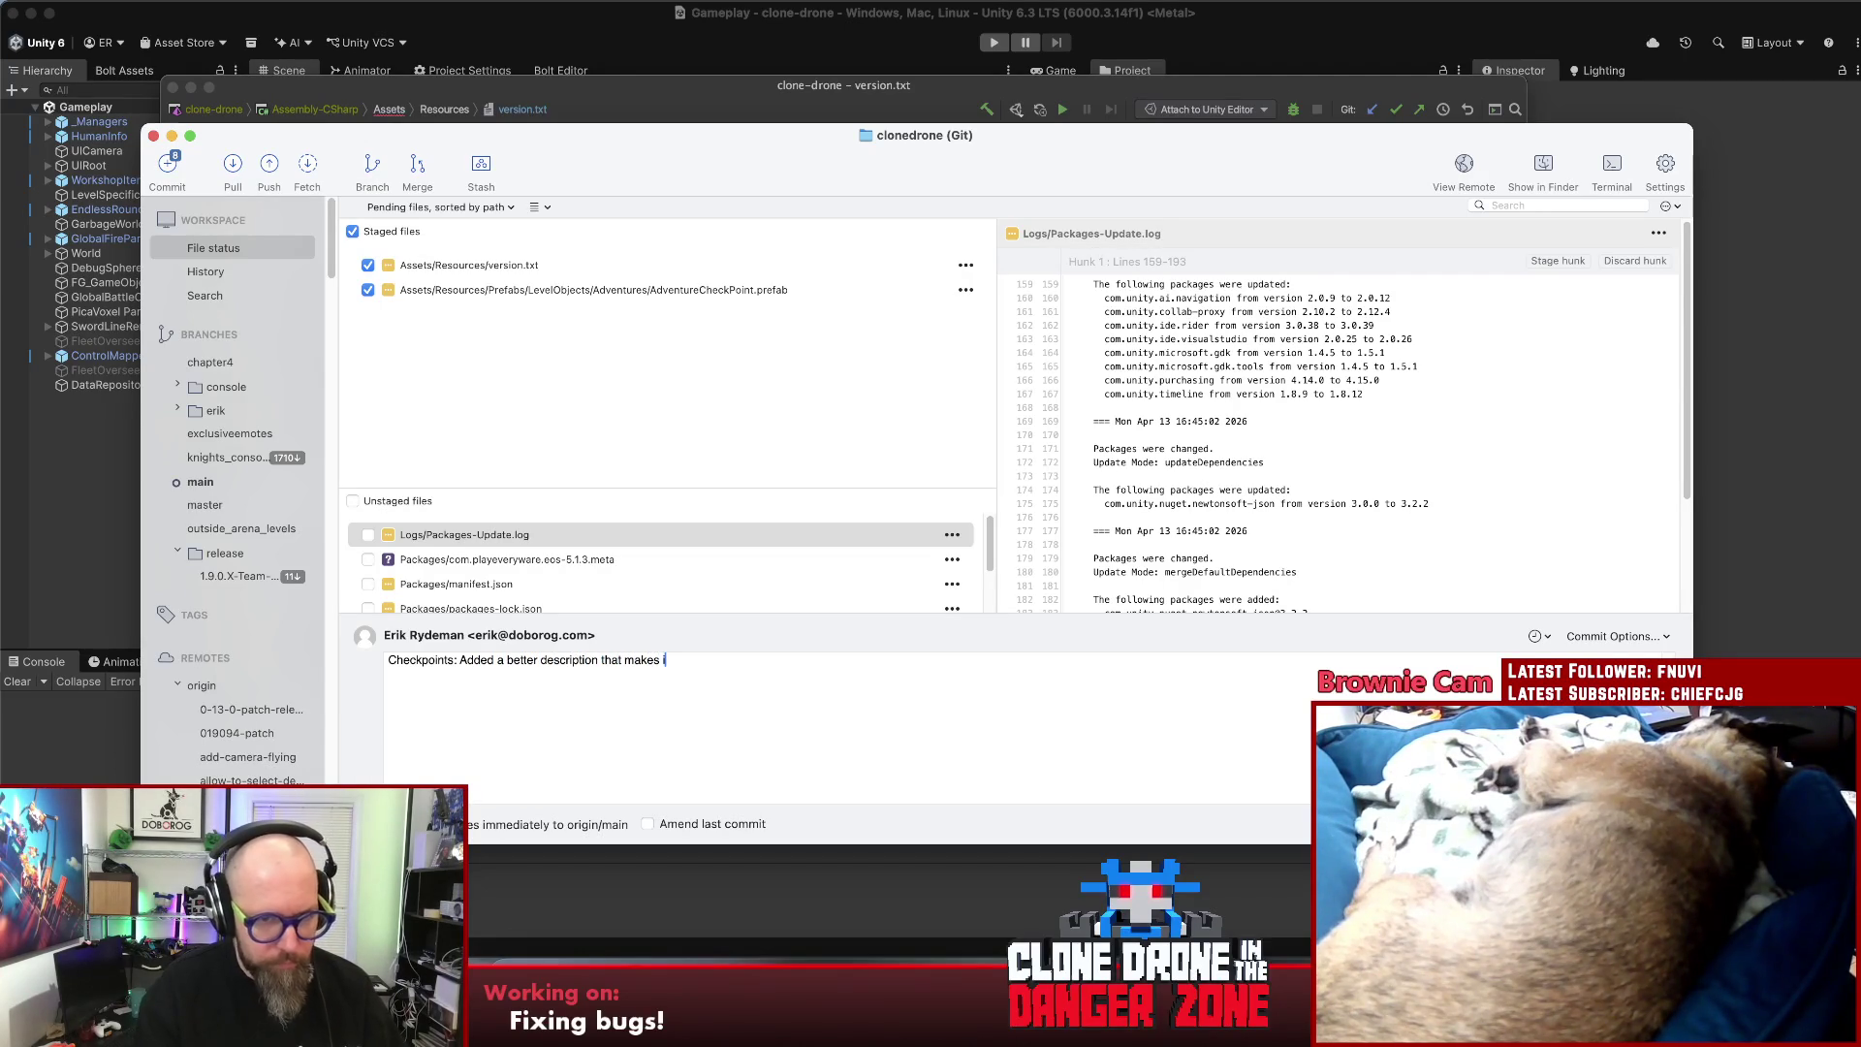
pyautogui.write('t clear why they might osmeti')
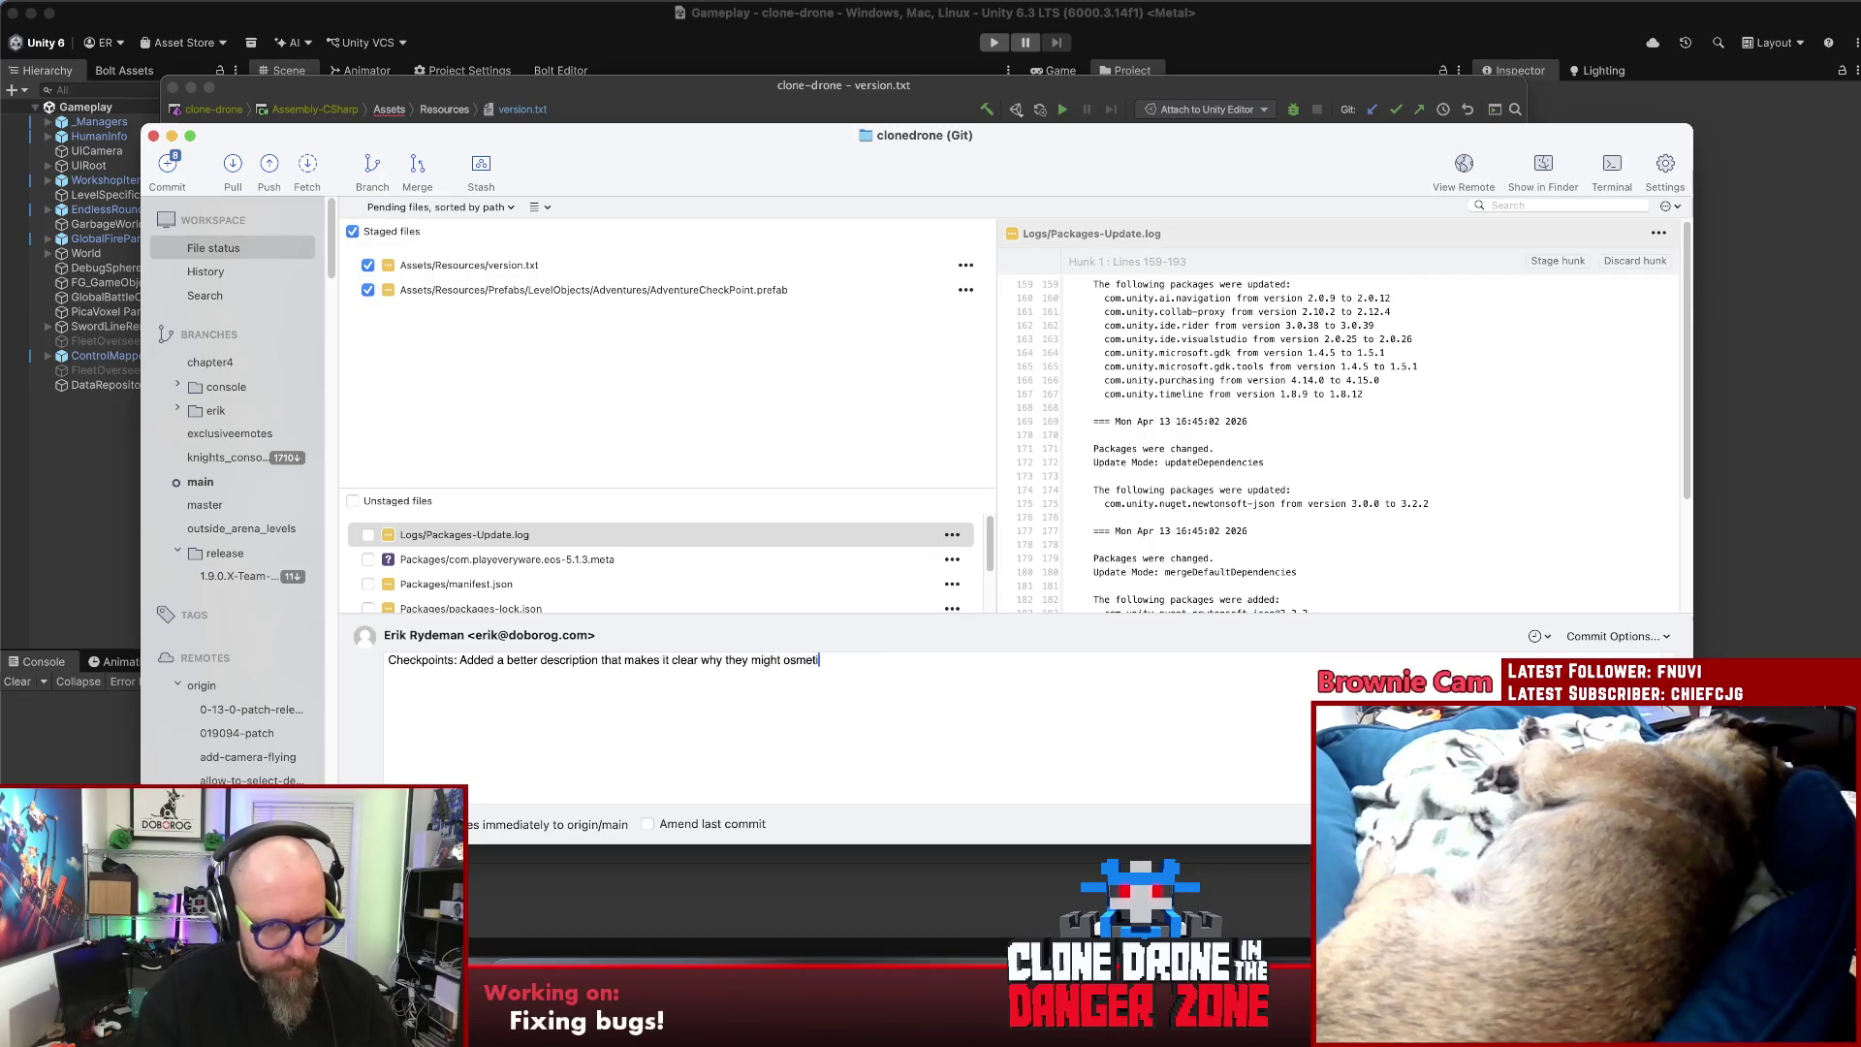
pyautogui.press('BackSpace')
pyautogui.press('BackSpace')
pyautogui.press('BackSpace')
pyautogui.press('BackSpace')
pyautogui.press('BackSpace')
pyautogui.press('BackSpace')
pyautogui.write('sometimes not work.')
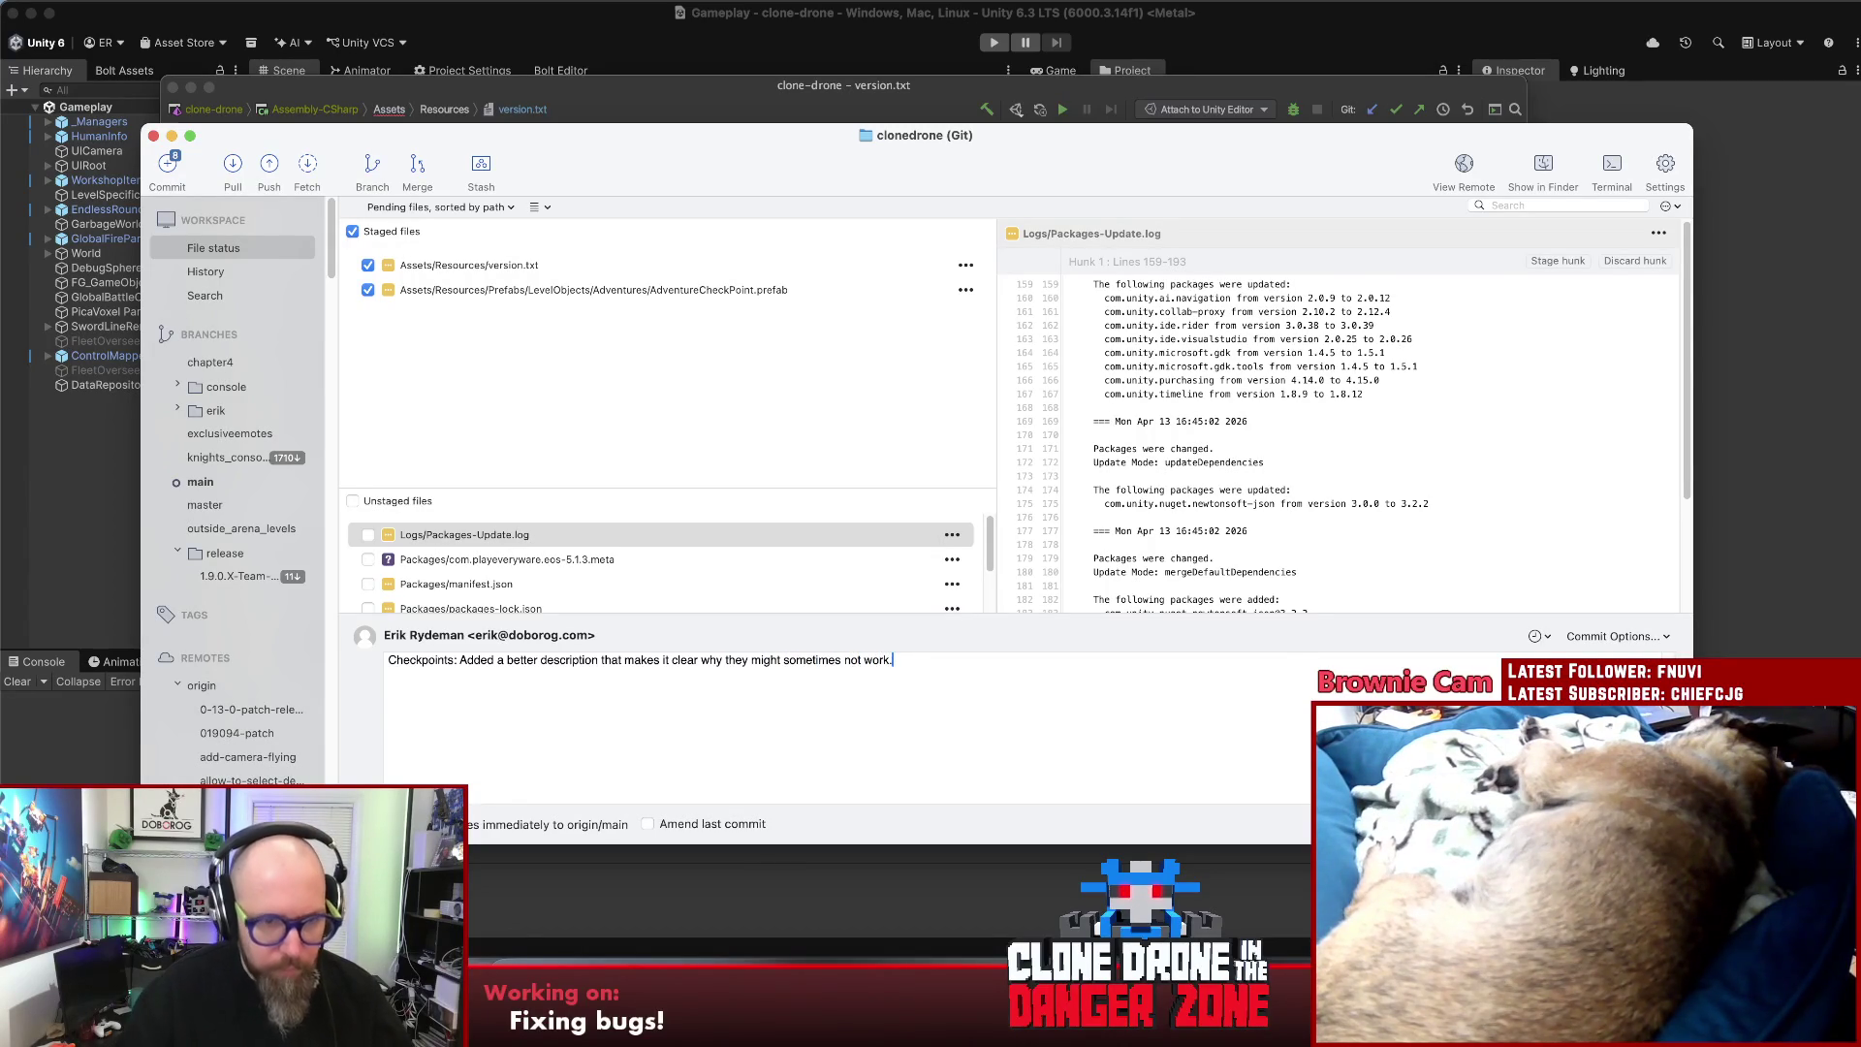
pyautogui.press('super+Return')
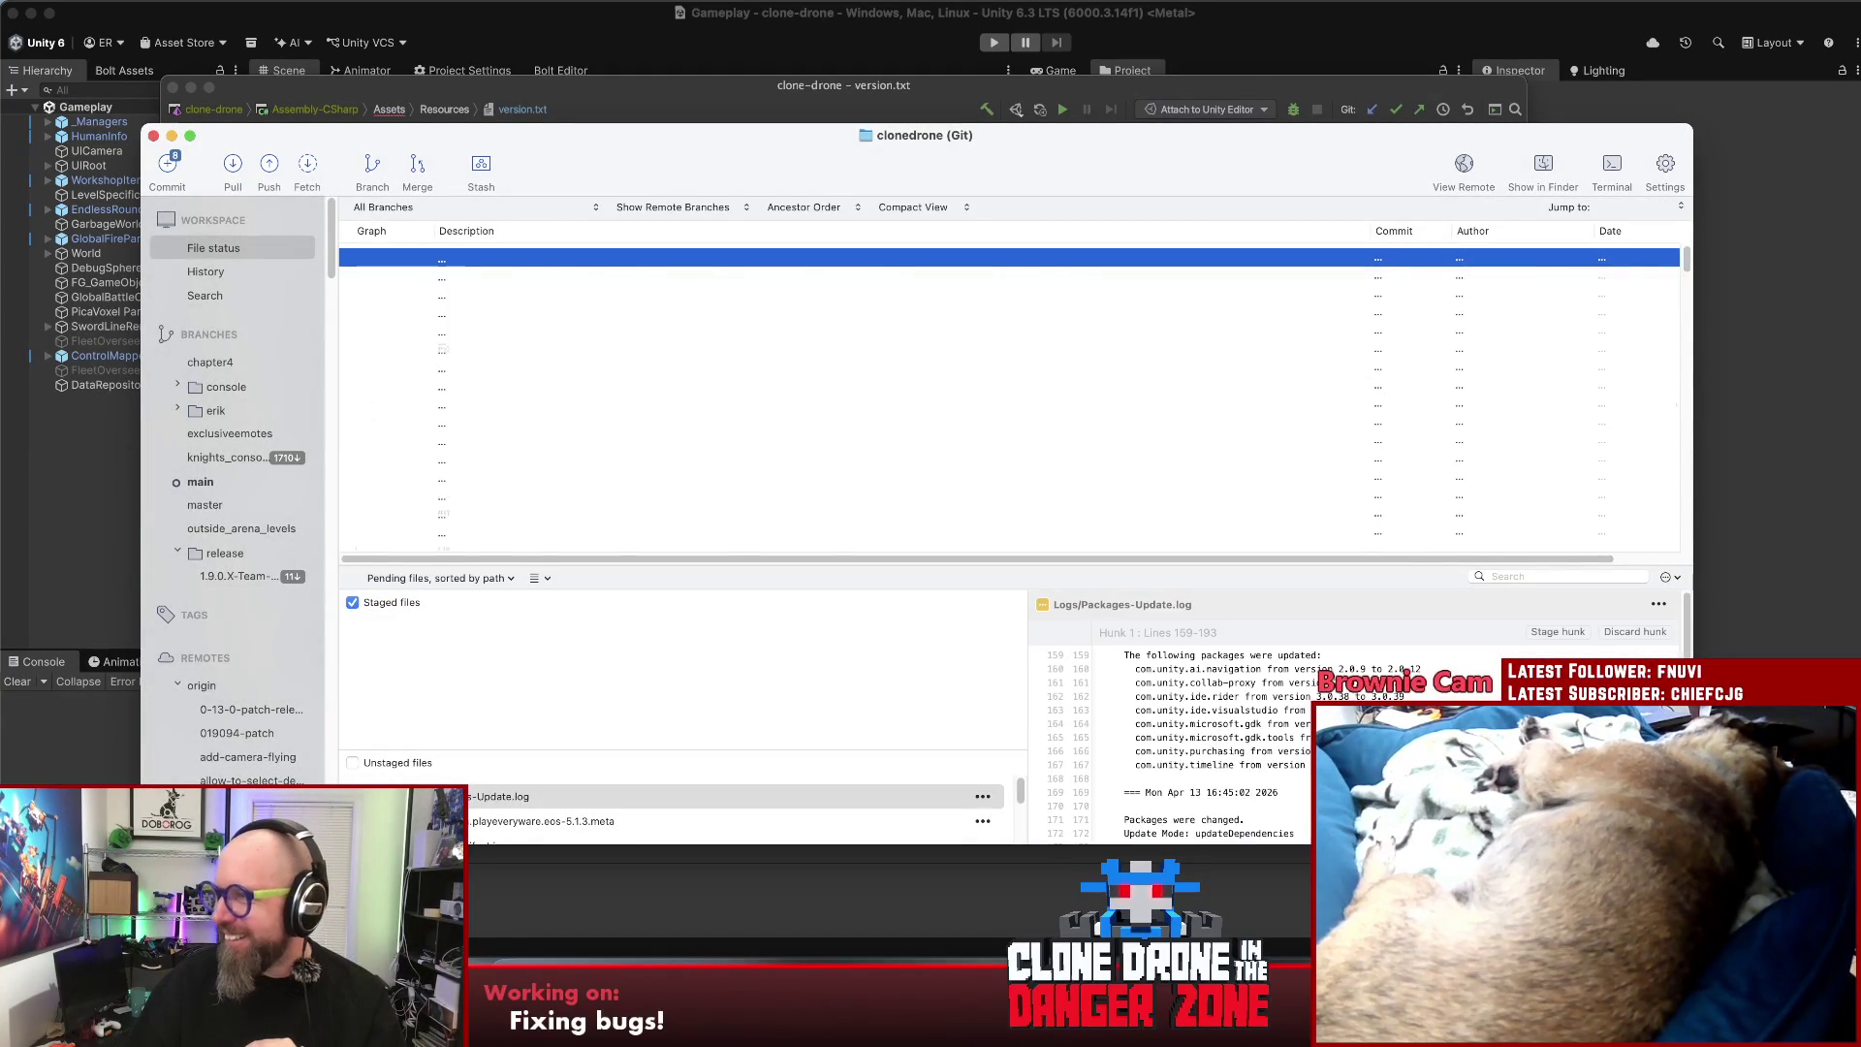
pyautogui.click(869, 760)
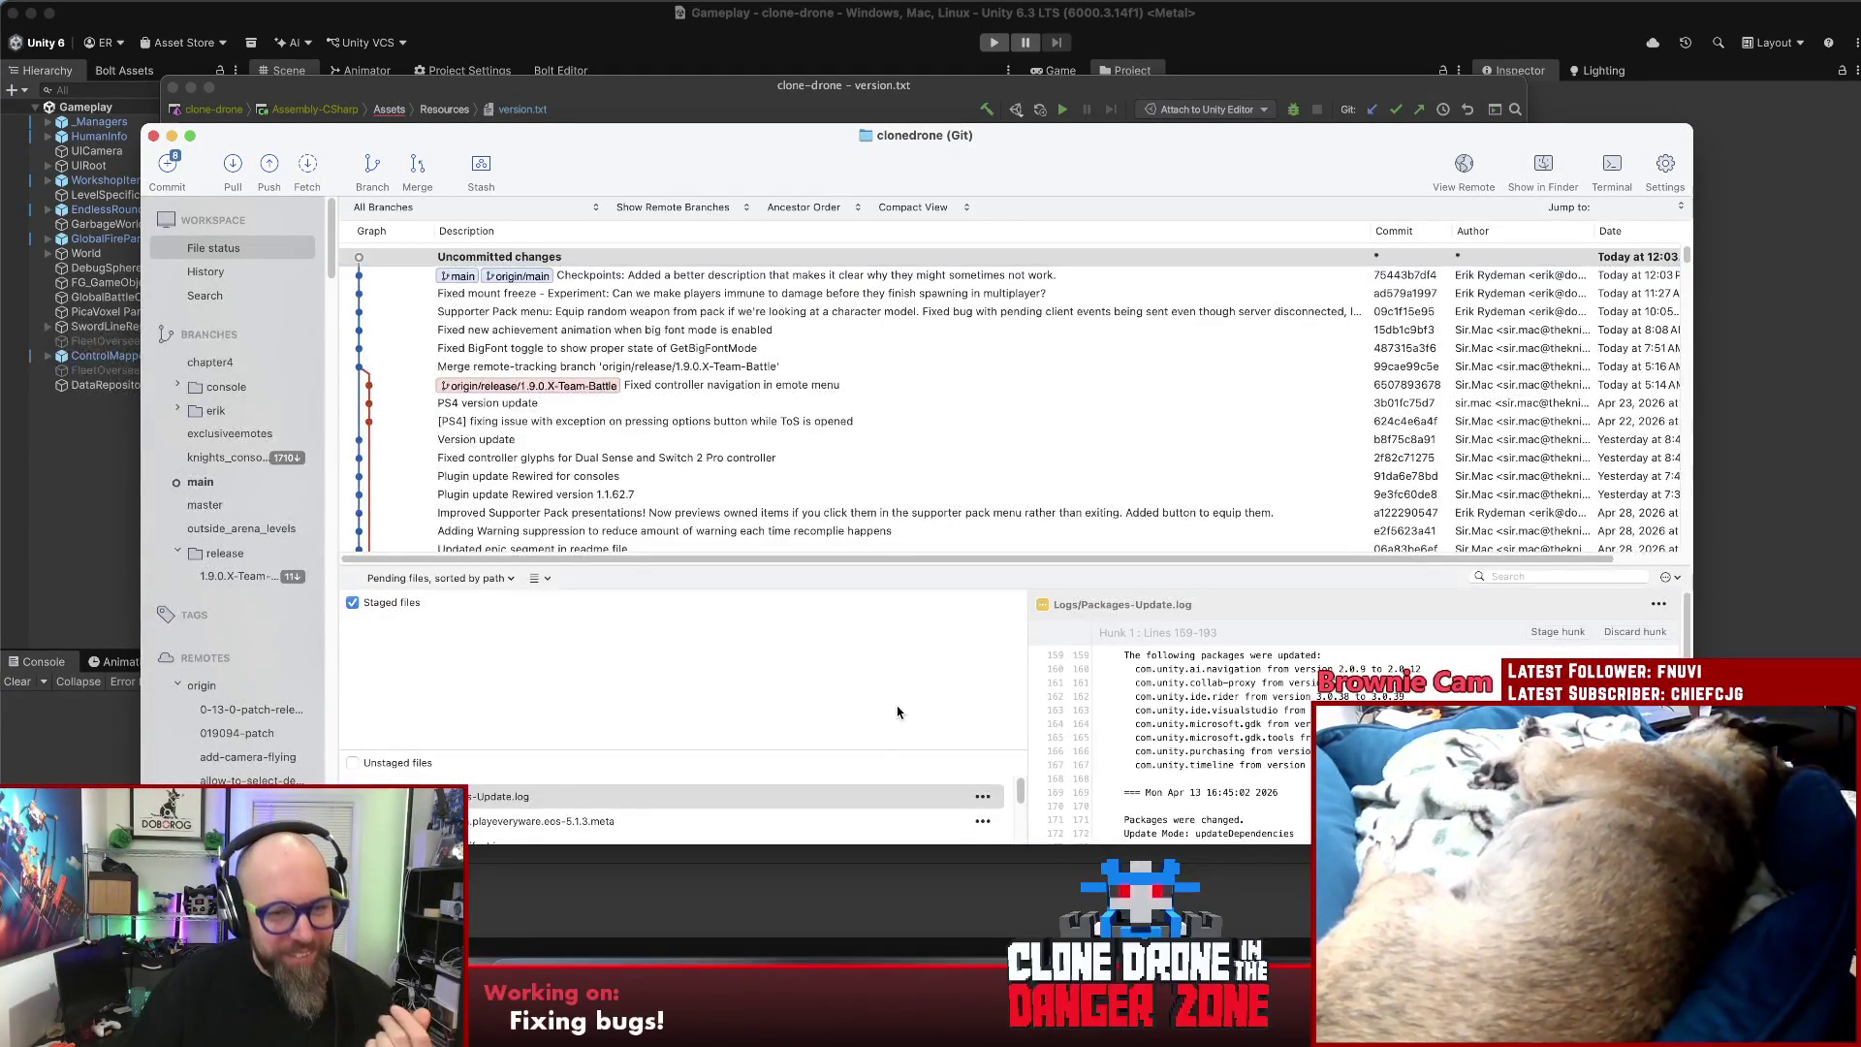
pyautogui.moveTo(866, 751)
pyautogui.mouseDown()
pyautogui.moveTo(885, 645)
pyautogui.moveTo(881, 663)
pyautogui.mouseUp()
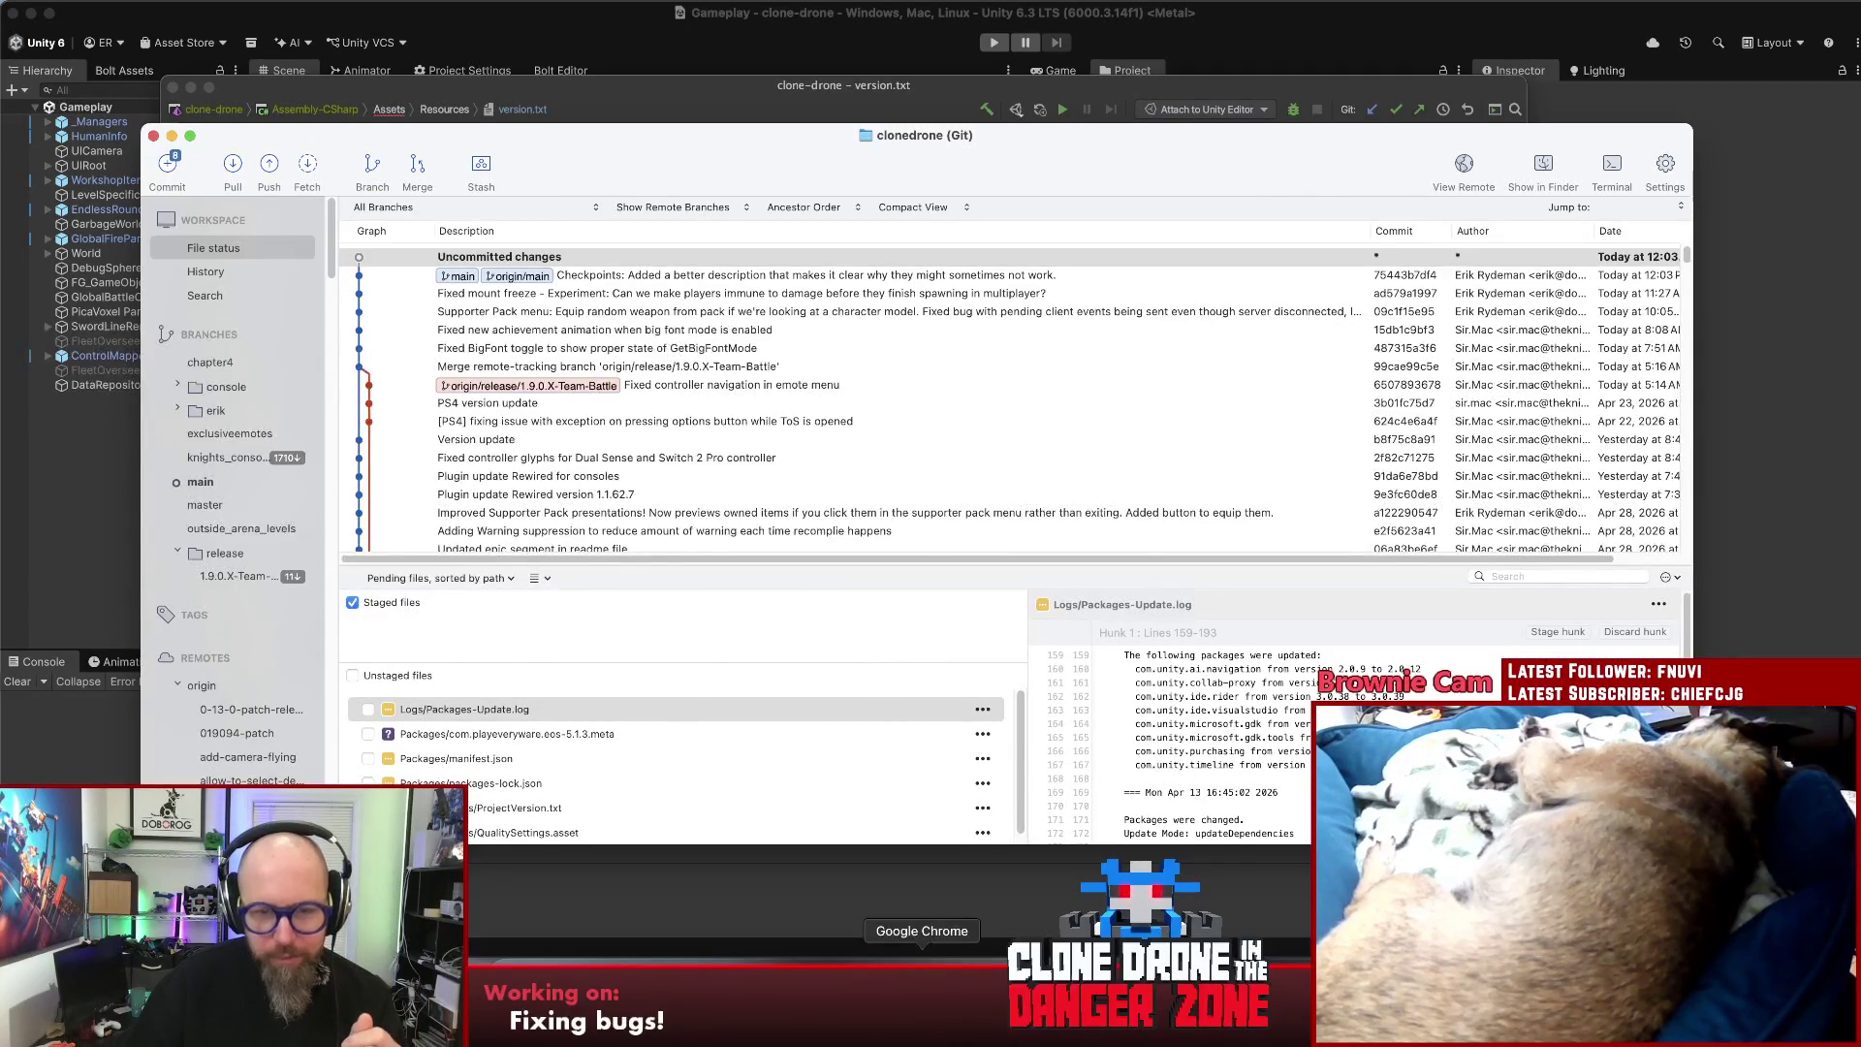
pyautogui.click(921, 989)
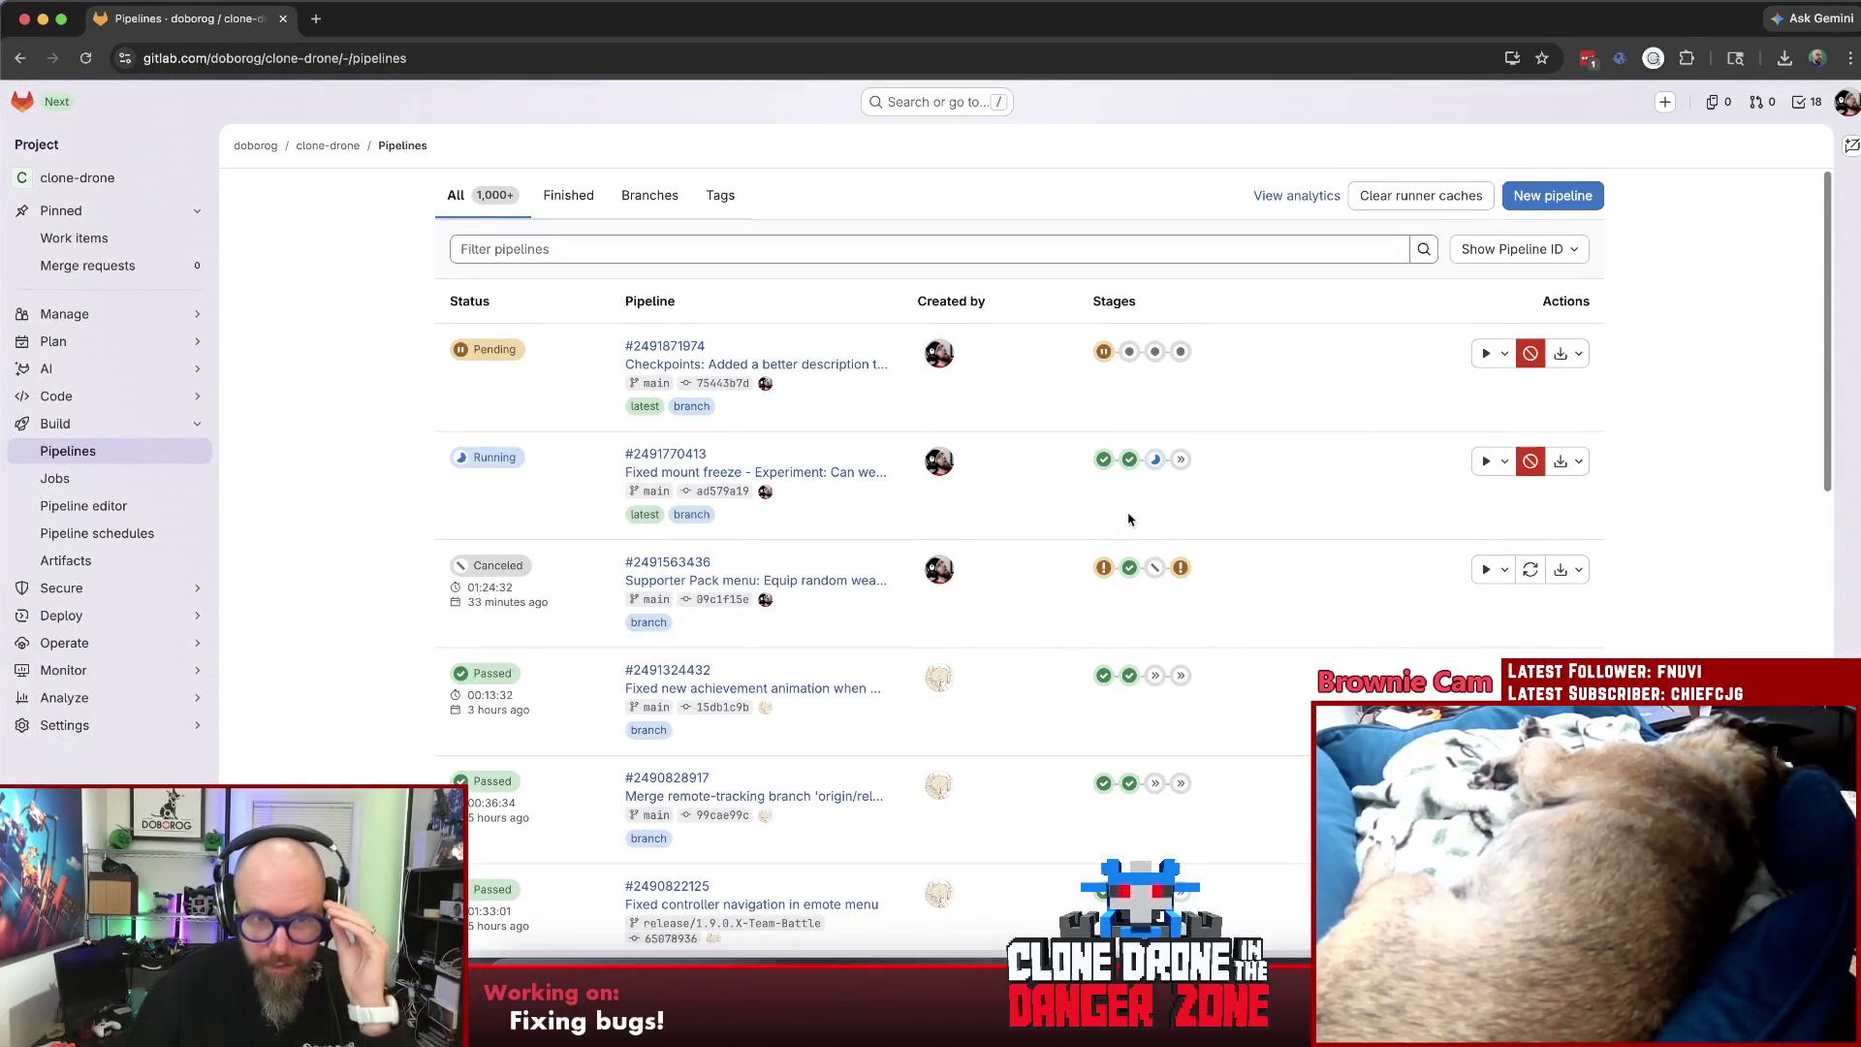
# - Check the jobs of the running deploy stage in the GitLab pipeline, then close the job list
pyautogui.click(1157, 459)
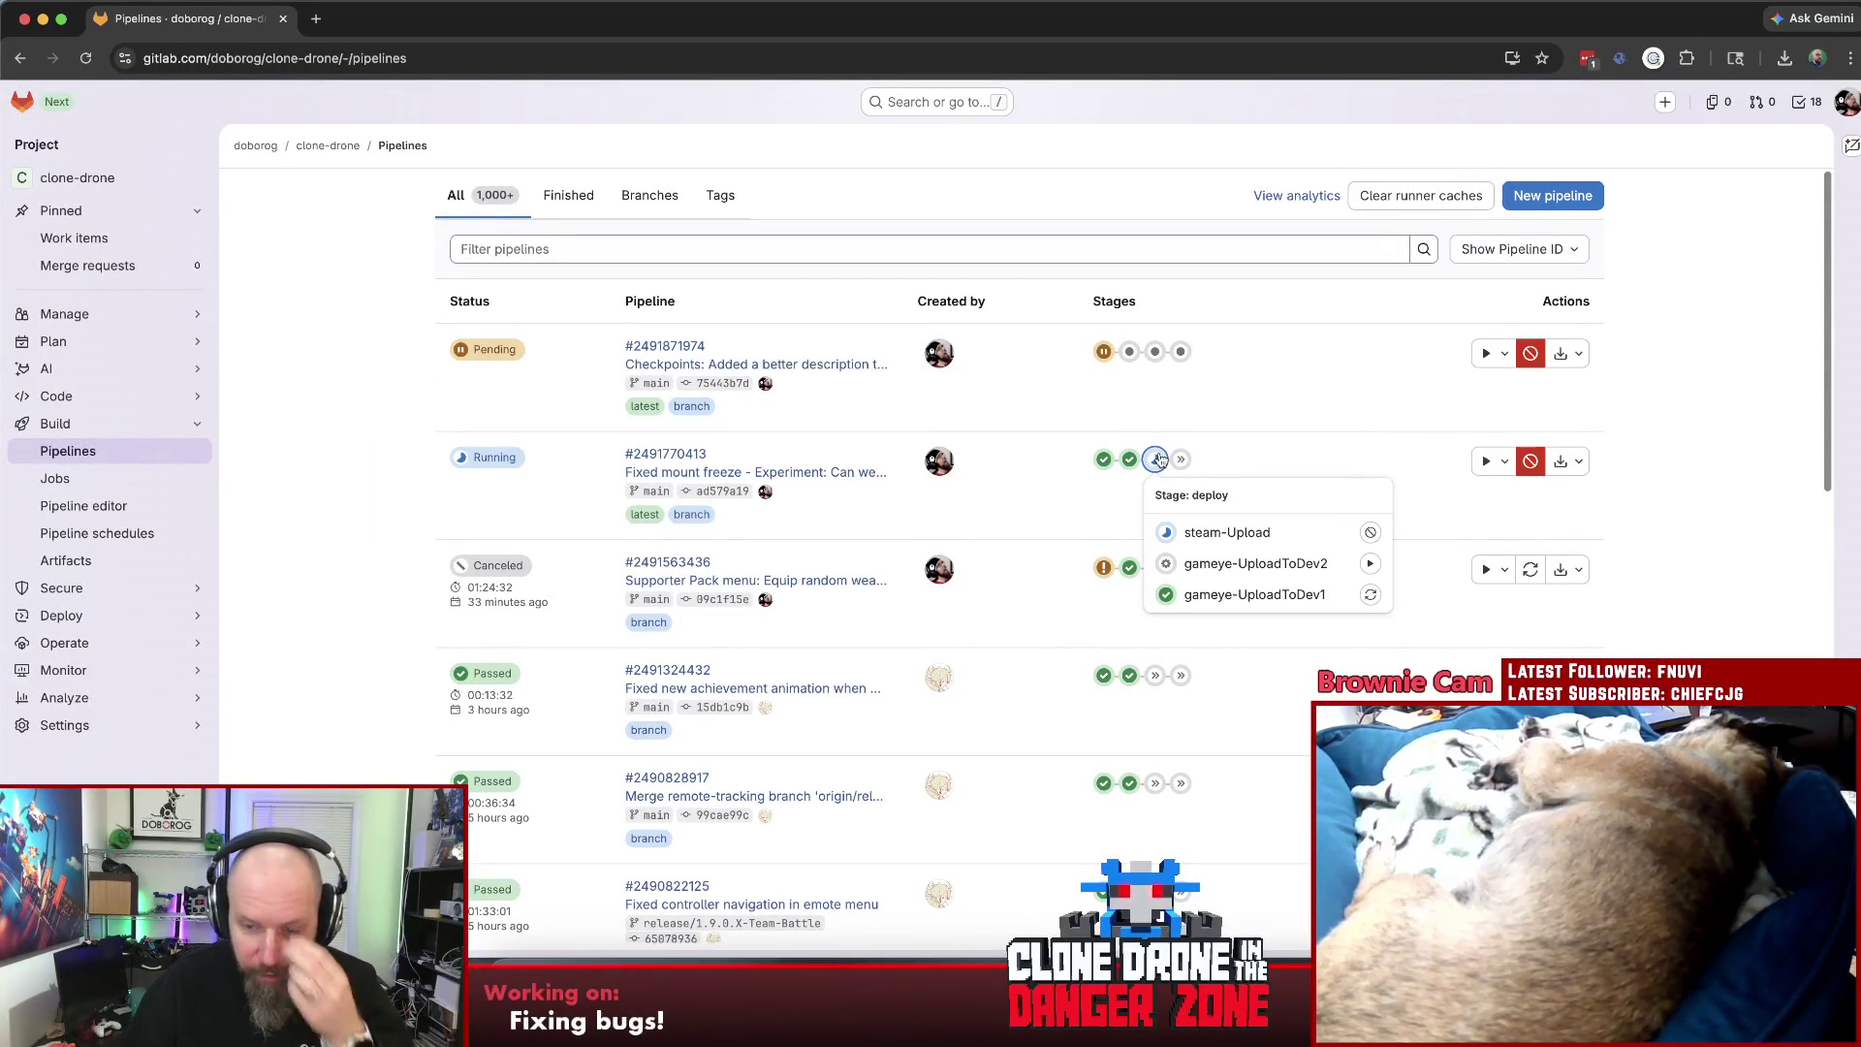
pyautogui.click(1159, 459)
pyautogui.click(1159, 459)
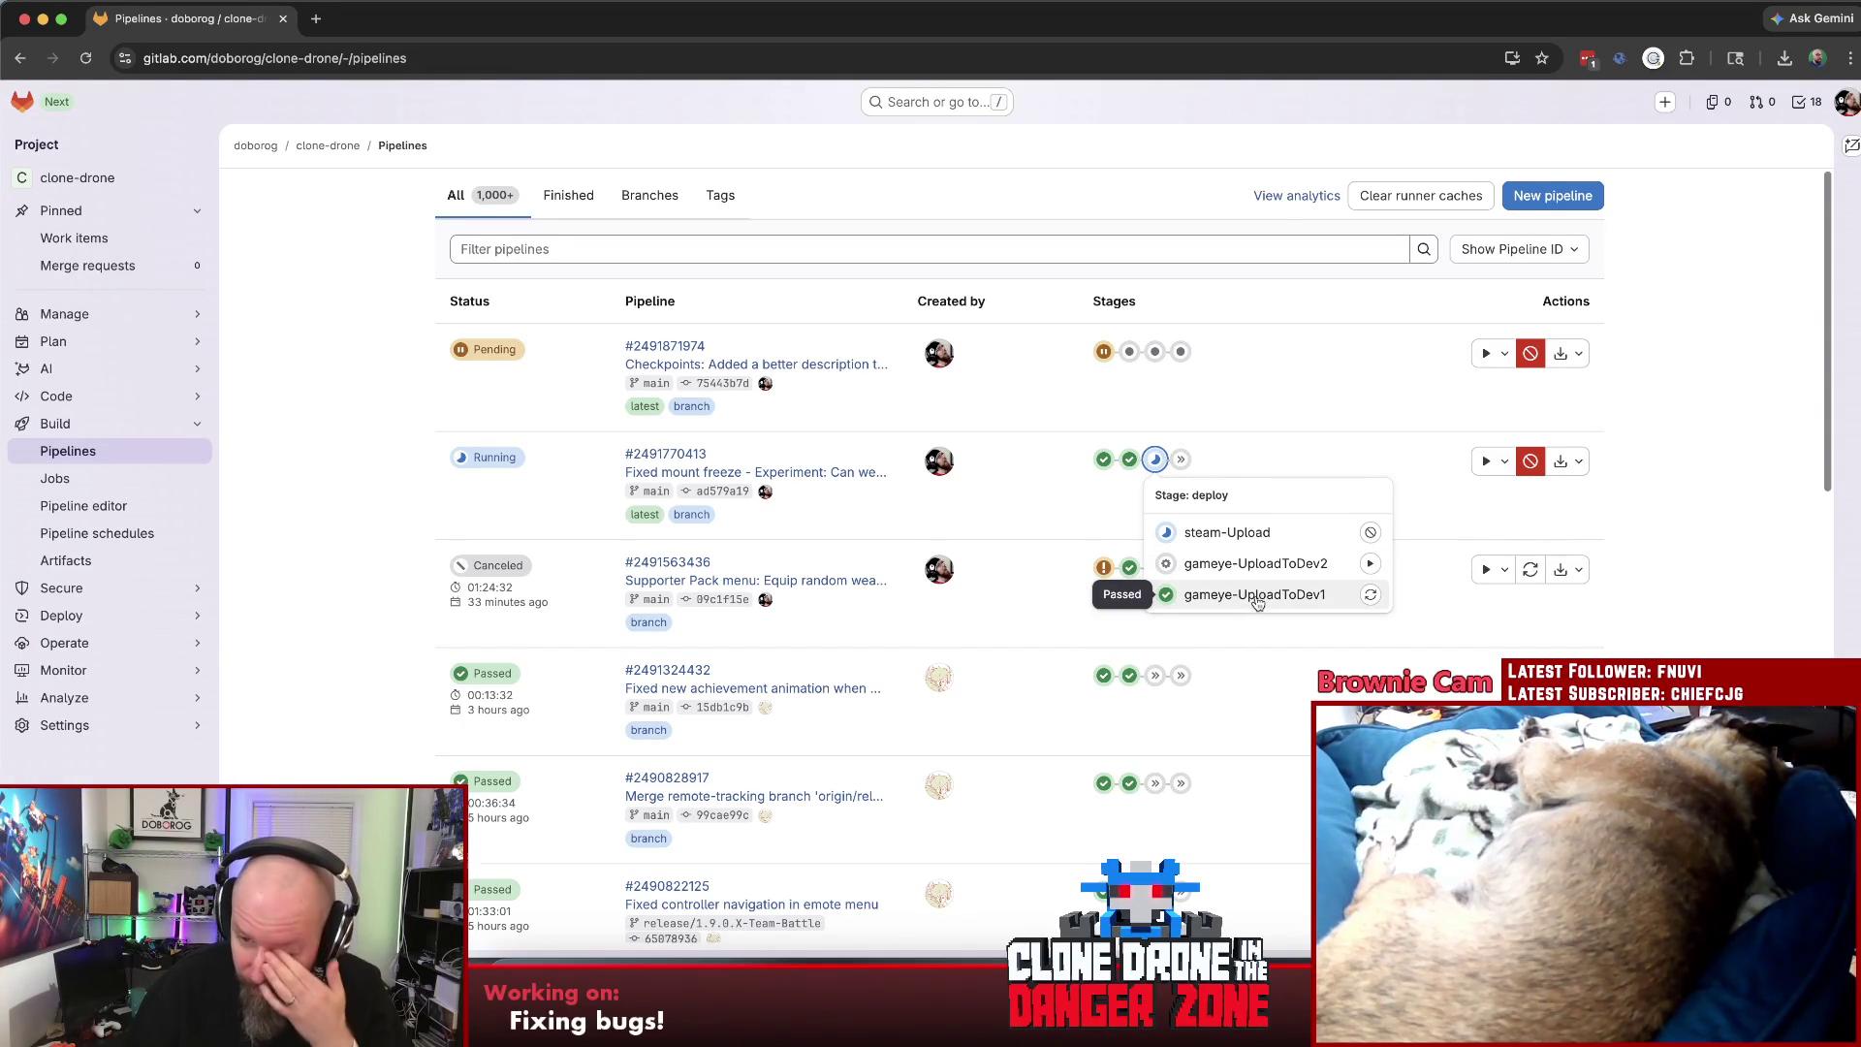
pyautogui.click(1080, 513)
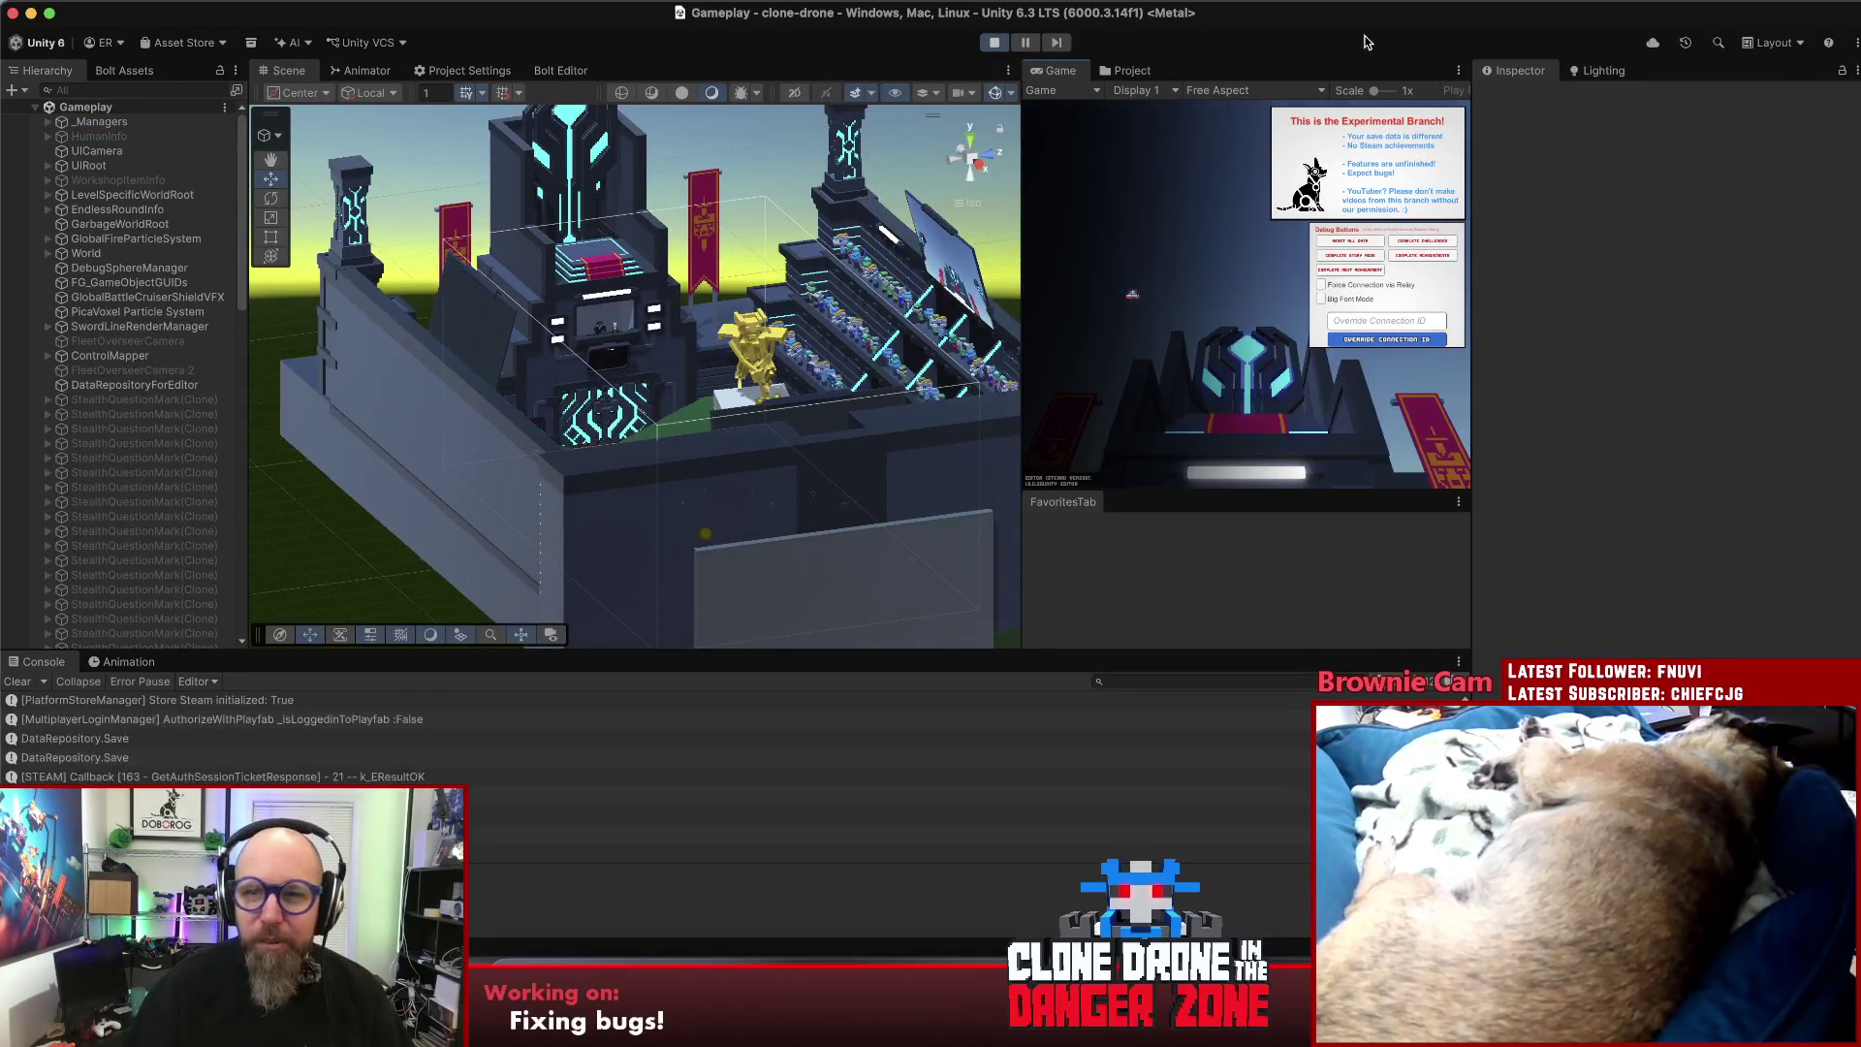
# - Maximize the Game view and create a private Endless Co-op match from Play Multiplayer
pyautogui.click(1457, 73)
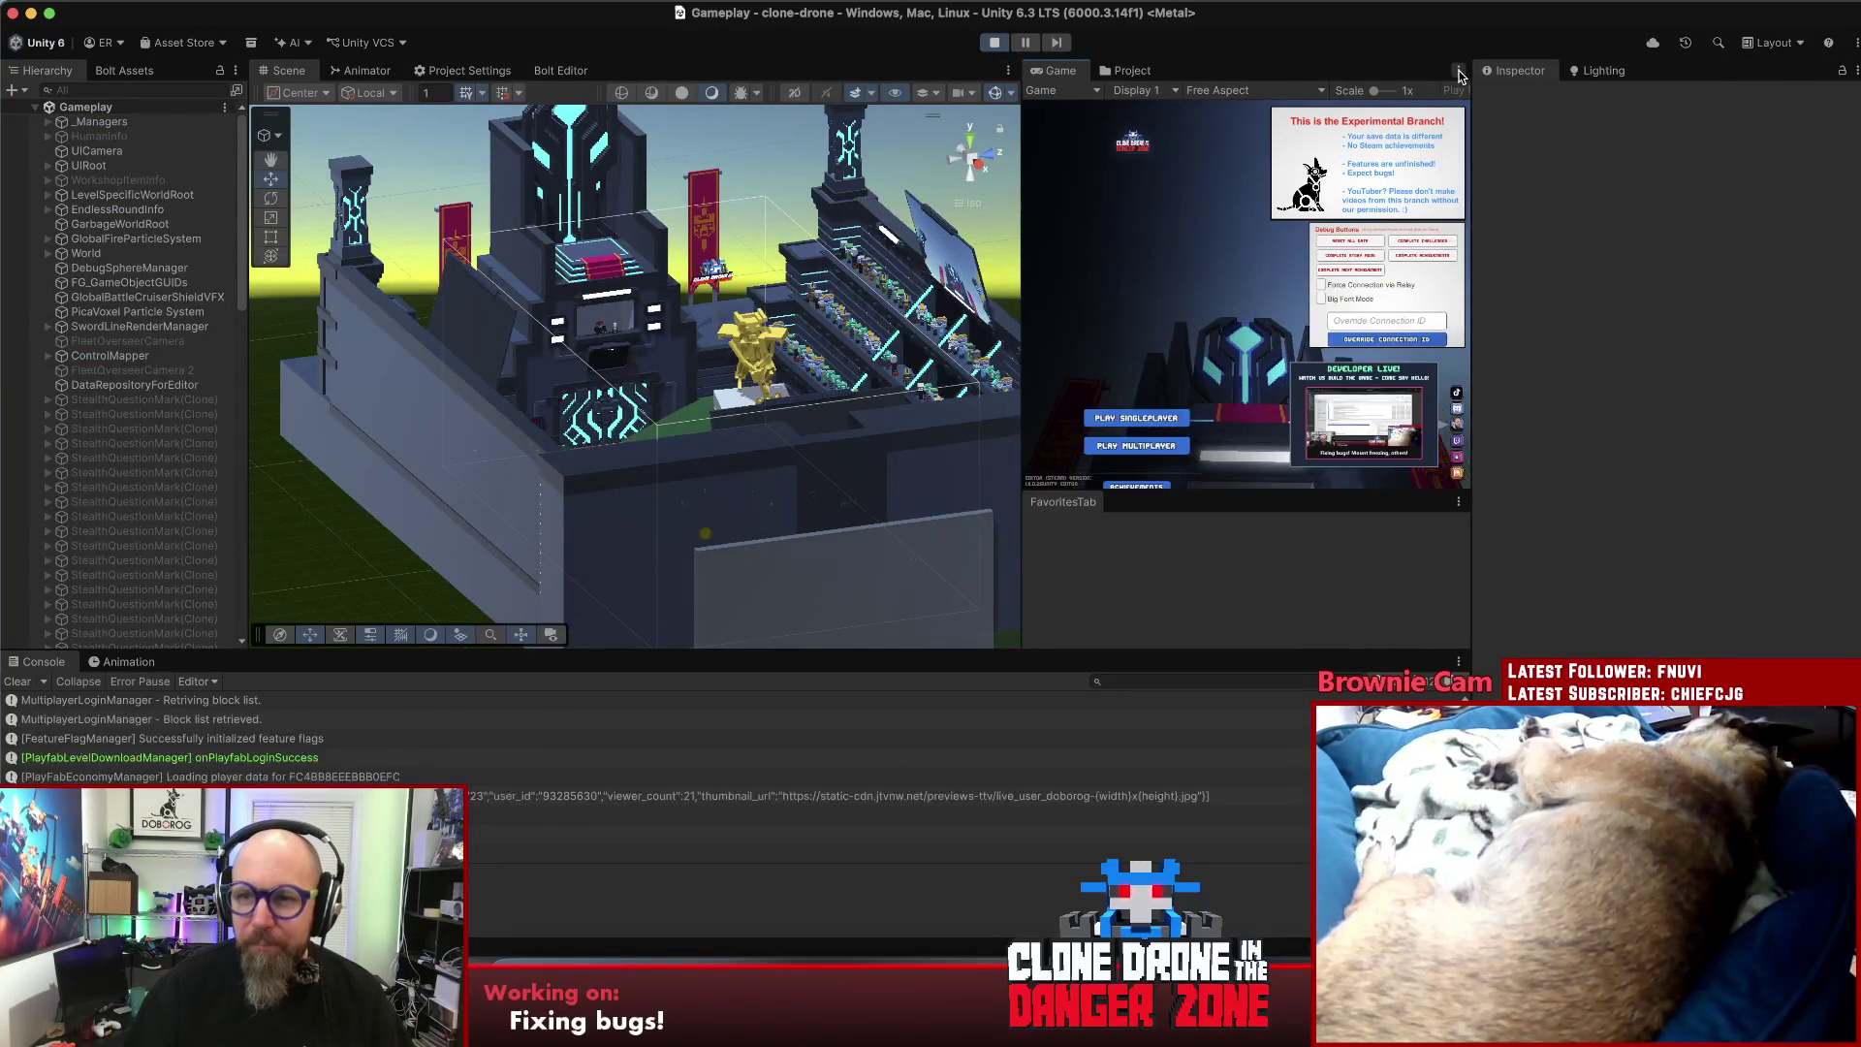
pyautogui.click(1502, 147)
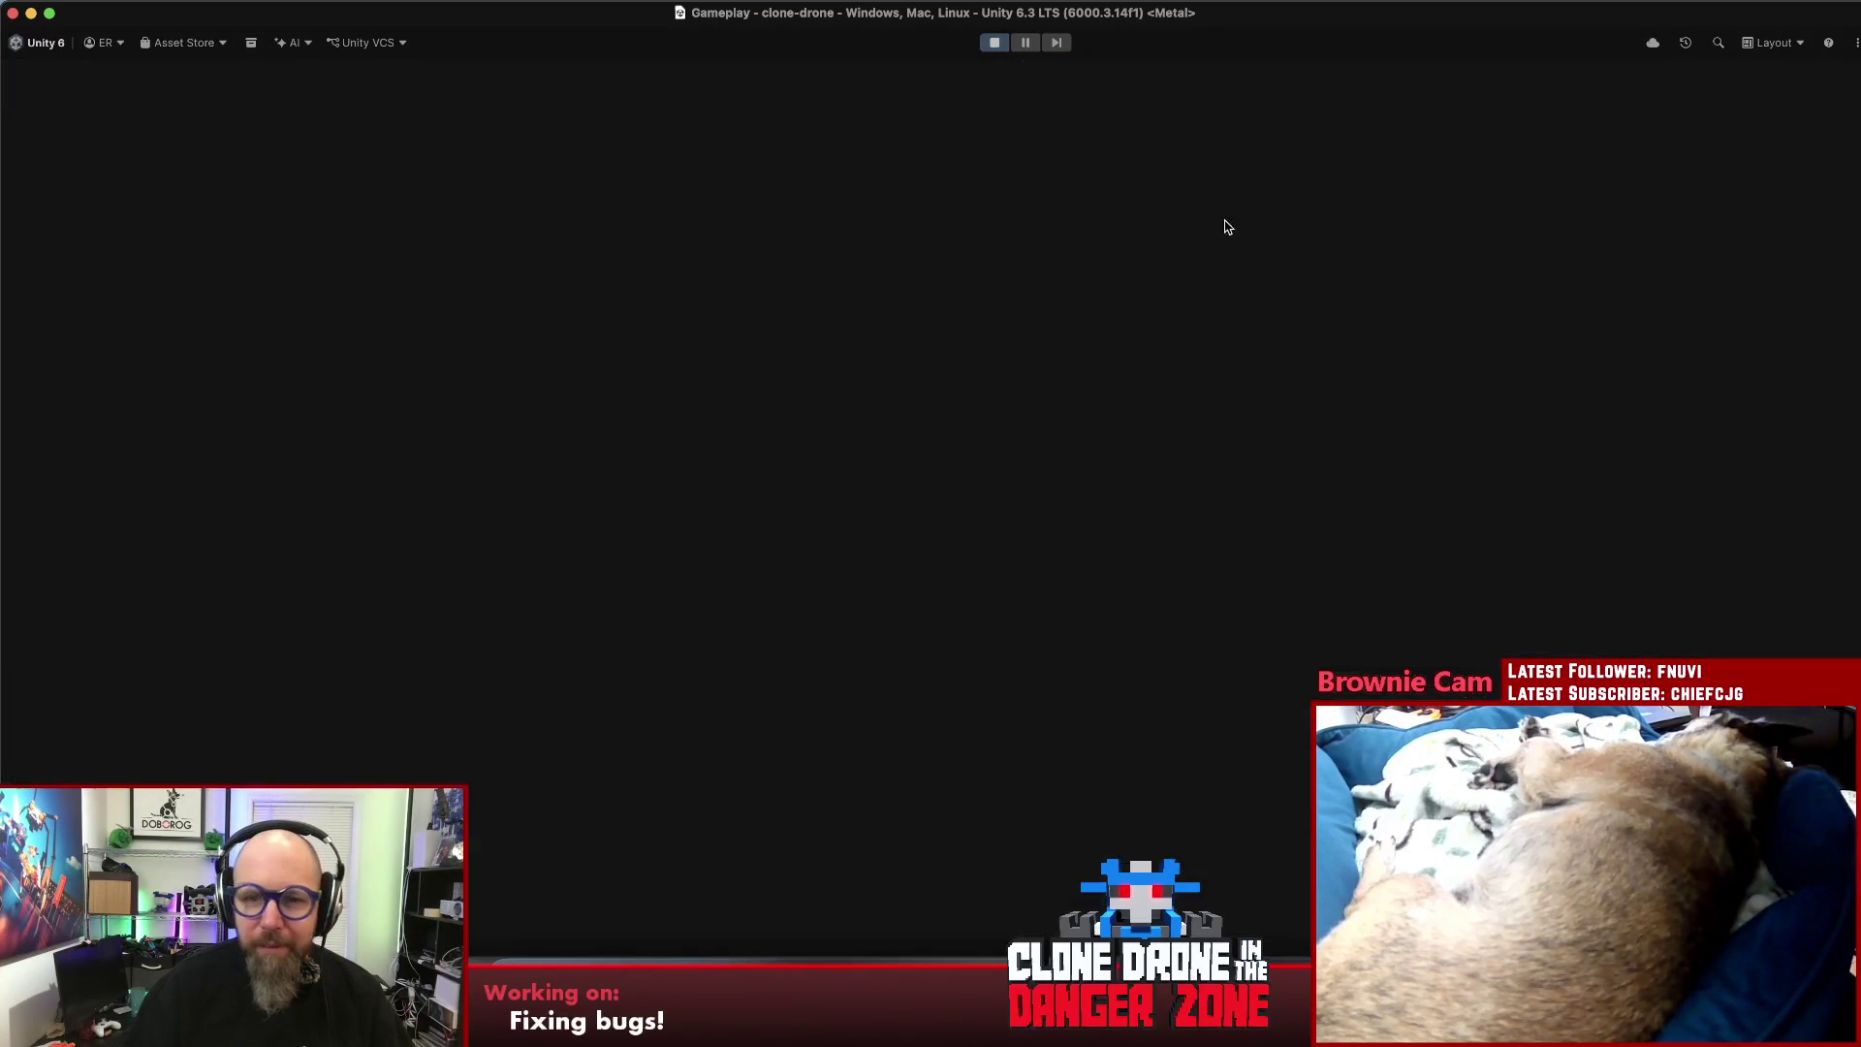
pyautogui.click(334, 497)
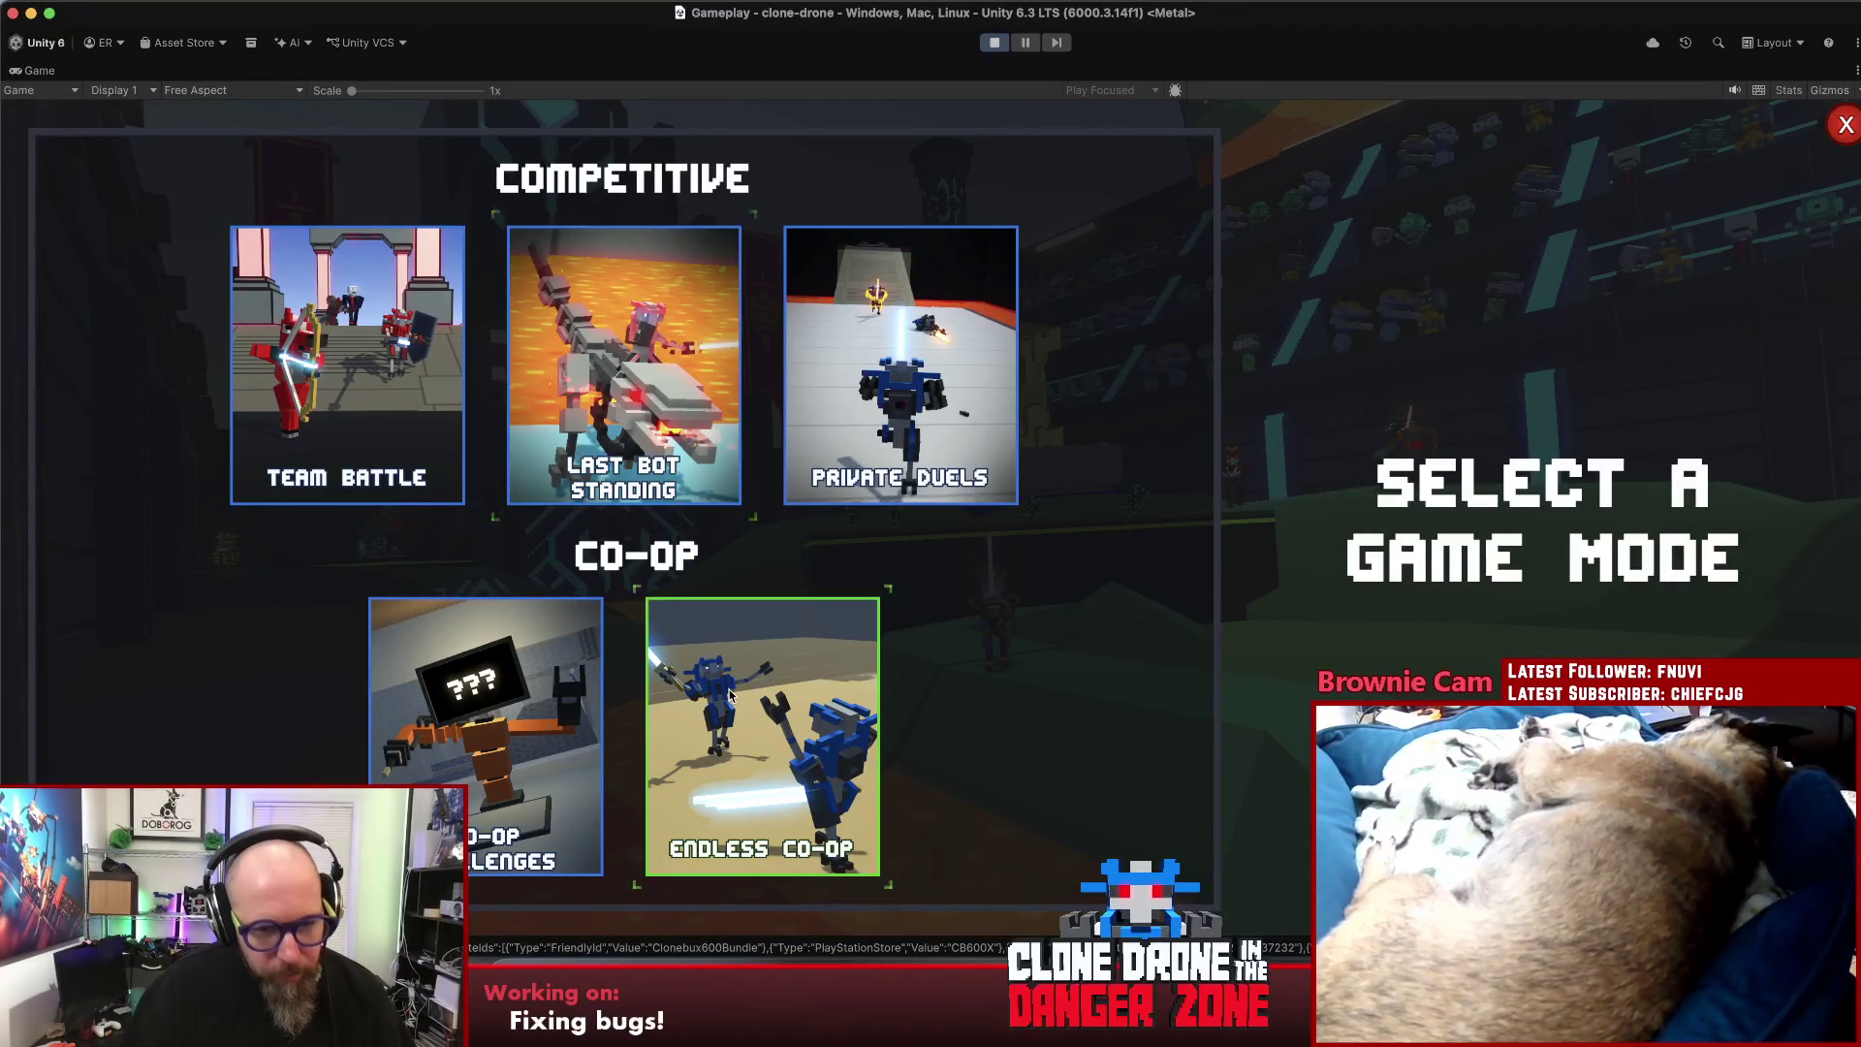
pyautogui.click(761, 722)
pyautogui.click(1539, 594)
pyautogui.click(1356, 605)
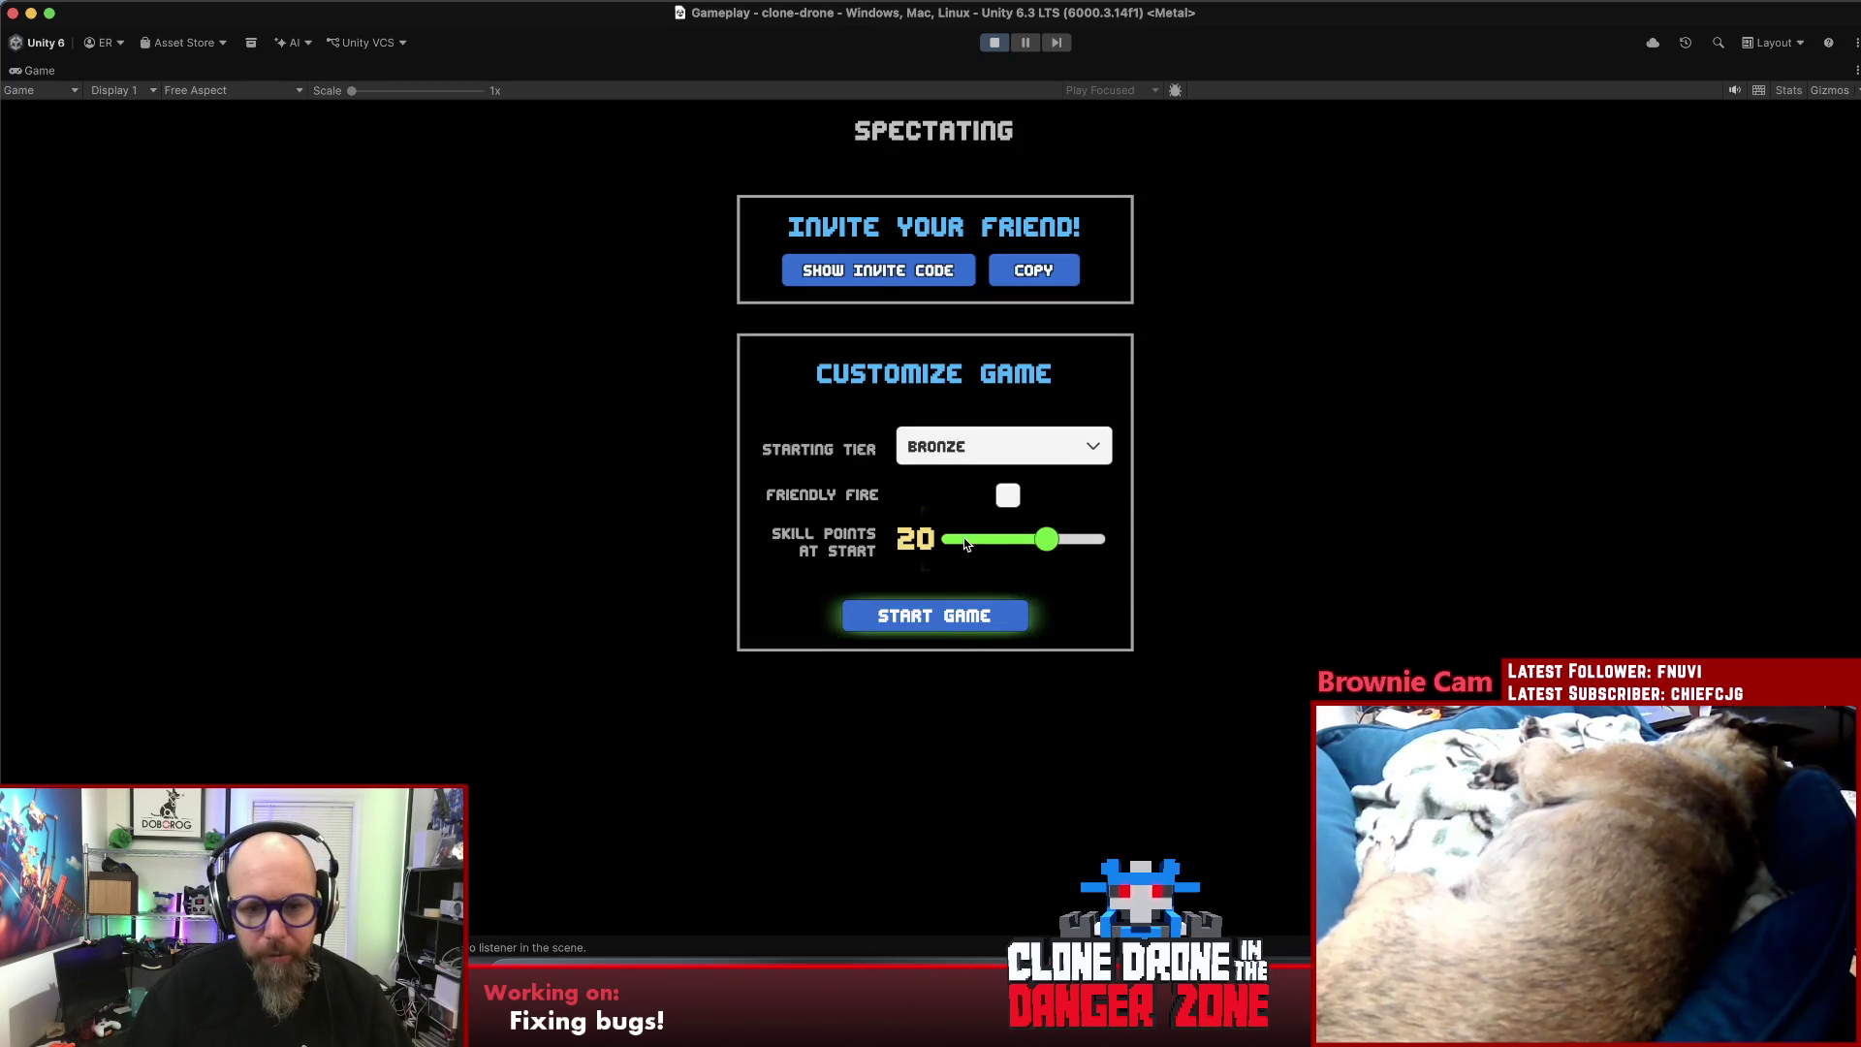
# - Start the Endless Co-op game, run the robot around the arena, then pause and leave the match
pyautogui.click(974, 618)
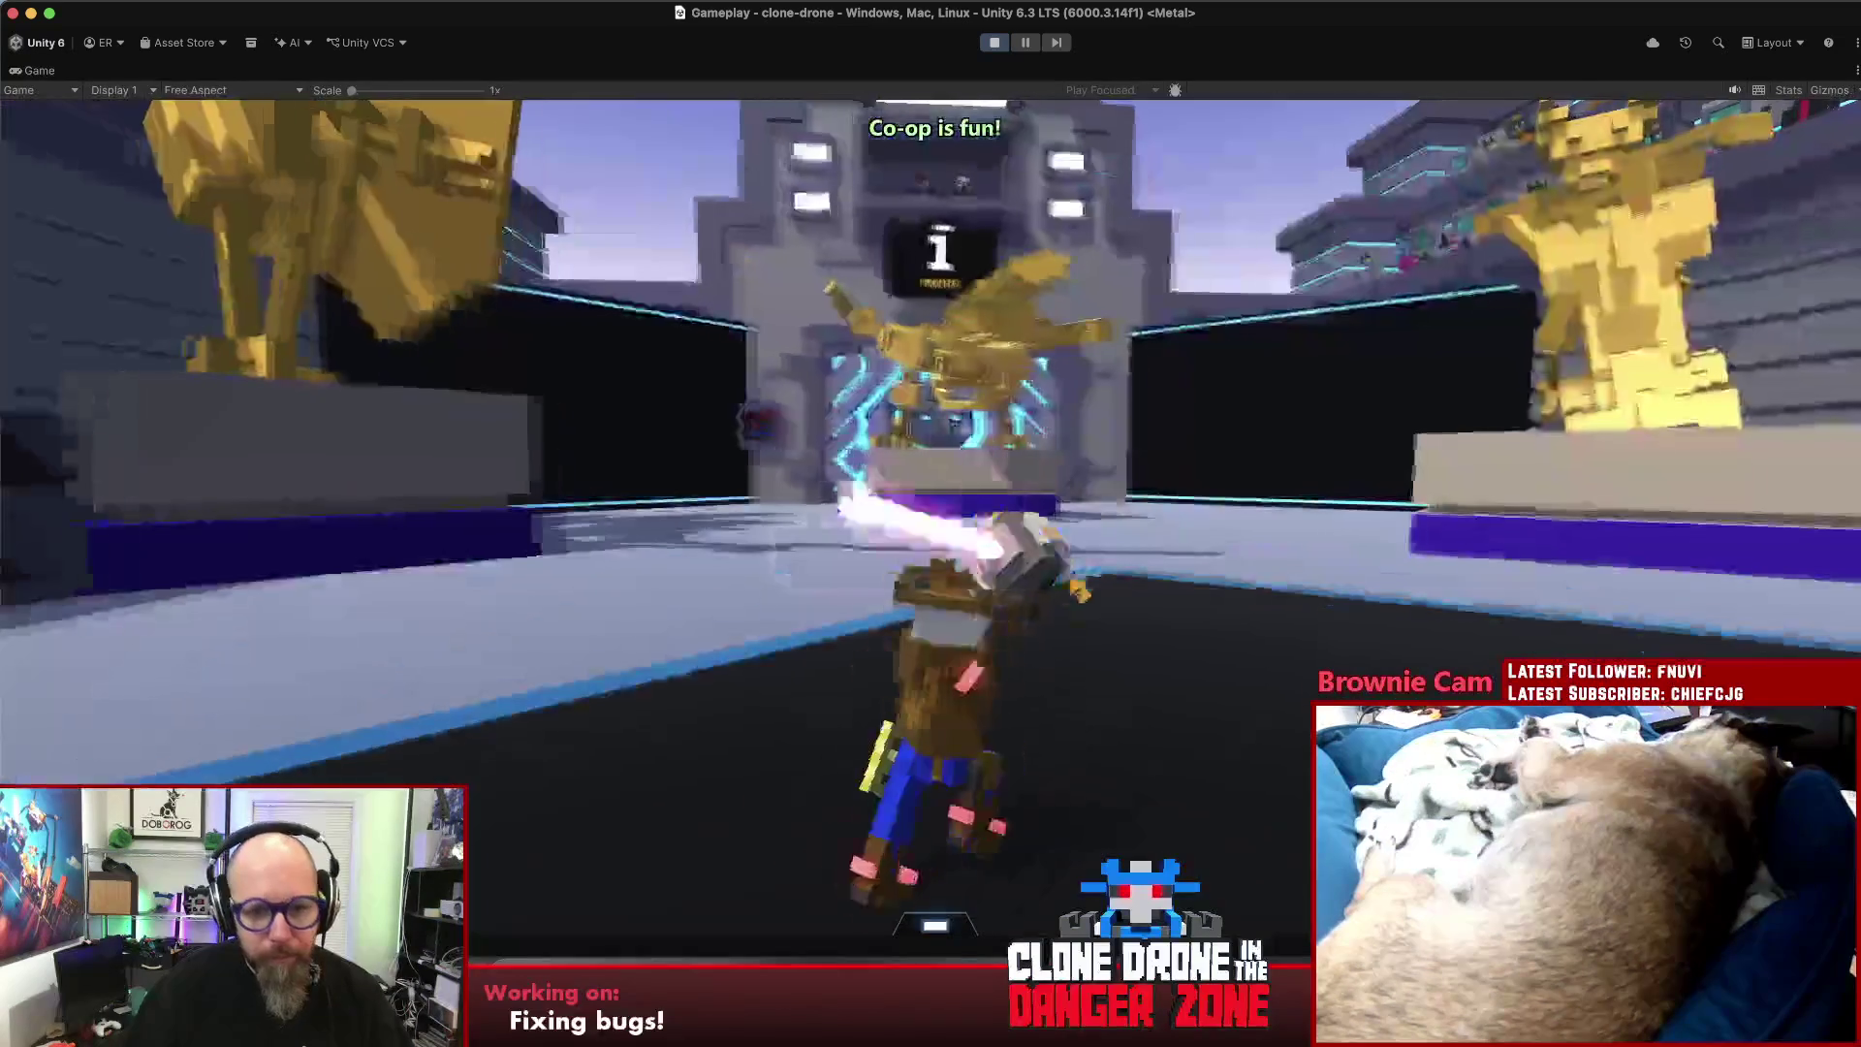
pyautogui.press('w')
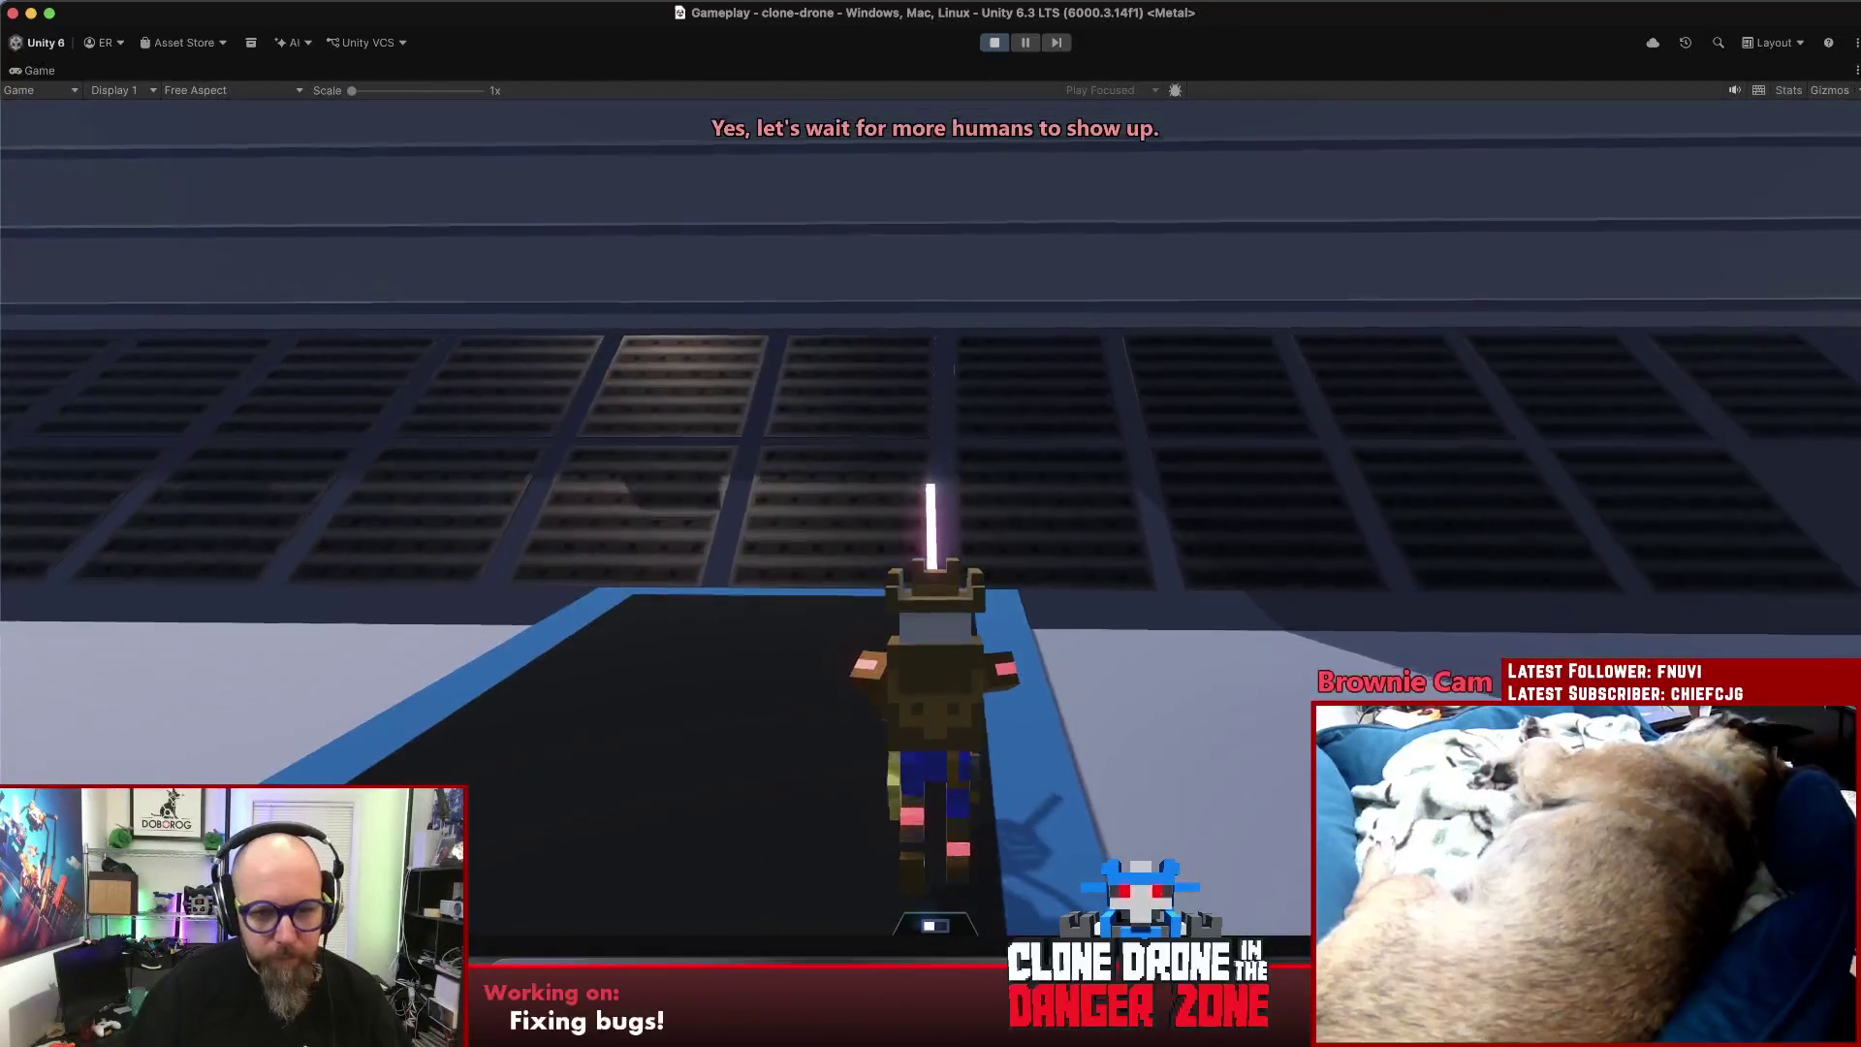
pyautogui.press('w')
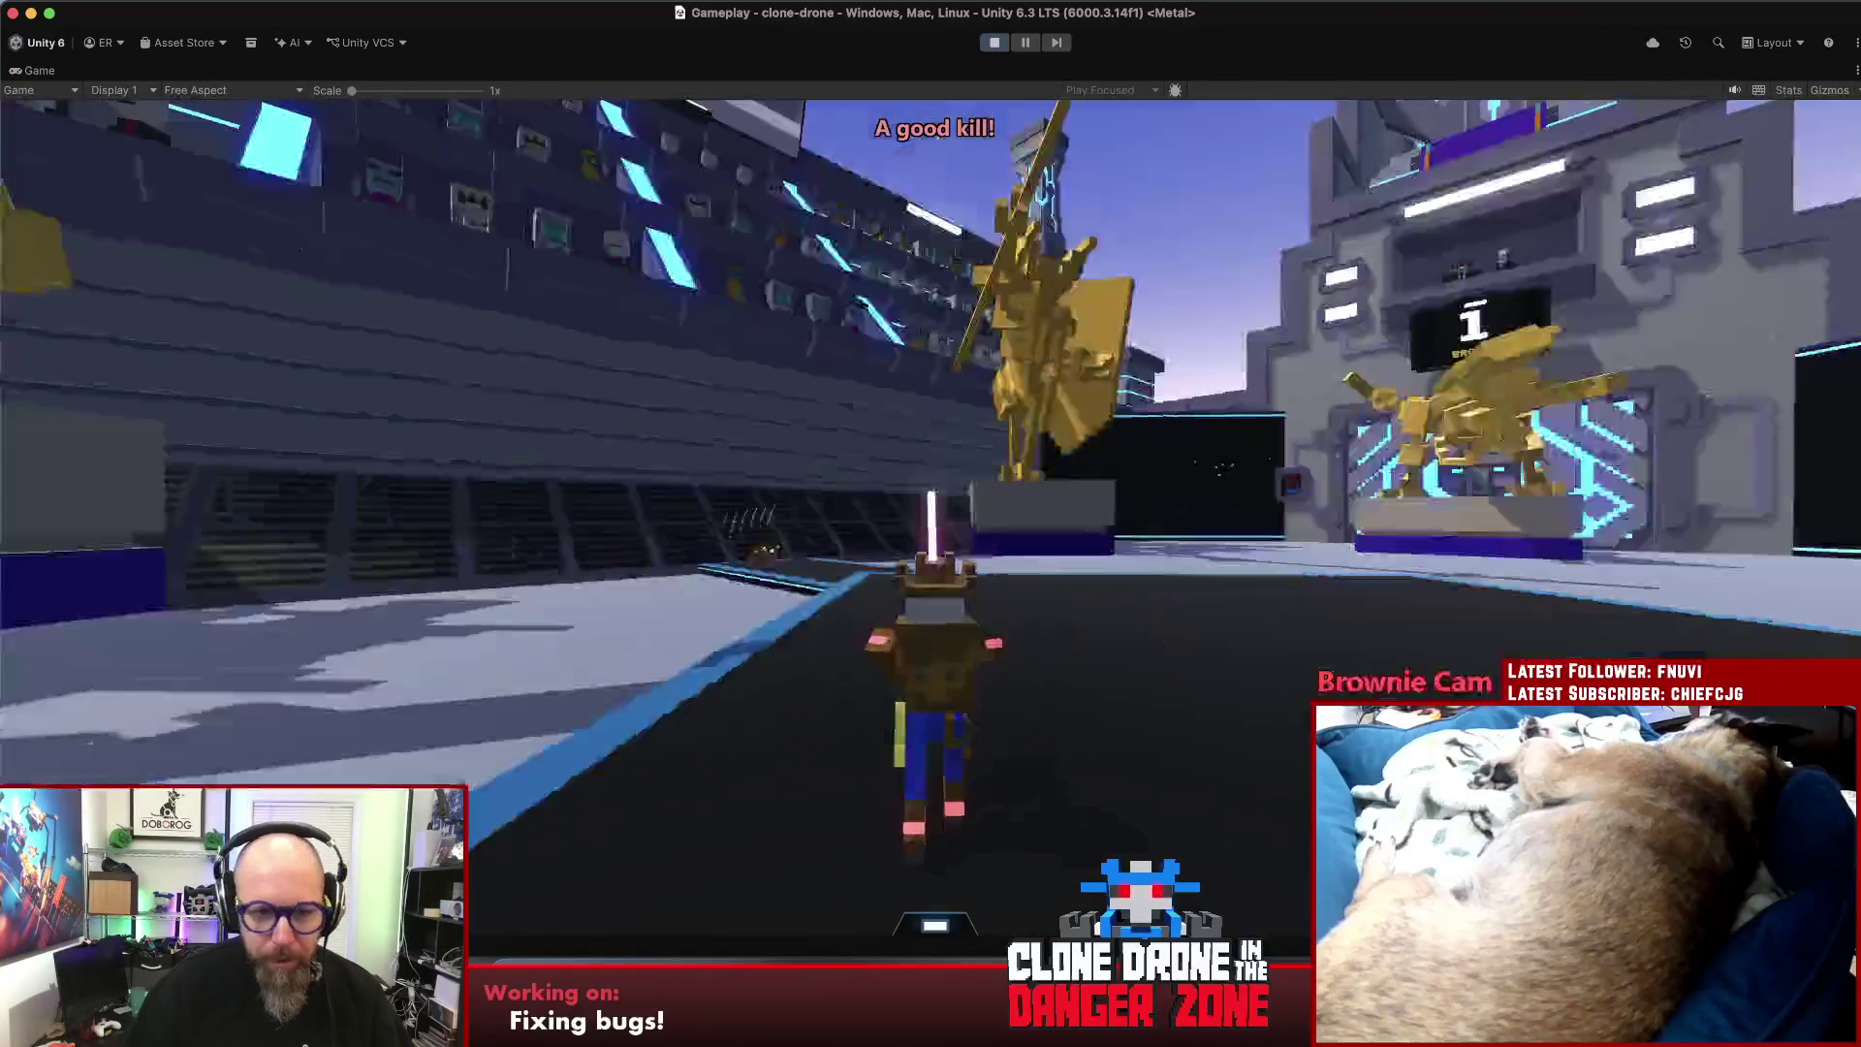
pyautogui.press('w')
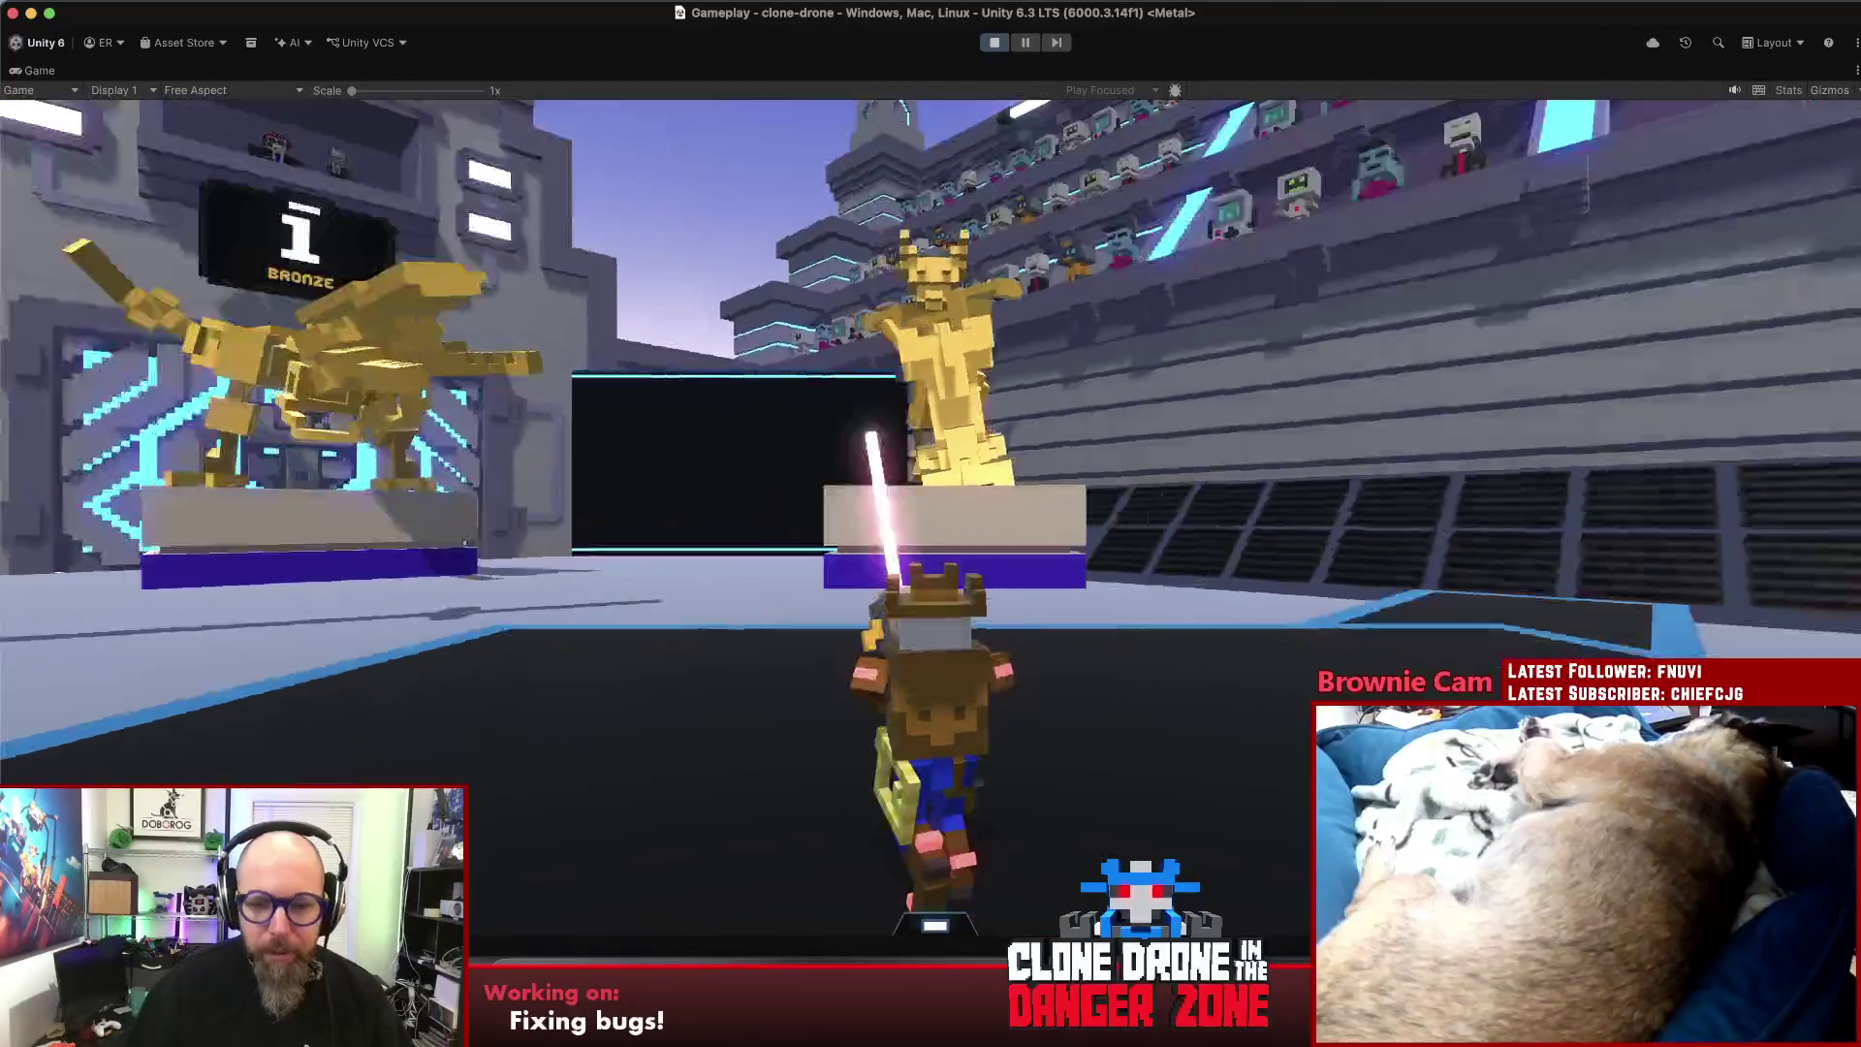
pyautogui.press('w')
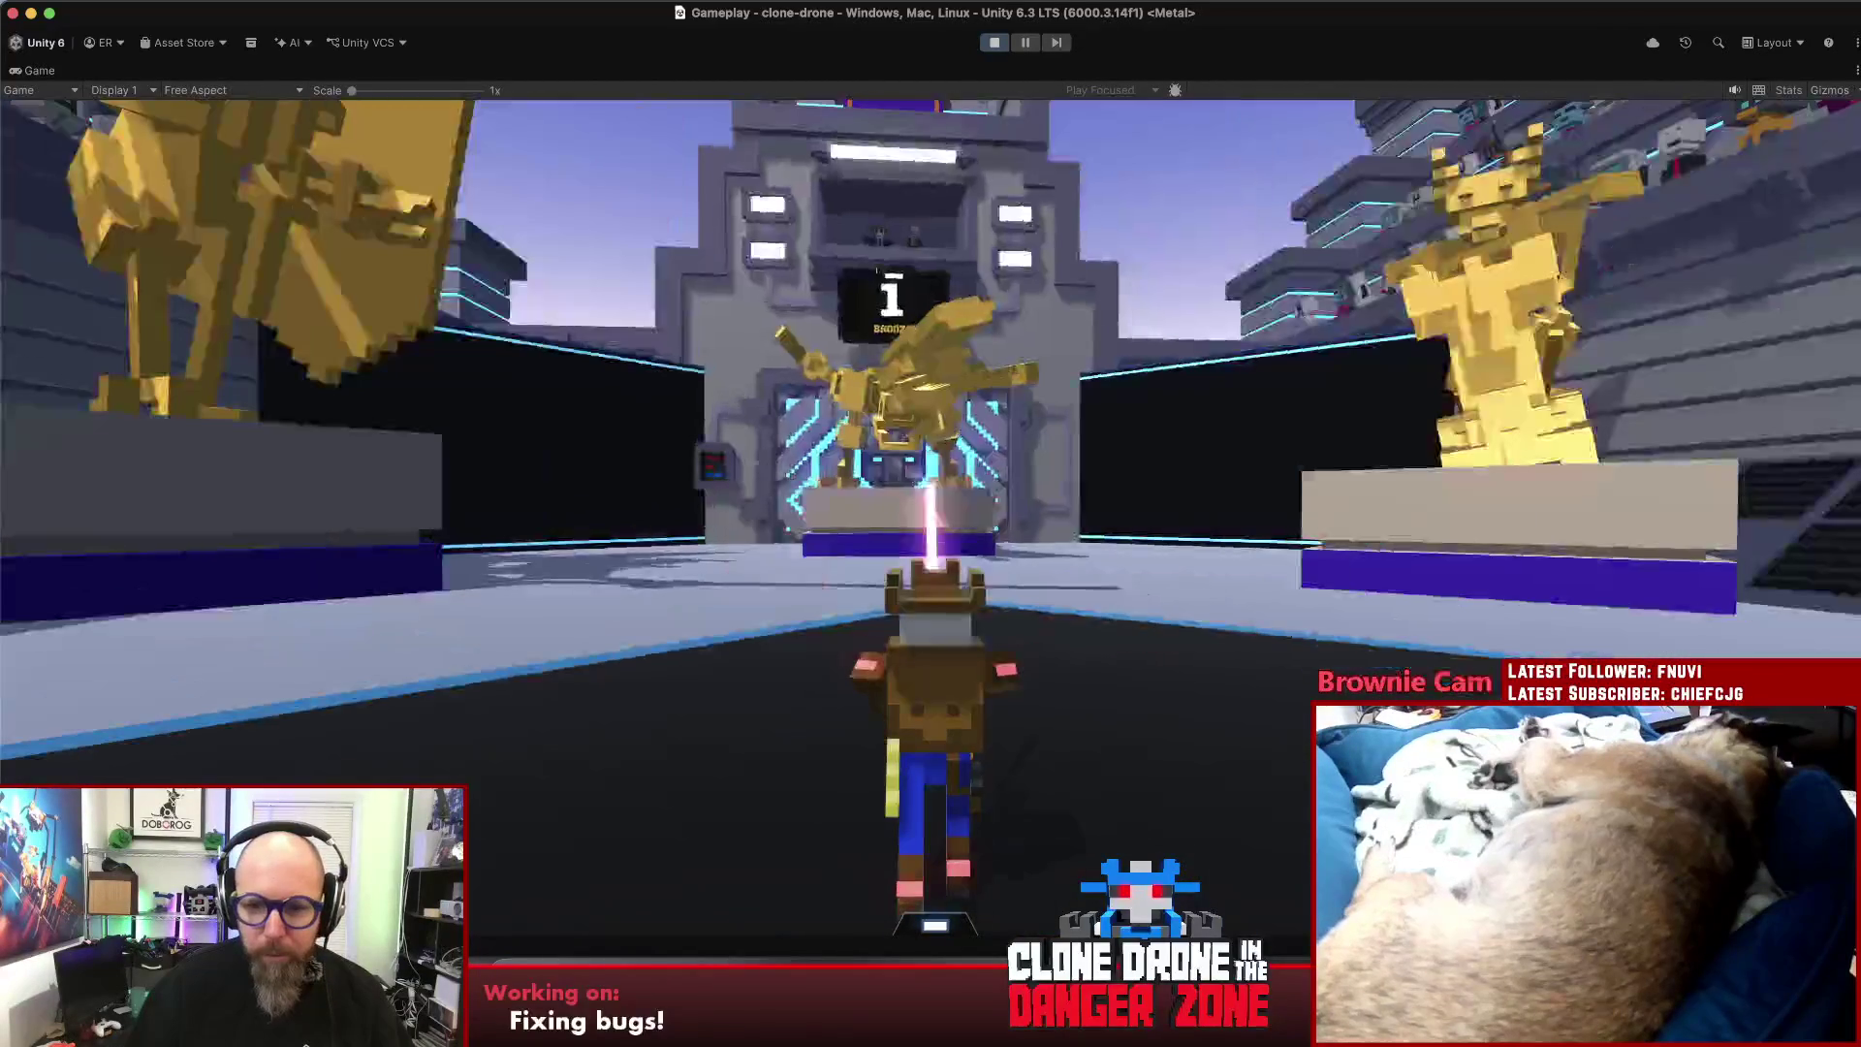
pyautogui.press('w')
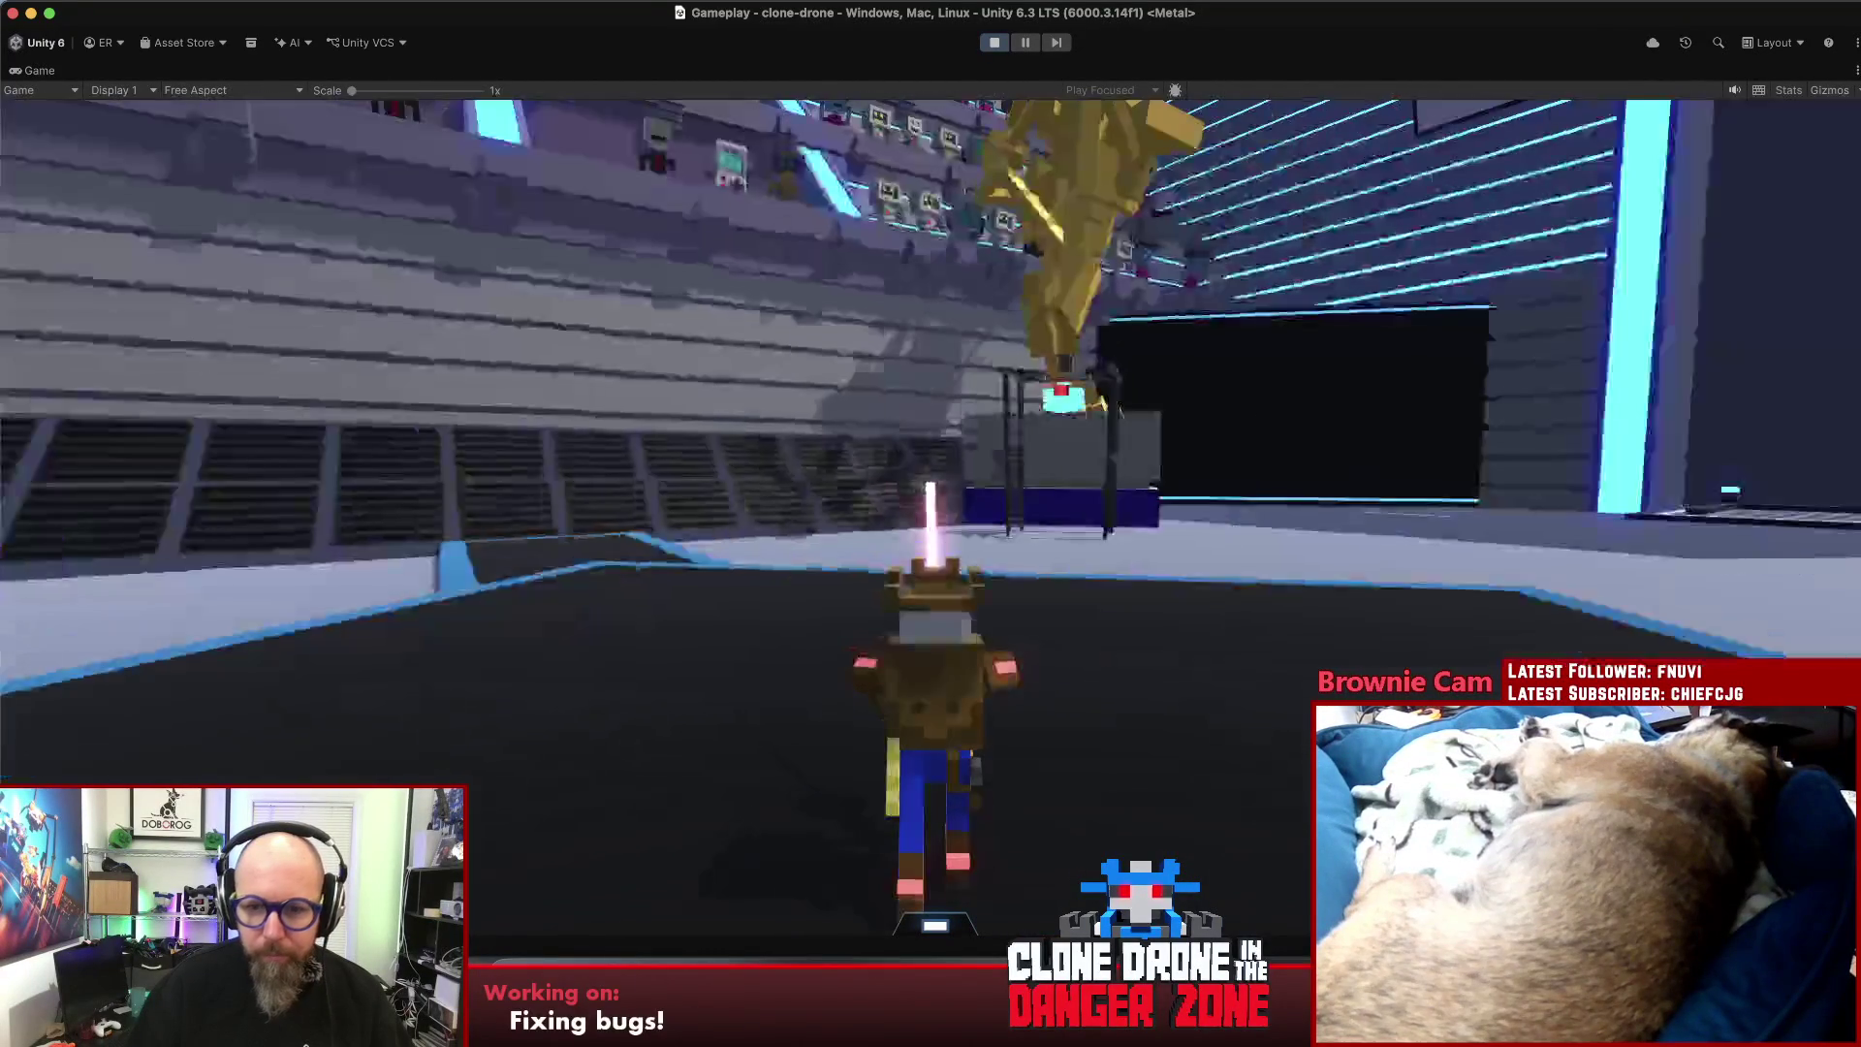
pyautogui.press('w')
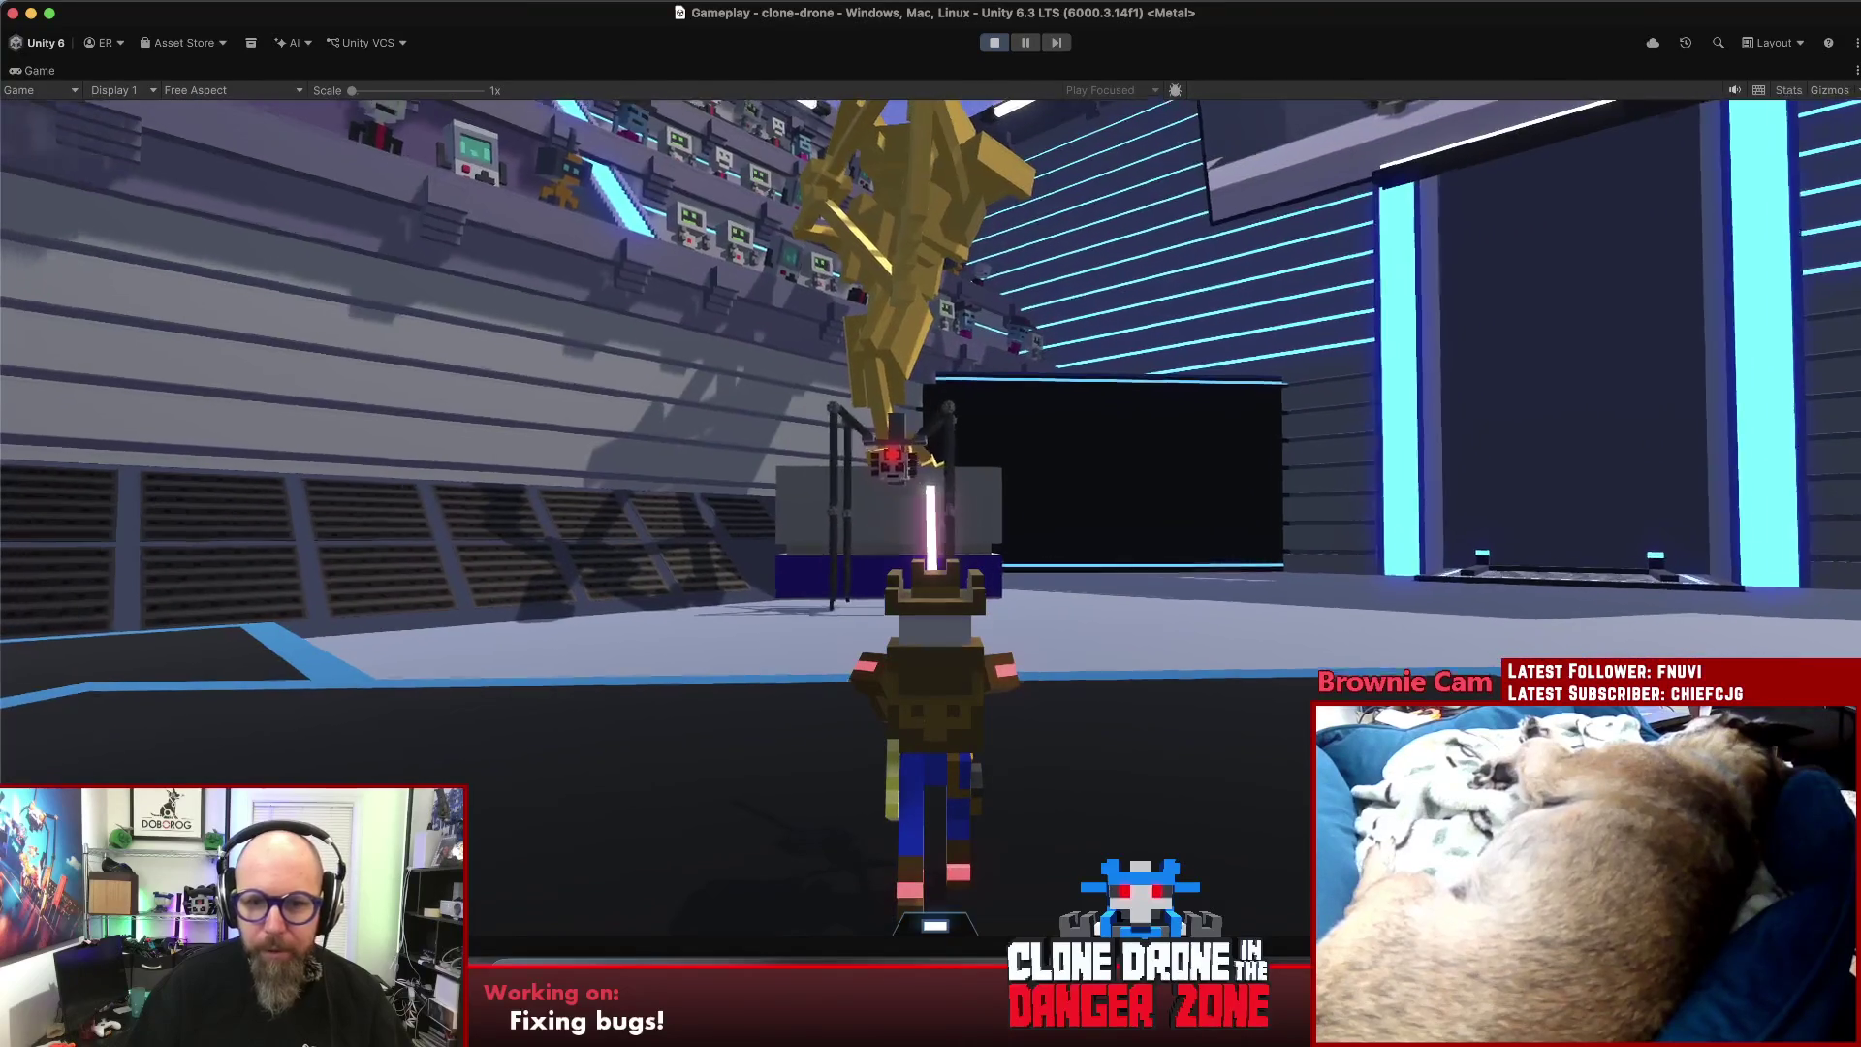
pyautogui.press('w')
pyautogui.press('w')
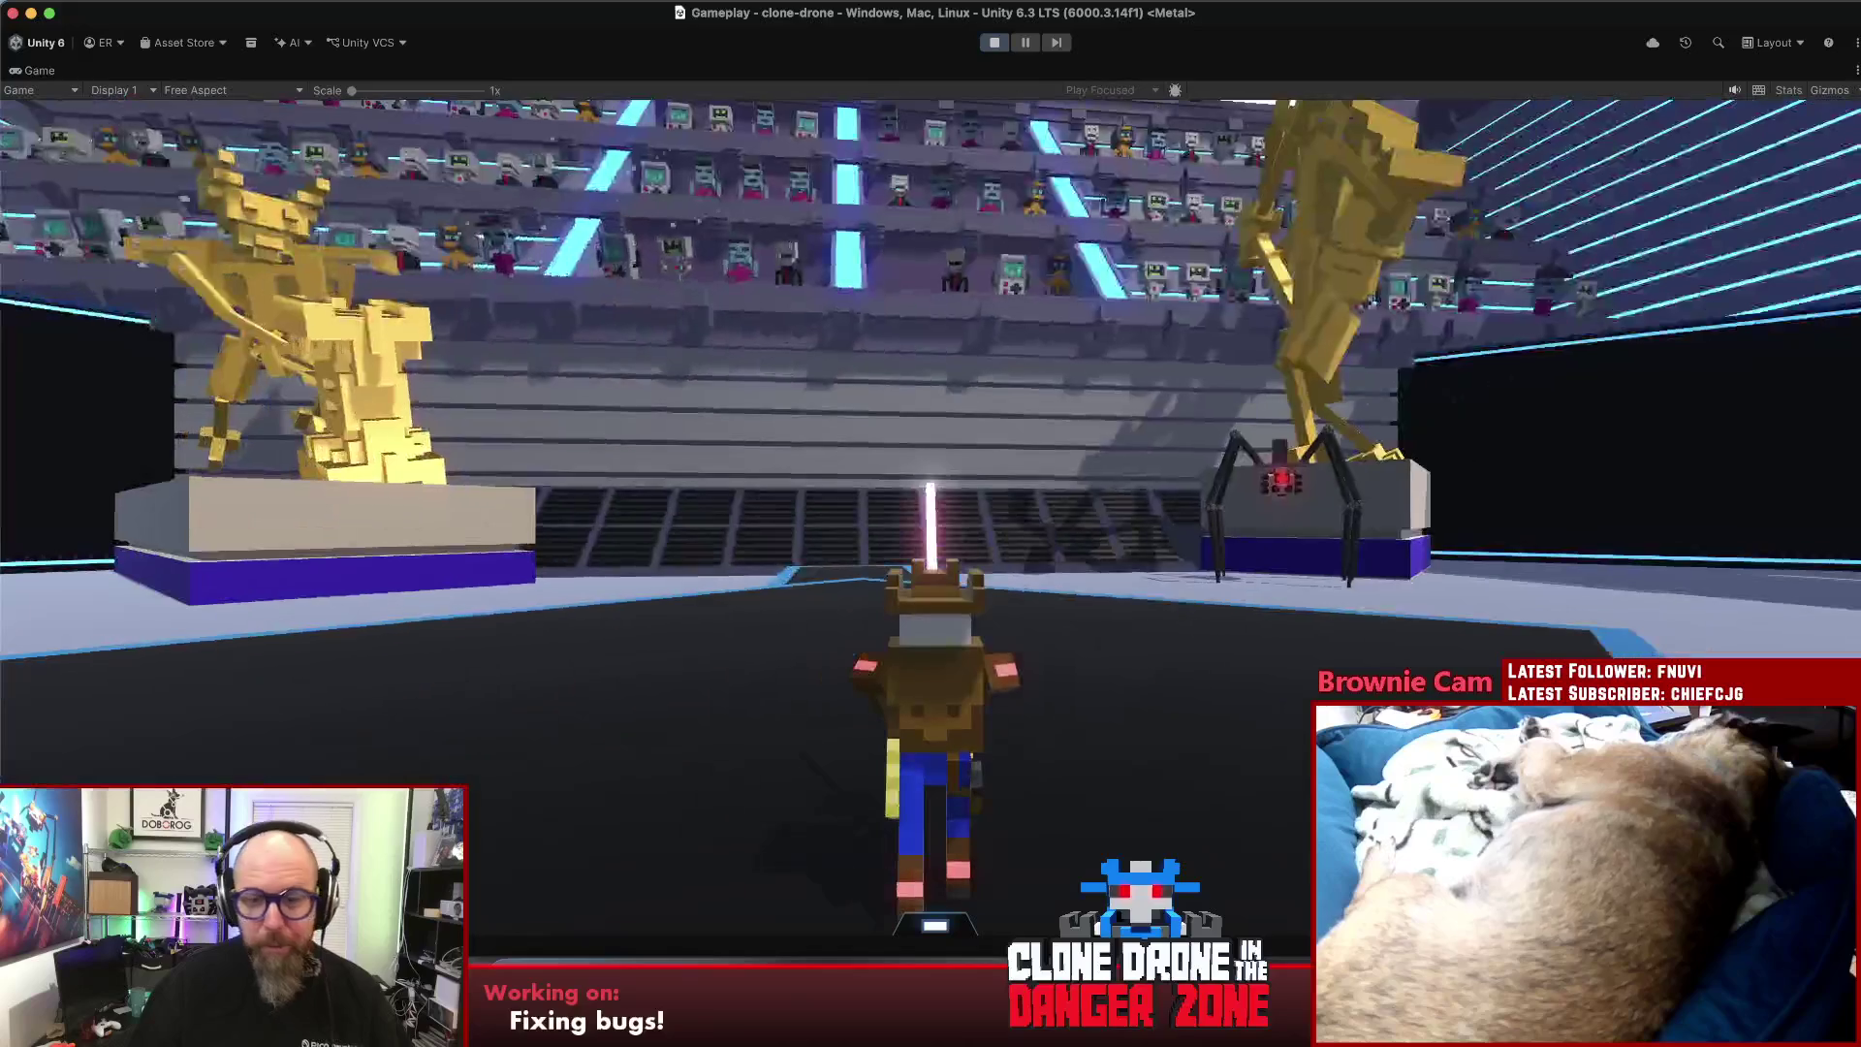
pyautogui.press('Escape')
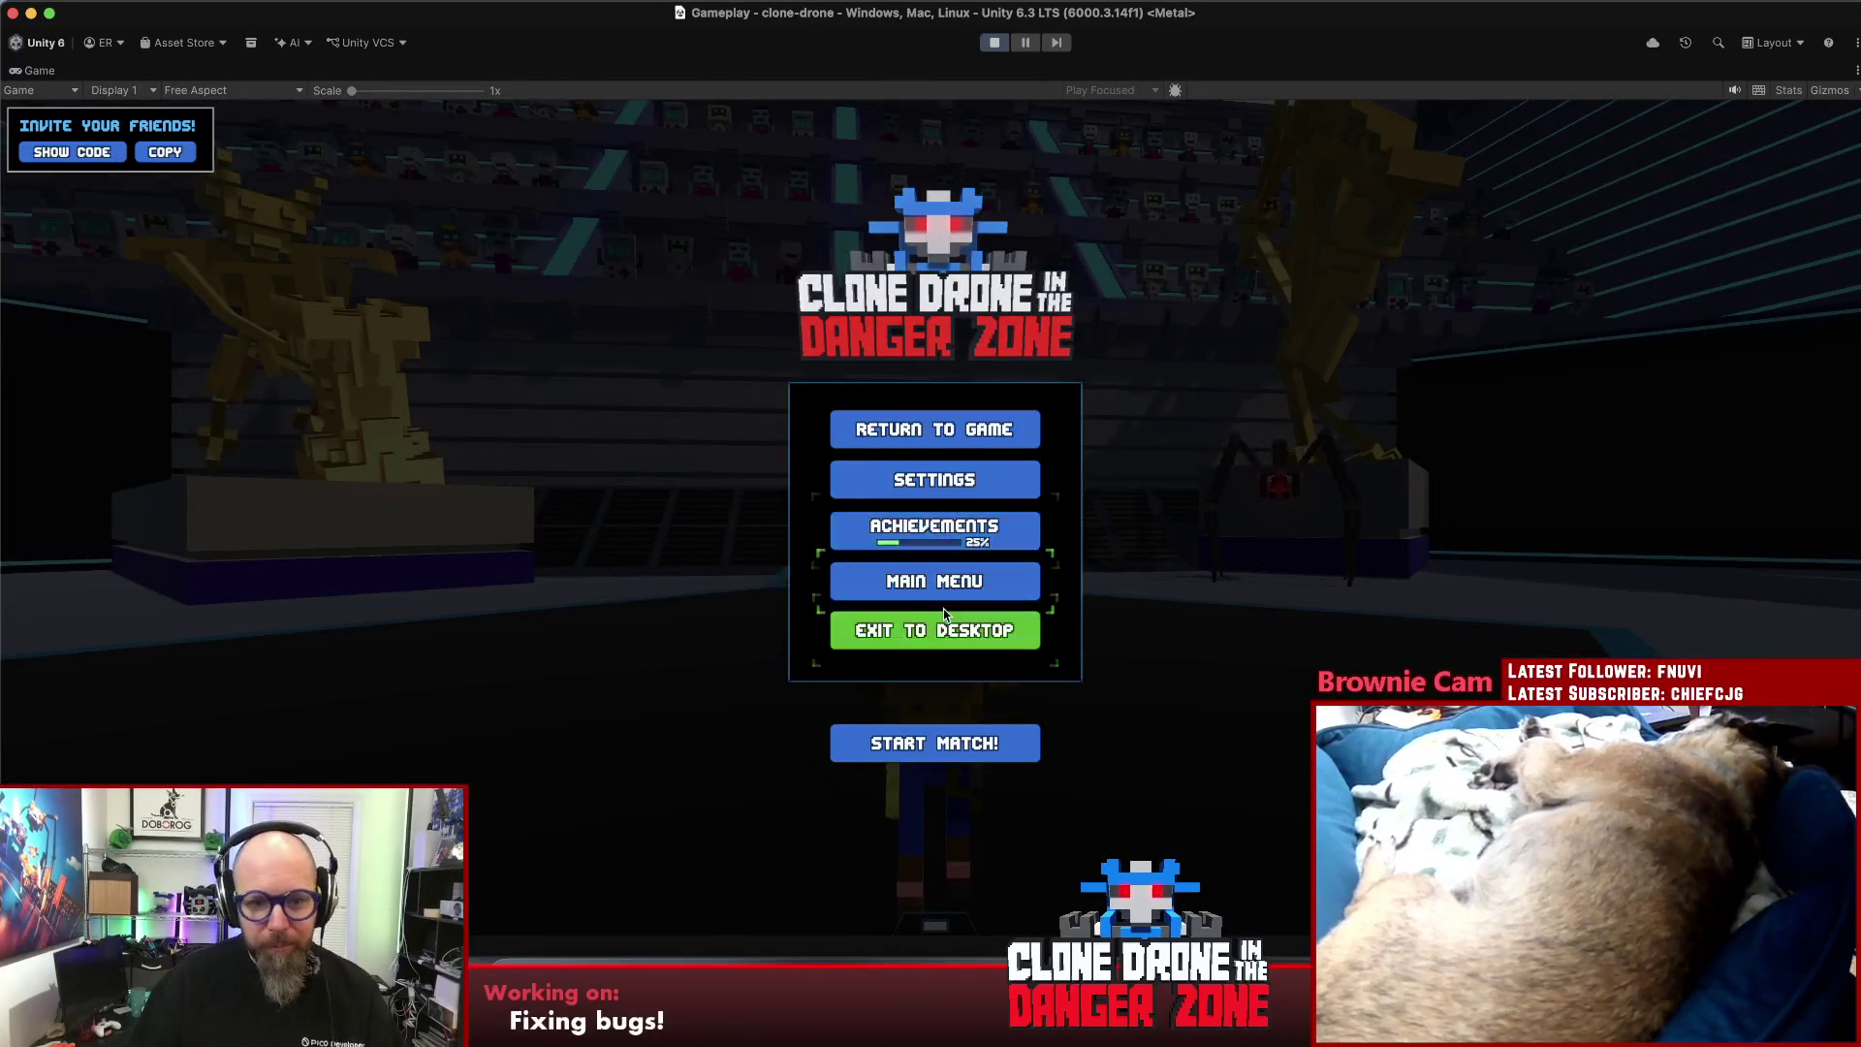
pyautogui.click(956, 585)
# - Return to the main menu, start a Last Bot Standing match, and pick the Hammer Size II upgrade
pyautogui.click(1100, 585)
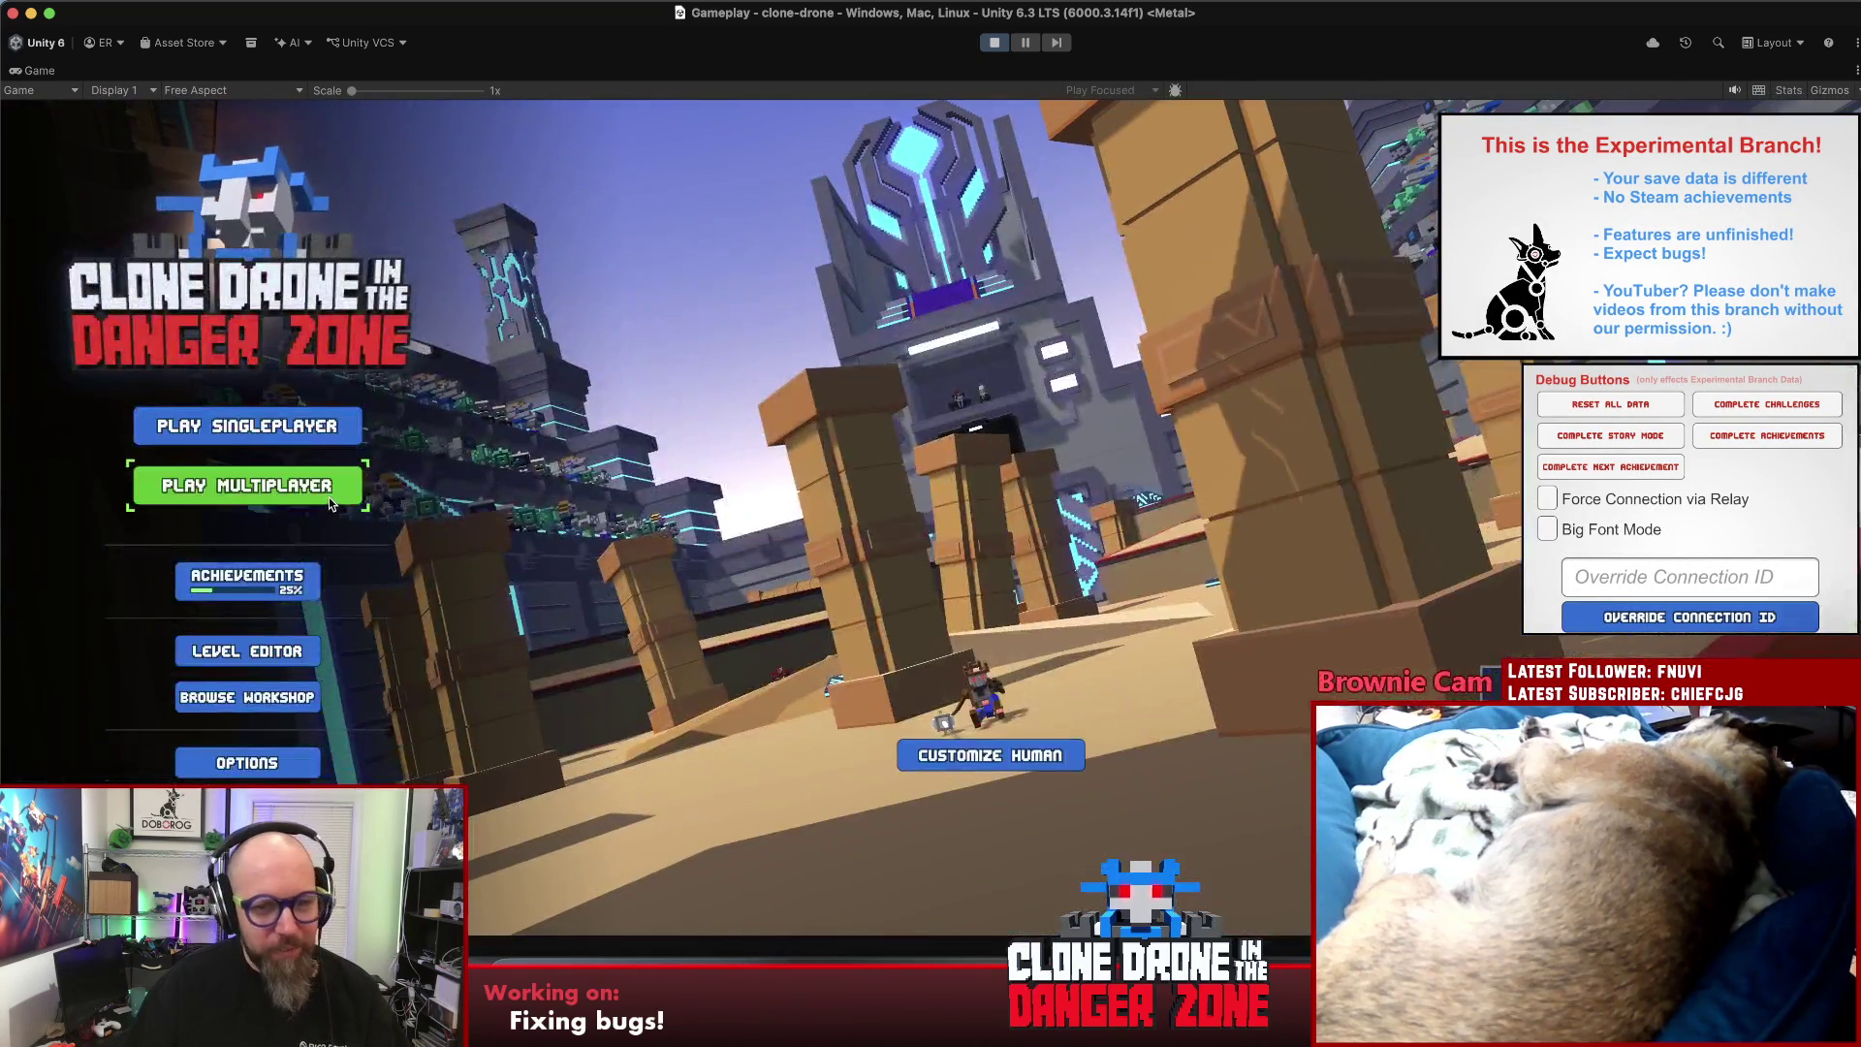
pyautogui.click(328, 490)
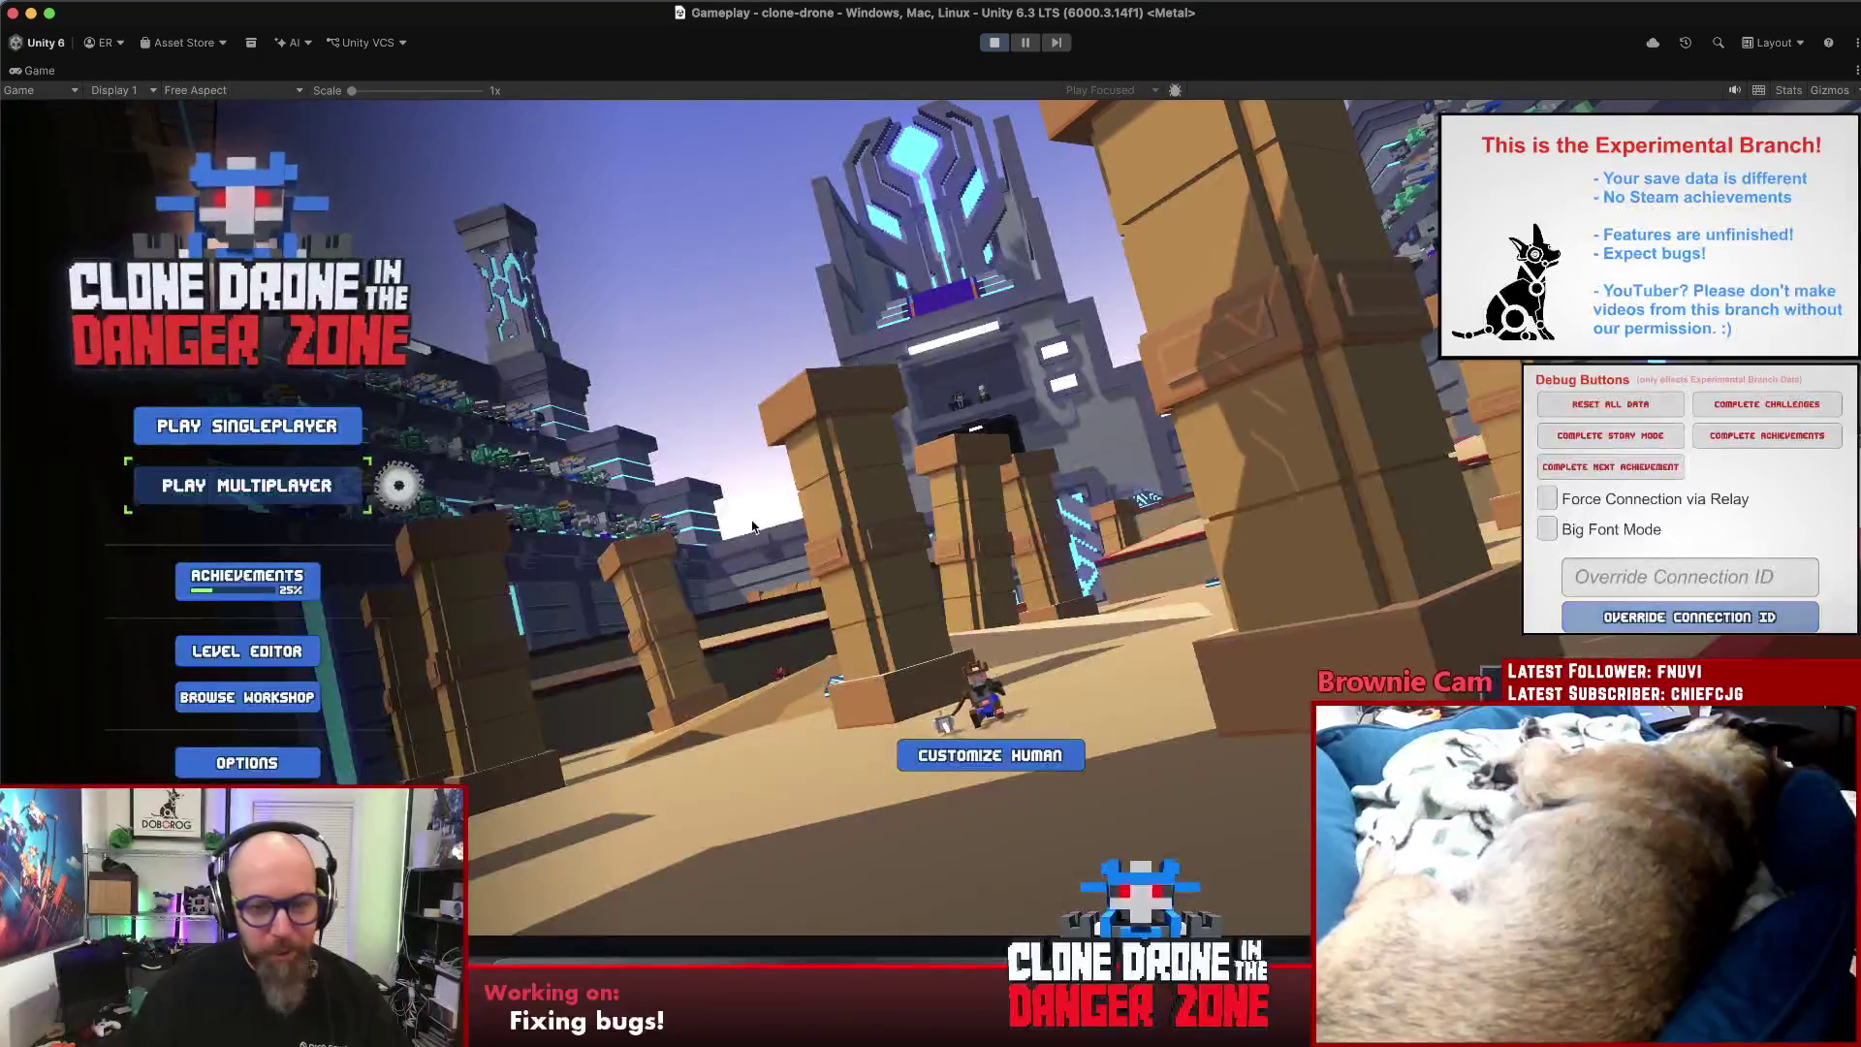
pyautogui.click(659, 416)
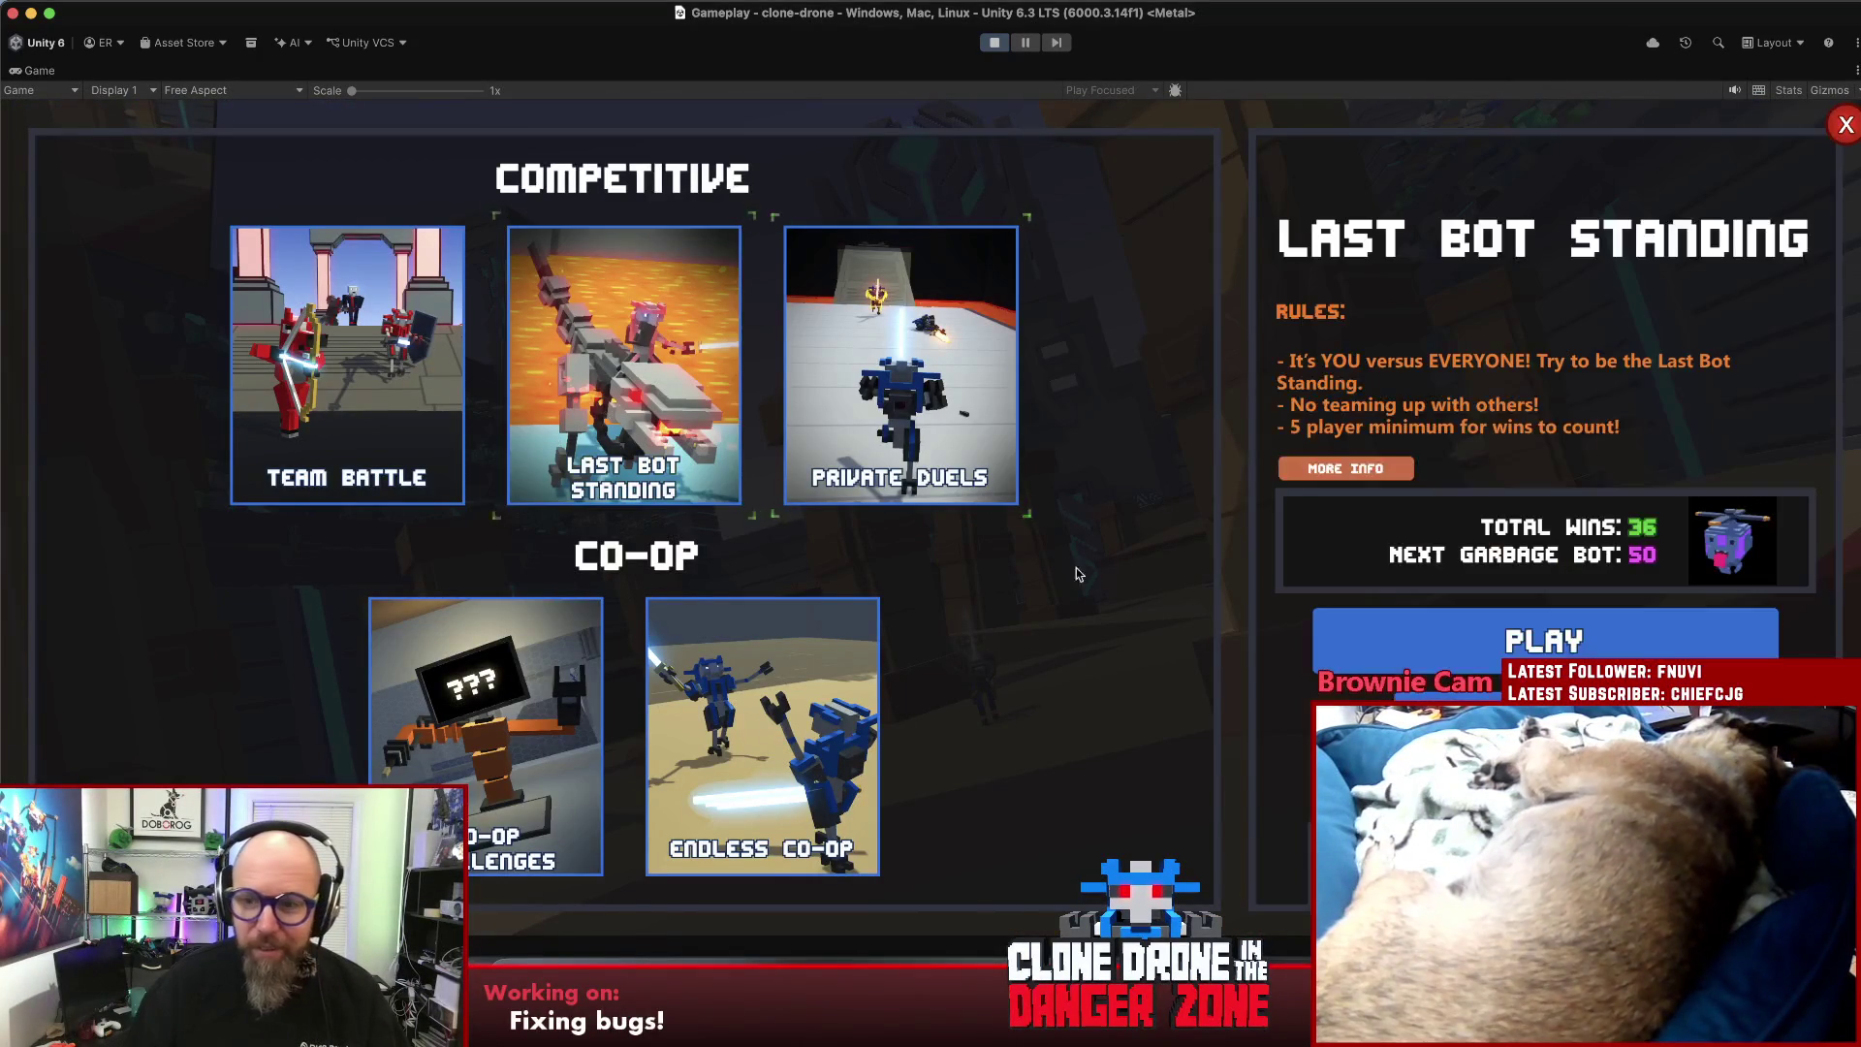
pyautogui.click(1414, 638)
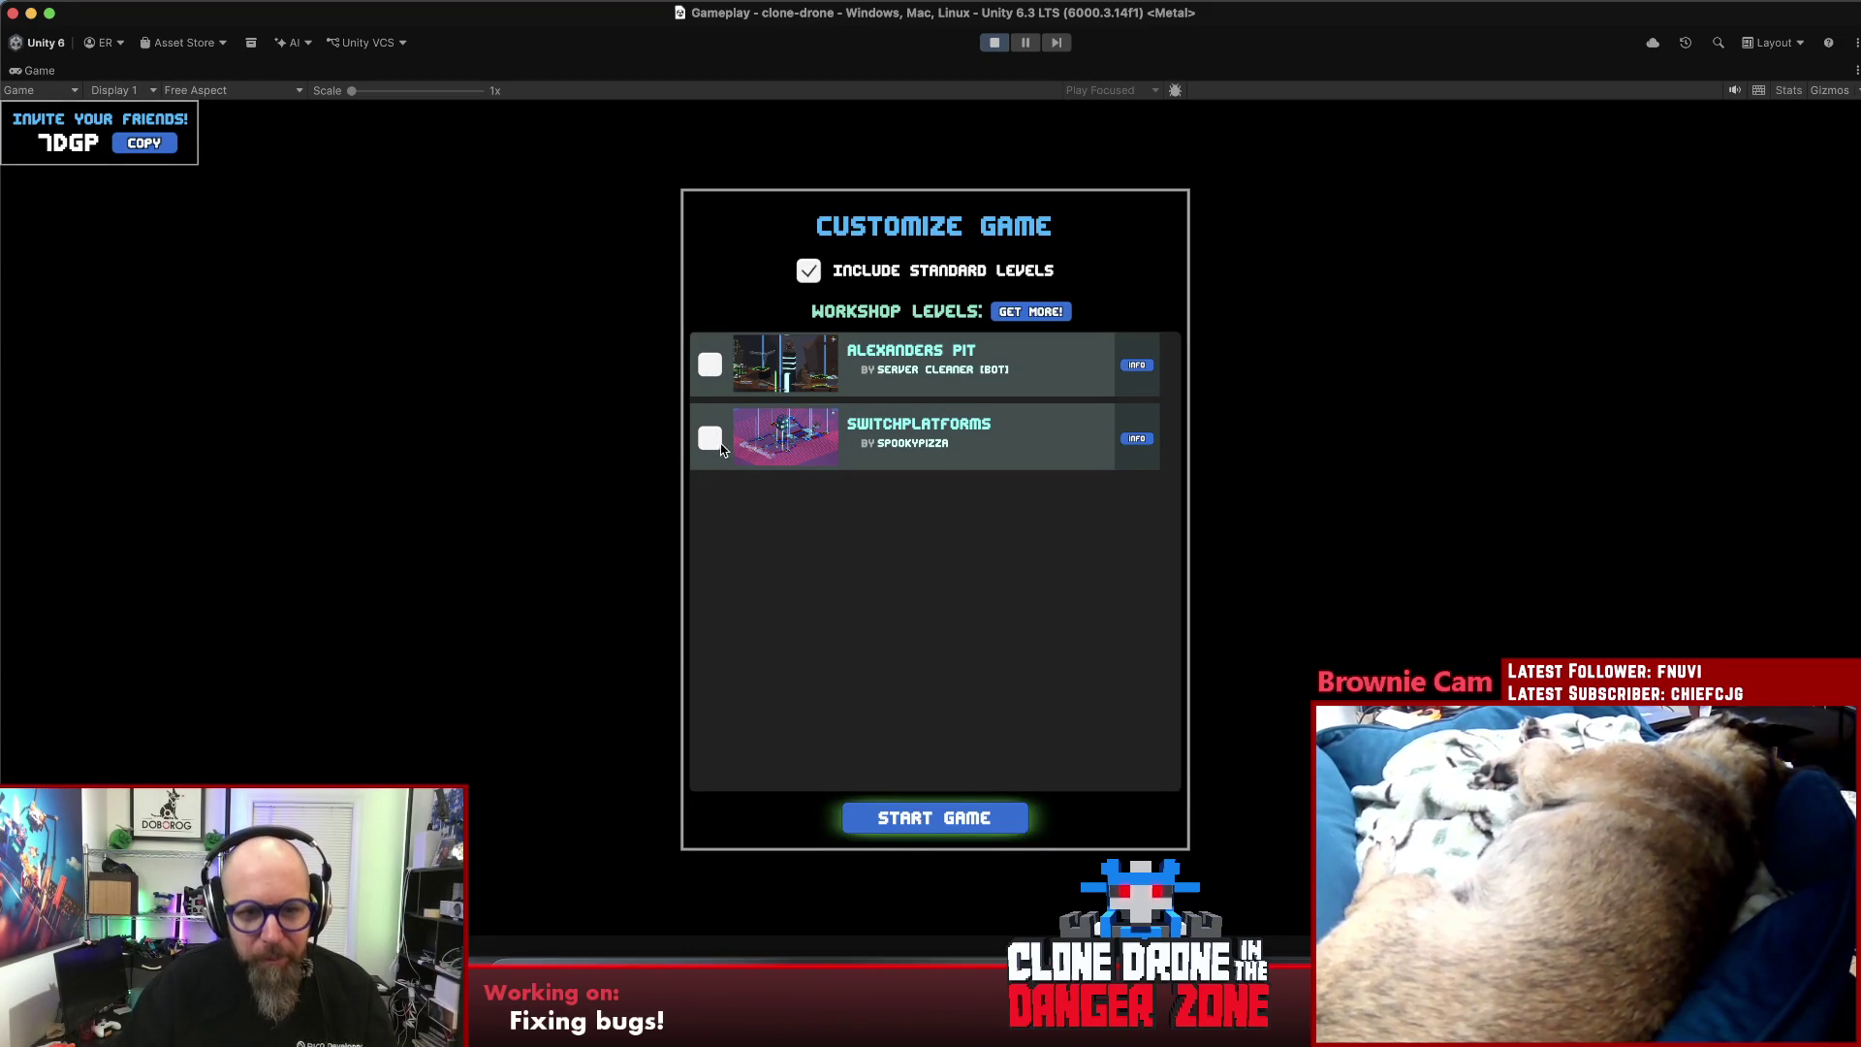
pyautogui.click(945, 814)
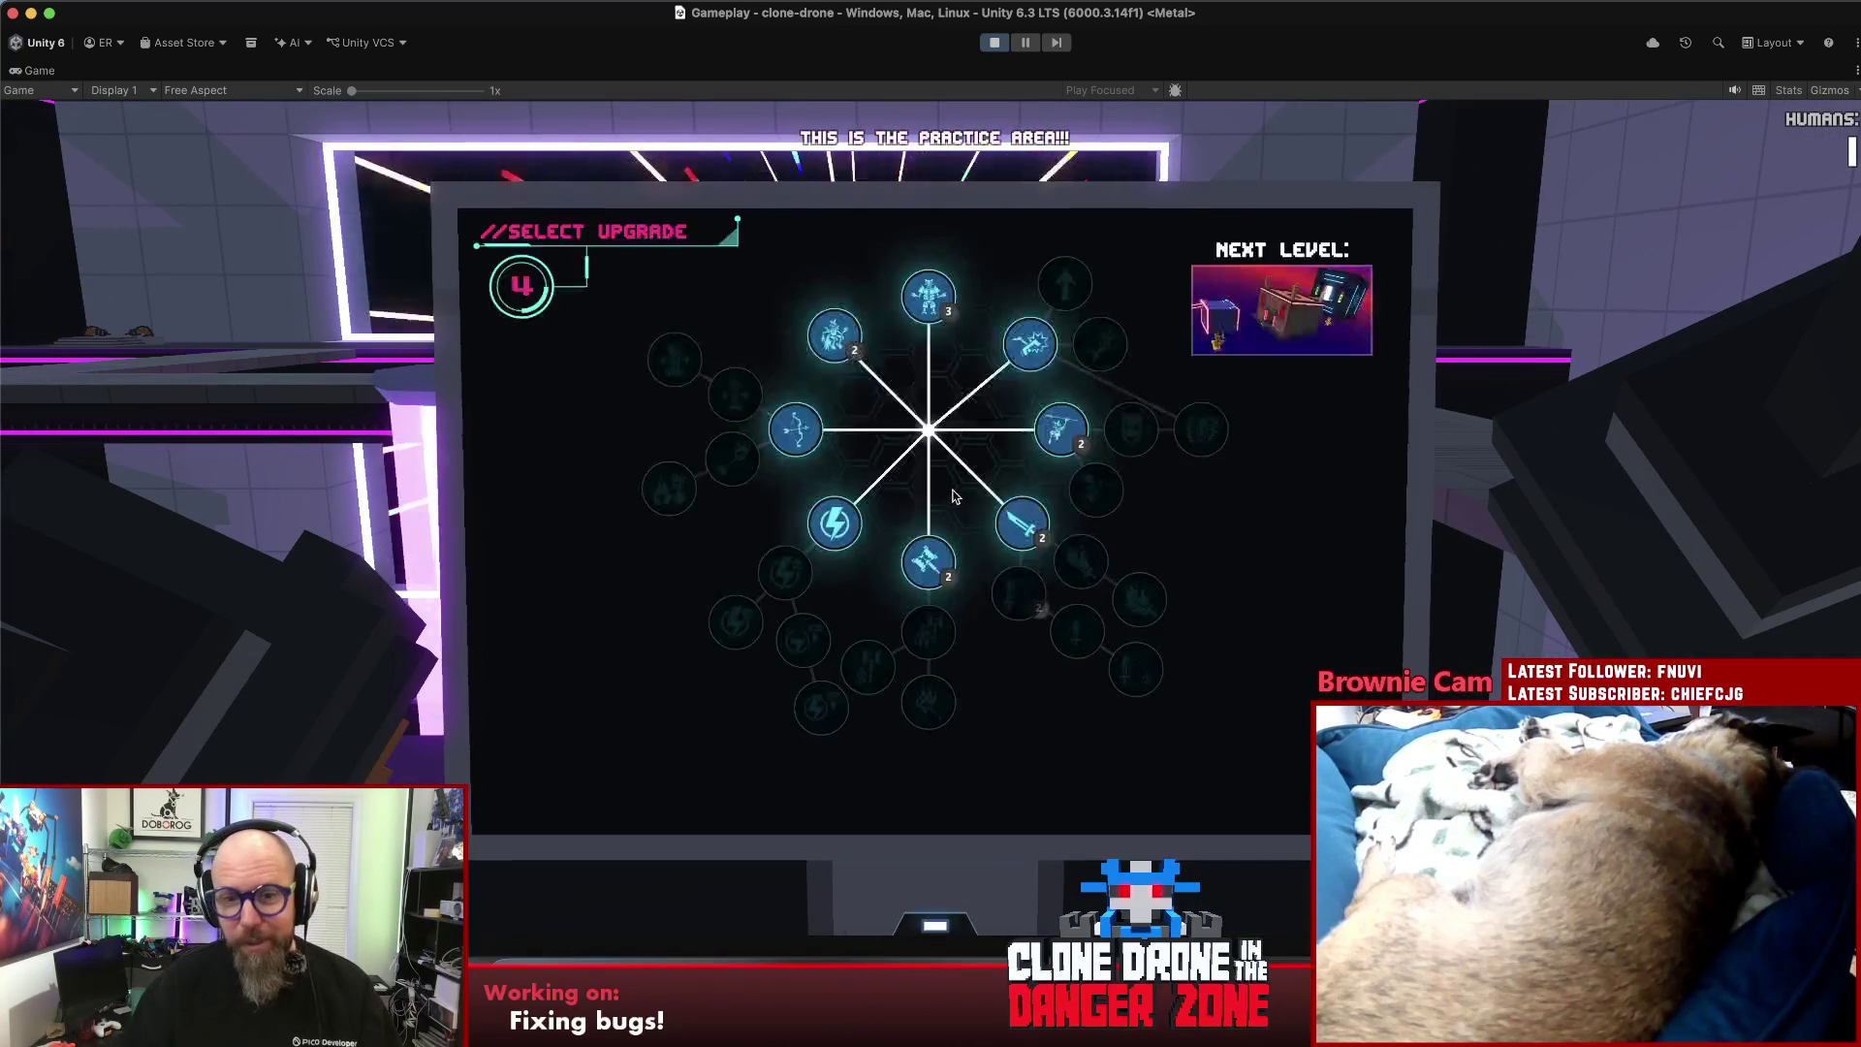
pyautogui.click(871, 669)
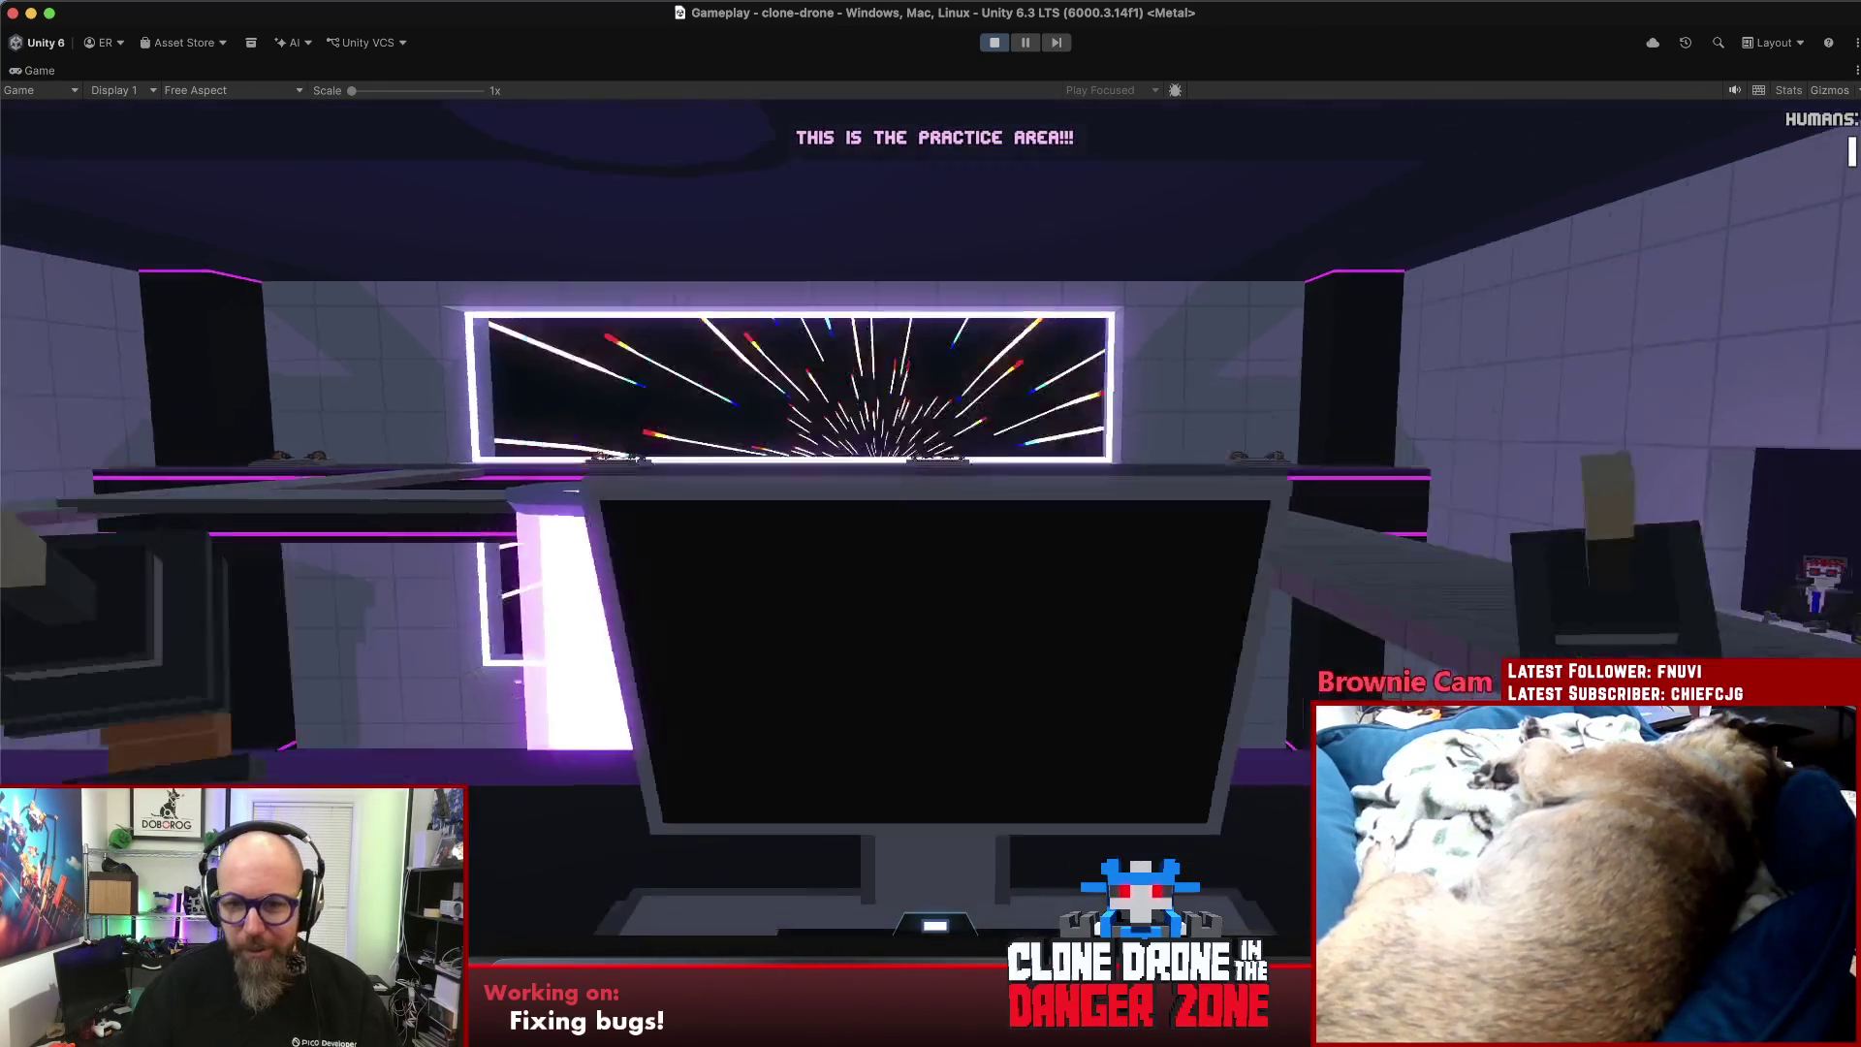